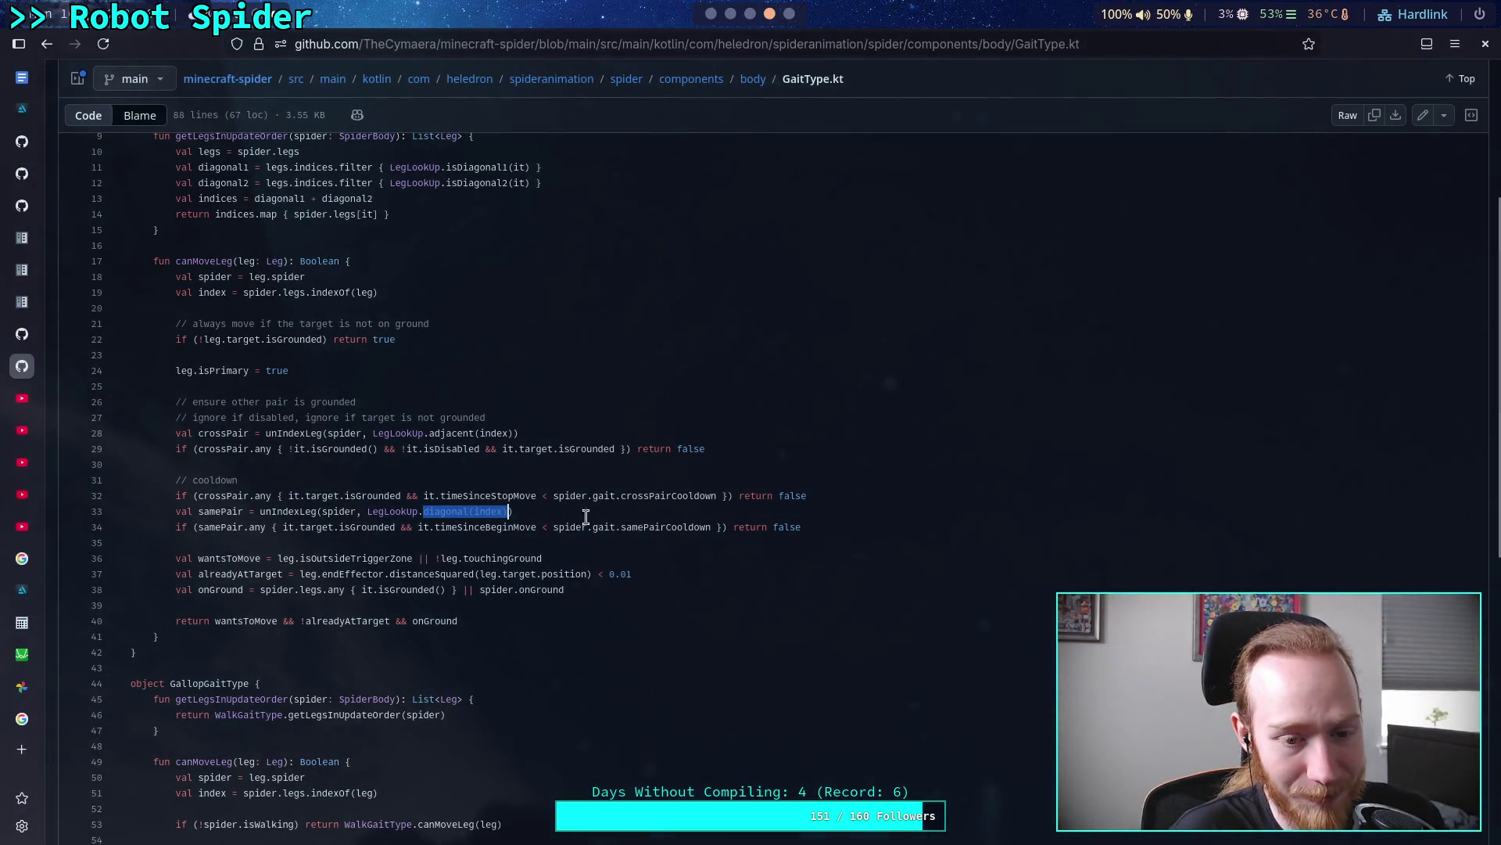
# Step: Highlight the it.target.isGrounded checks on lines 29 and 32 of the GitHub code
pyautogui.click(608, 550)
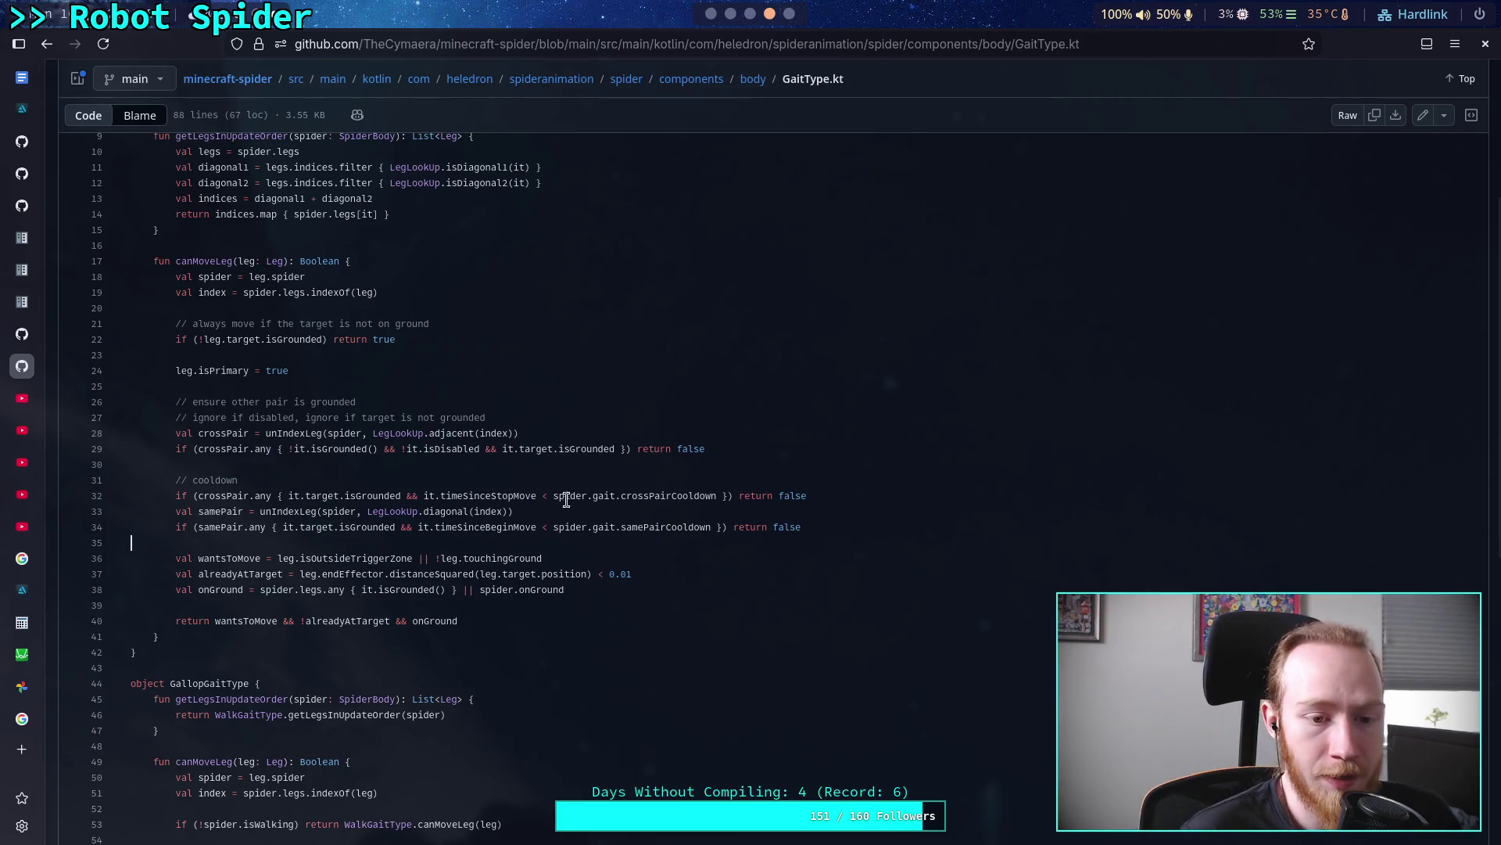
pyautogui.doubleClick(301, 449)
pyautogui.moveTo(301, 449); pyautogui.dragTo(380, 448)
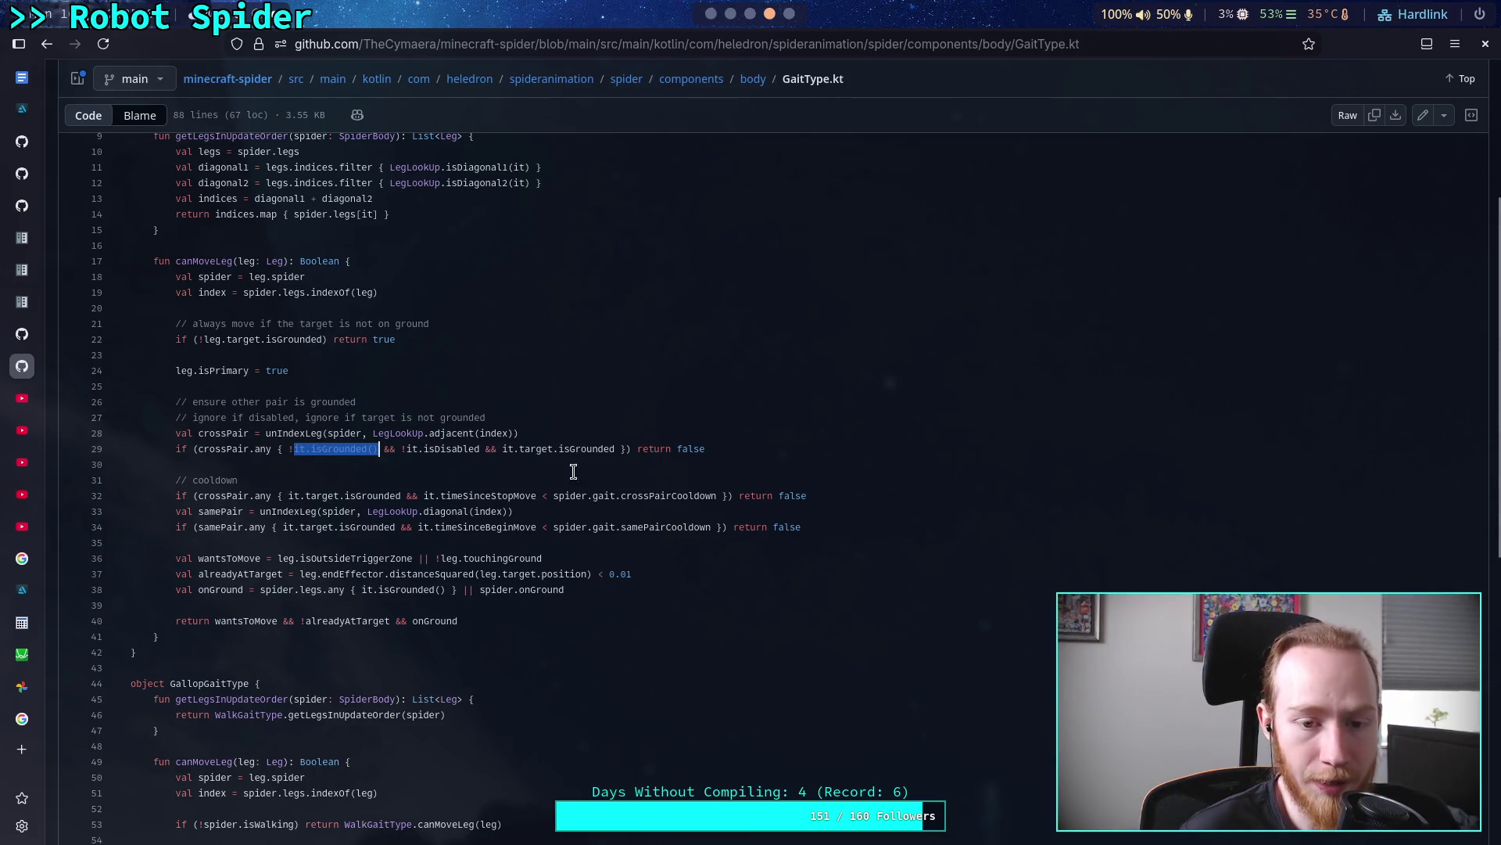
pyautogui.click(504, 451)
pyautogui.moveTo(504, 451); pyautogui.dragTo(622, 449)
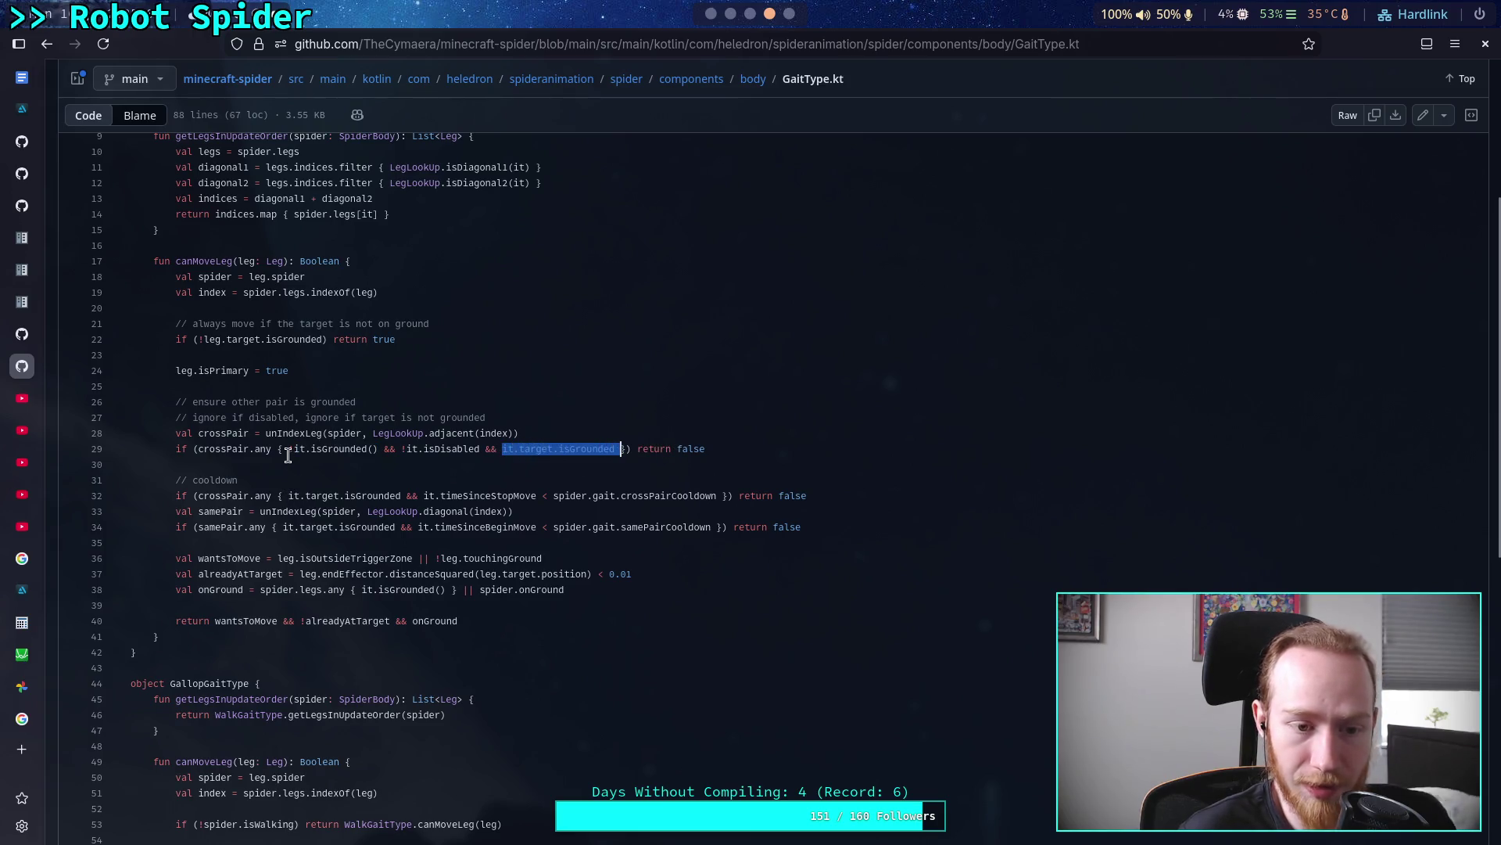
pyautogui.moveTo(288, 495); pyautogui.dragTo(402, 495)
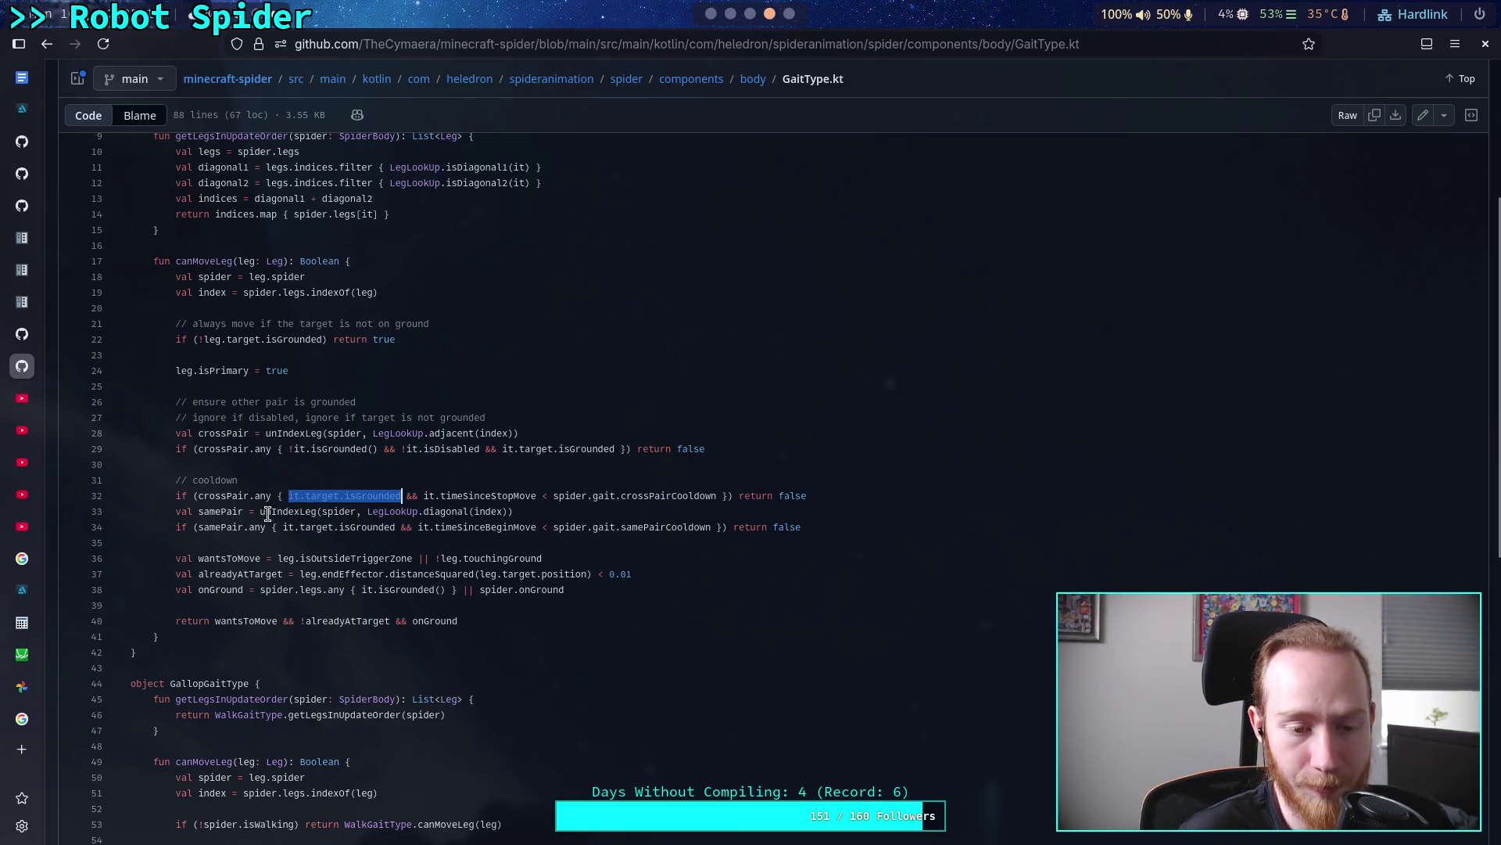
pyautogui.click(429, 511)
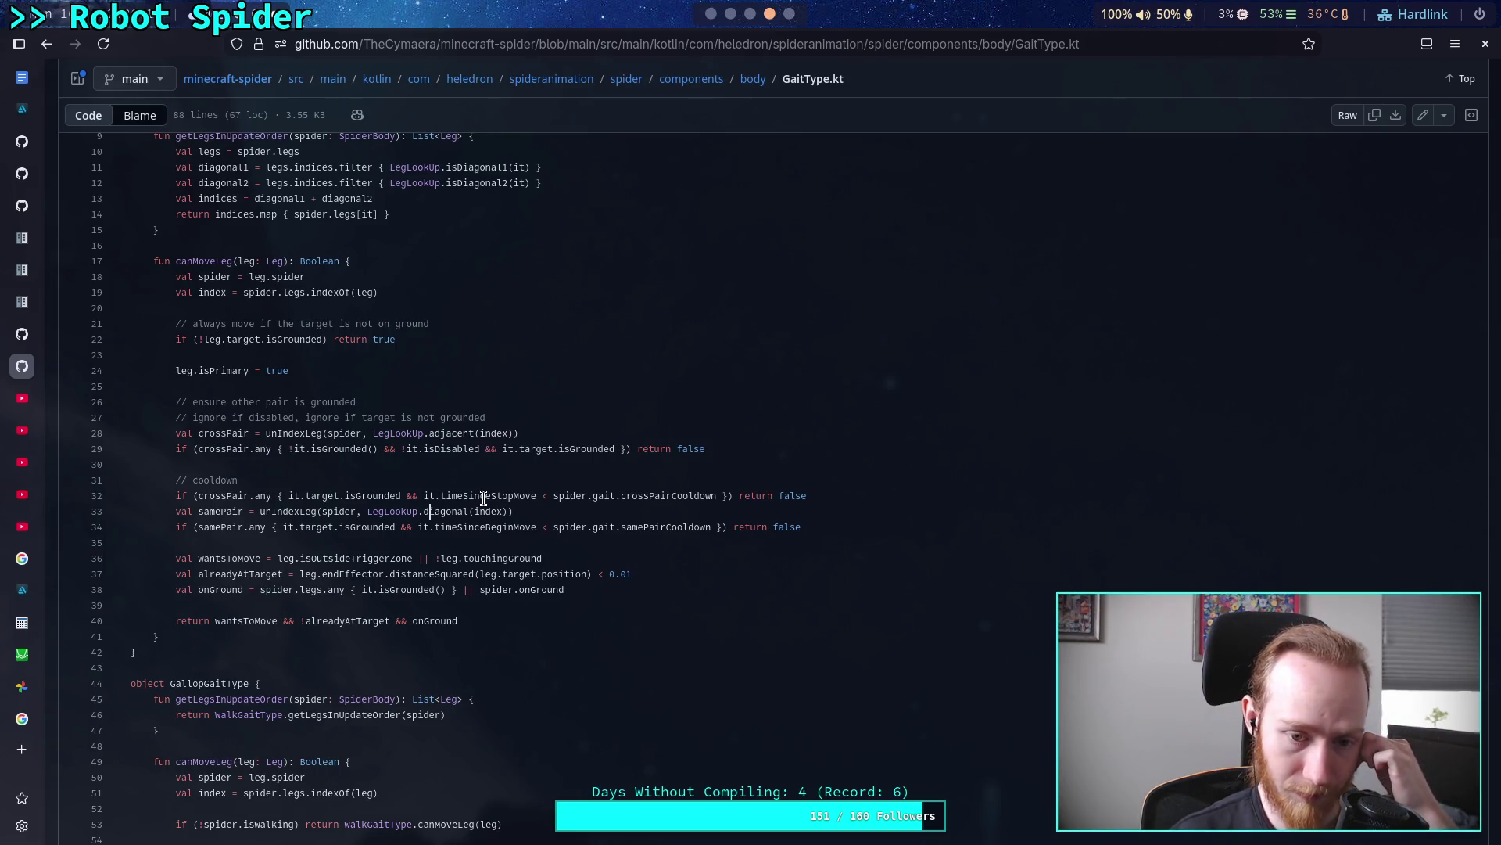
pyautogui.click(535, 543)
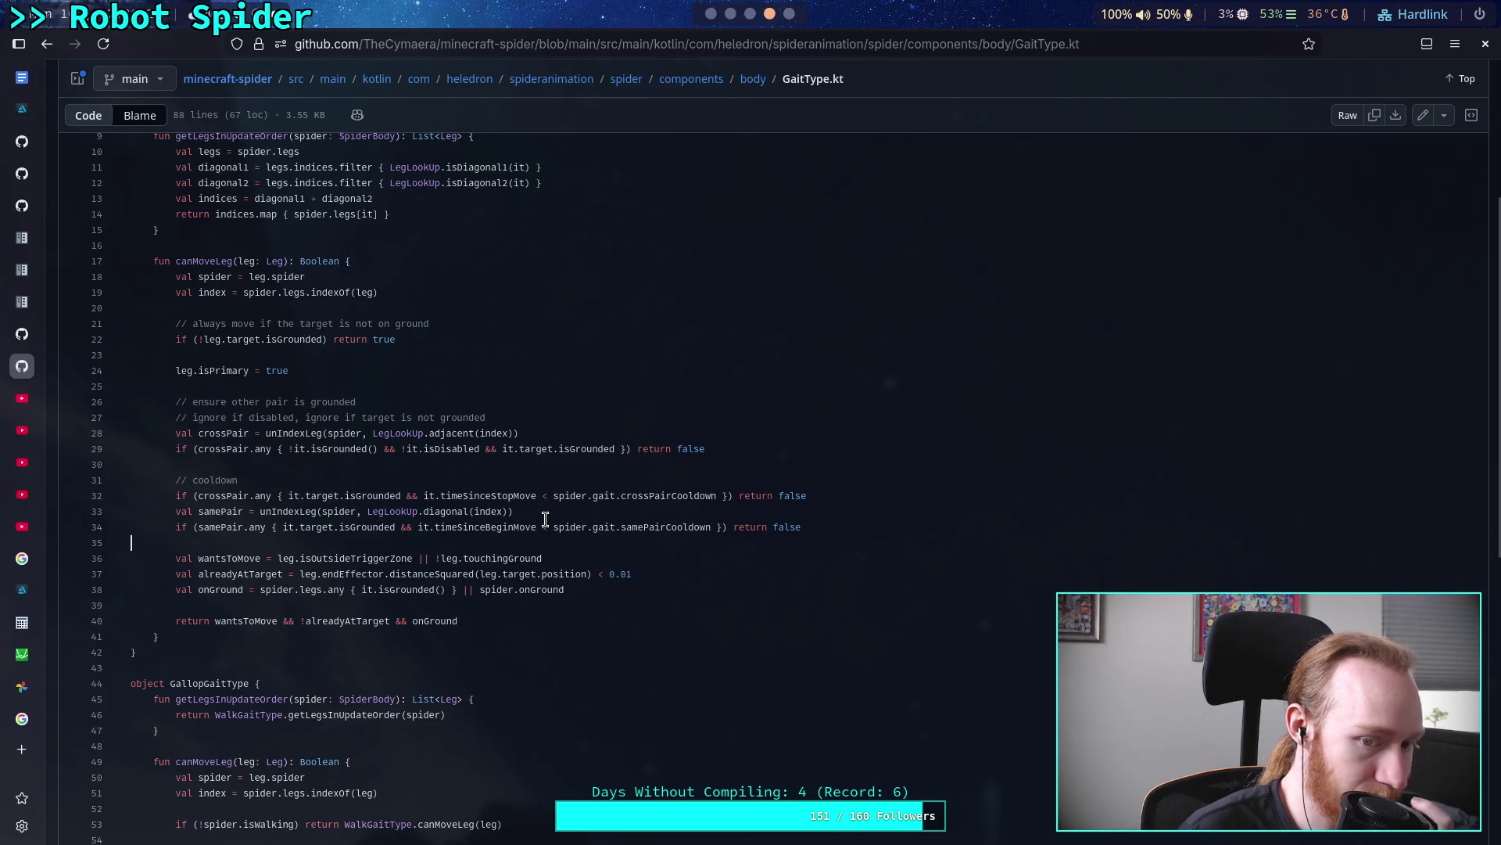
# Step: Add '# Diagonal legs must be not moving' on line 102 of CrawlerLeg.gd, then return to GitHub
pyautogui.click(750, 14)
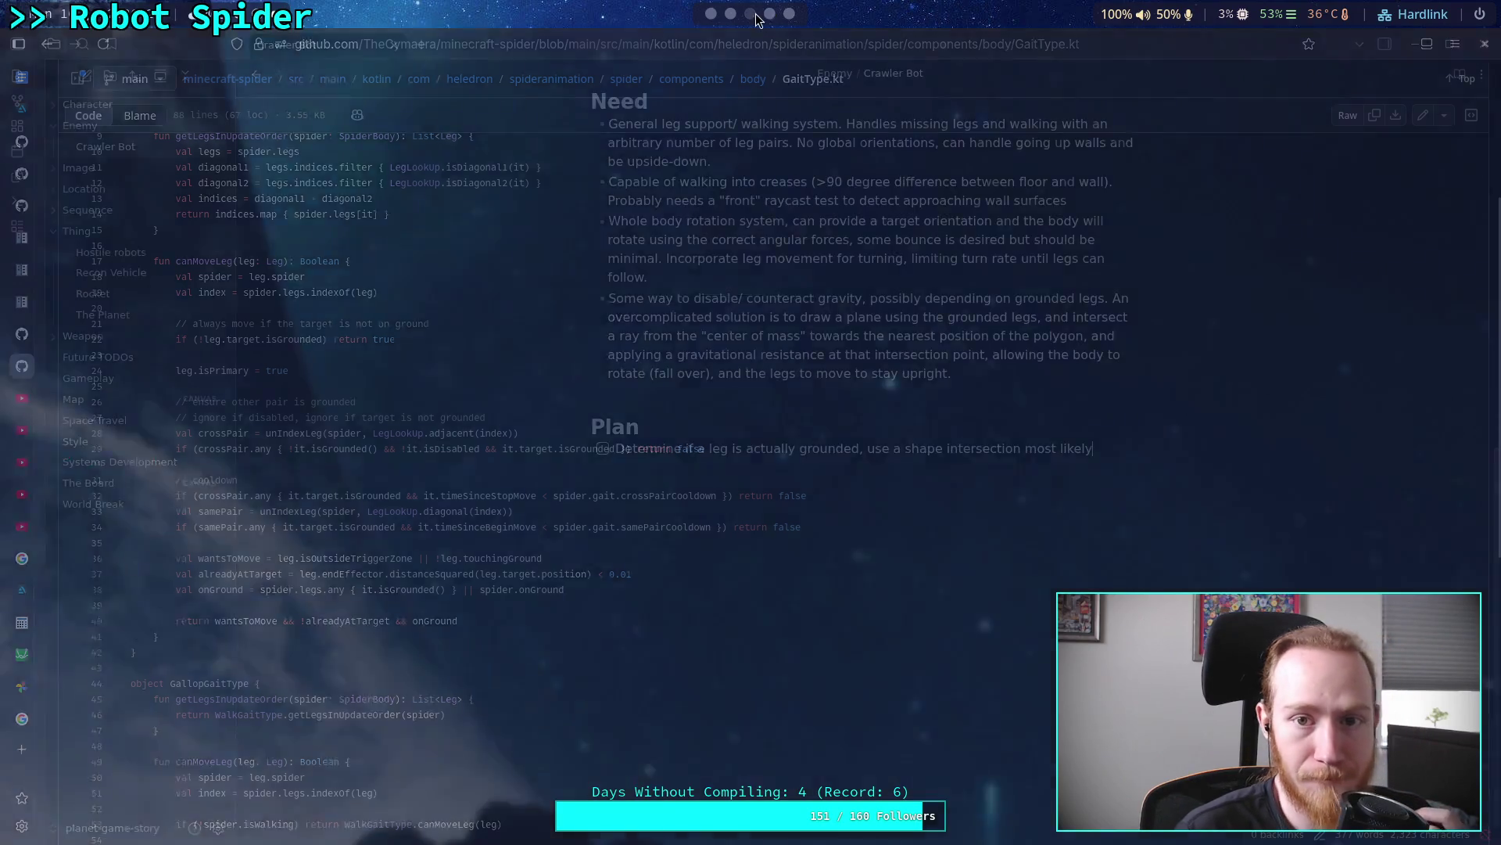
pyautogui.click(730, 15)
pyautogui.click(711, 13)
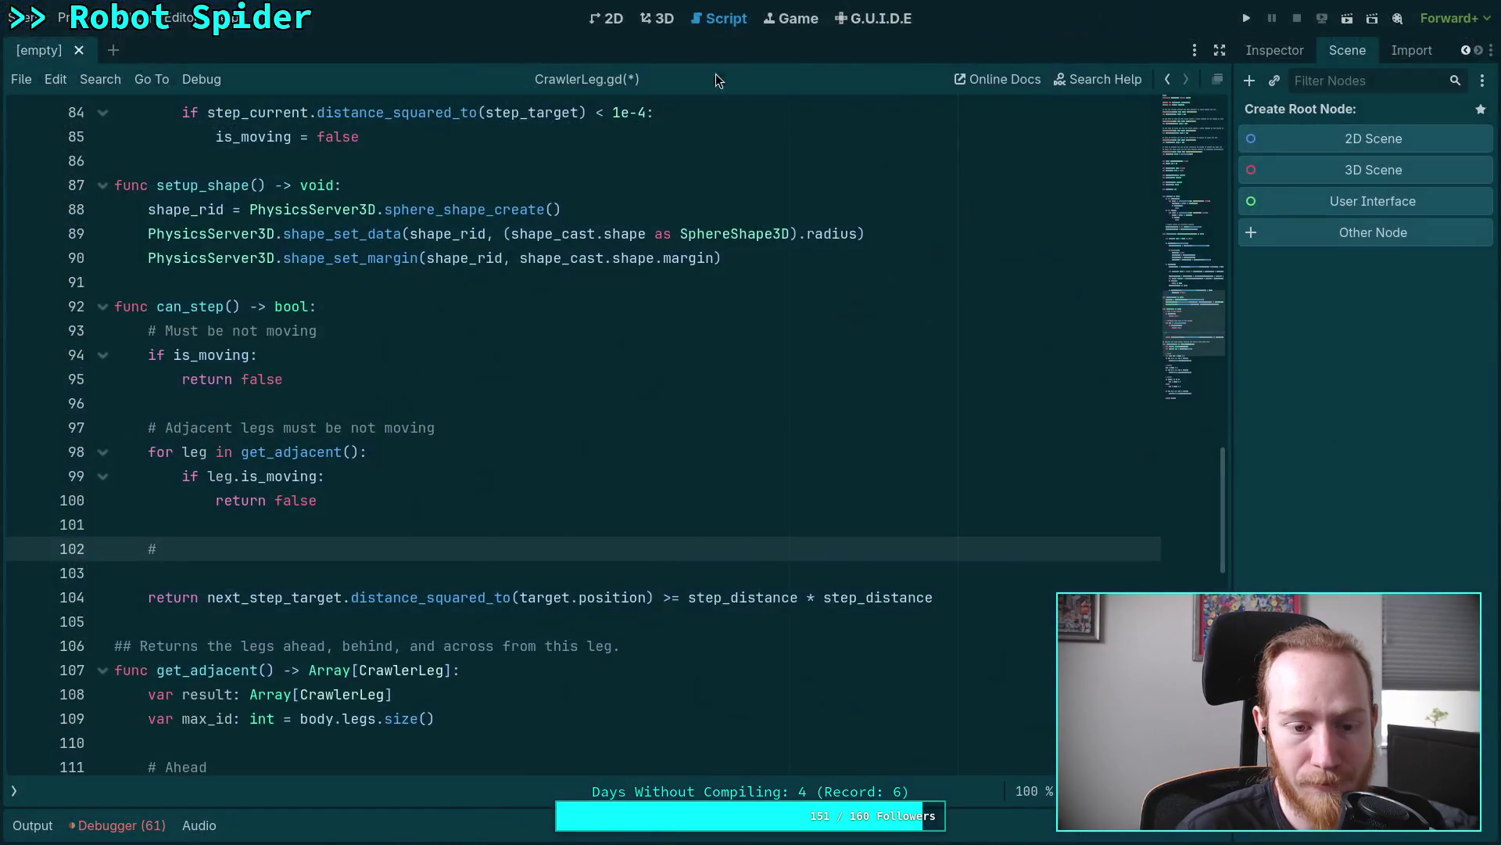
pyautogui.scroll(-2, 651, 454)
pyautogui.scroll(-2, 652, 454)
pyautogui.write('Diagonal legs ')
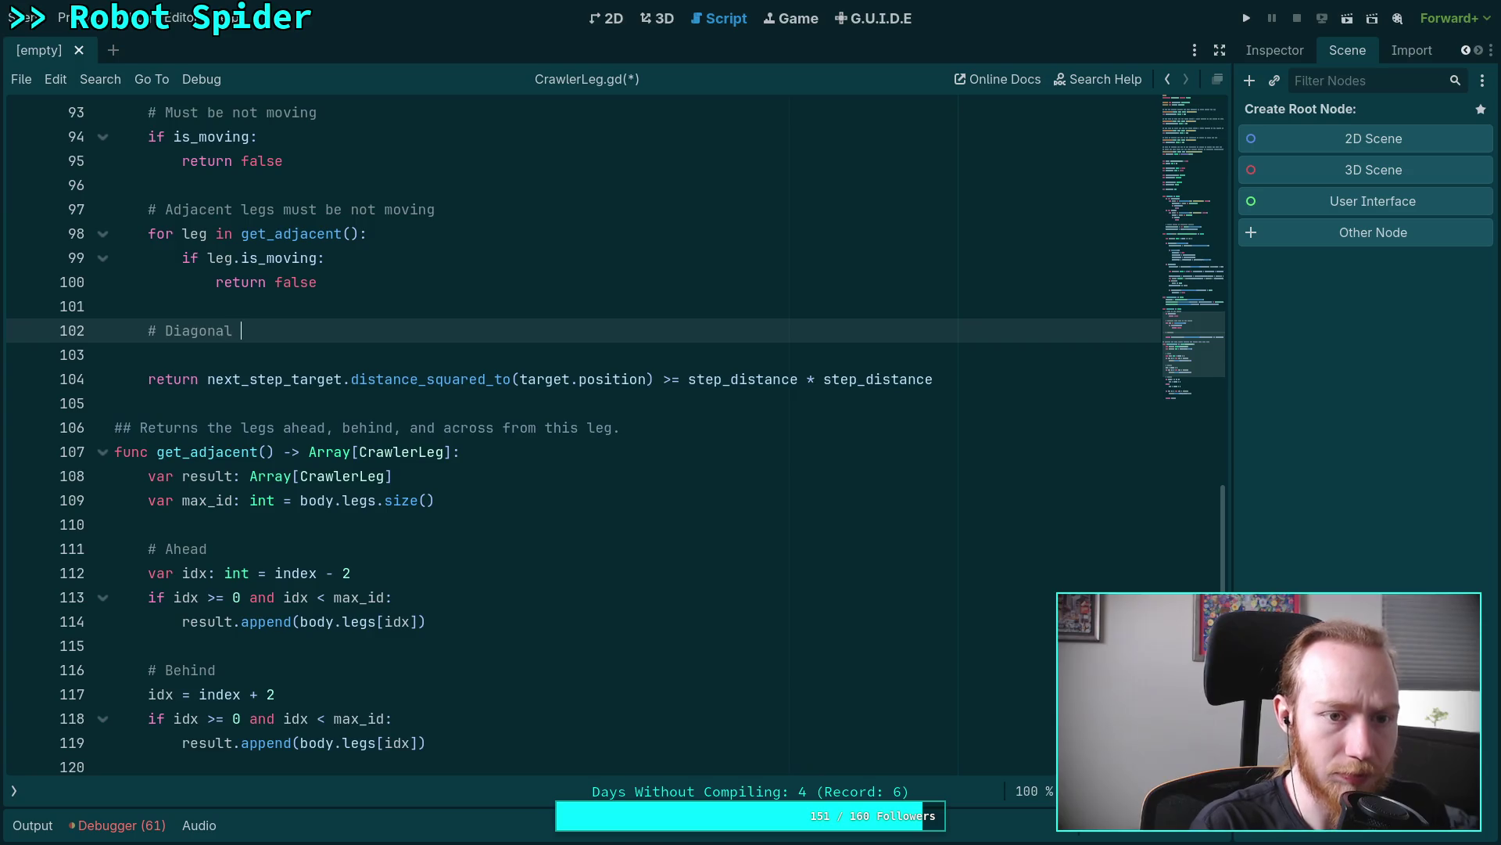
pyautogui.write('must be ')
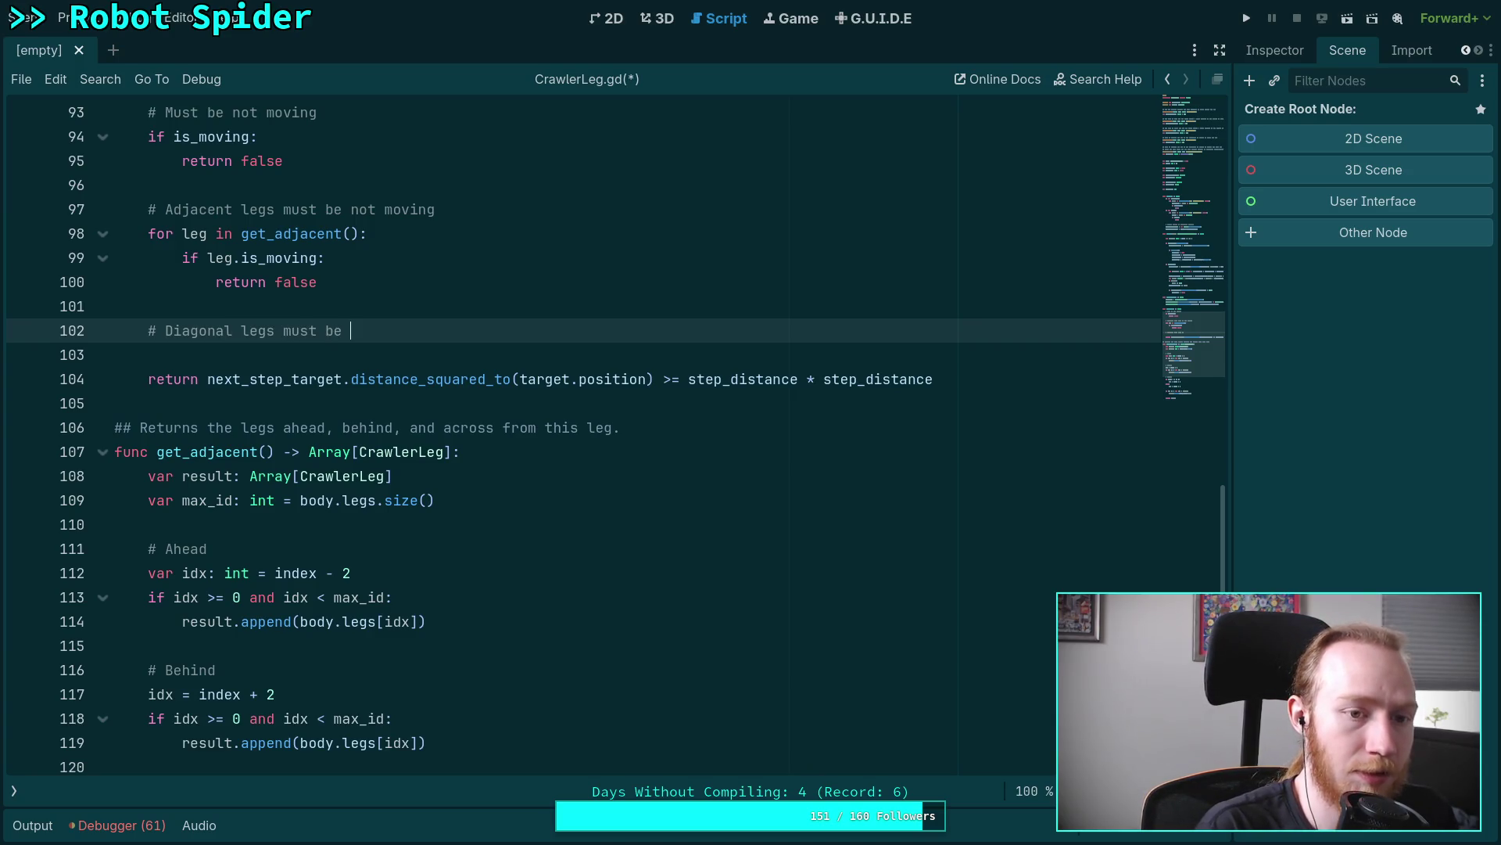
pyautogui.write('not moving')
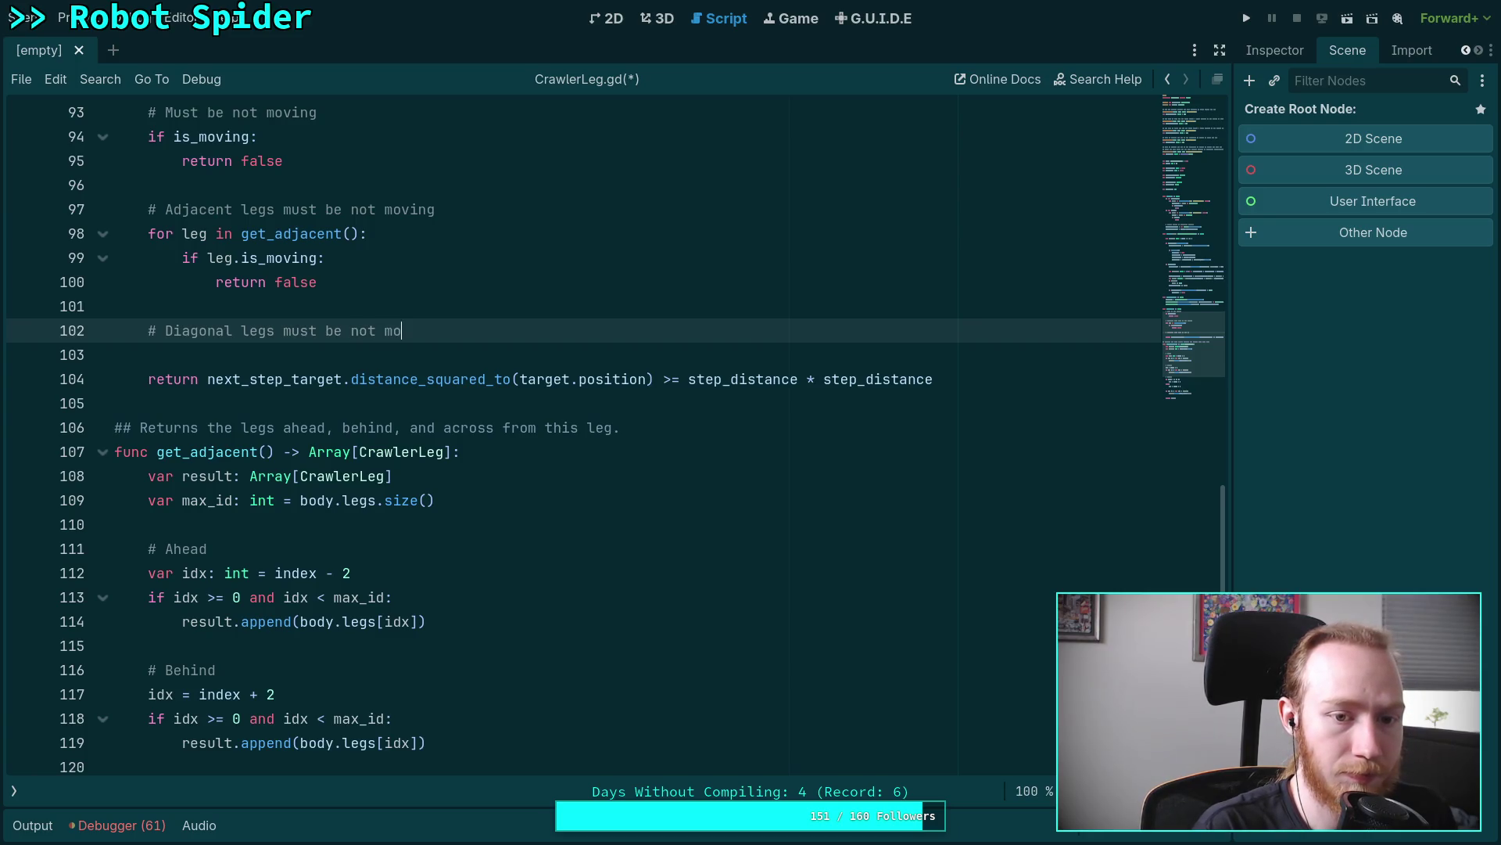
pyautogui.press('Return')
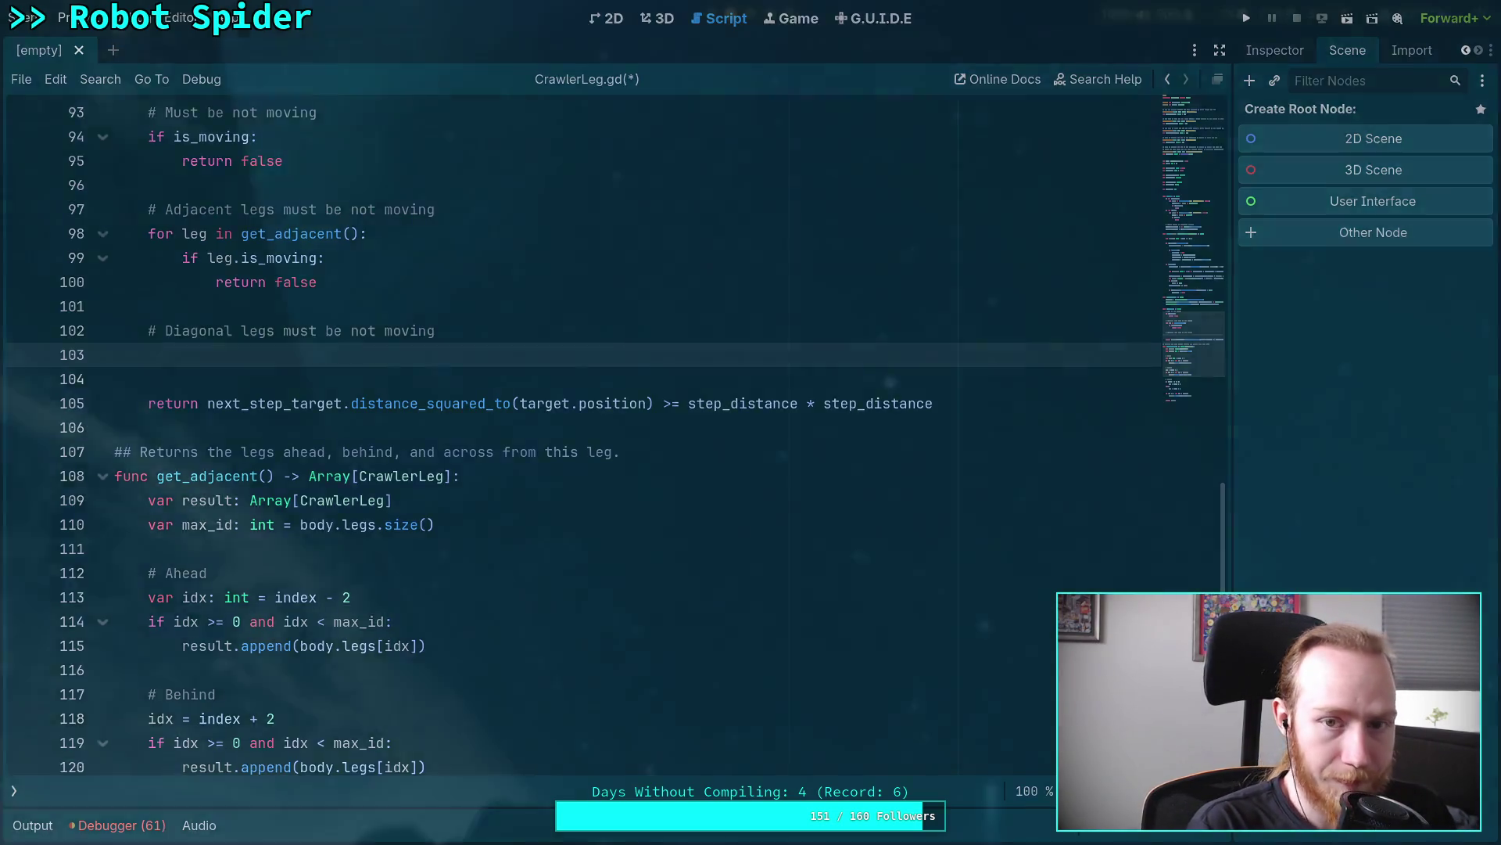
pyautogui.press('super+Right')
pyautogui.press('super+Right')
pyautogui.press('super+Right')
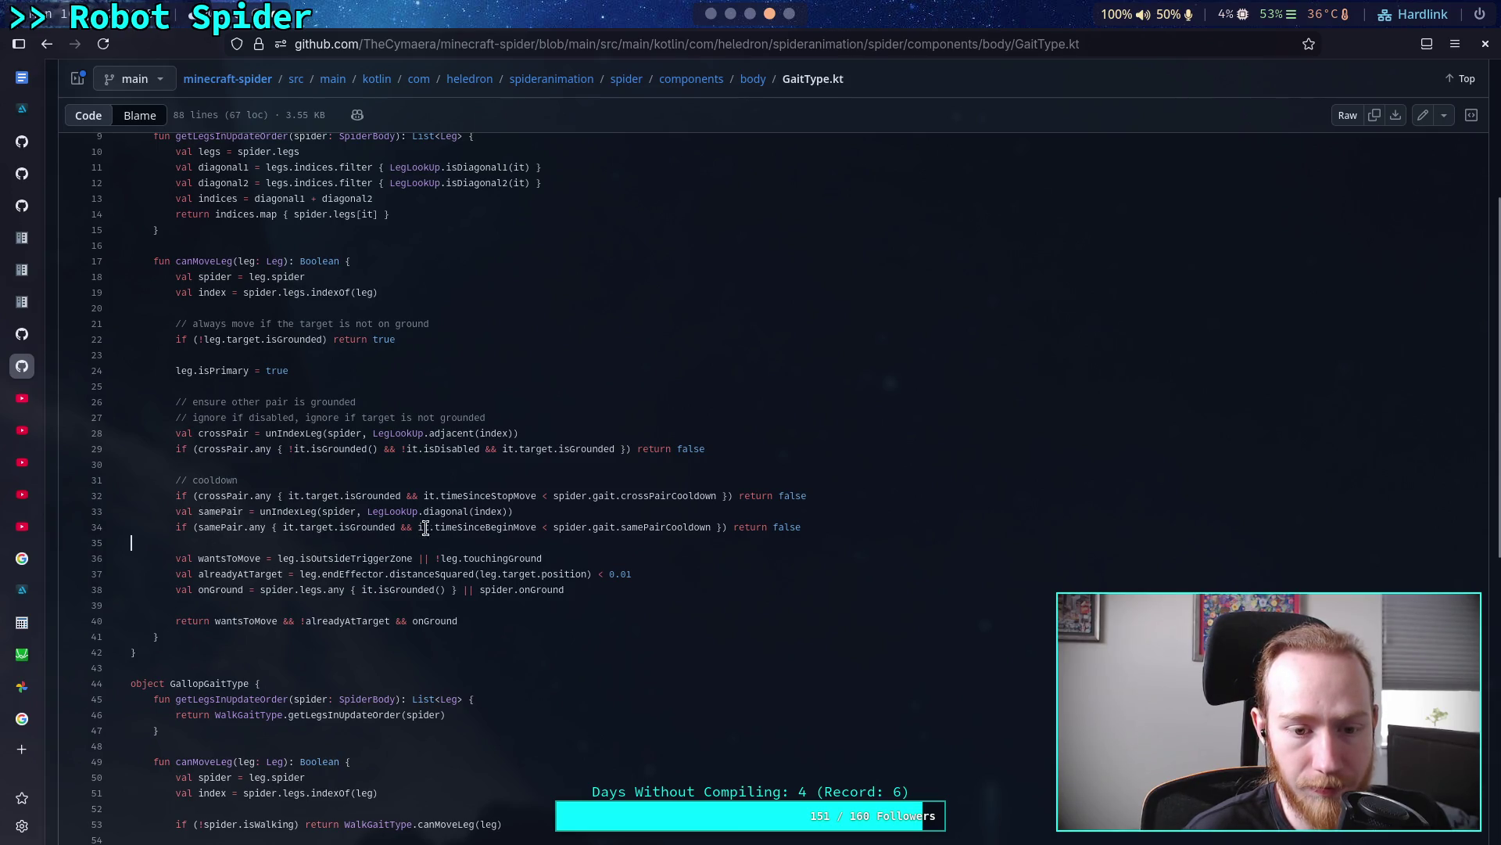
pyautogui.moveTo(283, 527); pyautogui.dragTo(395, 528)
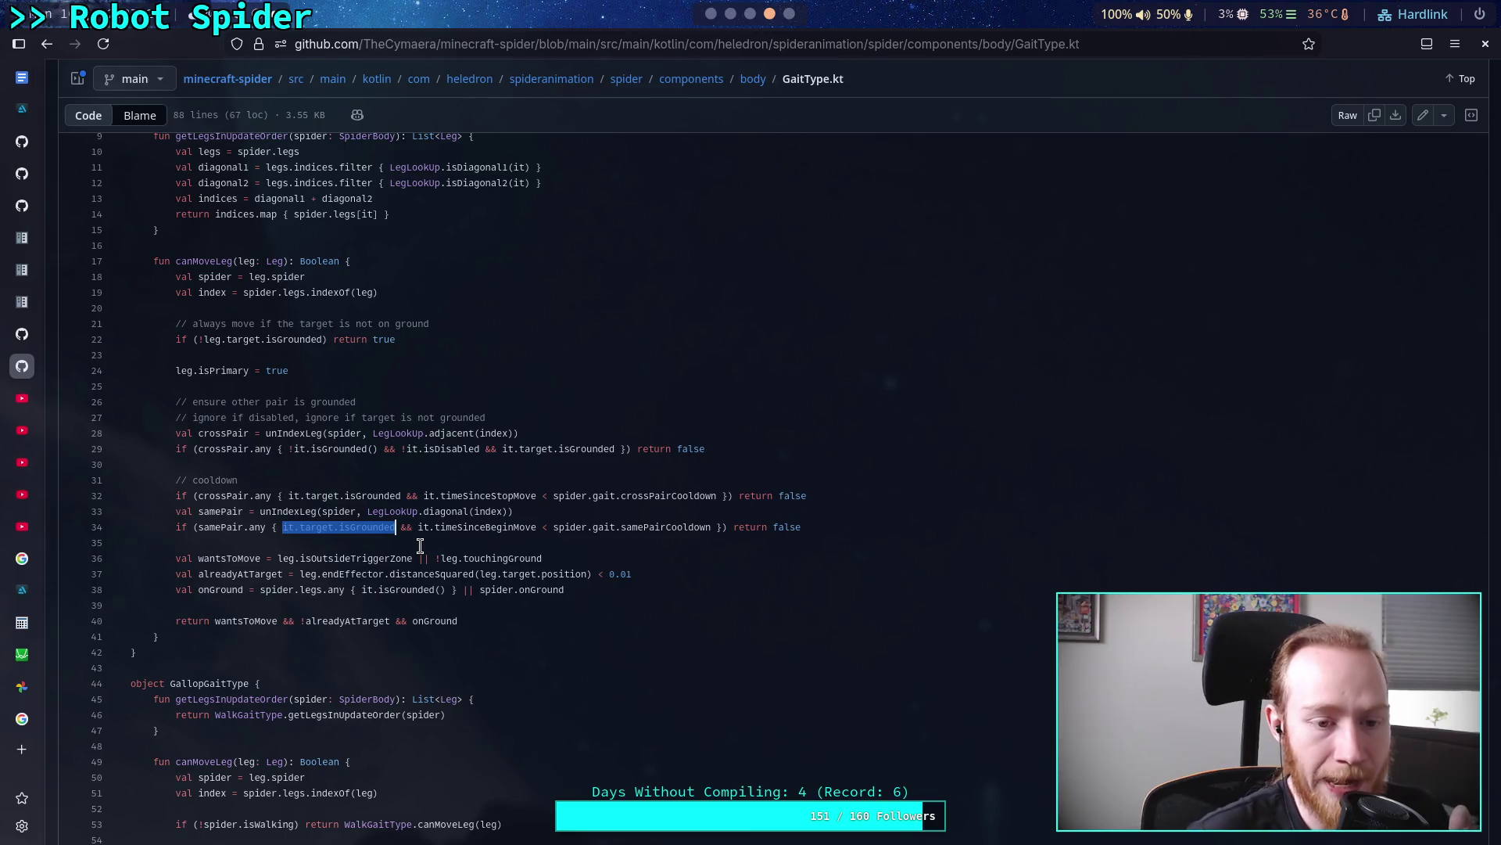
pyautogui.scroll(-4, 518, 556)
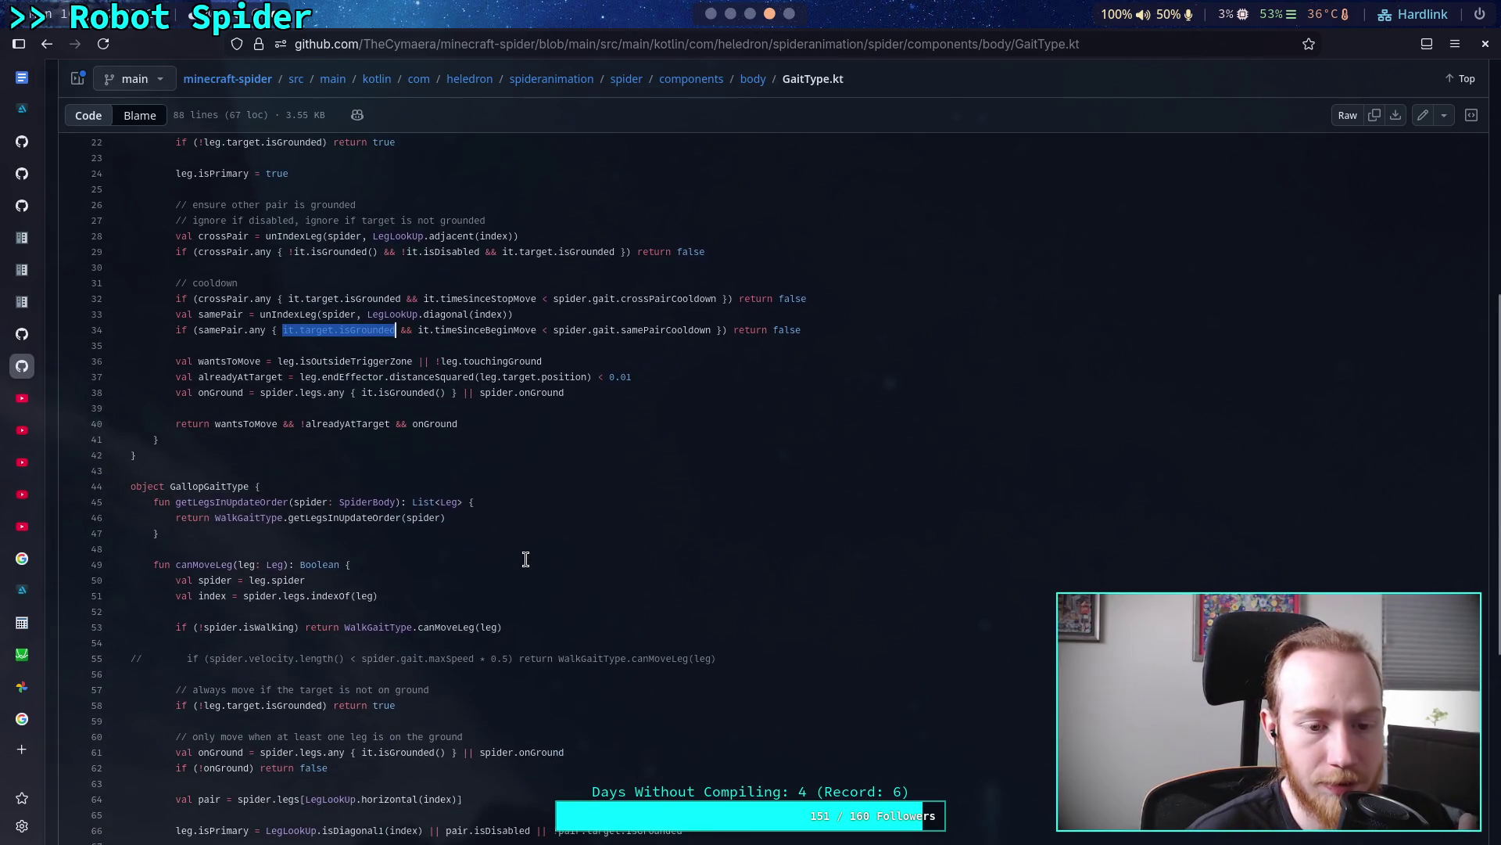
pyautogui.scroll(-4, 526, 553)
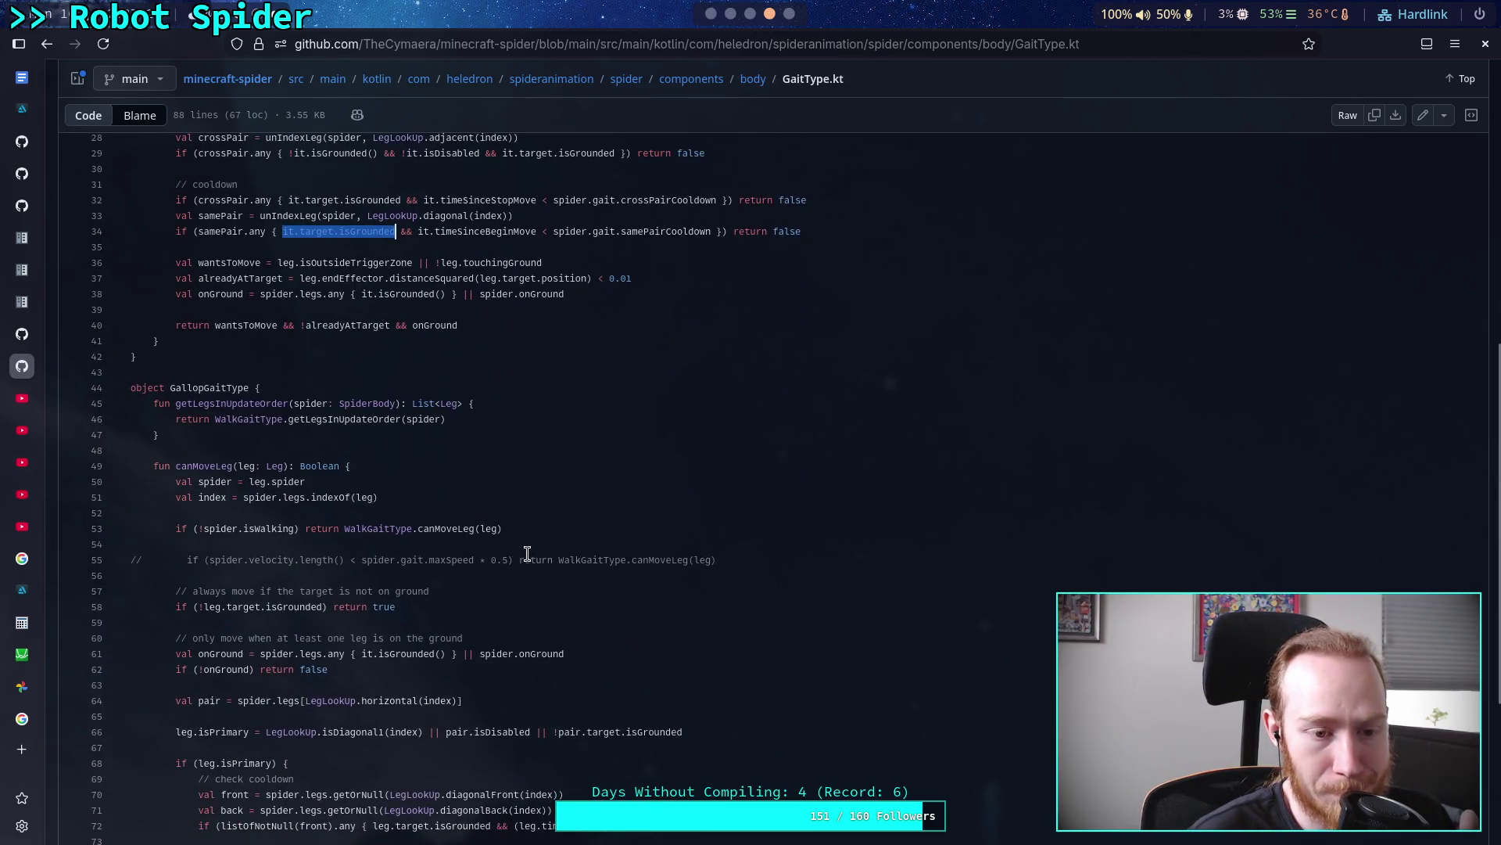
pyautogui.scroll(-2, 394, 480)
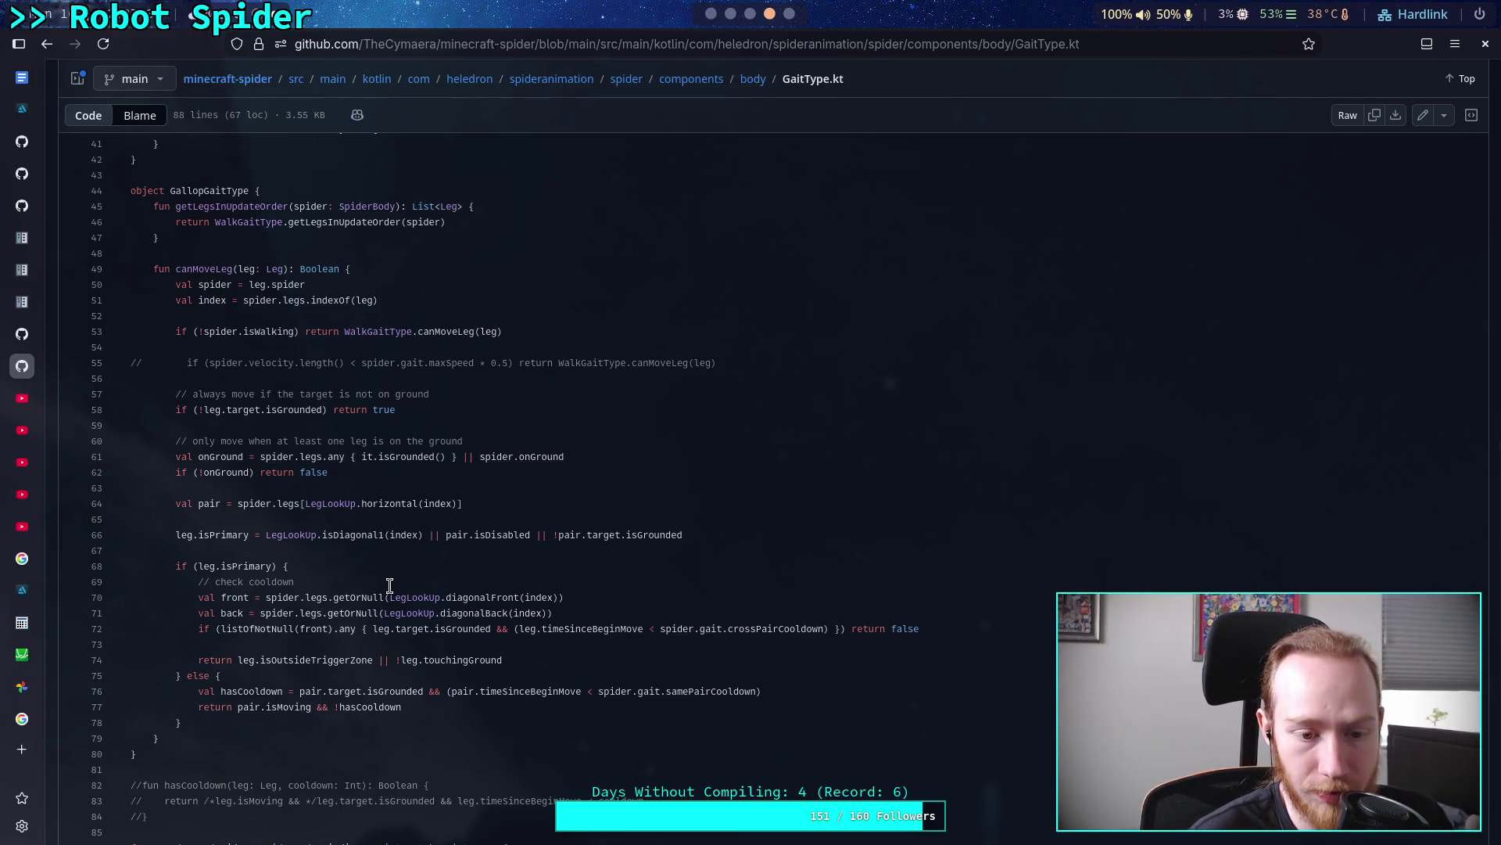
pyautogui.scroll(5, 390, 585)
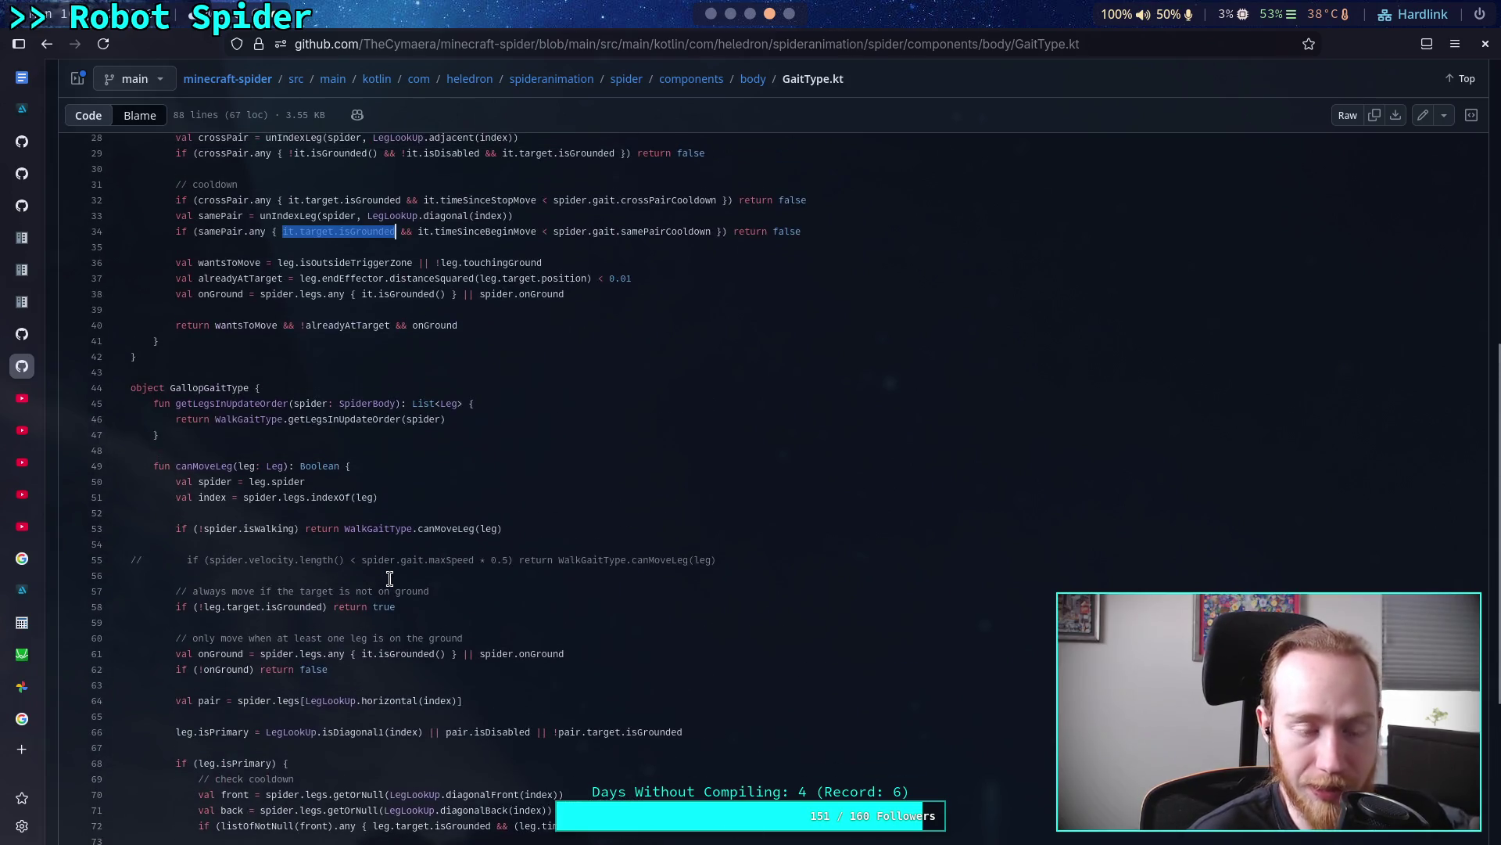
pyautogui.moveTo(32, 332)
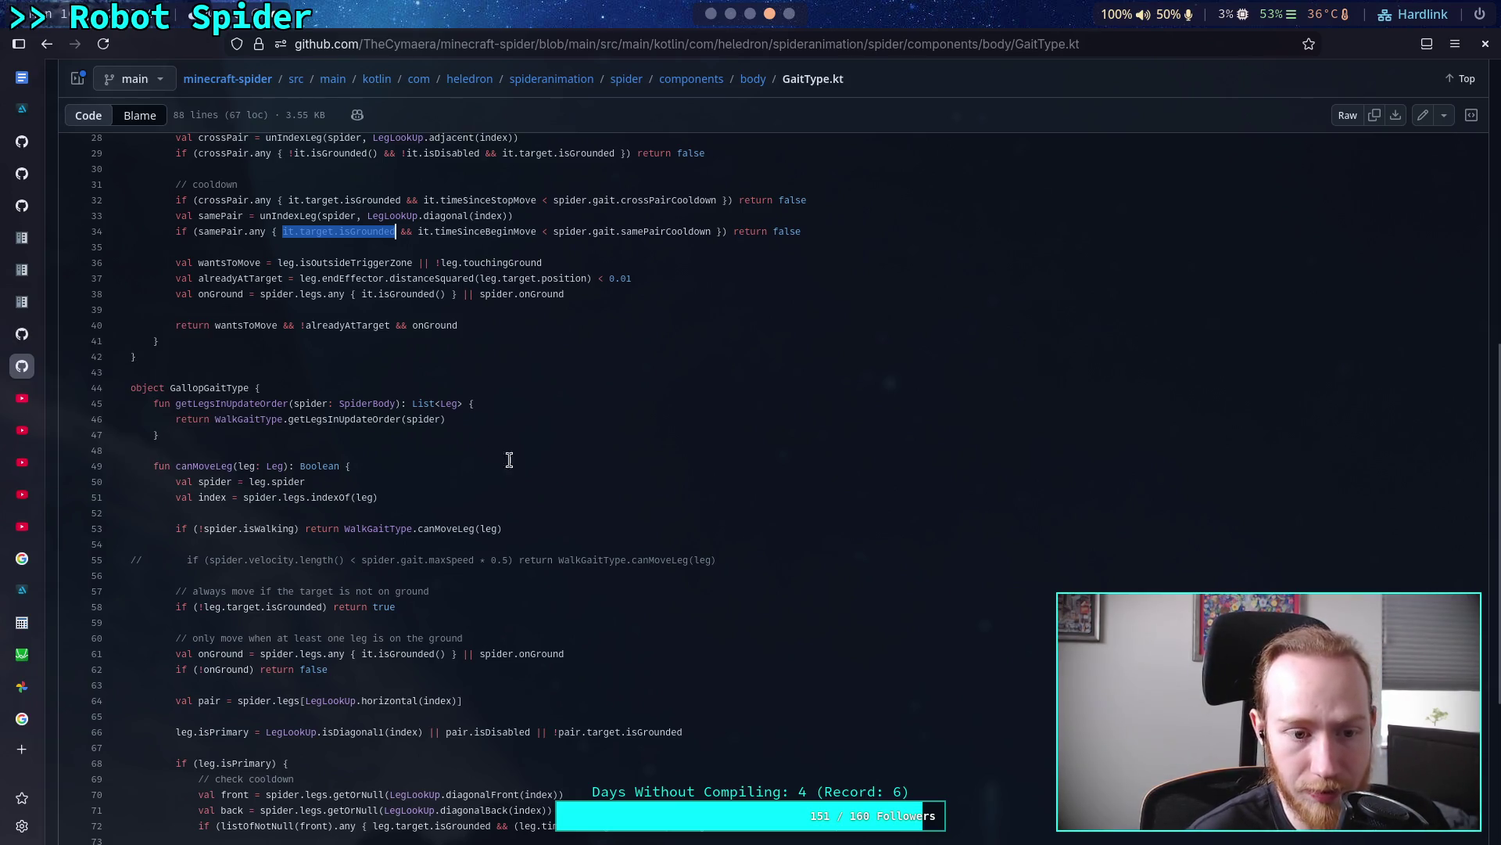
pyautogui.scroll(4, 583, 476)
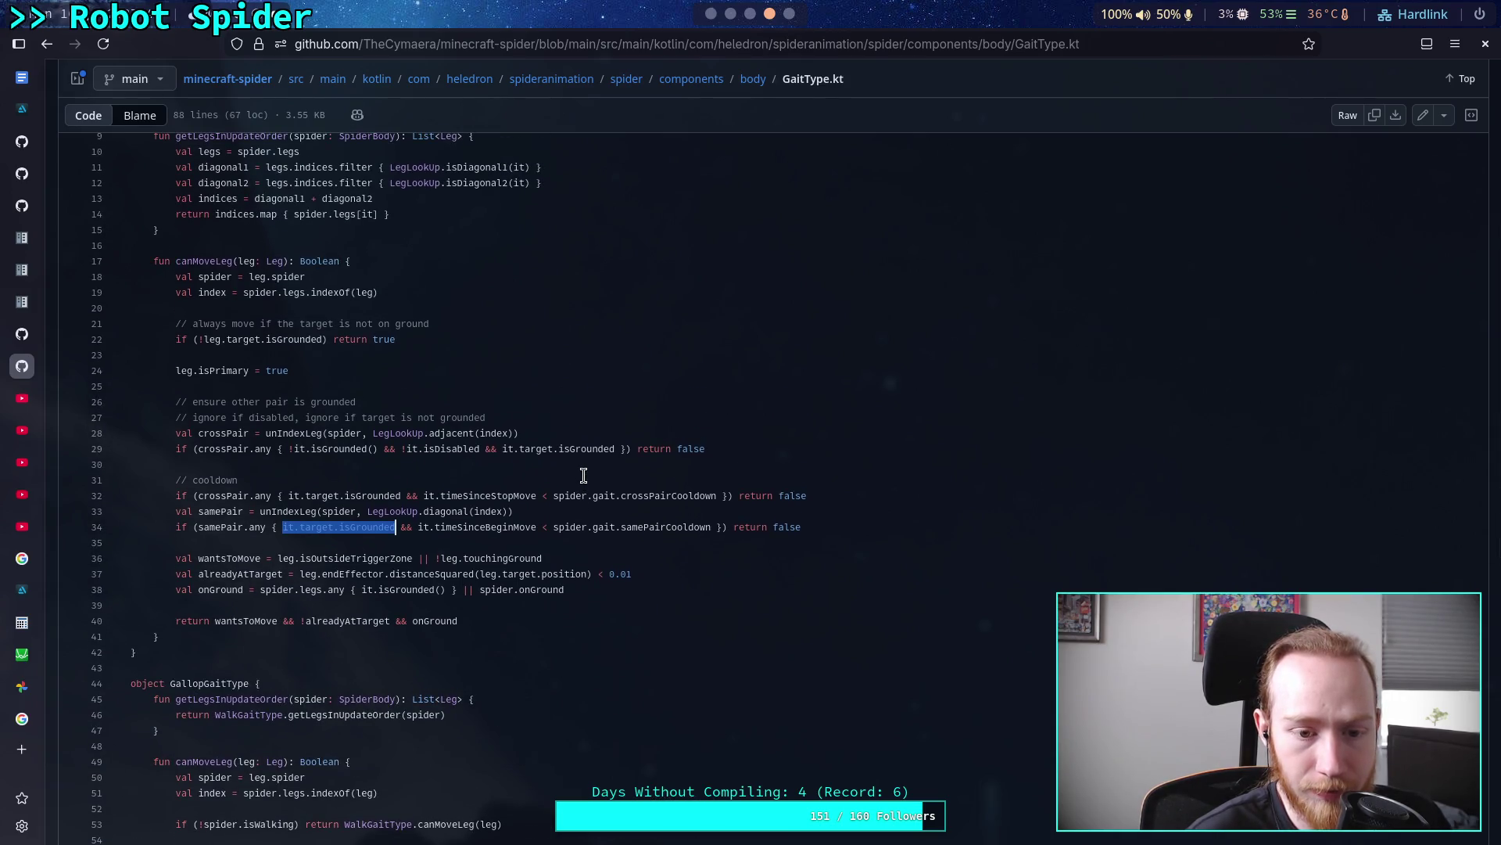
# Step: Open Leg.kt from the tab sidebar and scroll through its leg logic to the end and back
pyautogui.click(31, 339)
pyautogui.scroll(2, 366, 472)
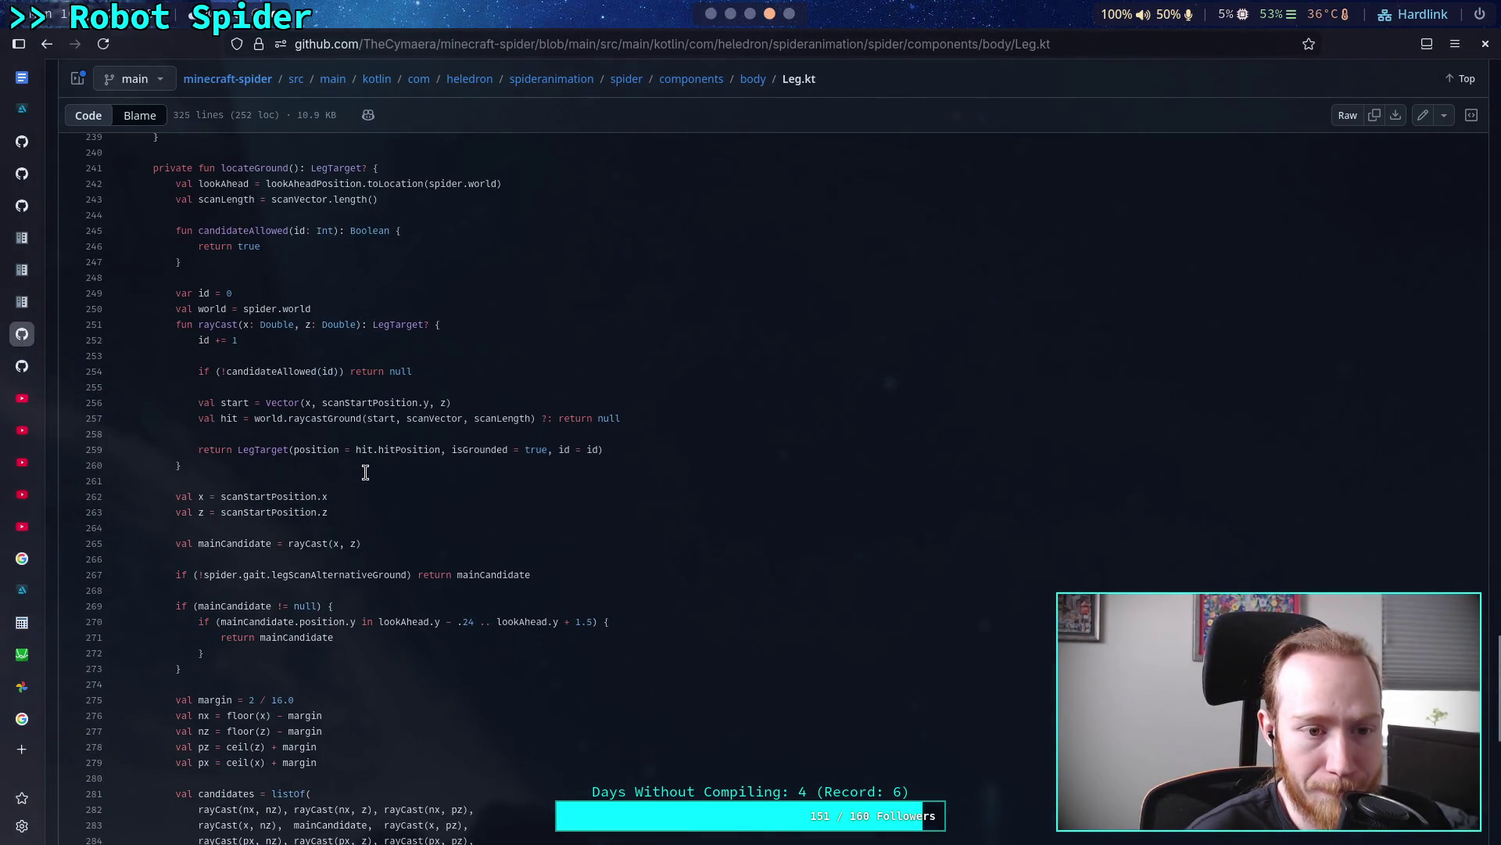
pyautogui.scroll(-10, 365, 472)
pyautogui.scroll(-5, 365, 472)
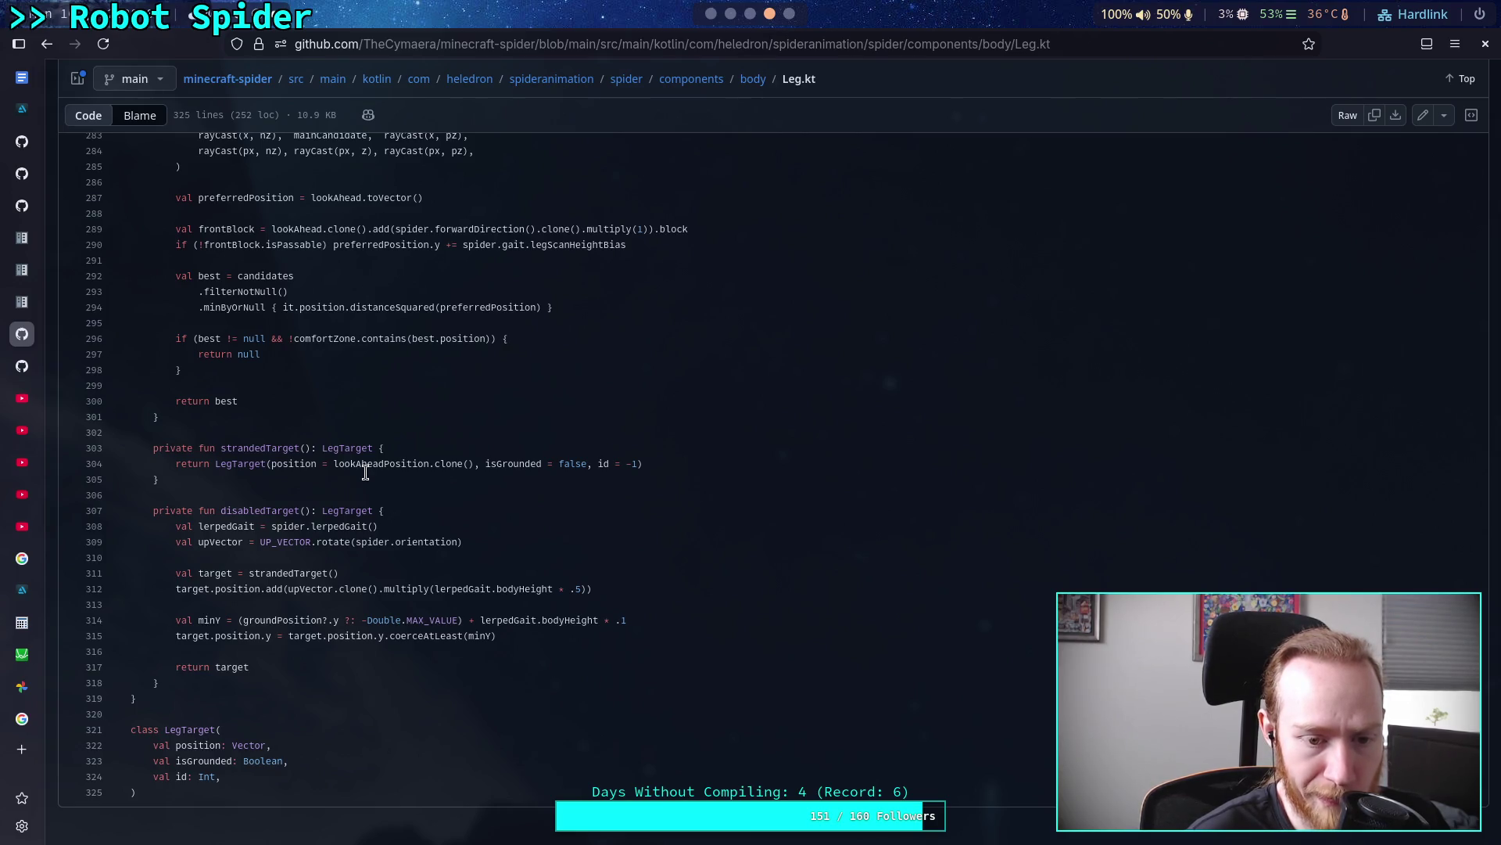
pyautogui.scroll(15, 365, 472)
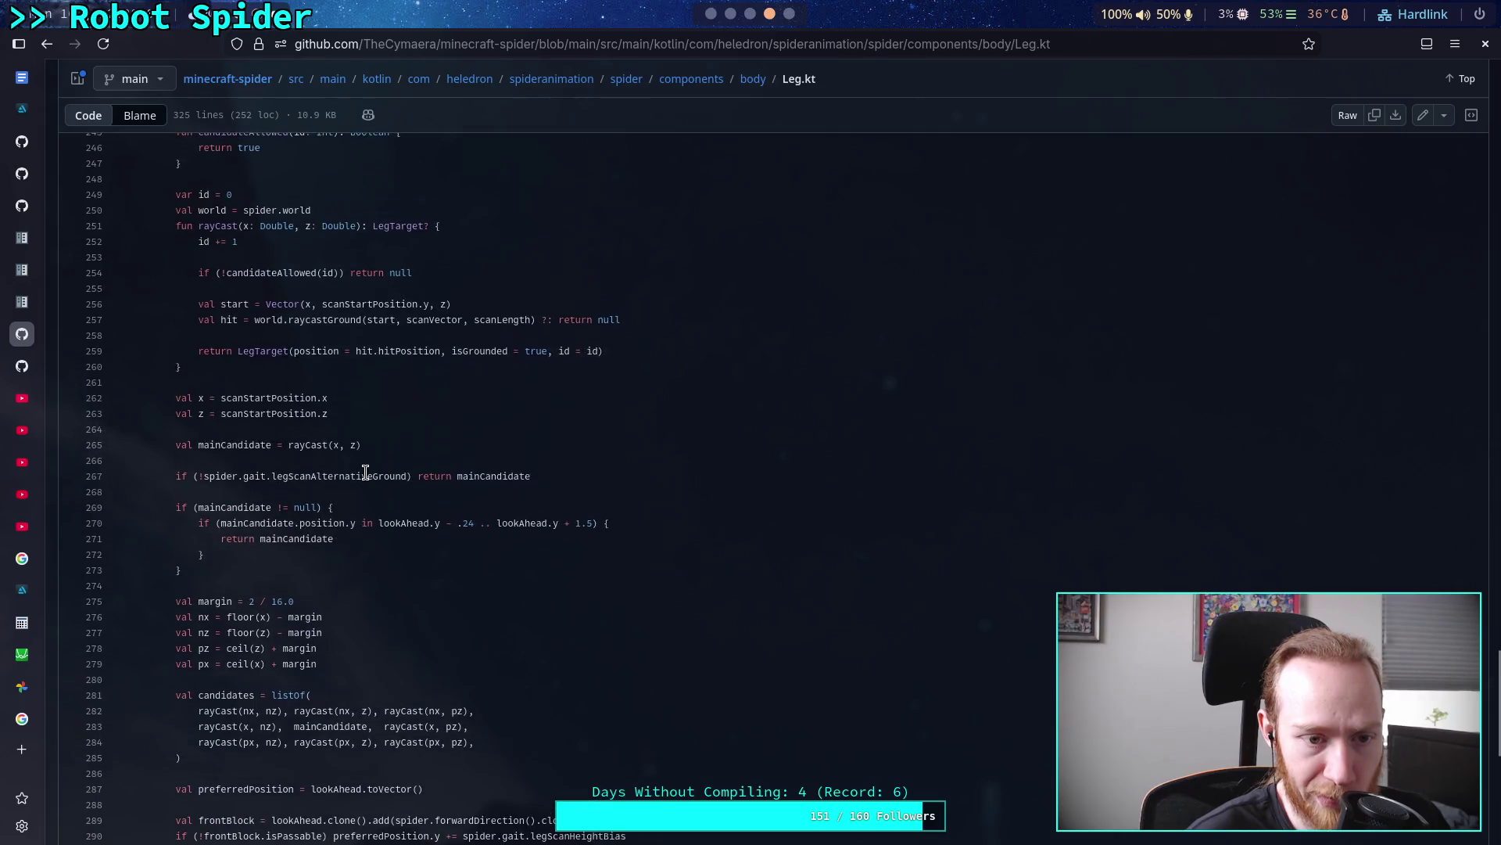
pyautogui.scroll(8, 365, 472)
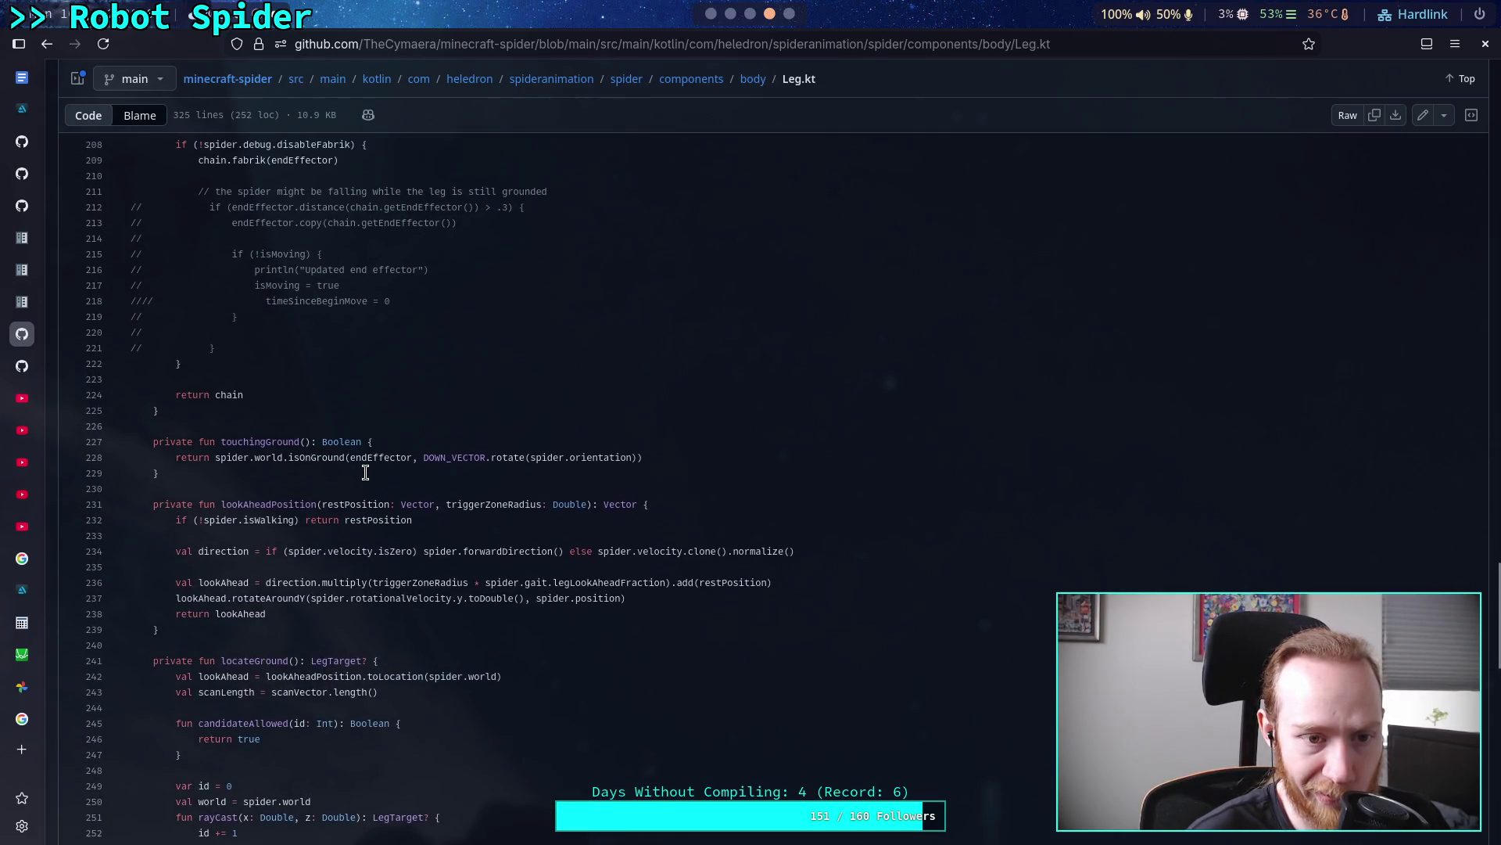
pyautogui.scroll(6, 366, 472)
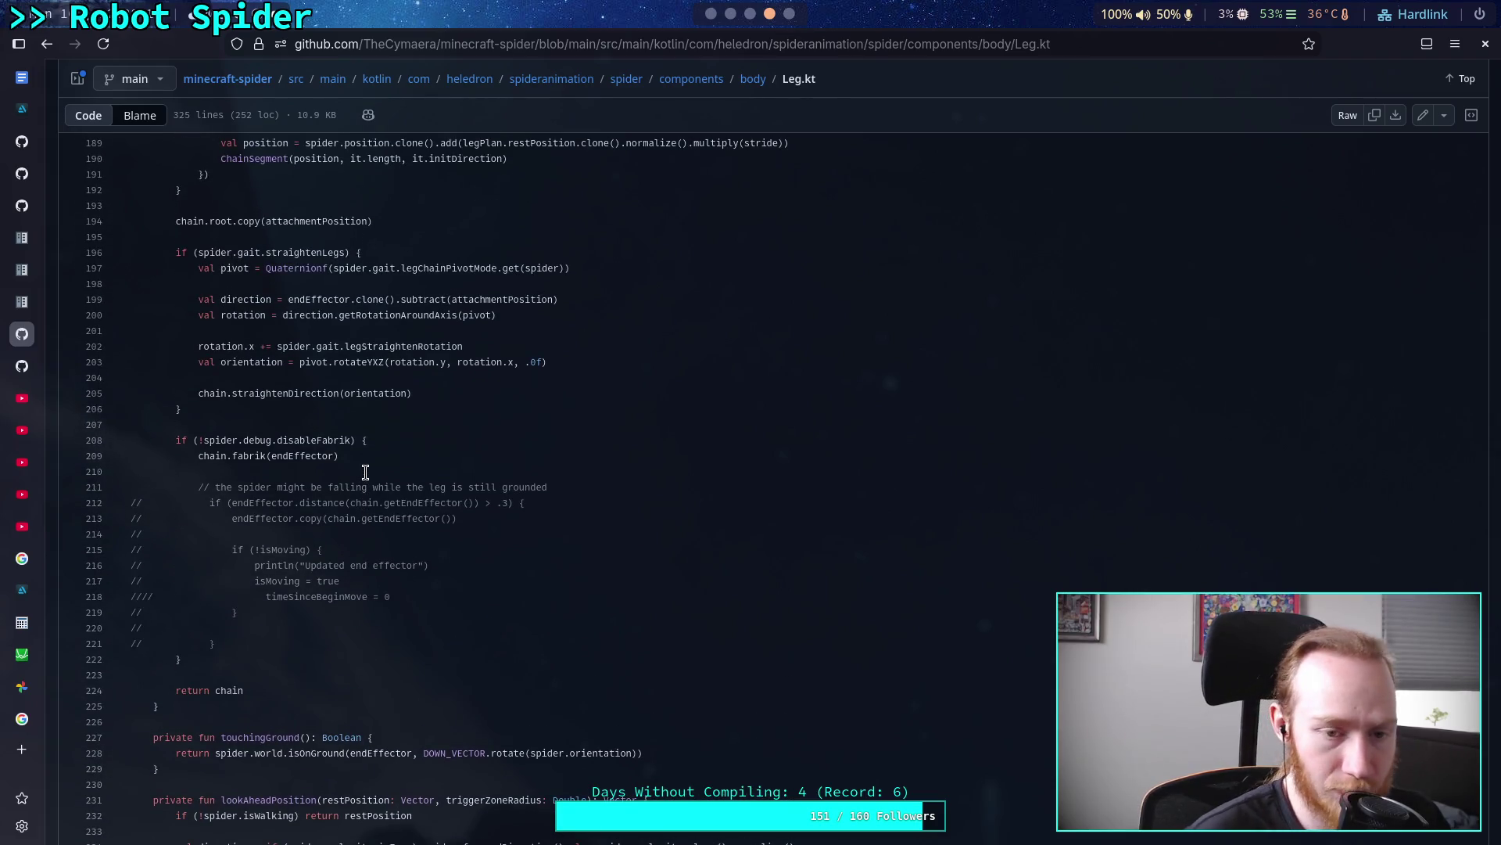
pyautogui.click(750, 14)
pyautogui.click(731, 14)
# Step: Delete the diagonal-legs comment and its blank line from can_step in CrawlerLeg.gd
pyautogui.click(712, 14)
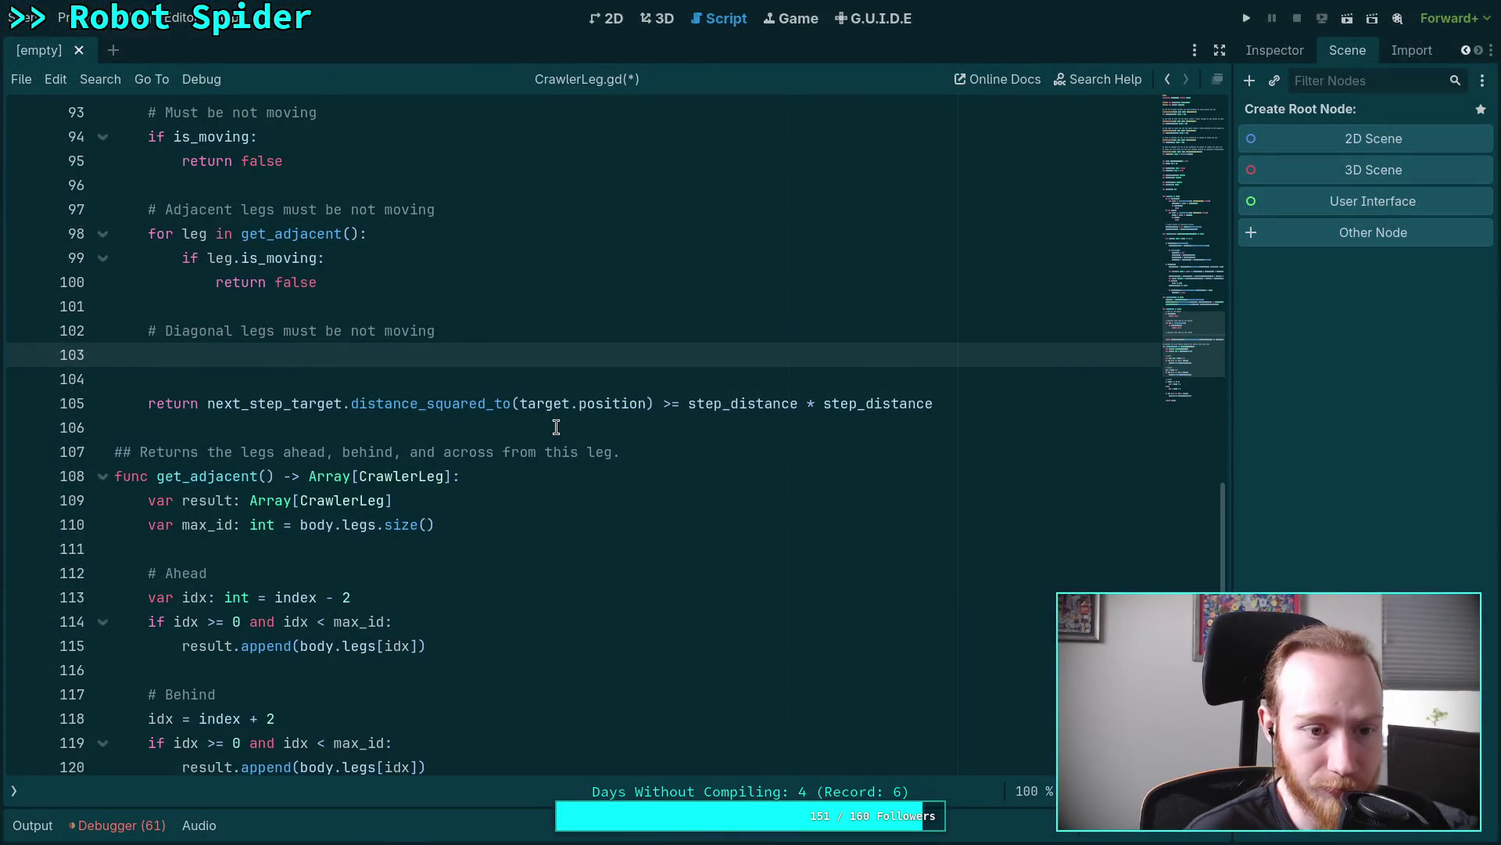
pyautogui.click(504, 325)
pyautogui.hotkey('shift', 'Up')
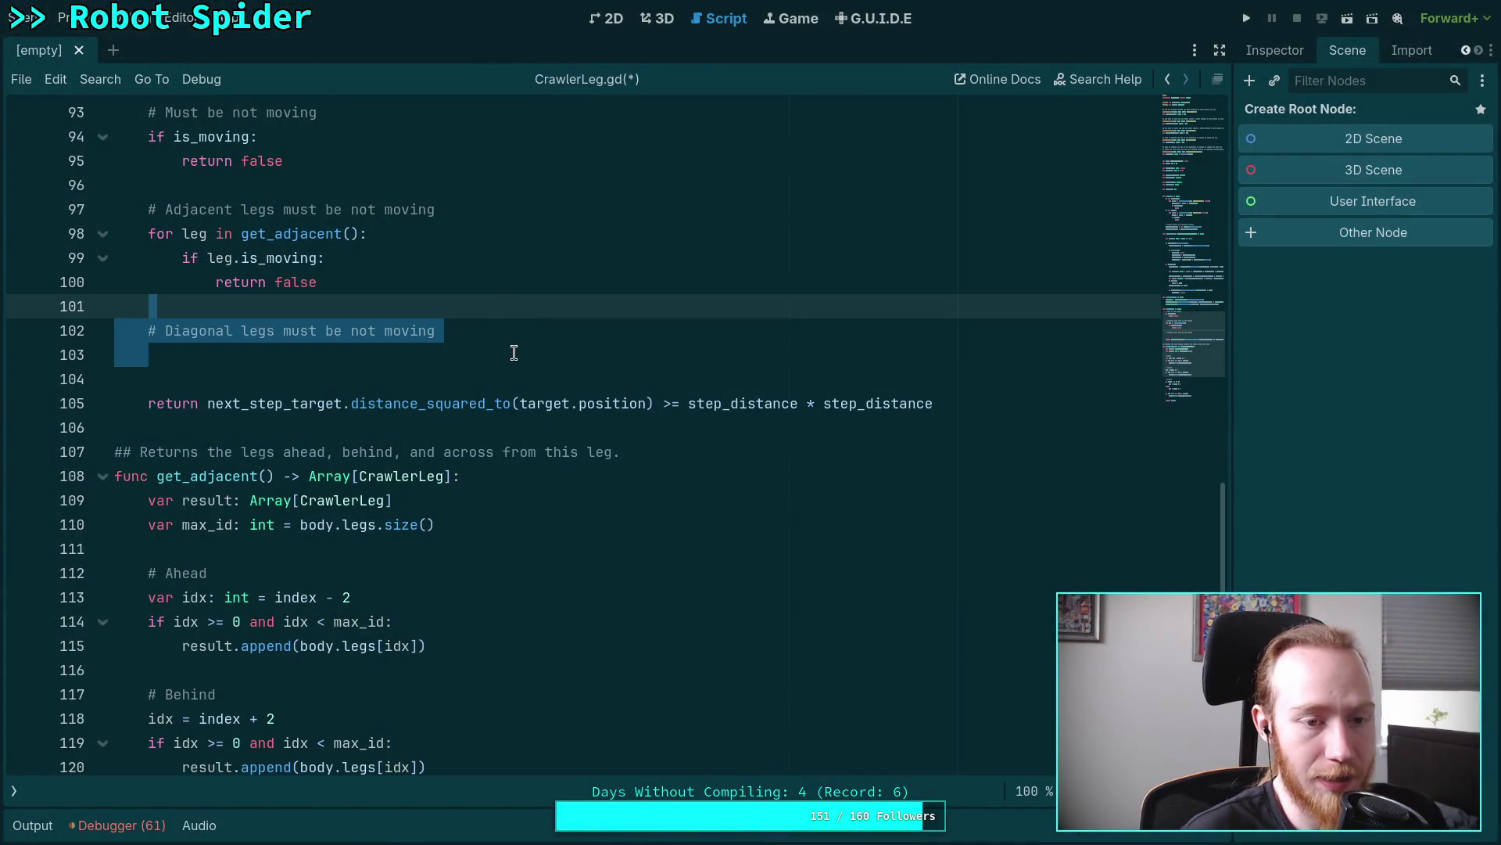
pyautogui.press('BackSpace')
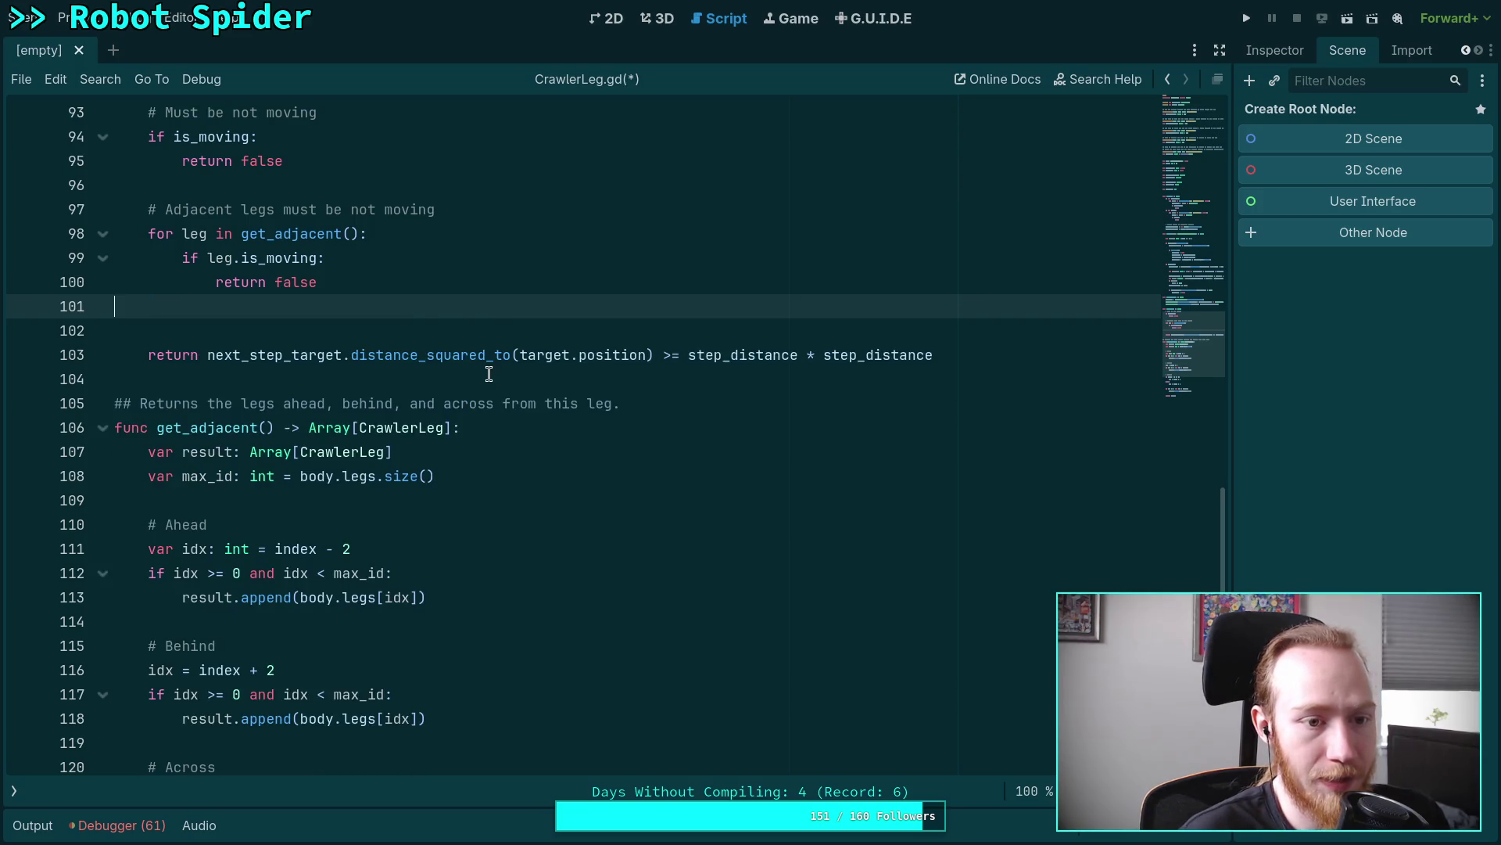
pyautogui.press('BackSpace')
pyautogui.scroll(-6, 667, 420)
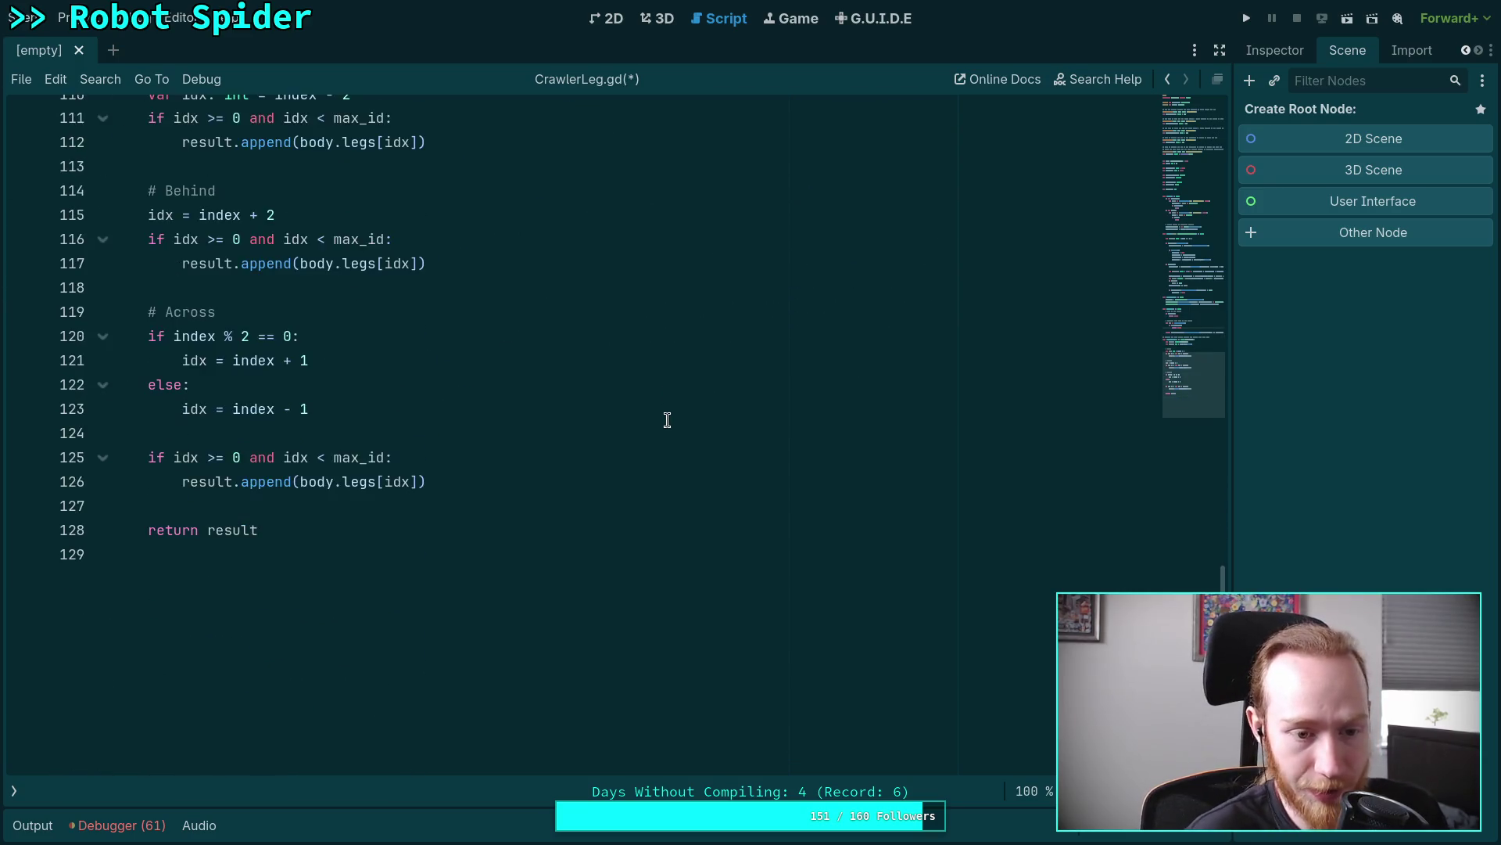
# Step: Save CrawlerLeg.gd and run the project to watch the spider walk
pyautogui.hotkey('ctrl', 's')
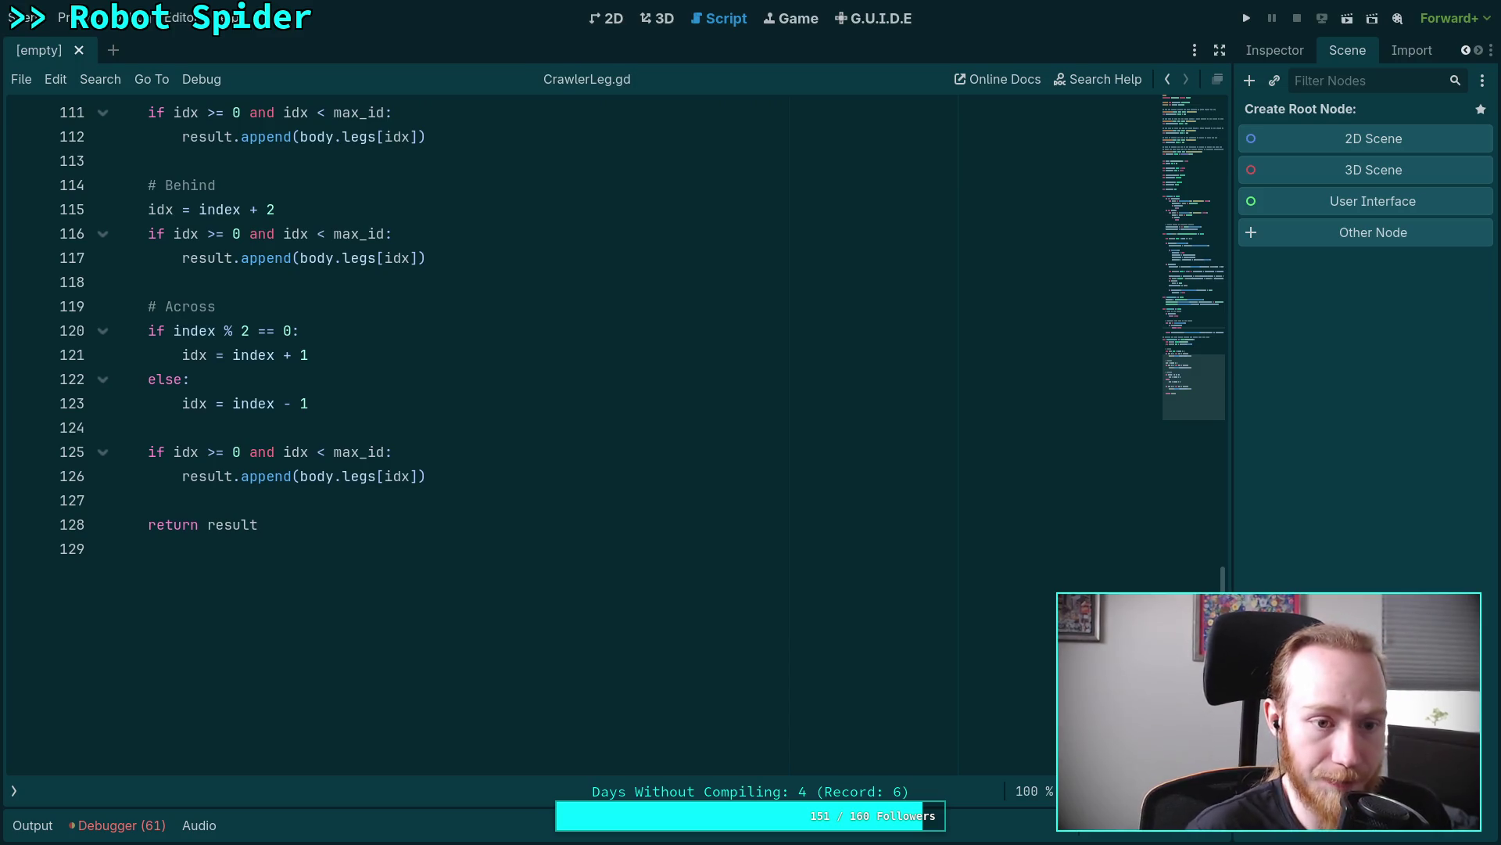
pyautogui.scroll(7, 478, 435)
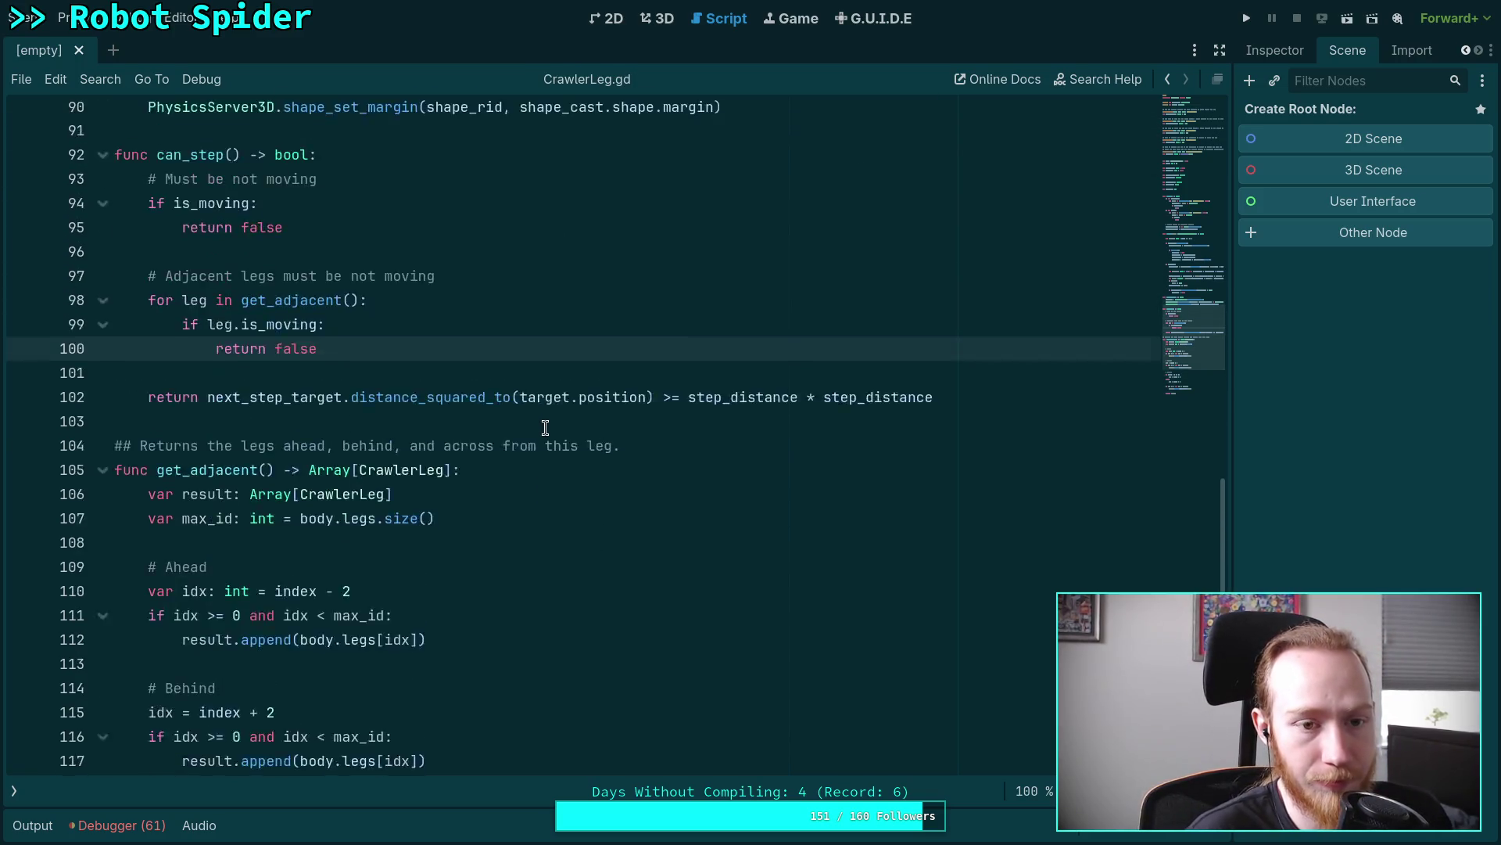
pyautogui.scroll(1, 545, 427)
pyautogui.click(1246, 18)
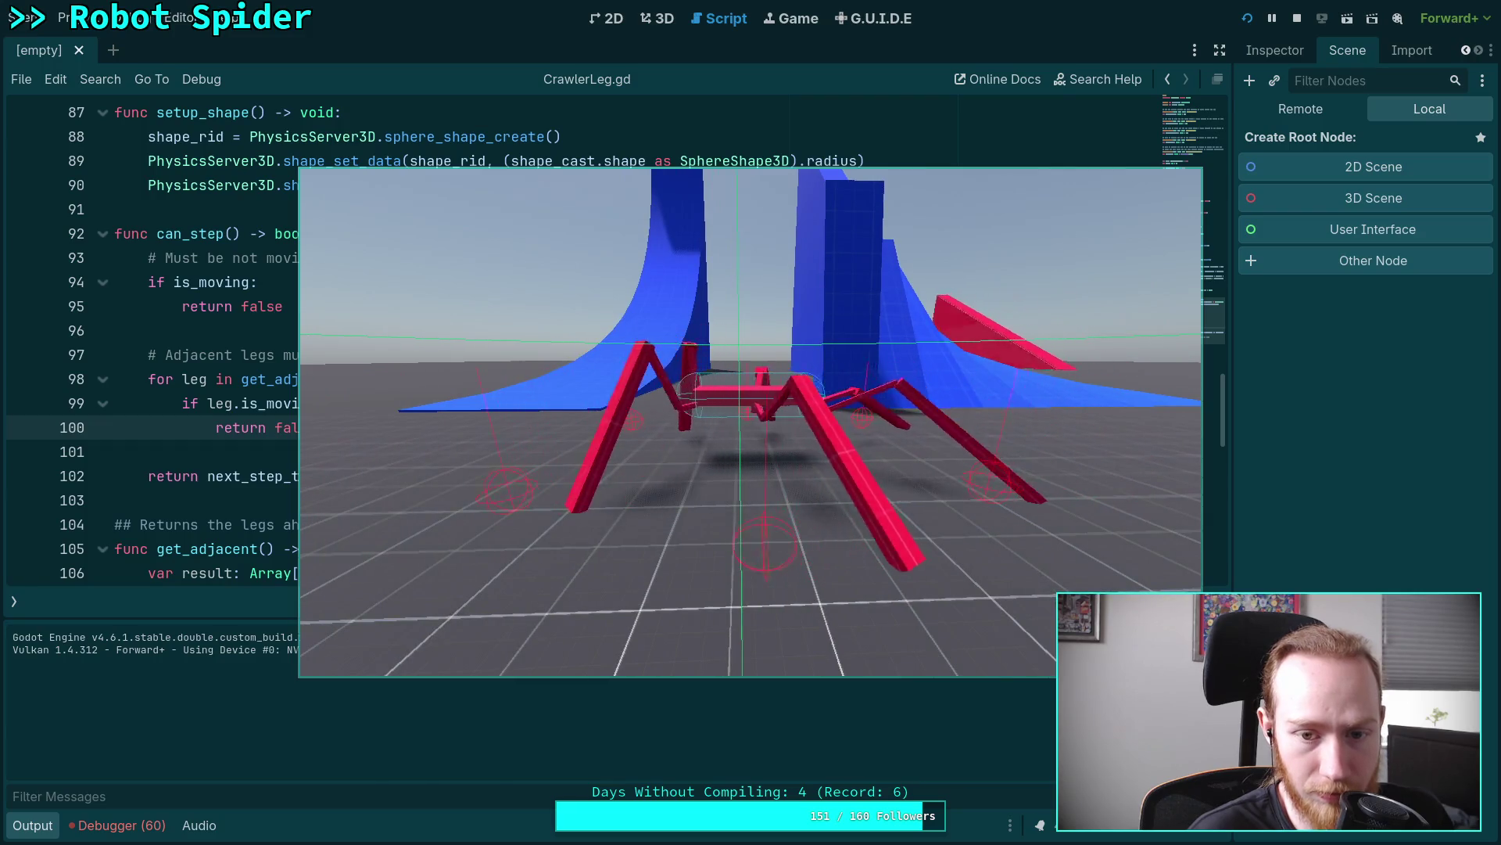
# Step: Stop the running game and collapse the Output panel so CrawlerLeg.gd fills the editor
pyautogui.click(1296, 18)
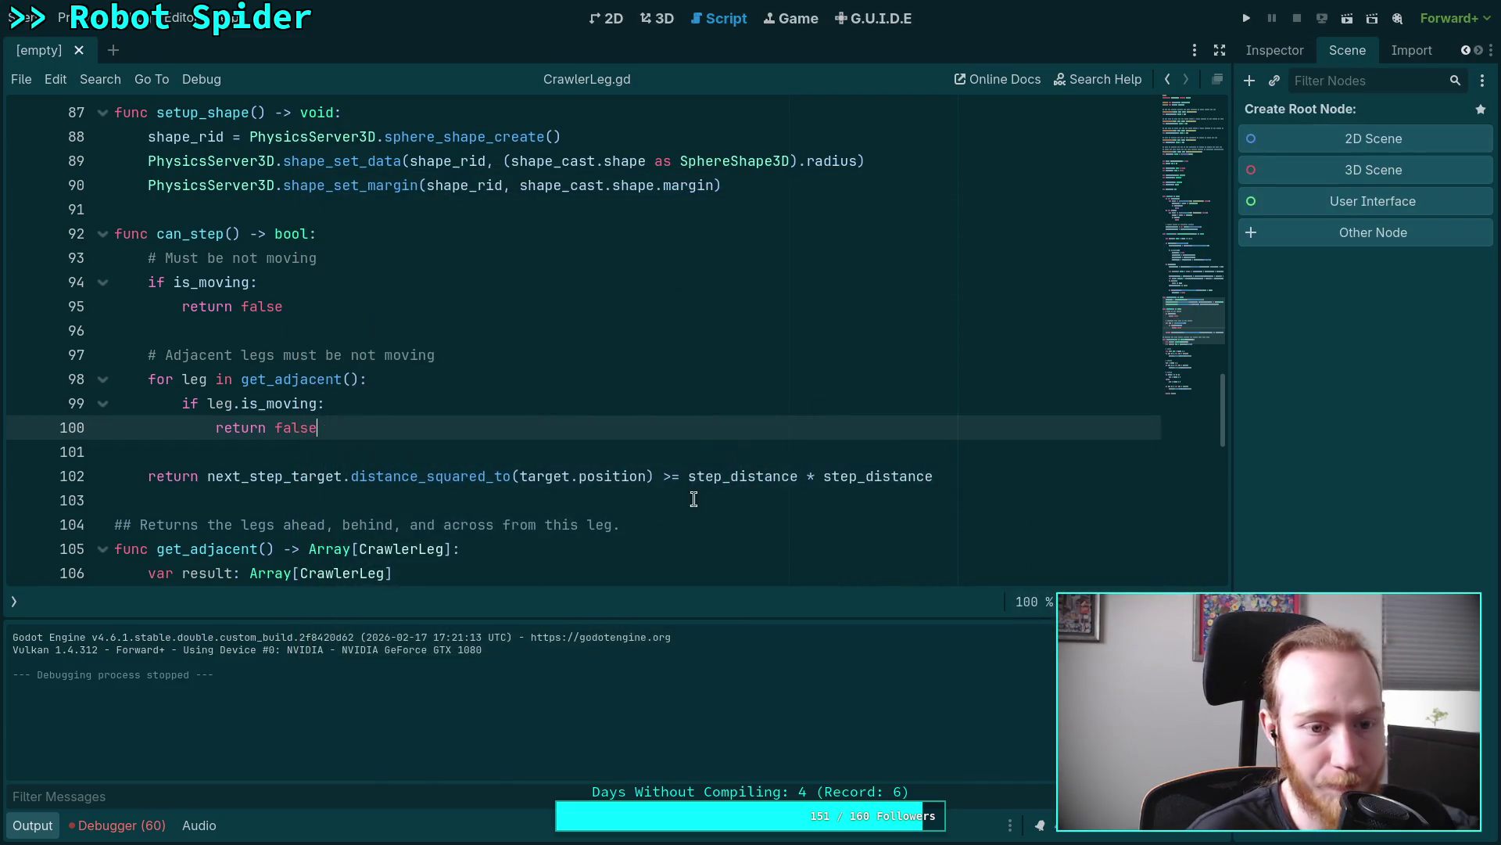
pyautogui.click(47, 829)
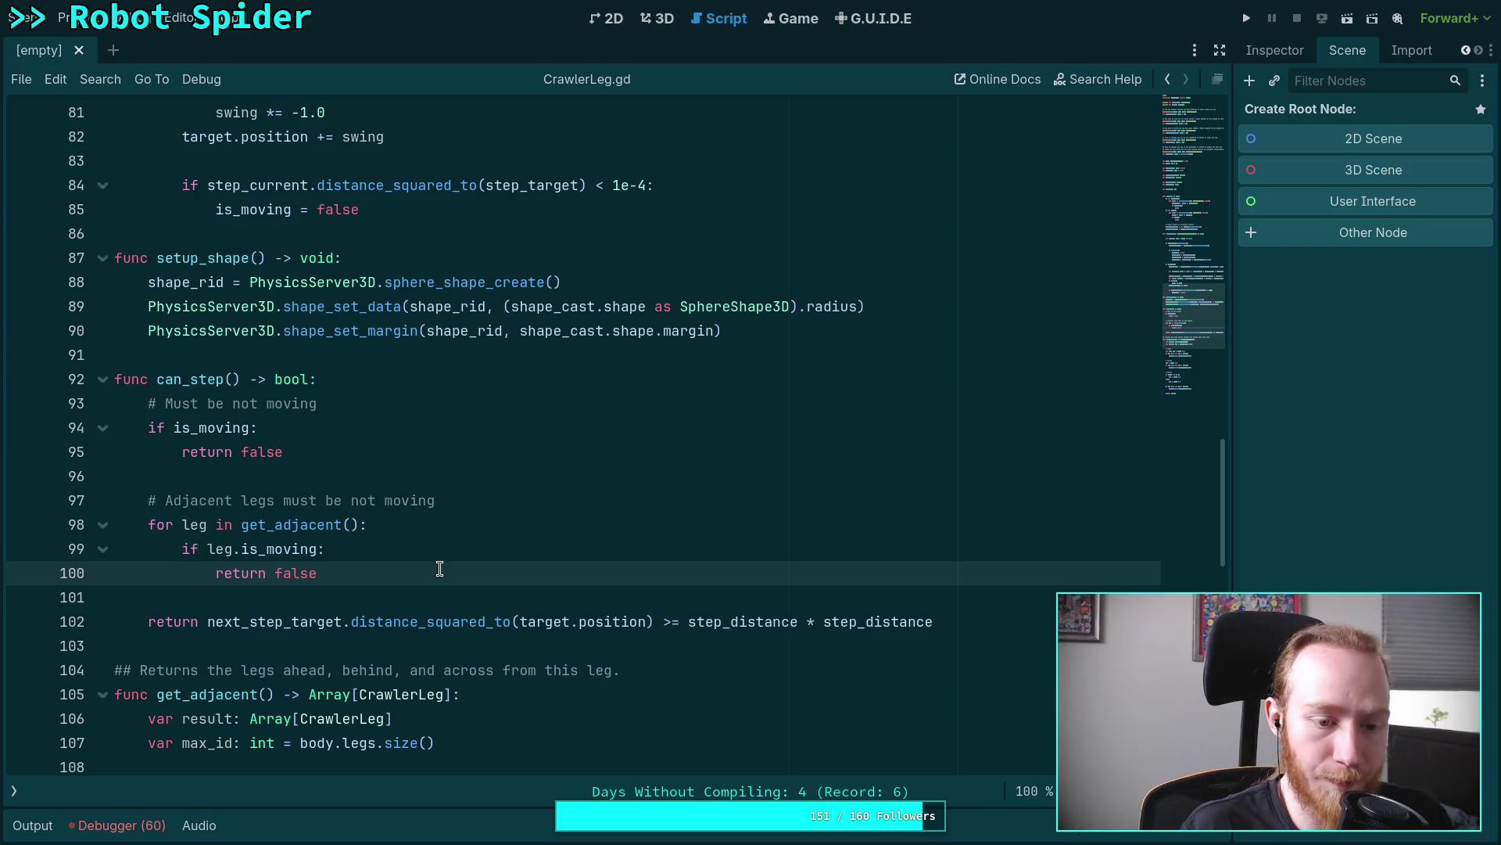
# Step: Comment out the across-leg block, lines 120–126, in get_adjacent and test-run the game
pyautogui.scroll(-8, 440, 569)
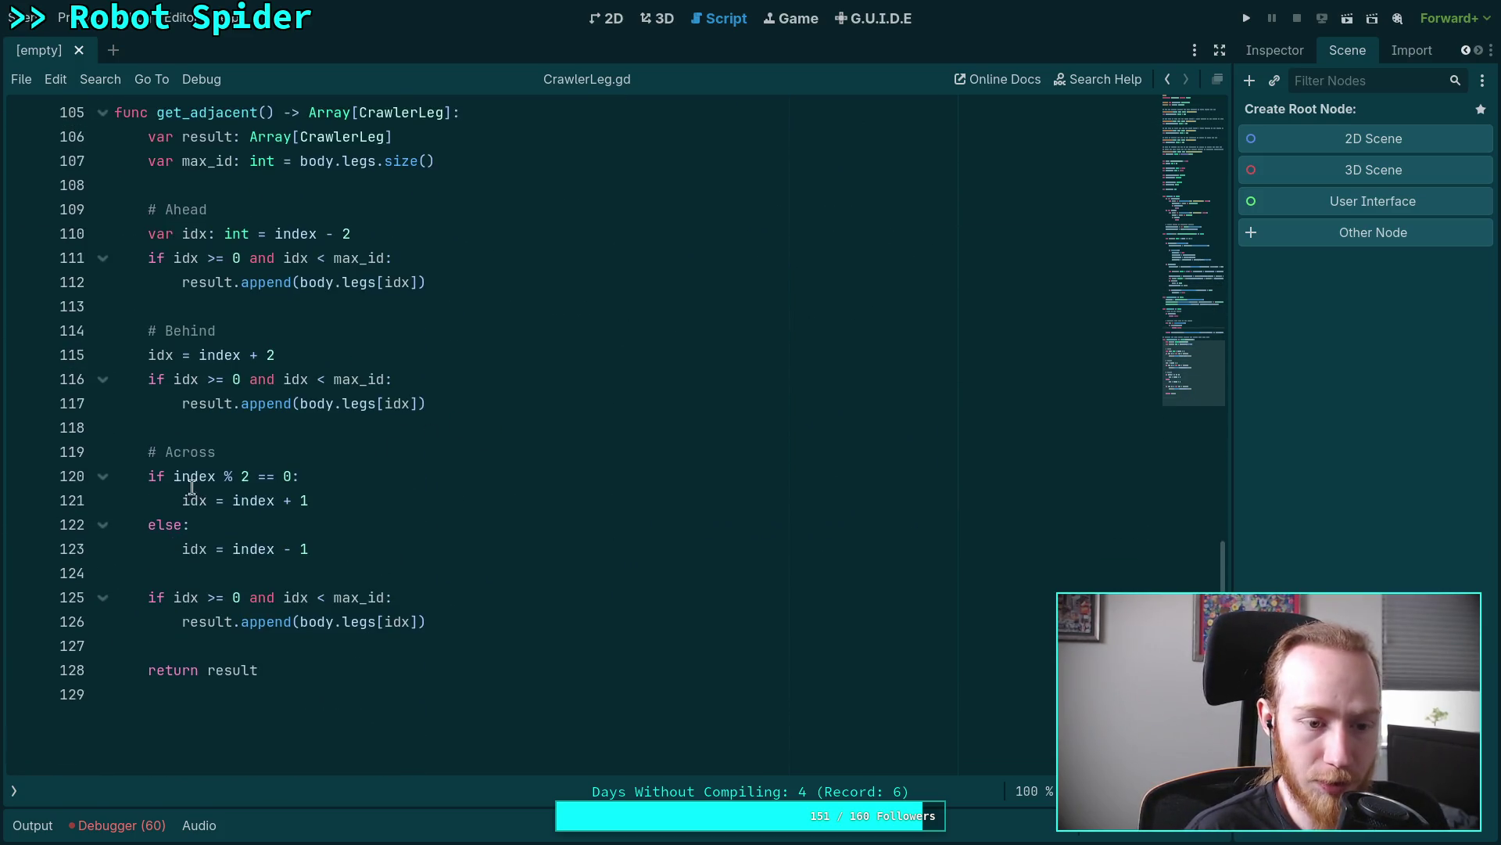
pyautogui.moveTo(147, 474); pyautogui.dragTo(464, 623)
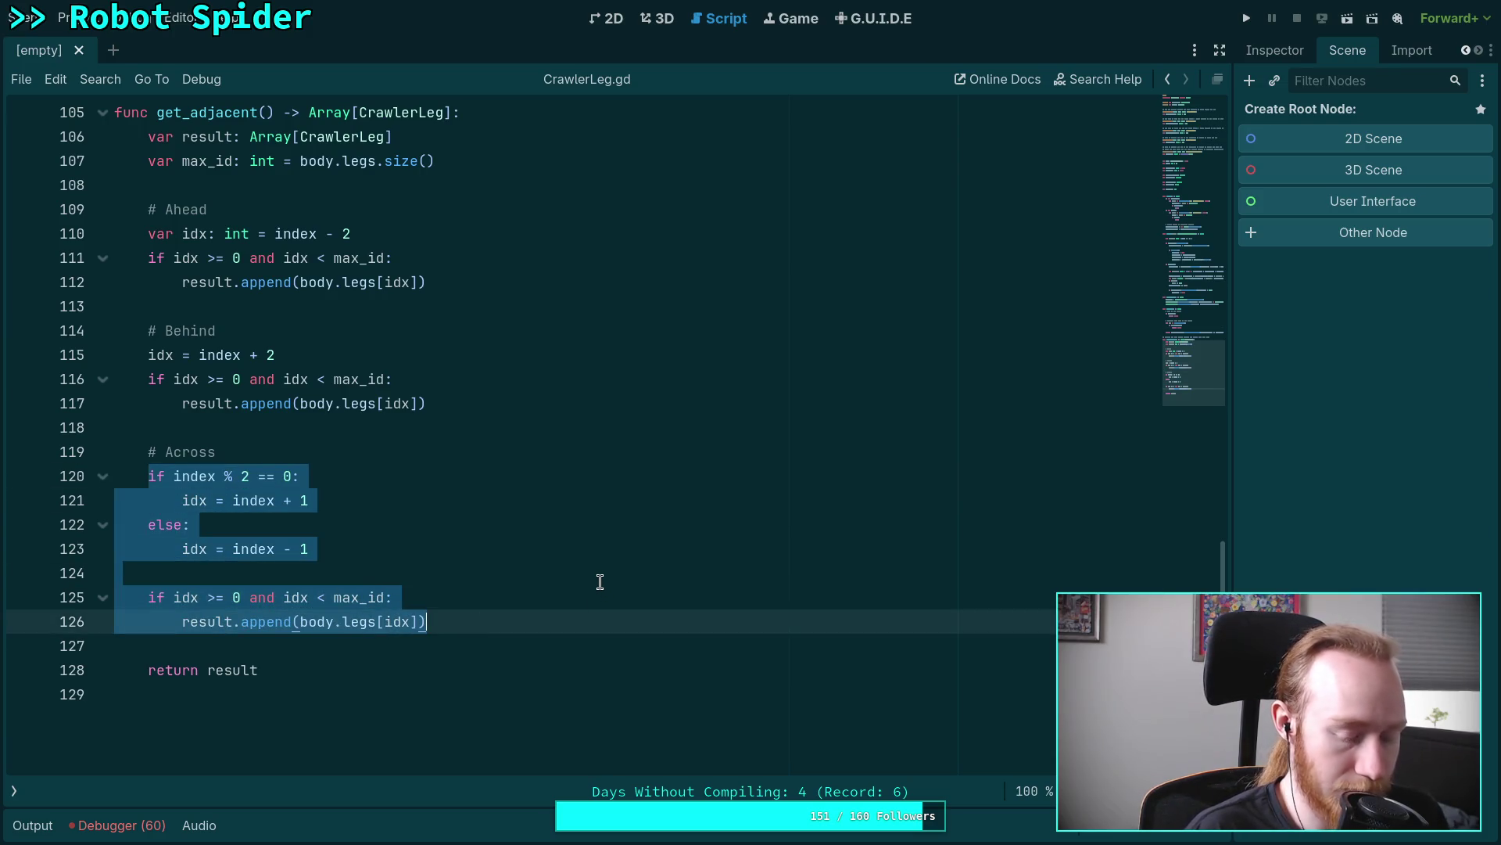
pyautogui.press('BackSpace')
pyautogui.hotkey('ctrl', 'z')
pyautogui.hotkey('ctrl', 'k')
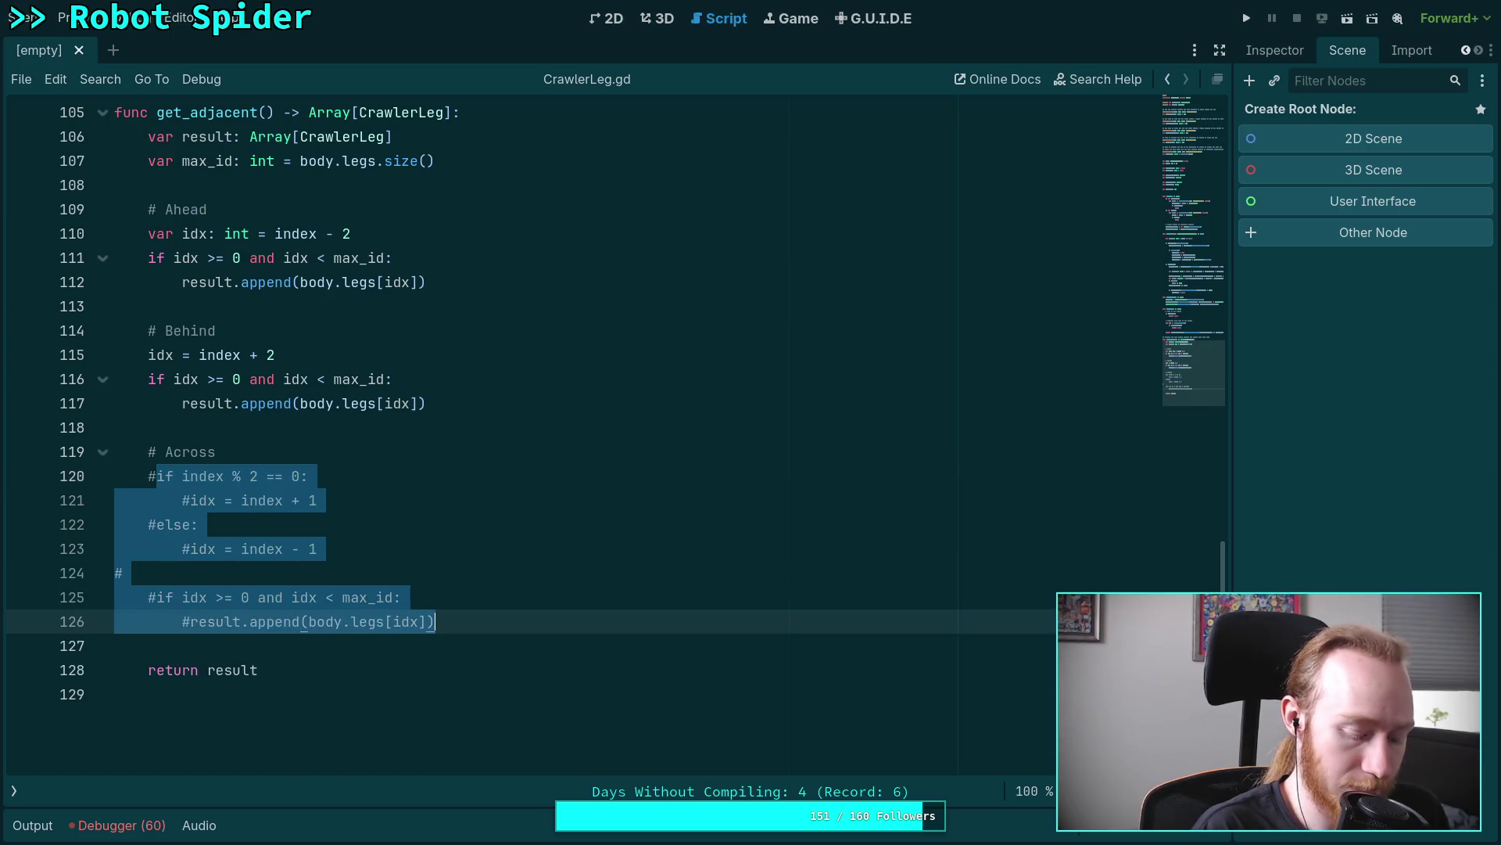
pyautogui.press('F5')
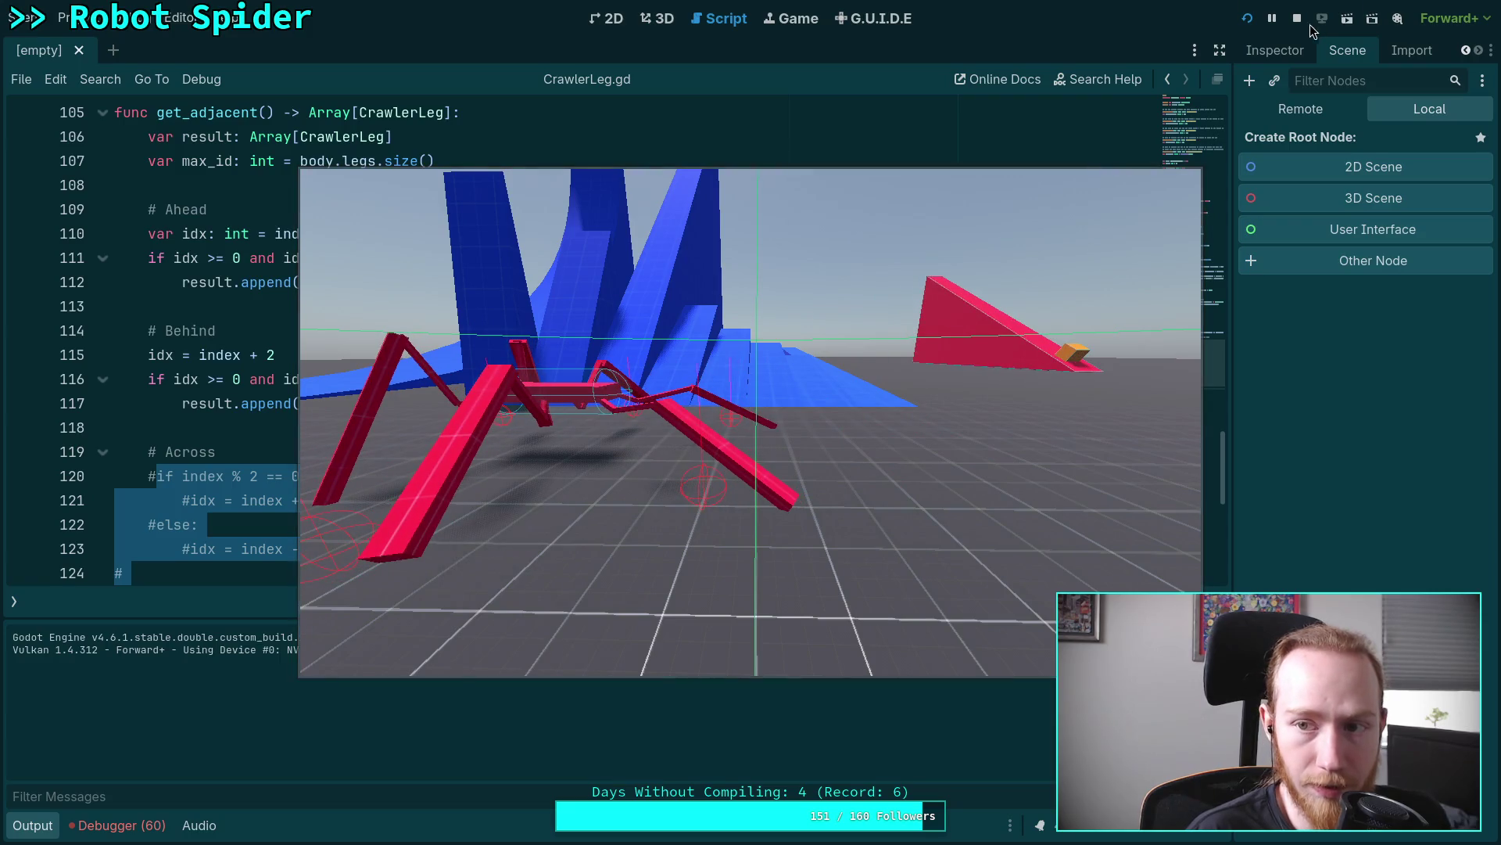
pyautogui.press('F8')
# Step: Uncomment the across-leg lines, save the script, and run the game again before stopping it
pyautogui.hotkey('ctrl', 'k')
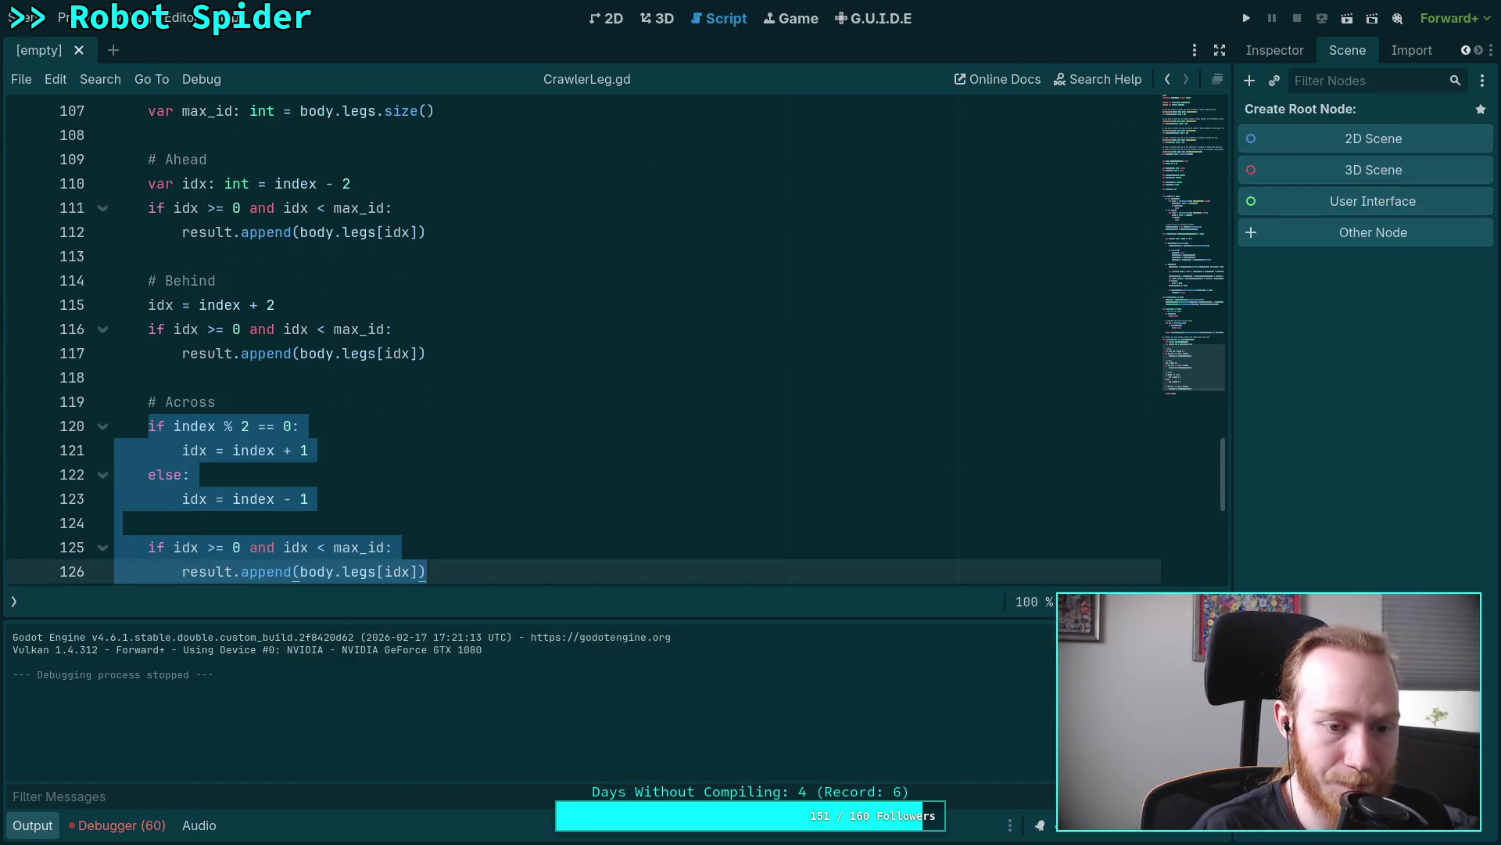
pyautogui.click(392, 489)
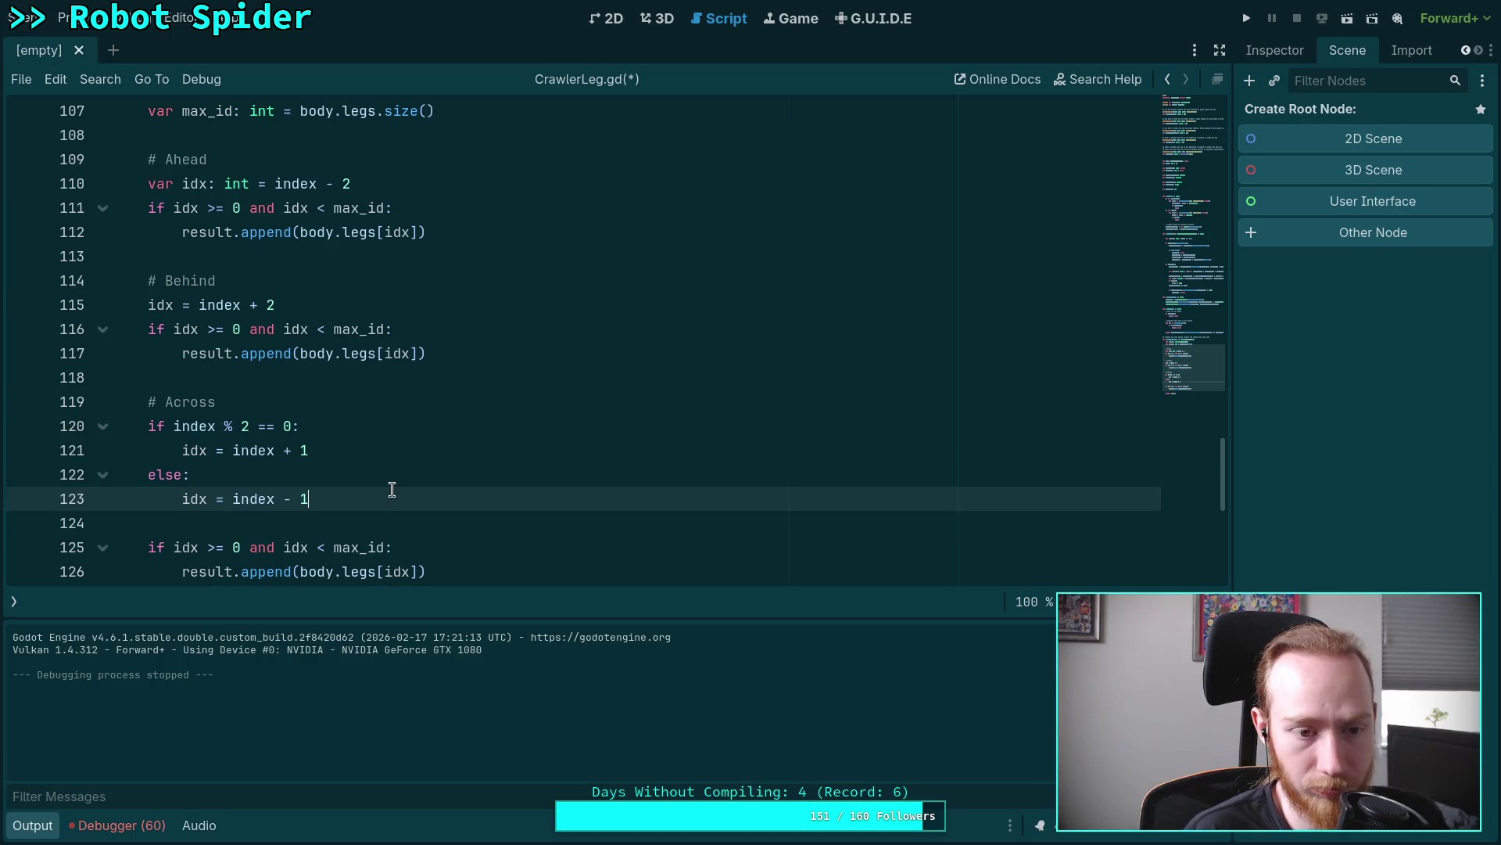
pyautogui.click(50, 833)
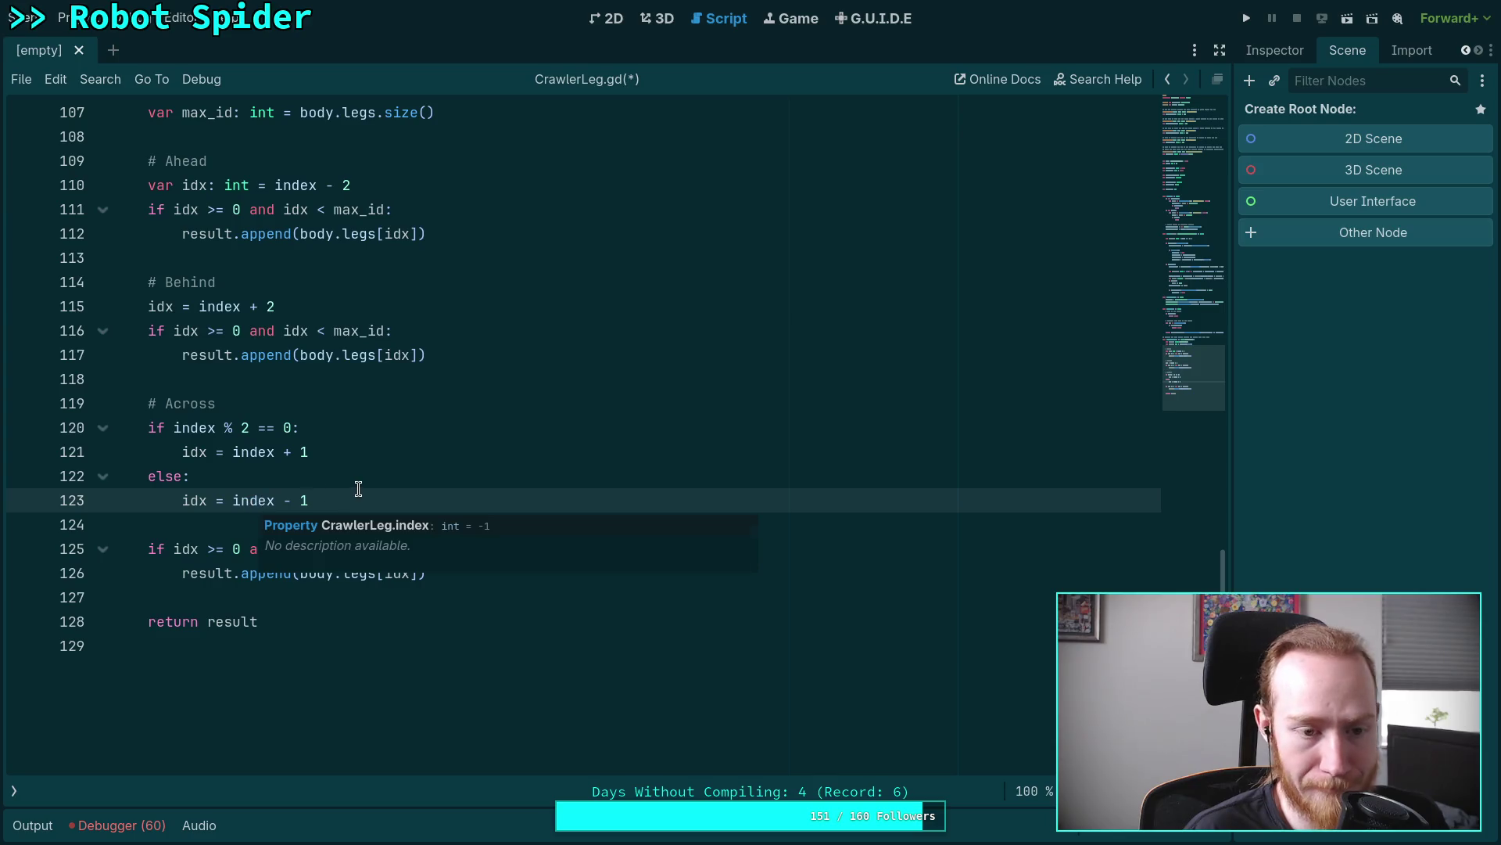
pyautogui.hotkey('ctrl', 's')
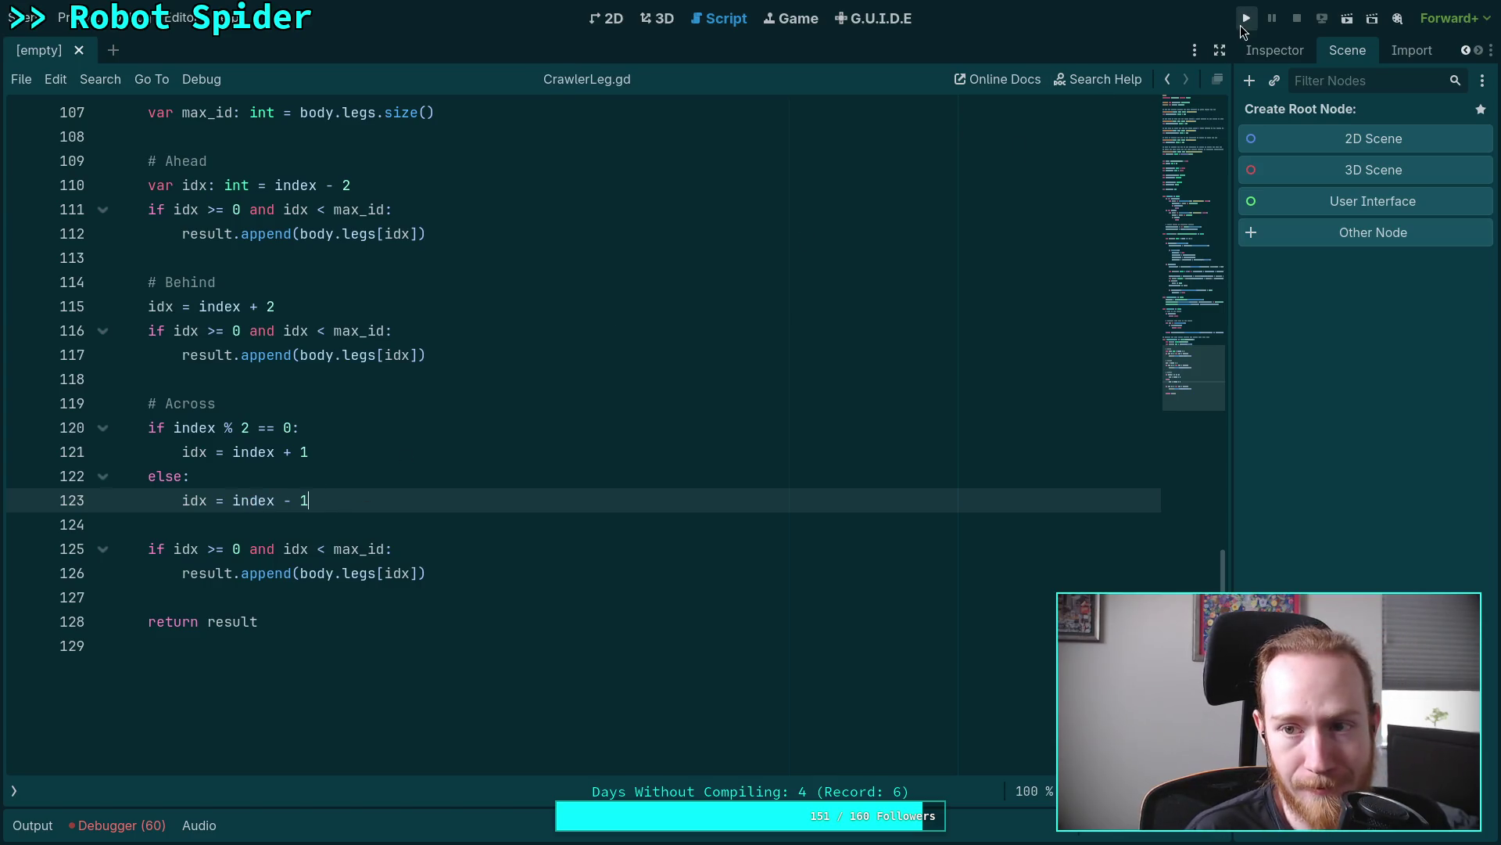
pyautogui.click(1245, 19)
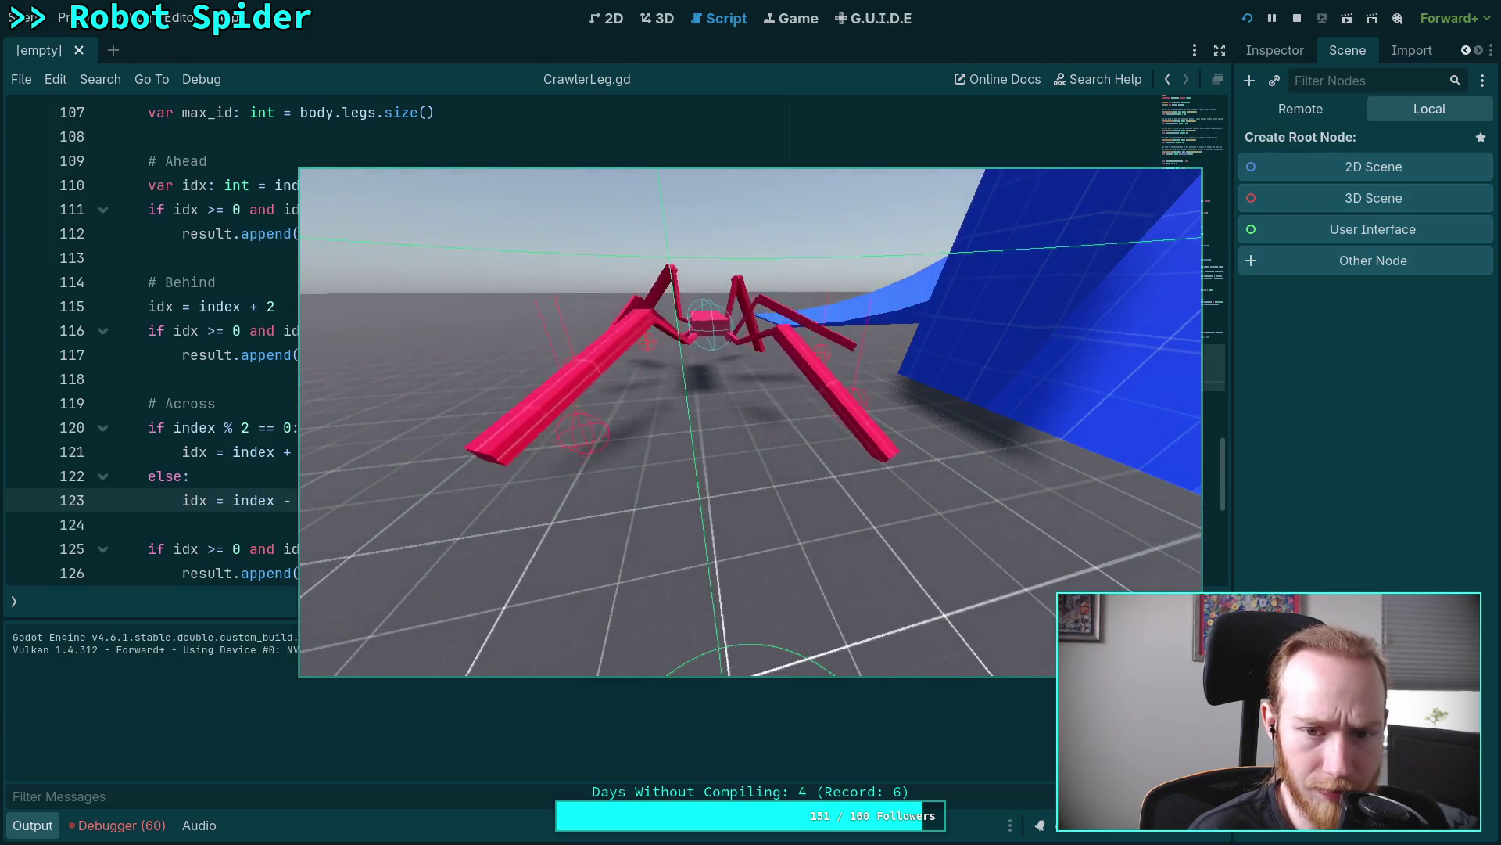
pyautogui.press('F8')
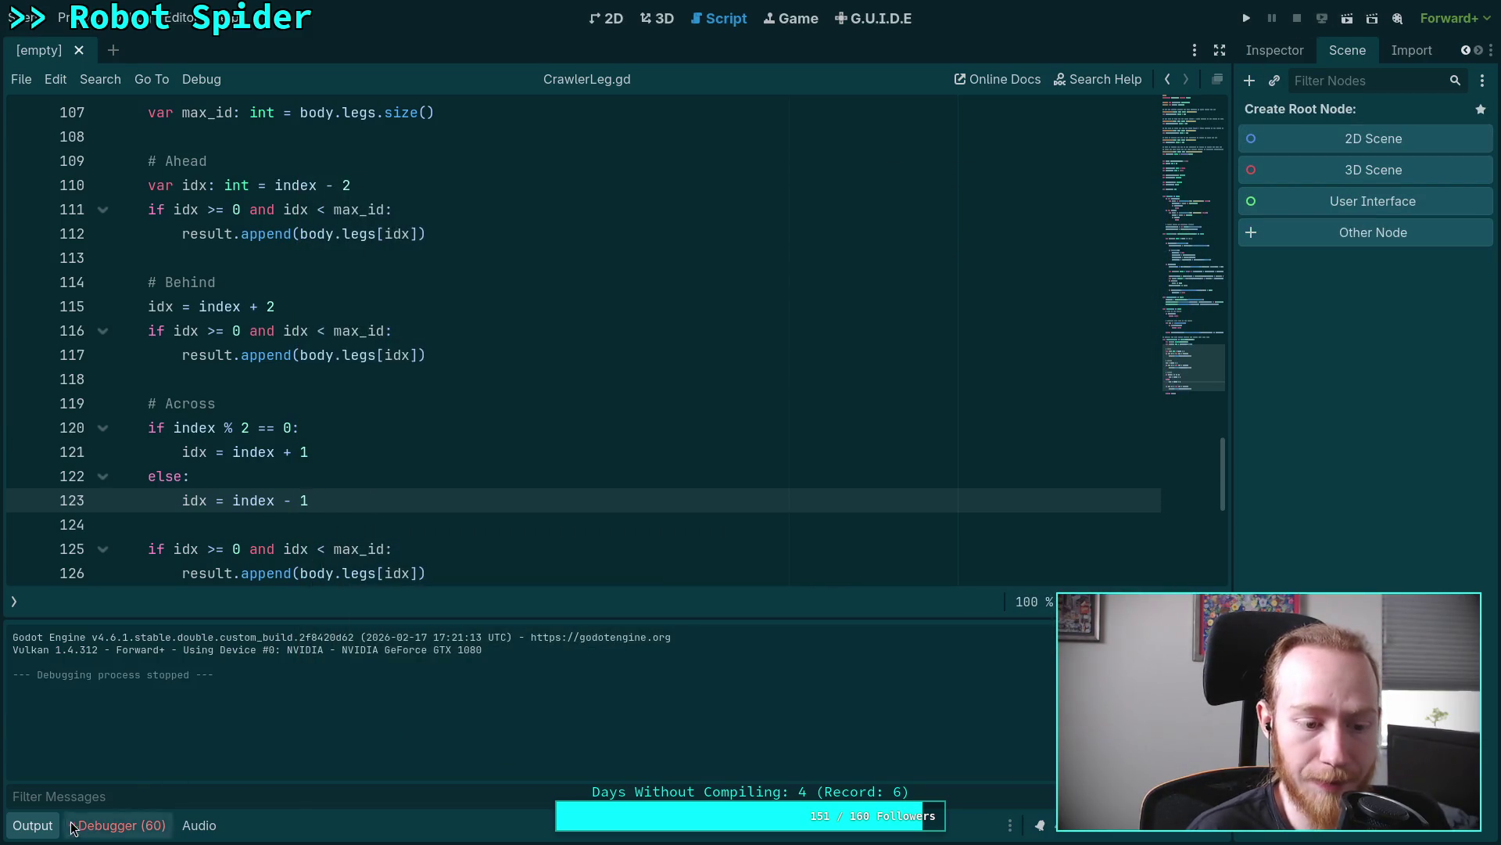
pyautogui.scroll(9, 240, 686)
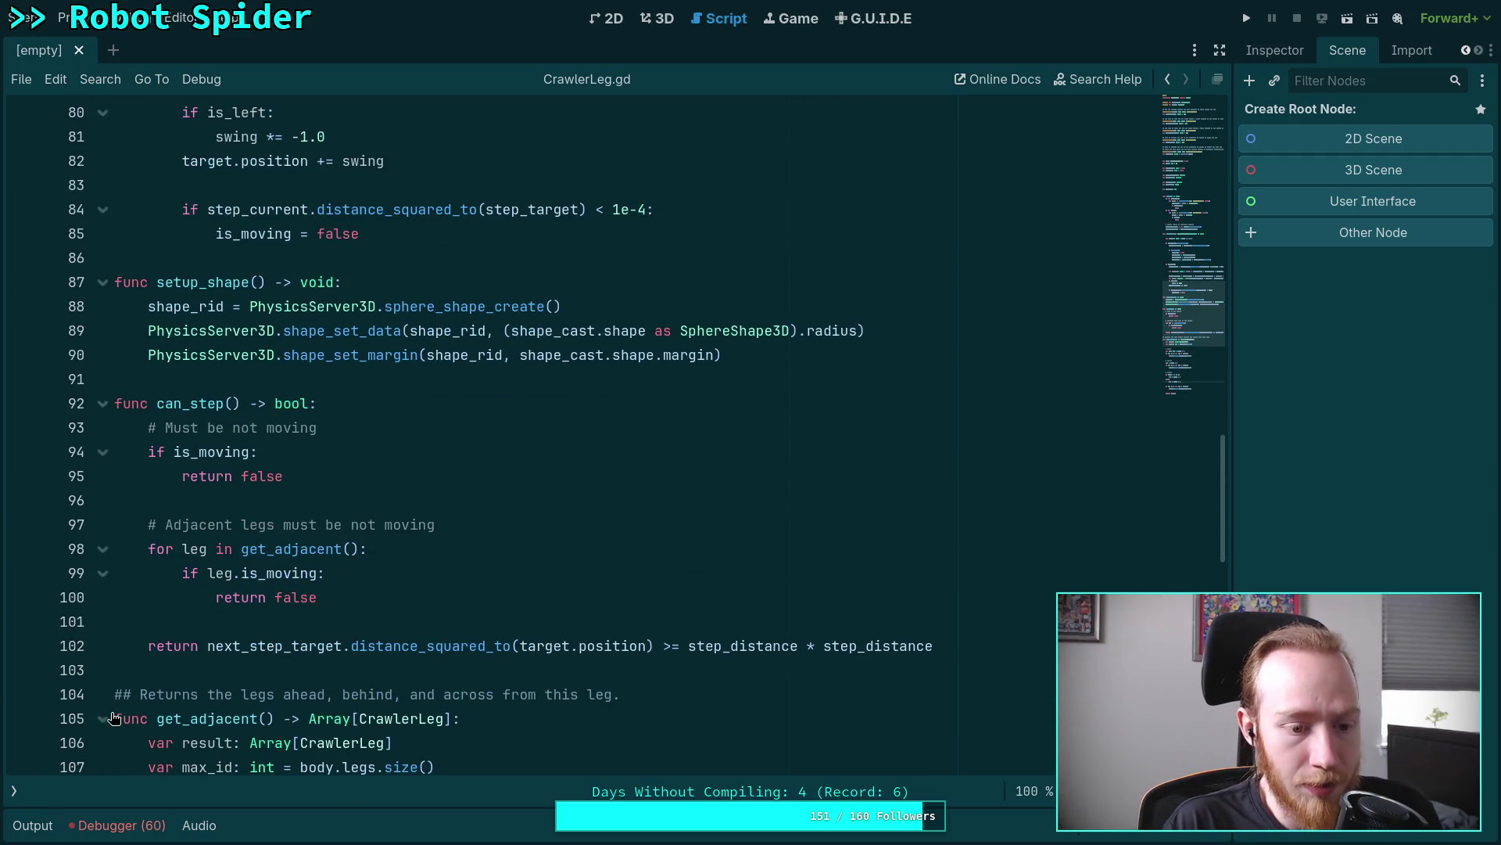
# Step: Fold the get_adjacent and can_step functions and scroll to the top of CrawlerLeg.gd
pyautogui.click(103, 719)
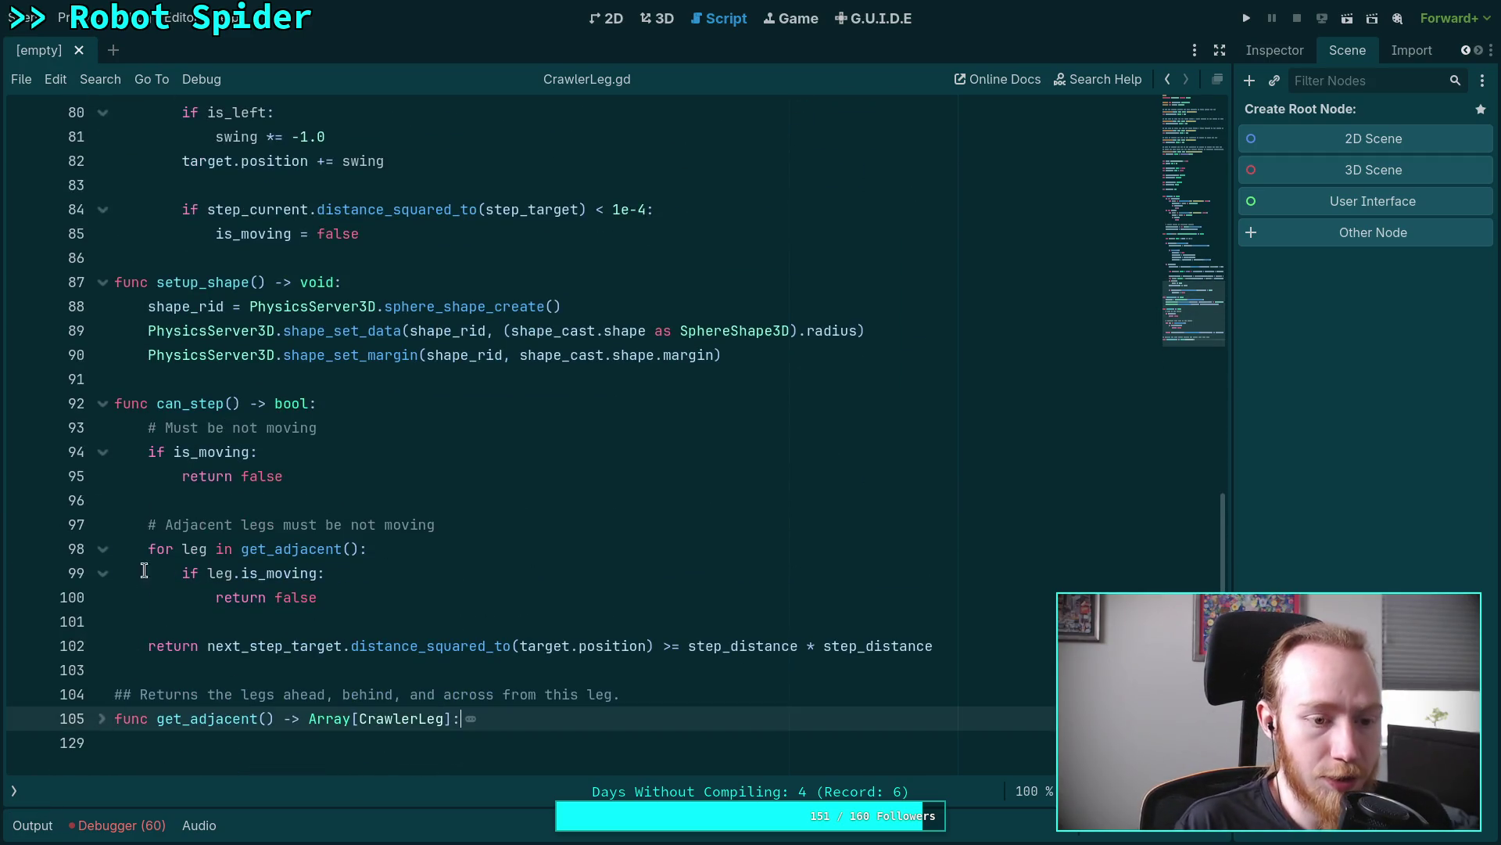
pyautogui.click(102, 403)
pyautogui.scroll(9, 264, 501)
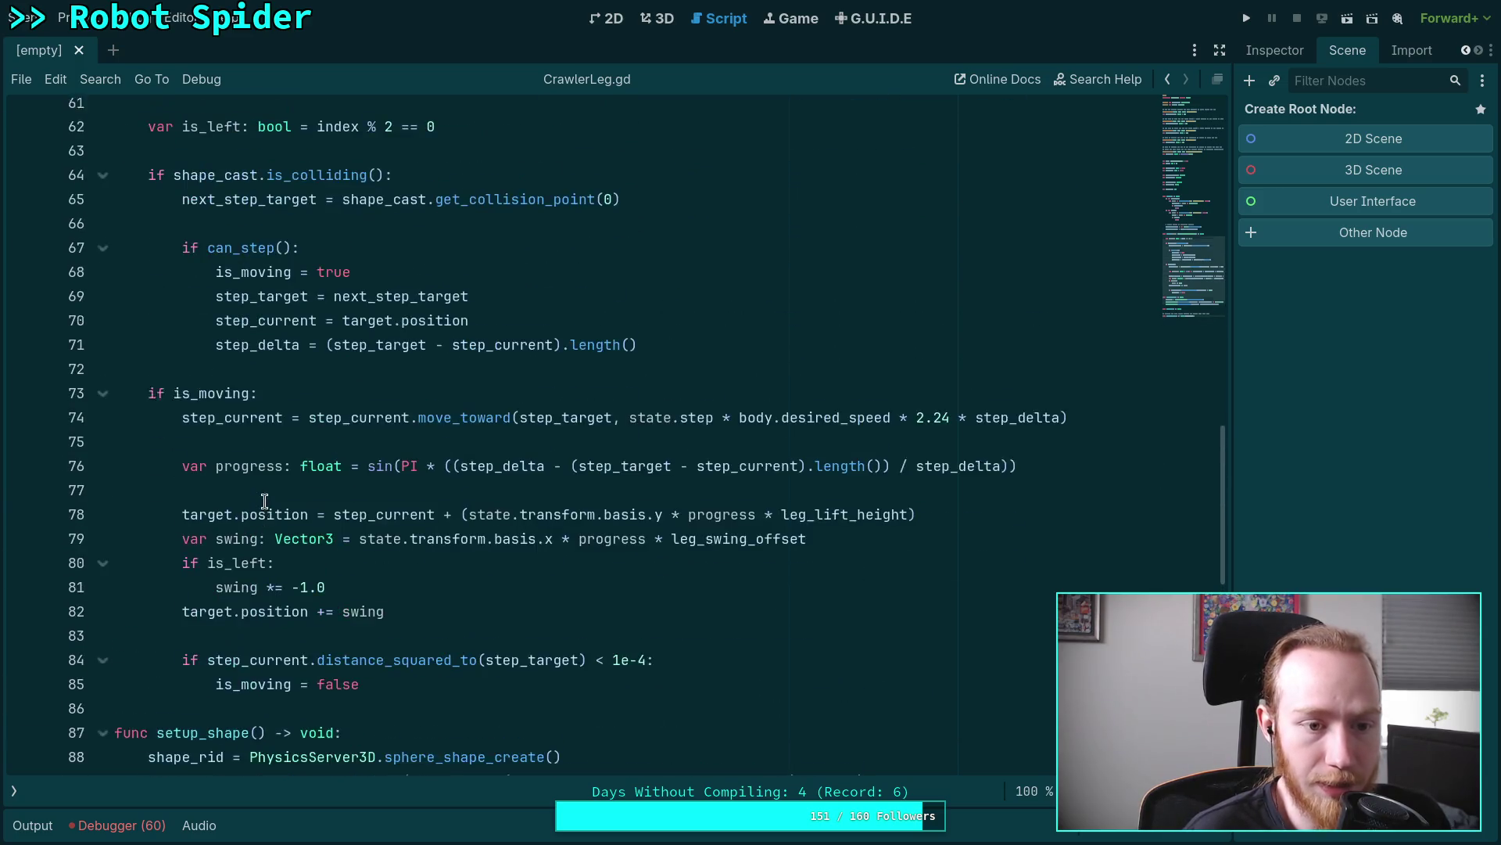
pyautogui.scroll(-3, 264, 501)
pyautogui.scroll(2, 285, 443)
pyautogui.click(577, 272)
pyautogui.scroll(12, 526, 429)
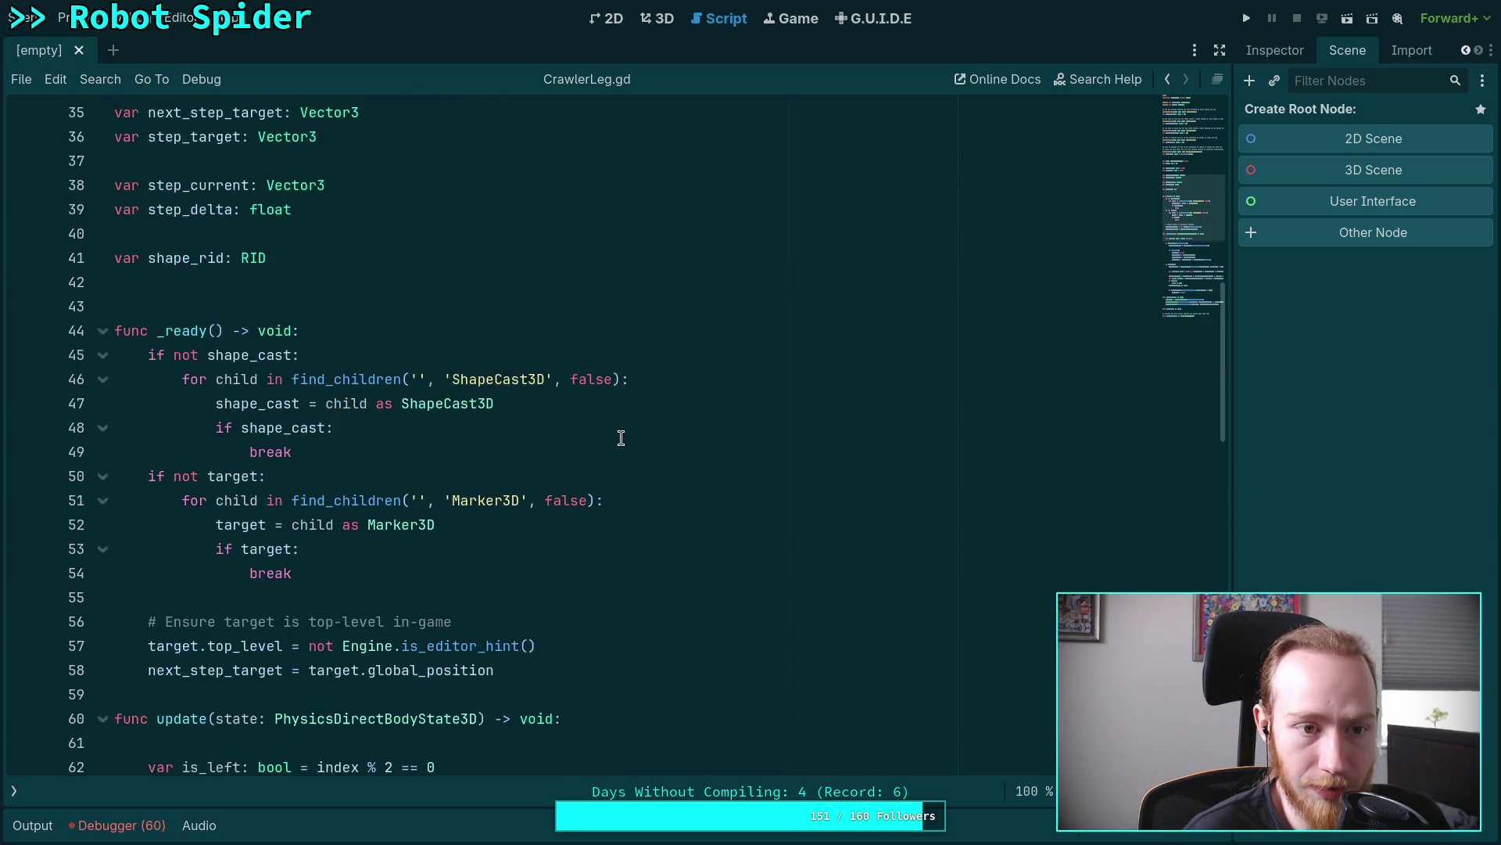
pyautogui.scroll(5, 628, 435)
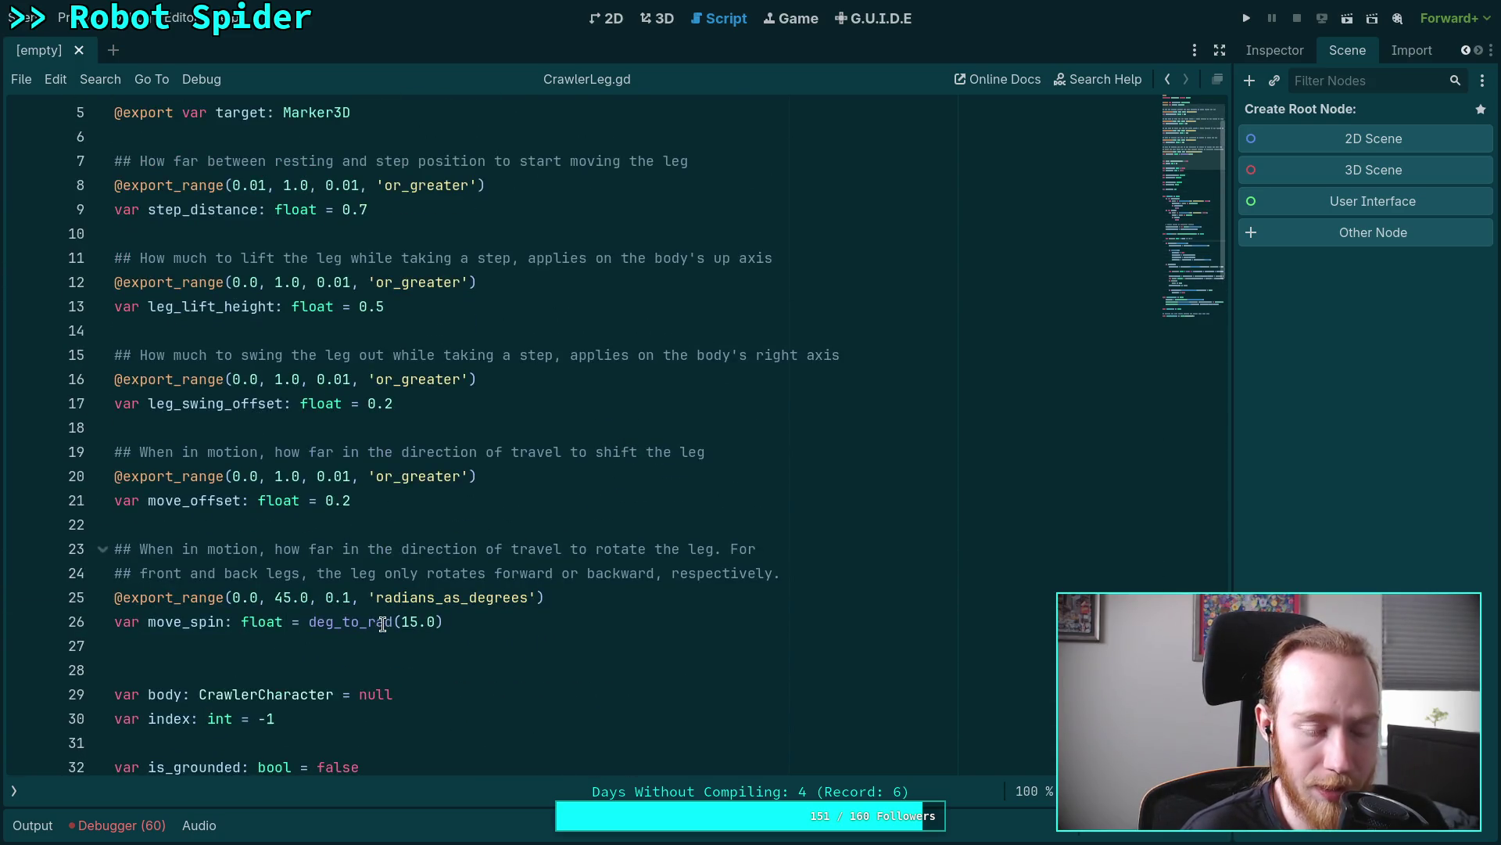
pyautogui.scroll(1, 383, 621)
# Step: Highlight the exported move_offset and move_spin settings to review their ranges and defaults
pyautogui.doubleClick(190, 576)
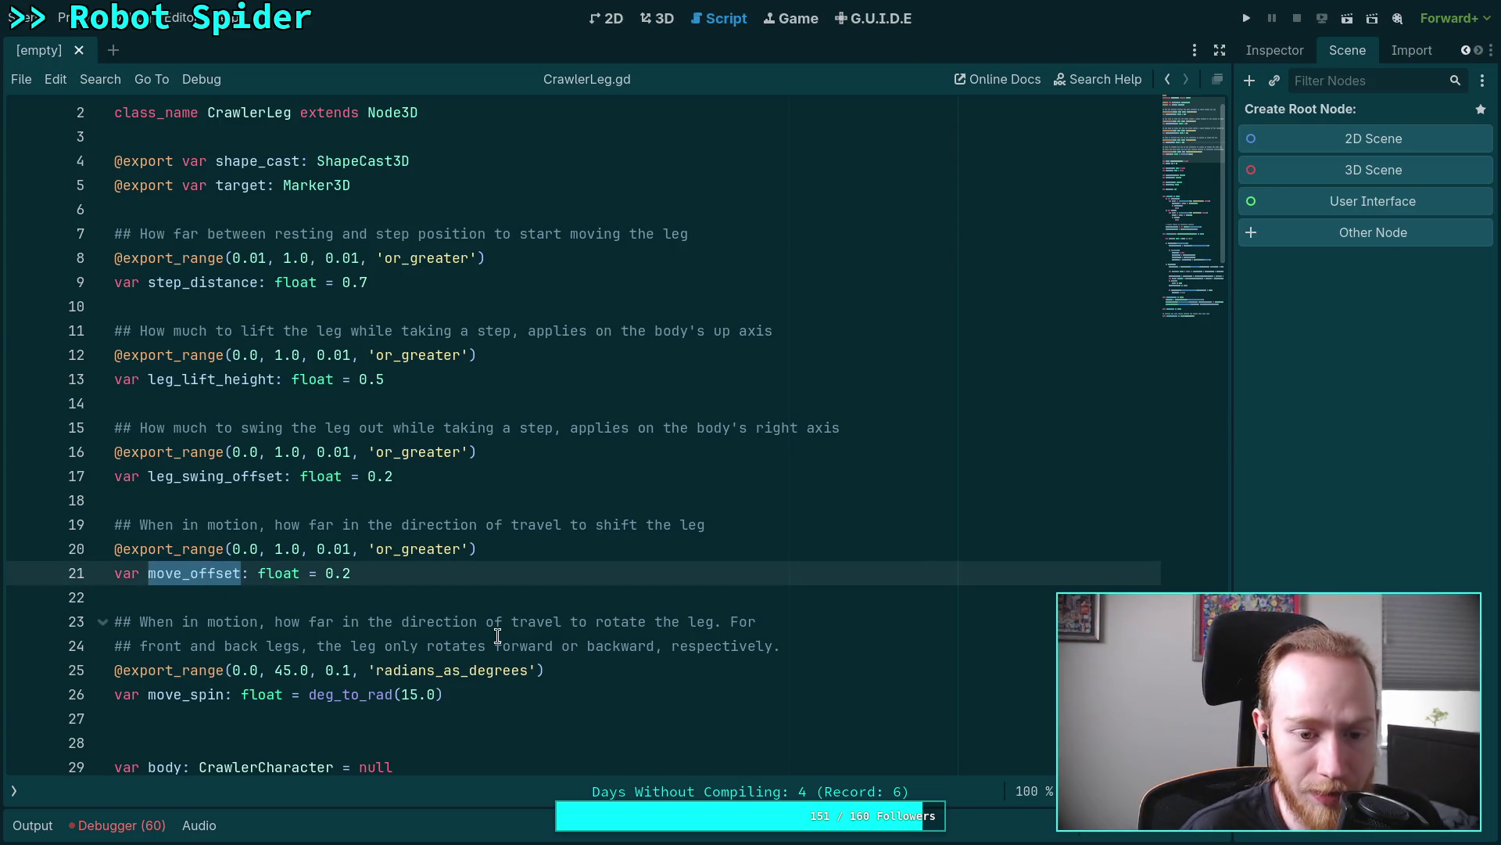
pyautogui.scroll(-1, 497, 636)
pyautogui.doubleClick(178, 622)
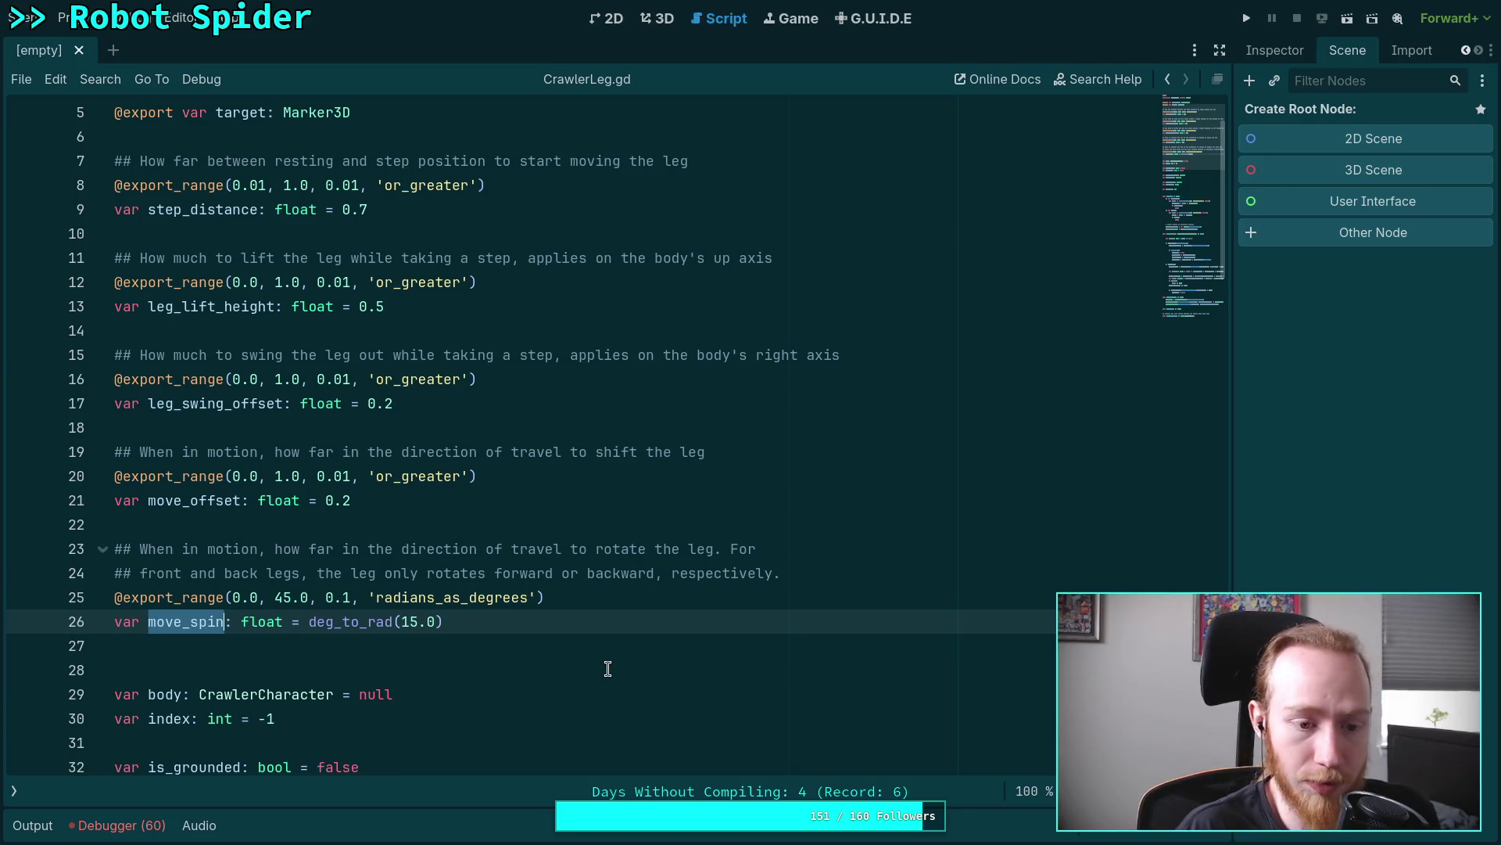
pyautogui.scroll(-7, 560, 563)
pyautogui.scroll(3, 493, 553)
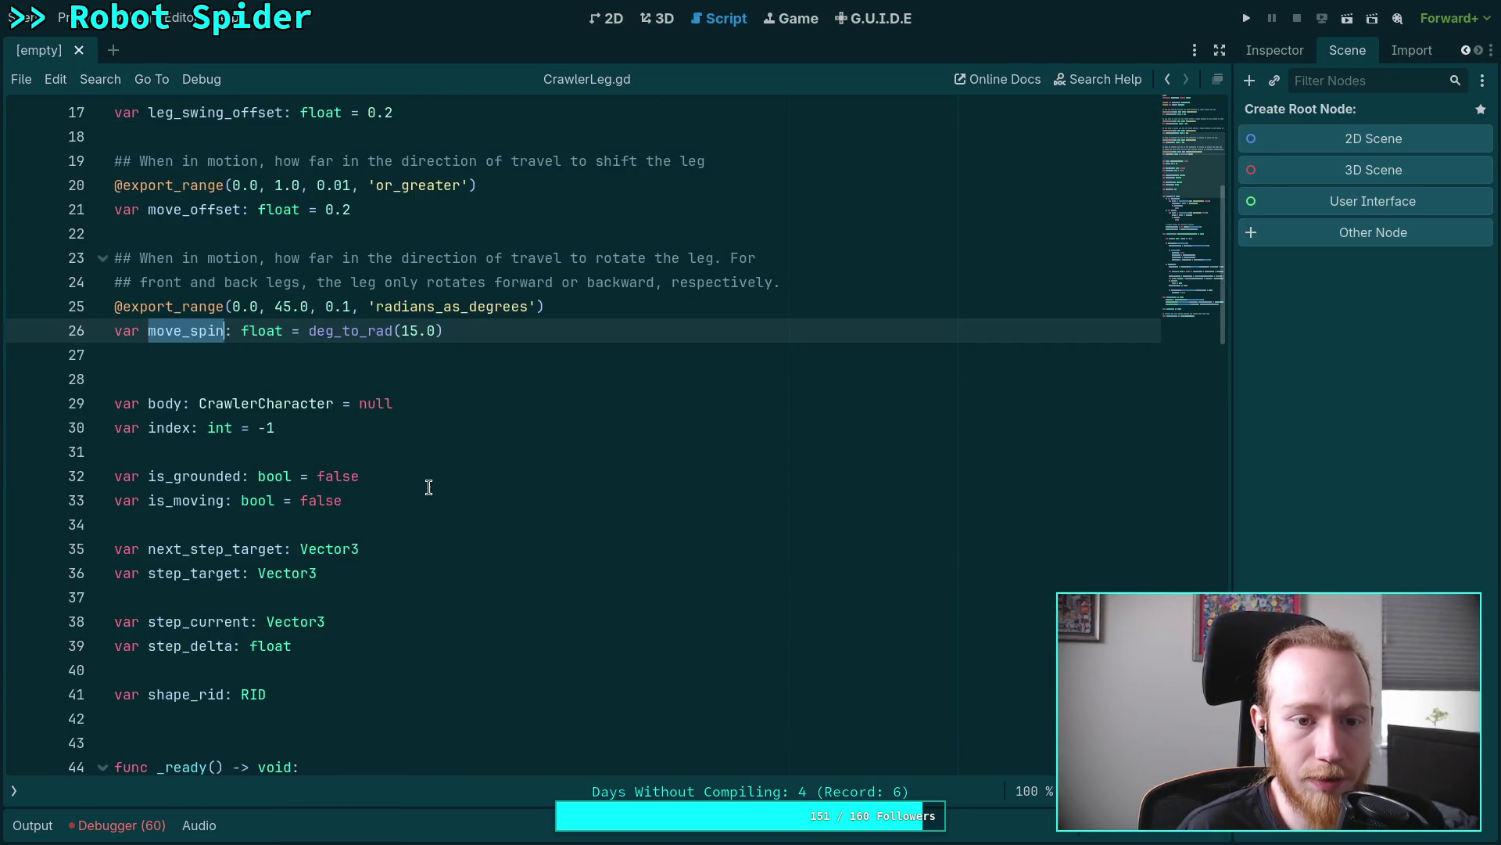
pyautogui.scroll(2, 431, 490)
pyautogui.click(1412, 50)
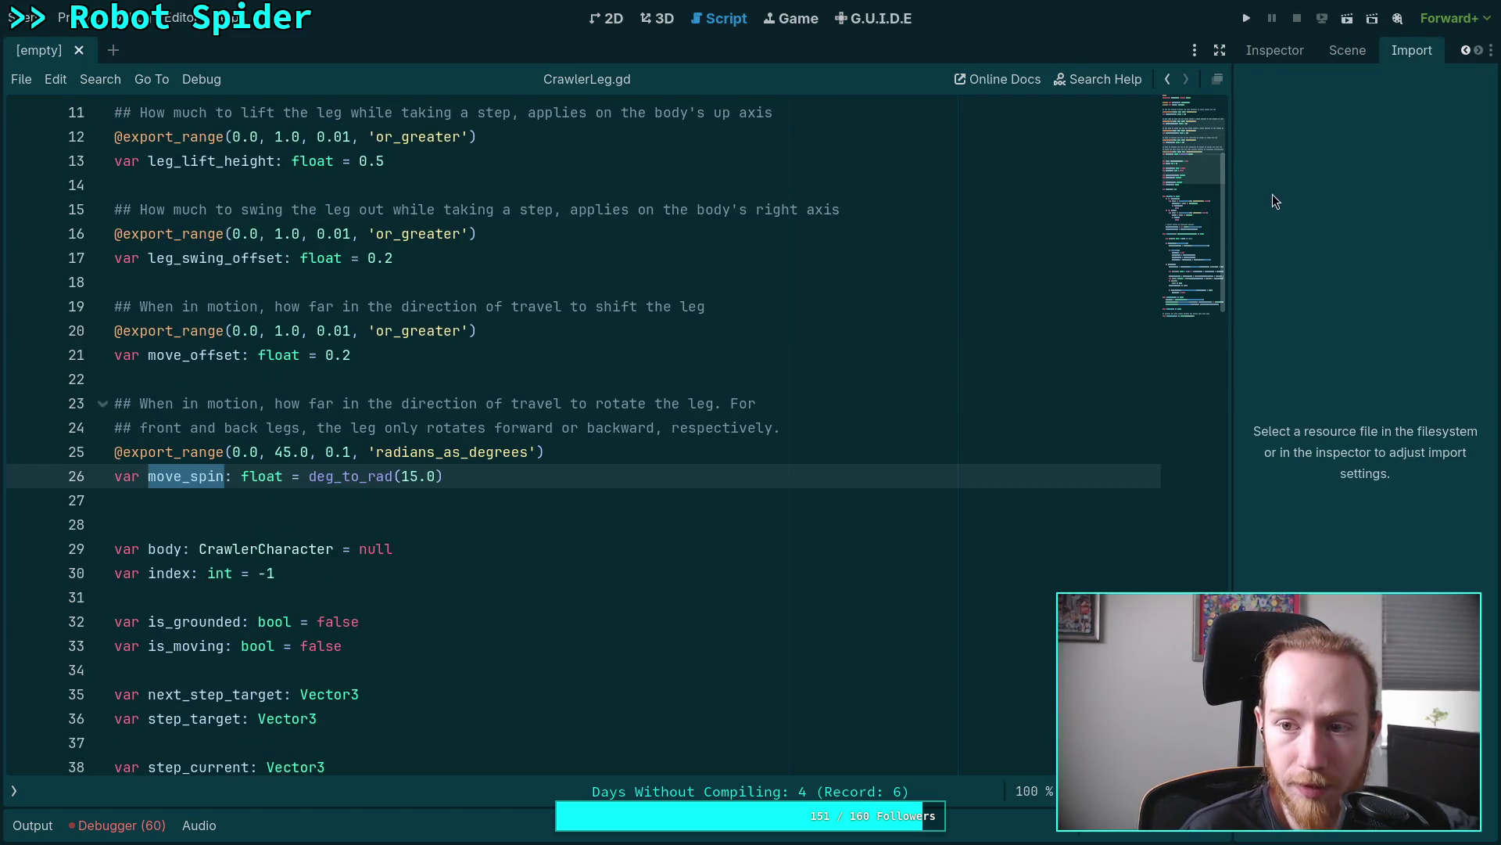
# Step: Open big_crawler_bot.tscn from the FileSystem dock and expand FL_Leg to reveal FL_Cast and FL_Target
pyautogui.moveTo(1229, 202); pyautogui.dragTo(1131, 187)
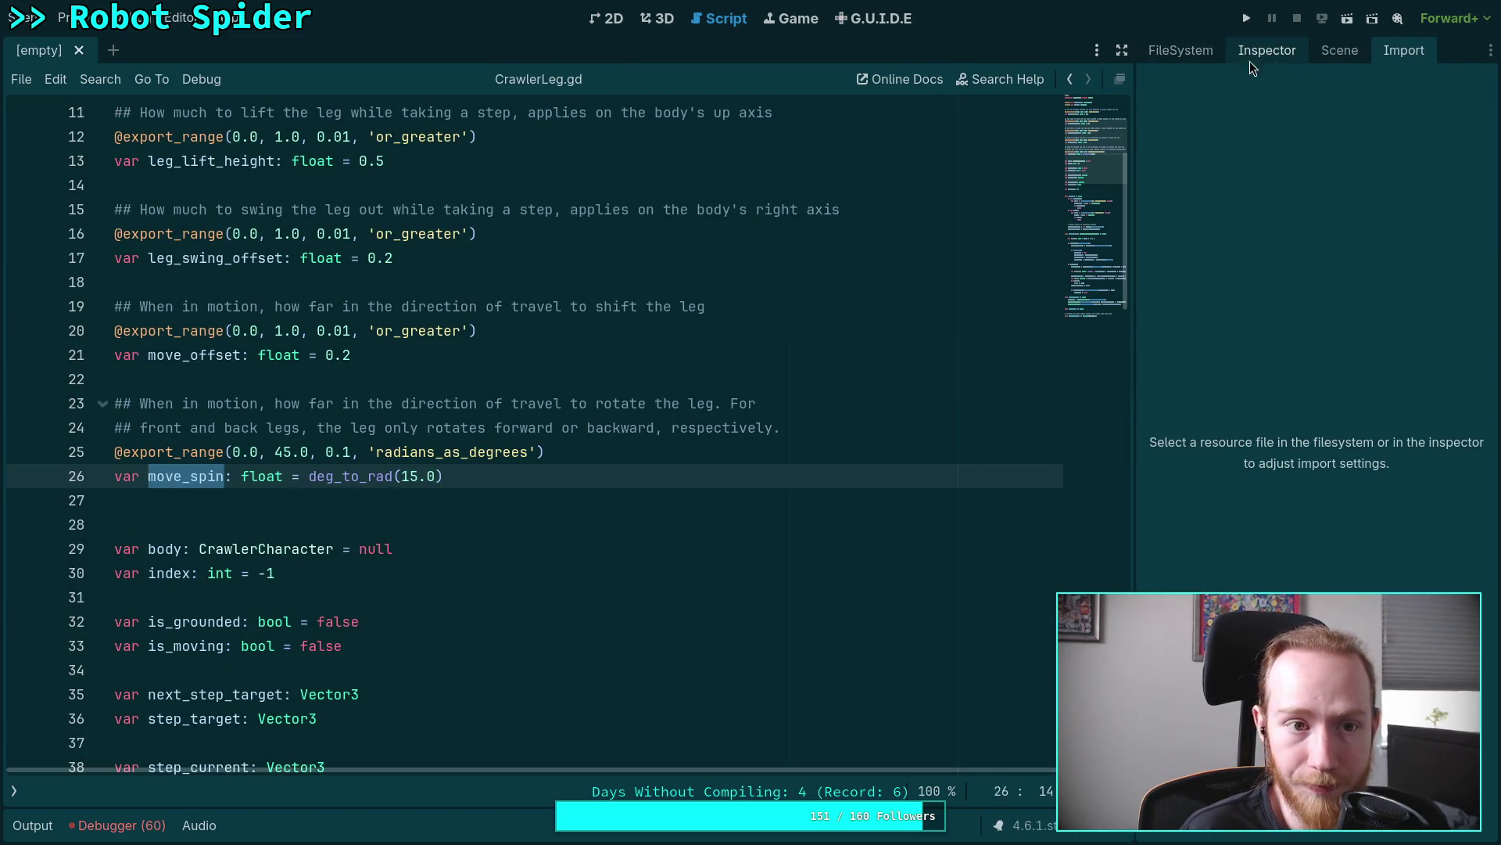
pyautogui.click(1328, 51)
pyautogui.click(1243, 53)
pyautogui.click(1185, 52)
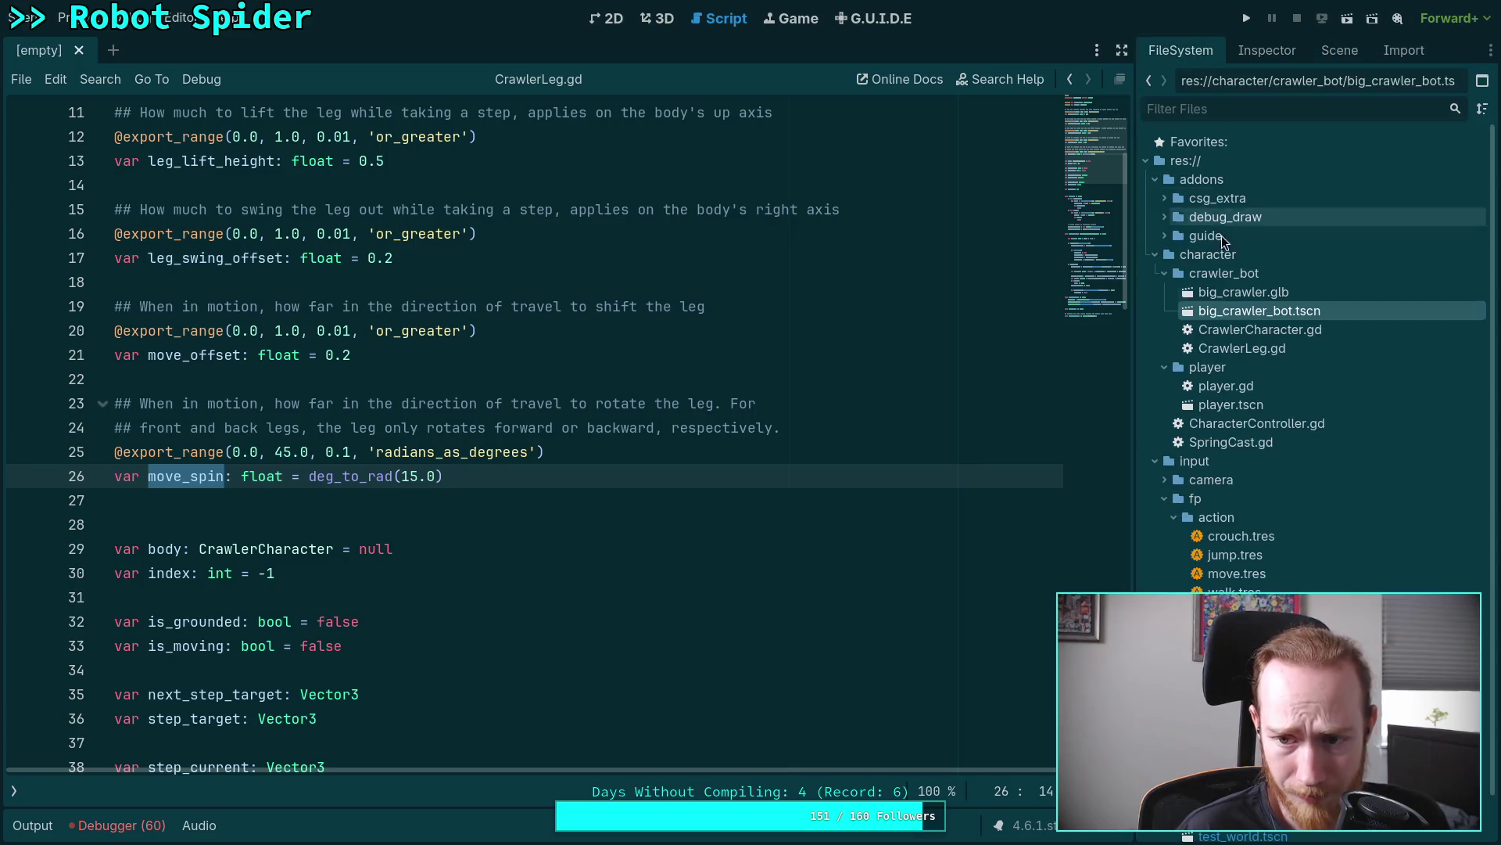
pyautogui.doubleClick(1243, 312)
pyautogui.click(1294, 48)
pyautogui.click(1343, 59)
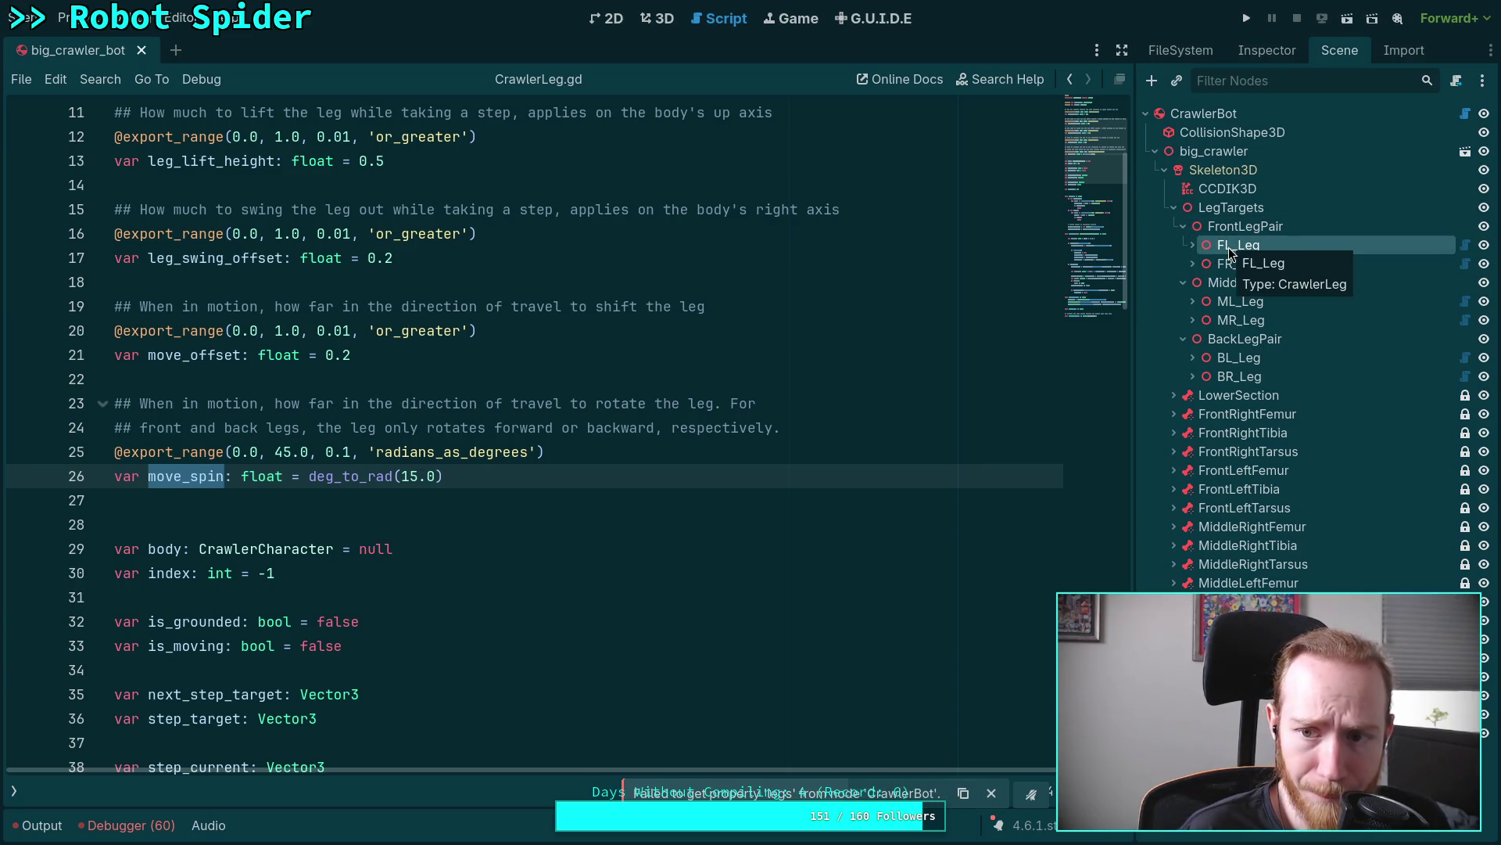
pyautogui.click(1193, 245)
# Step: View the crawler in the 3D viewport, then return to CrawlerLeg.gd at line 28
pyautogui.click(657, 24)
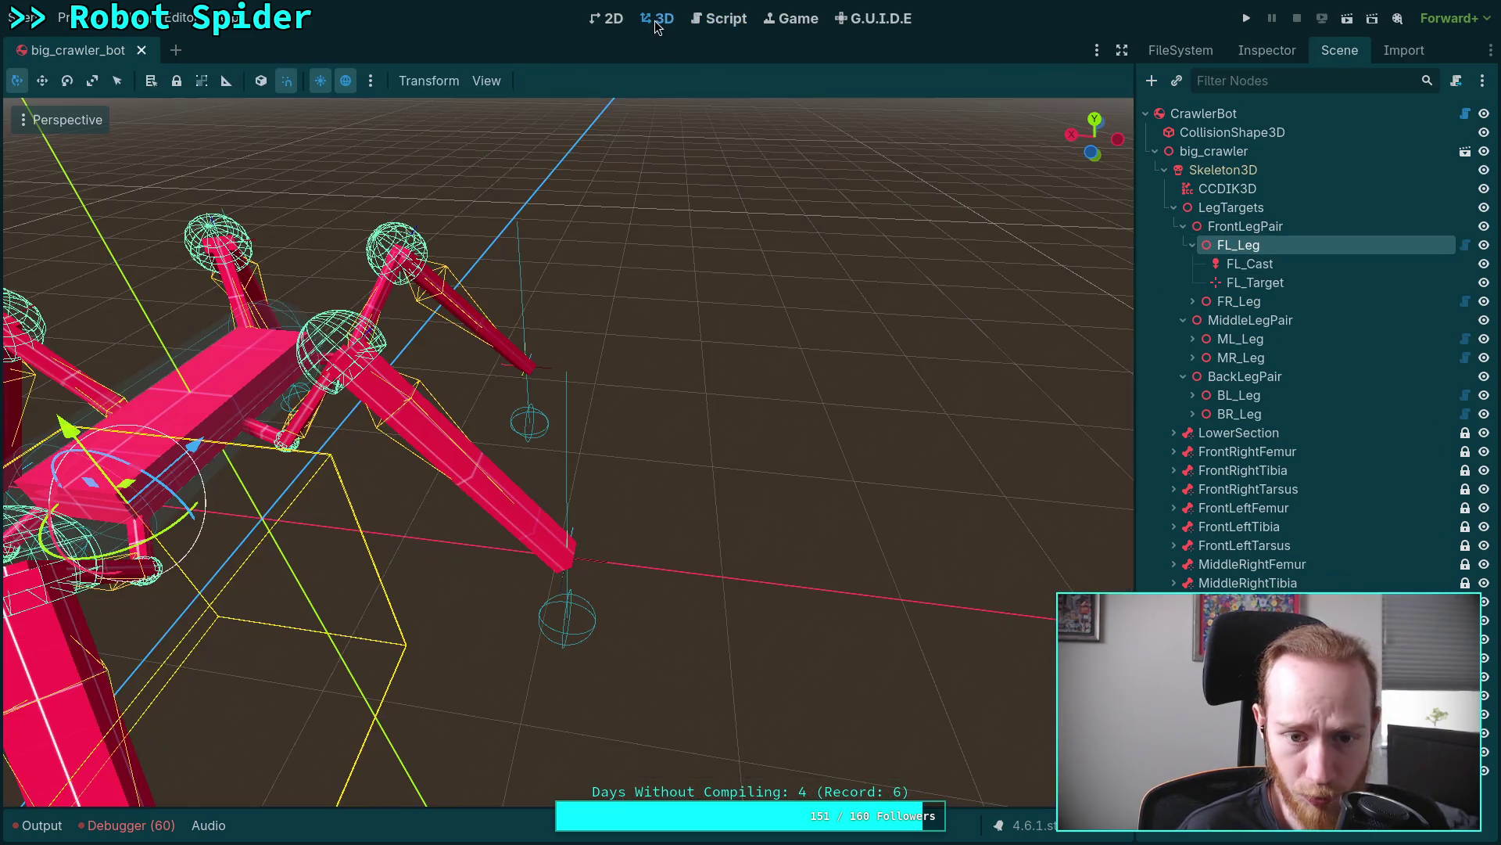
pyautogui.click(720, 23)
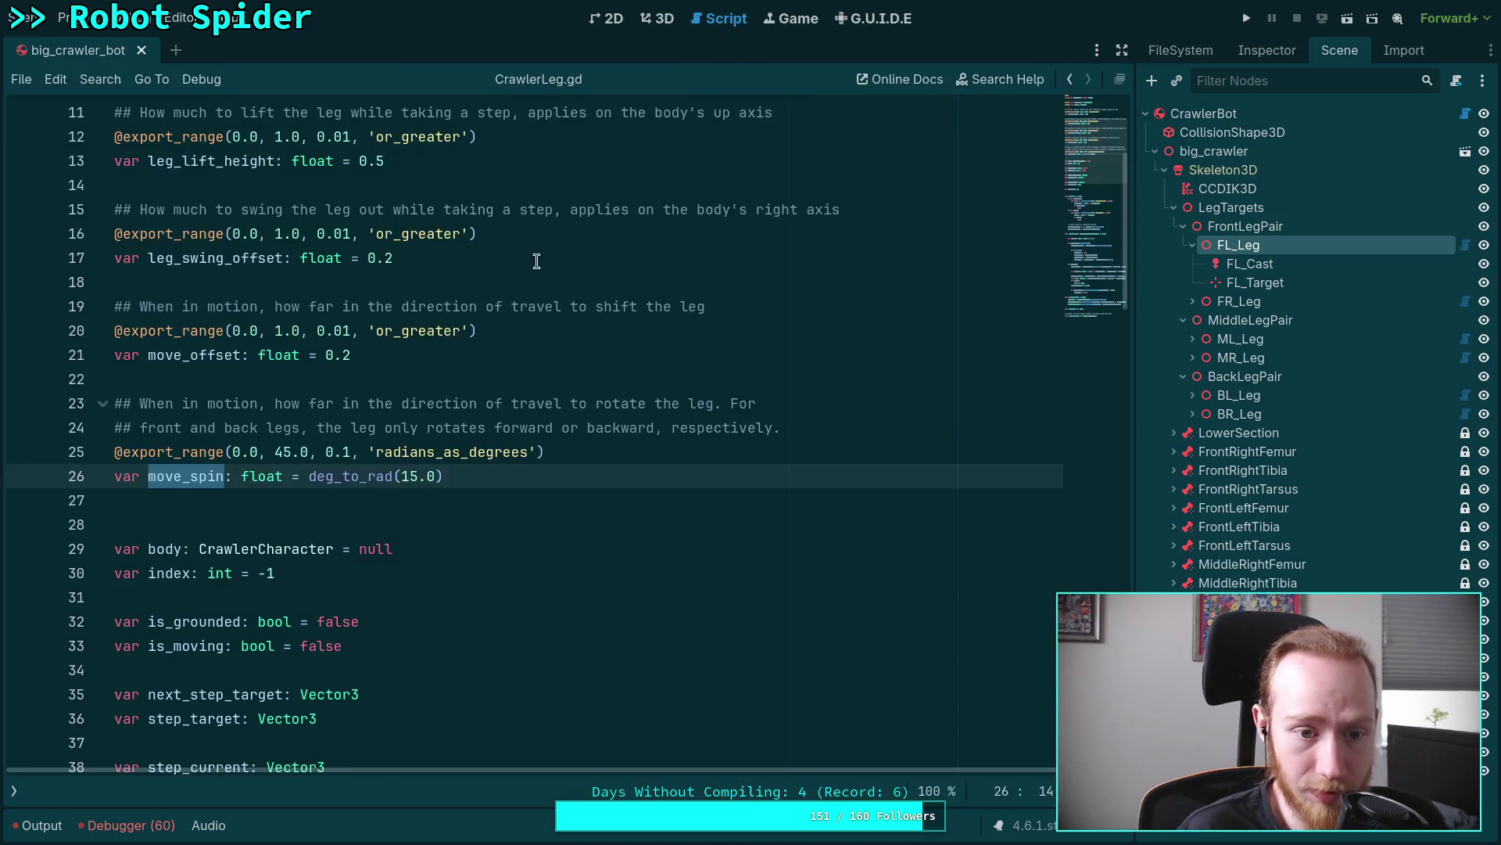
pyautogui.click(494, 522)
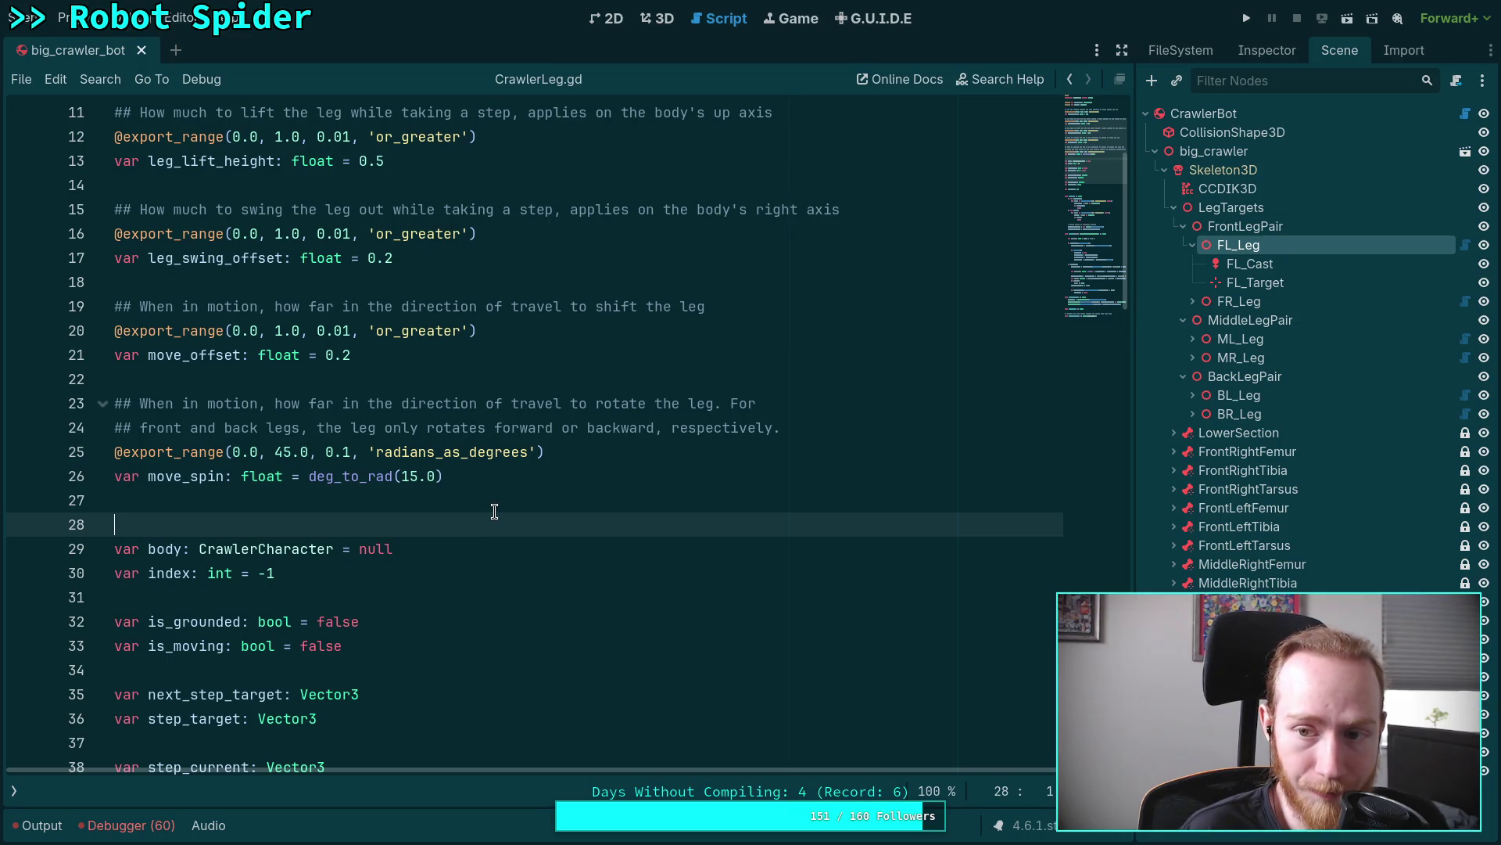
# Step: Declare 'var rest_transform: Transform3D' below the index variable
pyautogui.scroll(-2, 494, 512)
pyautogui.scroll(1, 421, 500)
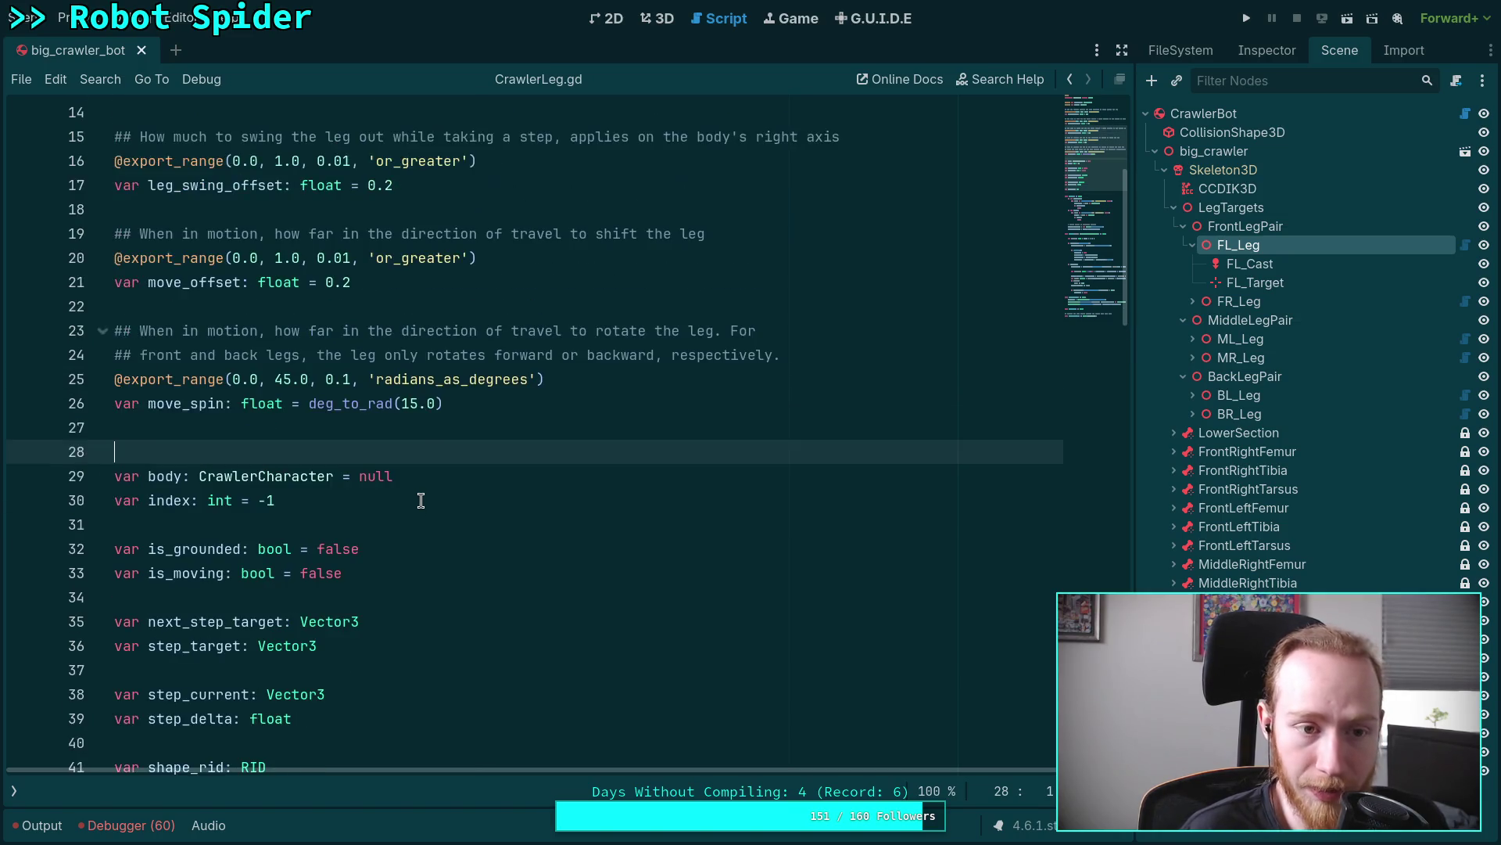
pyautogui.scroll(-6, 419, 501)
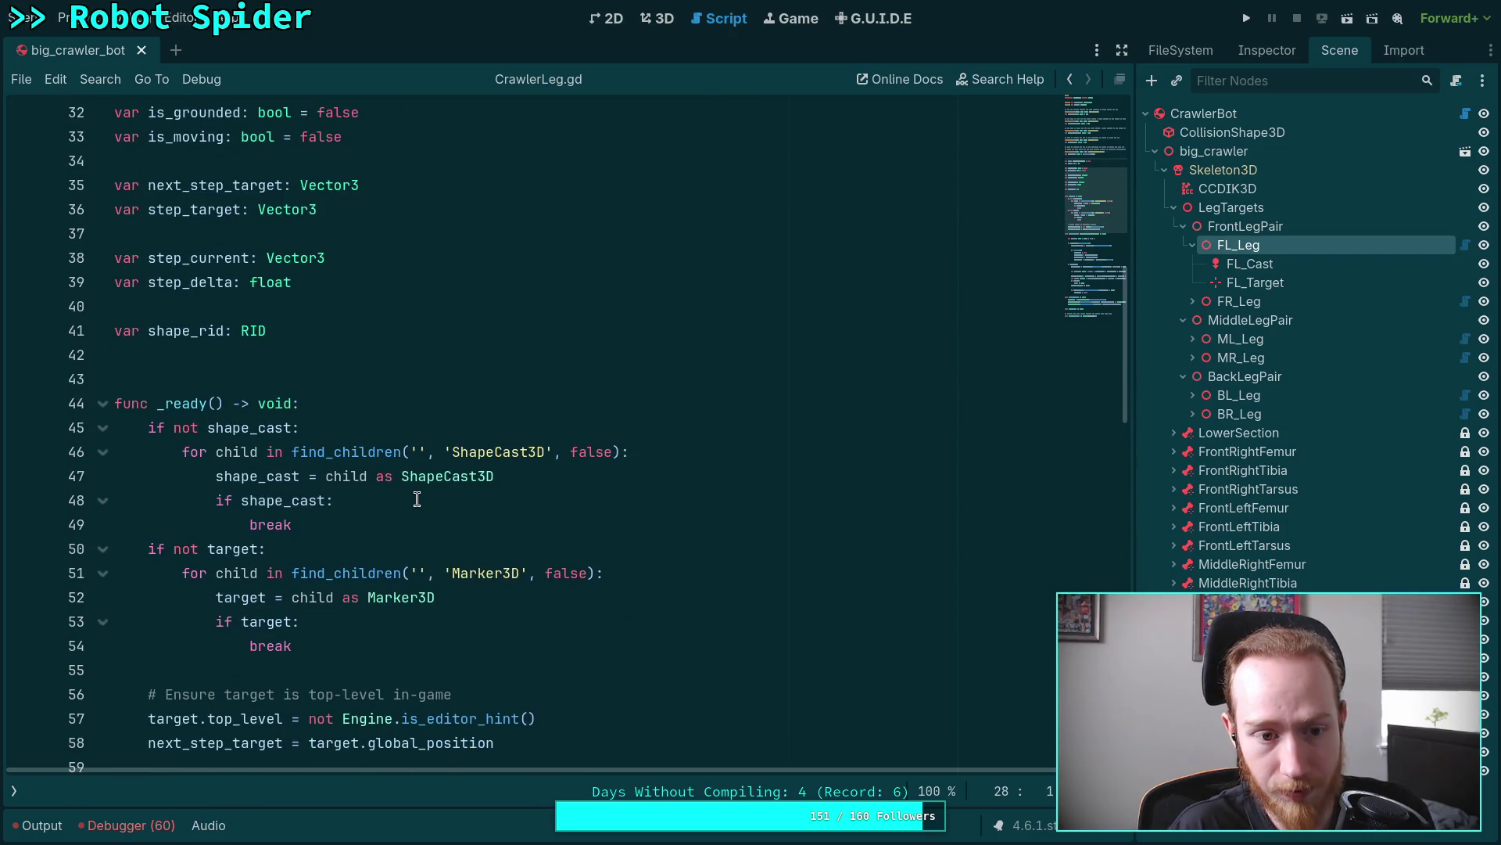
pyautogui.scroll(-2, 431, 490)
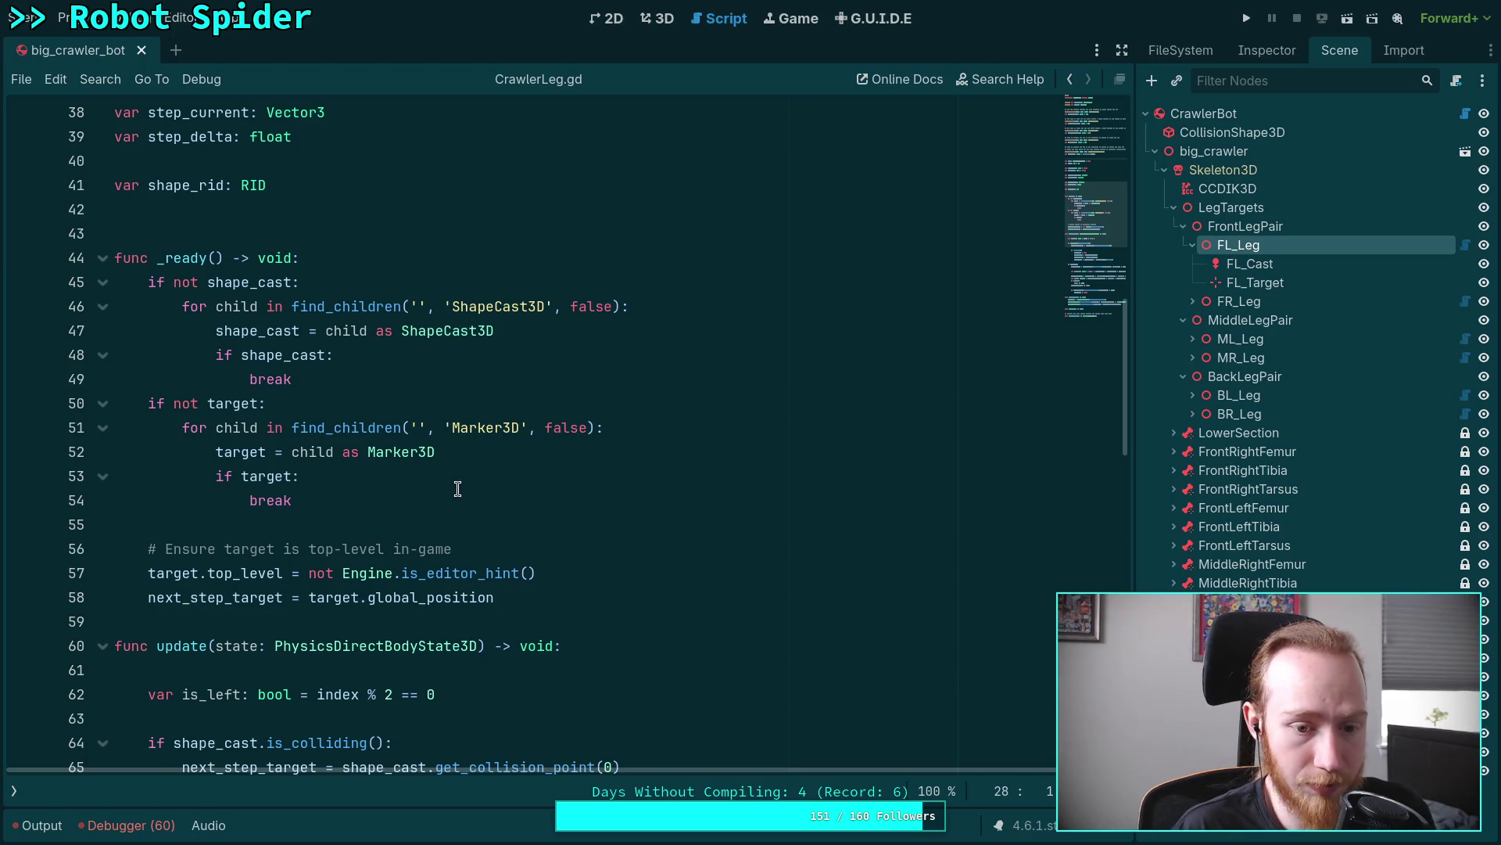
pyautogui.scroll(6, 462, 477)
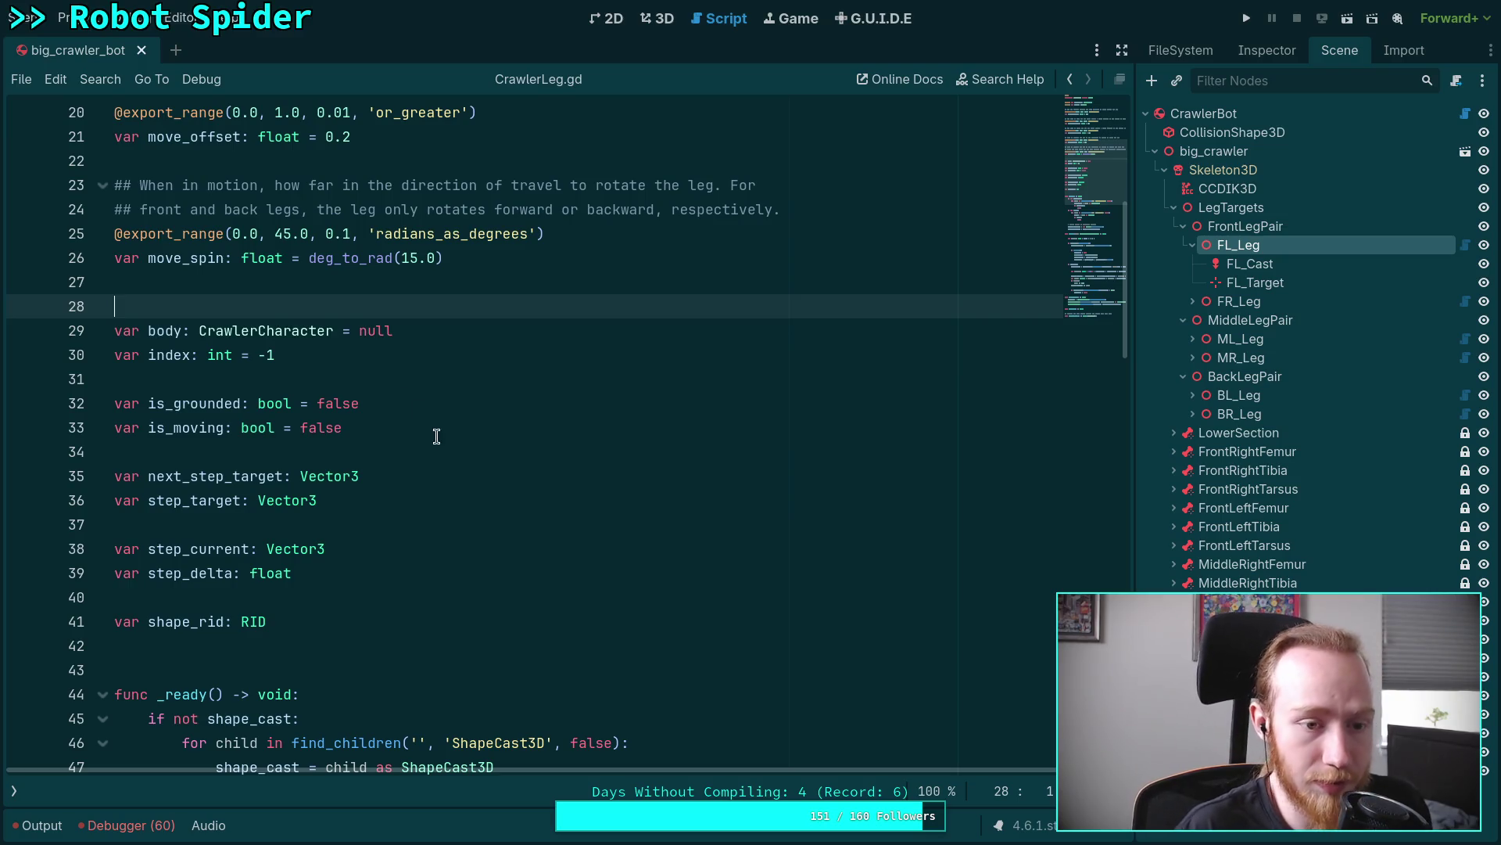
pyautogui.click(437, 350)
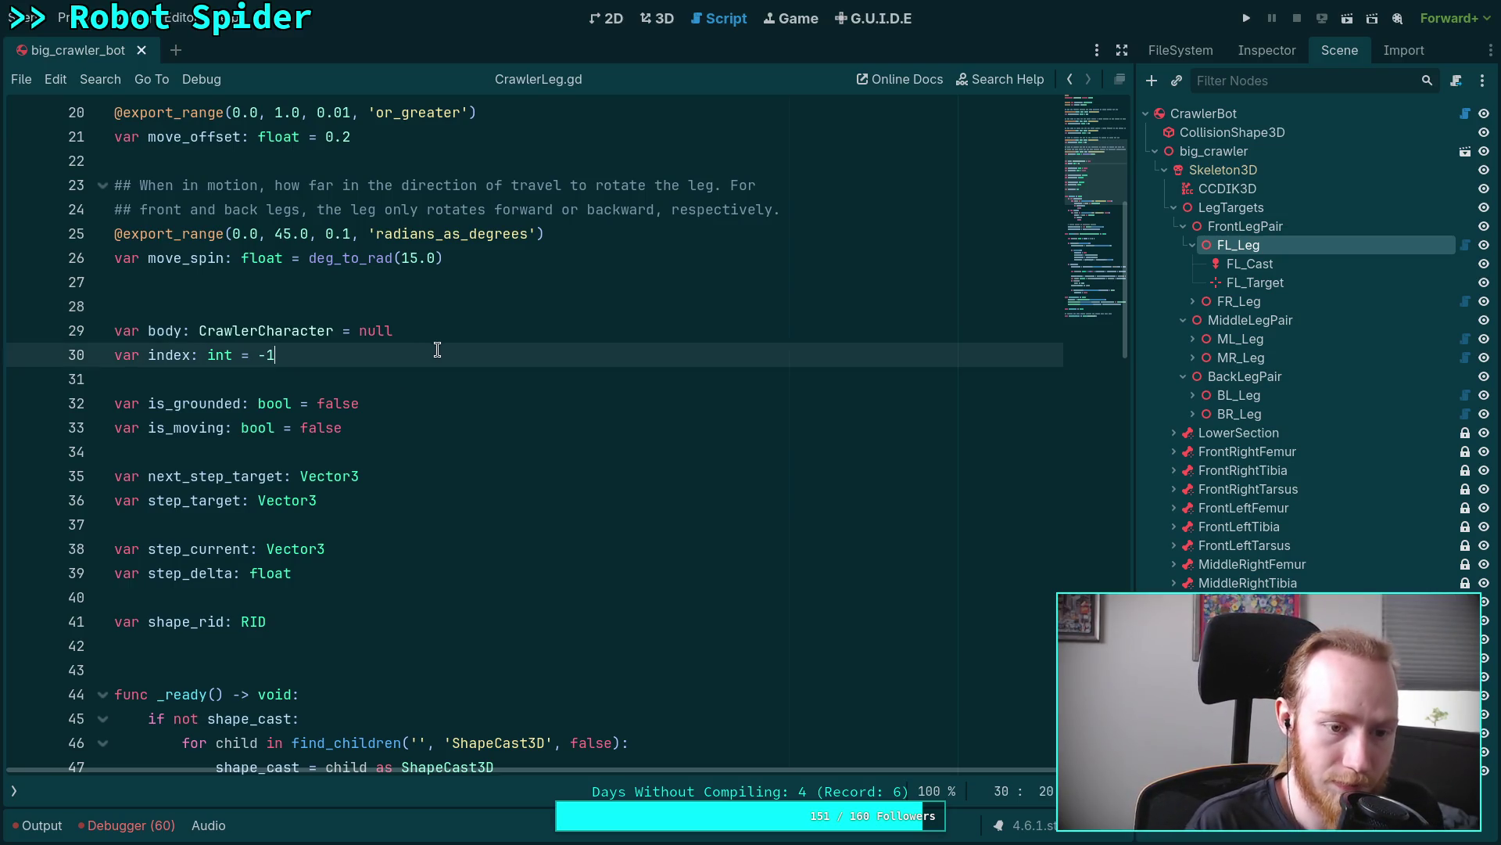
pyautogui.press('Return')
pyautogui.press('Return')
pyautogui.write('var rest_transform: Transf')
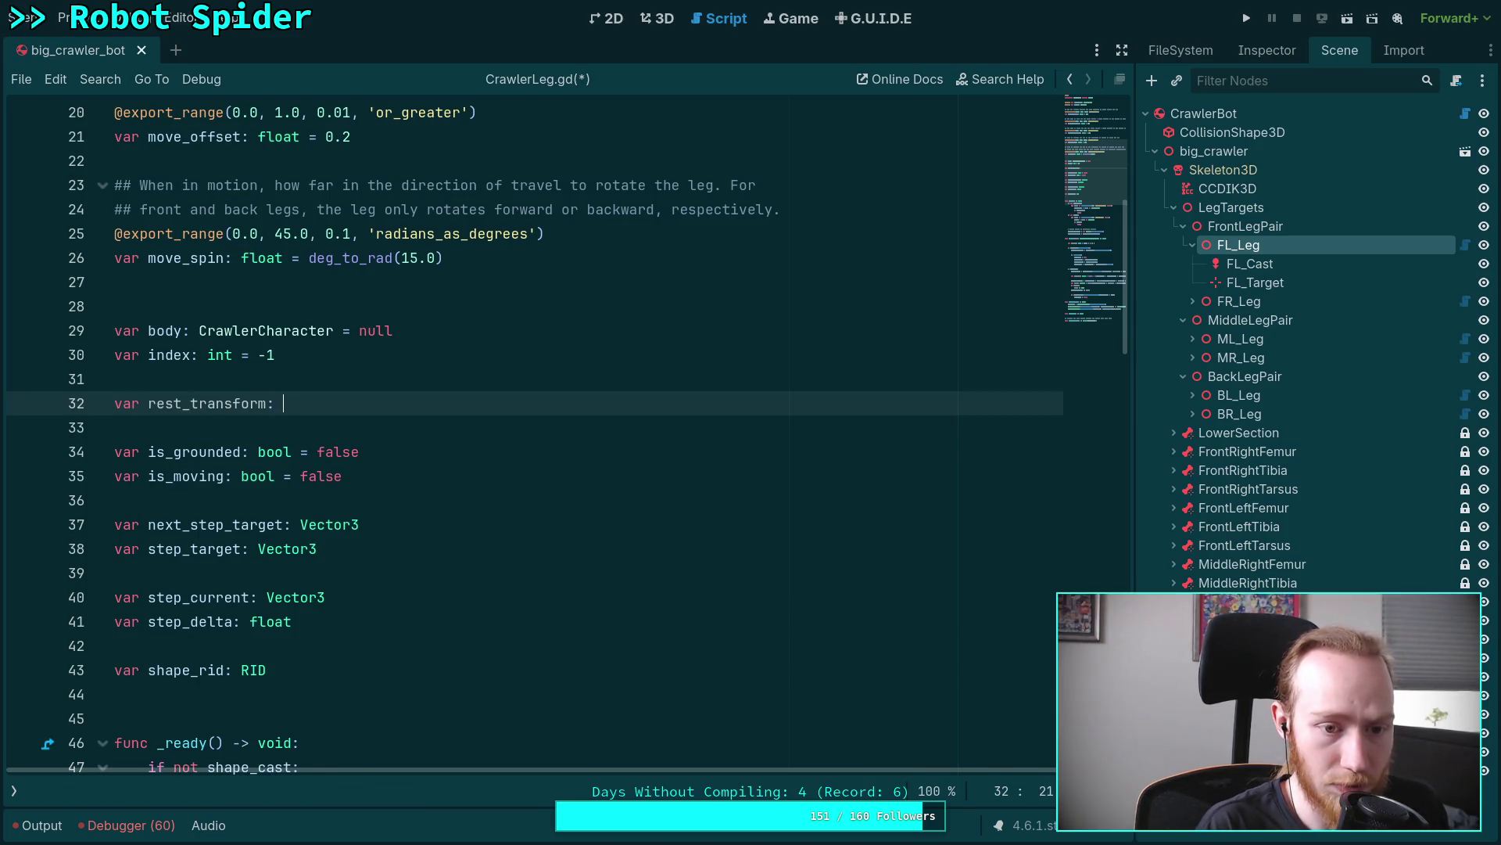
pyautogui.write('orm3D')
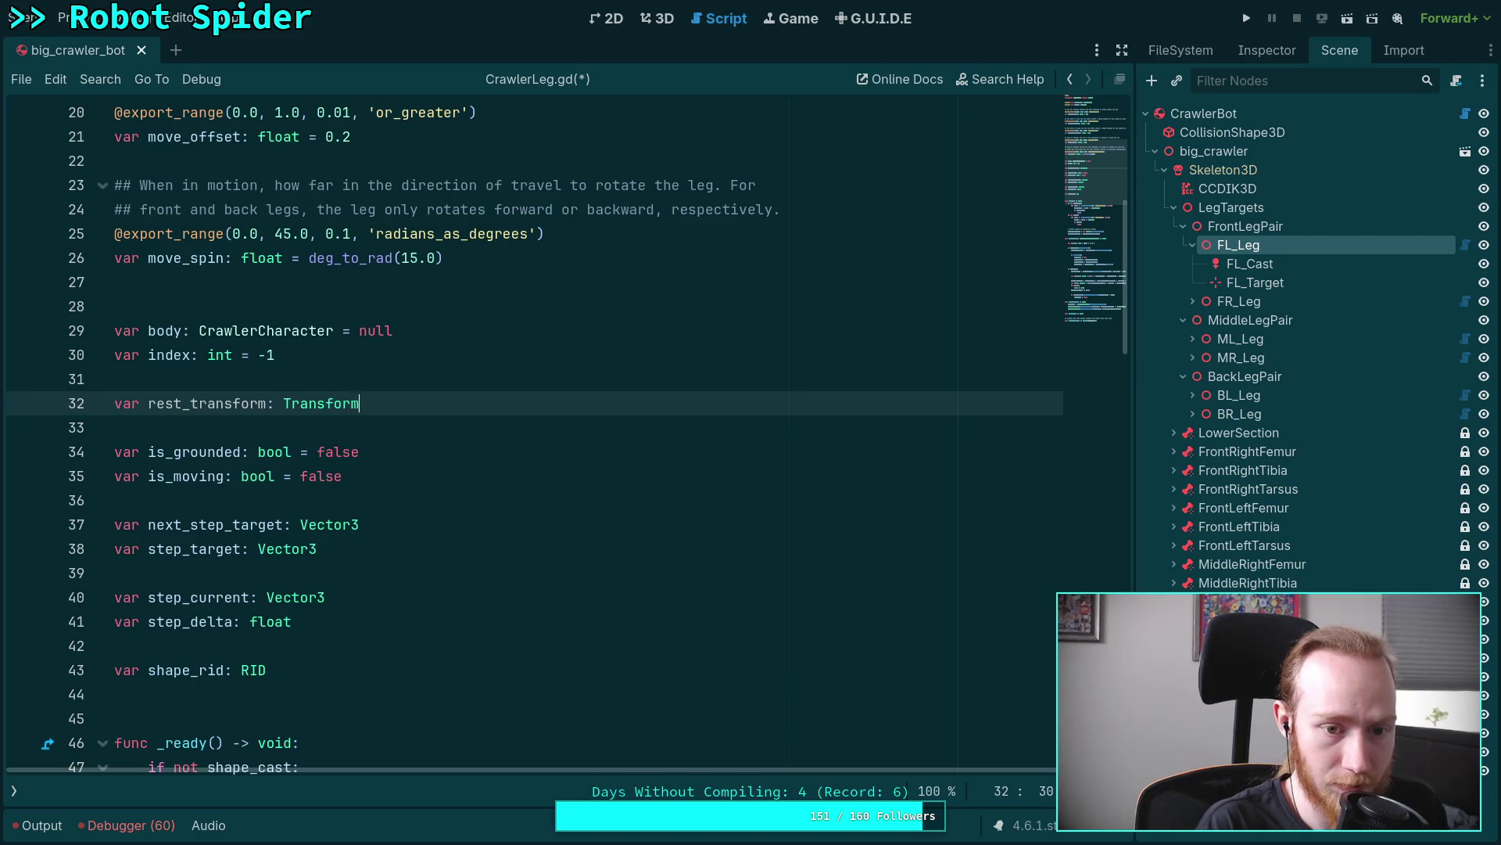
pyautogui.press('BackSpace')
pyautogui.press('BackSpace')
pyautogui.write('4')
pyautogui.write('D')
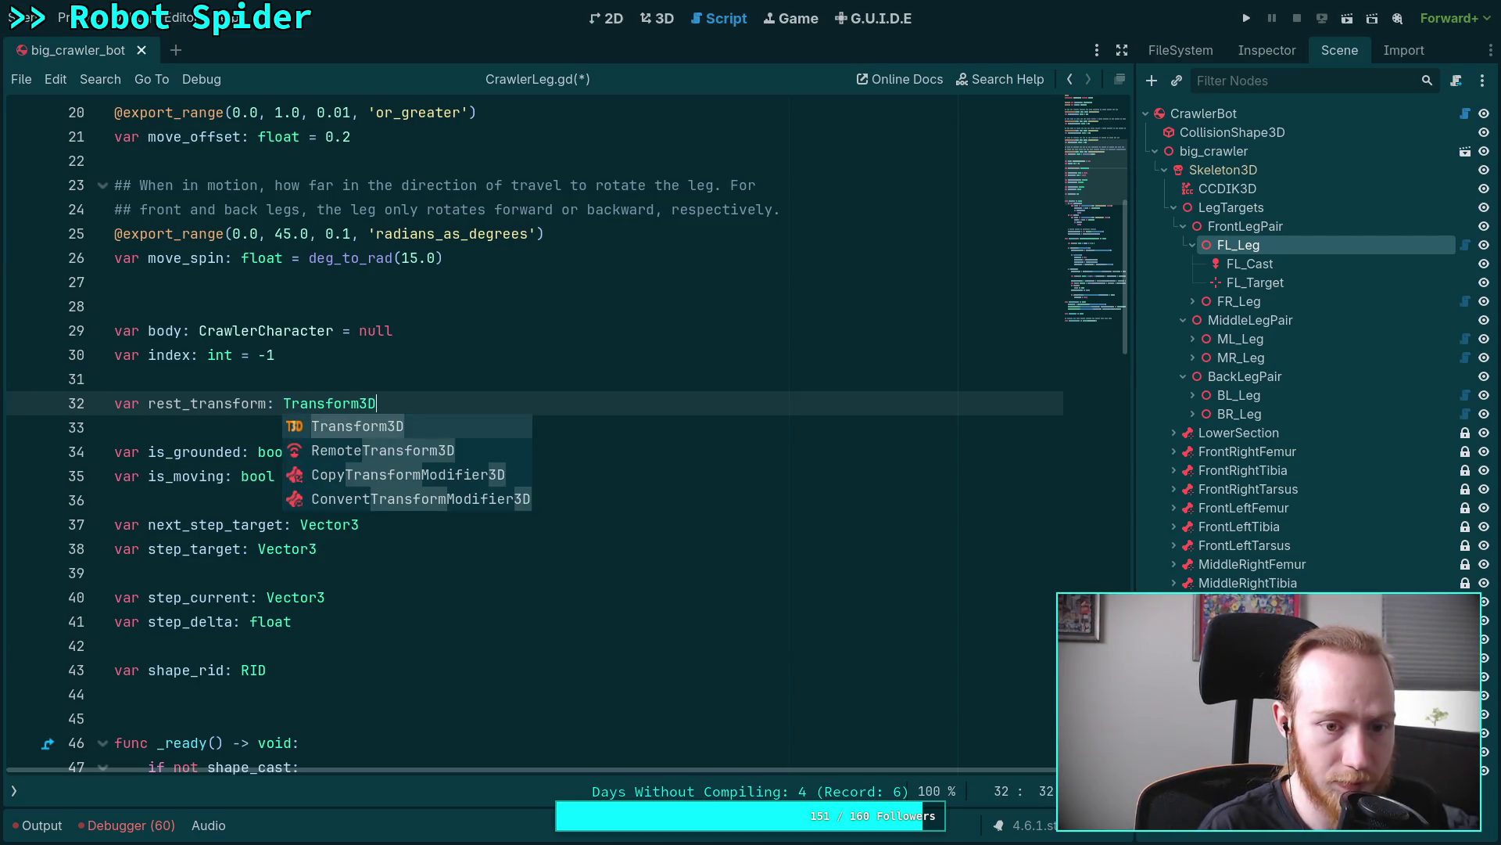
pyautogui.click(503, 282)
pyautogui.scroll(-6, 503, 372)
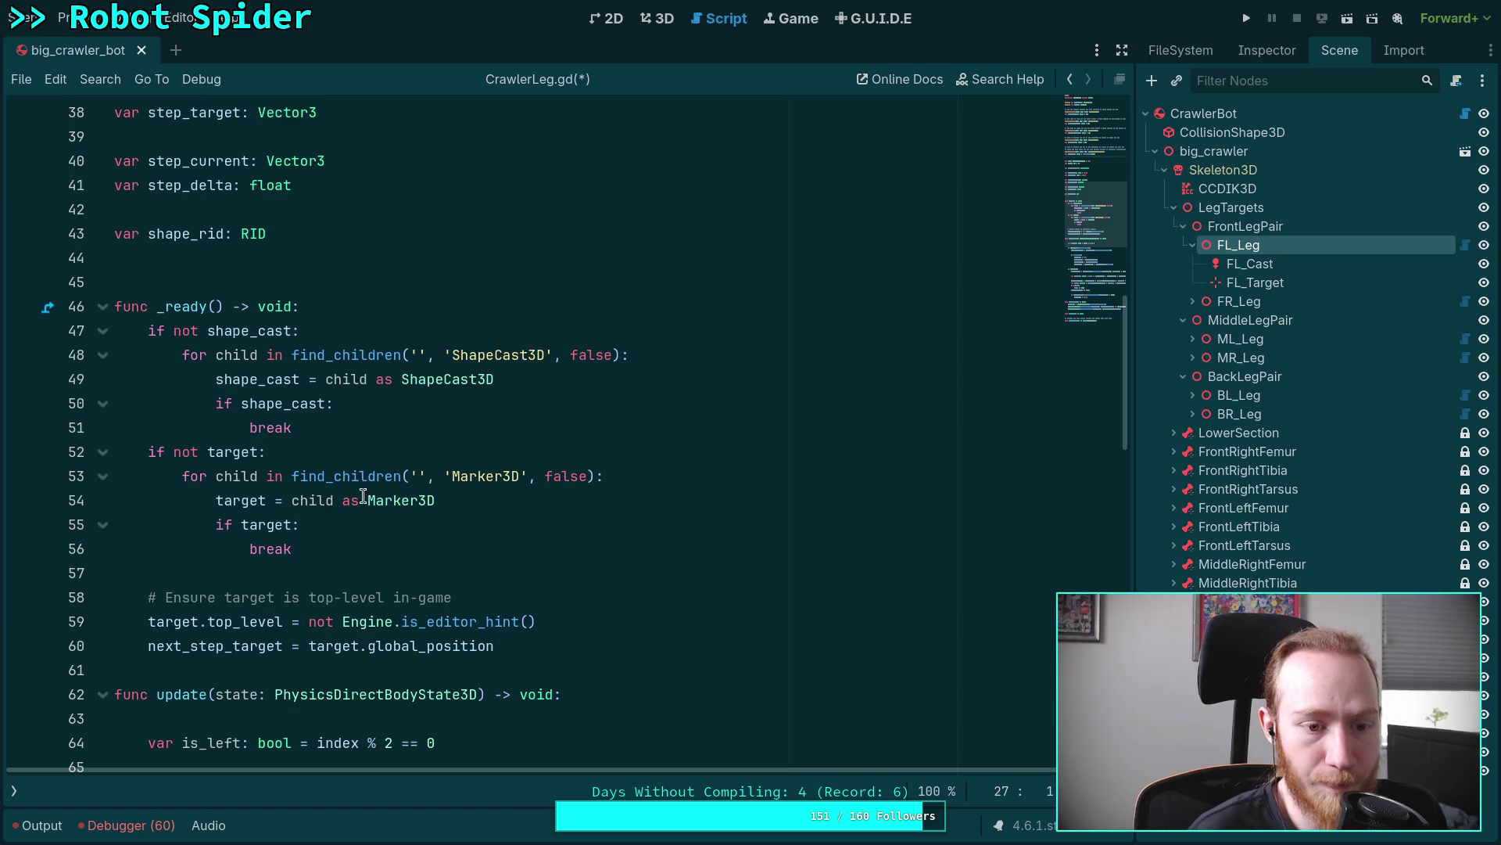
# Step: Add 'rest_transform = transform' at the end of _ready and save the script
pyautogui.click(546, 551)
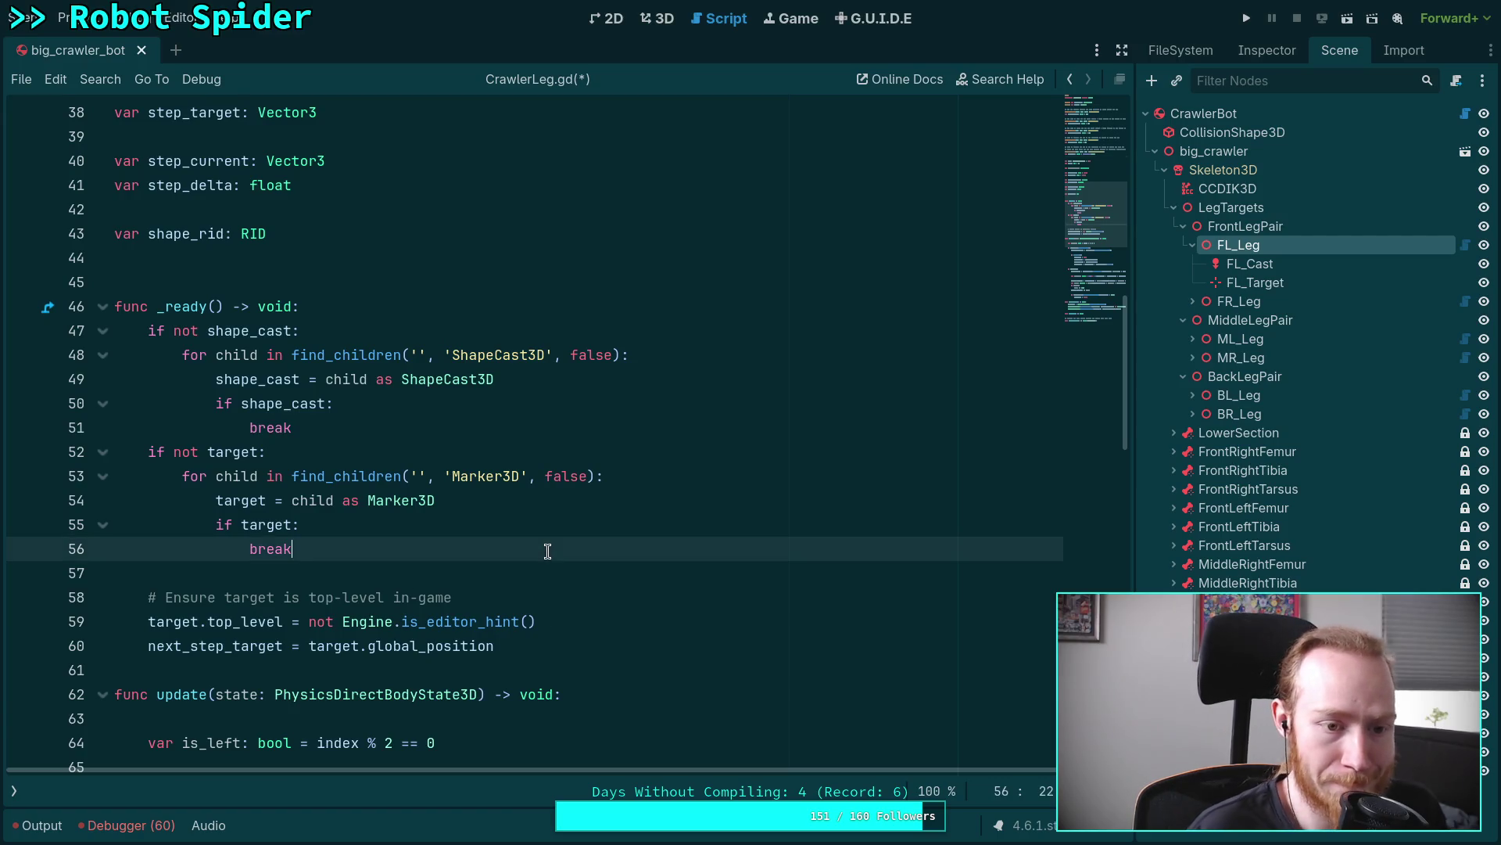
pyautogui.press('Return')
pyautogui.press('Return')
pyautogui.write('rest_transform = tr')
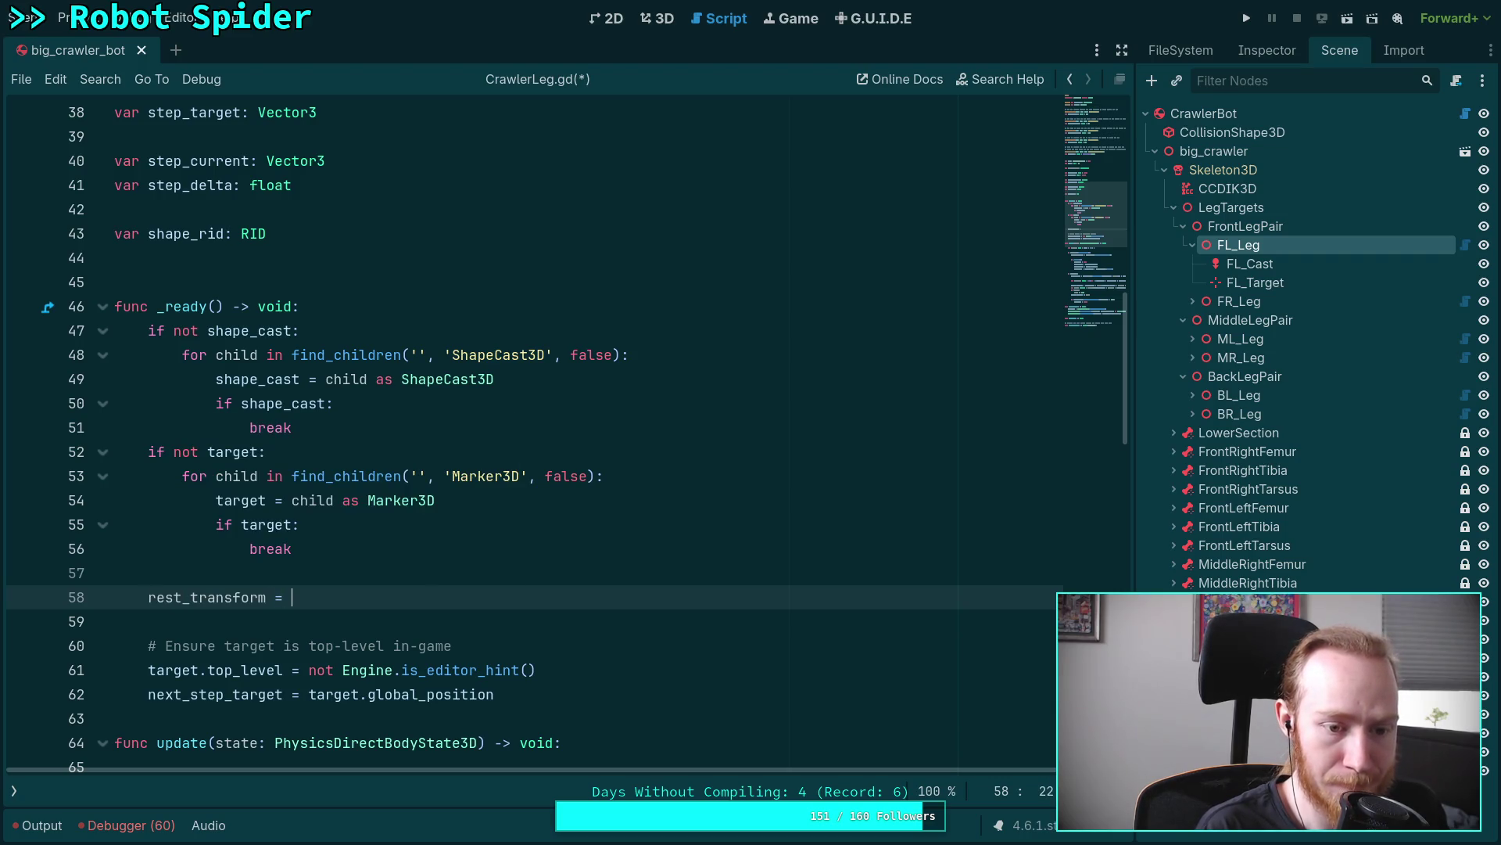
pyautogui.hotkey('ctrl', 'space')
pyautogui.write('tr')
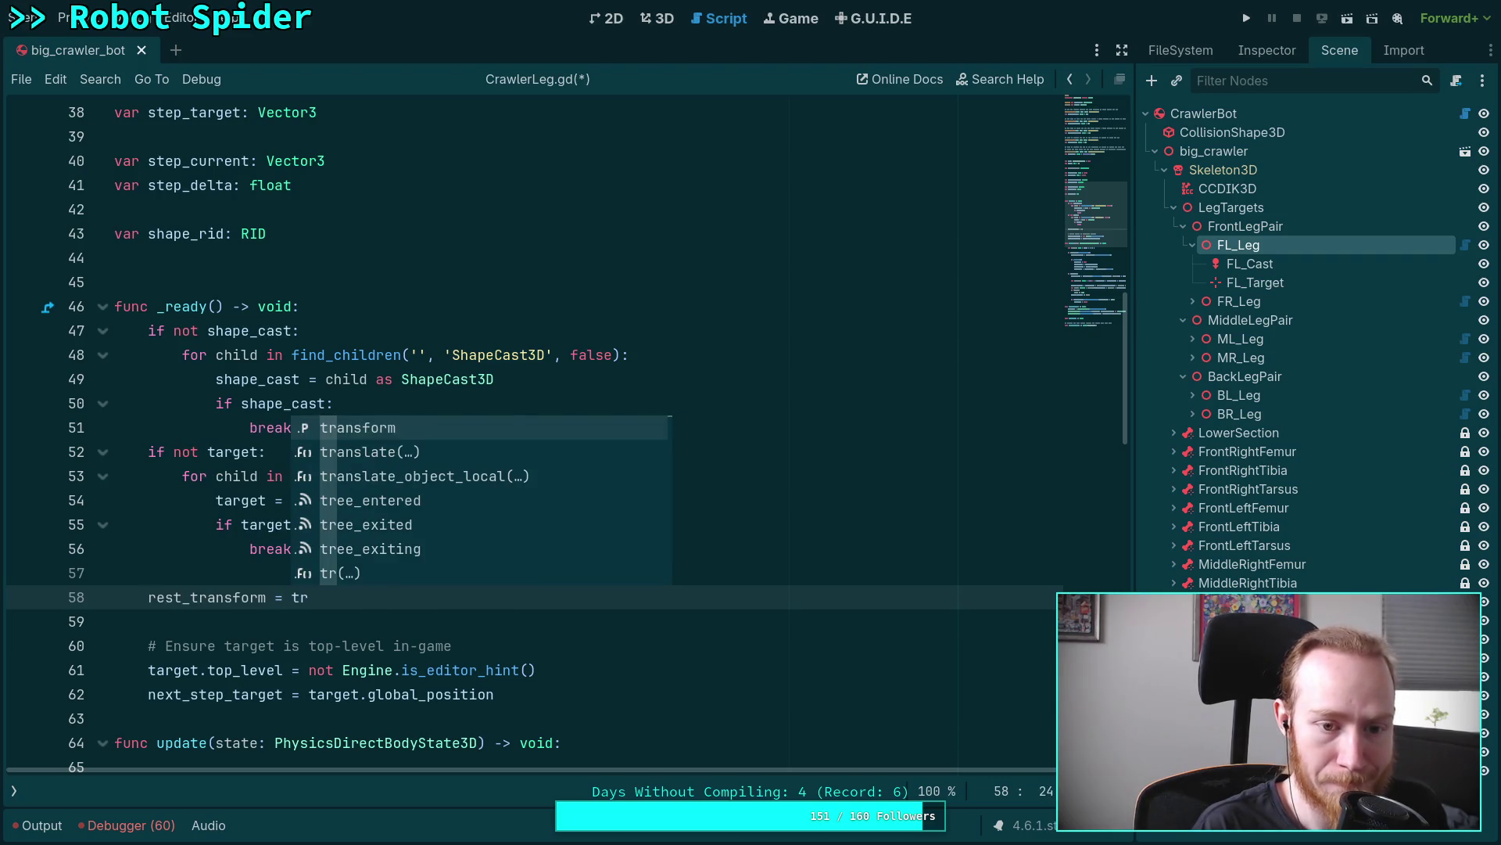
pyautogui.press('Return')
pyautogui.hotkey('ctrl', 's')
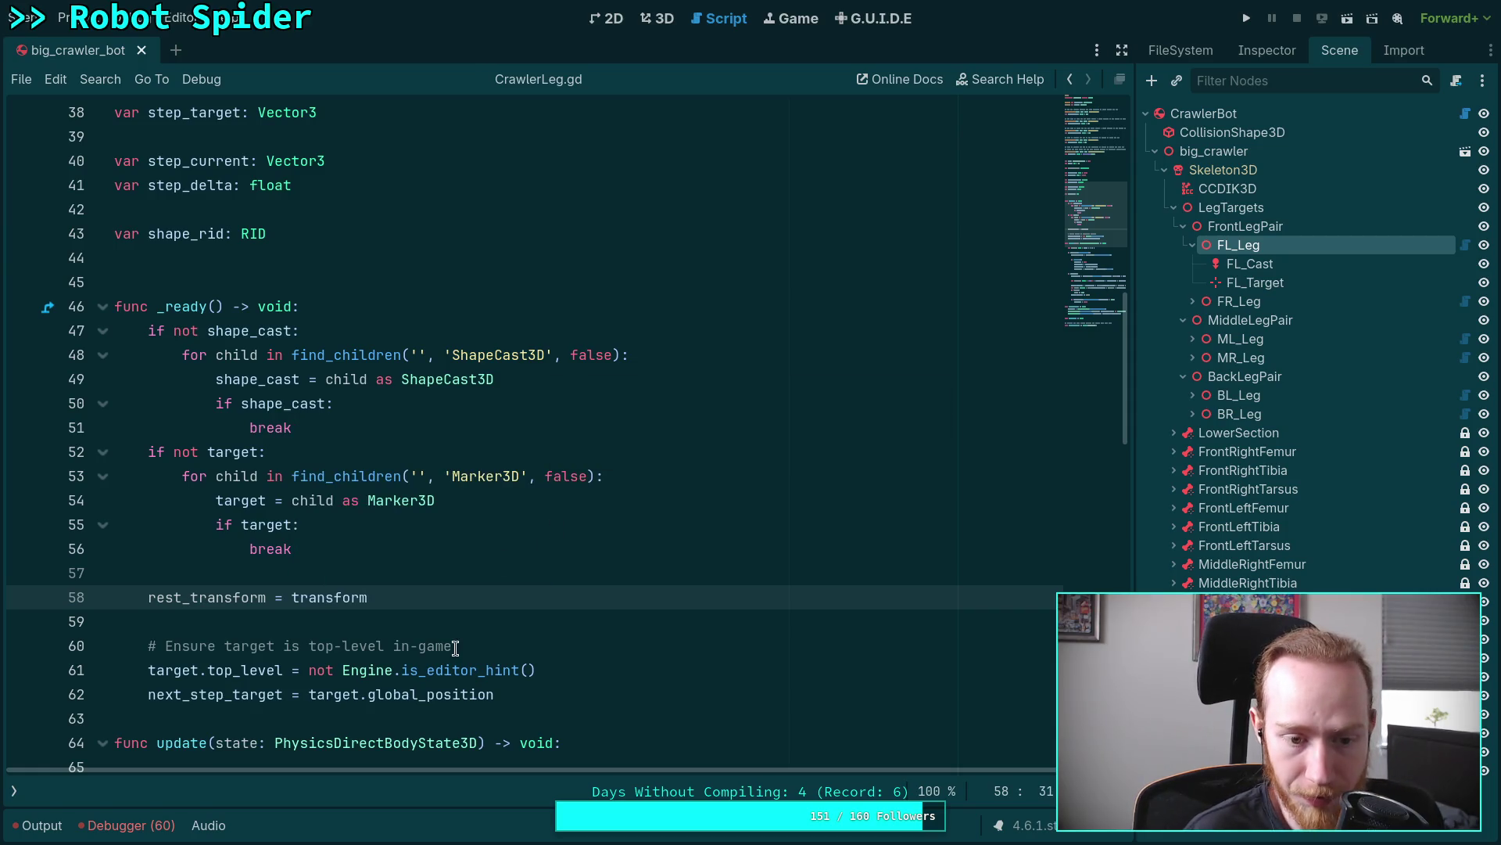
pyautogui.click(469, 621)
pyautogui.scroll(-4, 506, 571)
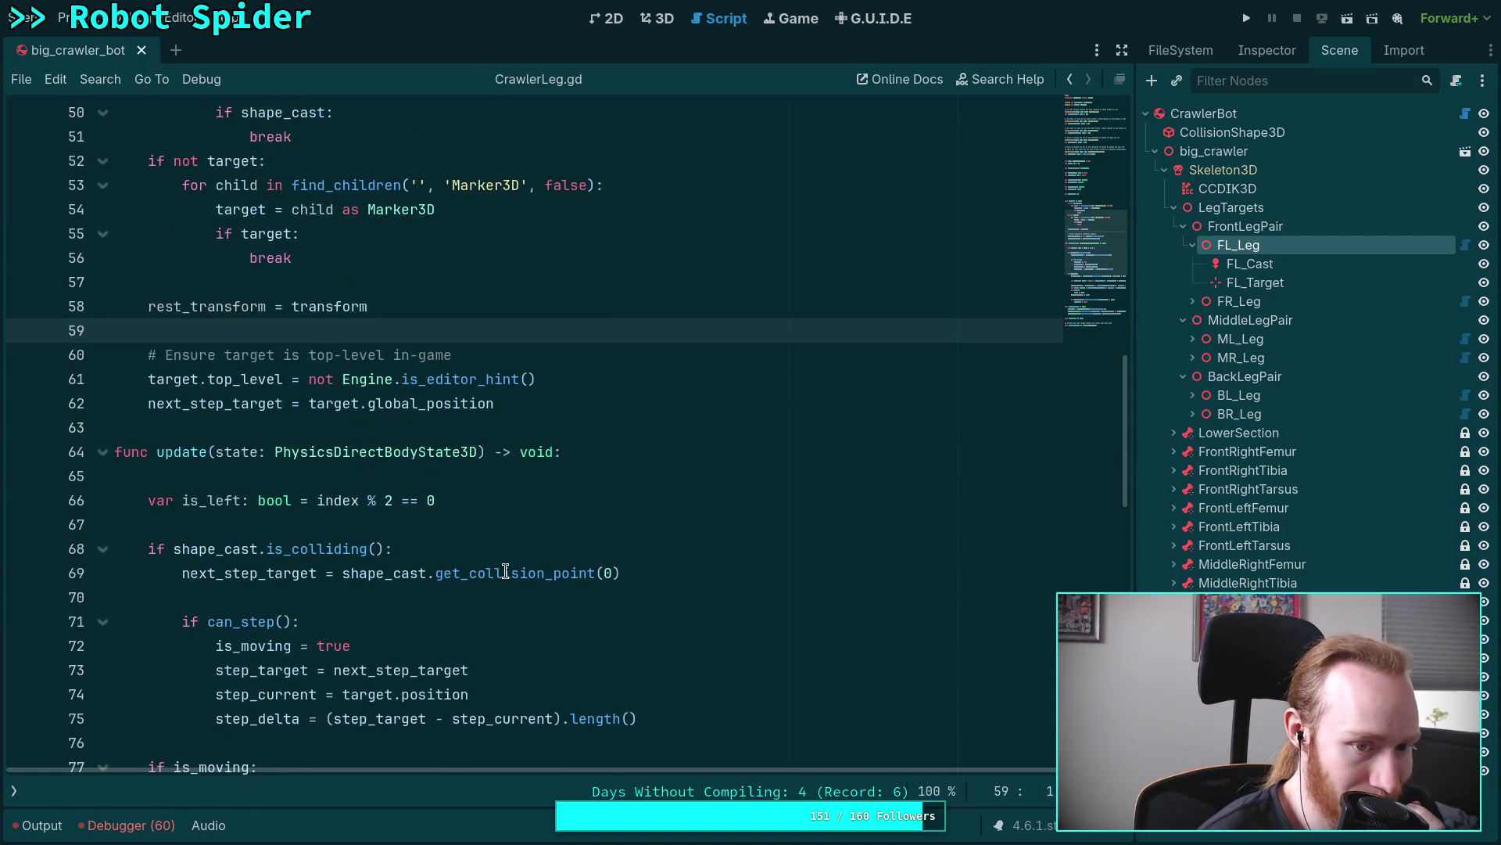
# Step: Insert a new line after the is_left declaration in update, discarding a half-typed 'var is_'
pyautogui.scroll(-2, 505, 570)
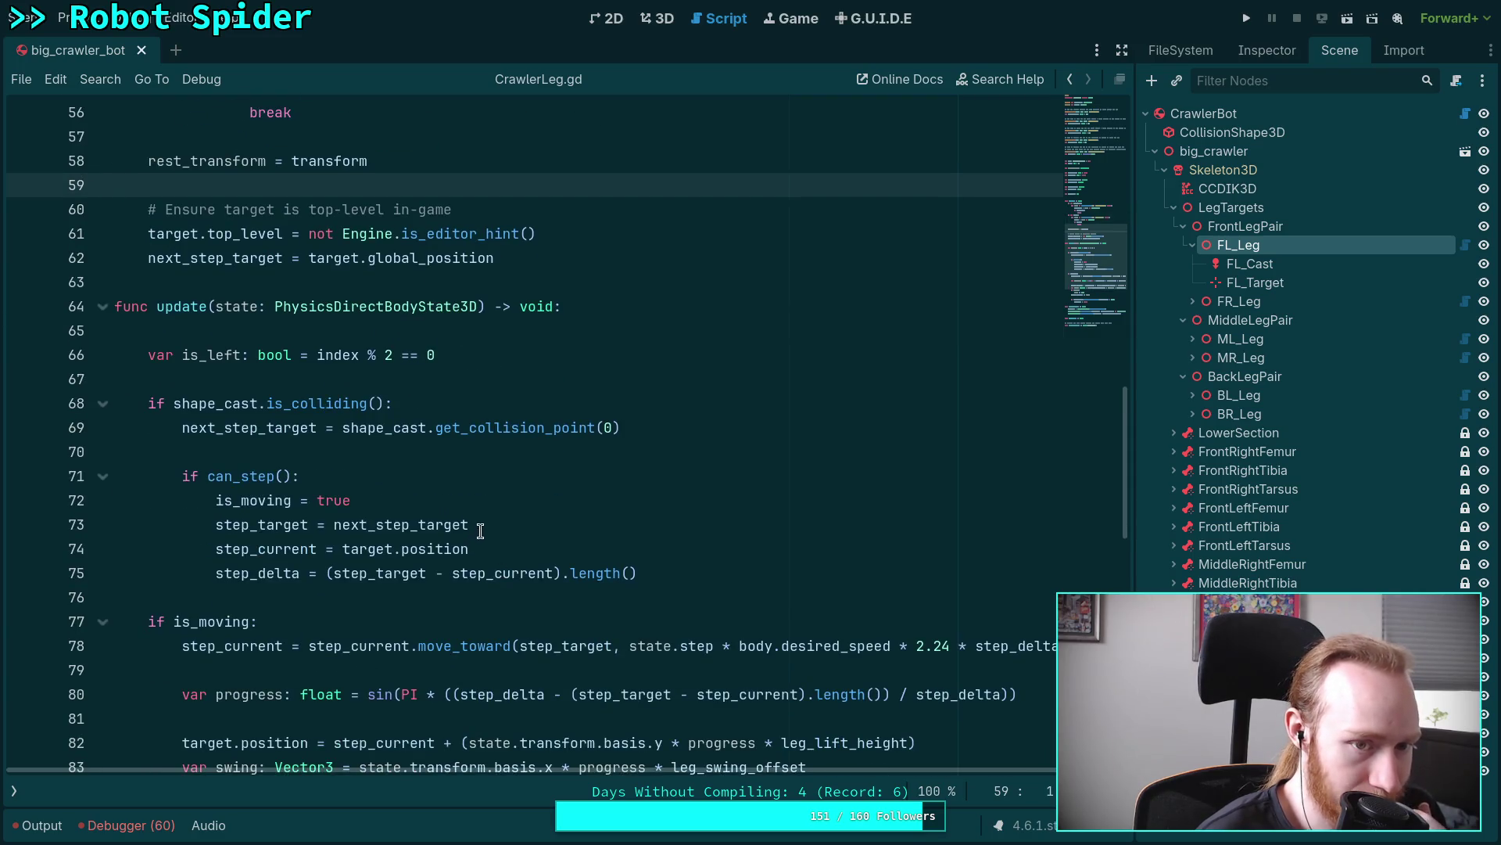
pyautogui.scroll(-2, 481, 524)
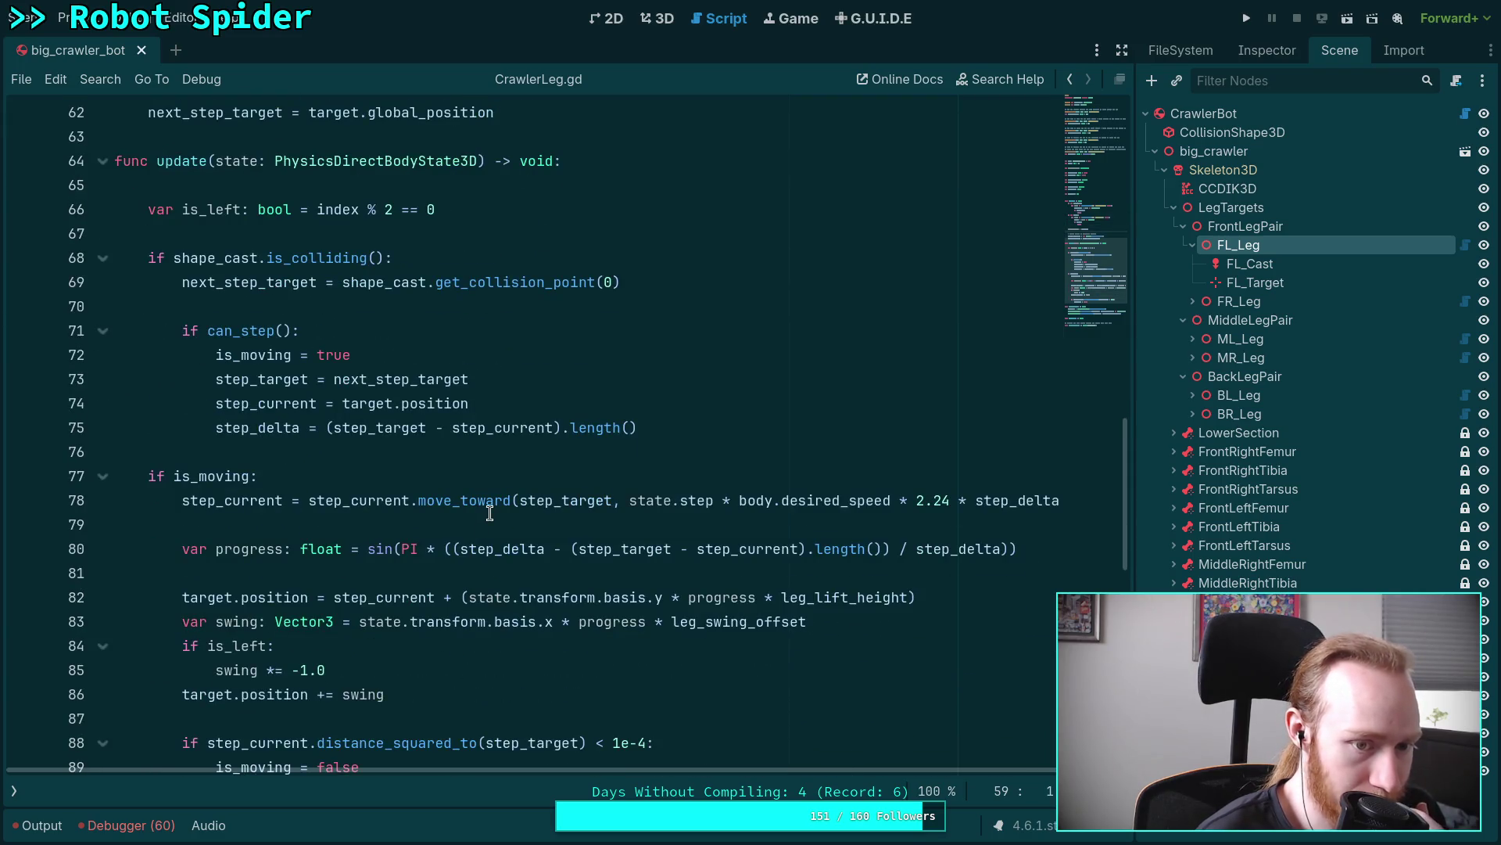
pyautogui.click(337, 443)
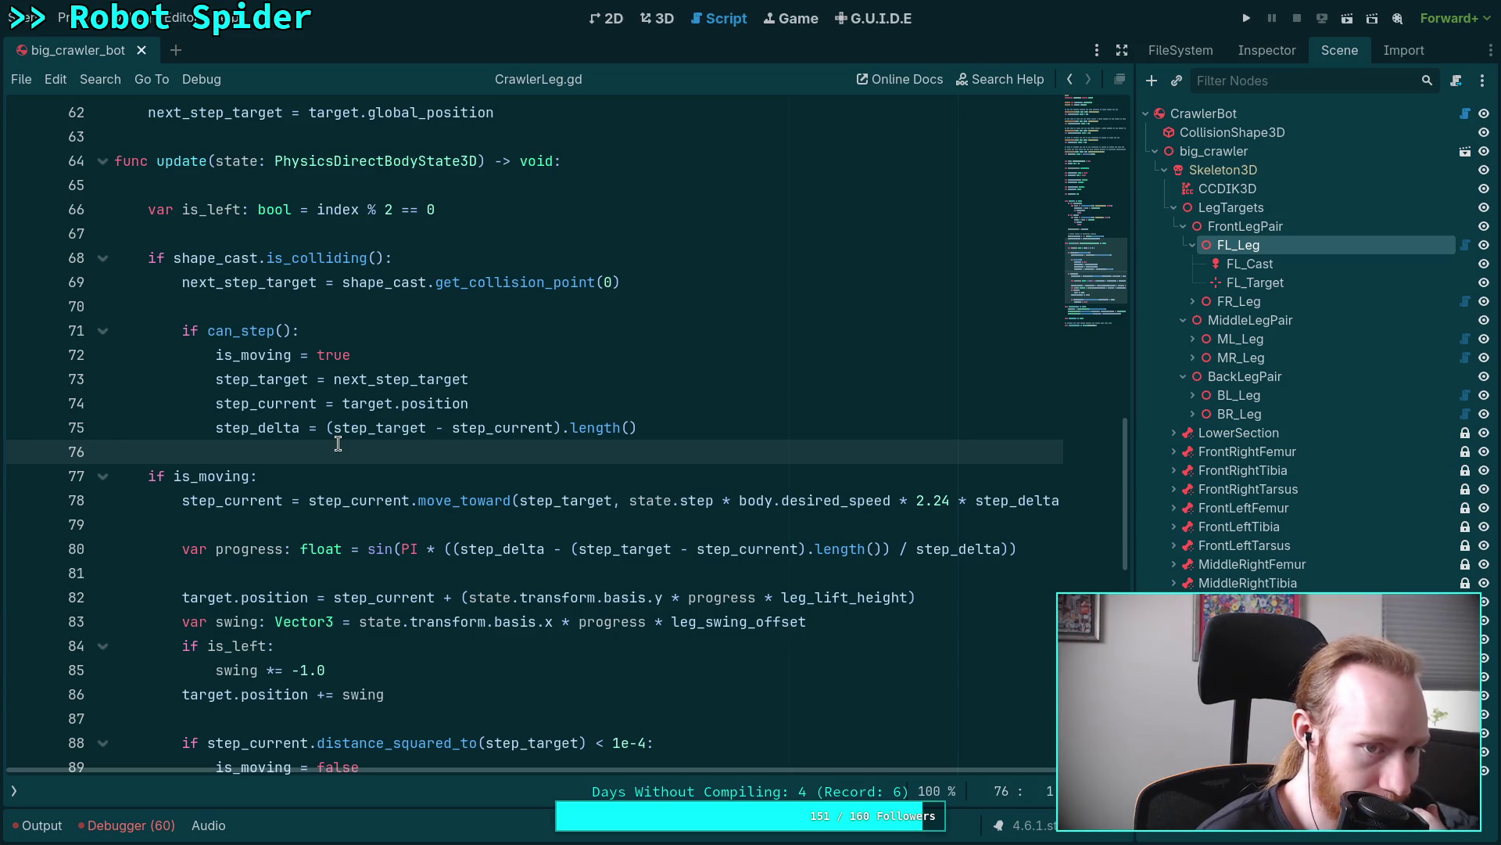
pyautogui.click(560, 209)
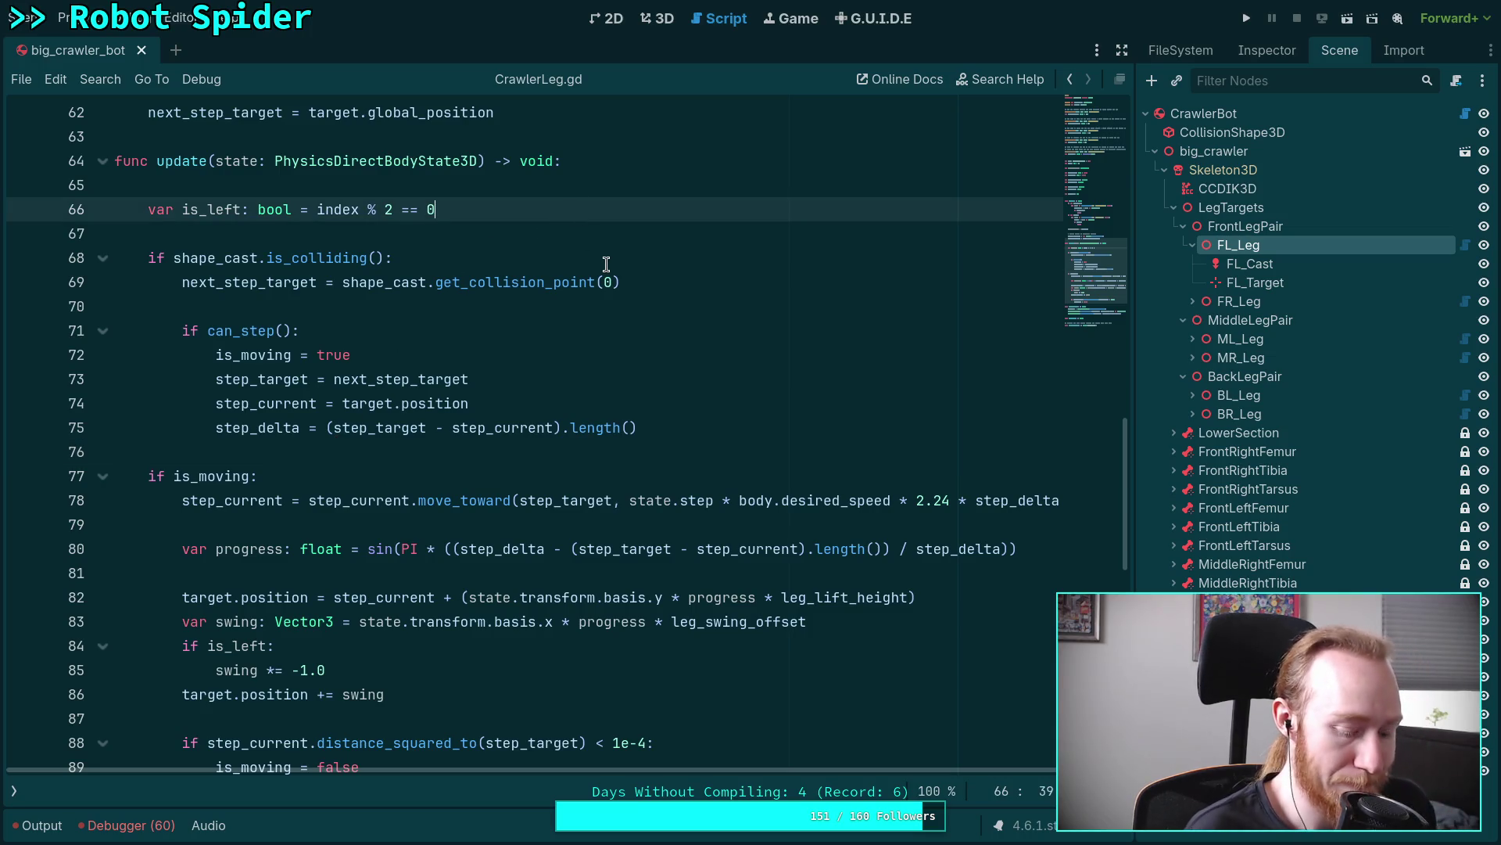
pyautogui.press('Return')
pyautogui.write('var ')
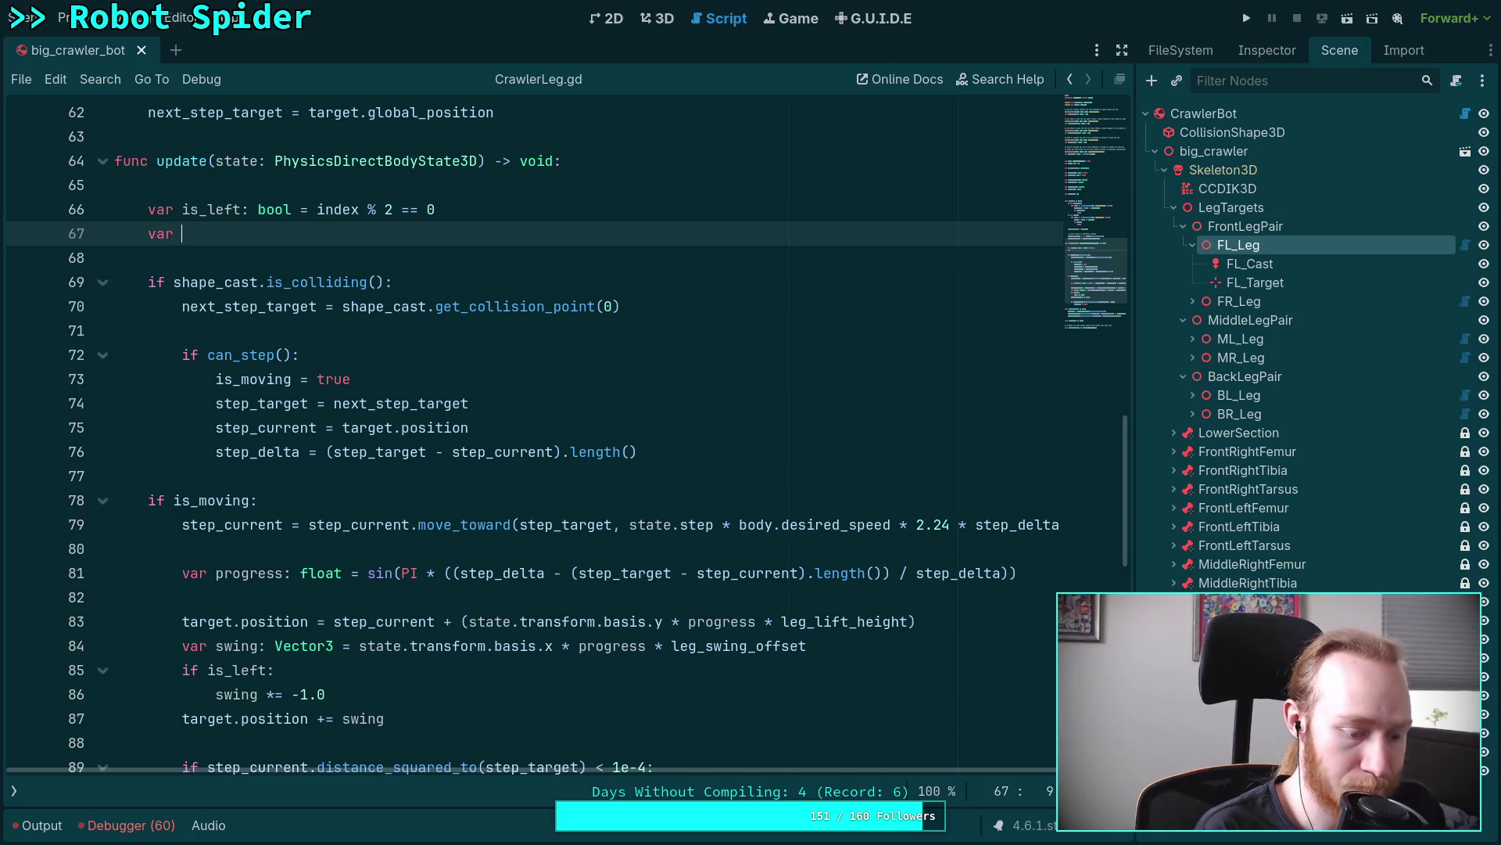
pyautogui.write('is_')
pyautogui.press('BackSpace')
pyautogui.press('BackSpace')
pyautogui.press('BackSpace')
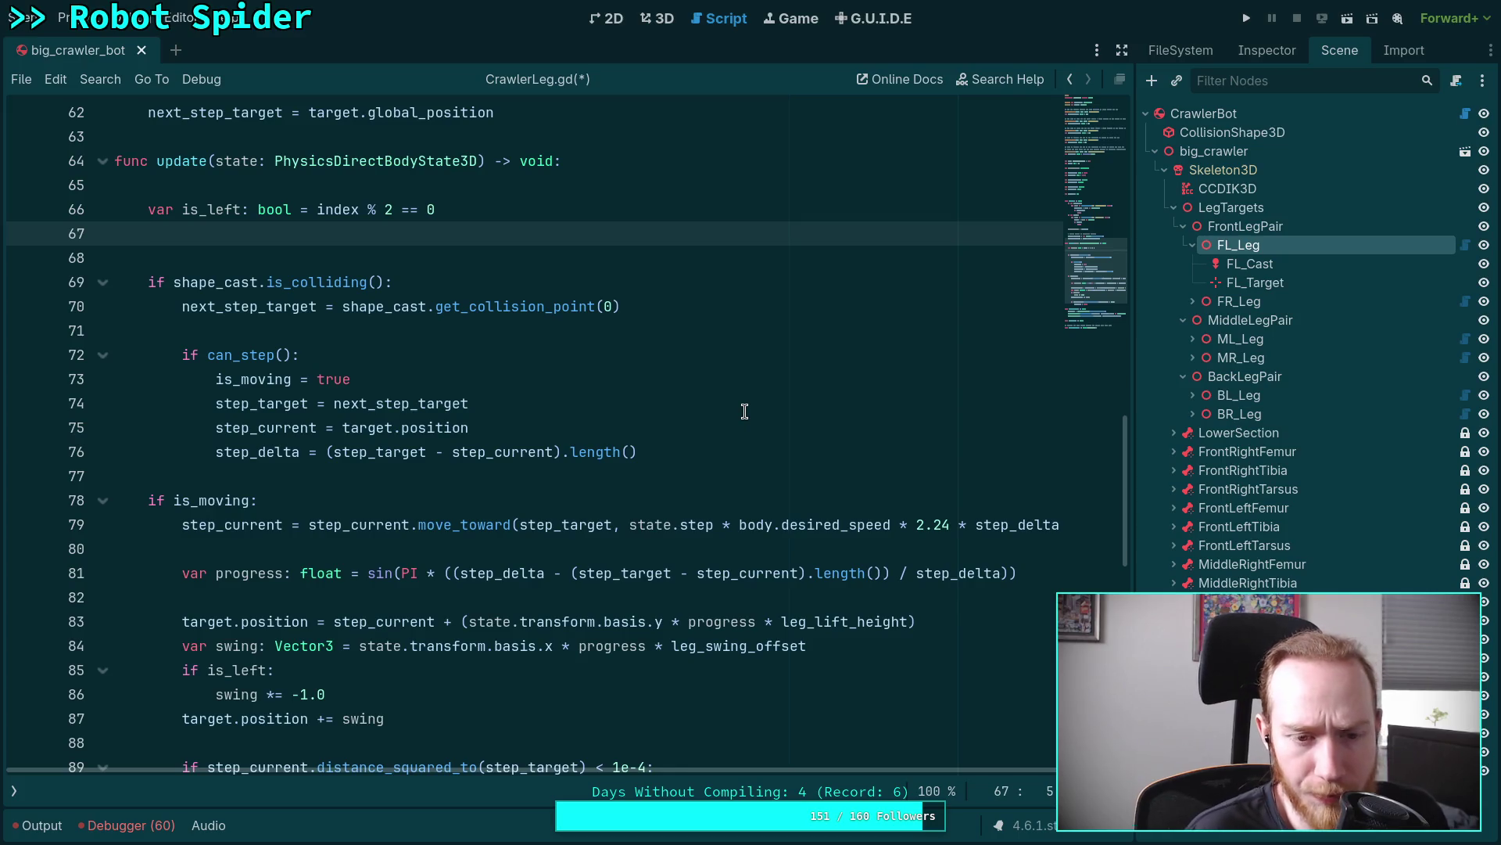
pyautogui.scroll(8, 594, 500)
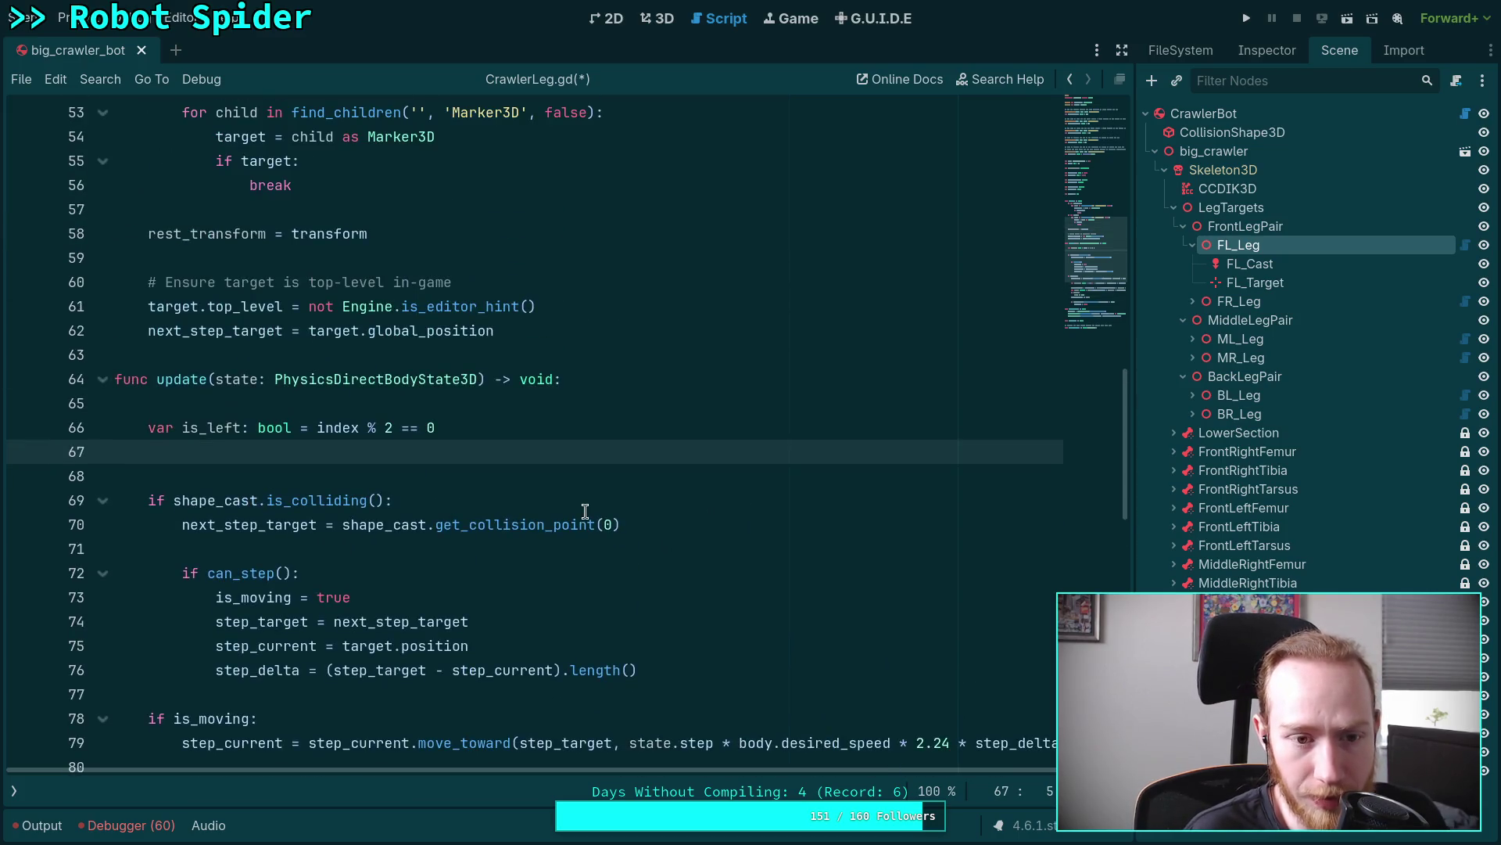
pyautogui.scroll(-3, 580, 493)
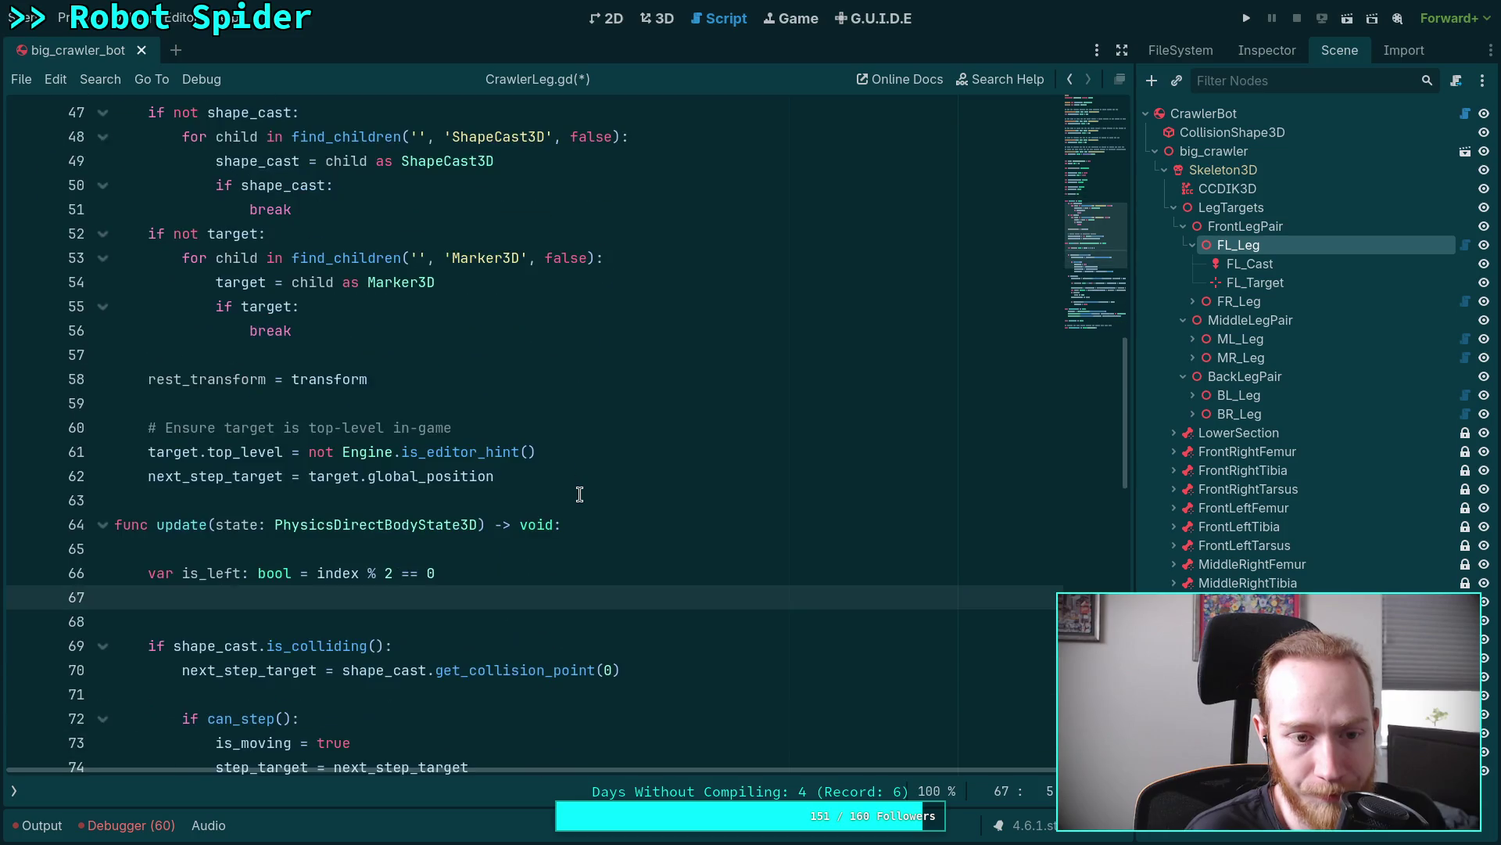
pyautogui.scroll(-3, 579, 494)
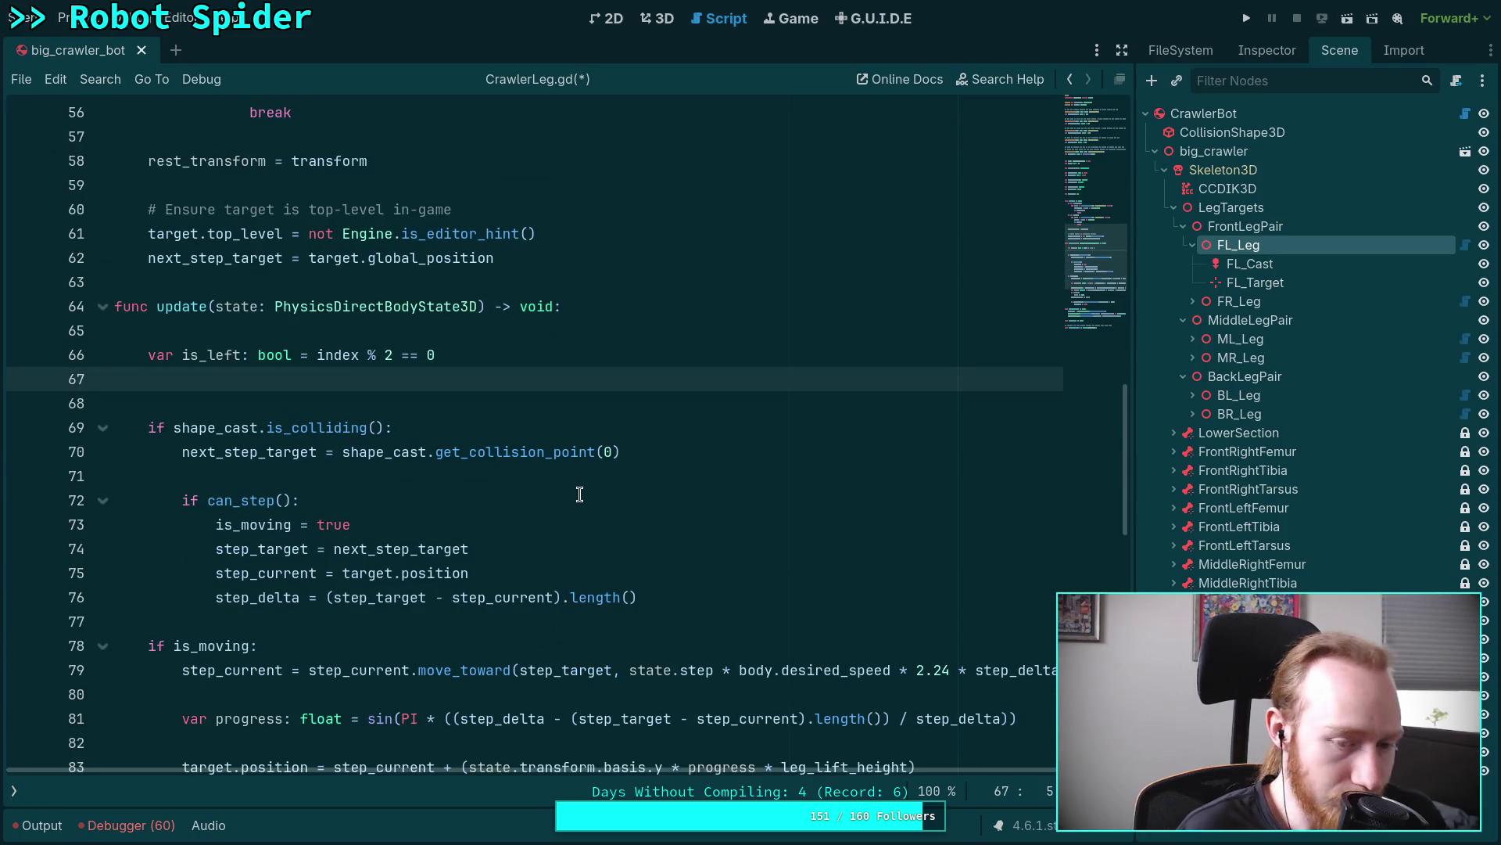
pyautogui.scroll(11, 580, 493)
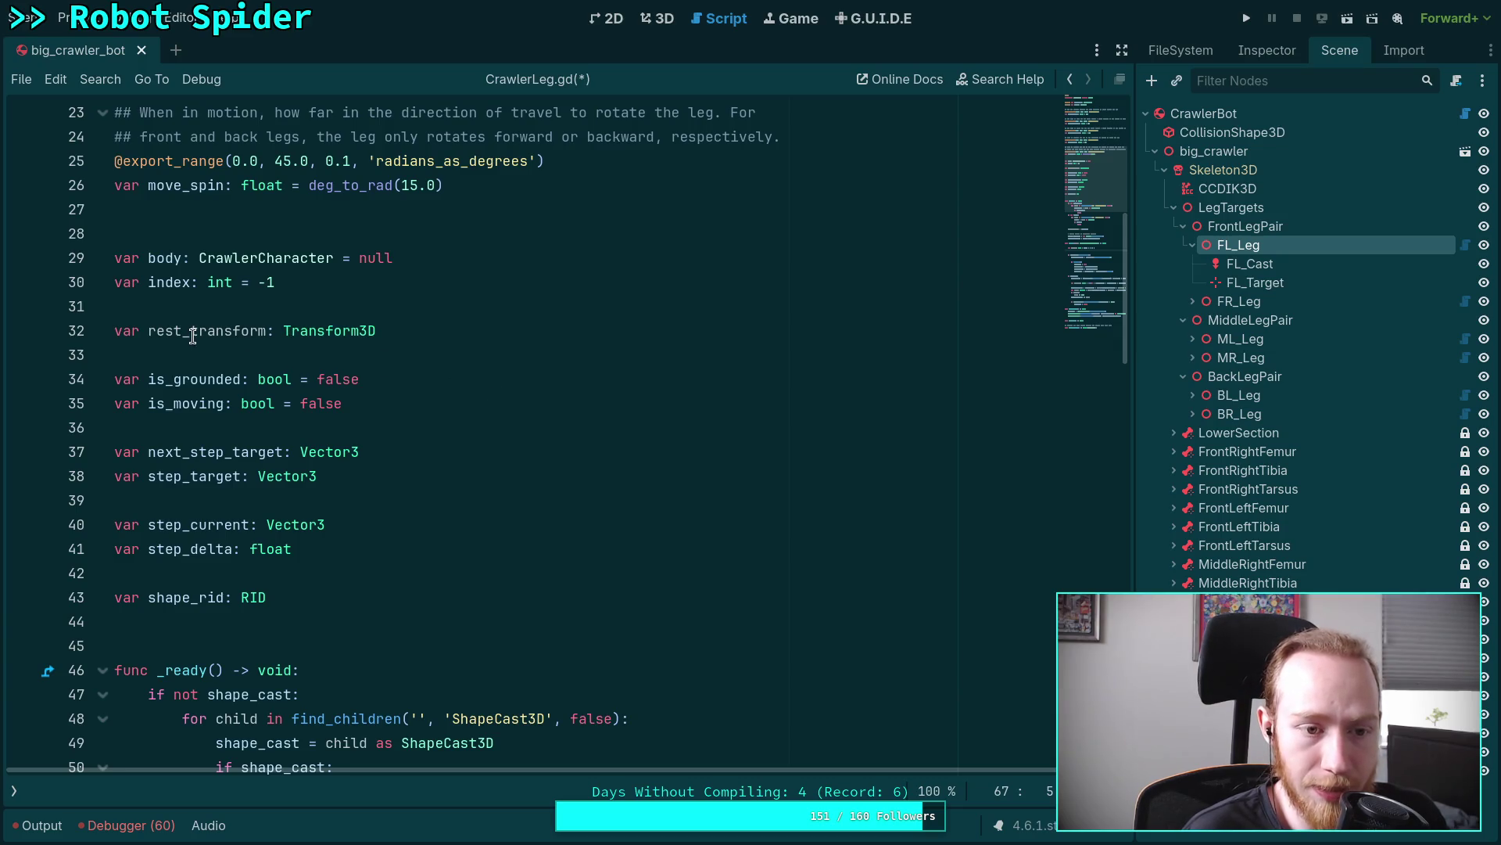
# Step: Try renaming rest_transform to rest_position, then restore the name rest_transform
pyautogui.click(1249, 56)
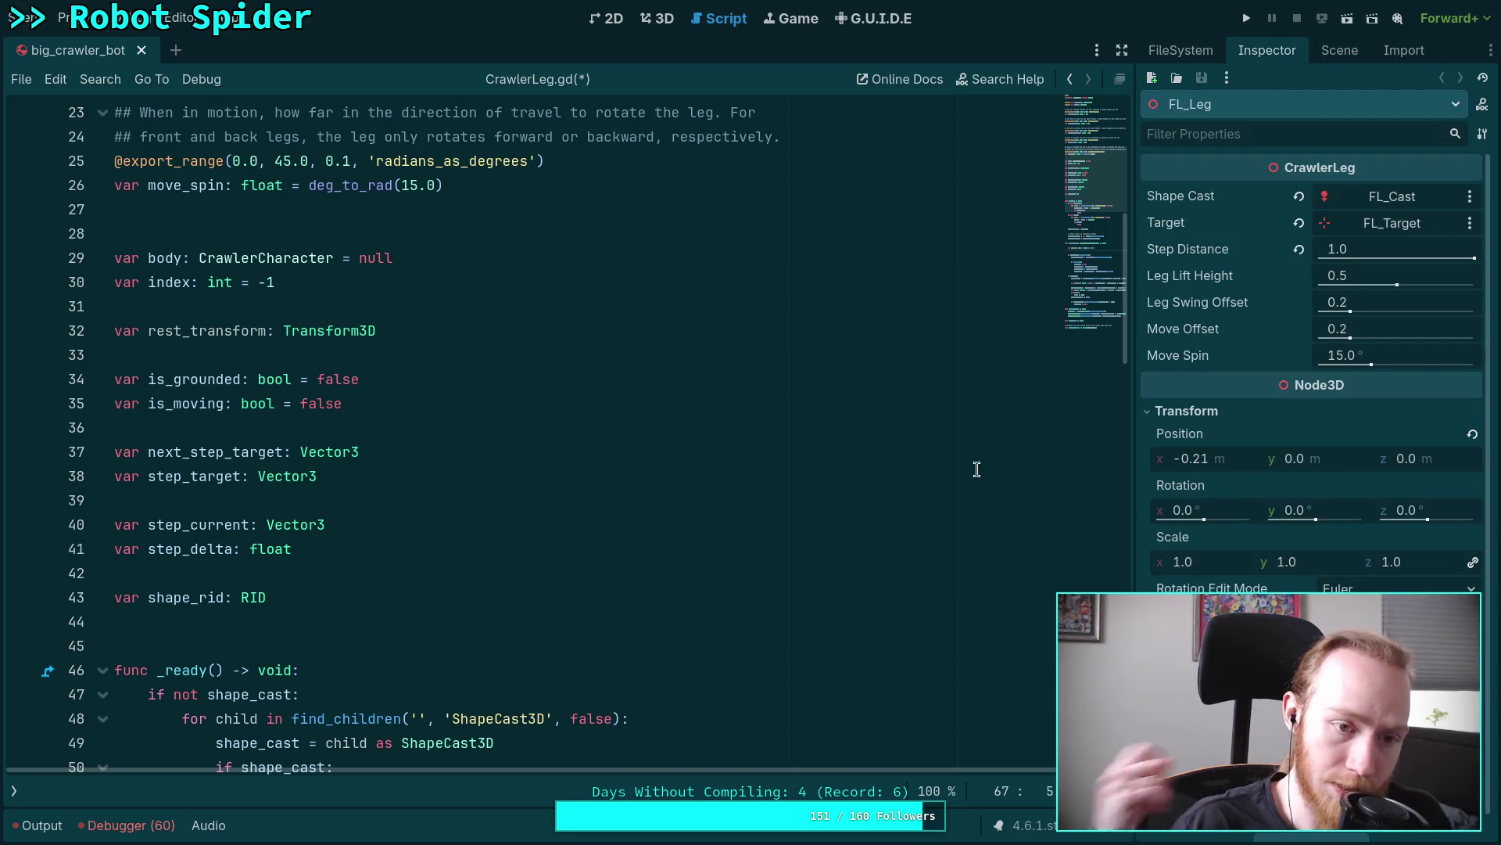
pyautogui.moveTo(190, 332); pyautogui.dragTo(266, 333)
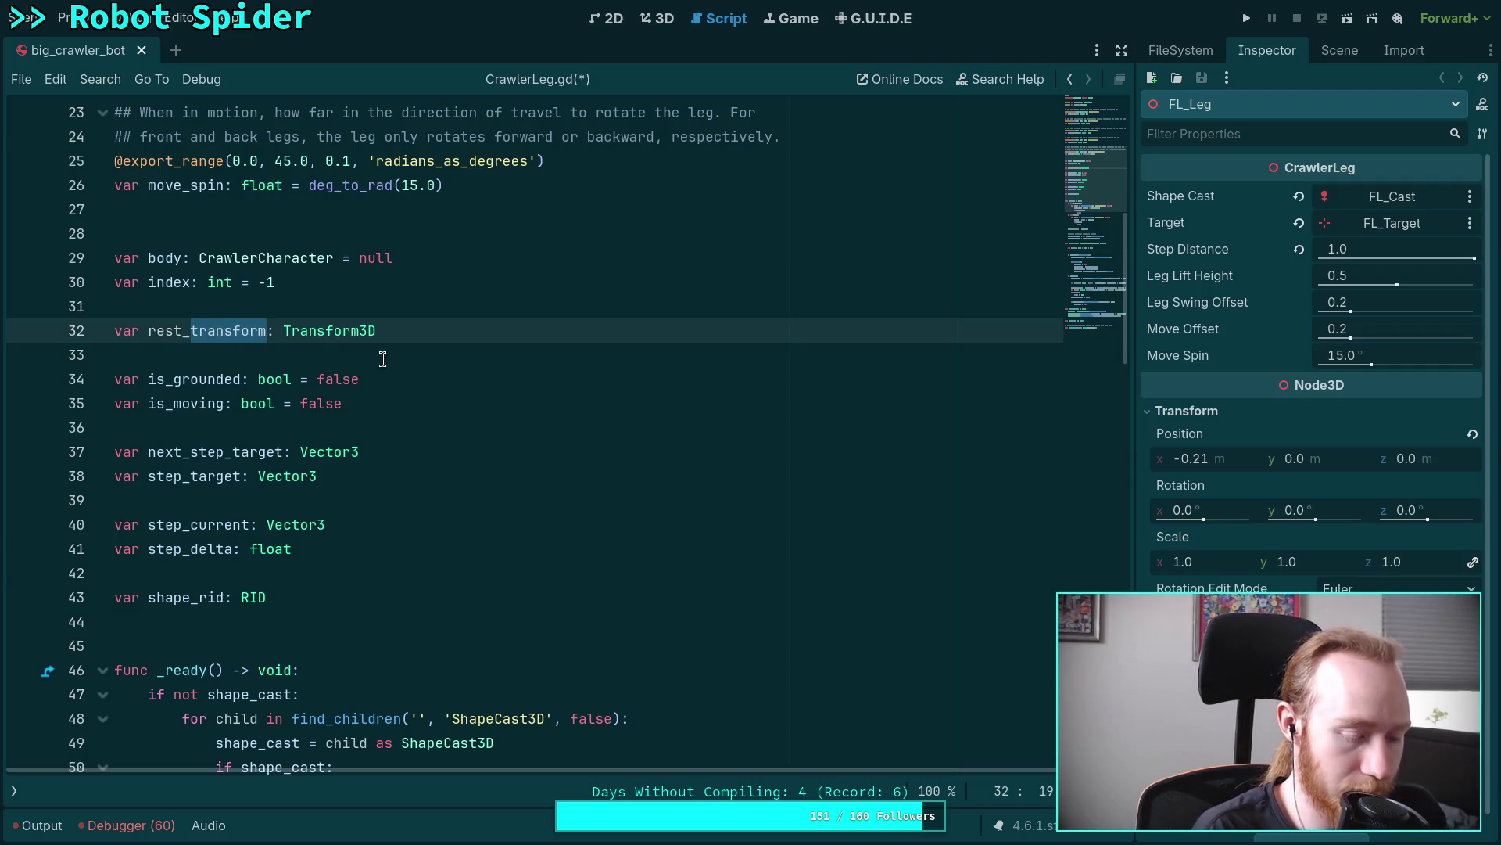
pyautogui.write('pd')
pyautogui.press('BackSpace')
pyautogui.press('BackSpace')
pyautogui.write('position')
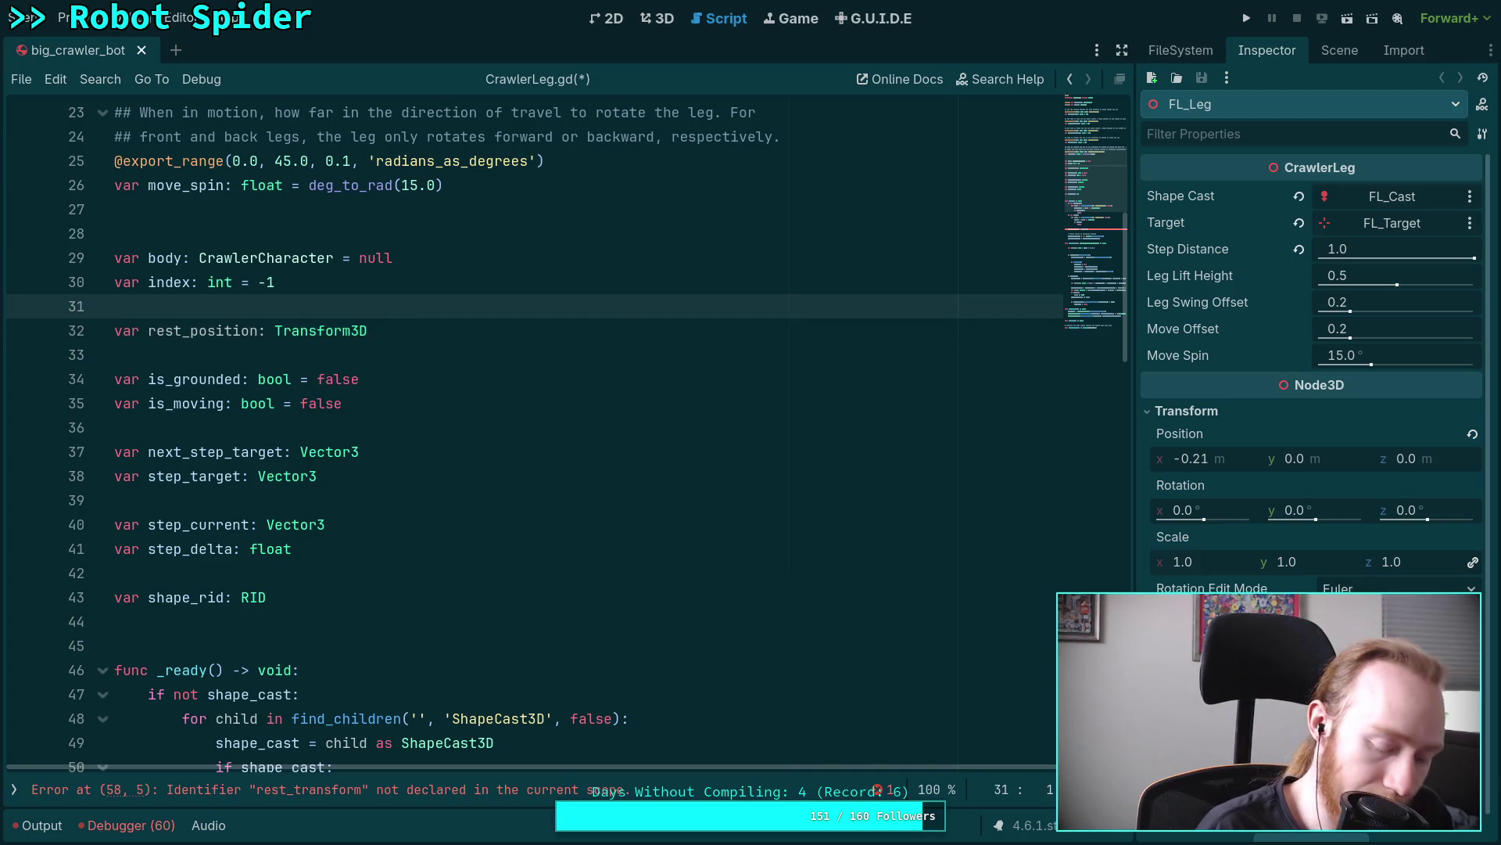
pyautogui.press('BackSpace')
pyautogui.press('BackSpace')
pyautogui.press('BackSpace')
pyautogui.press('BackSpace')
pyautogui.write('po')
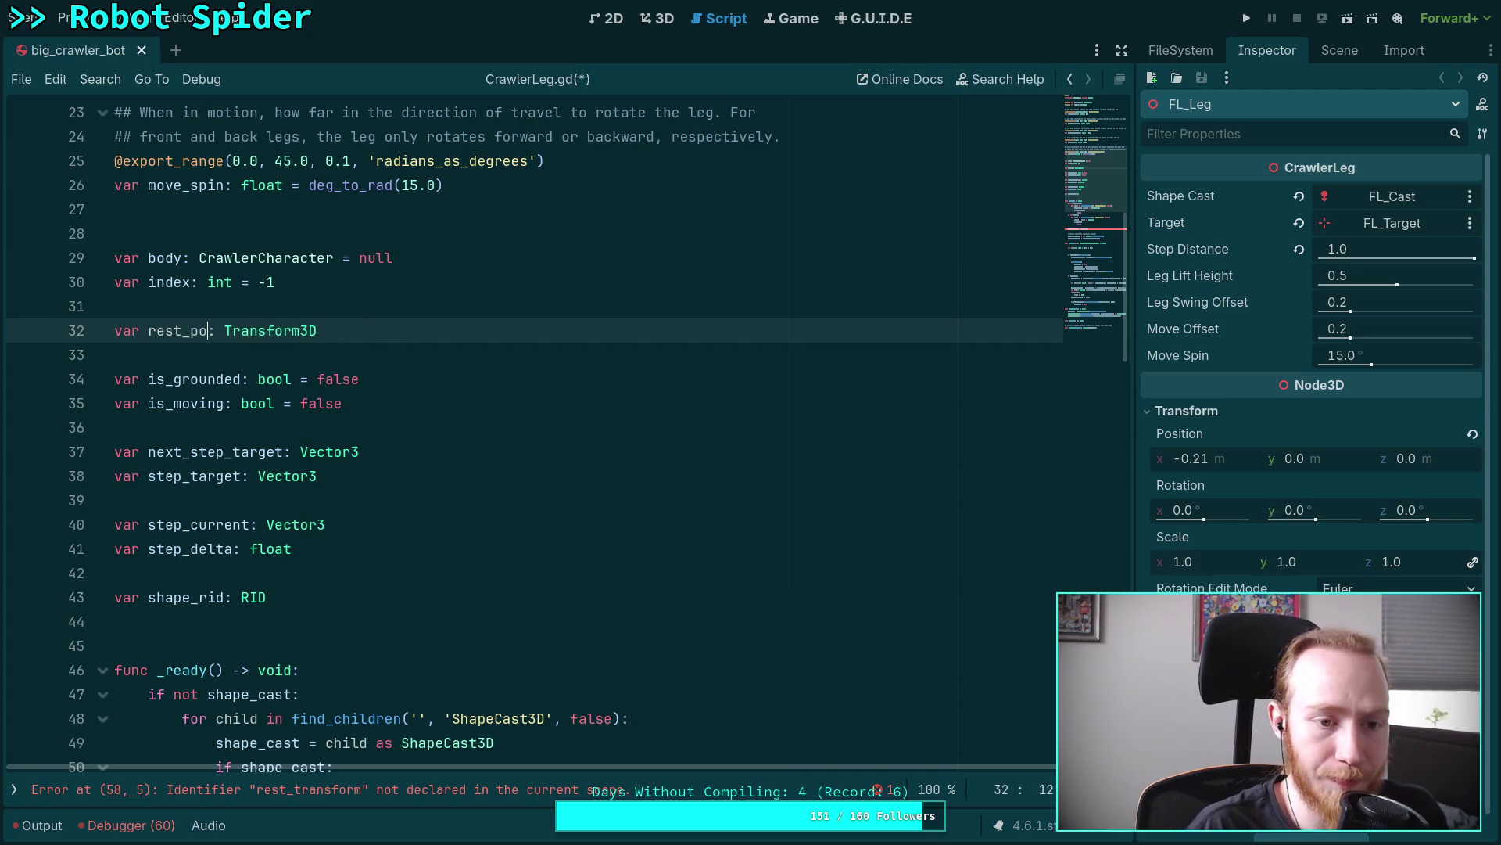
pyautogui.press('BackSpace')
pyautogui.press('BackSpace')
pyautogui.write('transform')
pyautogui.click(366, 344)
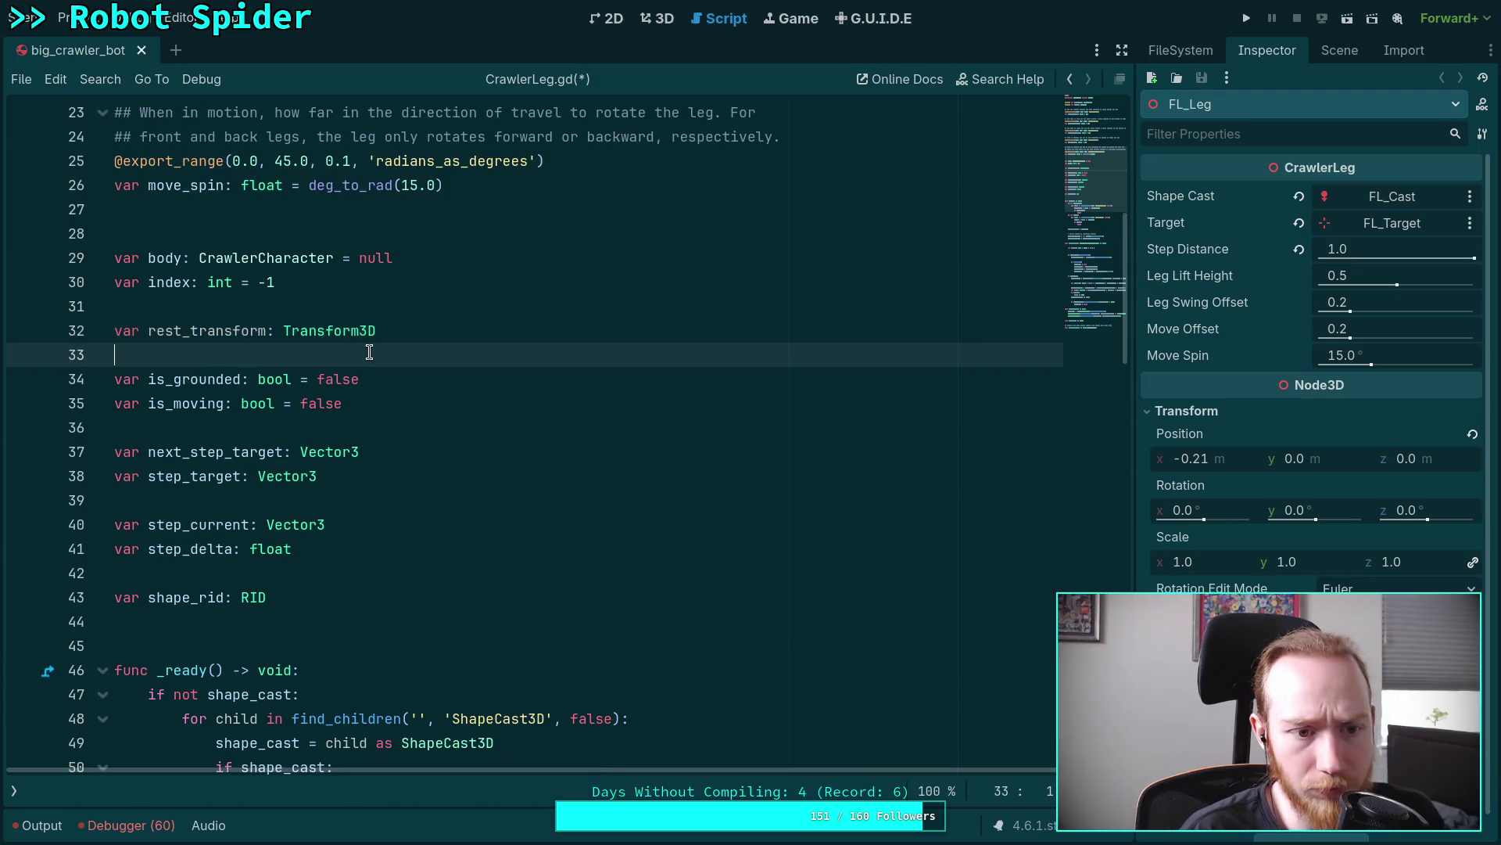
# Step: Check the empty line in update, then go back to the end of the rest_transform declaration
pyautogui.scroll(-5, 362, 379)
pyautogui.scroll(-4, 362, 379)
pyautogui.scroll(-3, 387, 446)
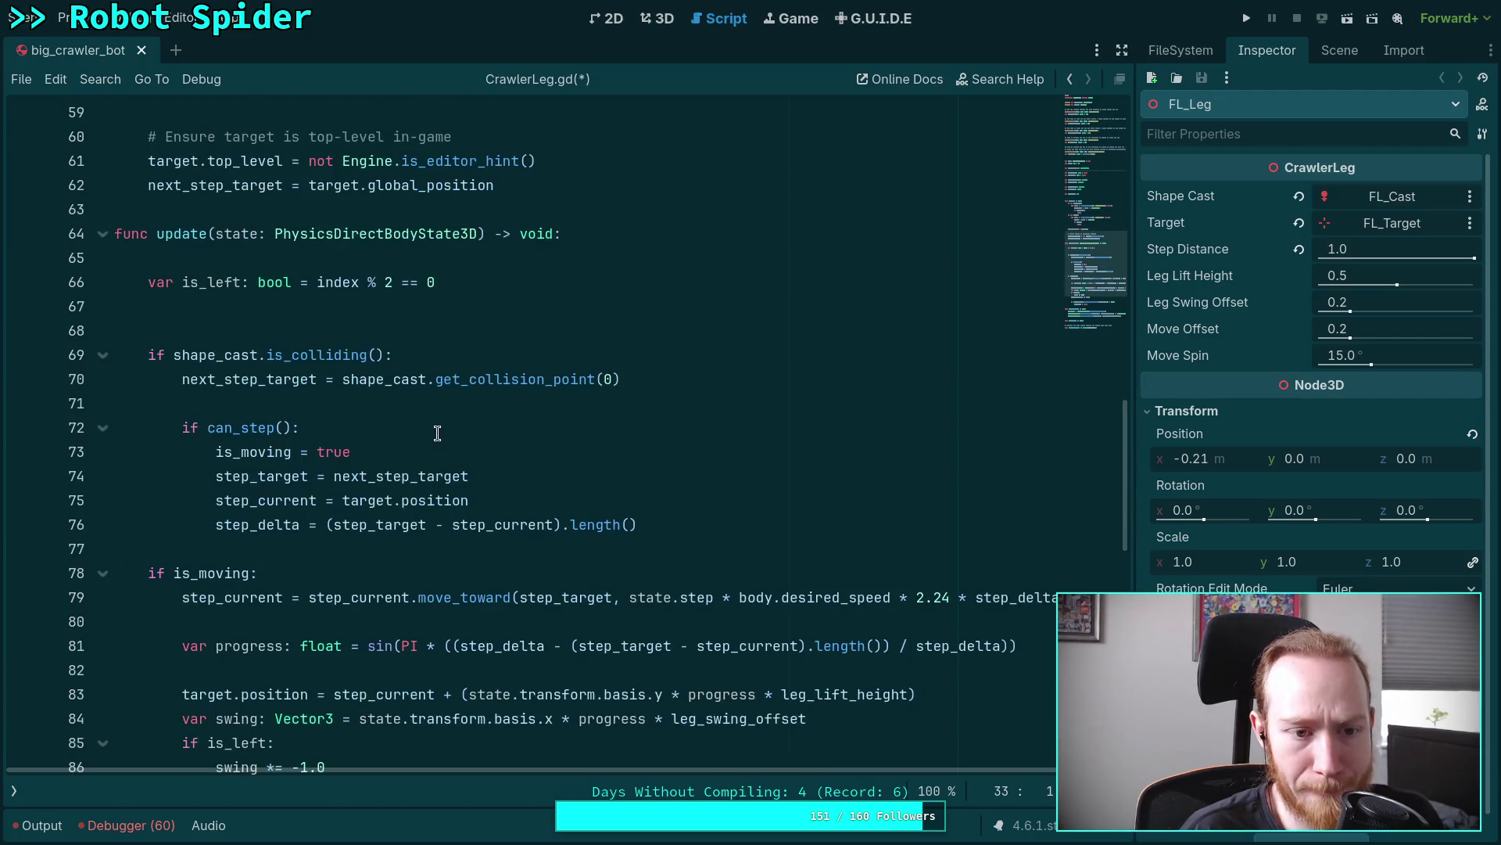
pyautogui.click(567, 313)
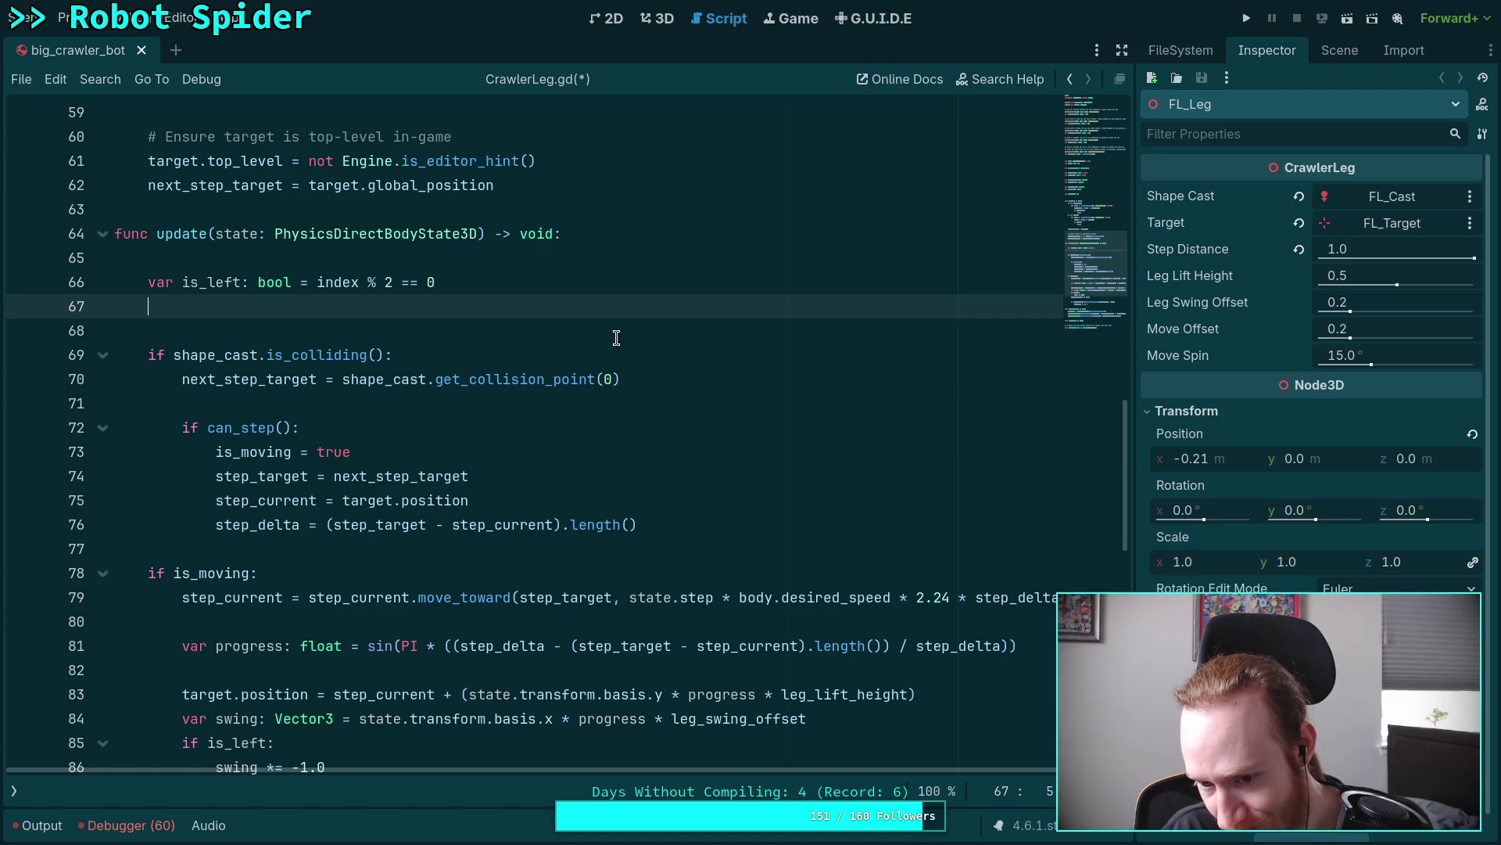
pyautogui.scroll(9, 616, 337)
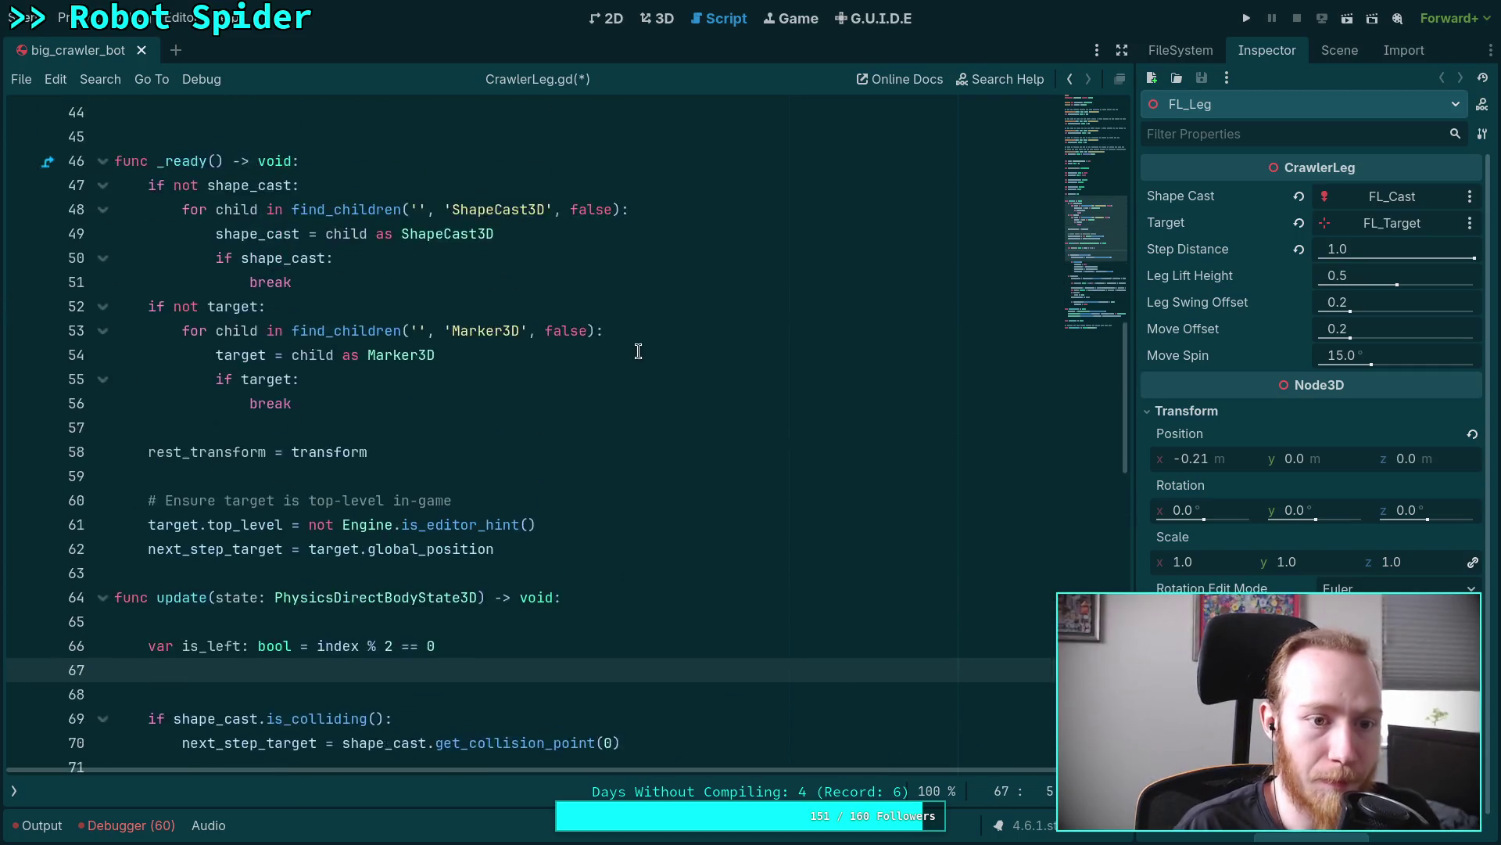
pyautogui.scroll(2, 478, 390)
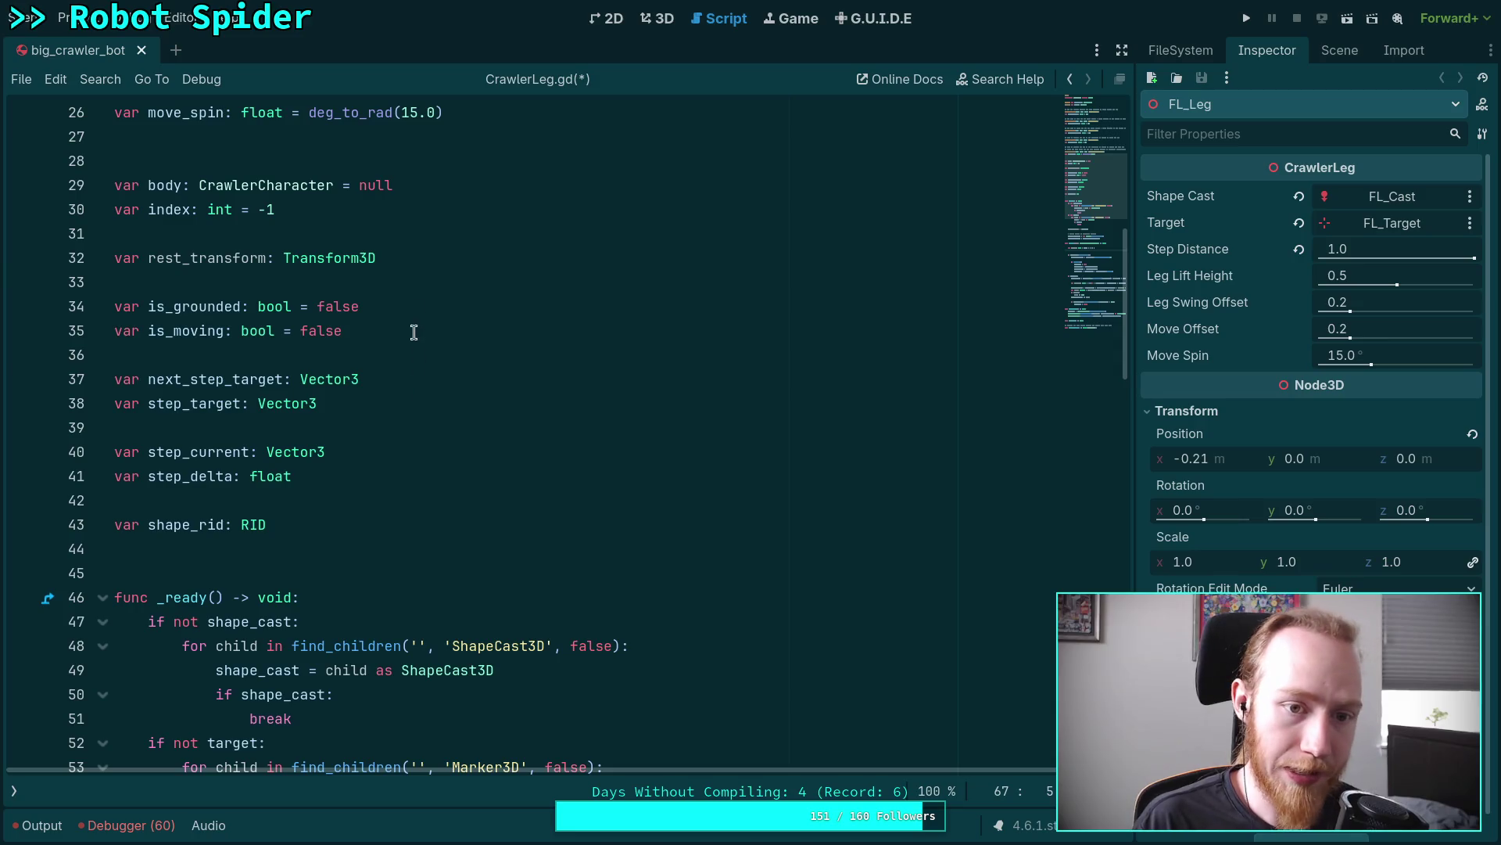
pyautogui.click(448, 243)
pyautogui.click(493, 259)
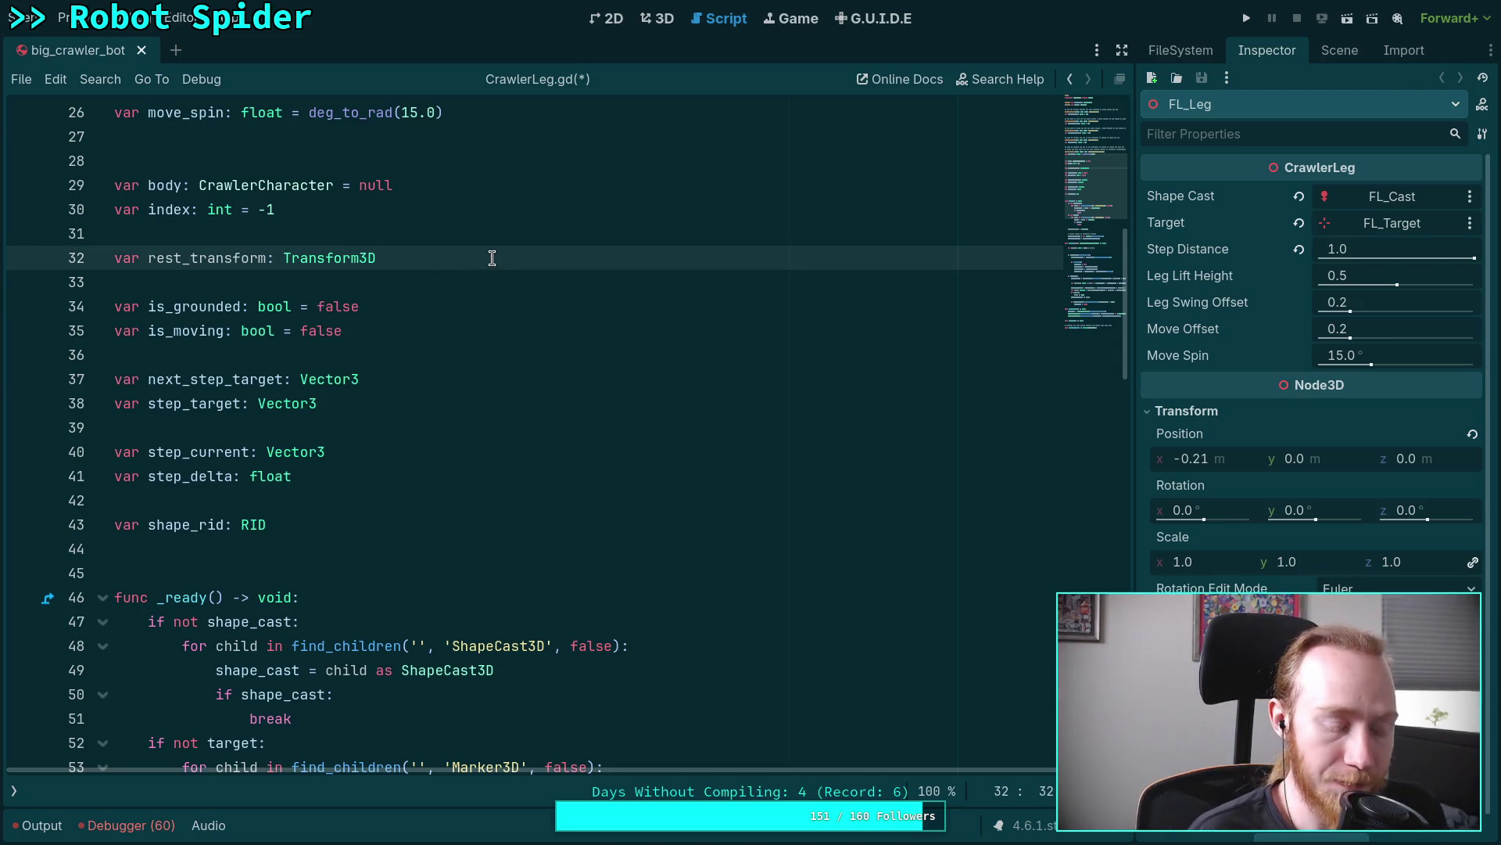
# Step: Add the line 'var last_direction: Vector3' directly below rest_transform
pyautogui.press('Return')
pyautogui.write('var la')
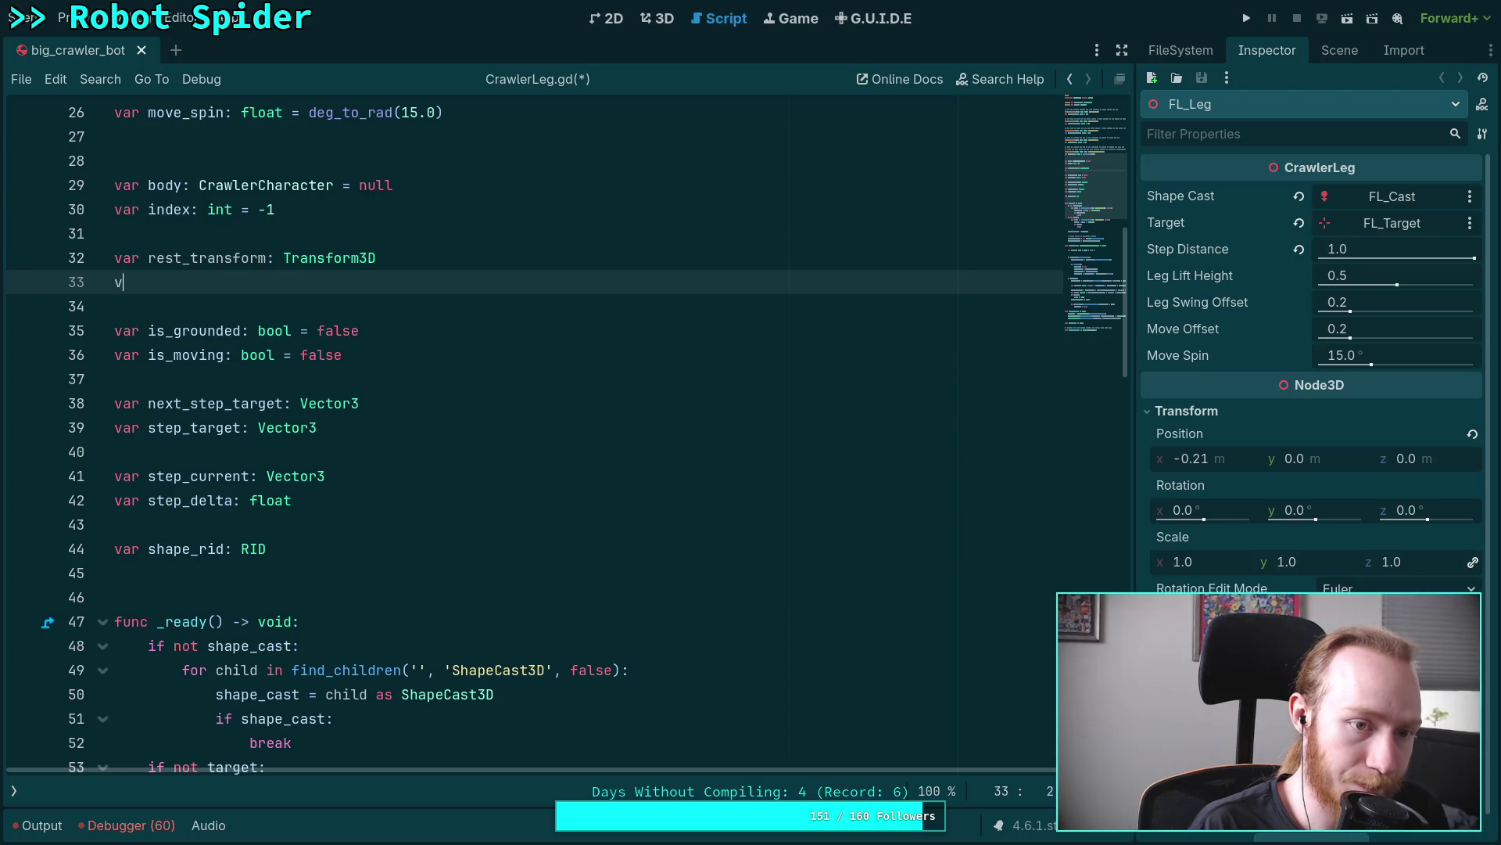
pyautogui.write('st_direction: ')
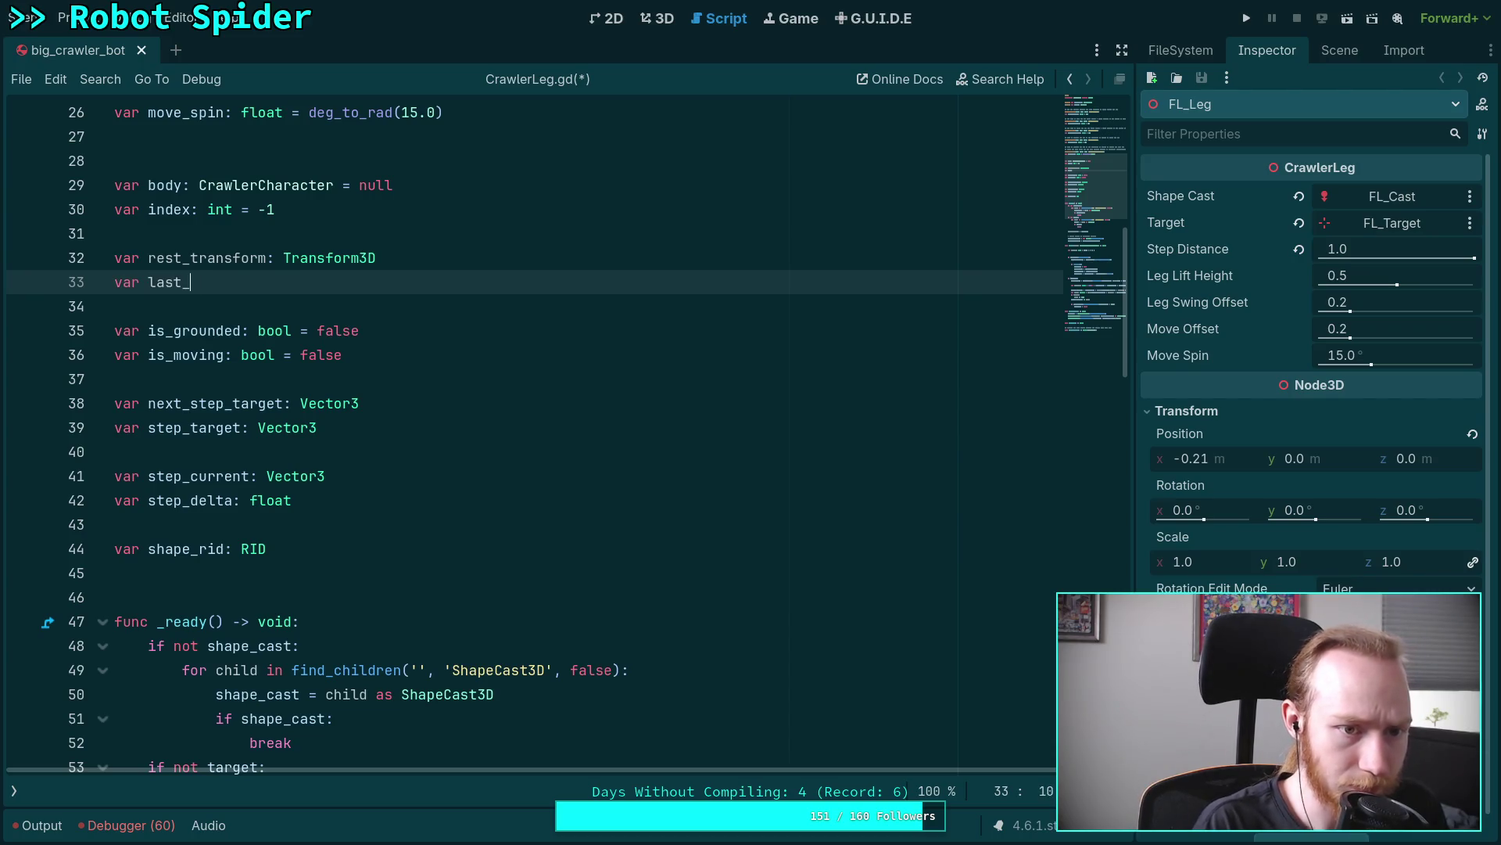
pyautogui.write('Vector3')
pyautogui.click(248, 401)
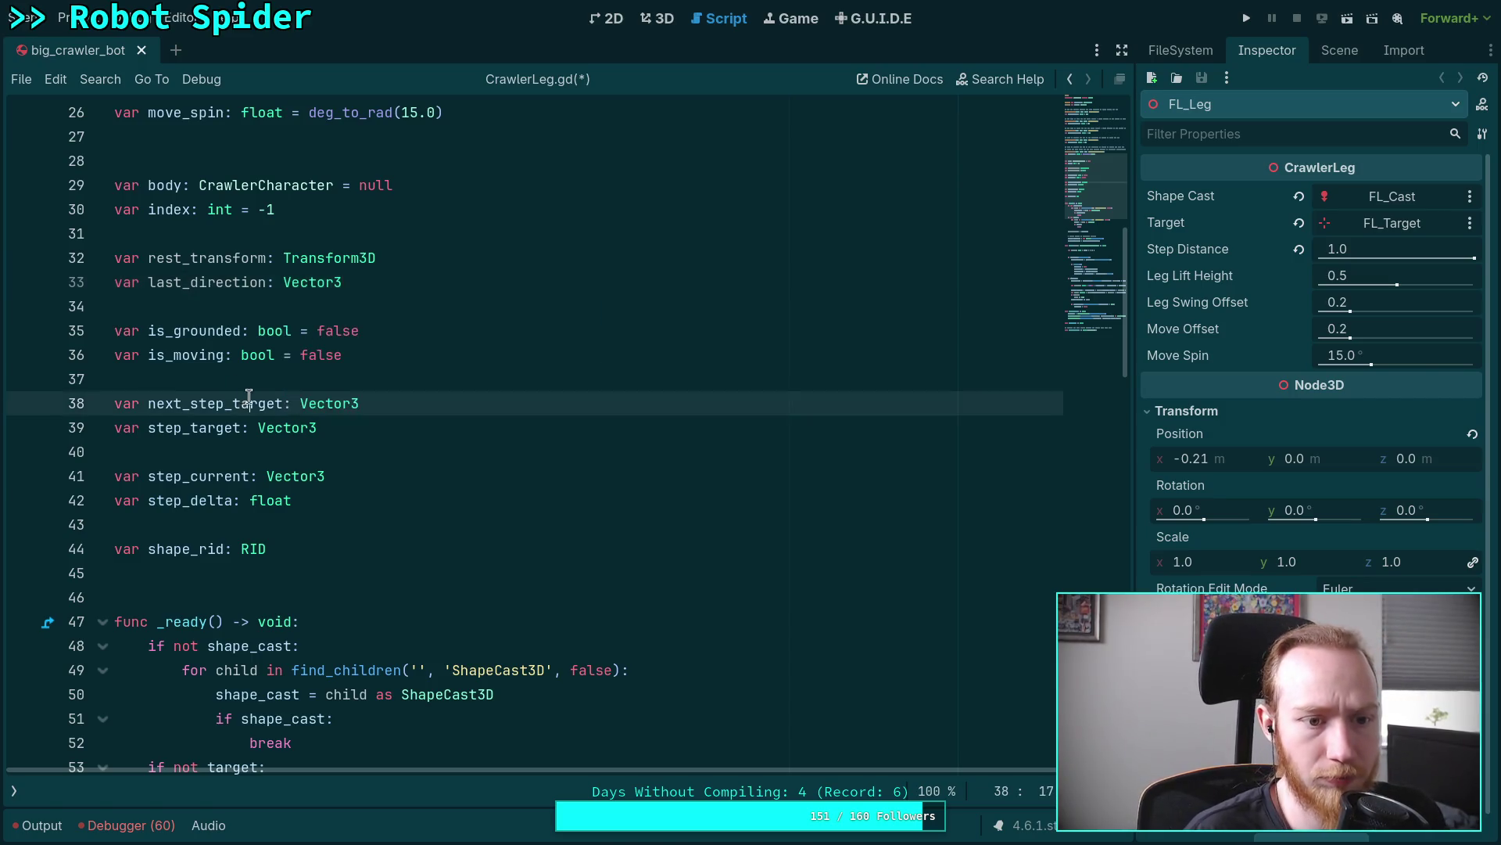
pyautogui.scroll(-8, 248, 396)
pyautogui.scroll(9, 282, 427)
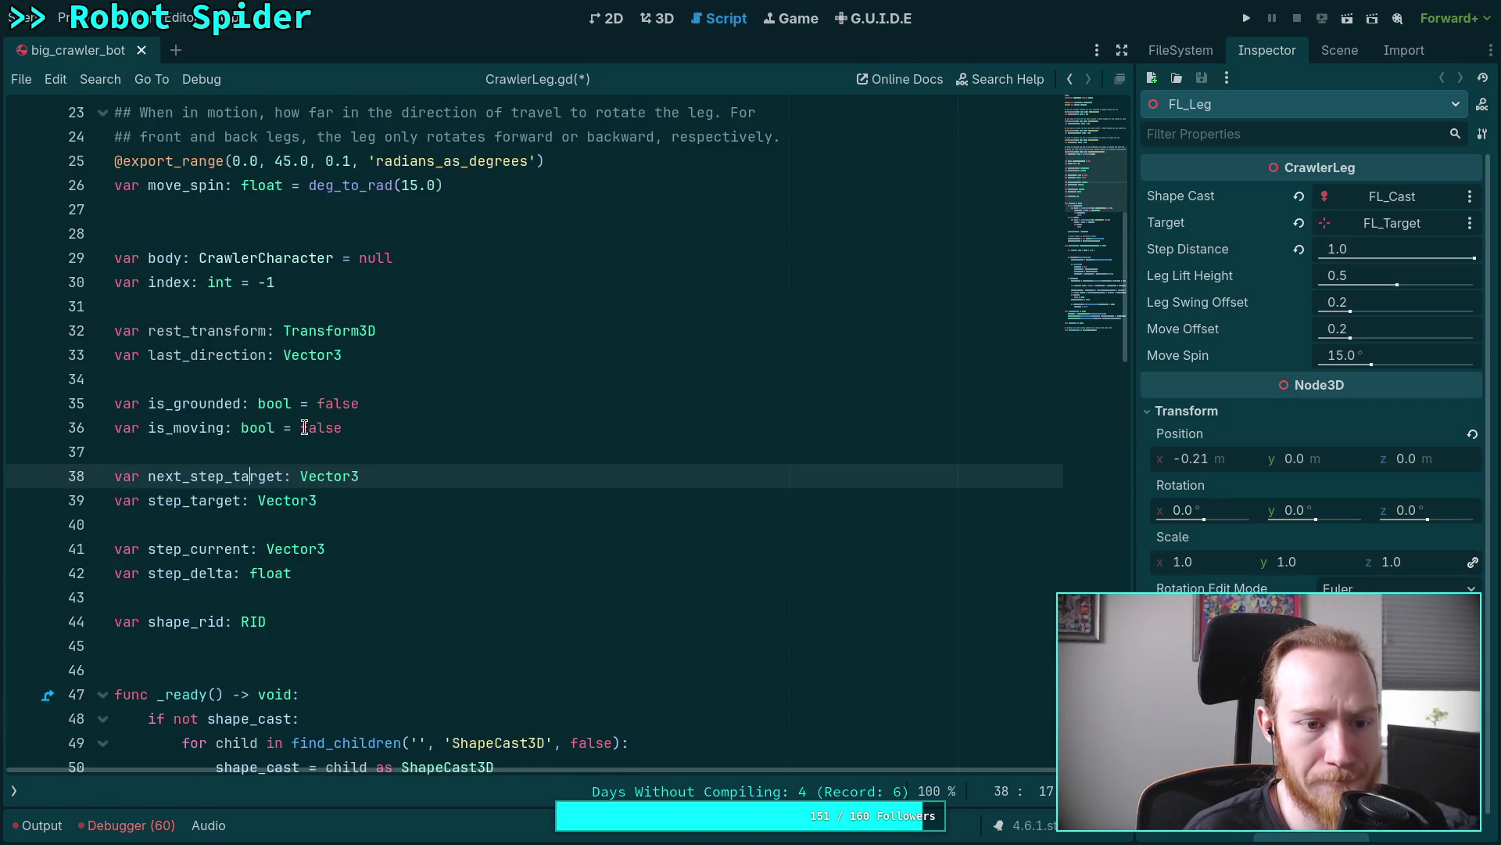
pyautogui.scroll(-11, 283, 427)
pyautogui.click(553, 408)
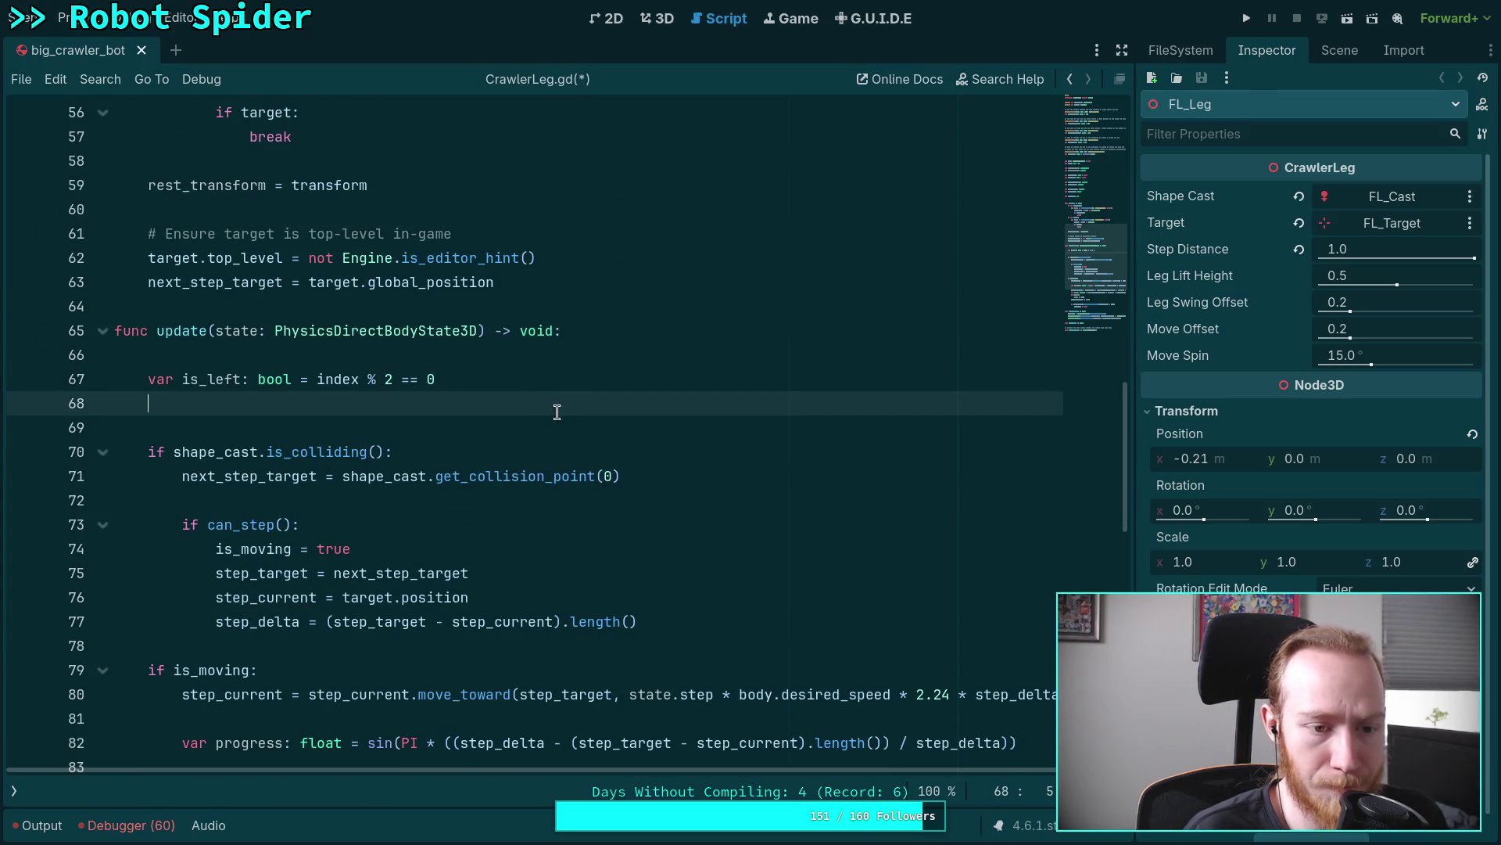
# Step: Begin update() with the partial line 'if body.desired_direction.is', using autocomplete for desired_direction
pyautogui.press('Return')
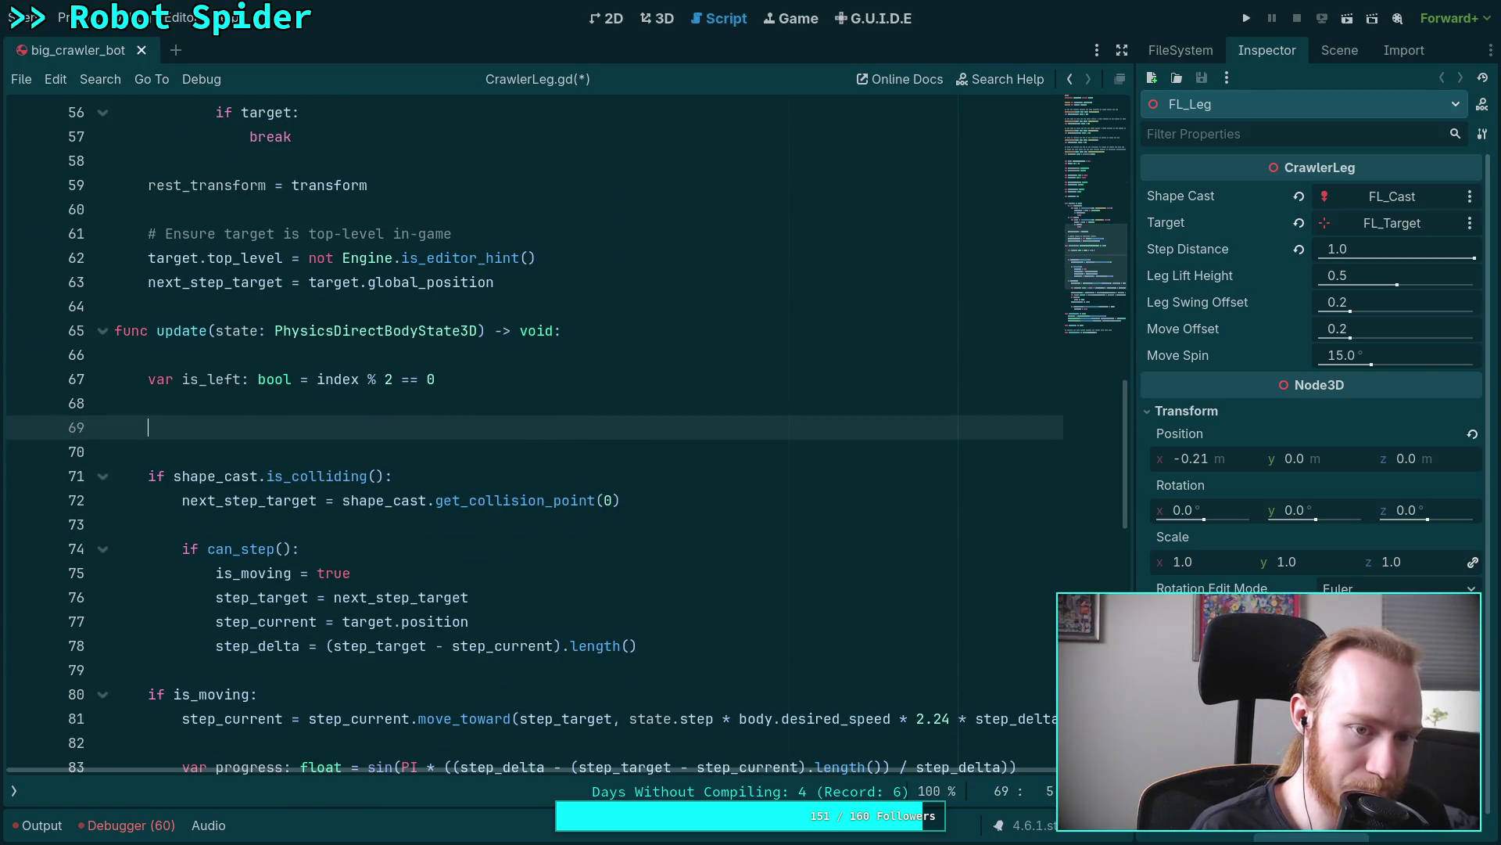
pyautogui.write('if d')
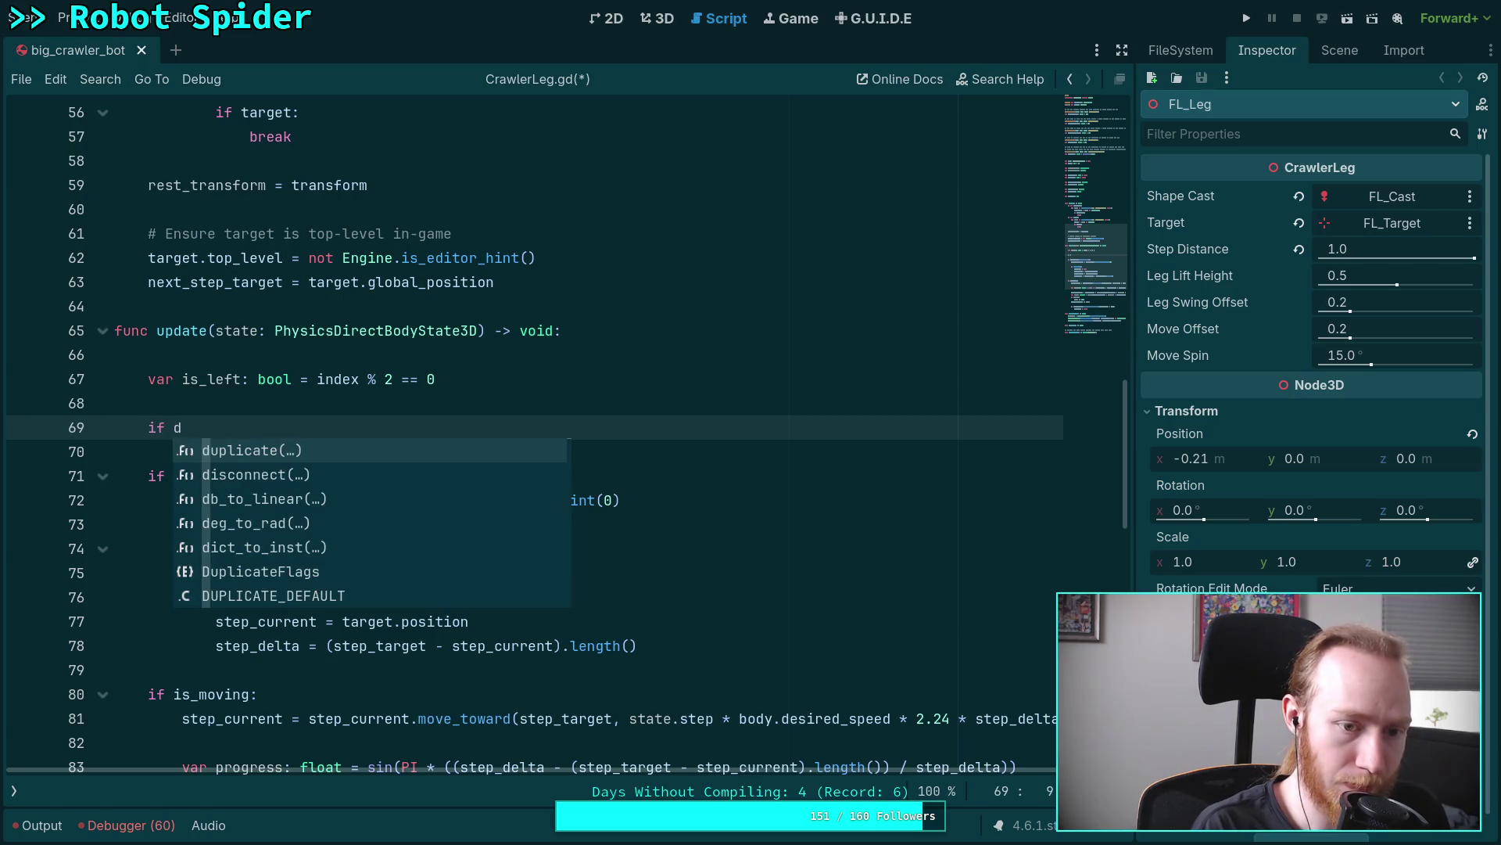
pyautogui.write('es')
pyautogui.press('BackSpace')
pyautogui.press('BackSpace')
pyautogui.press('BackSpace')
pyautogui.write('body.de')
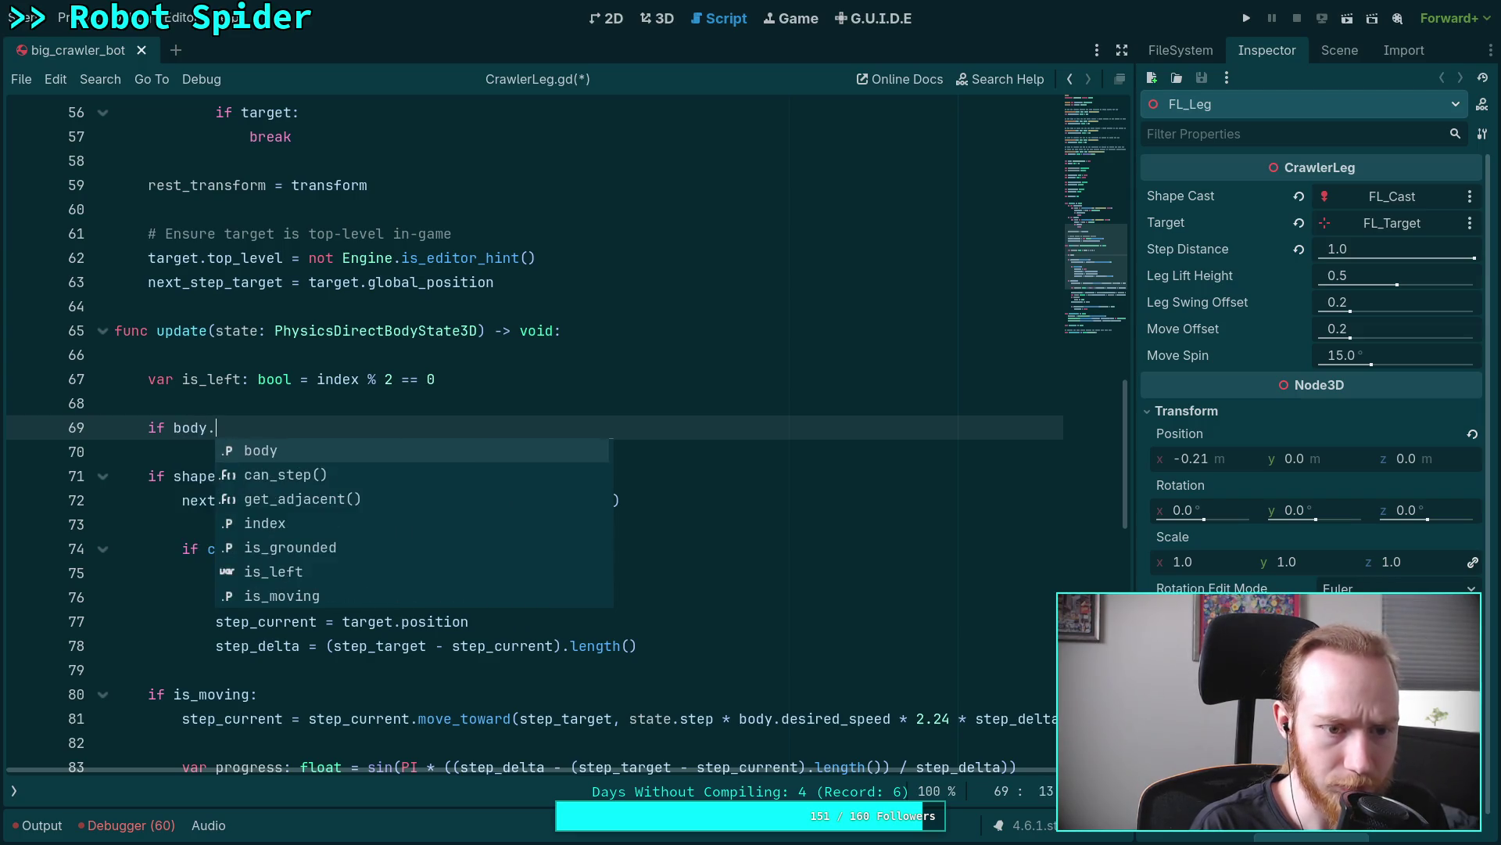
pyautogui.write('s')
pyautogui.press('Down')
pyautogui.press('Return')
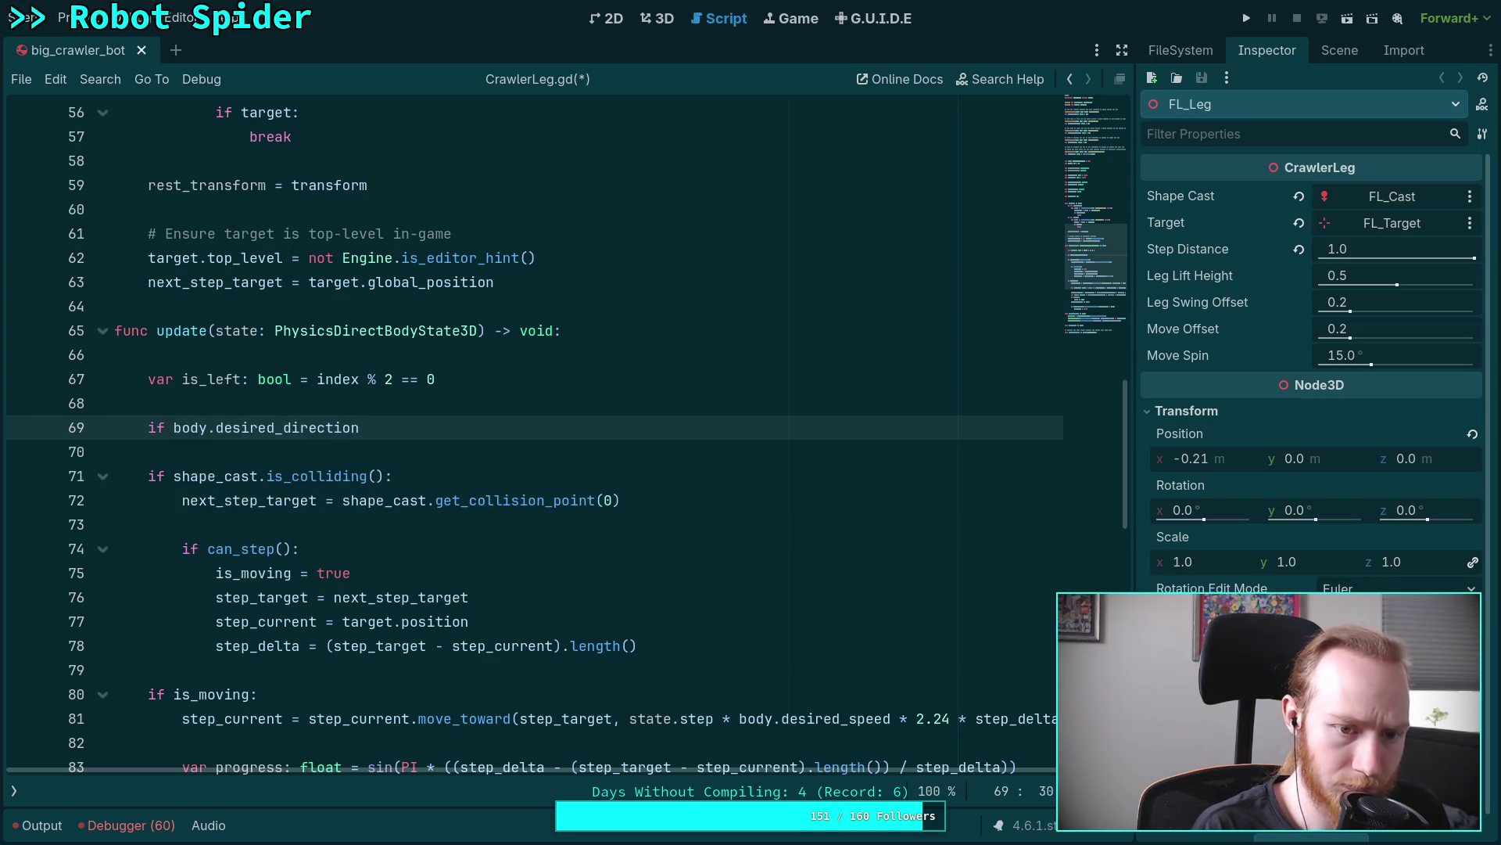
pyautogui.write('.is')
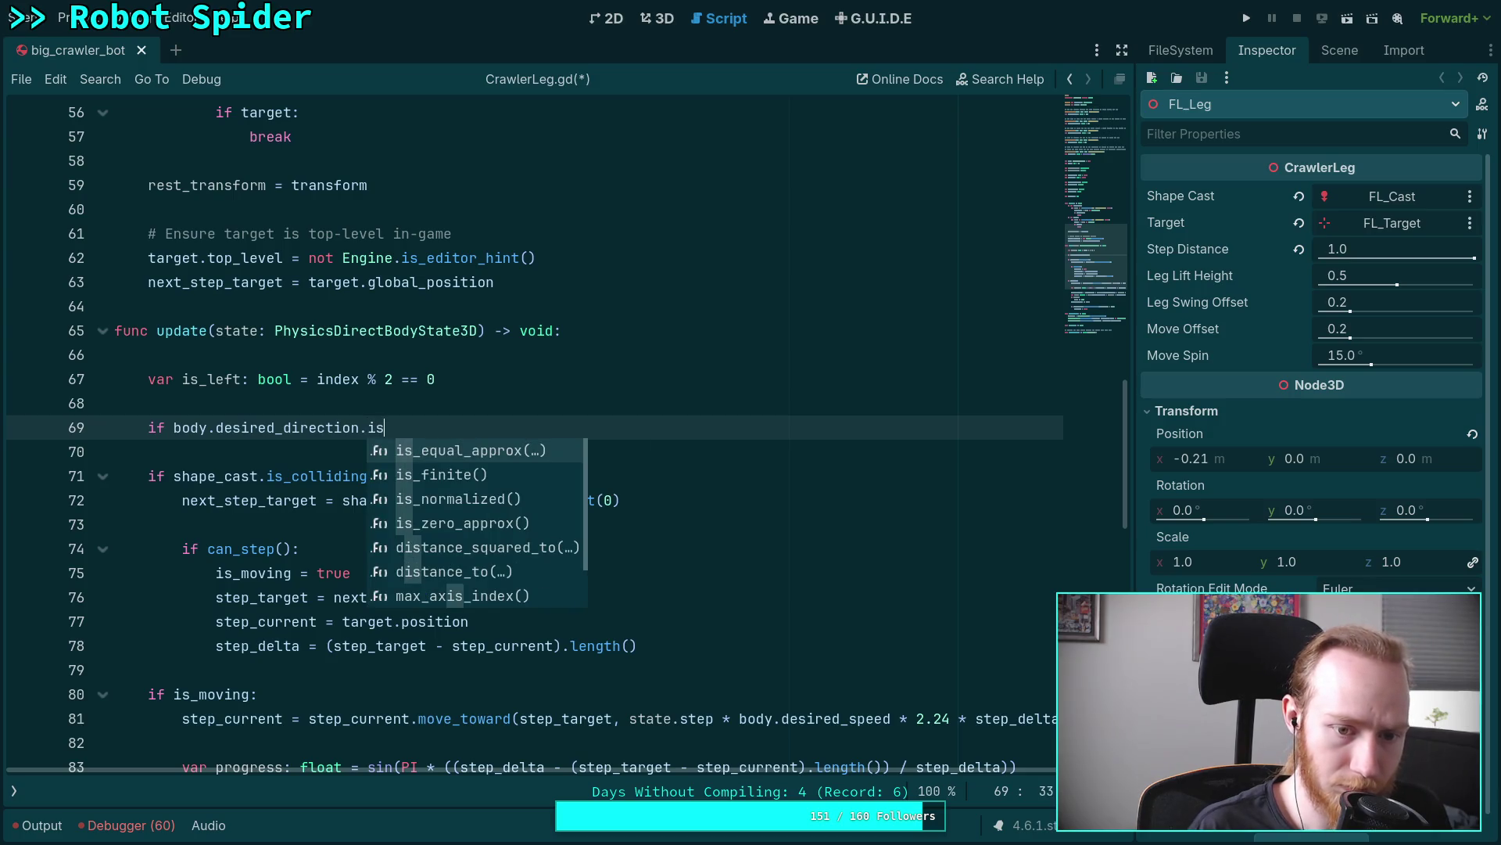
pyautogui.click(166, 430)
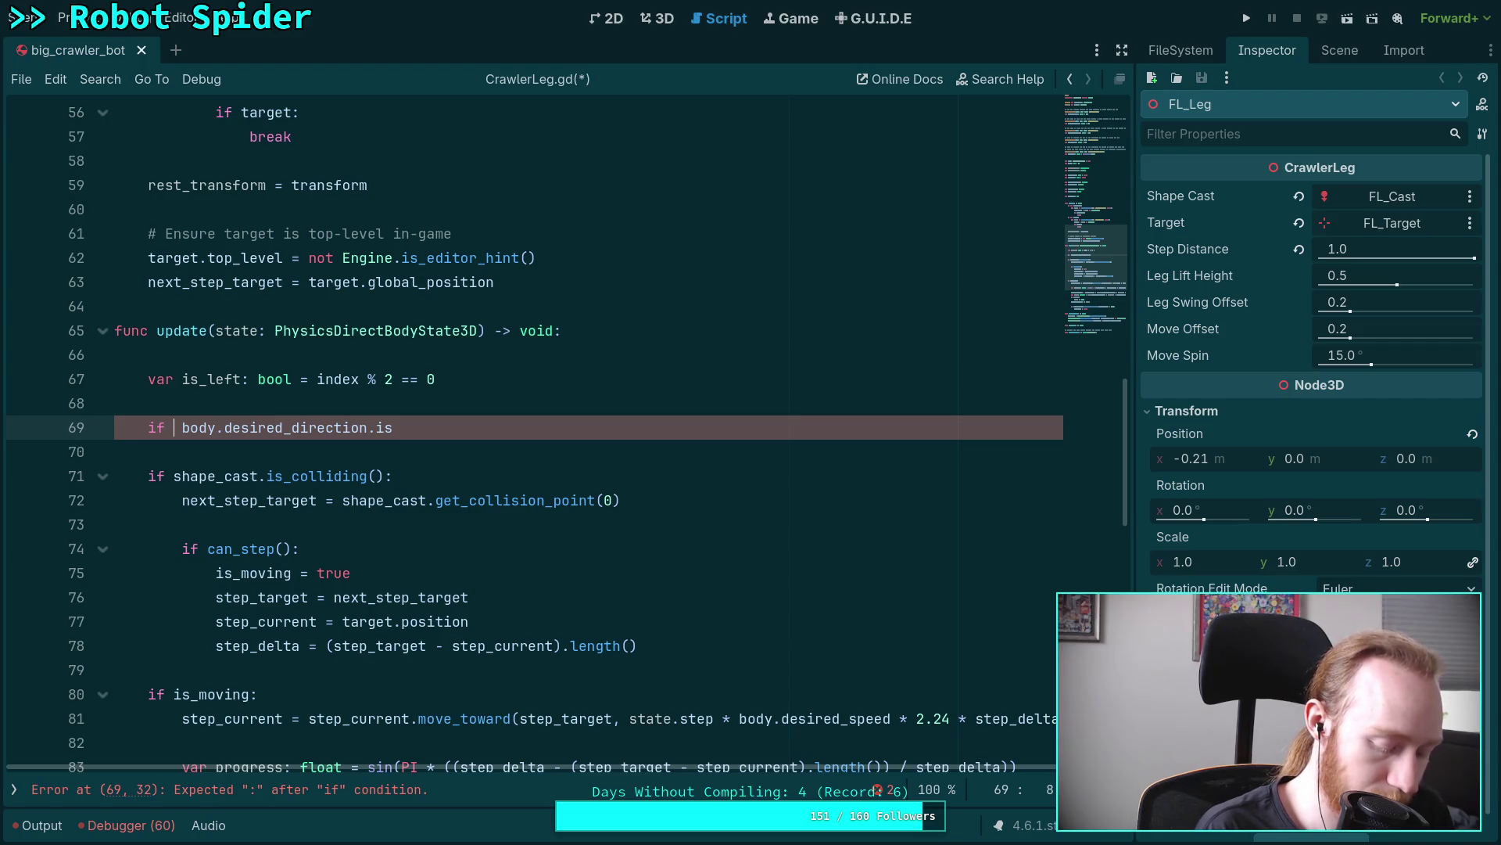
pyautogui.press('BackSpace')
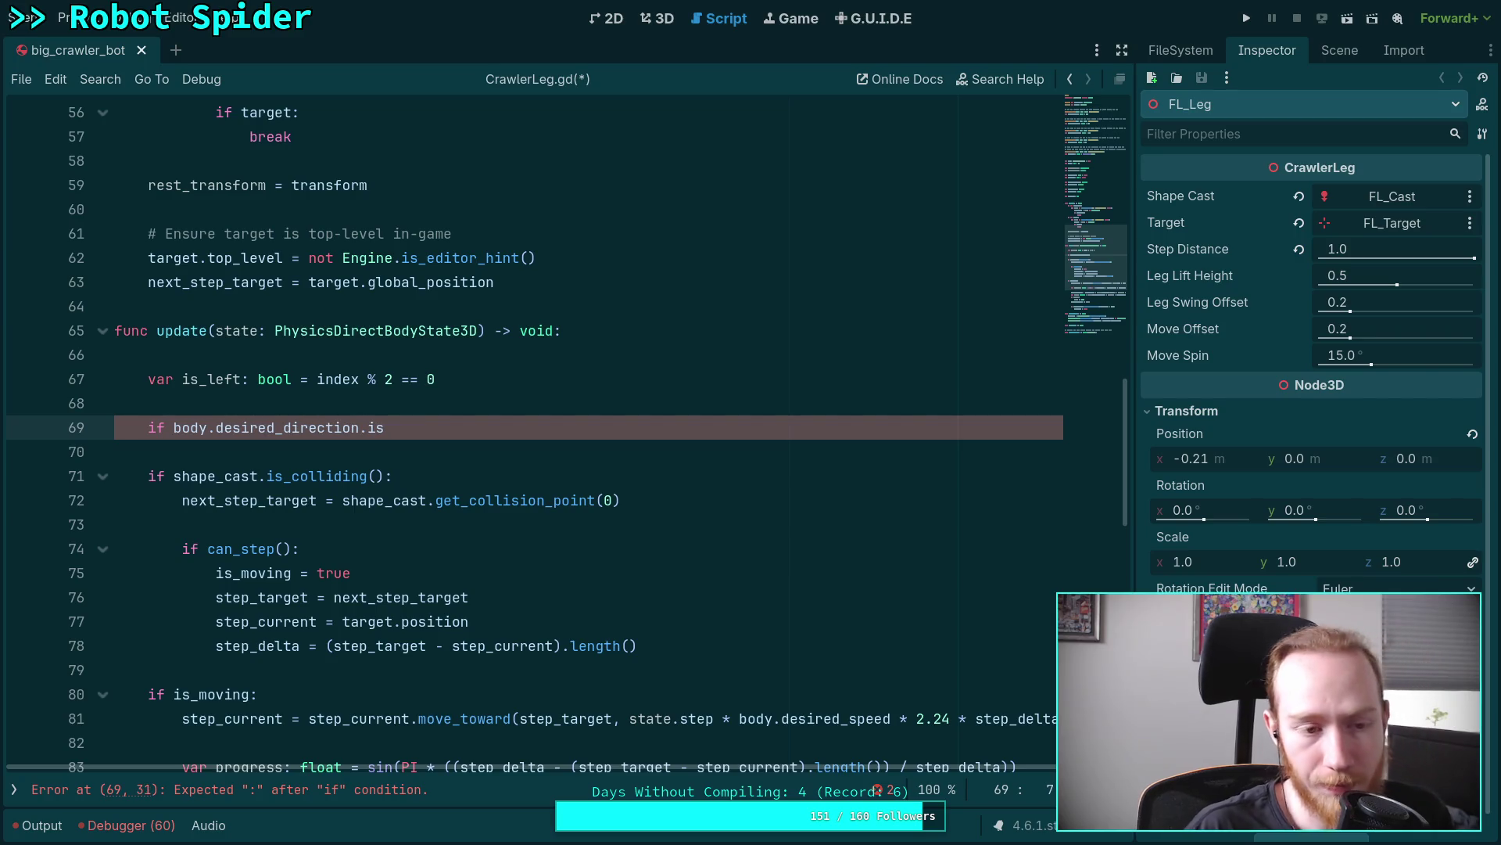
pyautogui.scroll(-2, 227, 440)
pyautogui.scroll(-1, 321, 447)
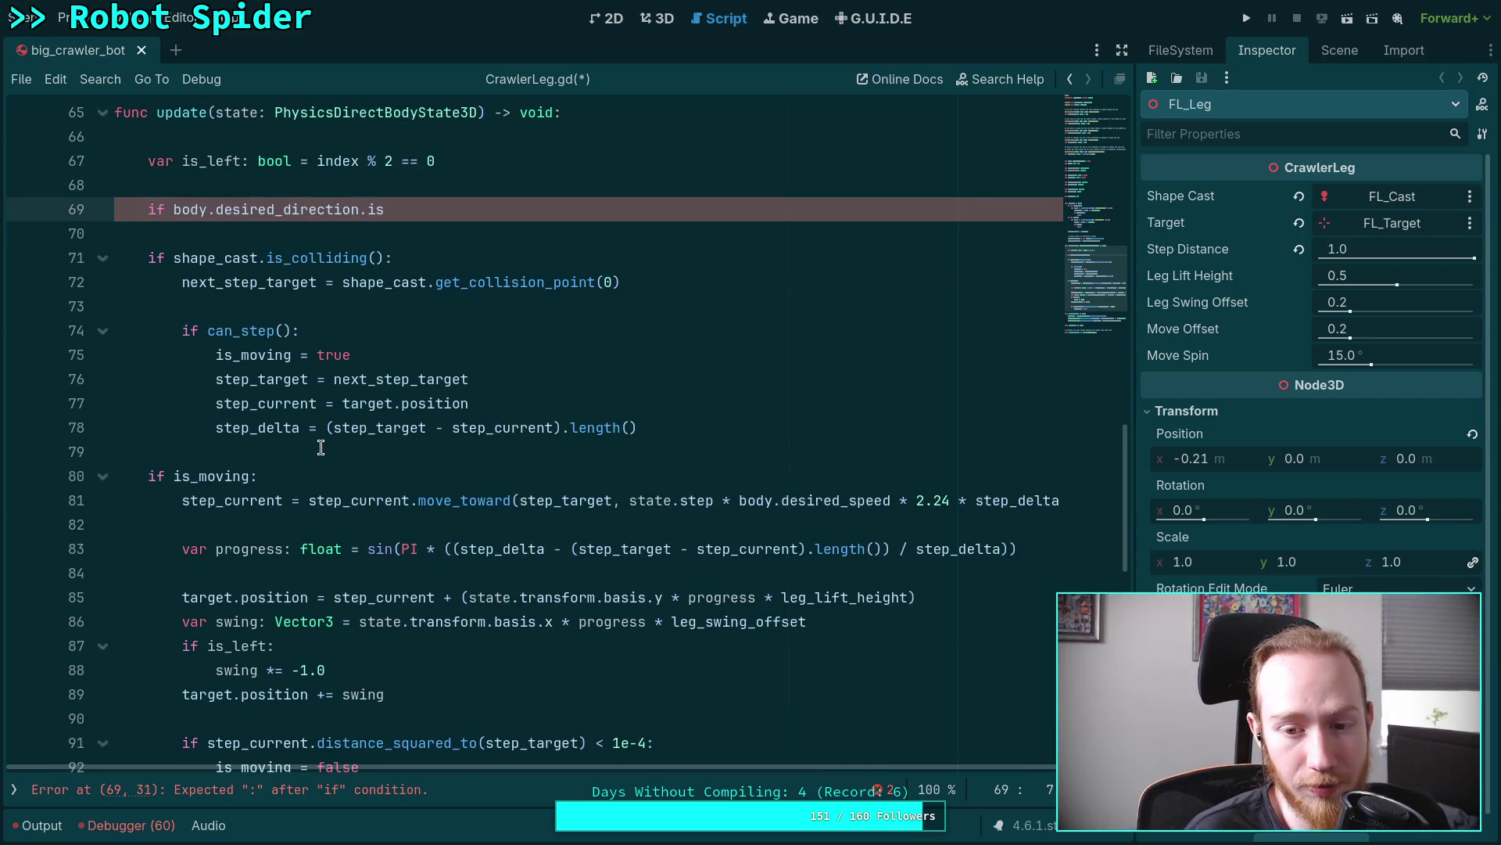
pyautogui.click(339, 449)
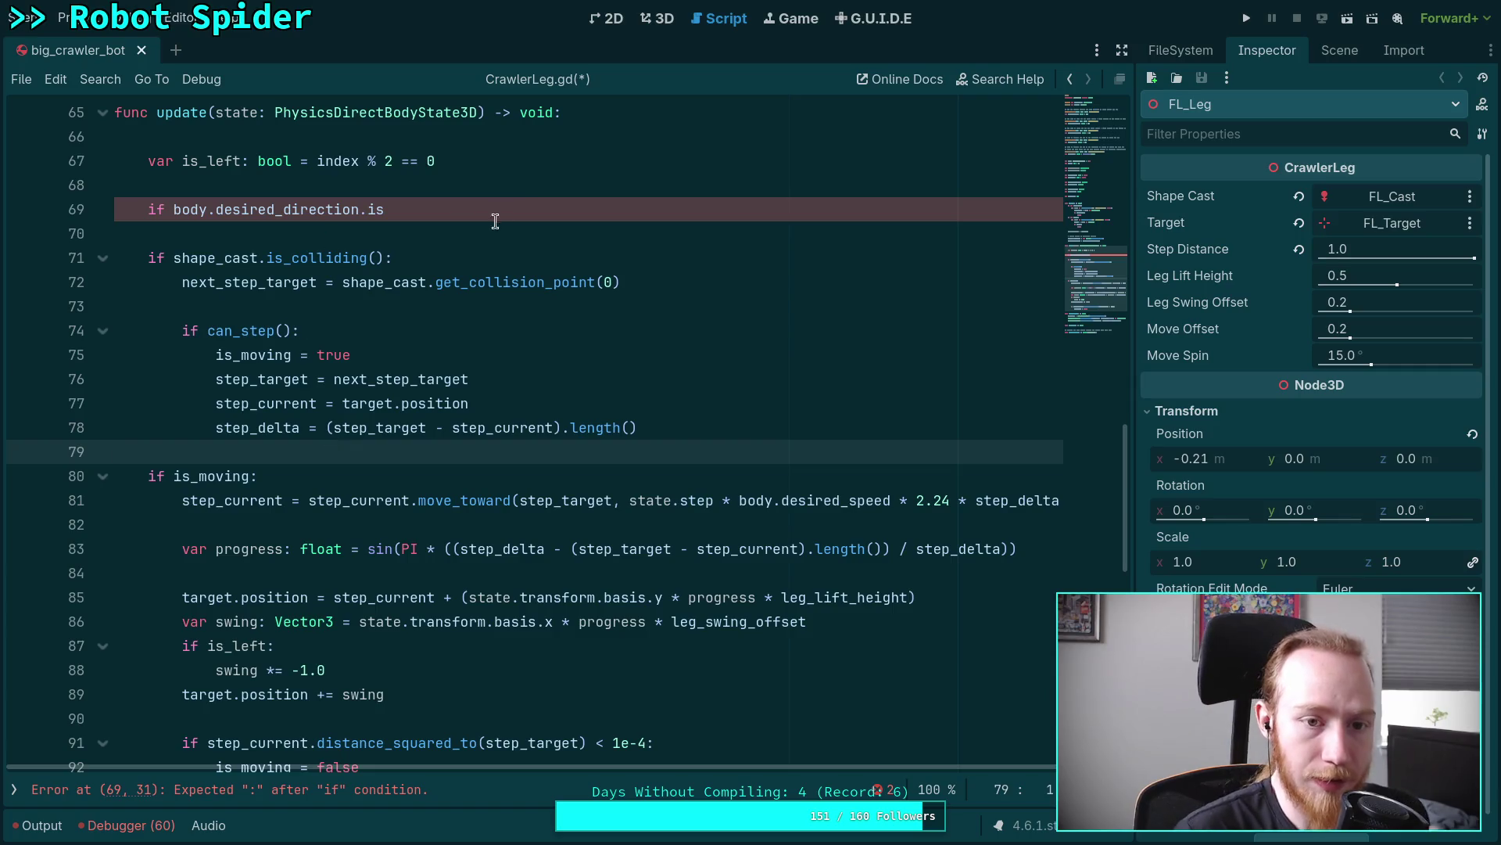
pyautogui.click(522, 205)
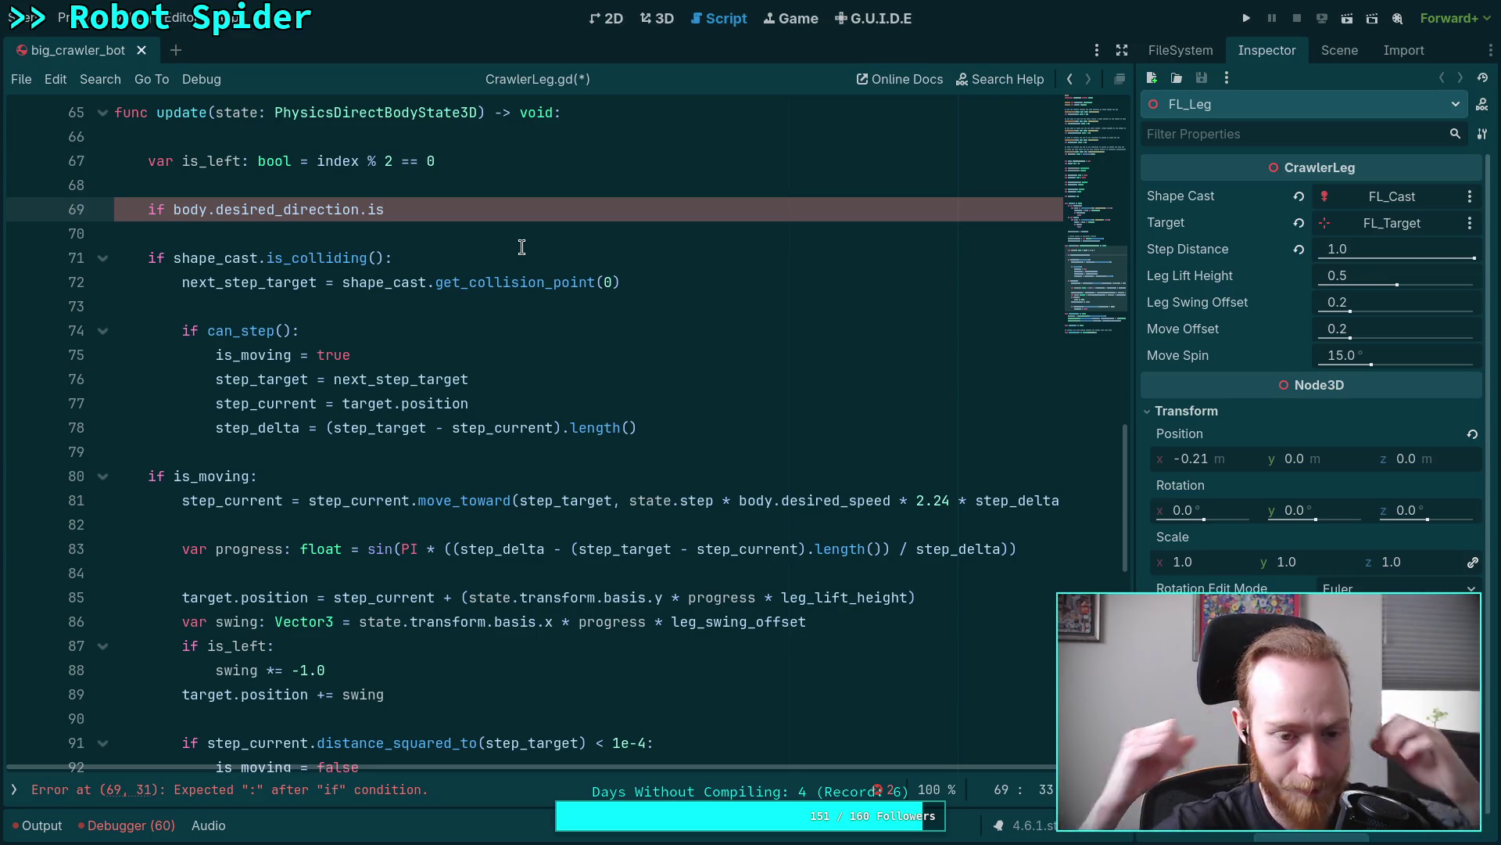
# Step: Open CrawlerCharacter.gd beside the Scene tree and inspect its CharacterController base class on line 2
pyautogui.click(16, 790)
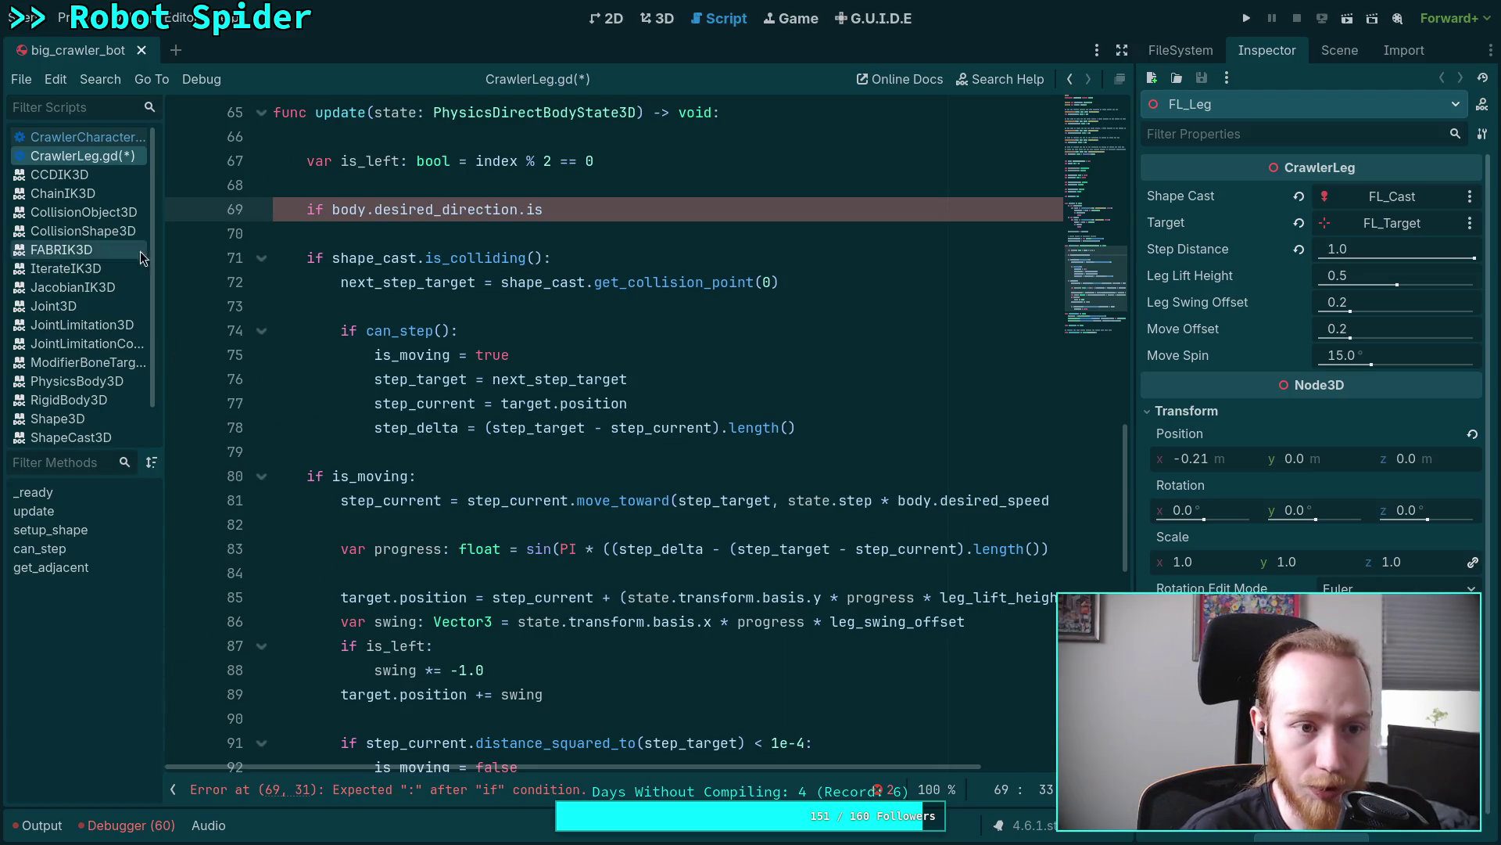
pyautogui.click(115, 142)
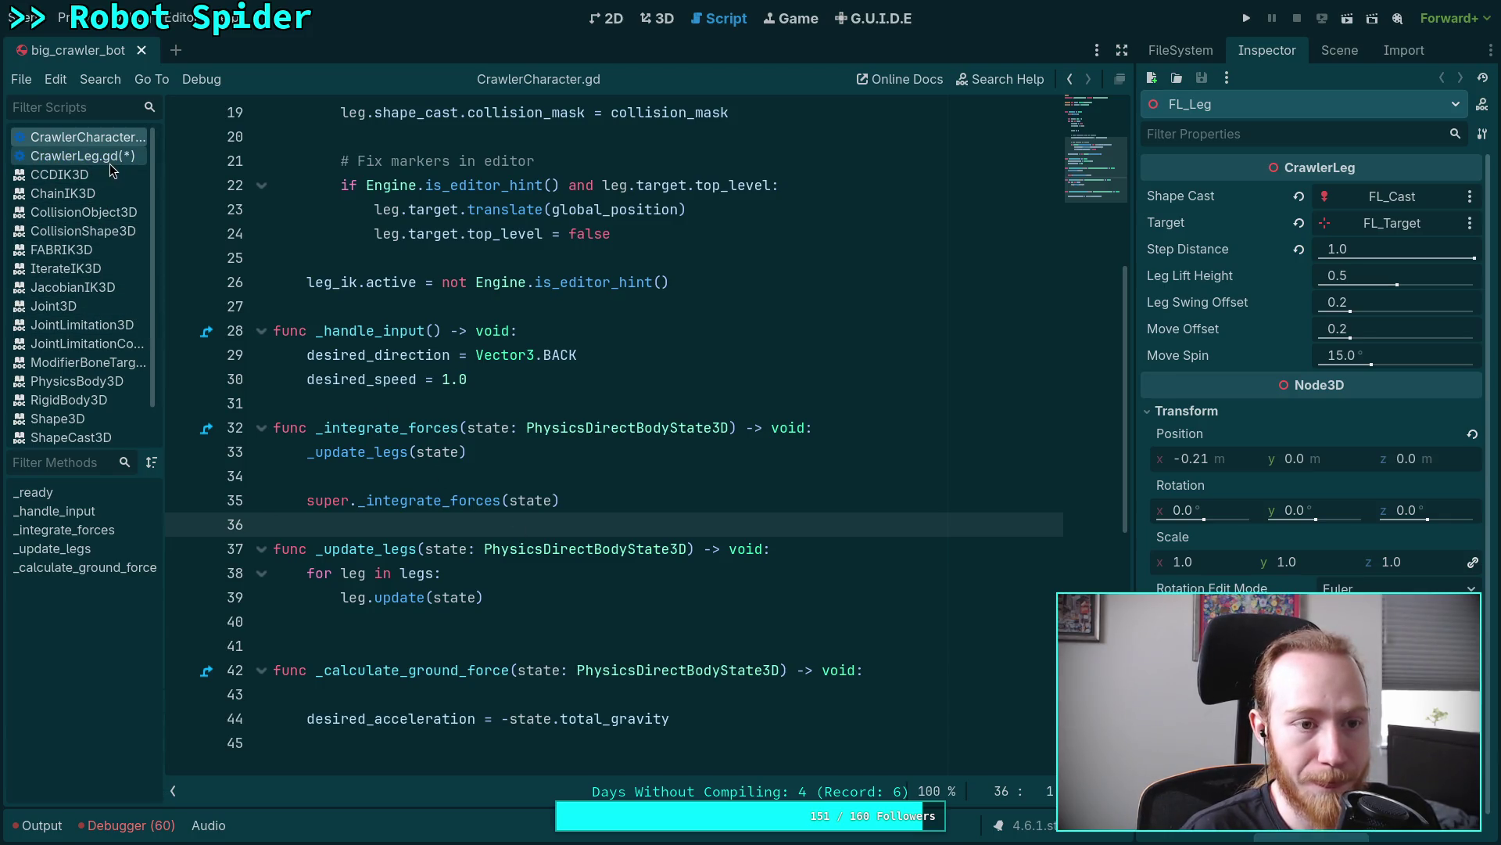
pyautogui.scroll(6, 447, 519)
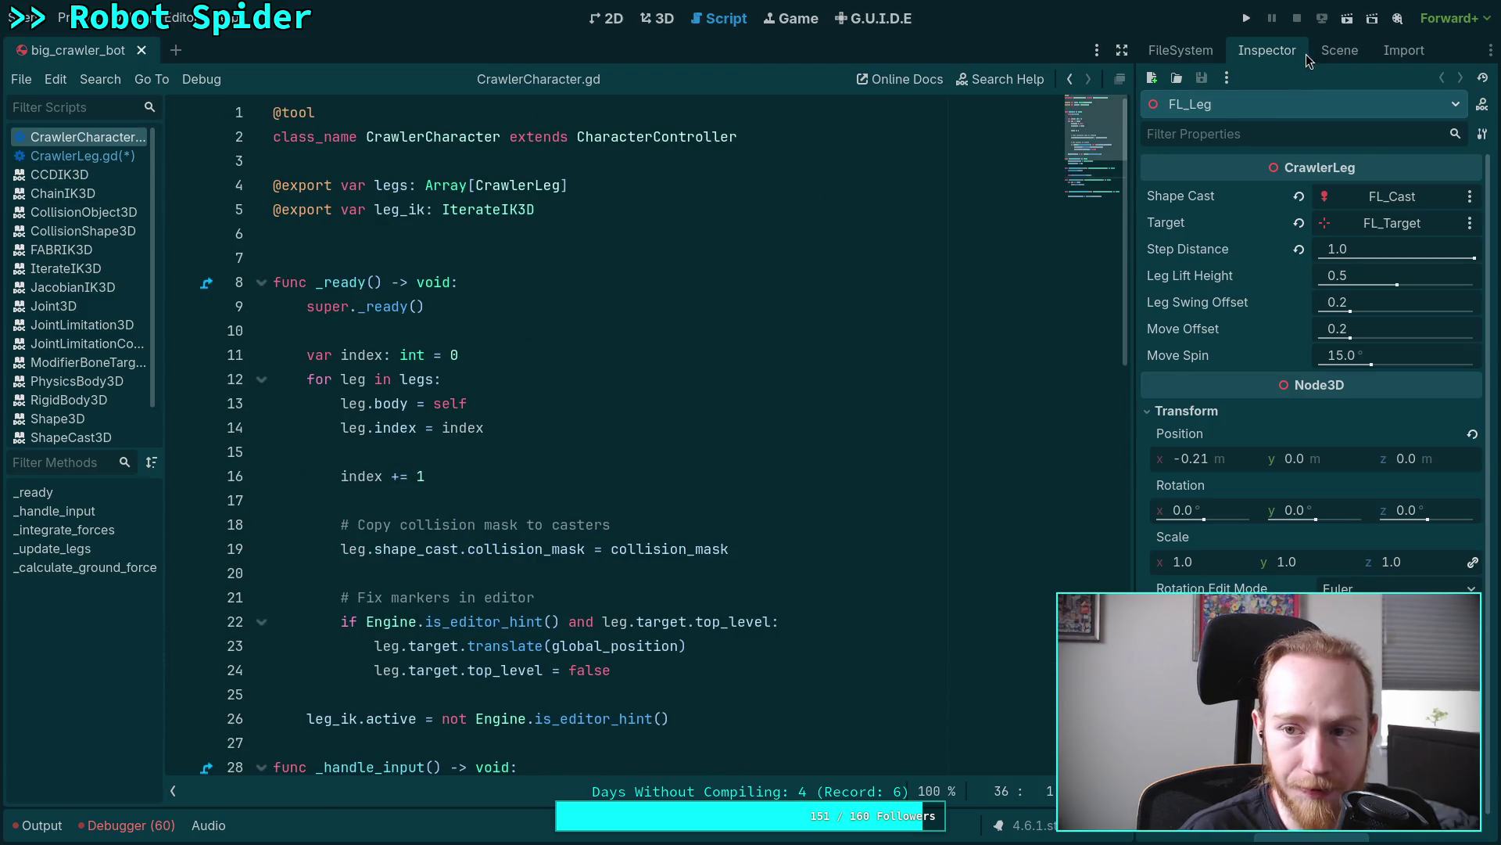
pyautogui.click(1334, 50)
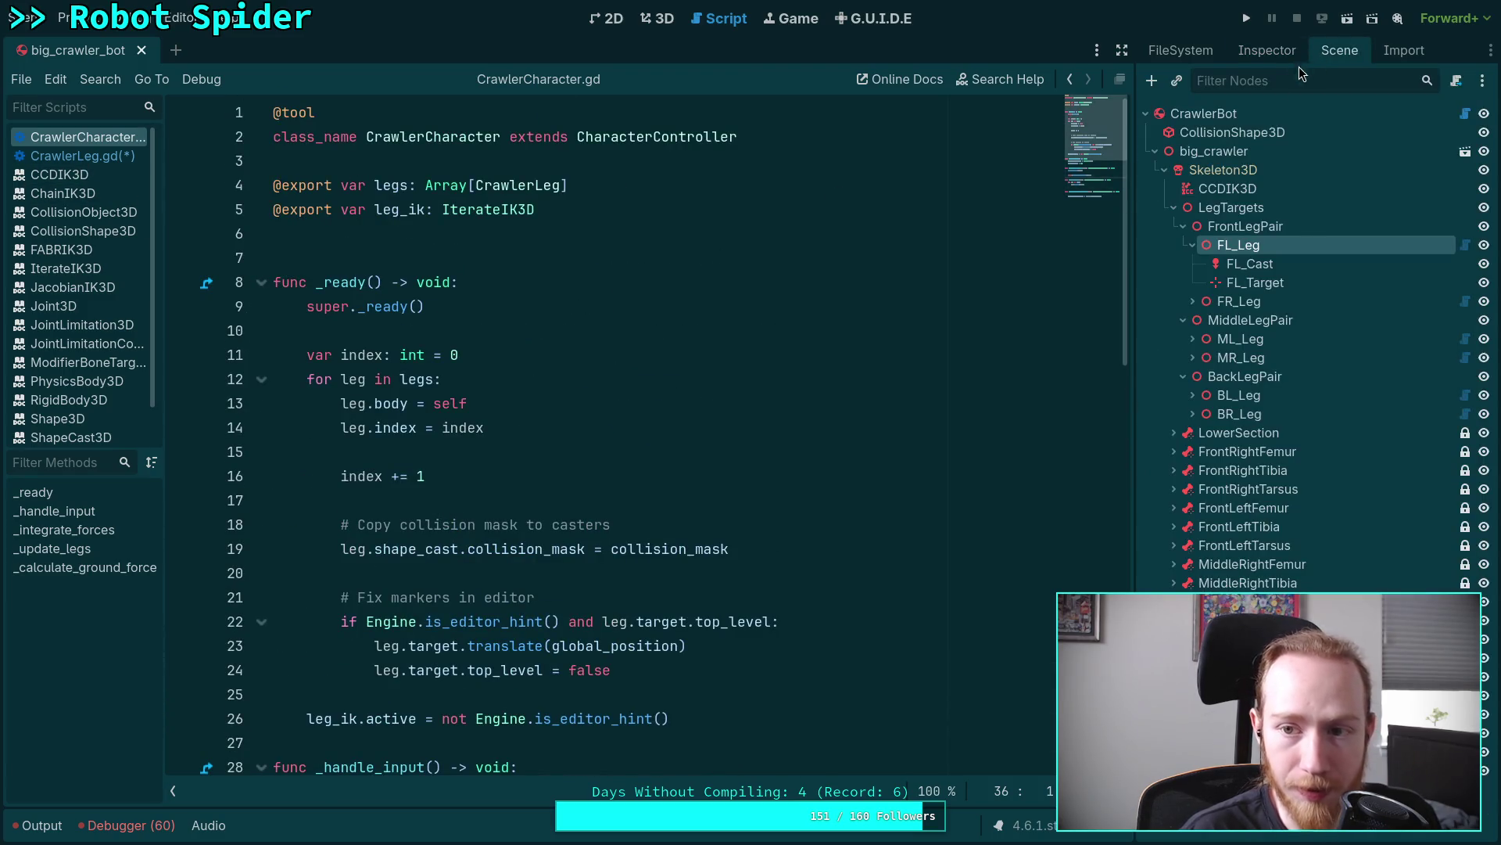
pyautogui.rightClick(622, 138)
pyautogui.press('Escape')
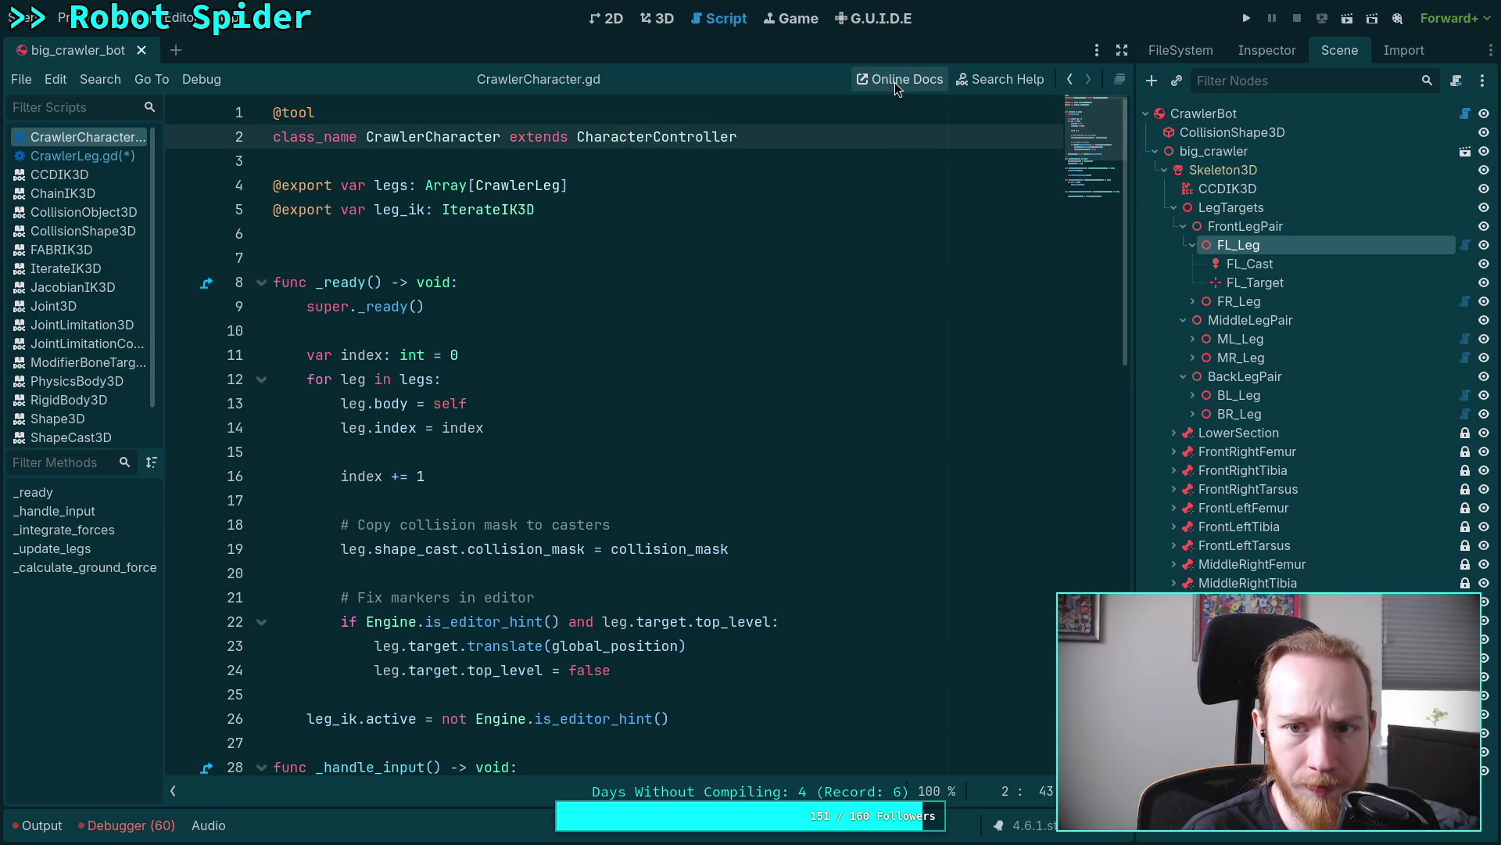
pyautogui.click(1000, 79)
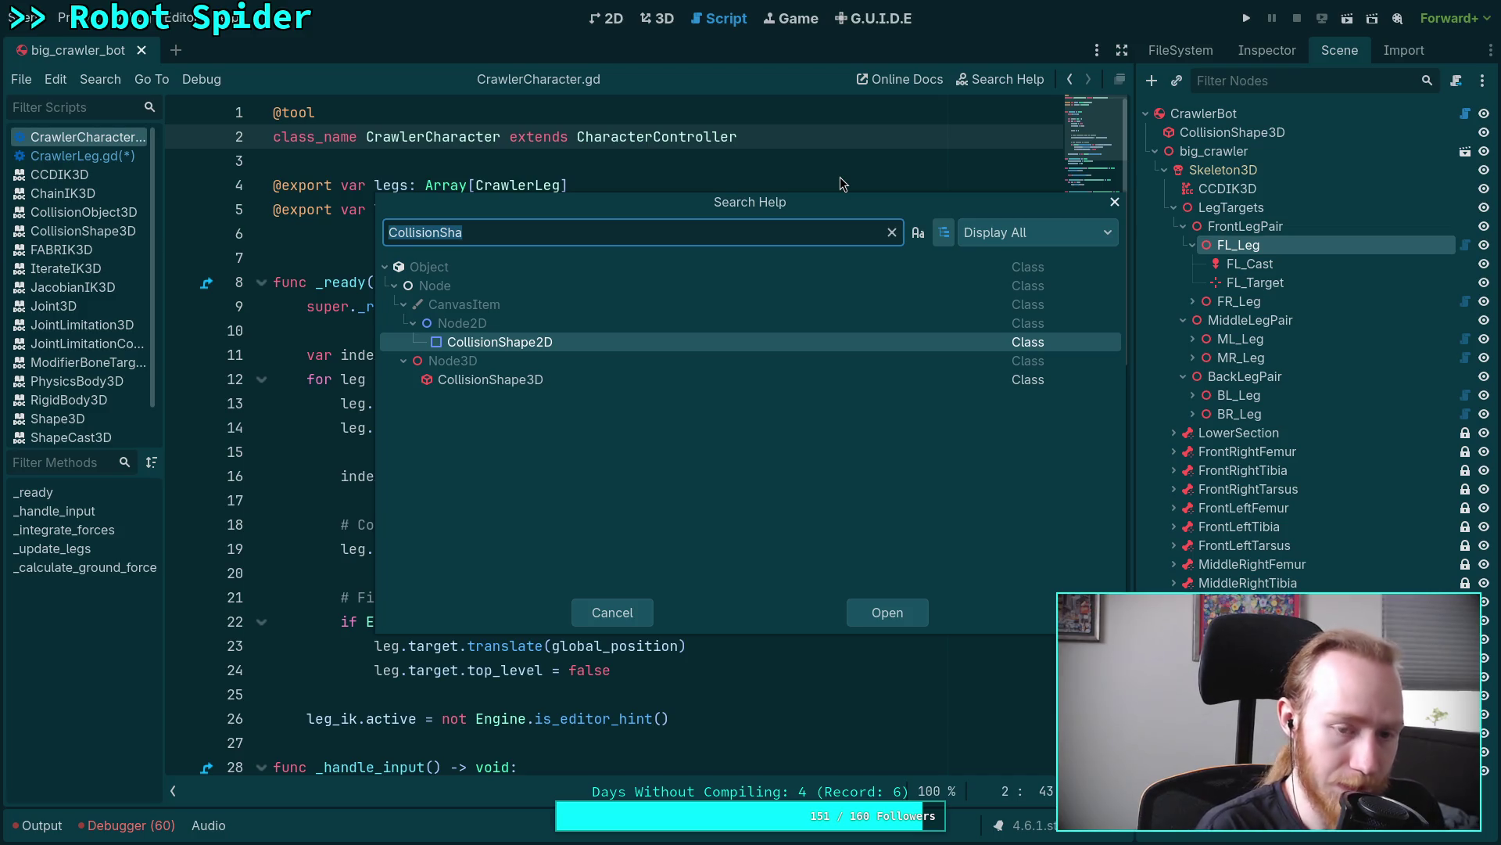
# Step: Search the help for 'CharacterCo' and open the CharacterController class reference
pyautogui.write('Cha')
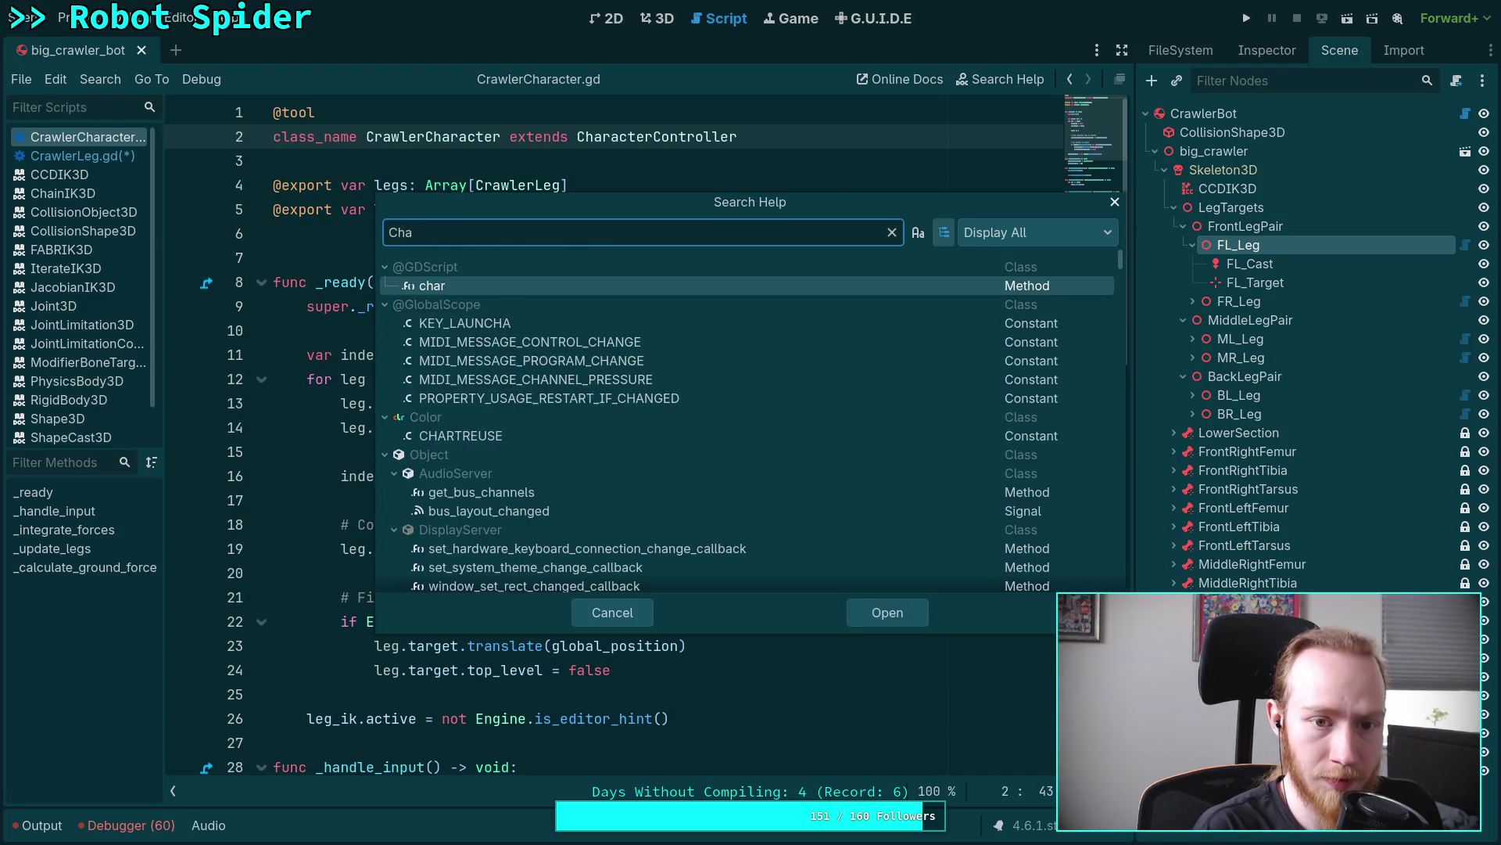
pyautogui.write('racterCo')
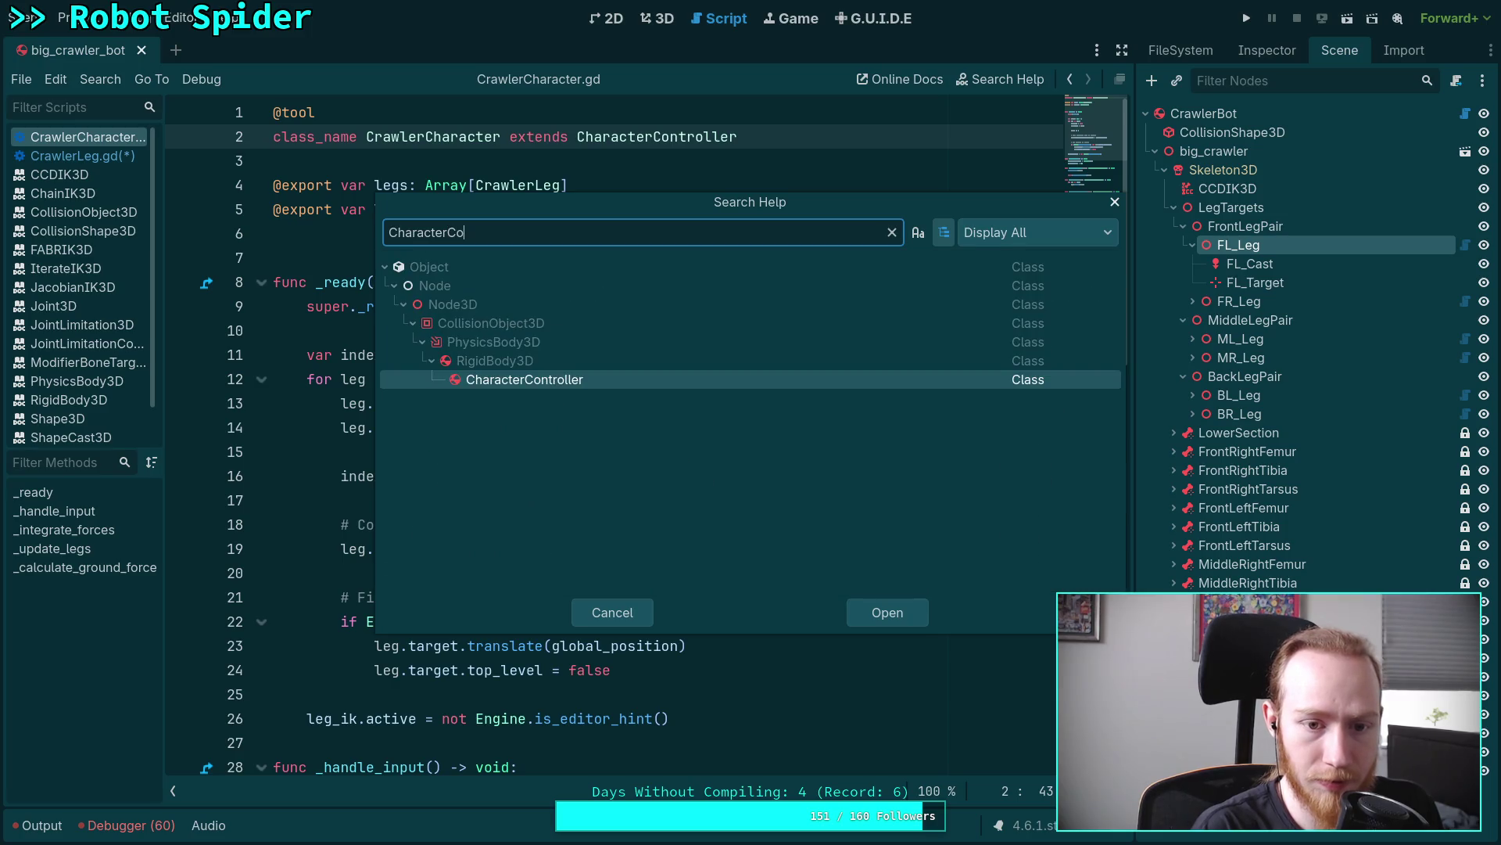
pyautogui.press('Return')
pyautogui.scroll(-2, 763, 427)
pyautogui.scroll(-2, 764, 427)
pyautogui.scroll(4, 757, 392)
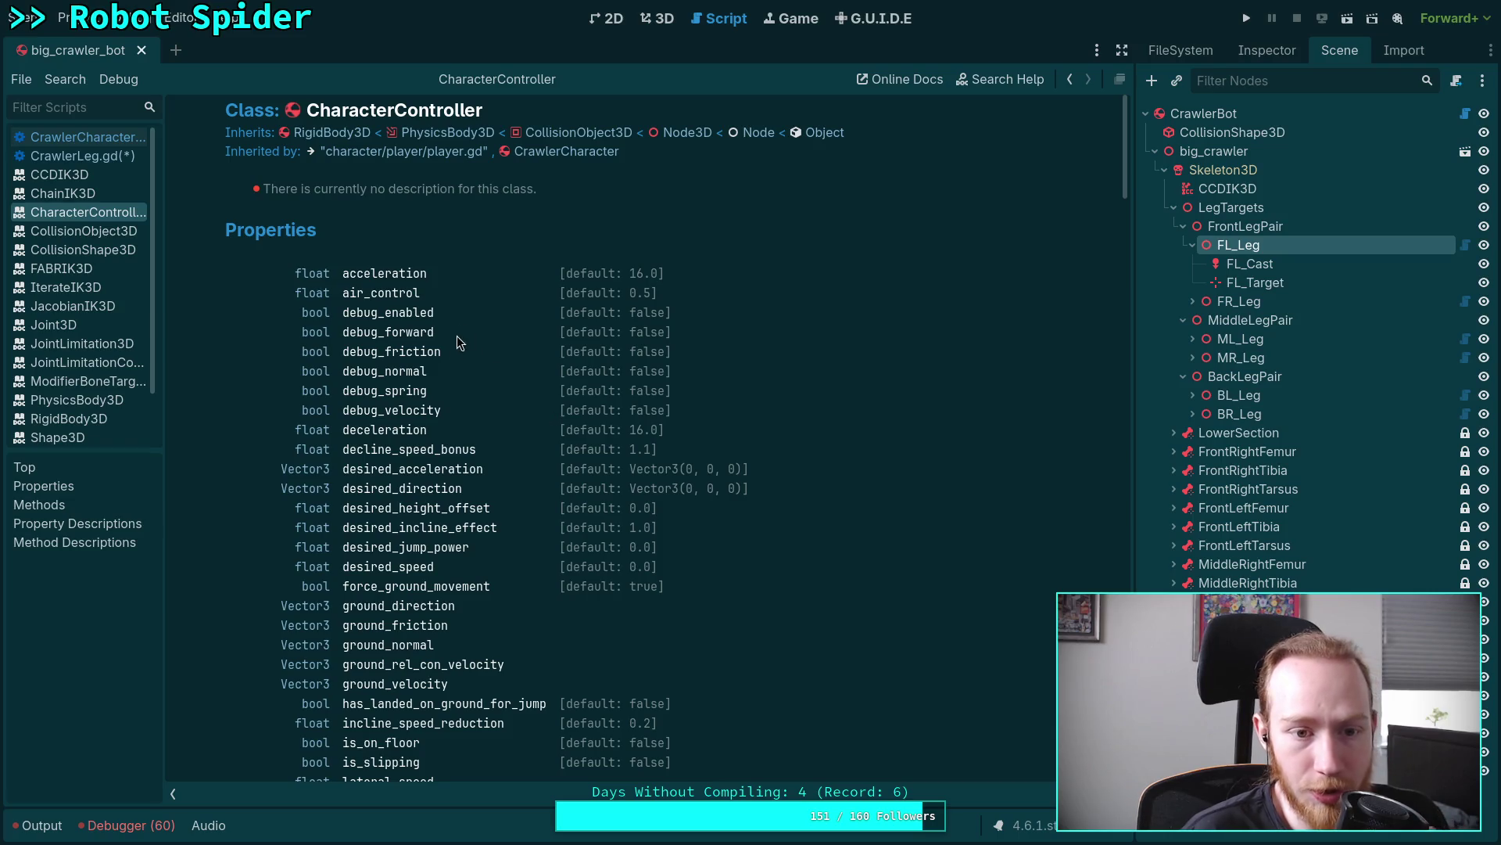
# Step: Read CharacterController's property descriptions, including acceleration's 16.0 default, then return to CrawlerLeg.gd's variables
pyautogui.scroll(-2, 477, 397)
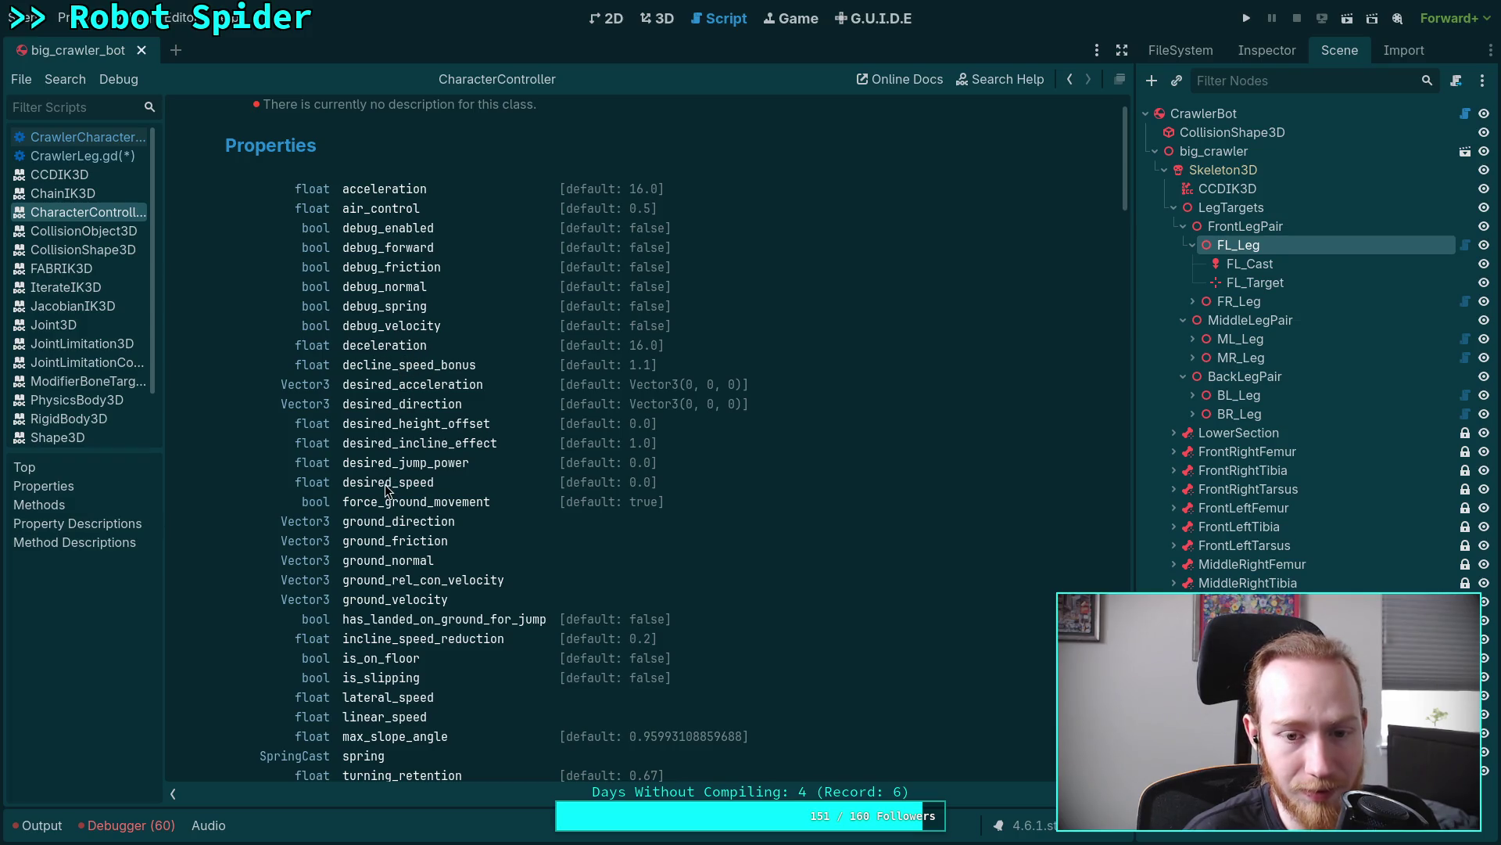
pyautogui.click(399, 385)
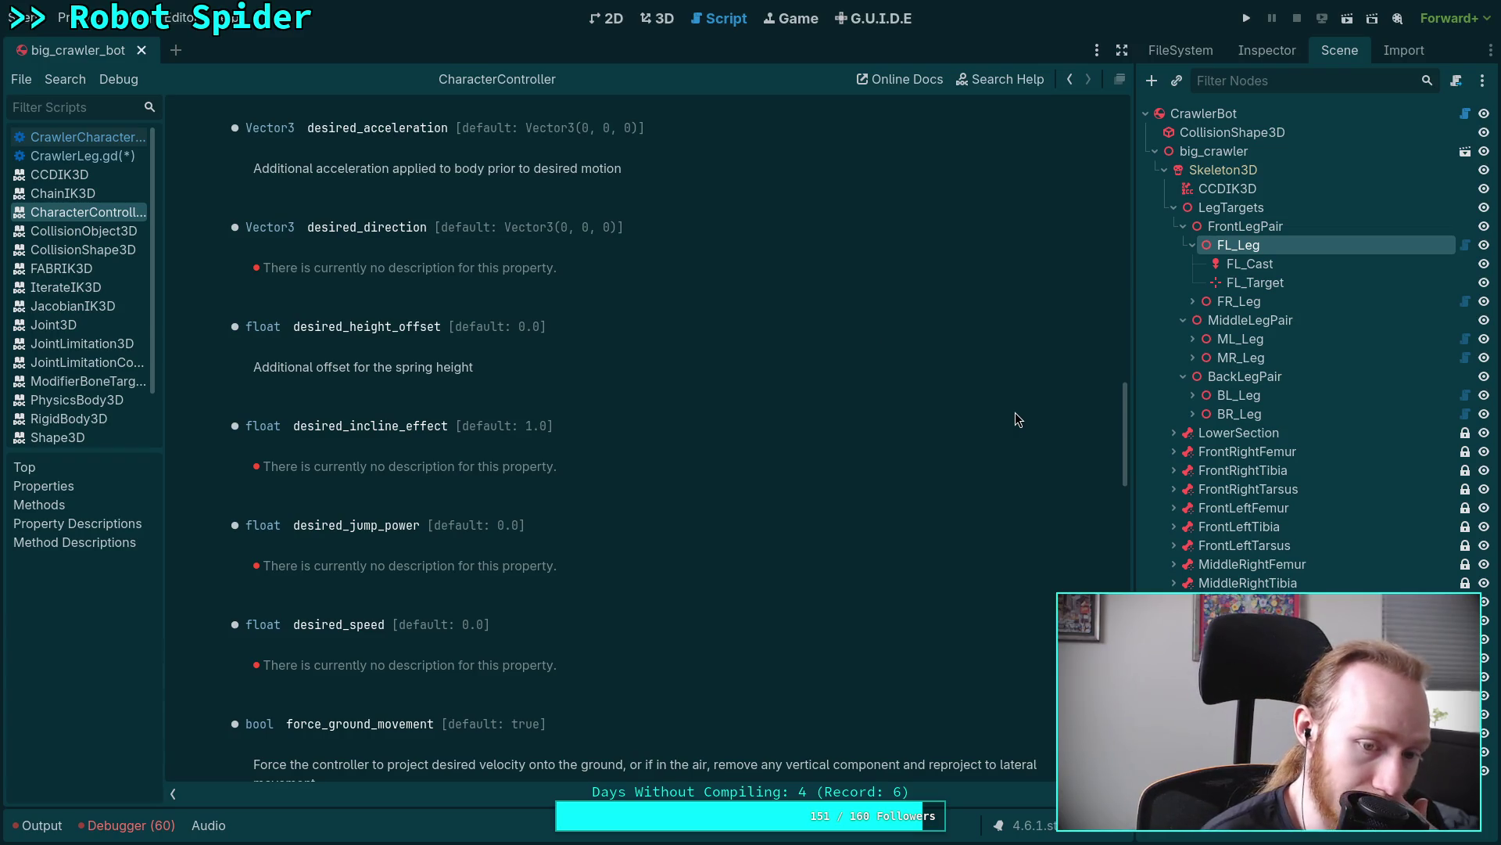
pyautogui.scroll(5, 1015, 411)
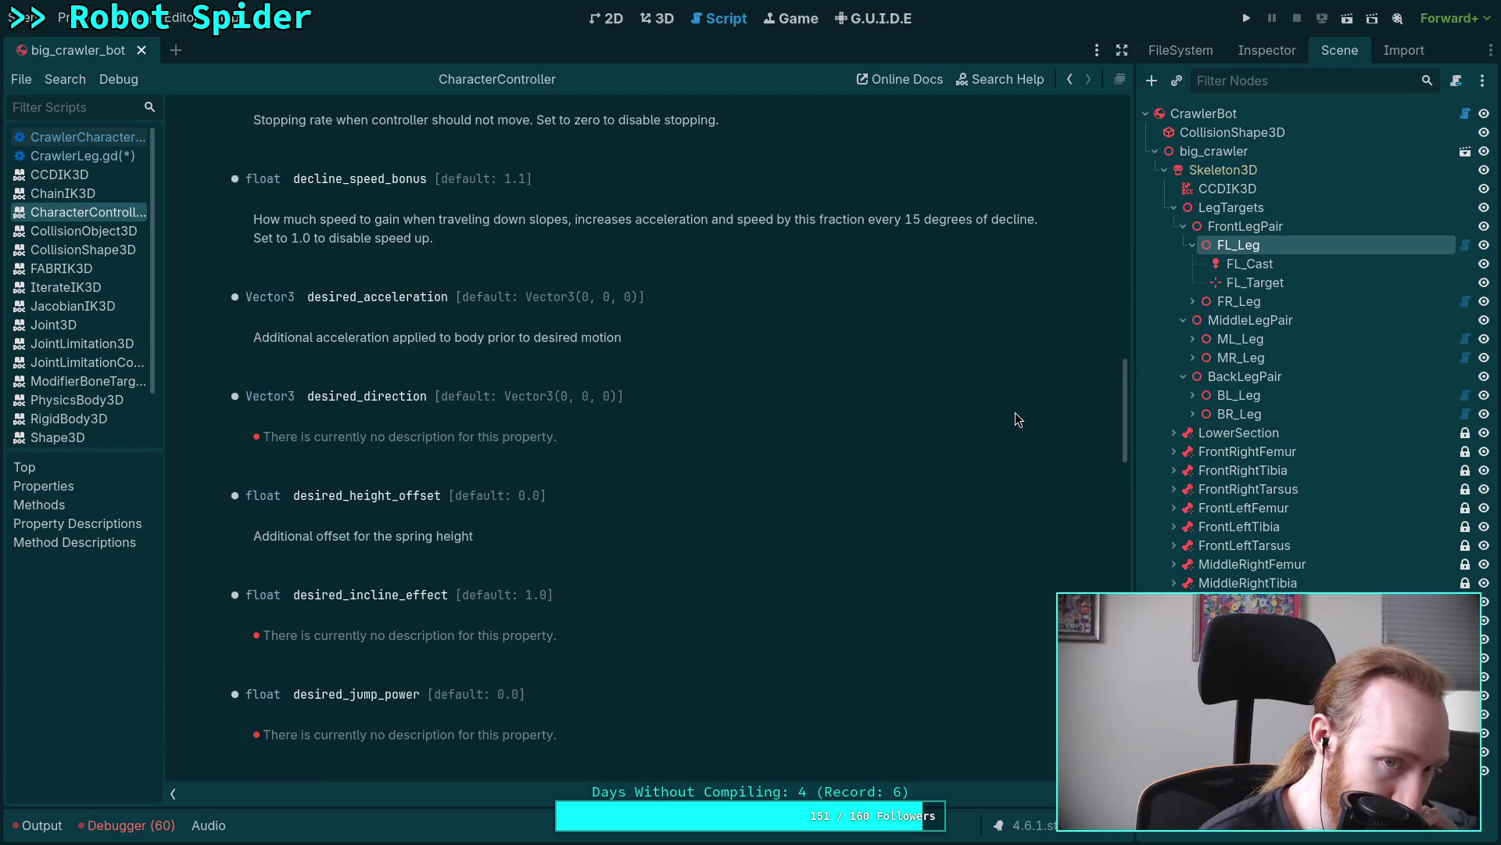
pyautogui.scroll(10, 1015, 413)
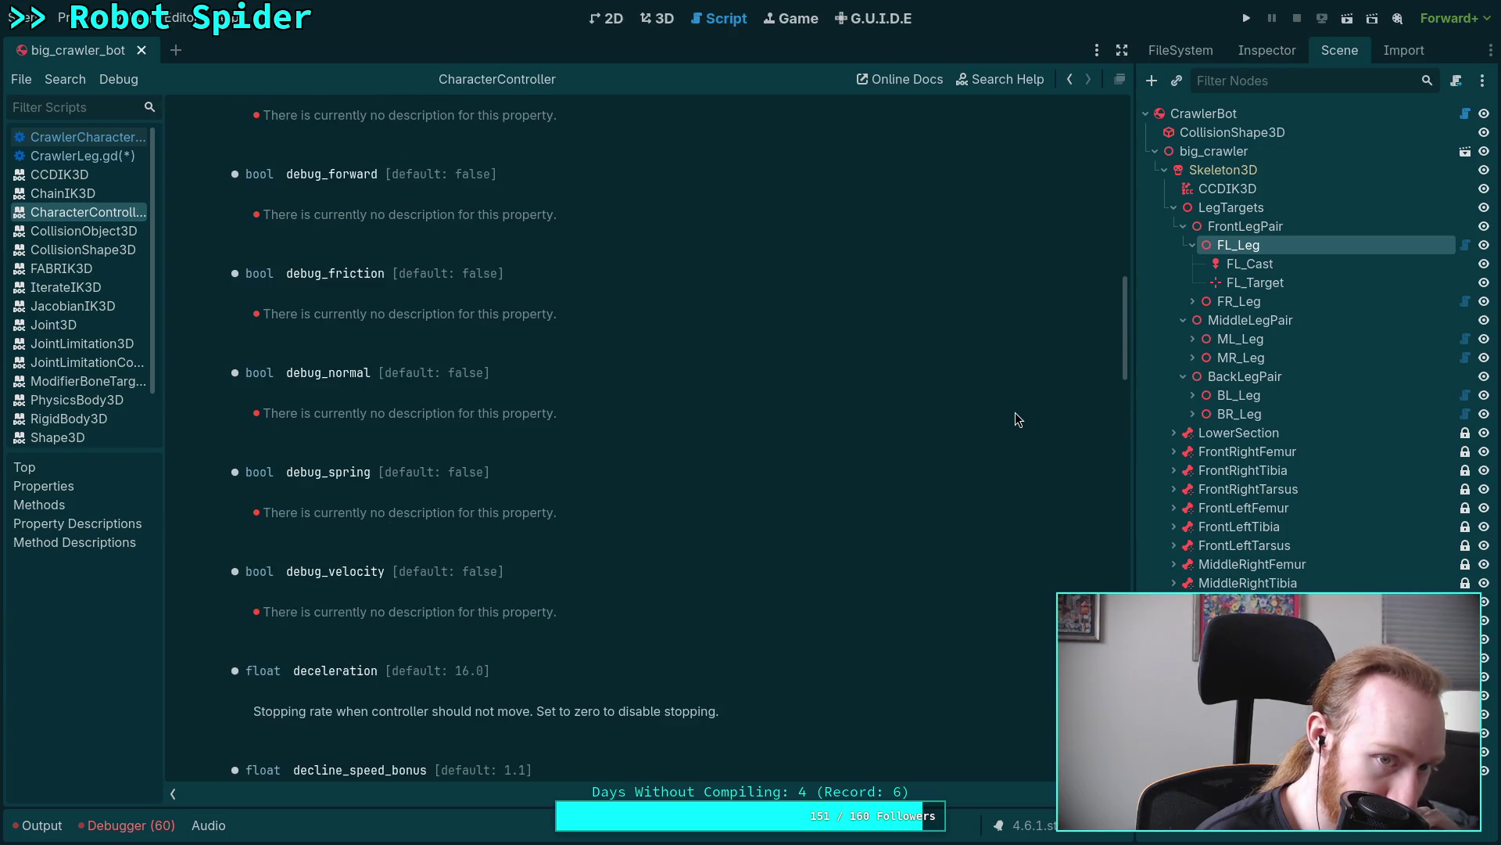
pyautogui.scroll(1, 1015, 413)
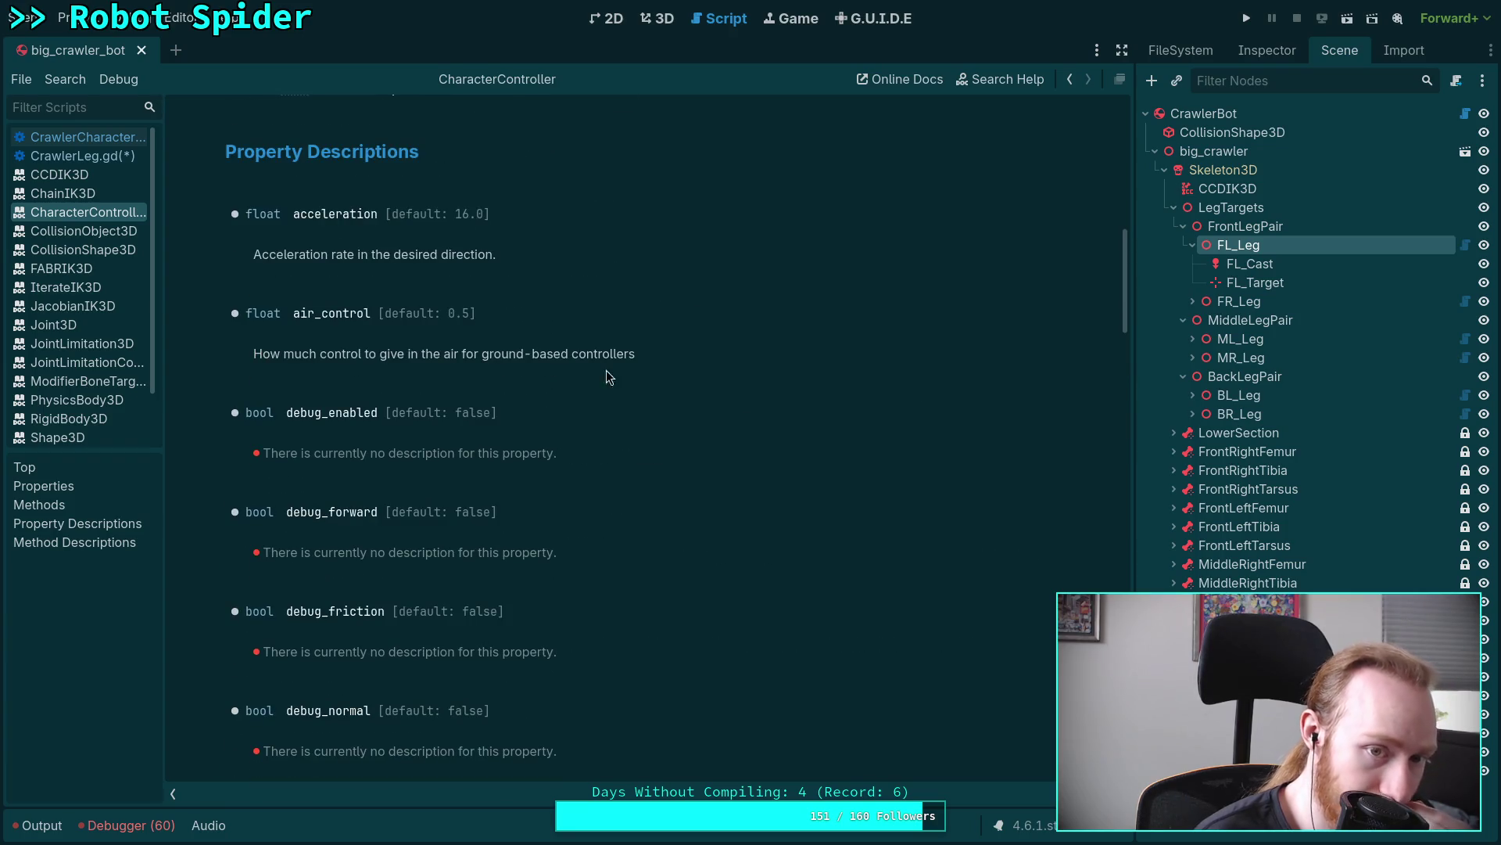
pyautogui.scroll(-1, 401, 289)
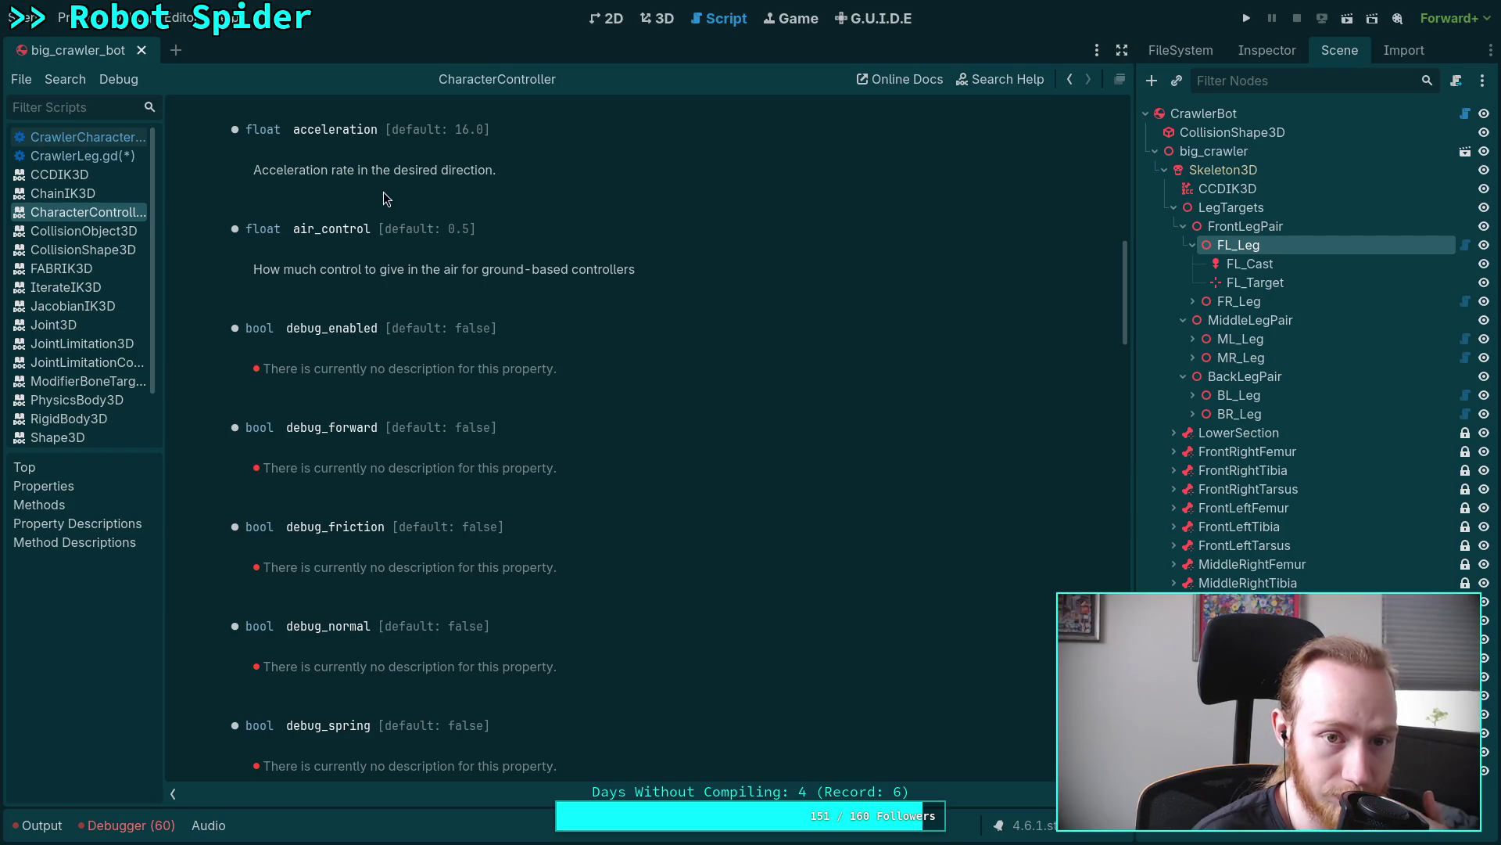
pyautogui.moveTo(451, 141); pyautogui.dragTo(493, 155)
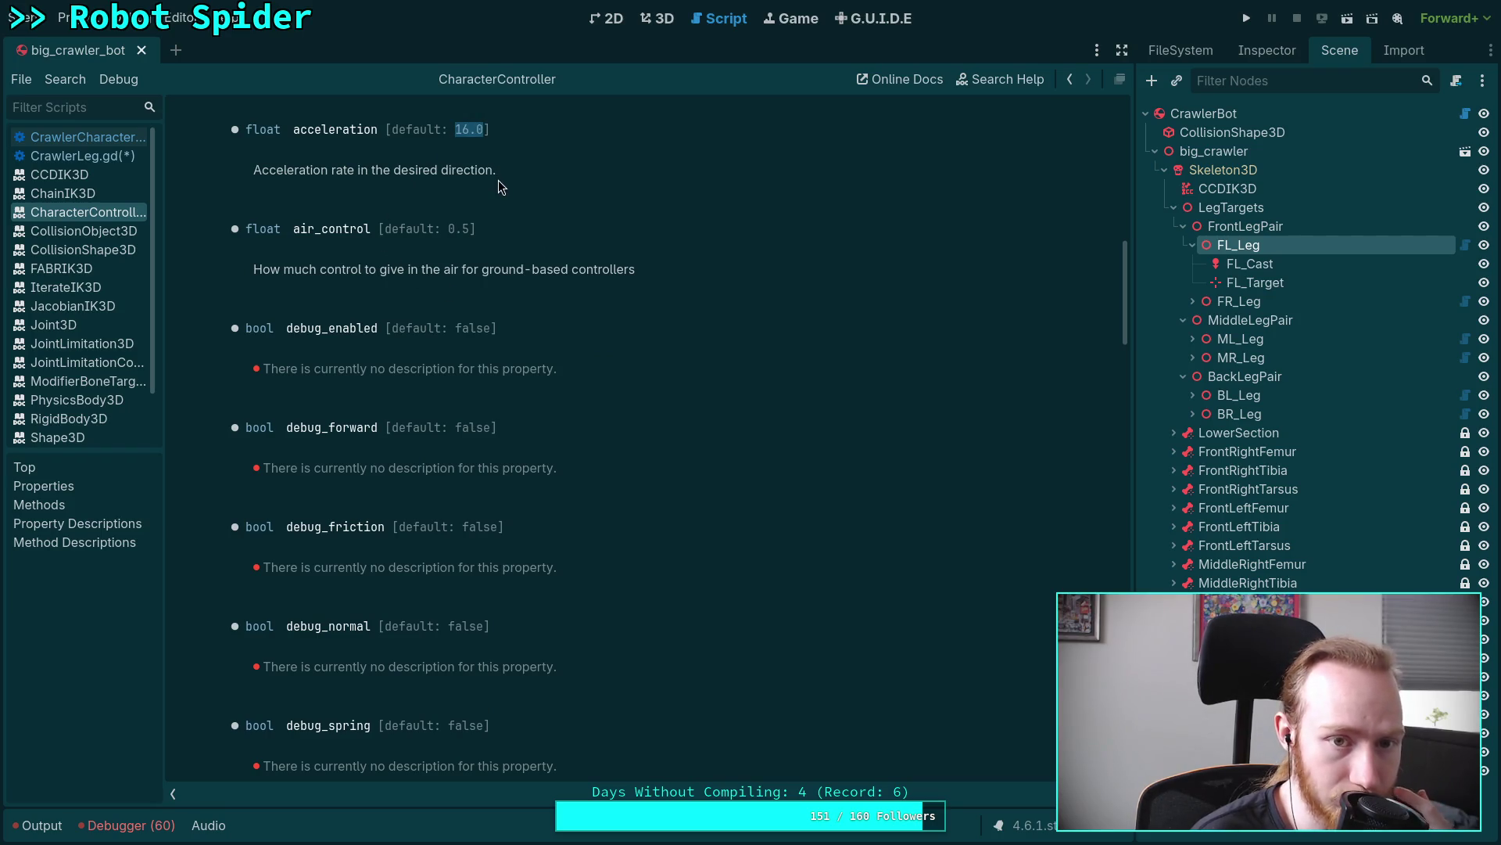
pyautogui.click(424, 180)
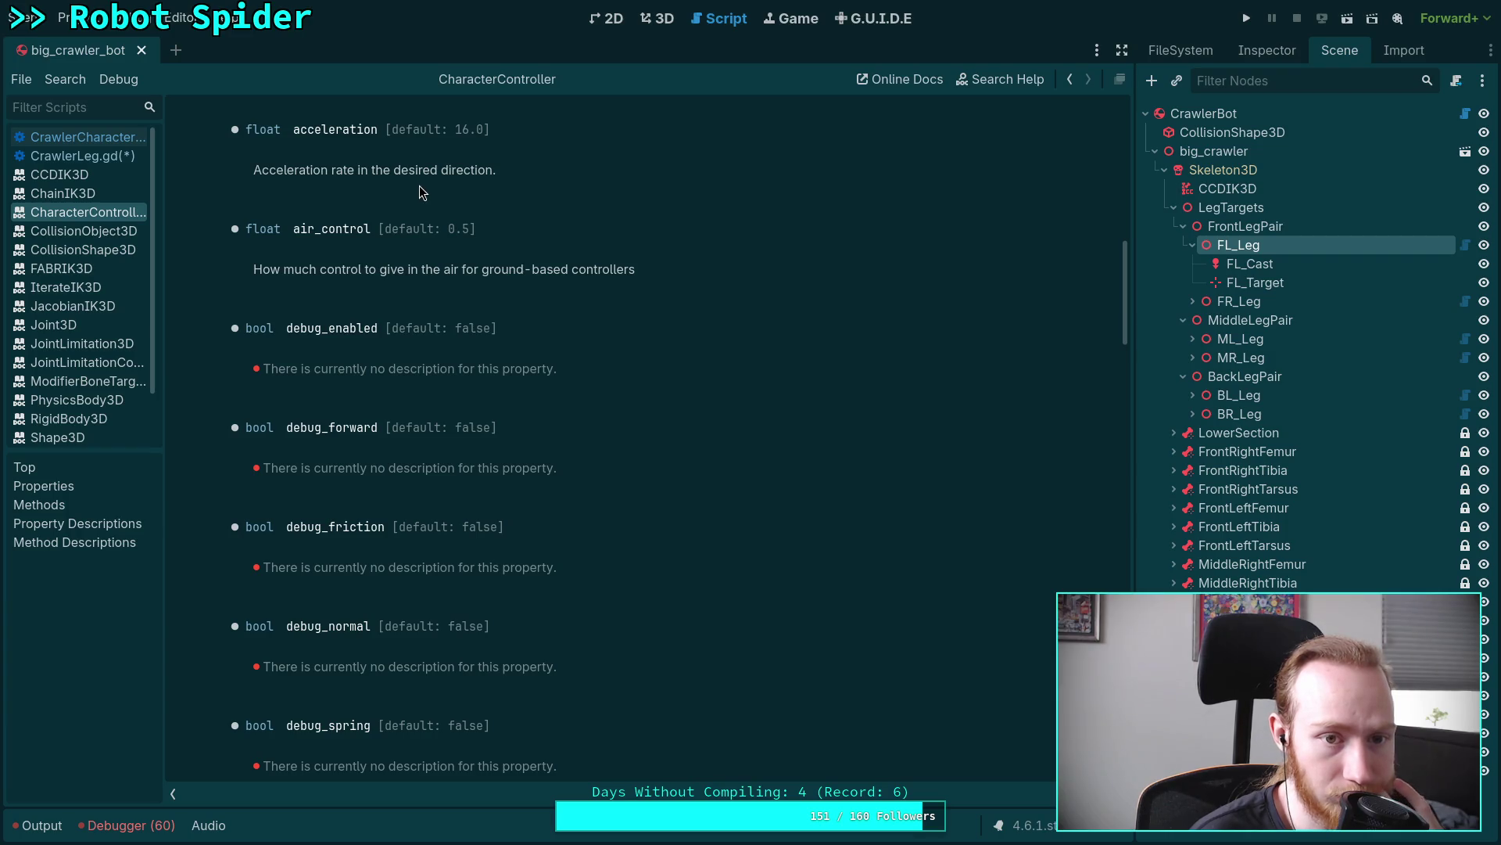
pyautogui.scroll(-9, 438, 194)
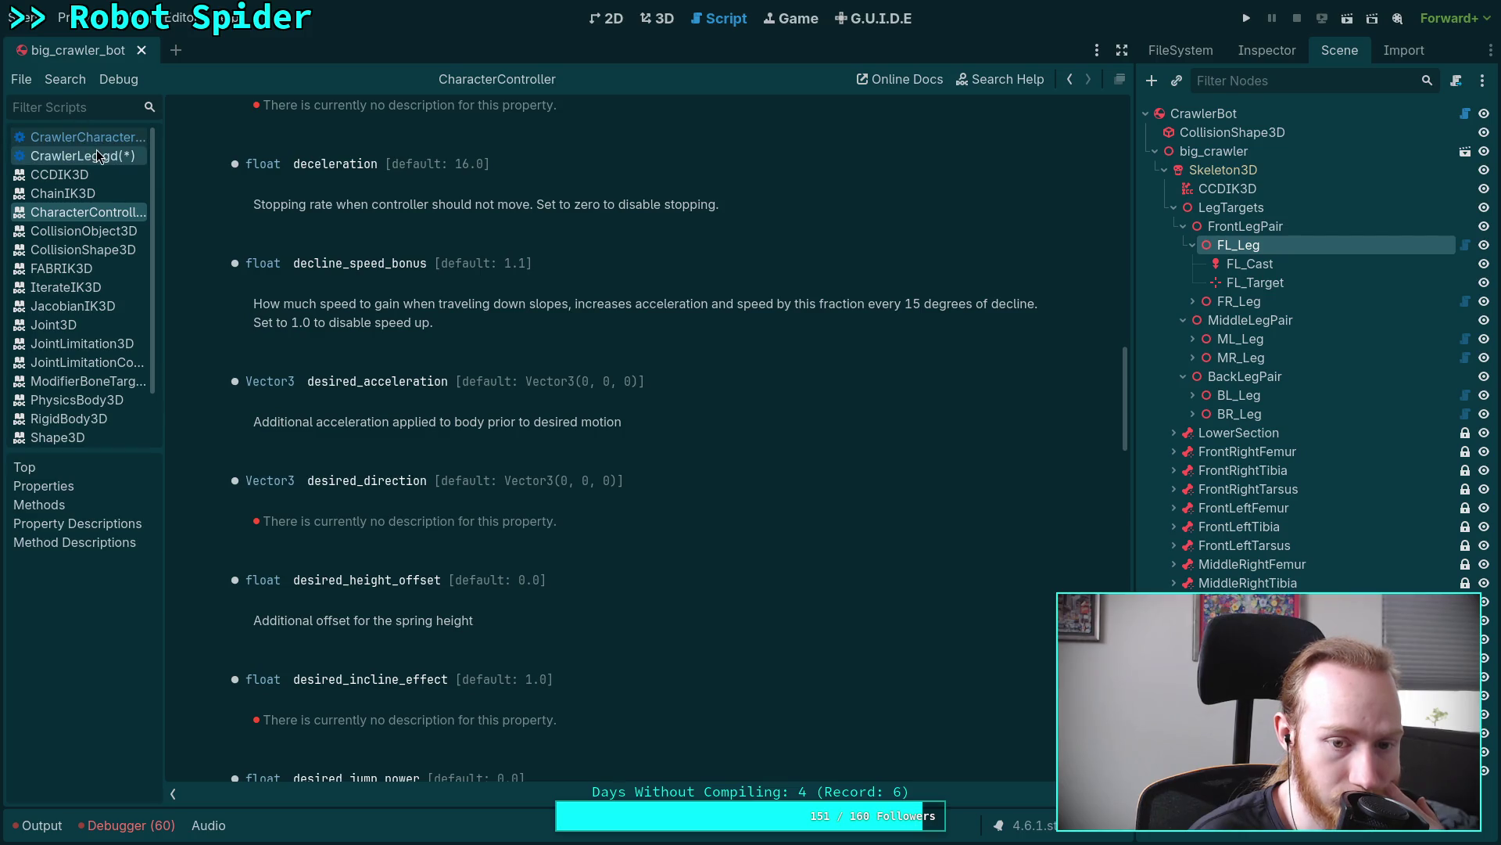
pyautogui.scroll(10, 473, 223)
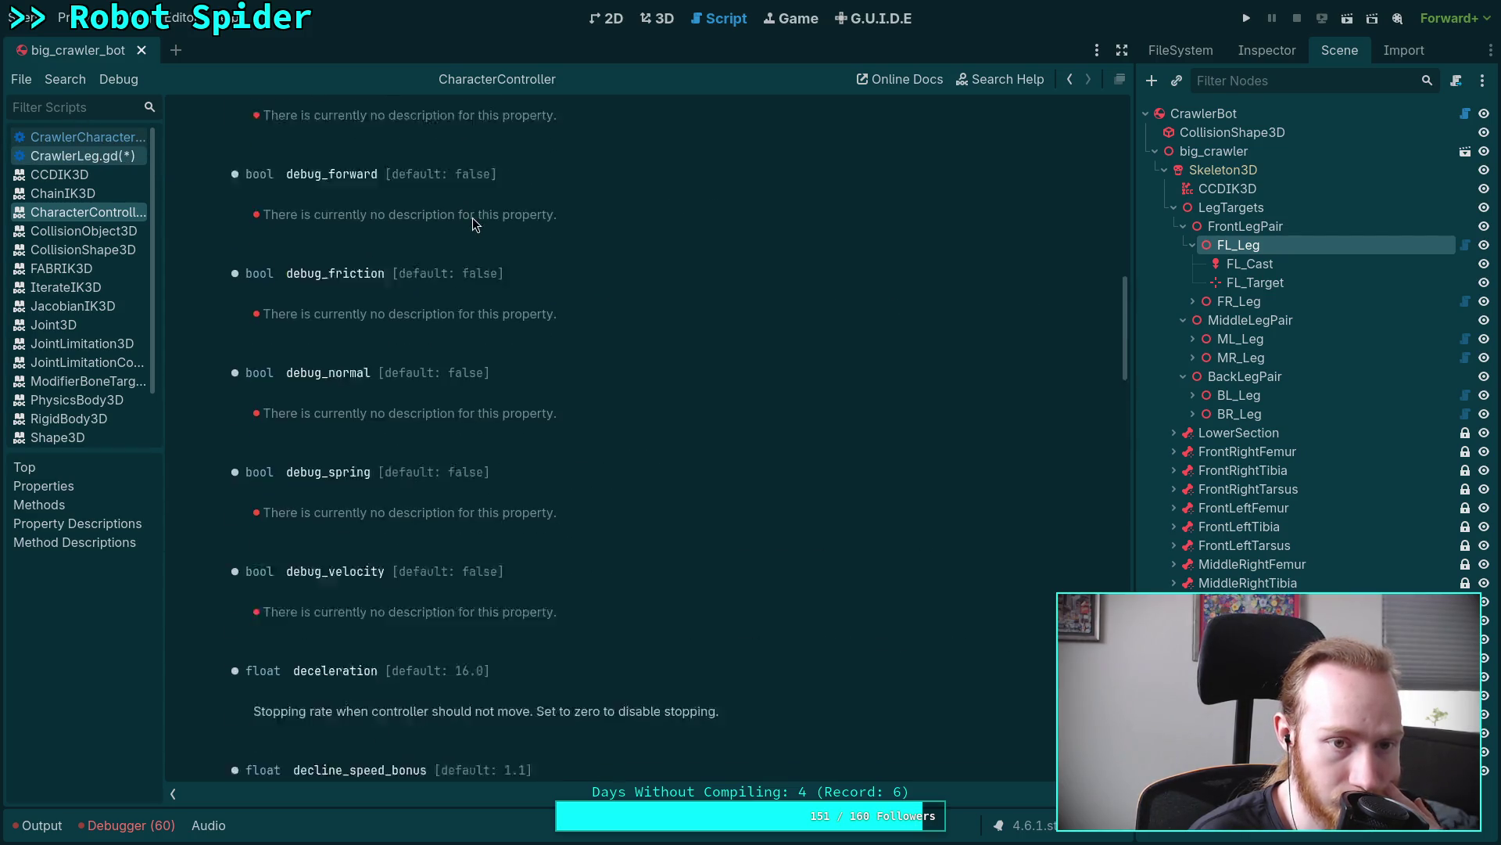
pyautogui.click(112, 157)
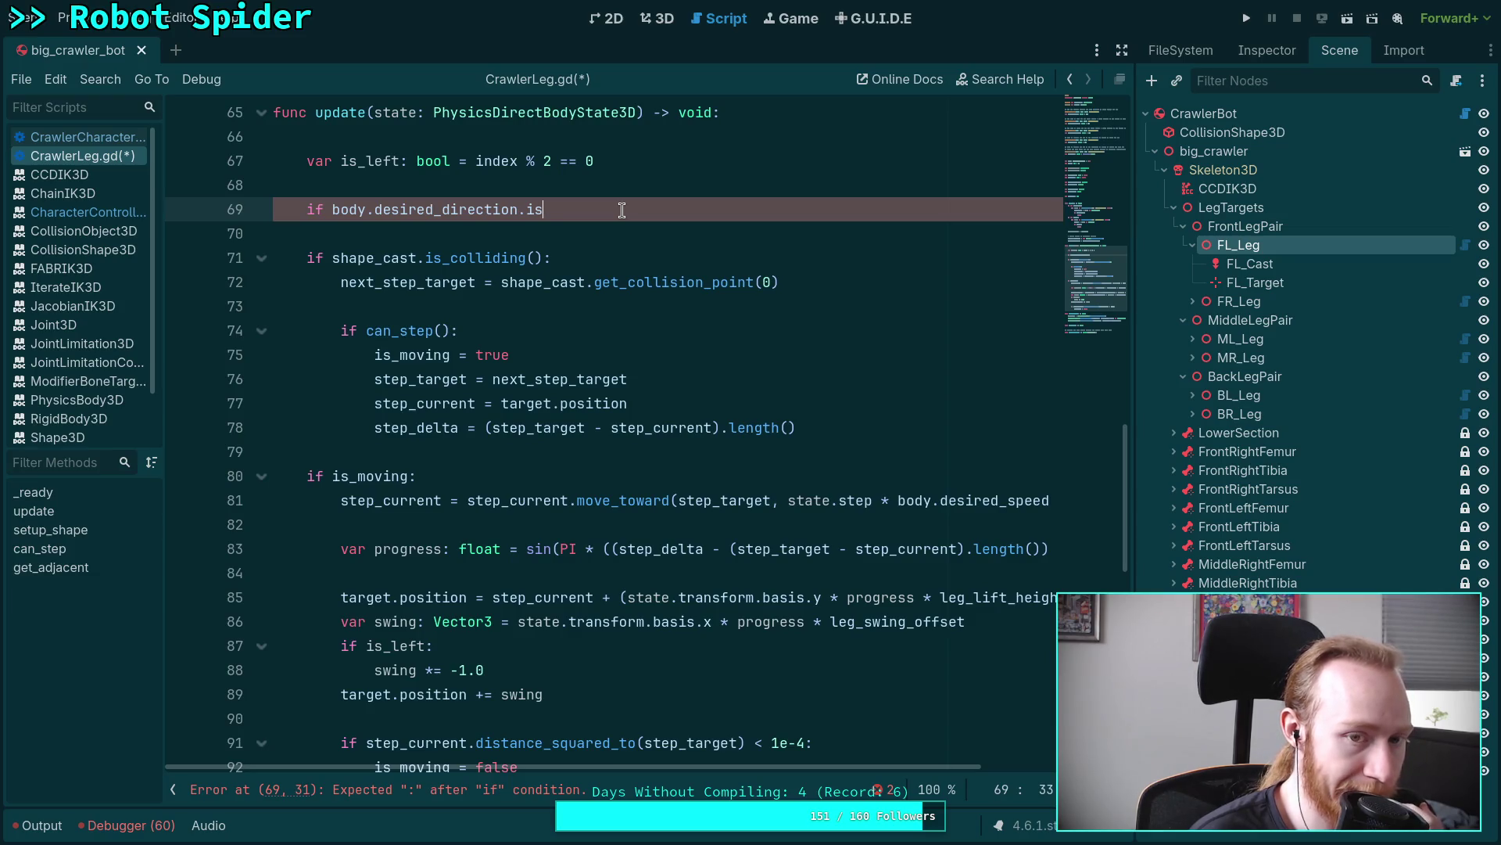
pyautogui.scroll(13, 625, 223)
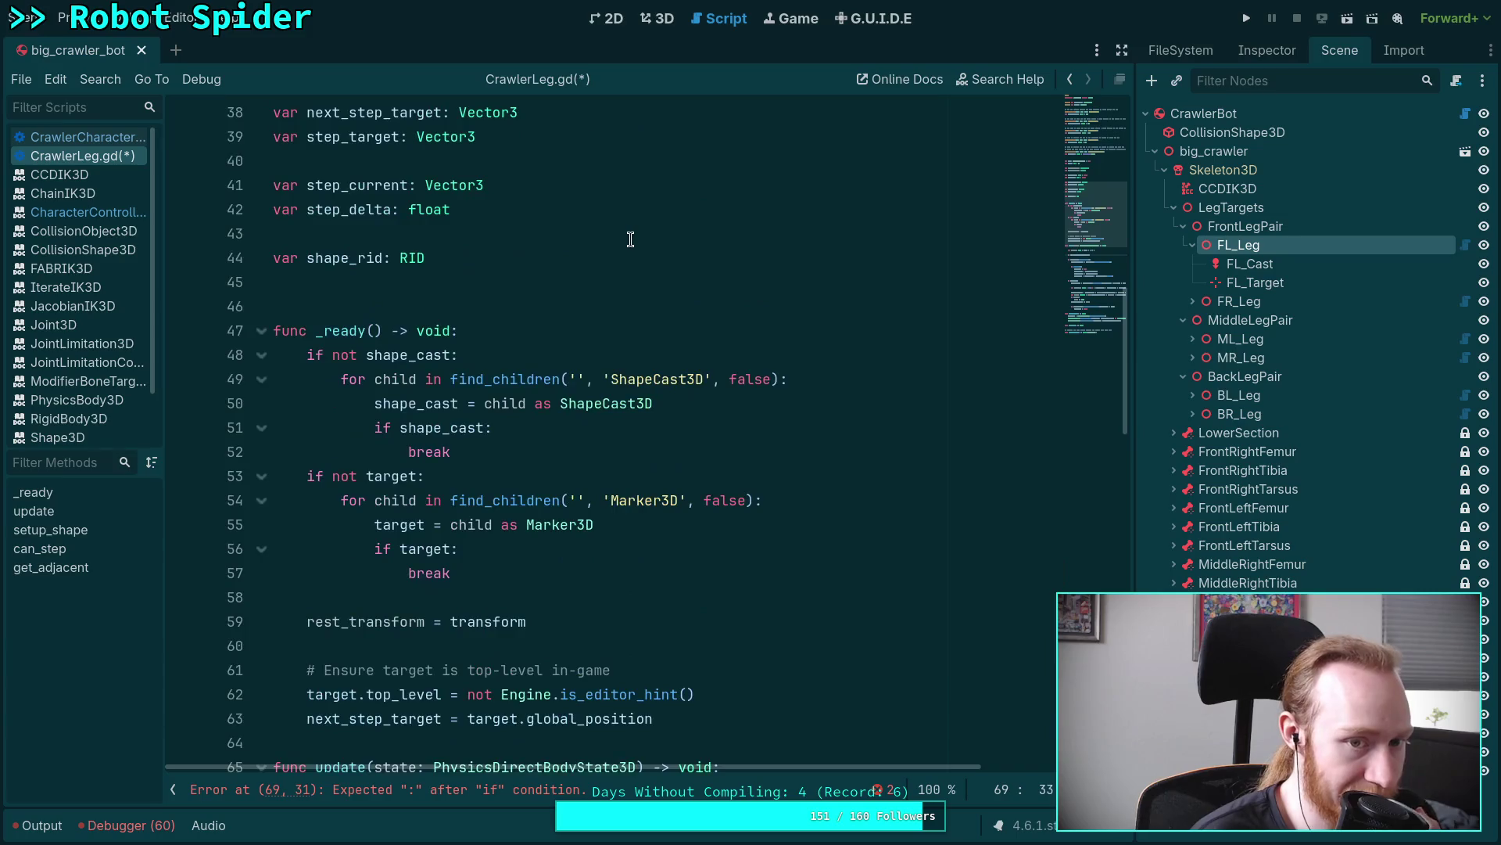
# Step: Look over CrawlerLeg.gd's variables, then reopen the CharacterController documentation page
pyautogui.scroll(1, 638, 259)
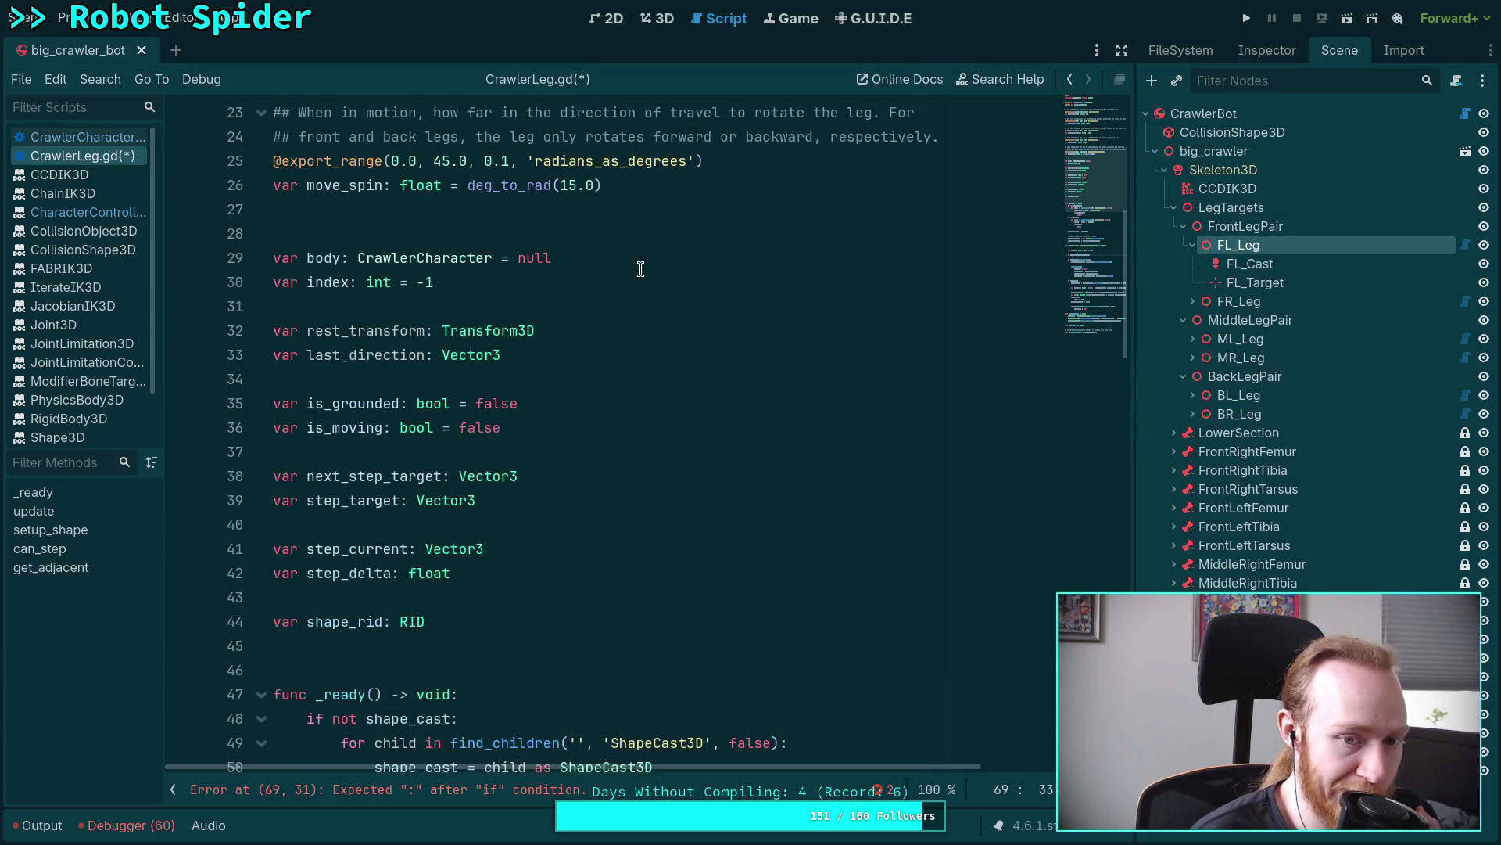
pyautogui.scroll(-1, 640, 269)
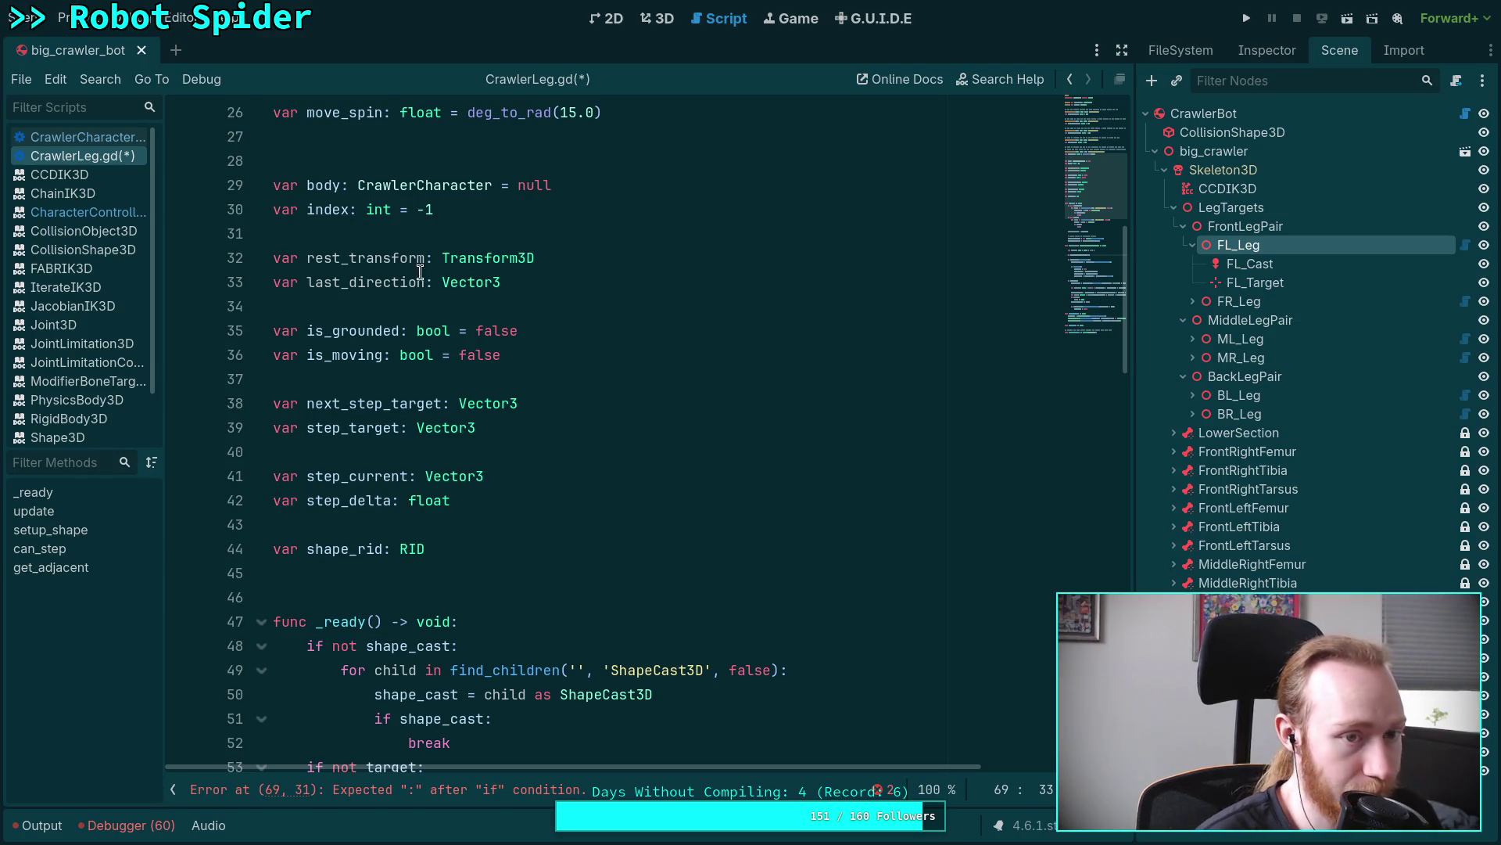
pyautogui.click(92, 214)
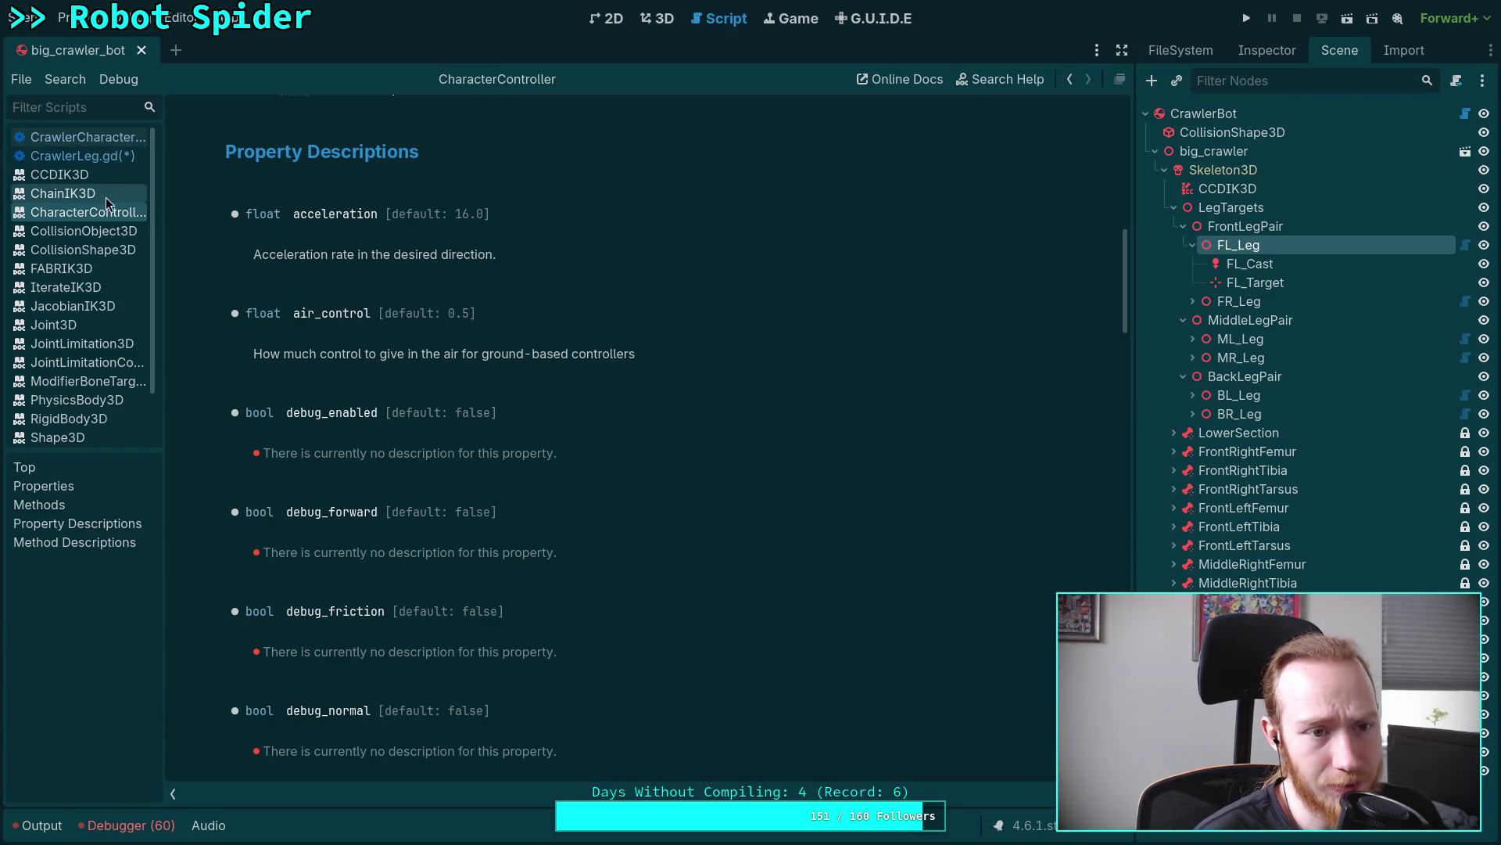
# Step: From CrawlerCharacter.gd, look up the CharacterController symbol to open its class definition
pyautogui.click(78, 137)
pyautogui.rightClick(685, 136)
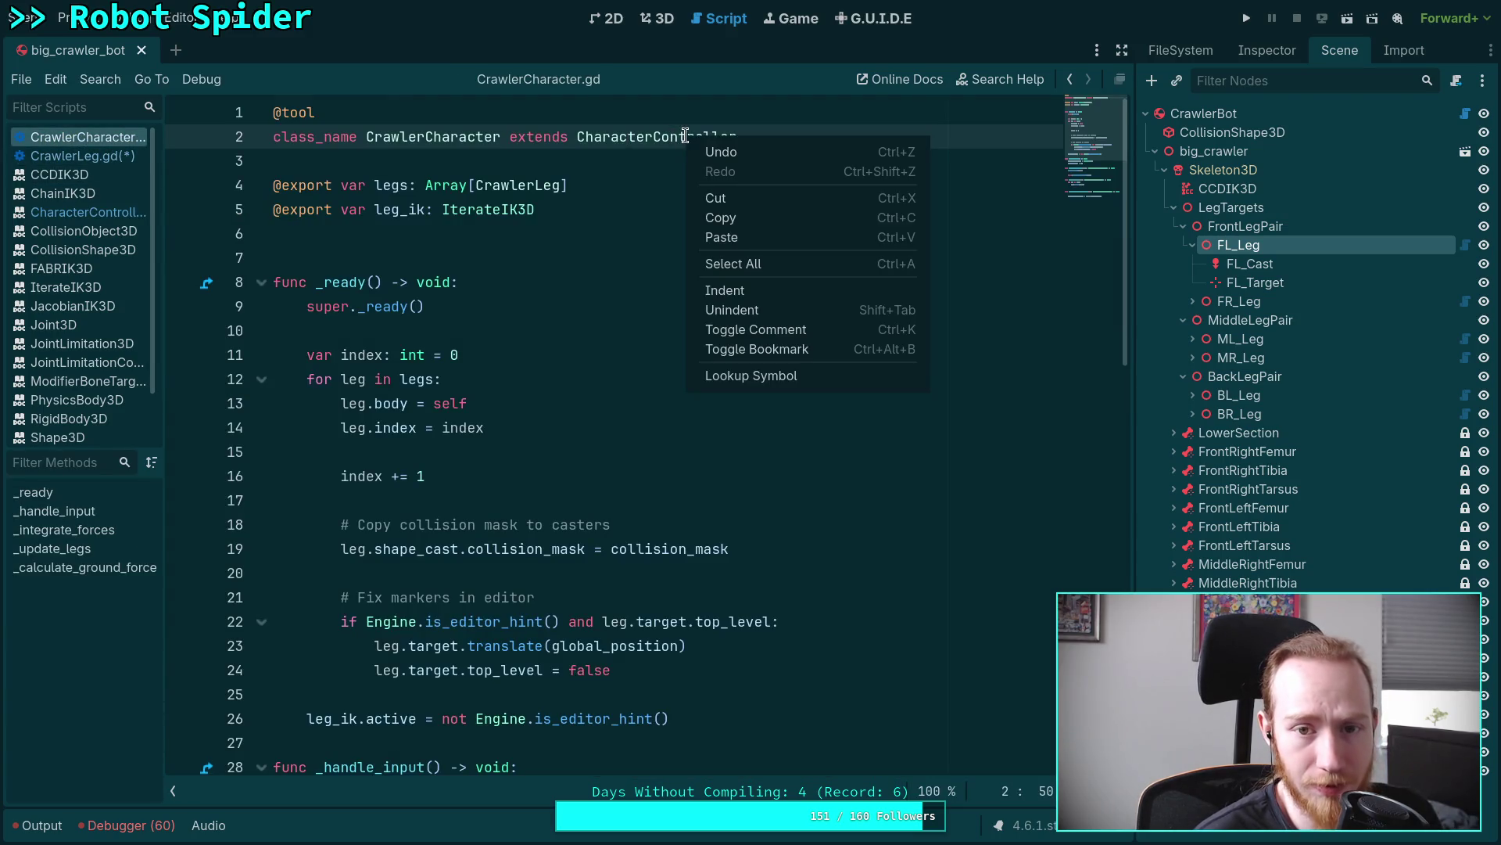
pyautogui.click(751, 375)
pyautogui.scroll(-5, 599, 380)
pyautogui.scroll(-5, 599, 381)
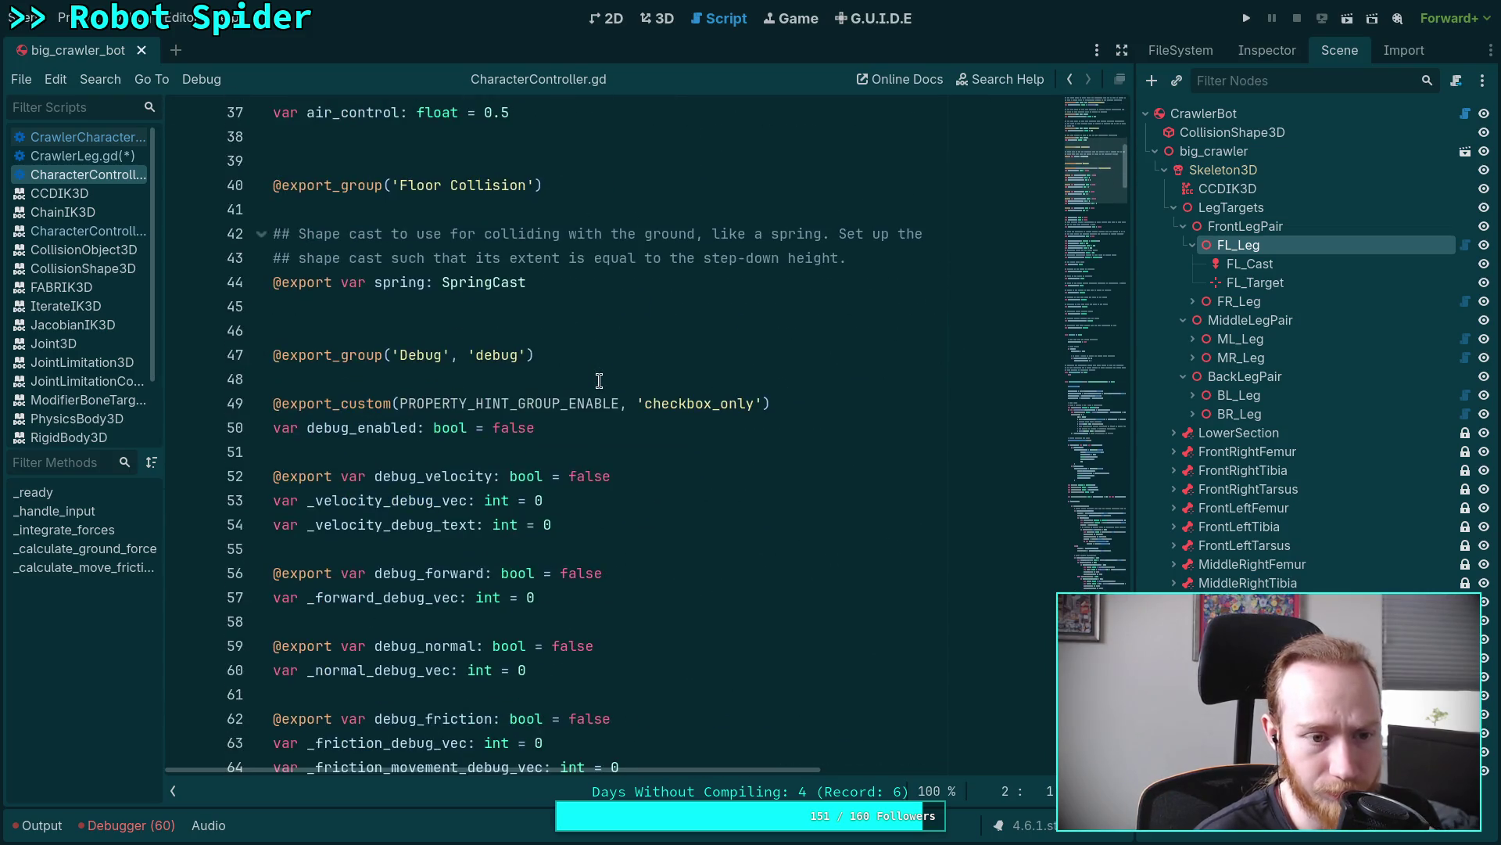
# Step: Close the IK documentation pages: CCDIK3D, ChainIK3D, FABRIK3D, IterateIK3D, JacobianIK3D, Joint3D and joint limitations
pyautogui.rightClick(107, 193)
pyautogui.click(138, 206)
pyautogui.rightClick(92, 196)
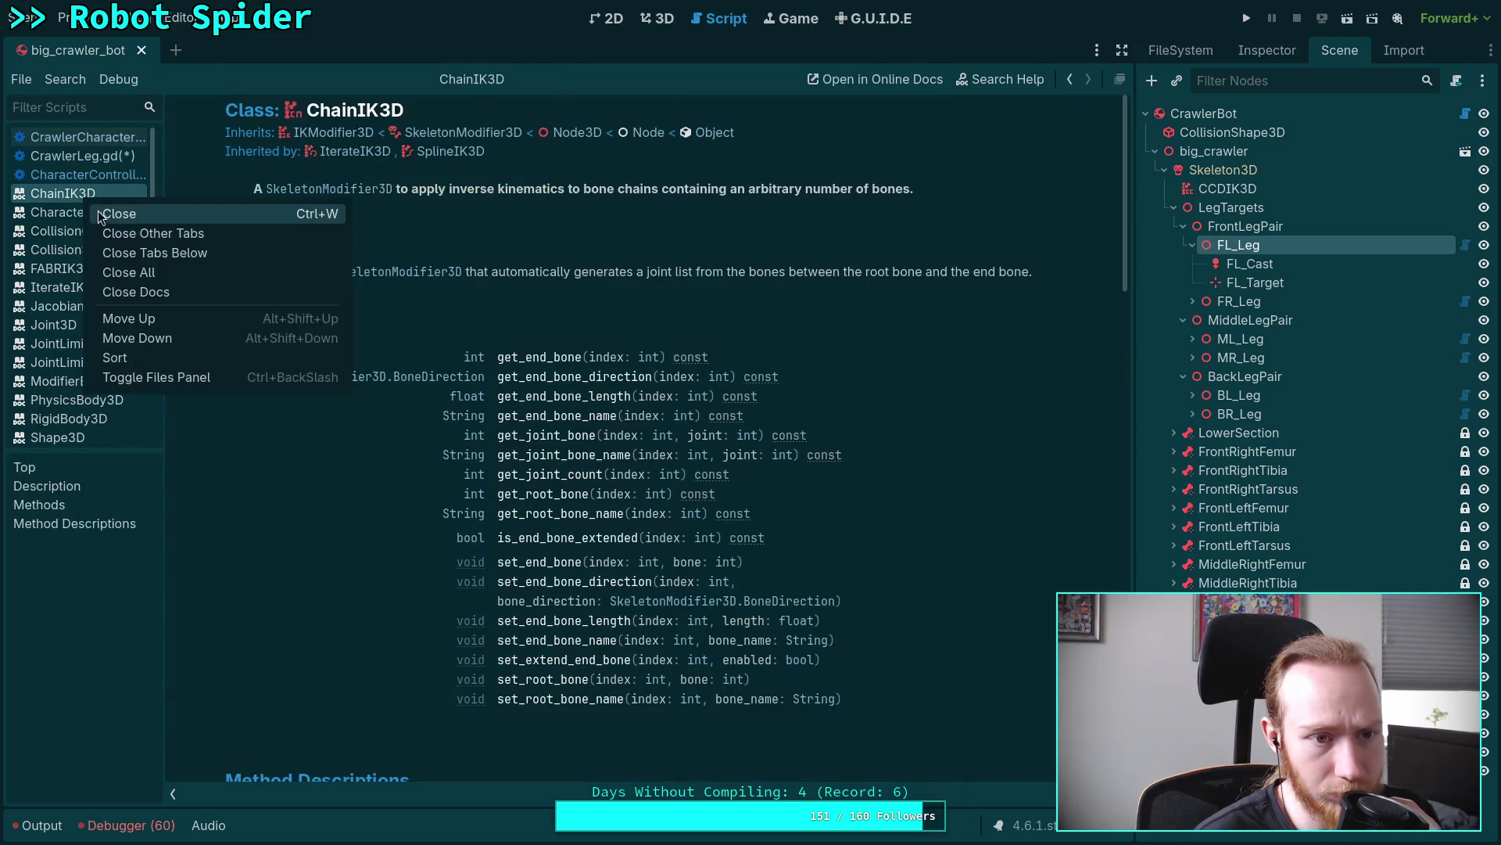
pyautogui.click(110, 210)
pyautogui.rightClick(80, 250)
pyautogui.click(110, 269)
pyautogui.rightClick(83, 252)
pyautogui.click(110, 270)
pyautogui.rightClick(87, 252)
pyautogui.click(110, 269)
pyautogui.rightClick(89, 256)
pyautogui.click(115, 269)
pyautogui.rightClick(96, 258)
pyautogui.click(115, 269)
pyautogui.rightClick(92, 256)
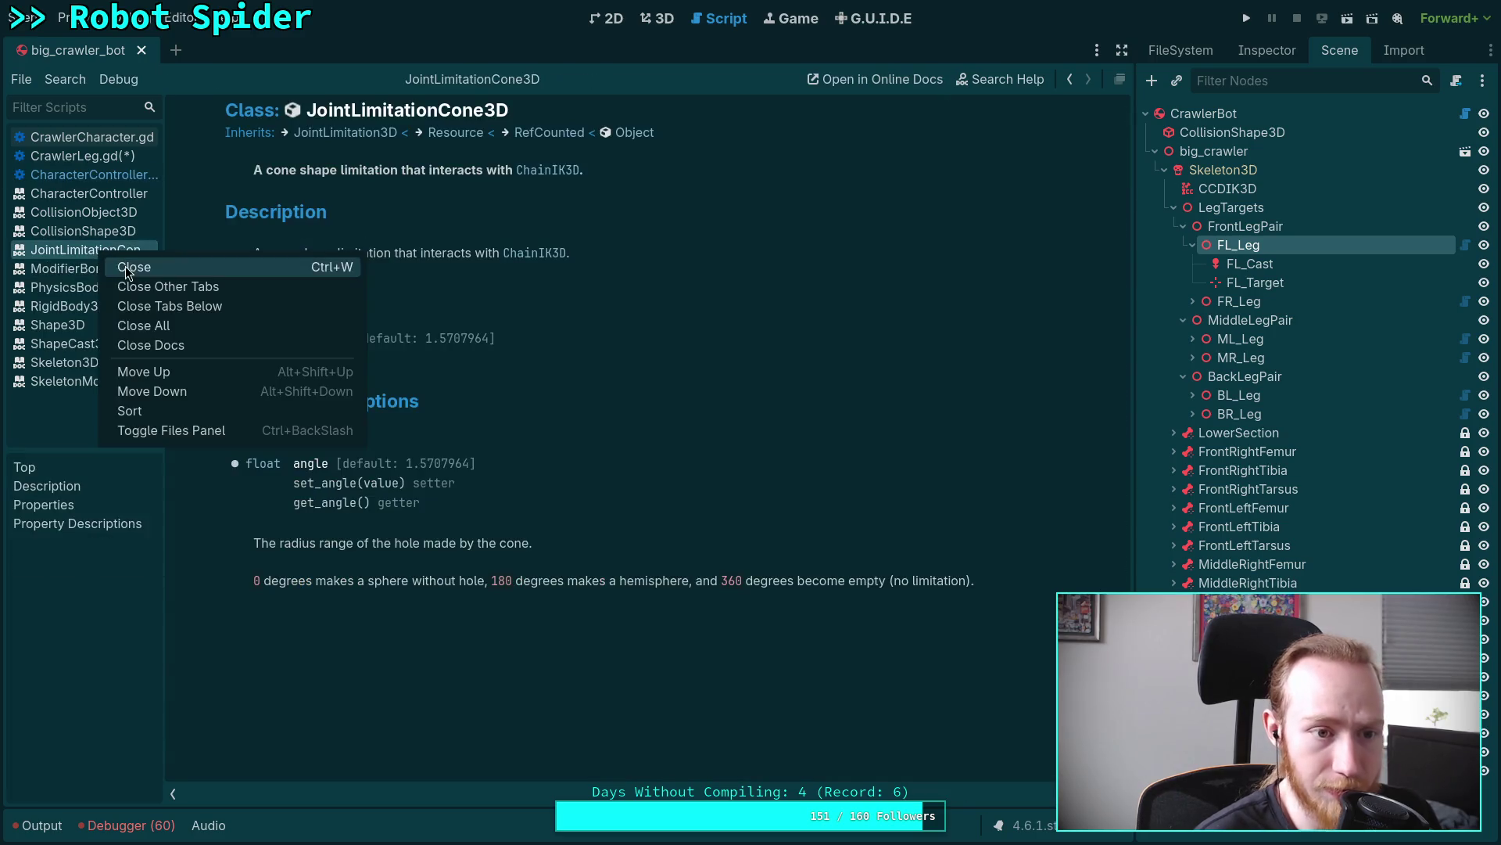
pyautogui.click(113, 269)
# Step: Close the Skeleton3D, ShapeCast3D, Shape3D, RigidBody3D, PhysicsBody3D and ModifierBoneTarget3D docs, returning to CrawlerLeg.gd
pyautogui.rightClick(104, 349)
pyautogui.click(109, 356)
pyautogui.rightClick(111, 350)
pyautogui.click(114, 360)
pyautogui.rightClick(103, 332)
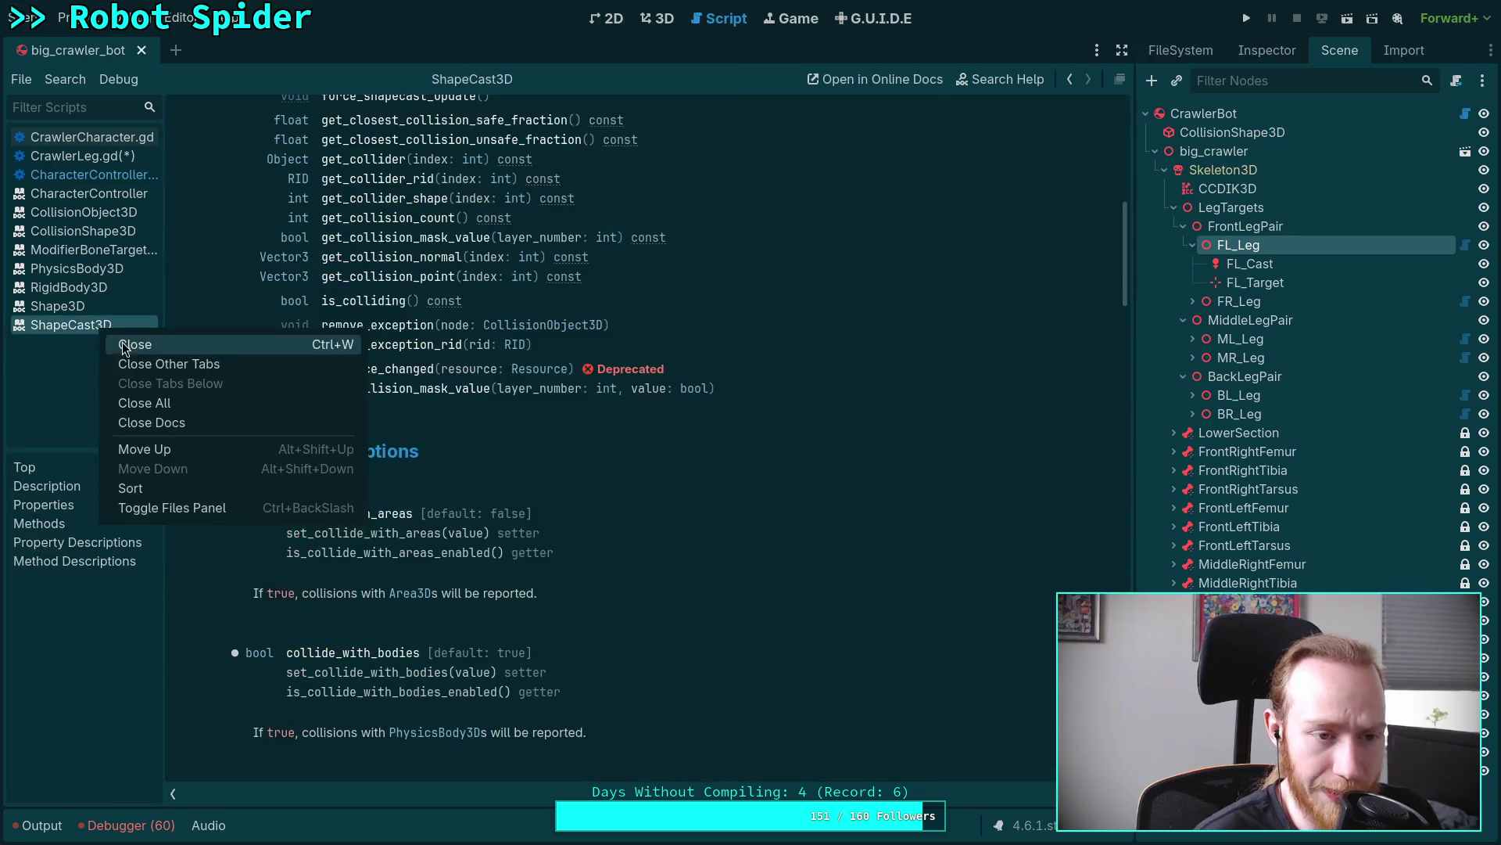
pyautogui.click(110, 340)
pyautogui.rightClick(83, 310)
pyautogui.click(111, 319)
pyautogui.rightClick(91, 290)
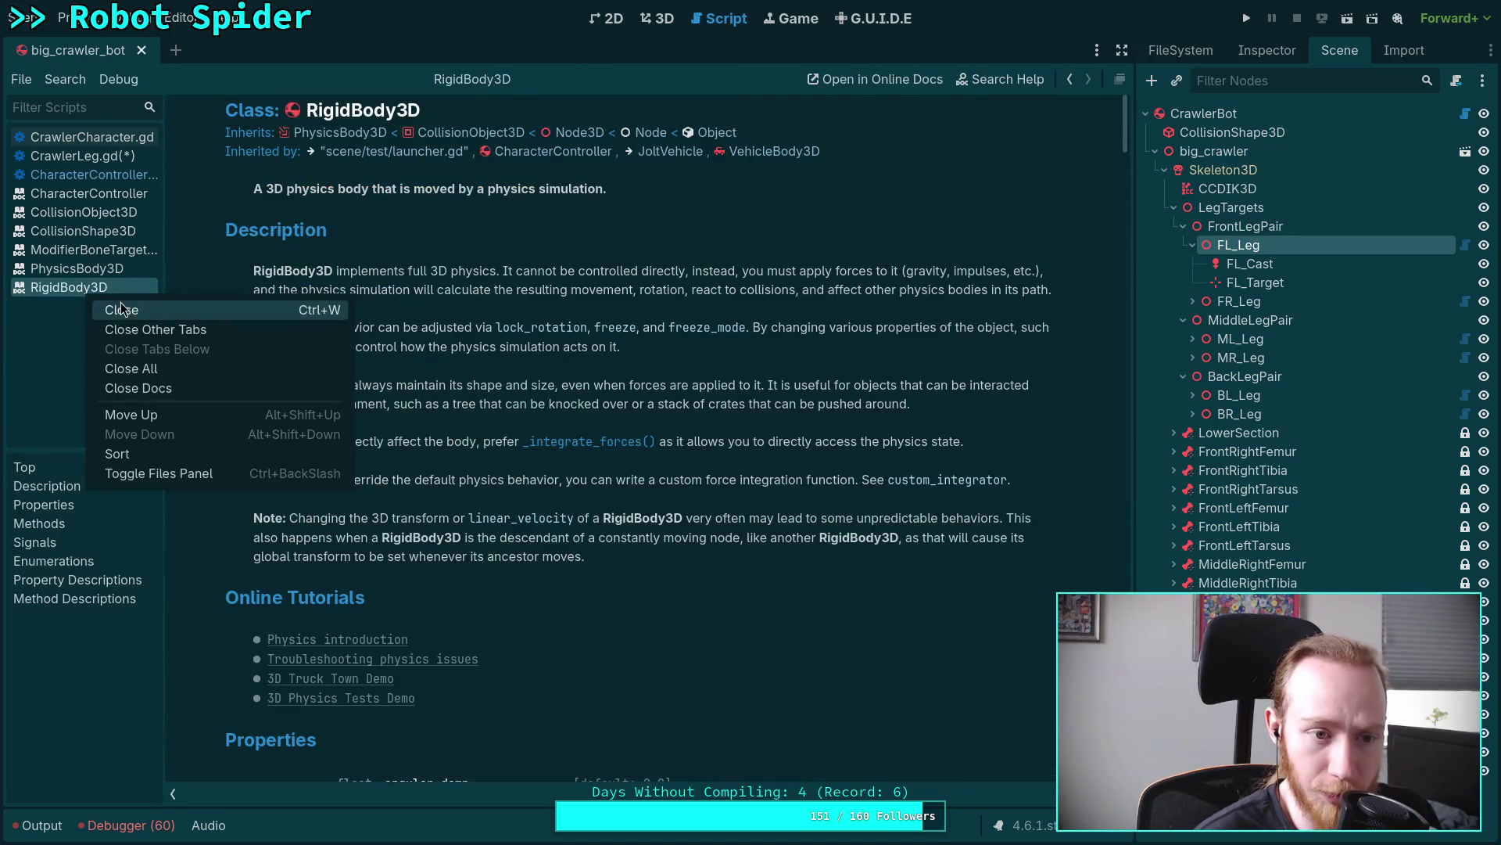
pyautogui.click(121, 301)
pyautogui.rightClick(87, 266)
pyautogui.click(116, 282)
pyautogui.rightClick(90, 250)
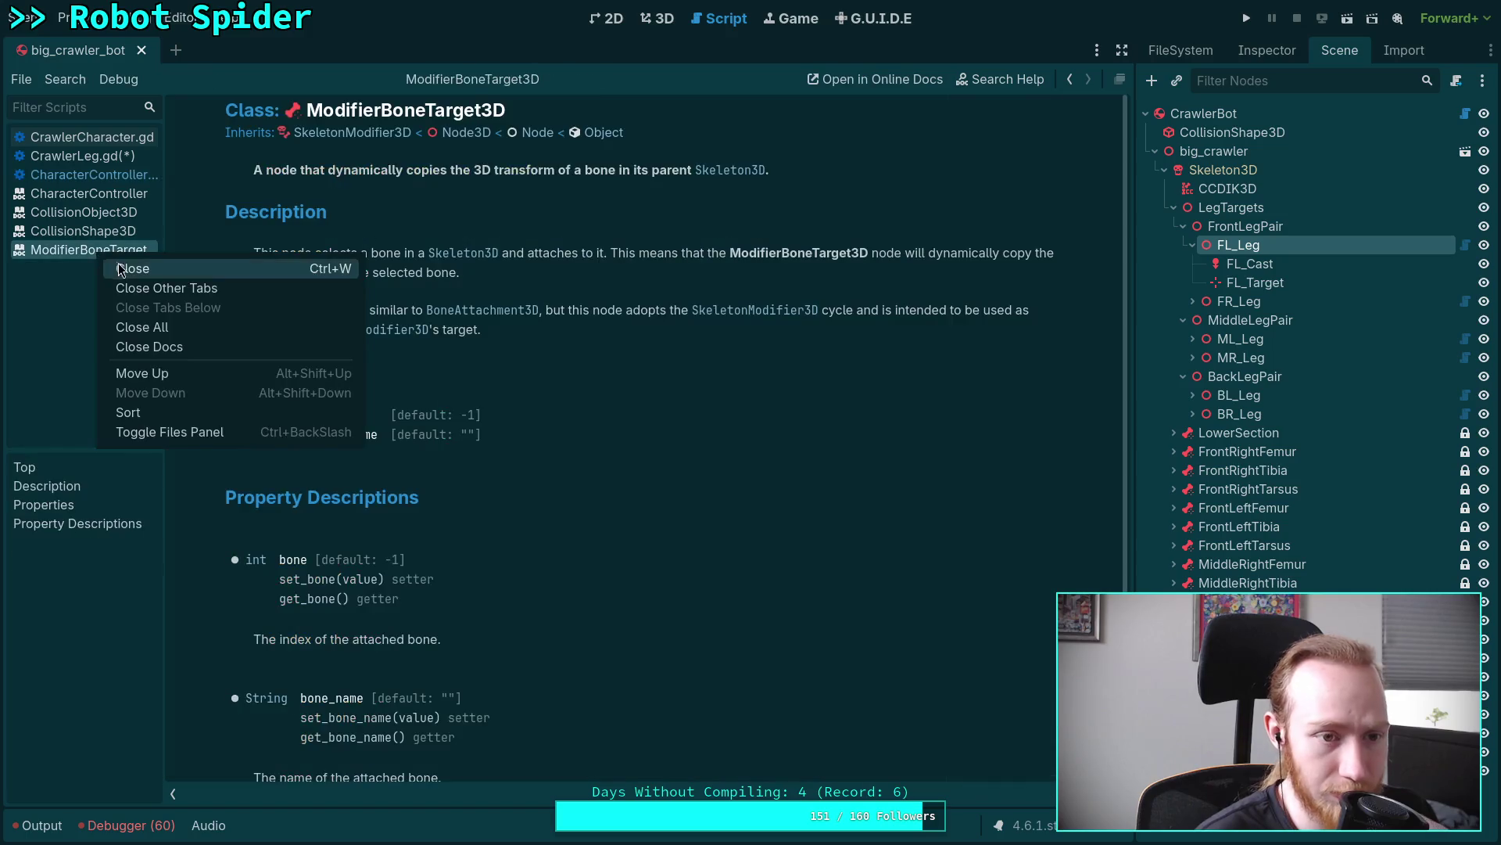
pyautogui.click(118, 267)
pyautogui.rightClick(96, 238)
pyautogui.click(82, 156)
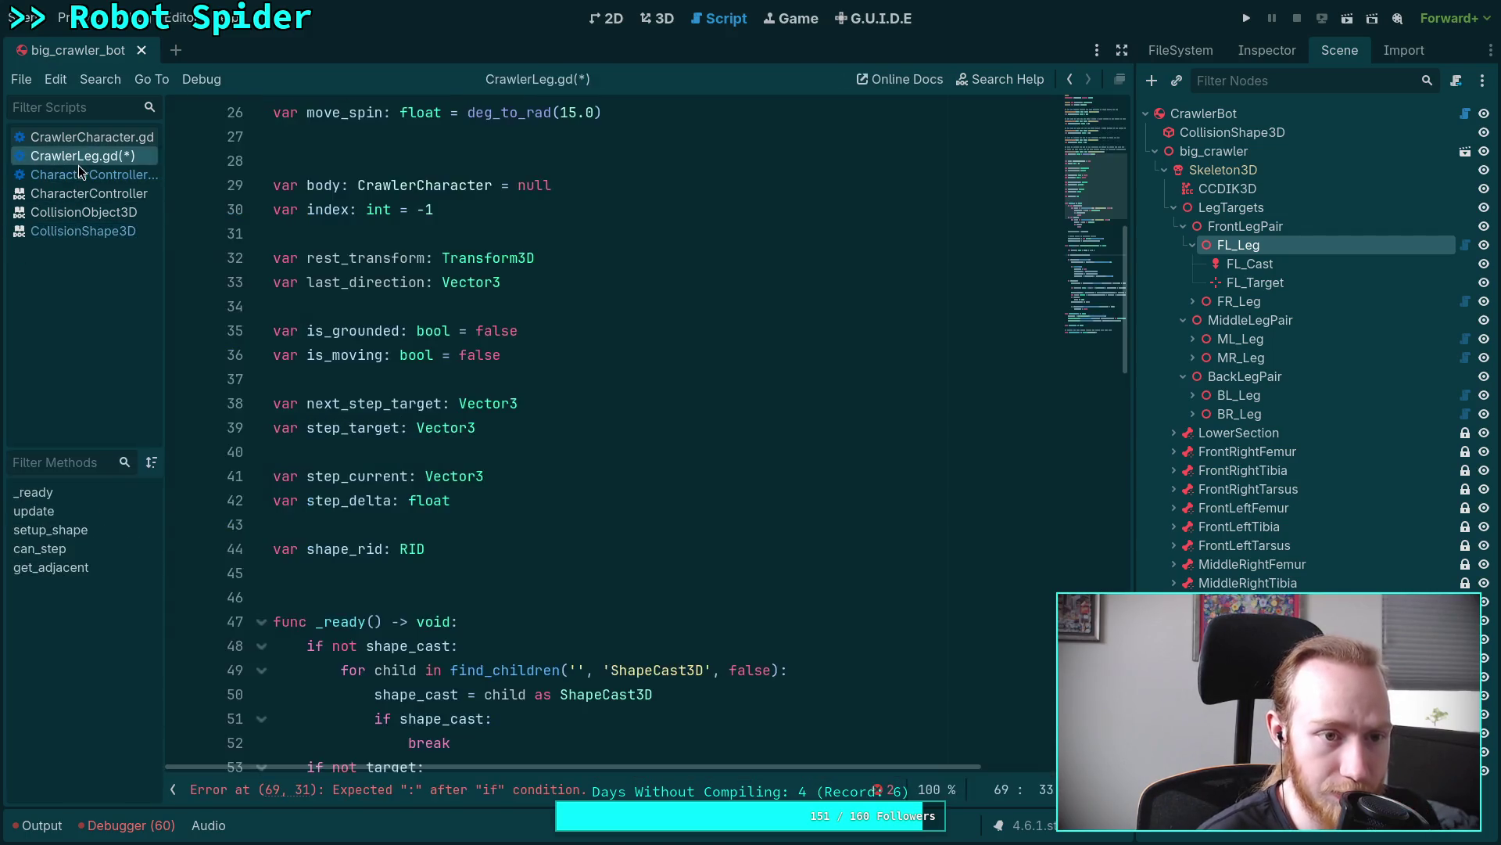
# Step: Save CrawlerLeg.gd and review CharacterController.gd's desired_direction and desired_incline_effect variables
pyautogui.hotkey('ctrl', 's')
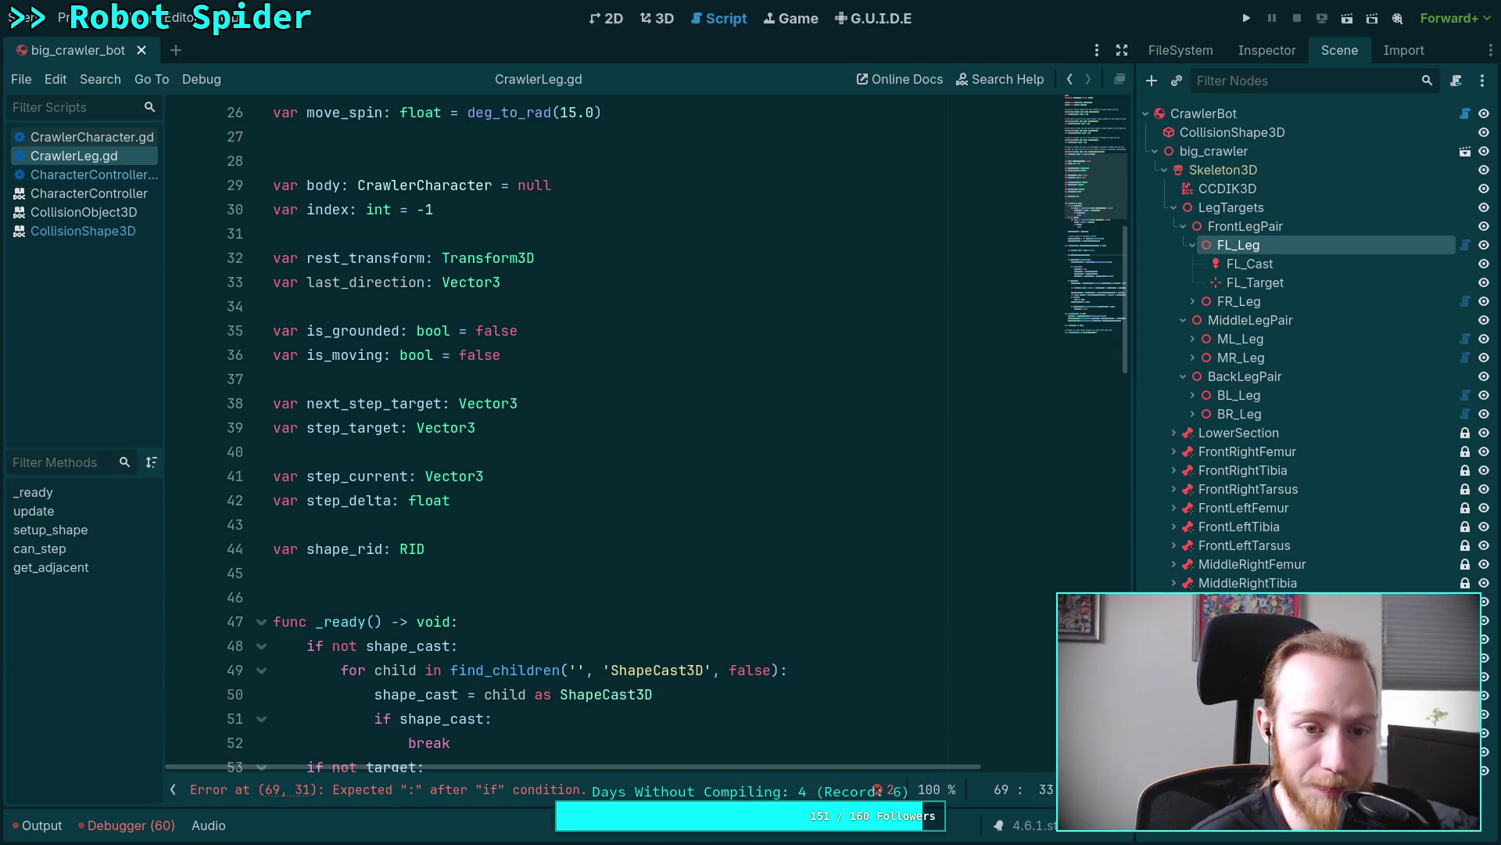
pyautogui.scroll(-9, 517, 415)
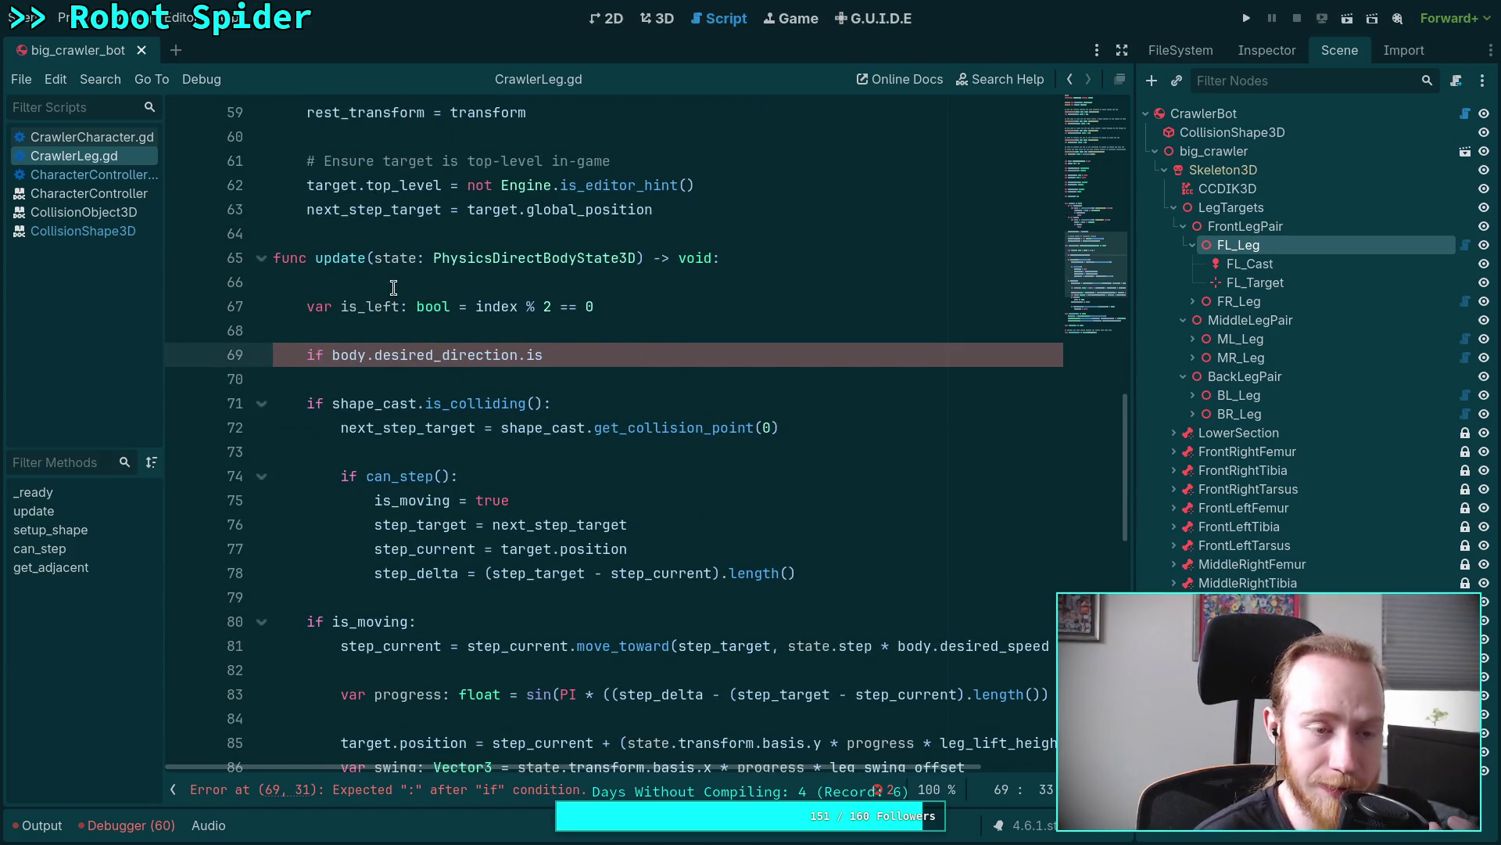
pyautogui.click(72, 176)
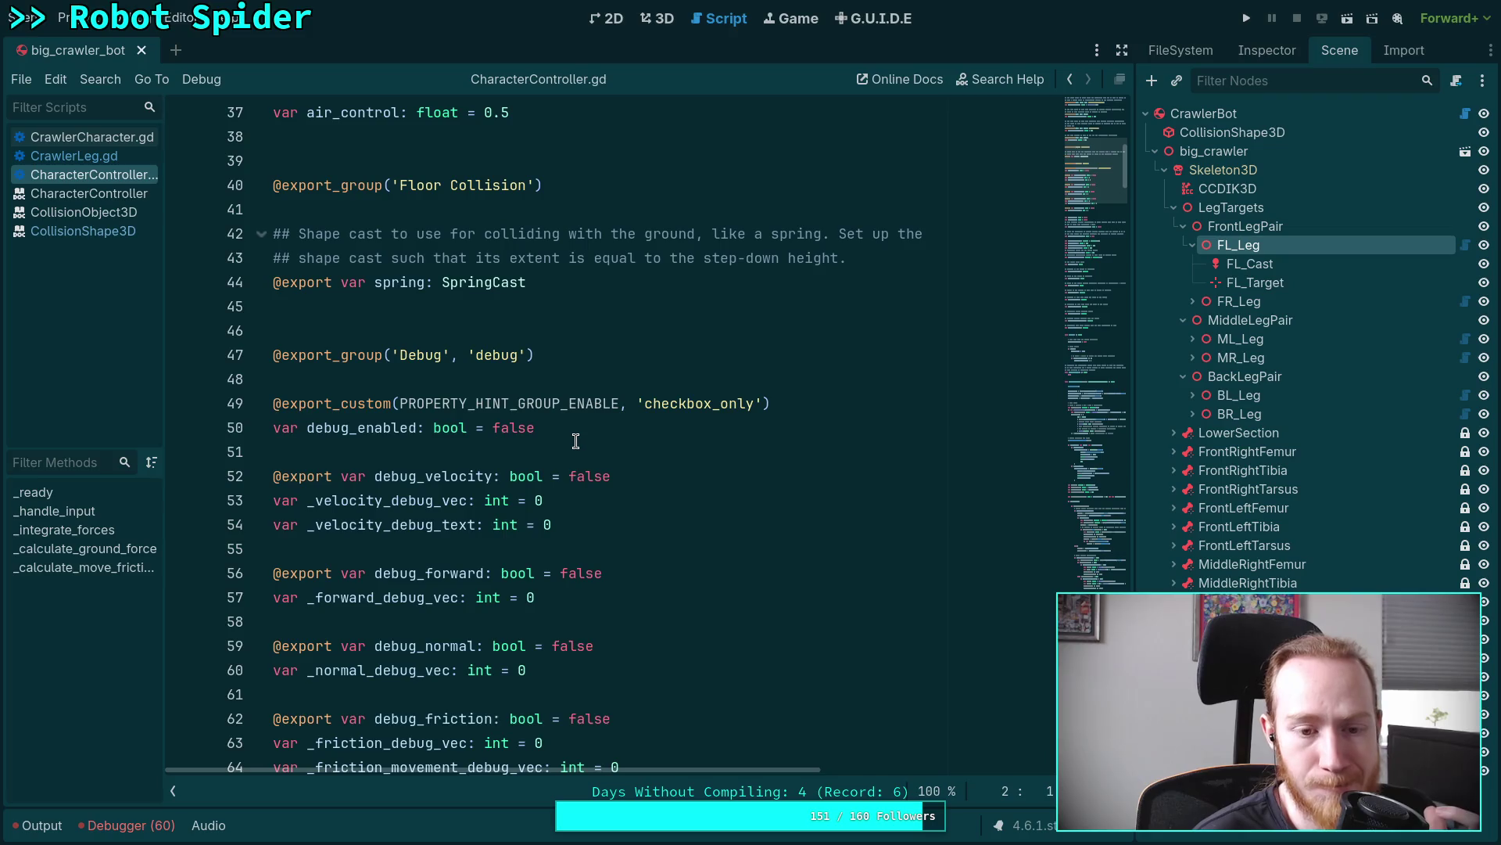
pyautogui.scroll(-6, 575, 441)
pyautogui.scroll(-11, 645, 462)
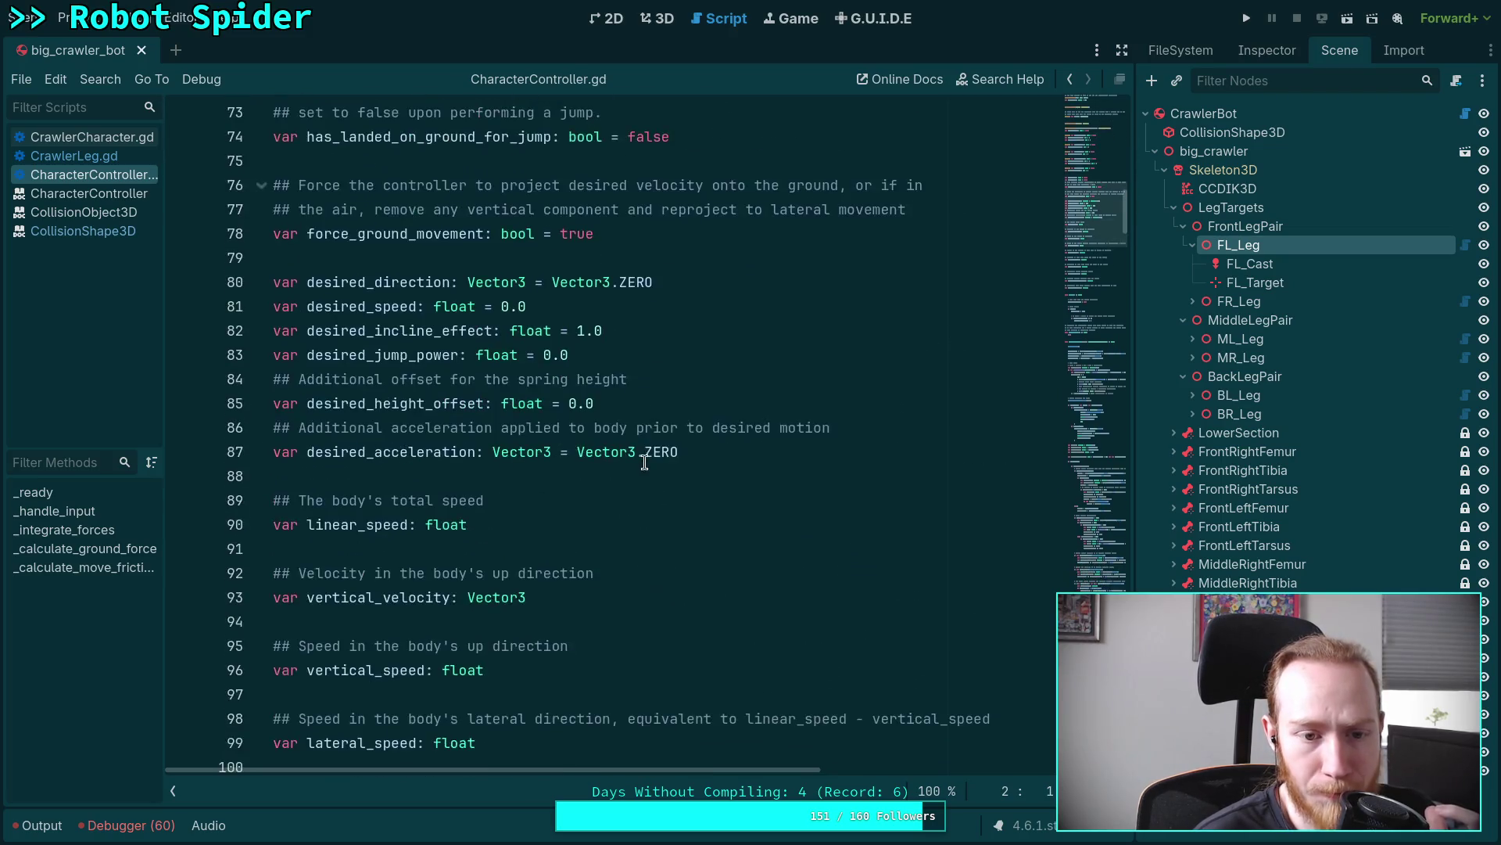
pyautogui.scroll(4, 839, 441)
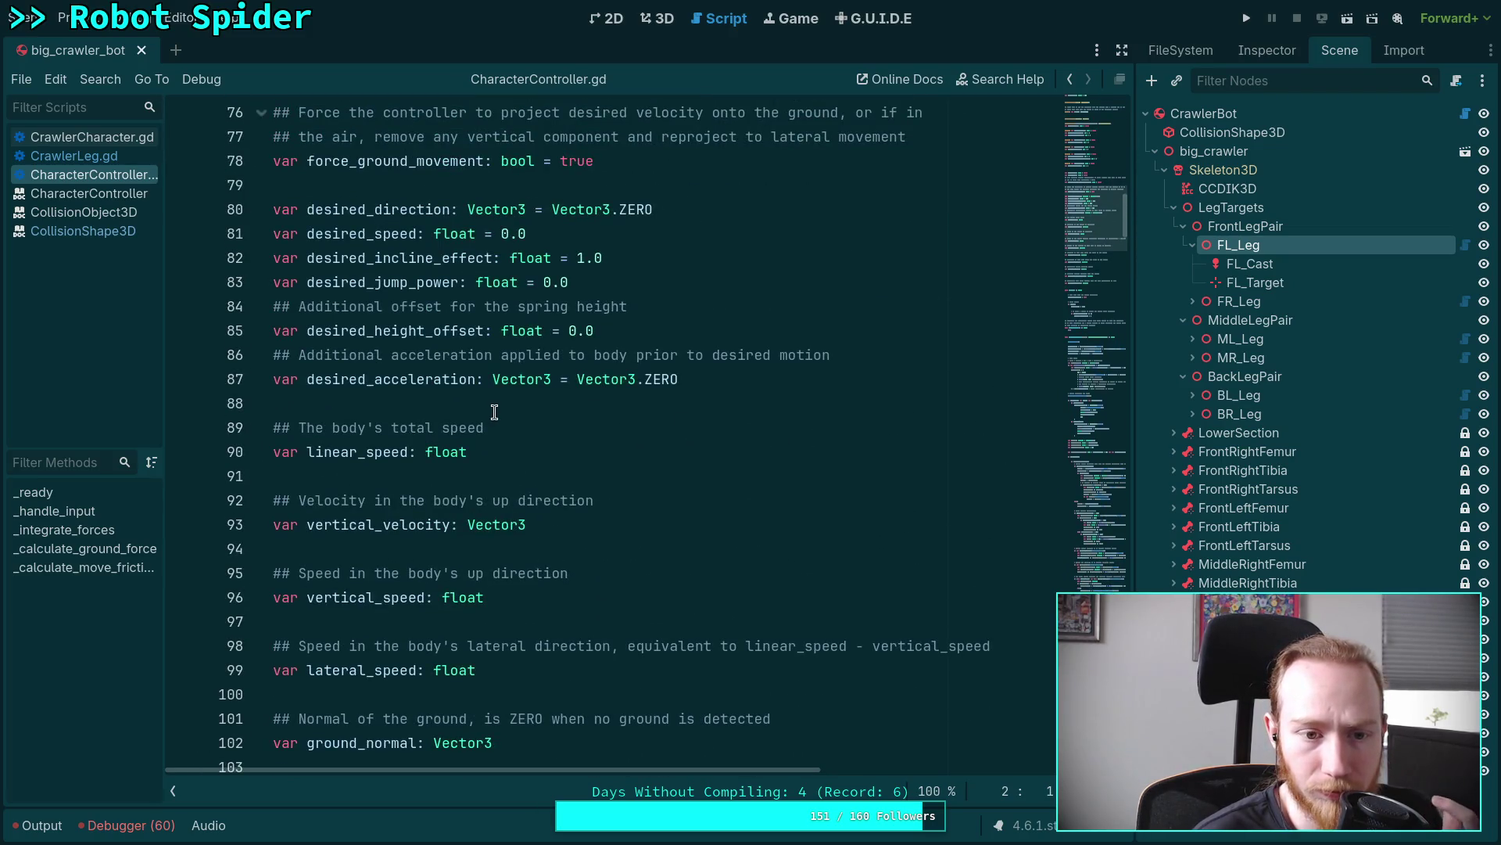
pyautogui.click(657, 259)
pyautogui.scroll(-9, 720, 447)
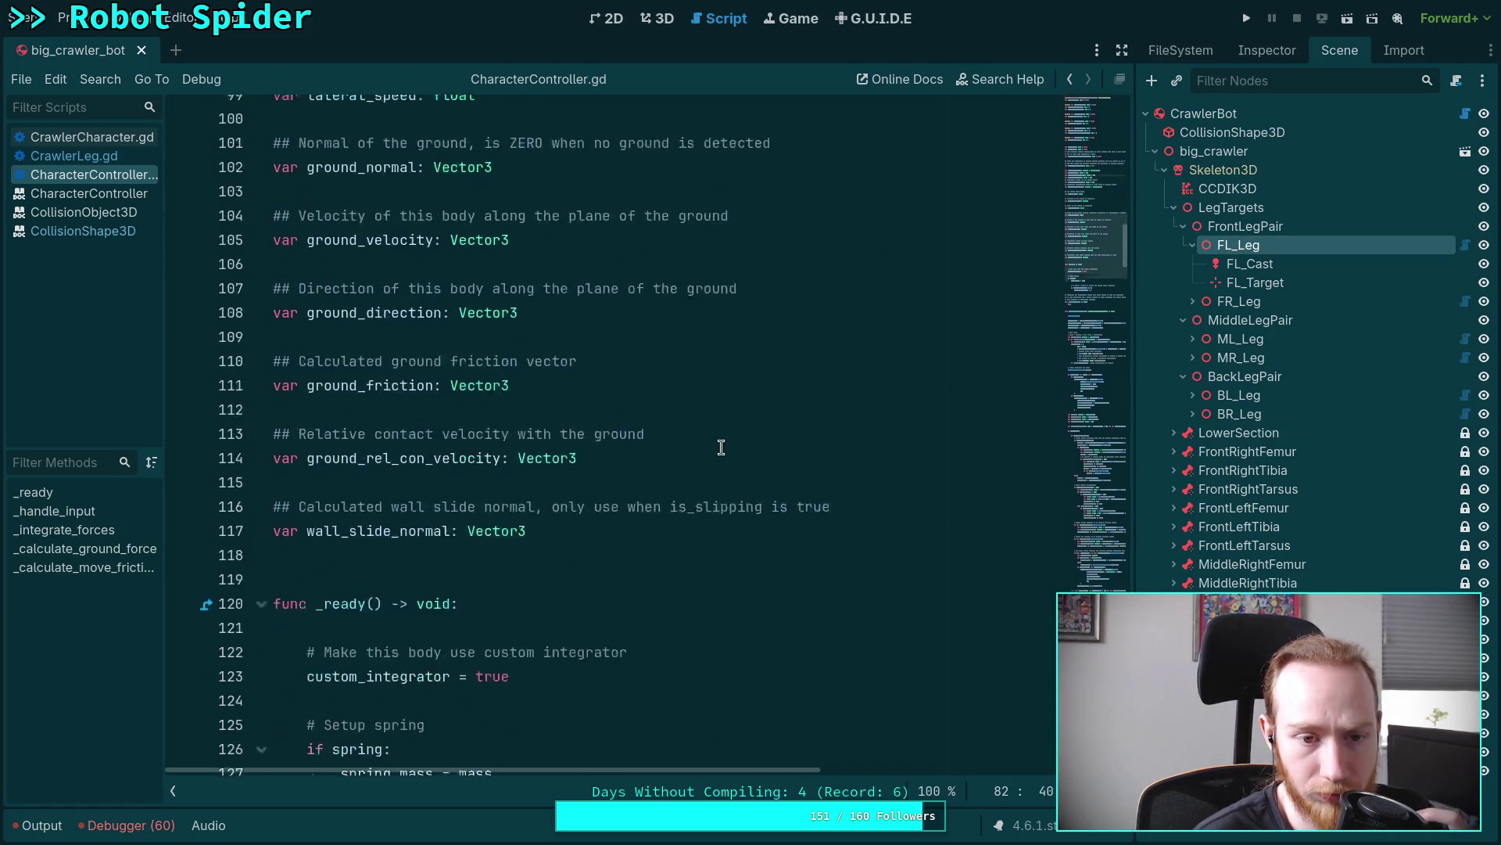
pyautogui.scroll(8, 721, 446)
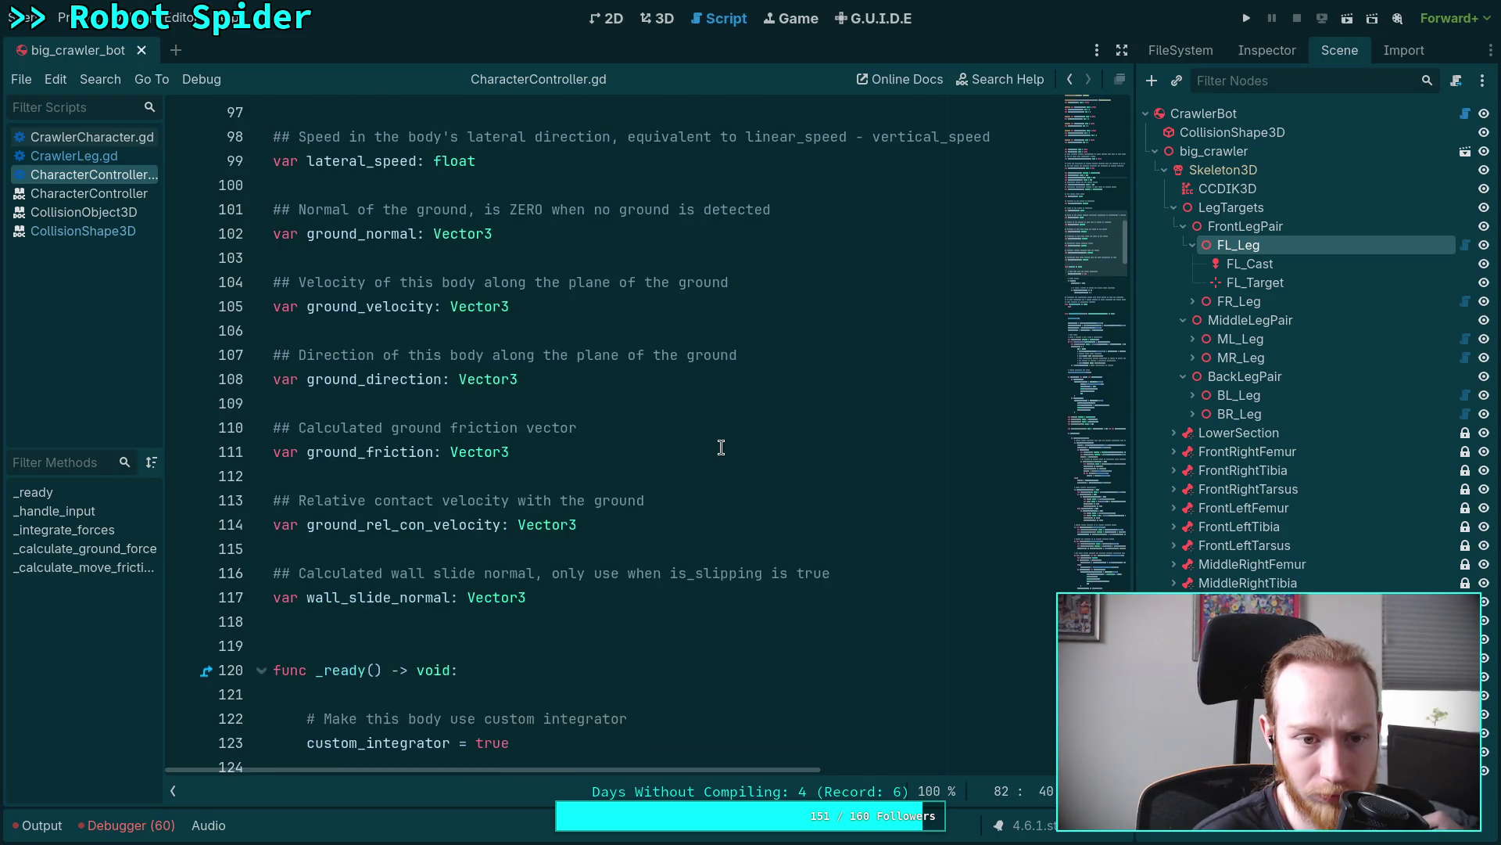
pyautogui.scroll(4, 721, 447)
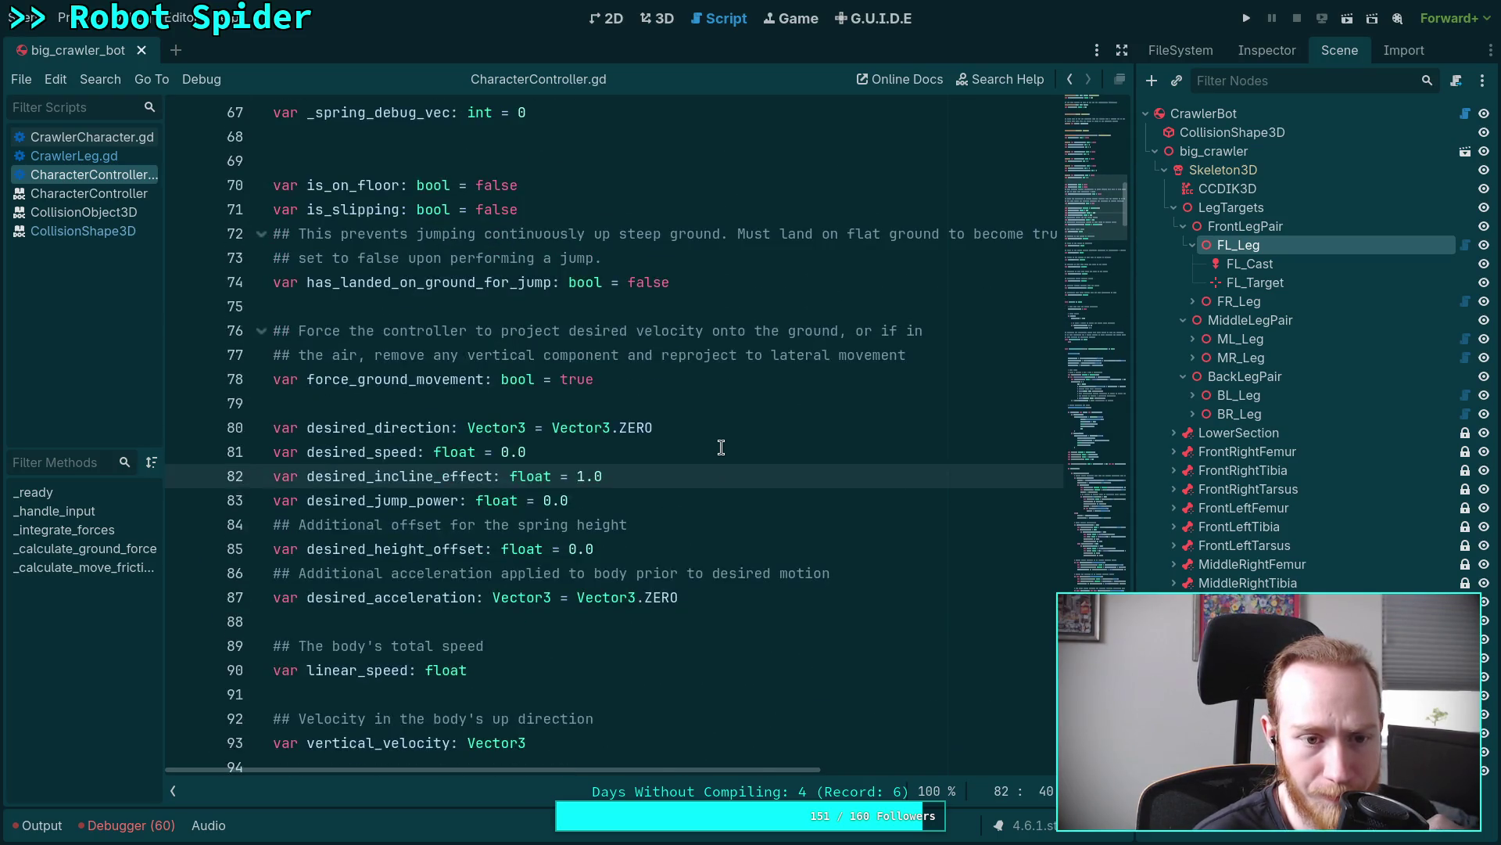
pyautogui.click(92, 137)
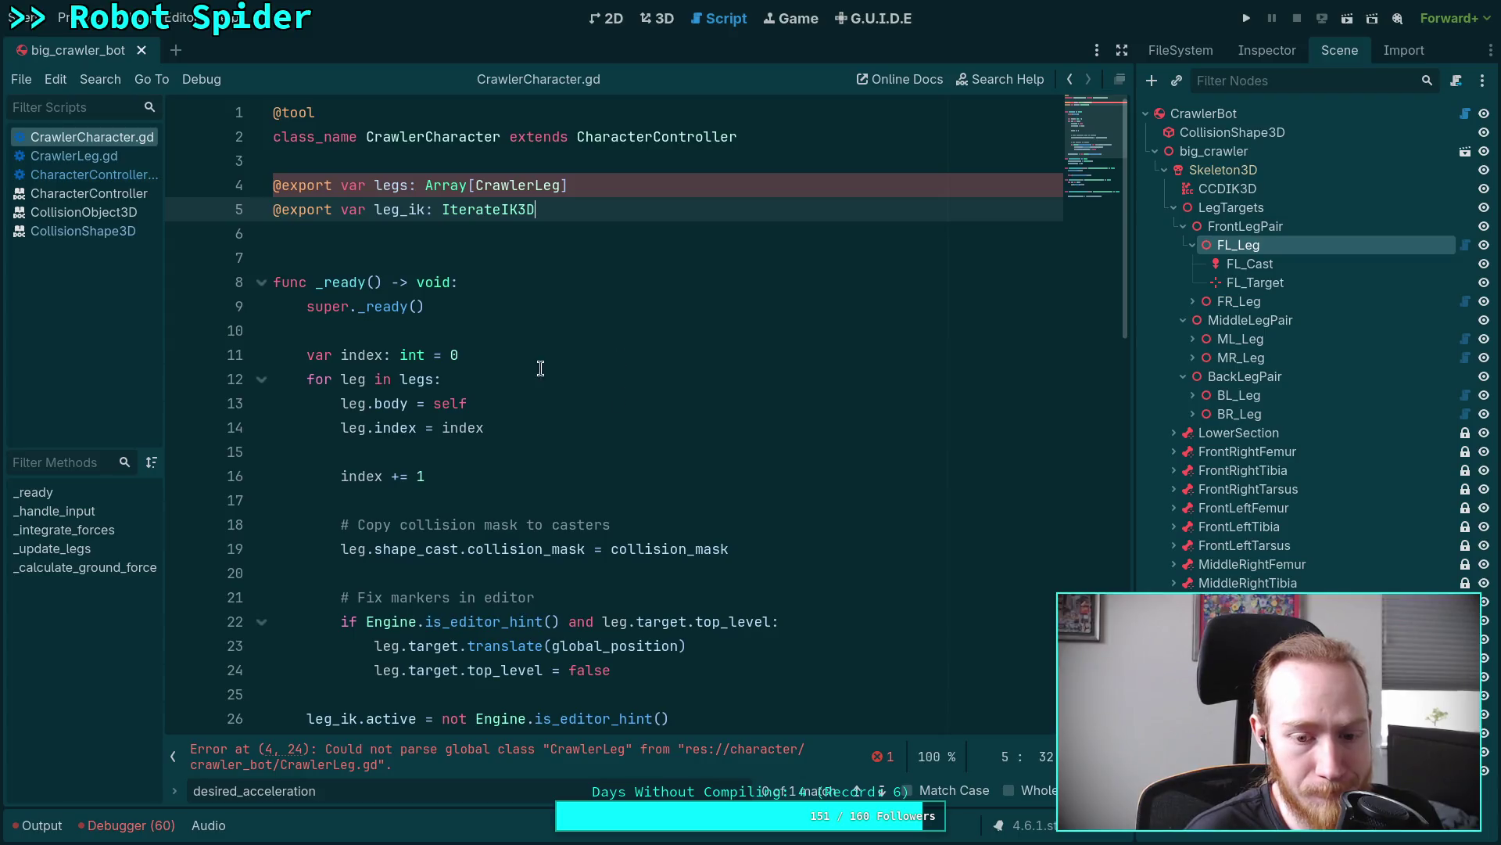
pyautogui.click(74, 155)
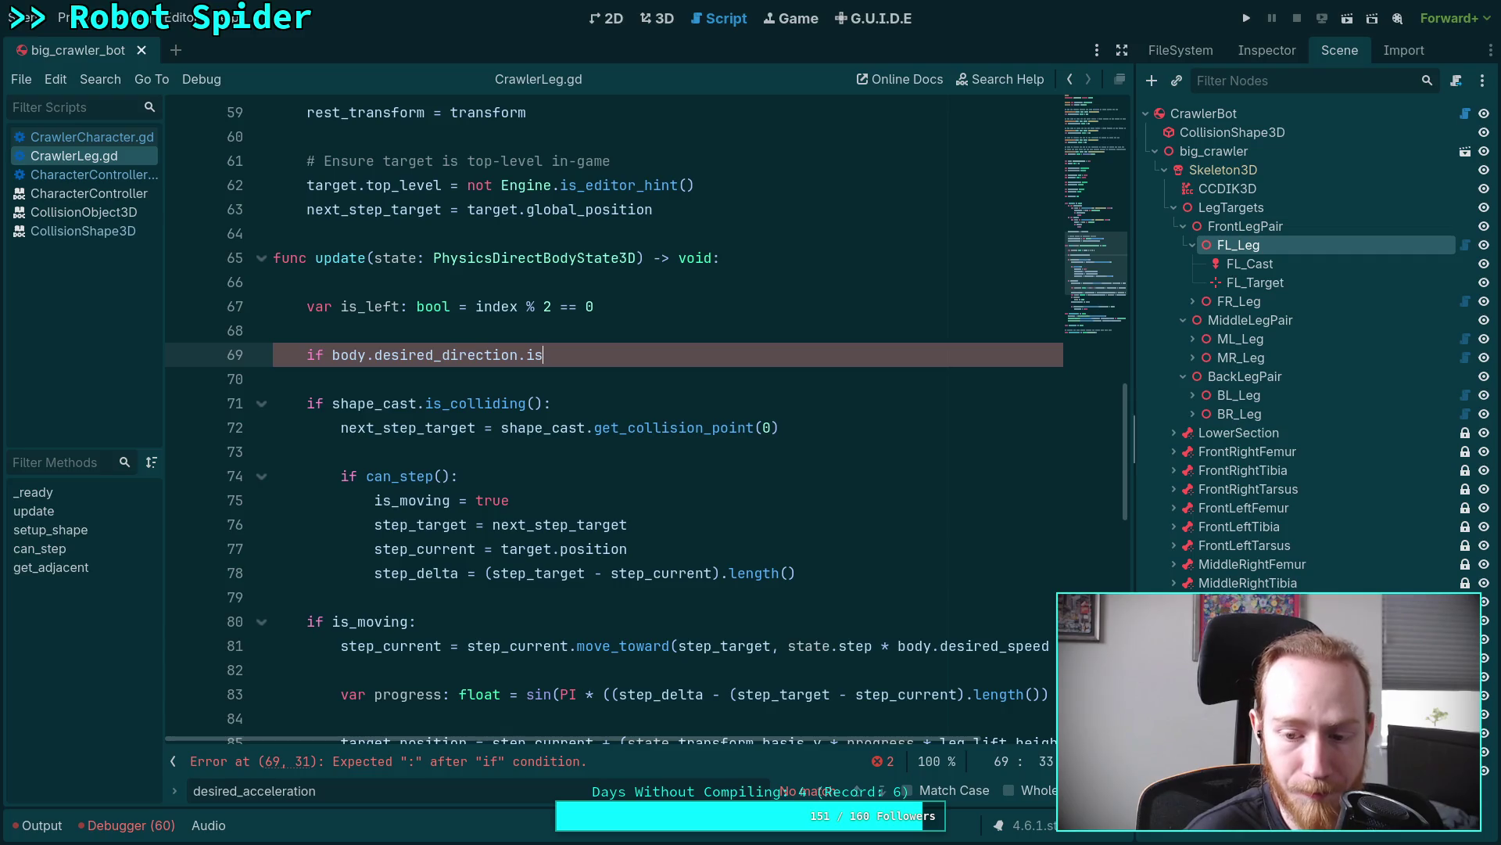
pyautogui.click(91, 137)
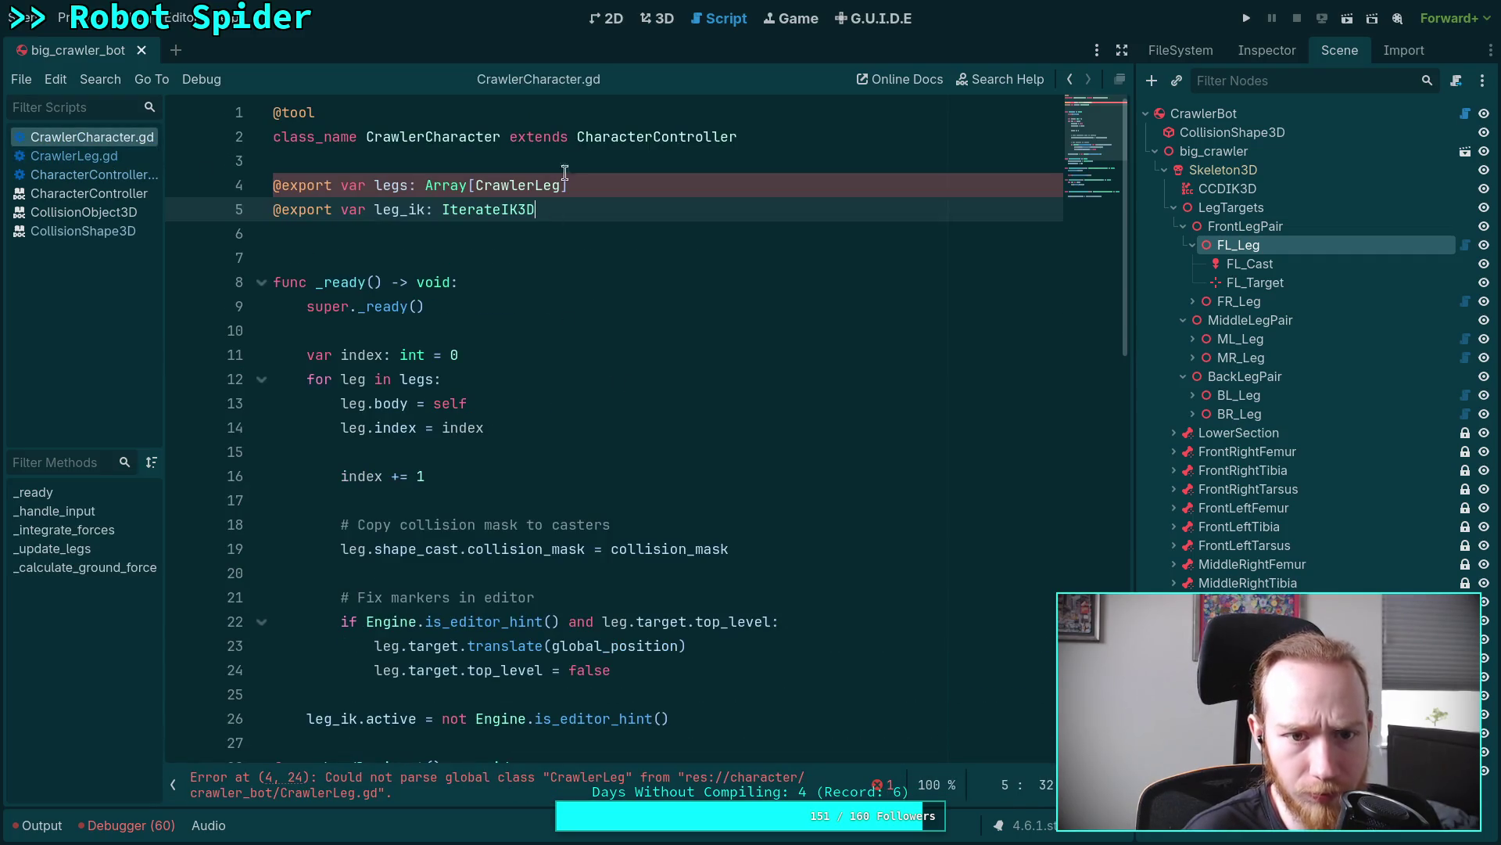
pyautogui.click(653, 158)
pyautogui.press('Return')
pyautogui.press('Return')
pyautogui.click(273, 186)
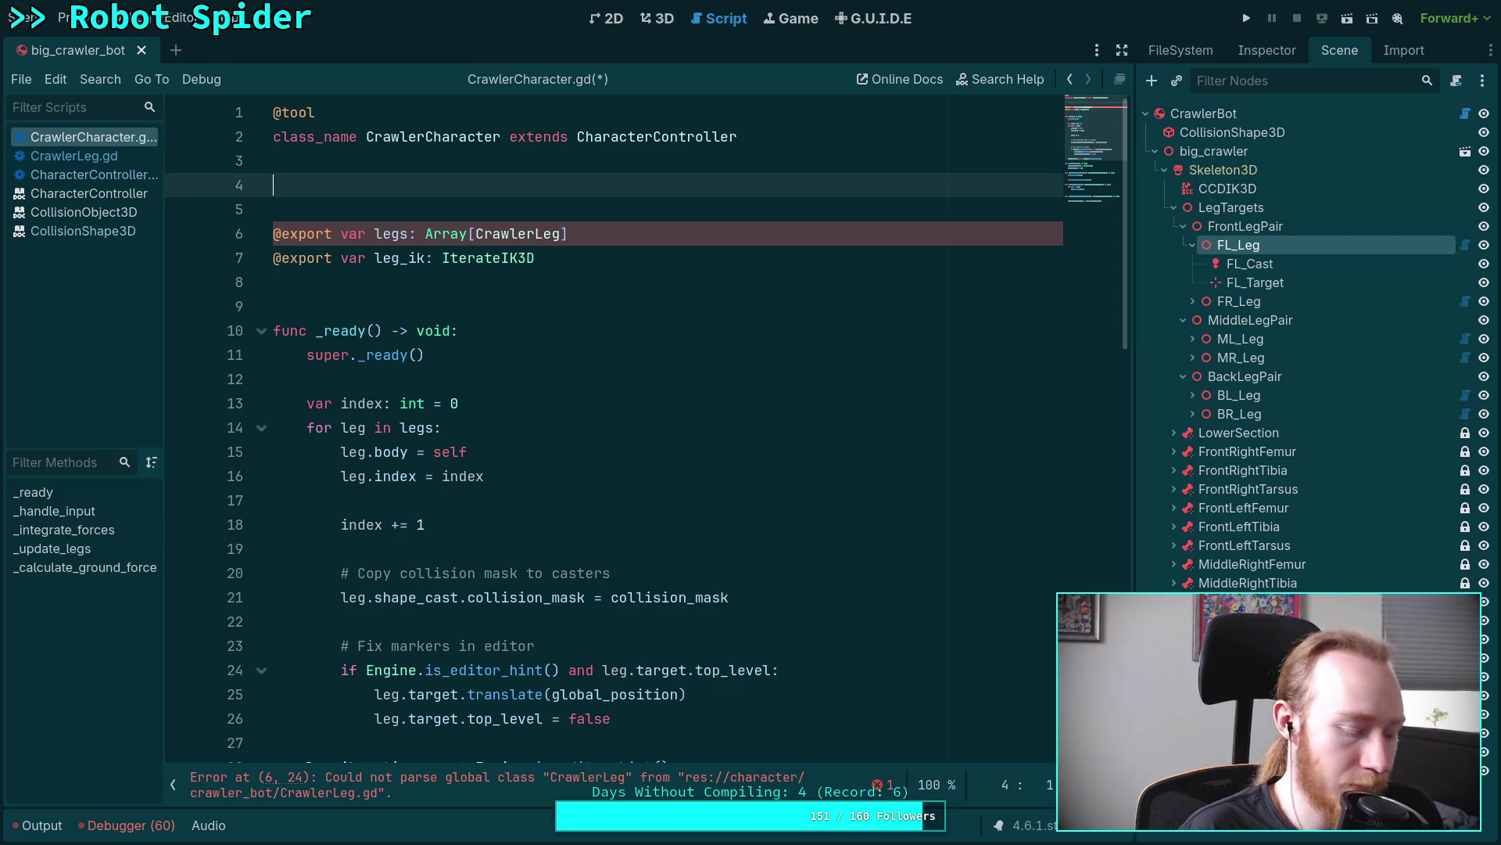
pyautogui.write('@export var')
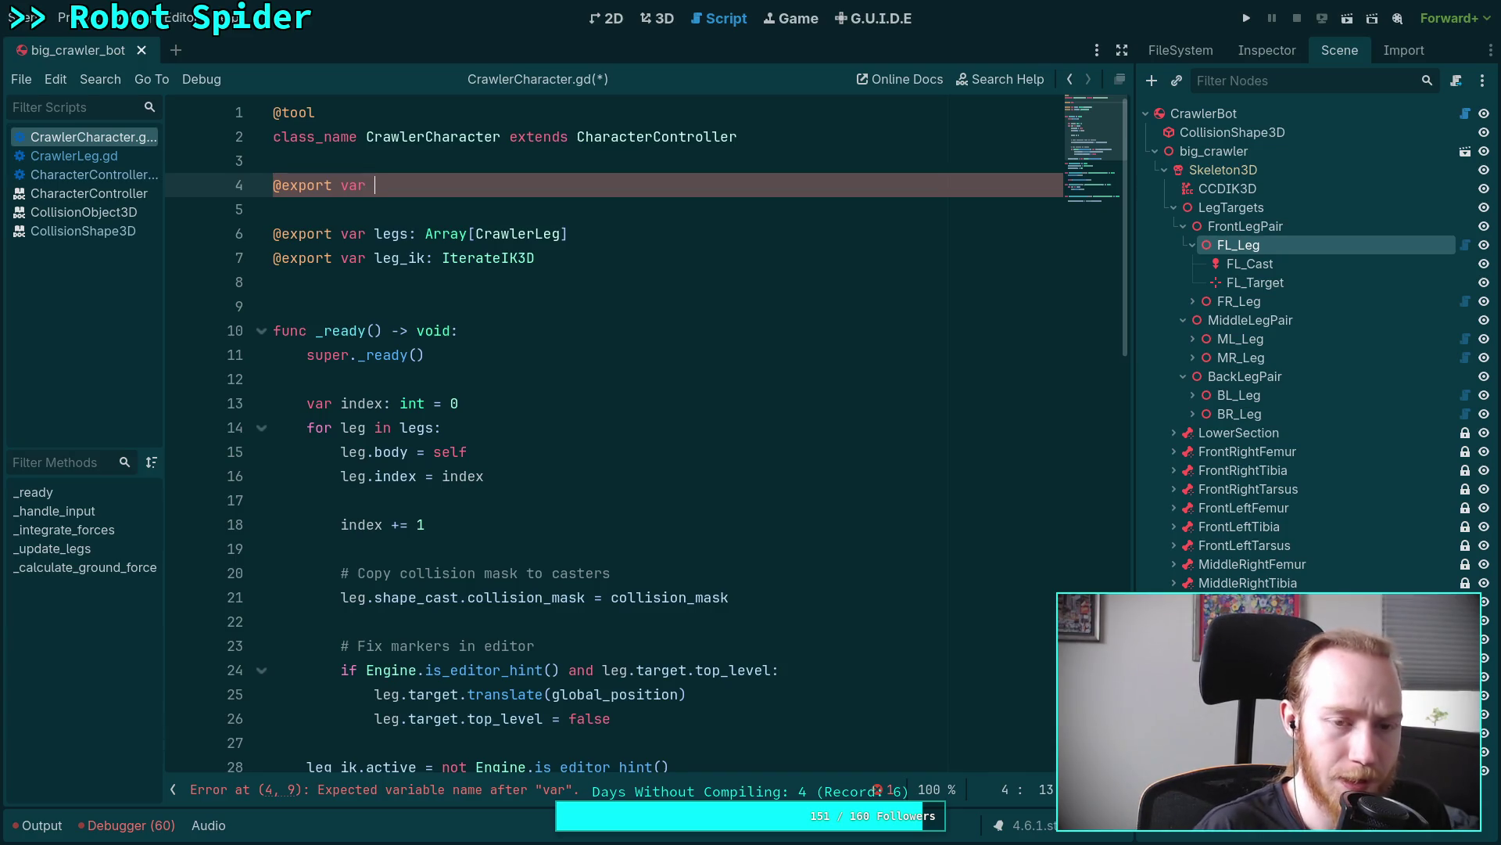
pyautogui.moveTo(516, 195); pyautogui.dragTo(532, 162)
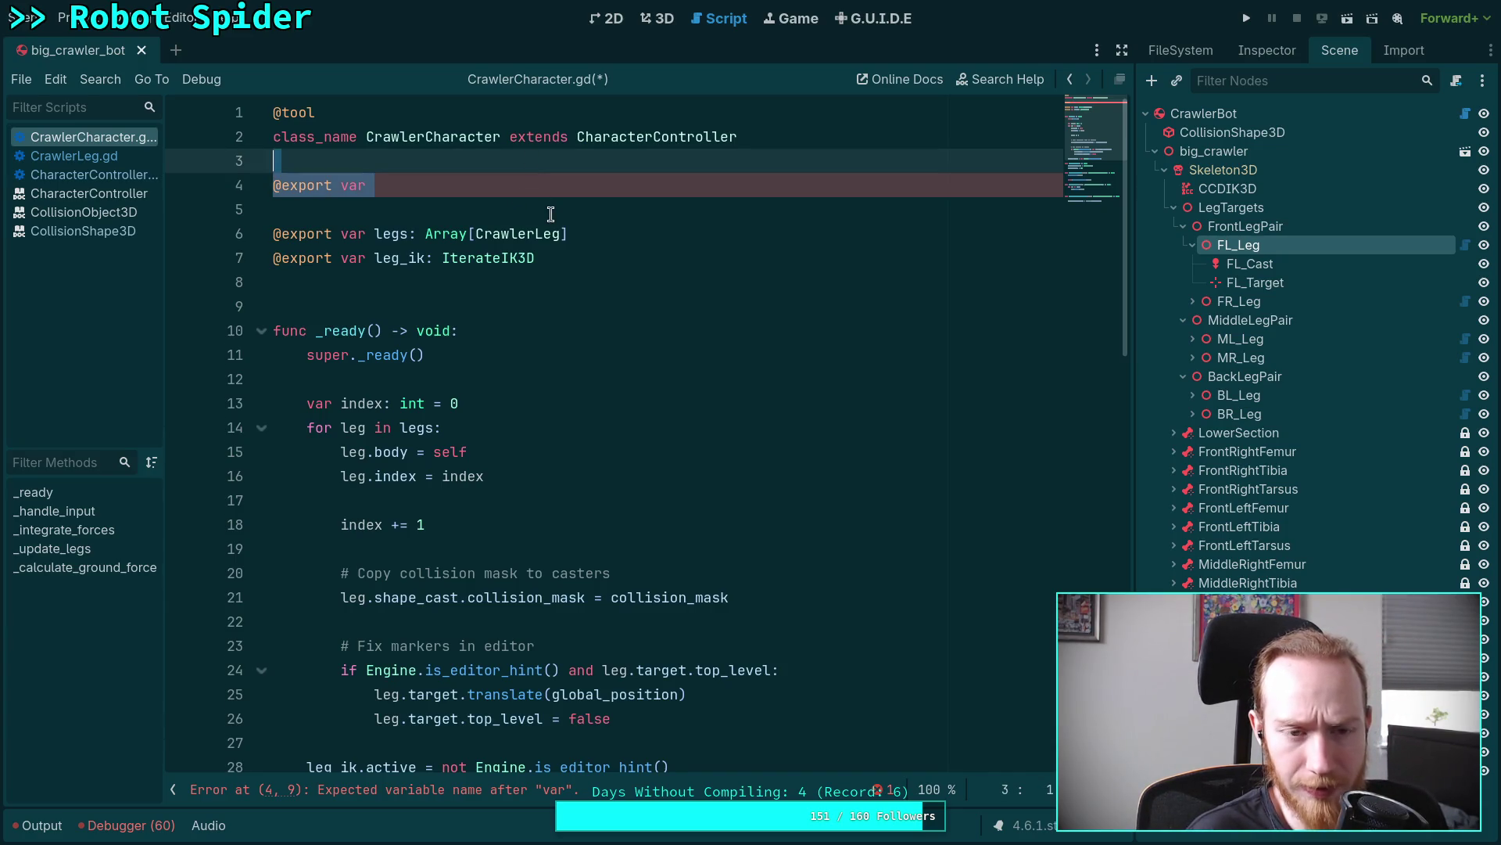
pyautogui.press('Delete')
pyautogui.press('Delete')
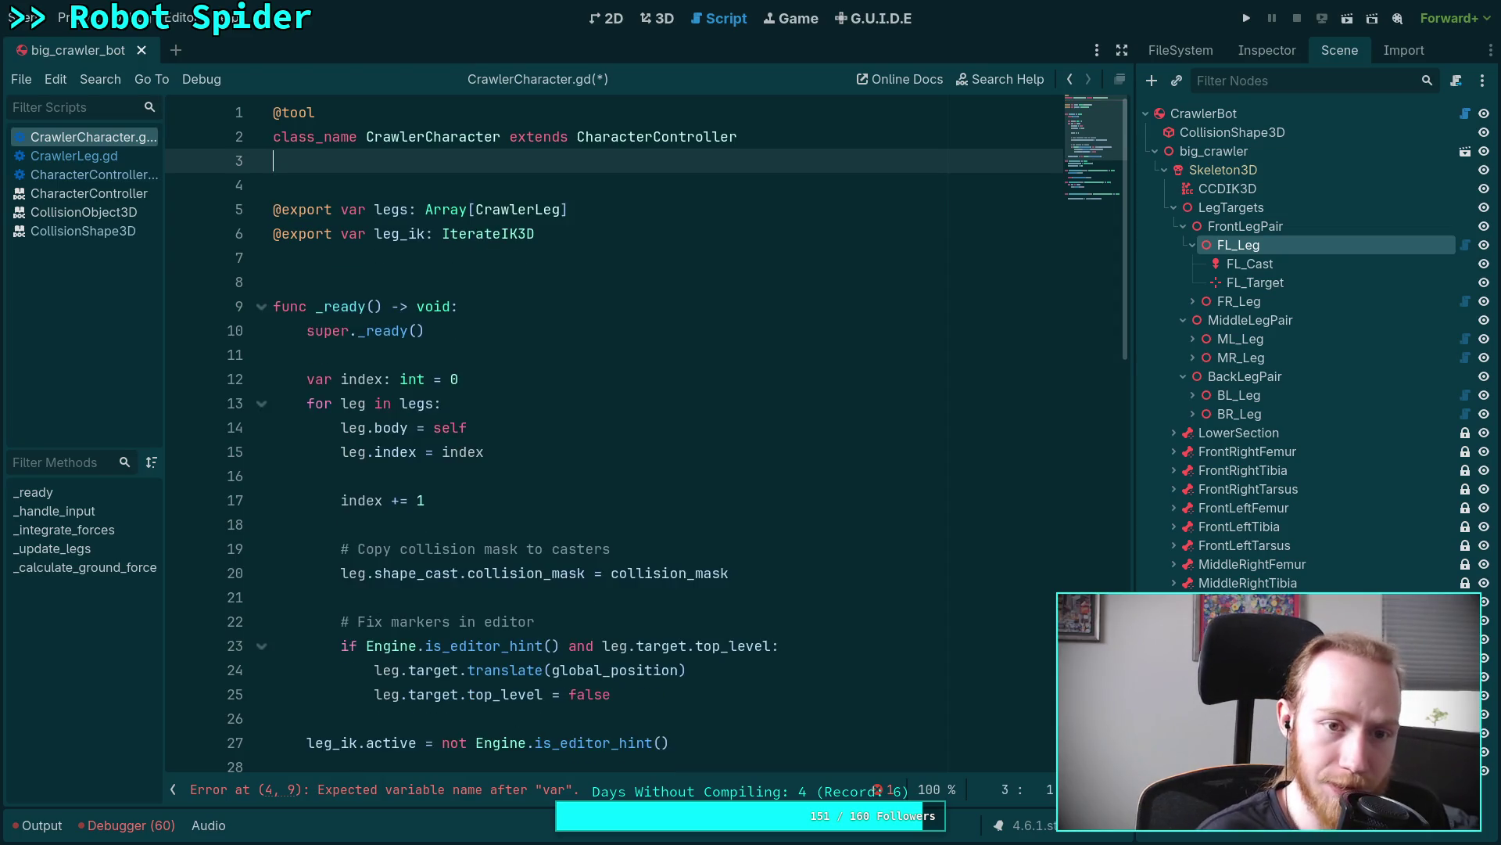
# Step: Save CrawlerCharacter.gd and go back to CrawlerLeg.gd's exported leg settings
pyautogui.hotkey('ctrl', 's')
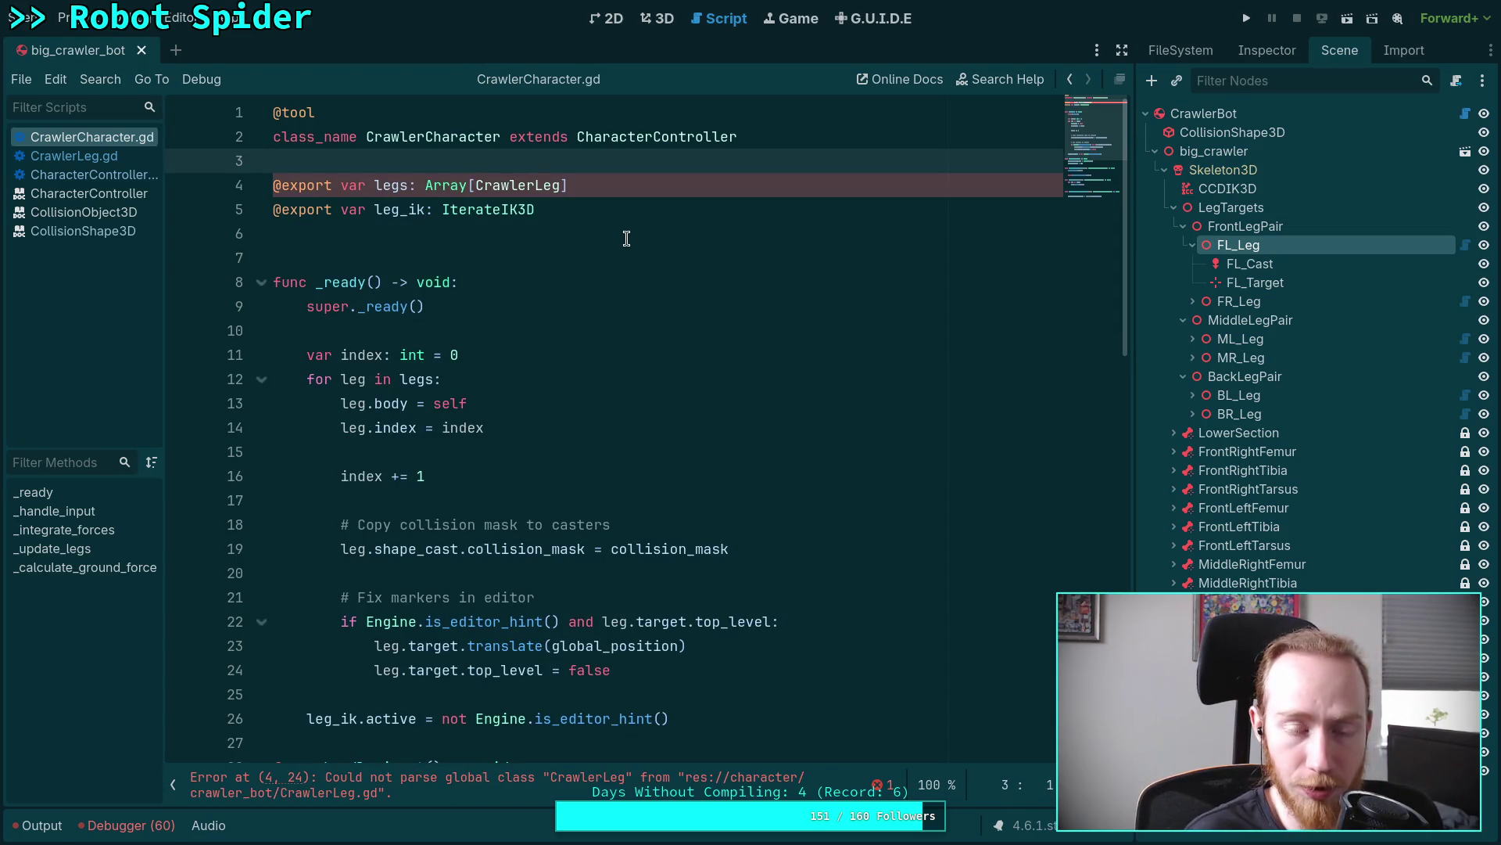
pyautogui.click(629, 236)
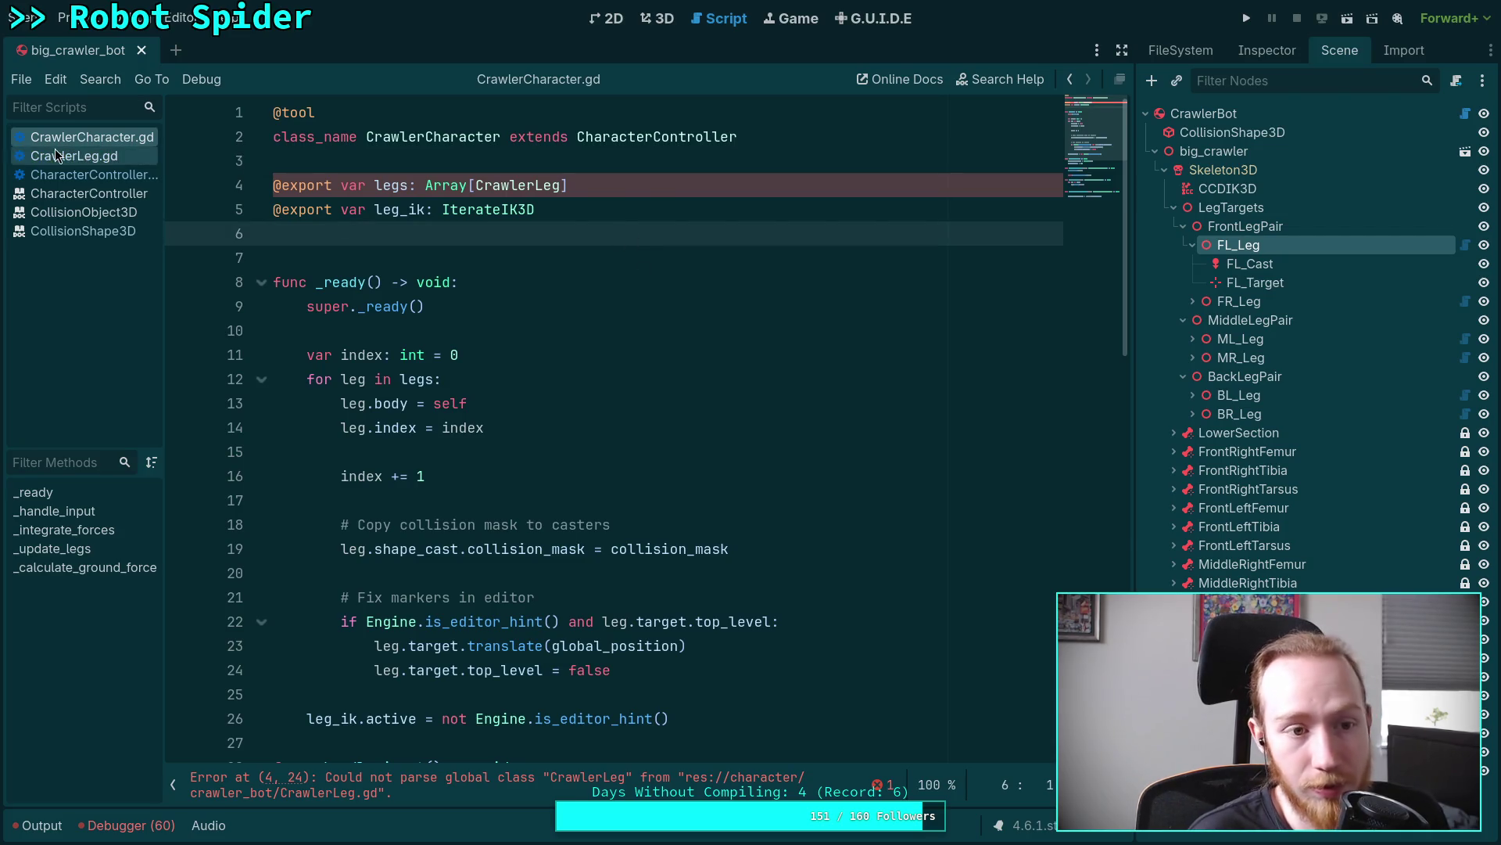
pyautogui.click(56, 154)
pyautogui.scroll(12, 782, 391)
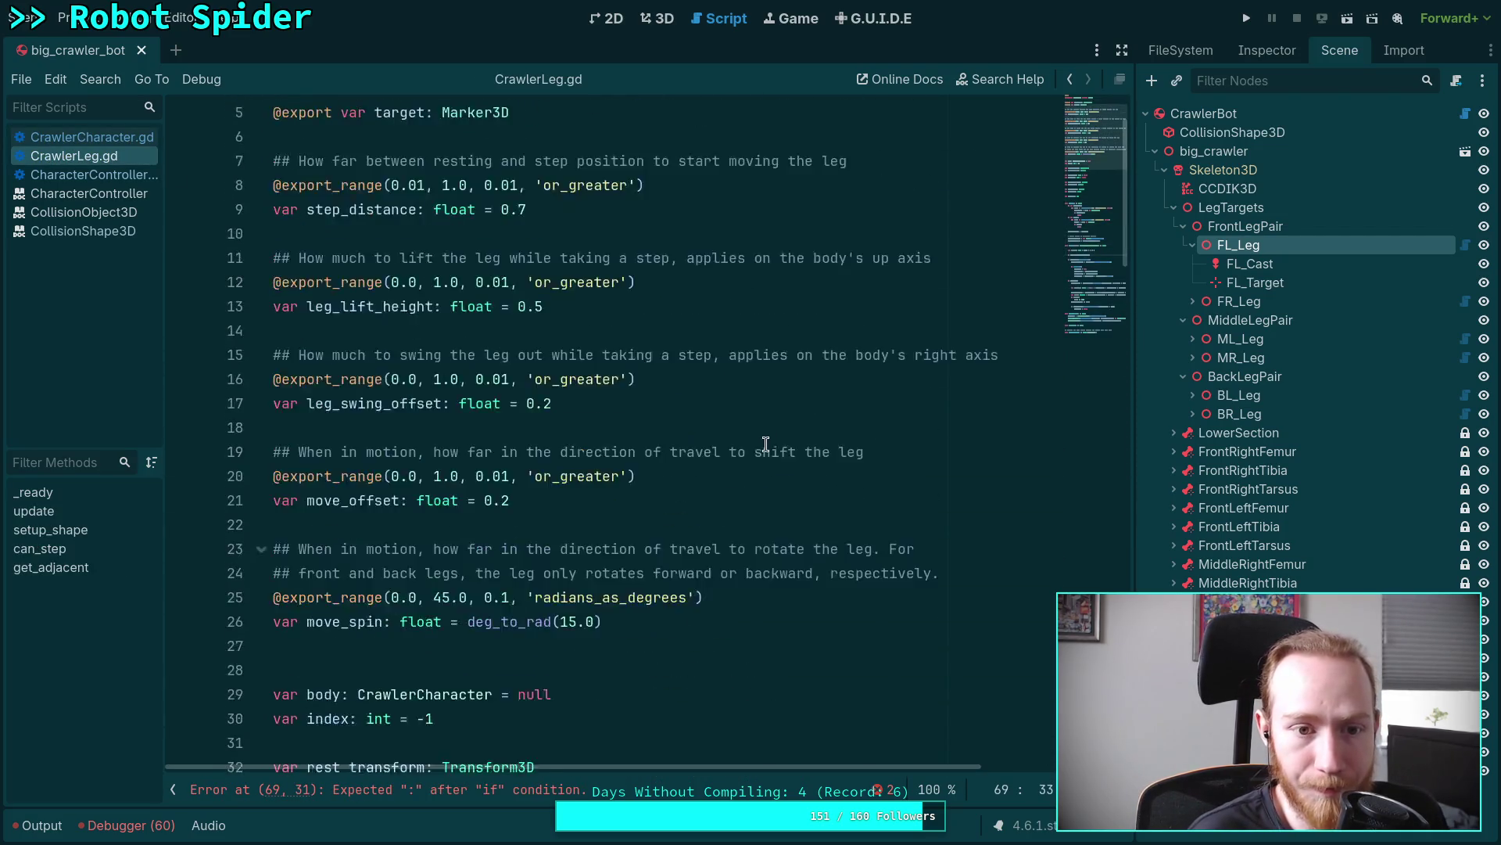
# Step: Reword the step_distance comment to 'How far between current and next step position to start moving the leg'
pyautogui.scroll(2, 767, 441)
pyautogui.click(642, 238)
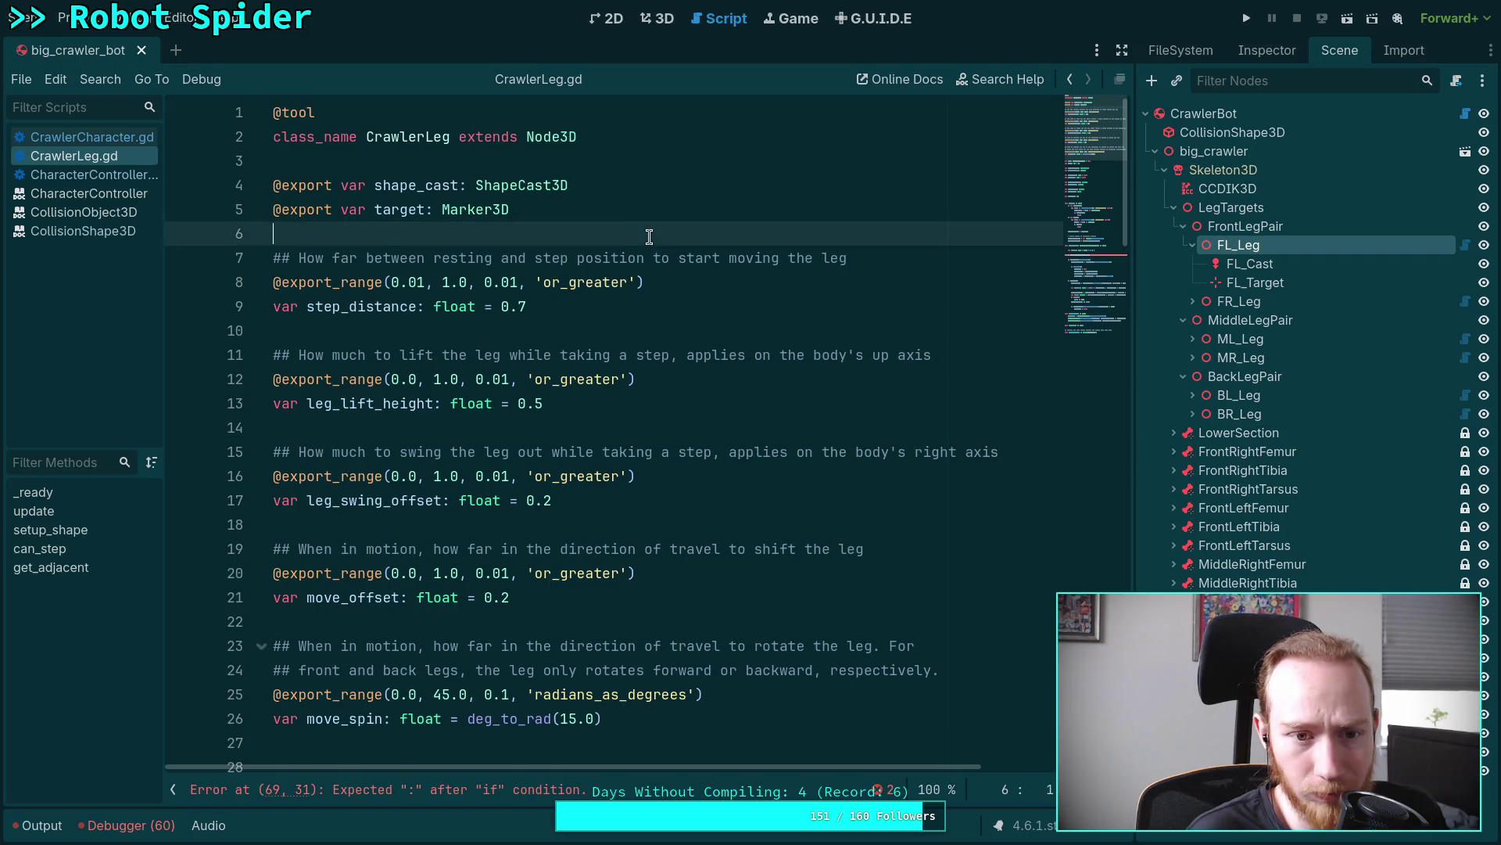
pyautogui.scroll(-1, 729, 378)
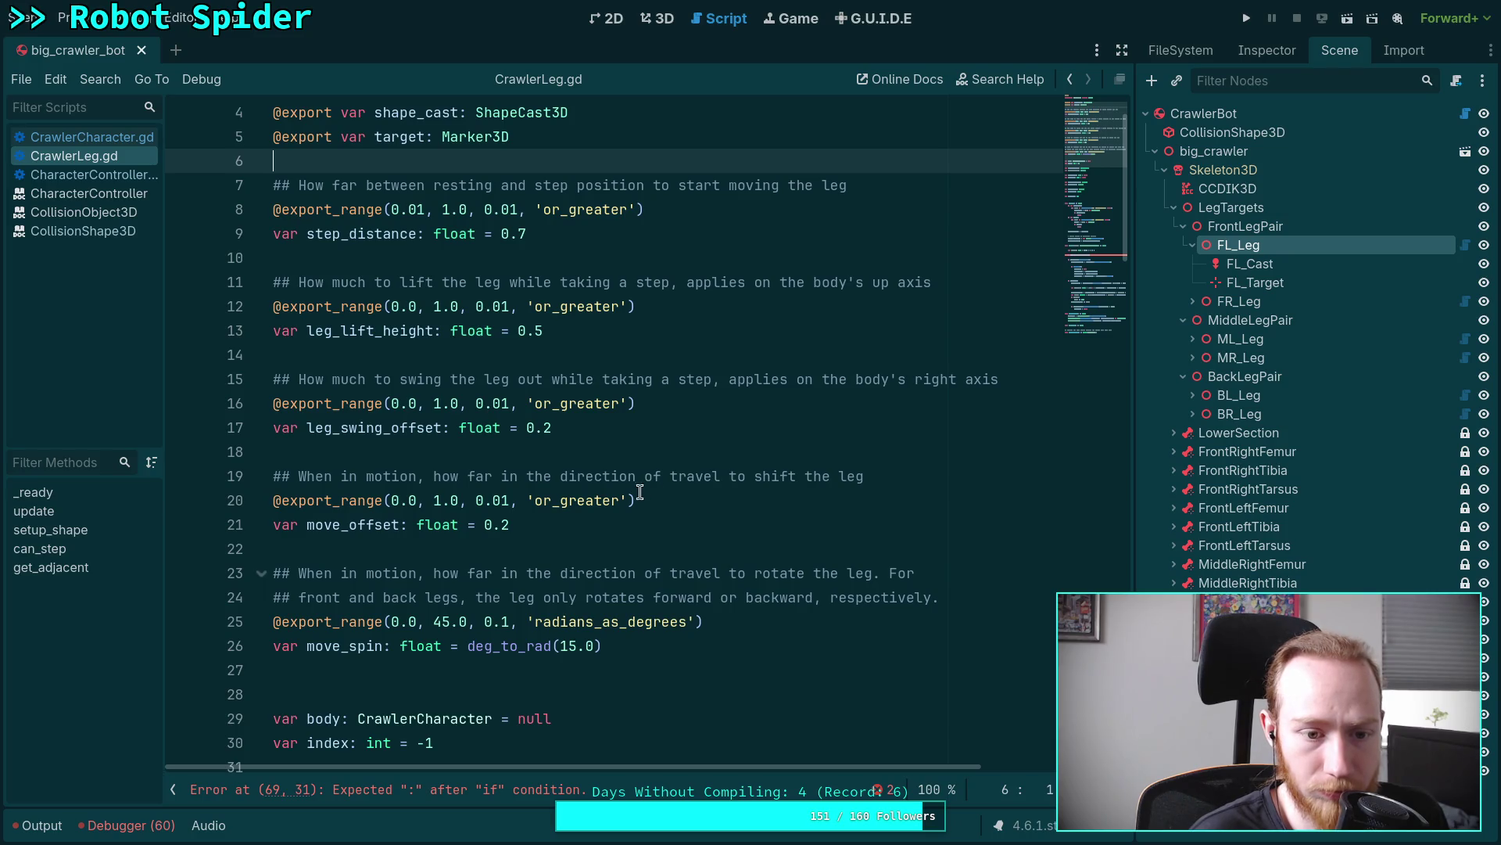
pyautogui.click(701, 237)
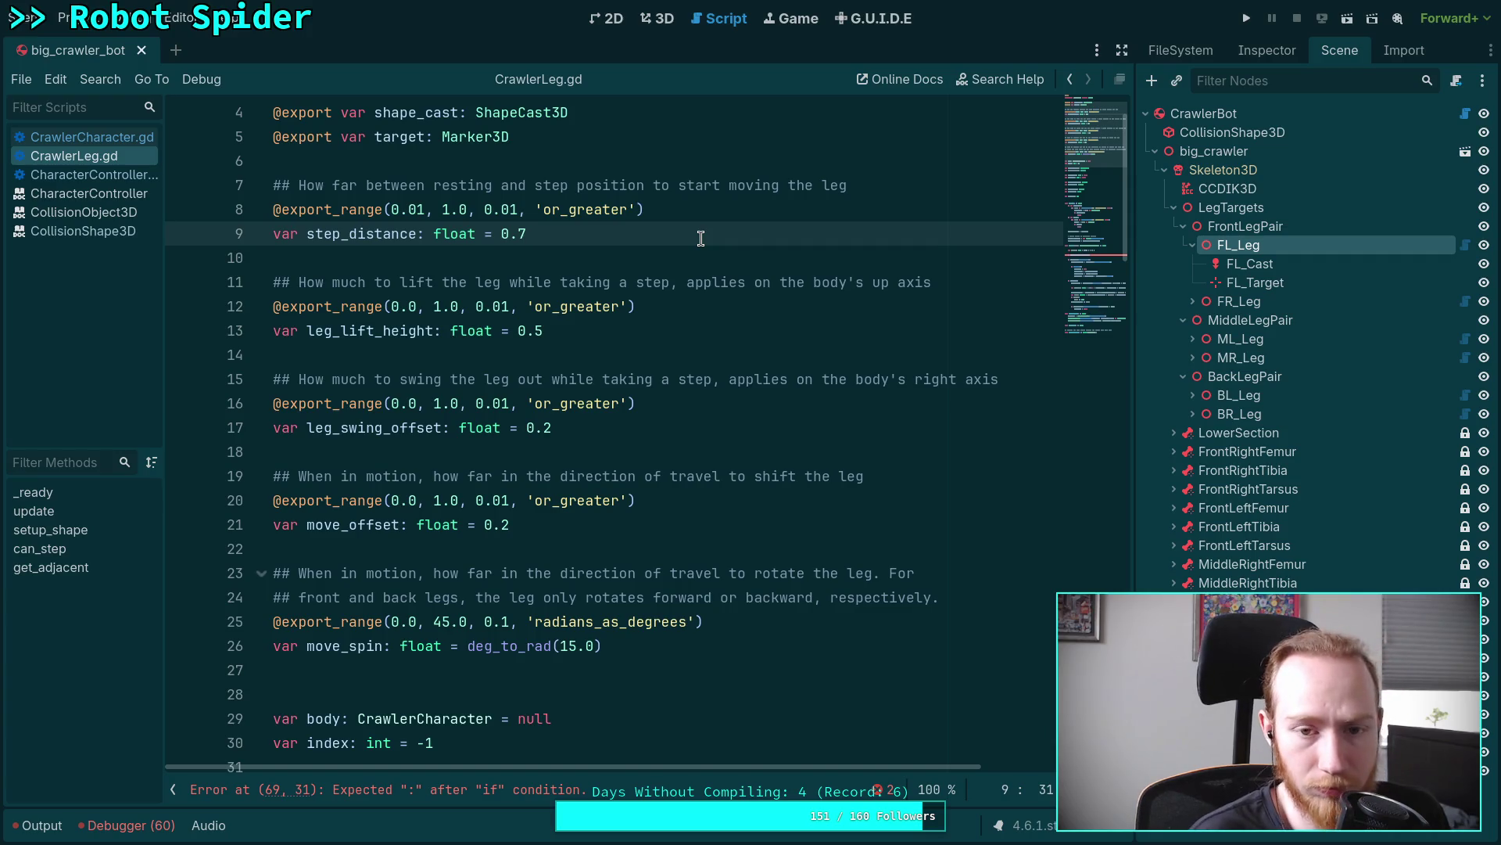
pyautogui.doubleClick(607, 186)
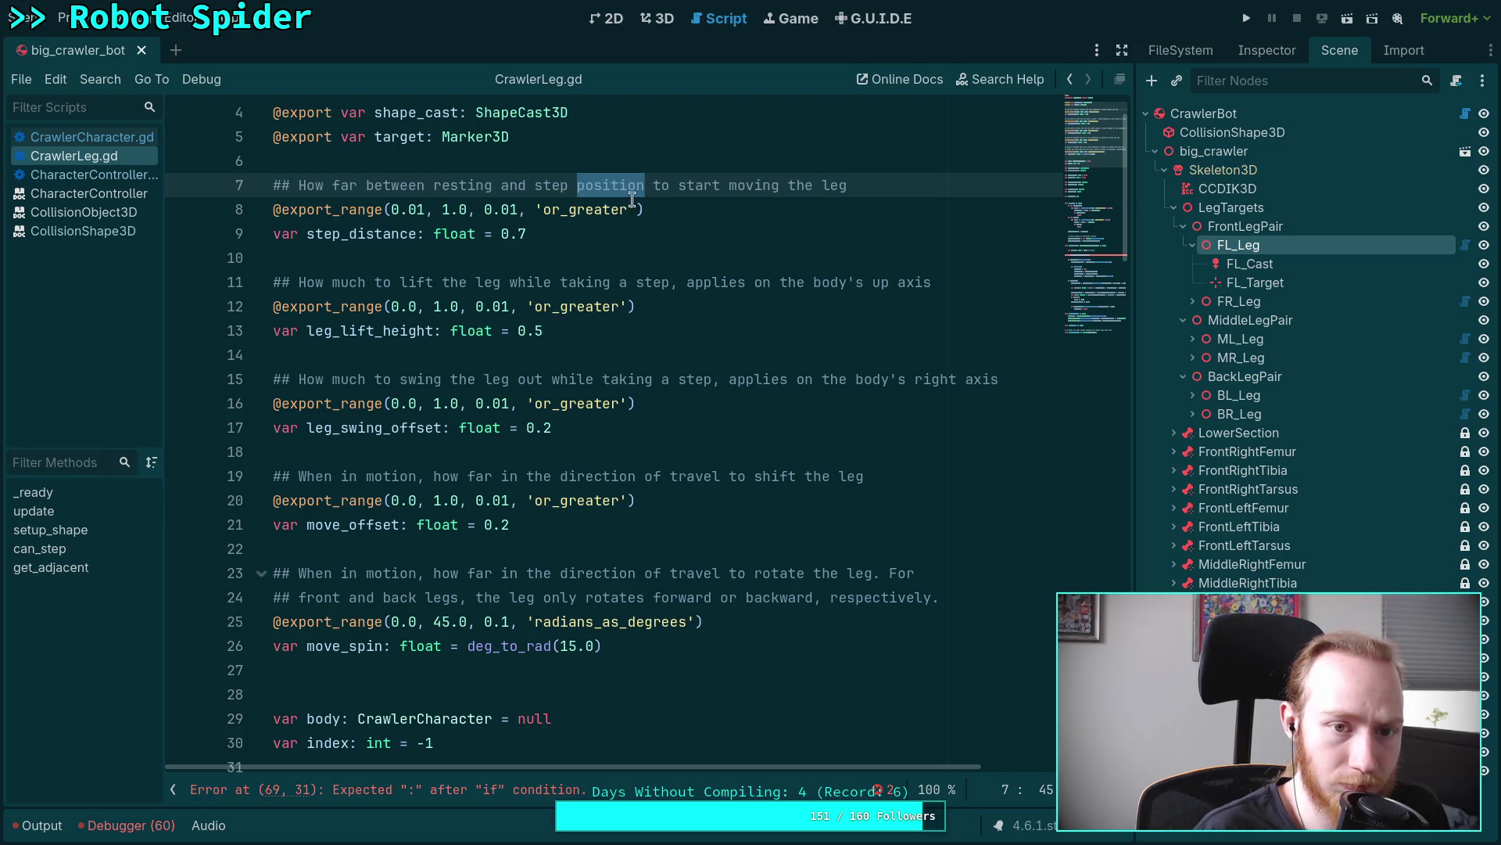
pyautogui.doubleClick(464, 186)
pyautogui.write('curr')
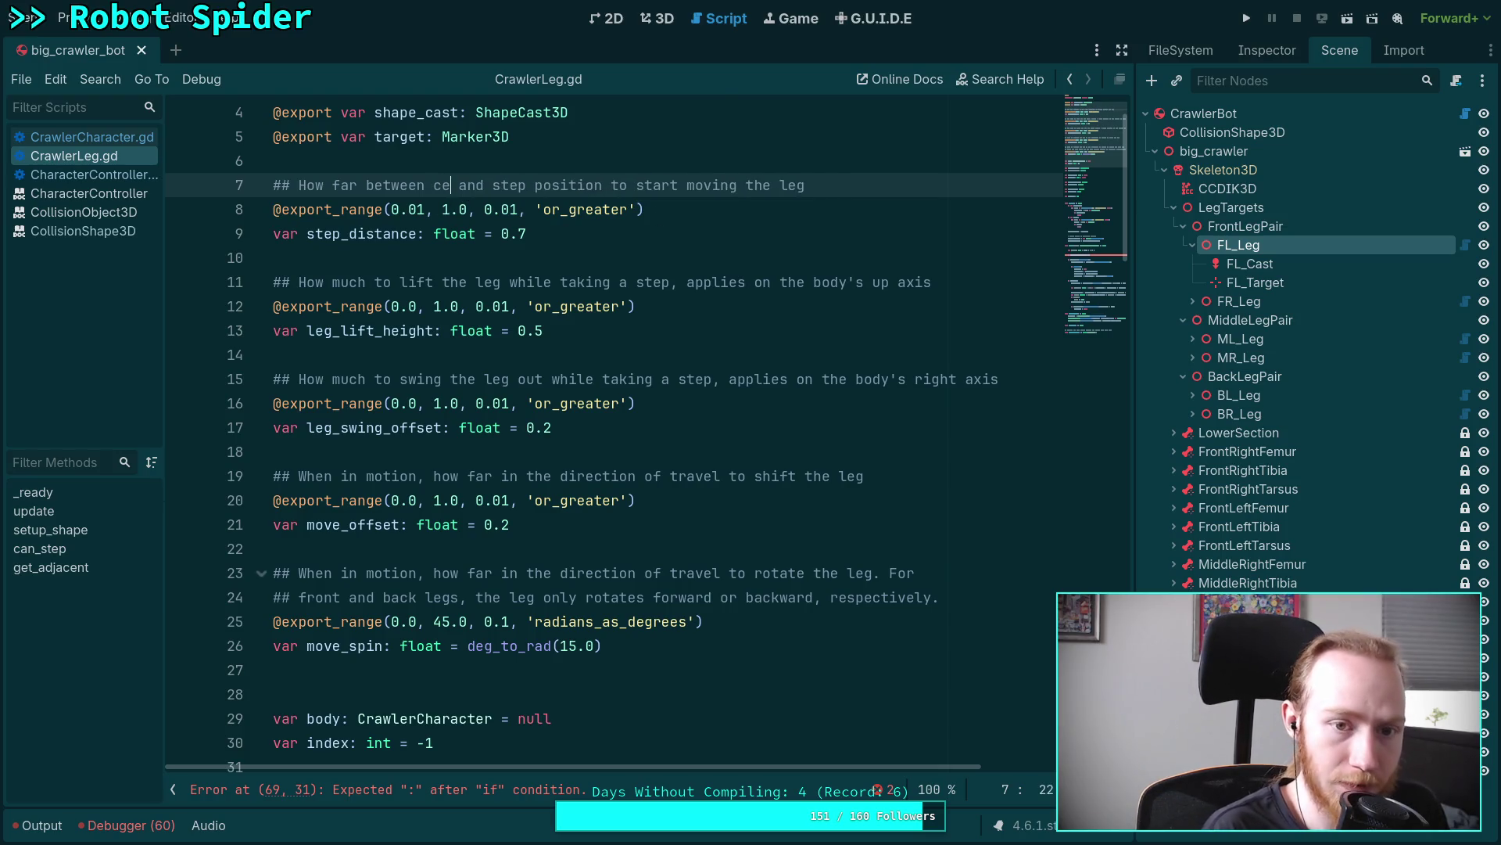
pyautogui.write('ent')
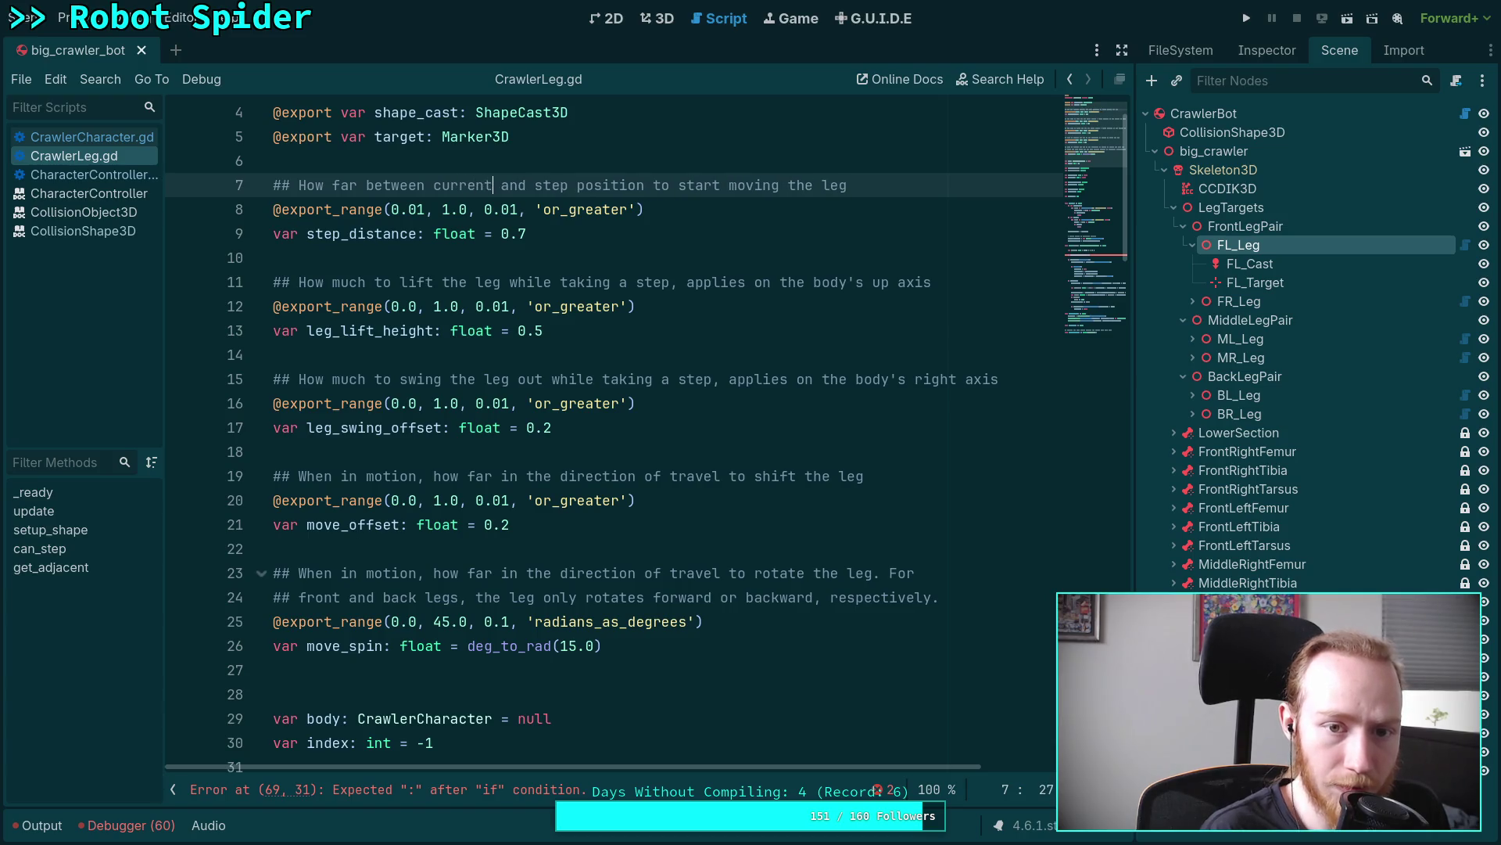
pyautogui.click(530, 186)
pyautogui.write('next')
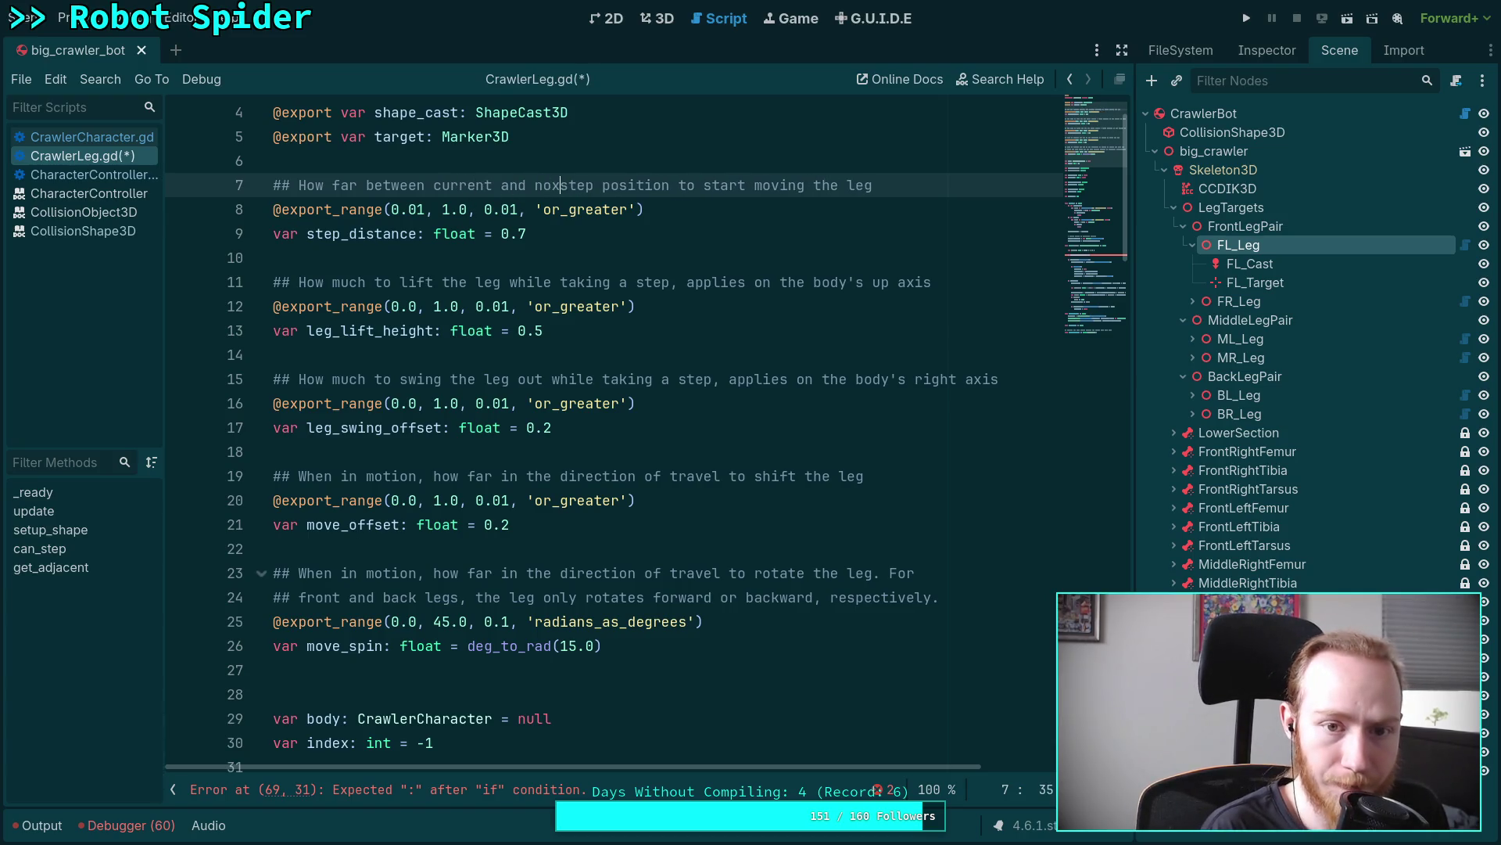
pyautogui.click(925, 189)
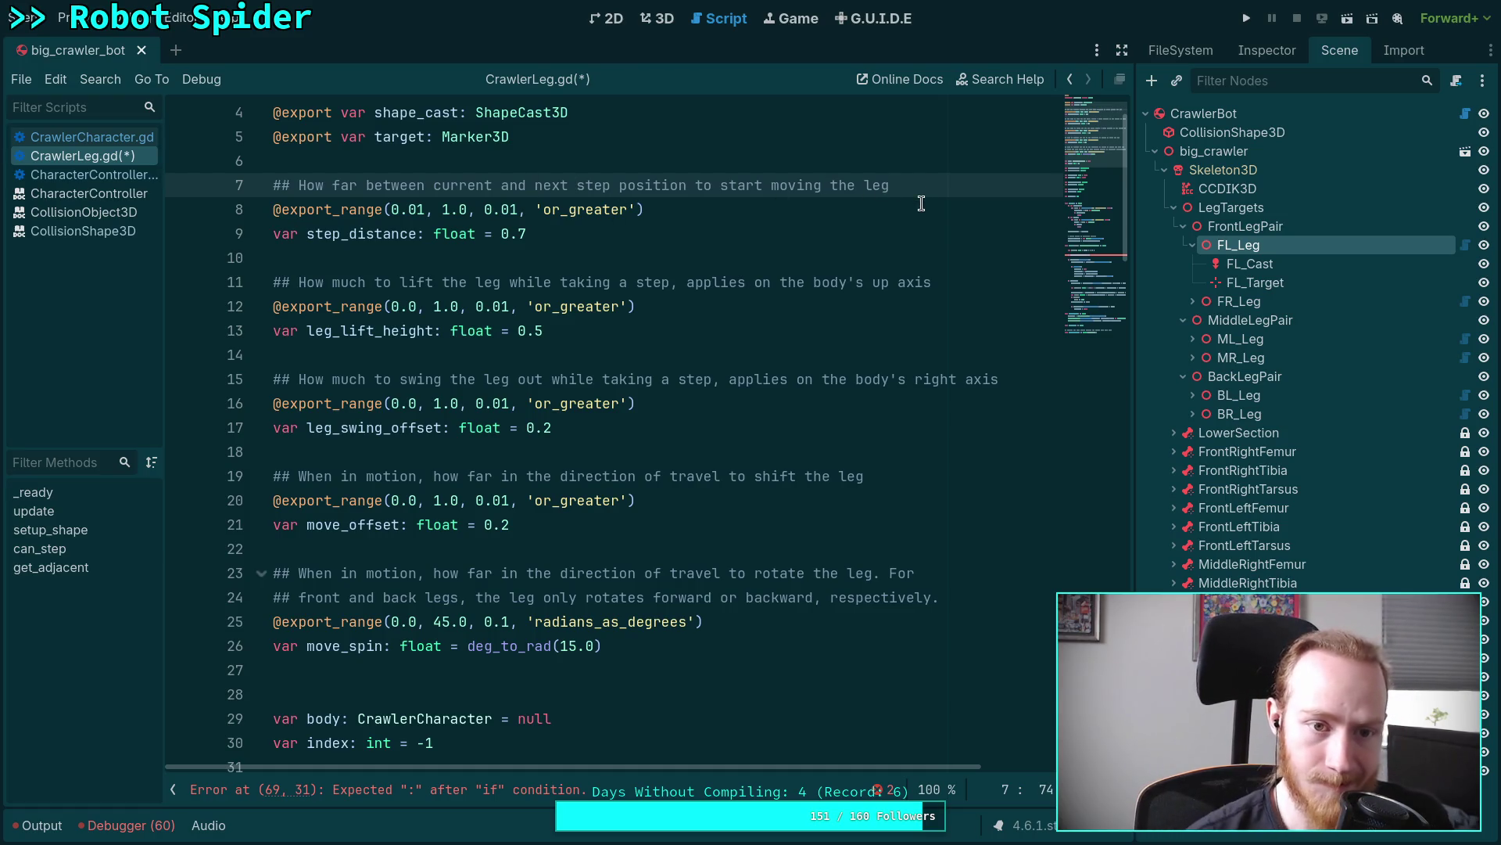
# Step: Insert blank lines below the exports to make room for new variables
pyautogui.click(737, 154)
pyautogui.press('Return')
pyautogui.press('Return')
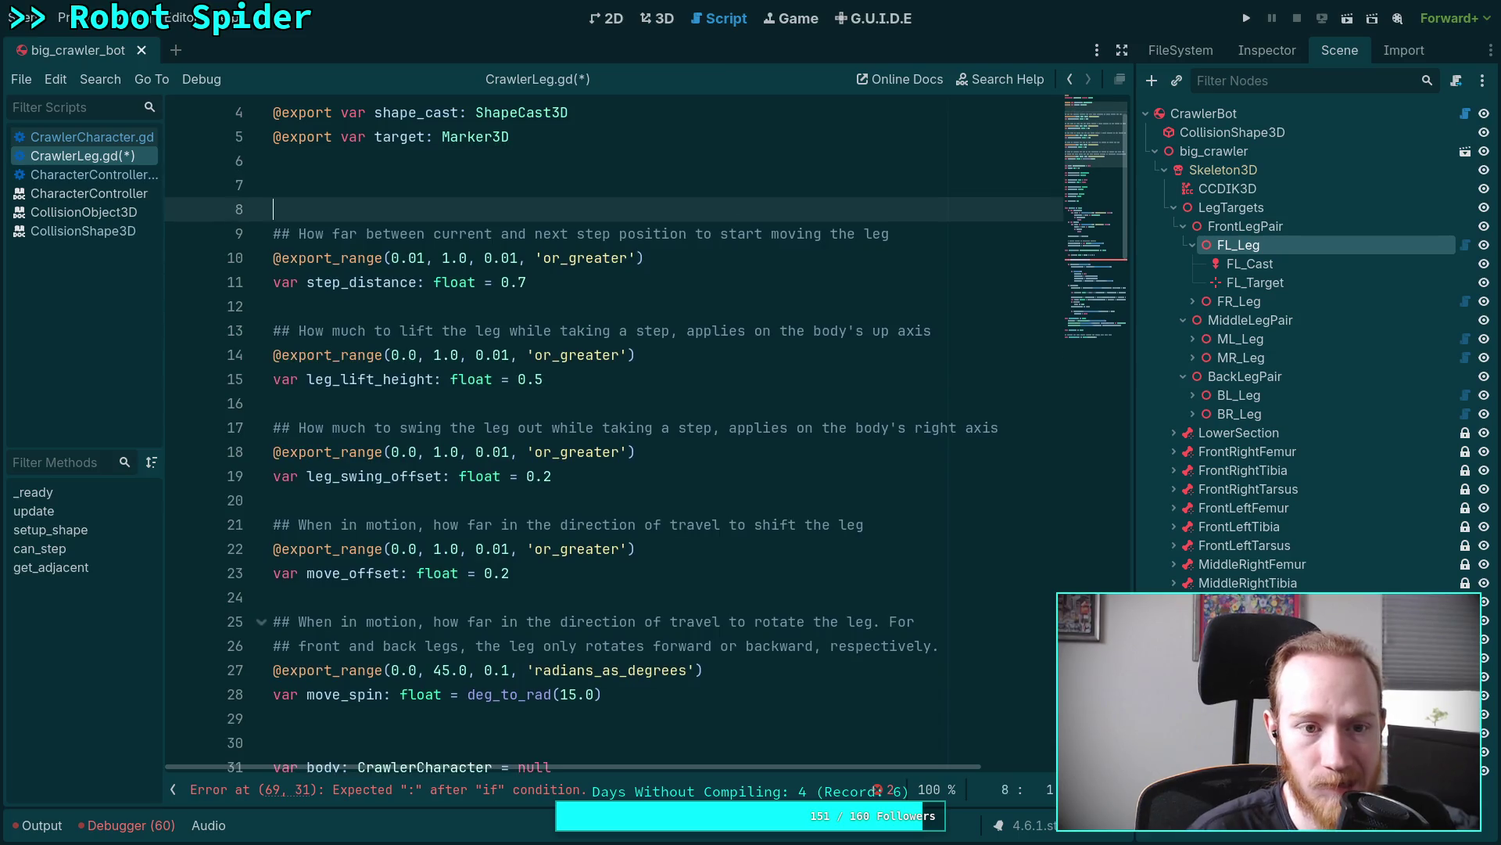
pyautogui.press('Up')
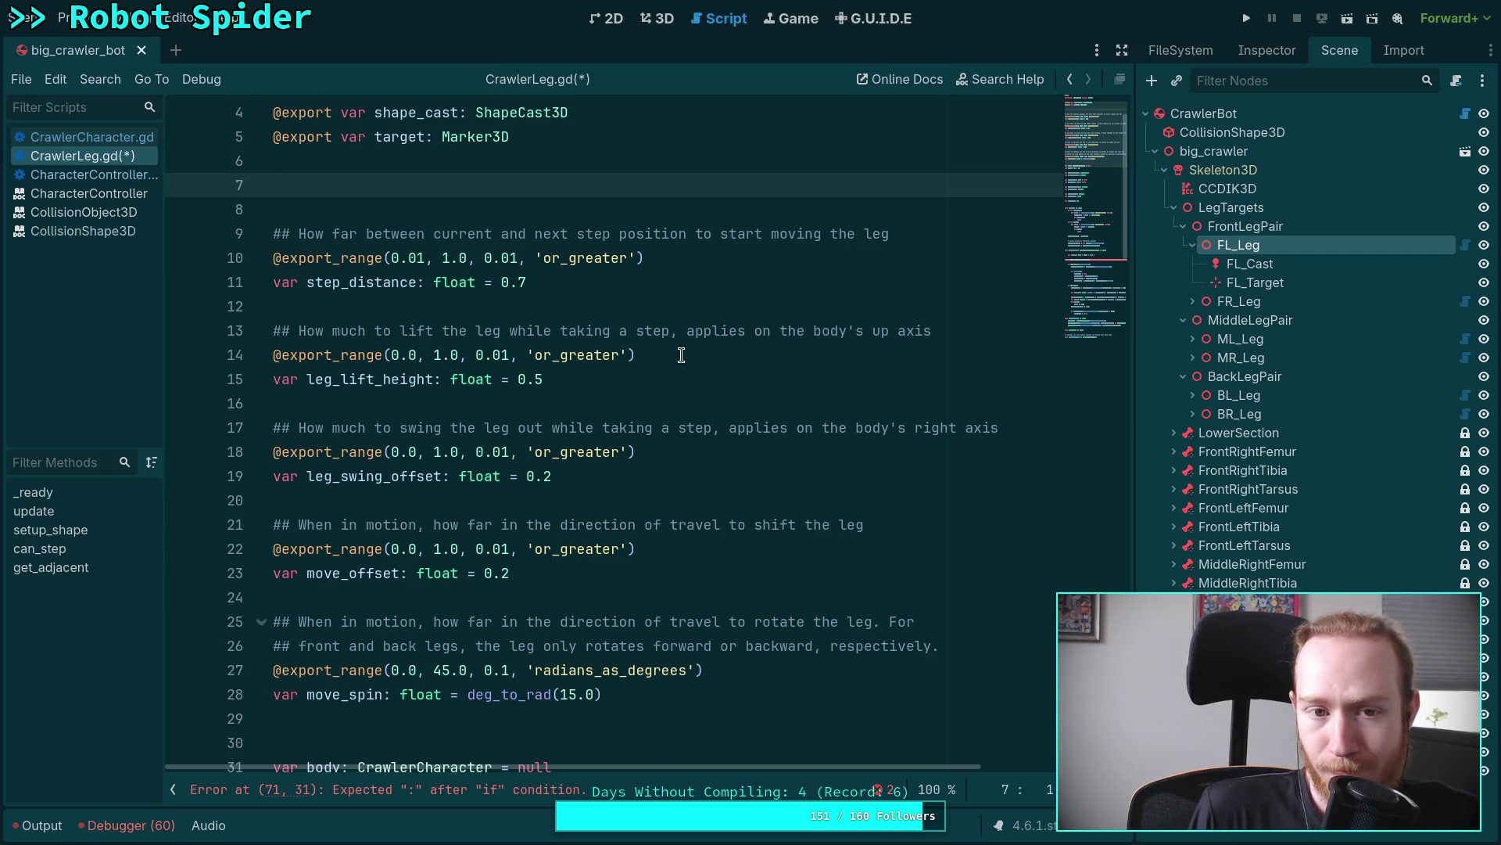
# Step: Delete the surplus blank line under the exports, leaving two blank lines before the step_distance comment
pyautogui.press('BackSpace')
pyautogui.press('BackSpace')
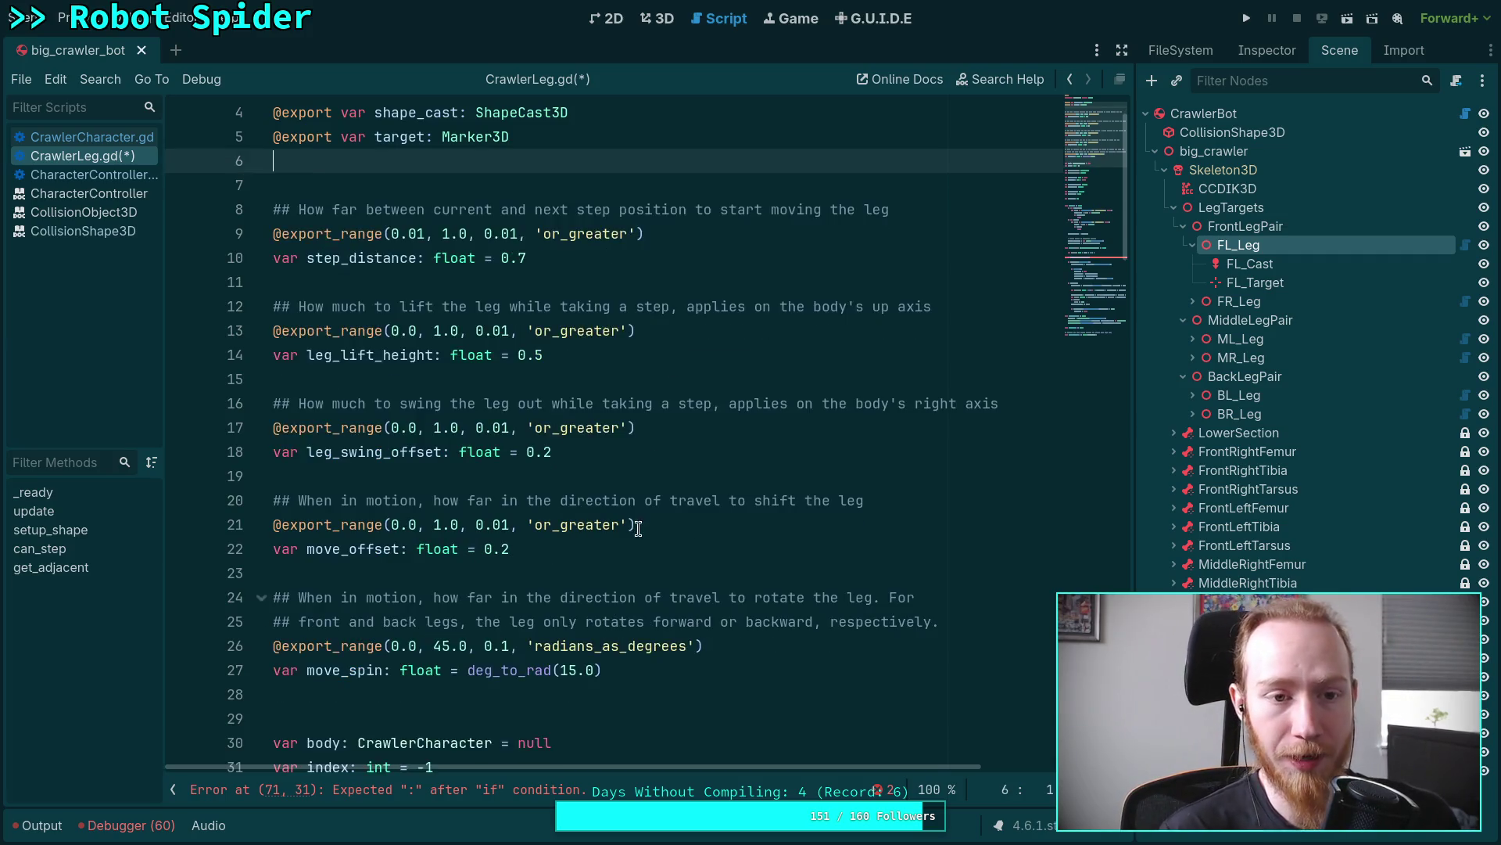
# Step: Look through CrawlerCharacter.gd, then switch between the CrawlerLeg.gd and CharacterController.gd scripts
pyautogui.scroll(1, 543, 295)
pyautogui.click(599, 233)
pyautogui.click(86, 137)
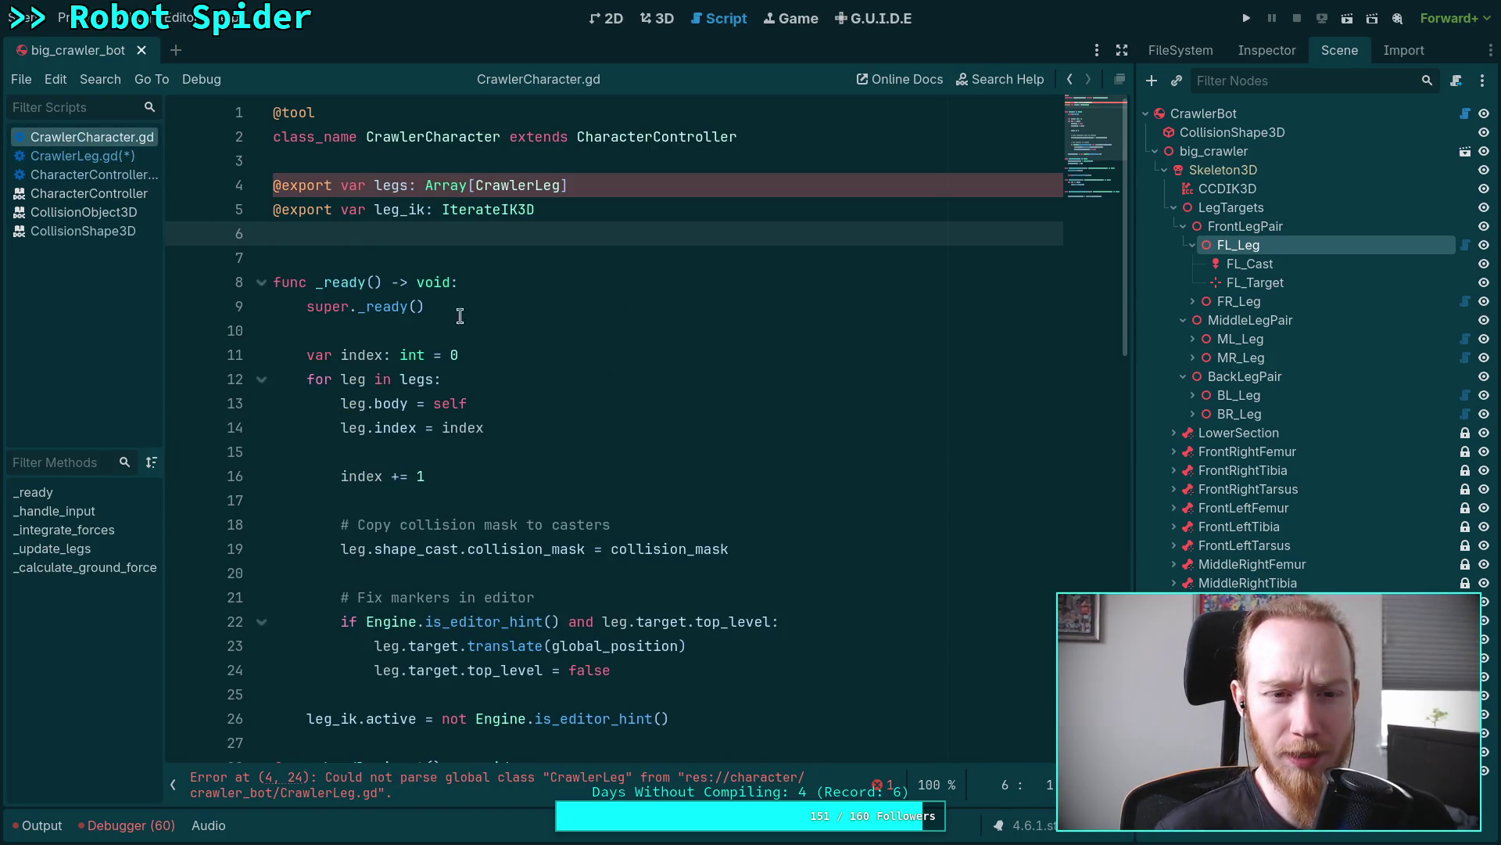
pyautogui.scroll(-7, 539, 368)
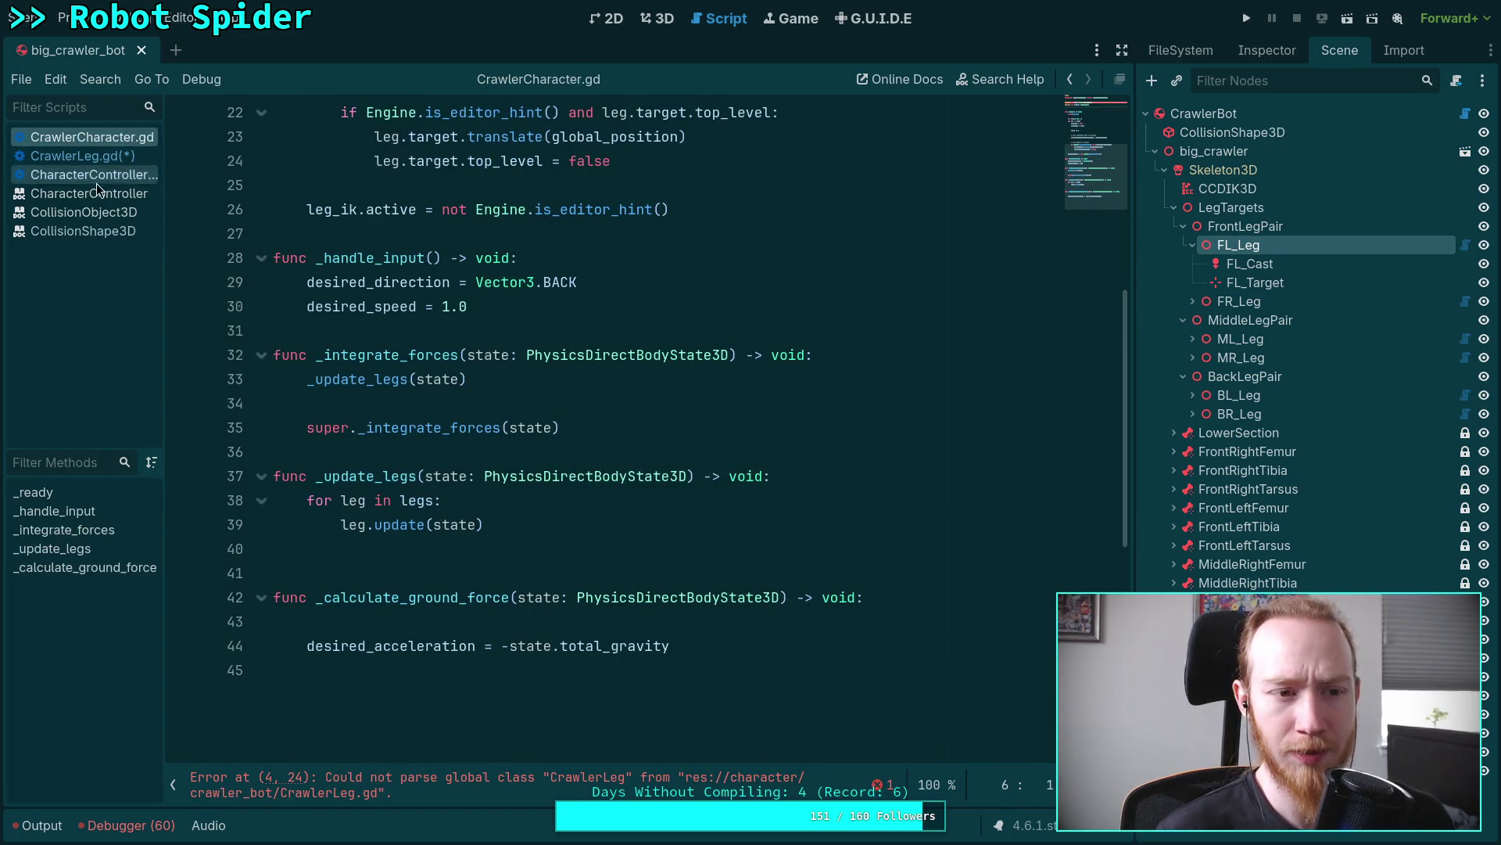
pyautogui.click(82, 155)
pyautogui.click(86, 174)
pyautogui.click(499, 530)
pyautogui.click(78, 155)
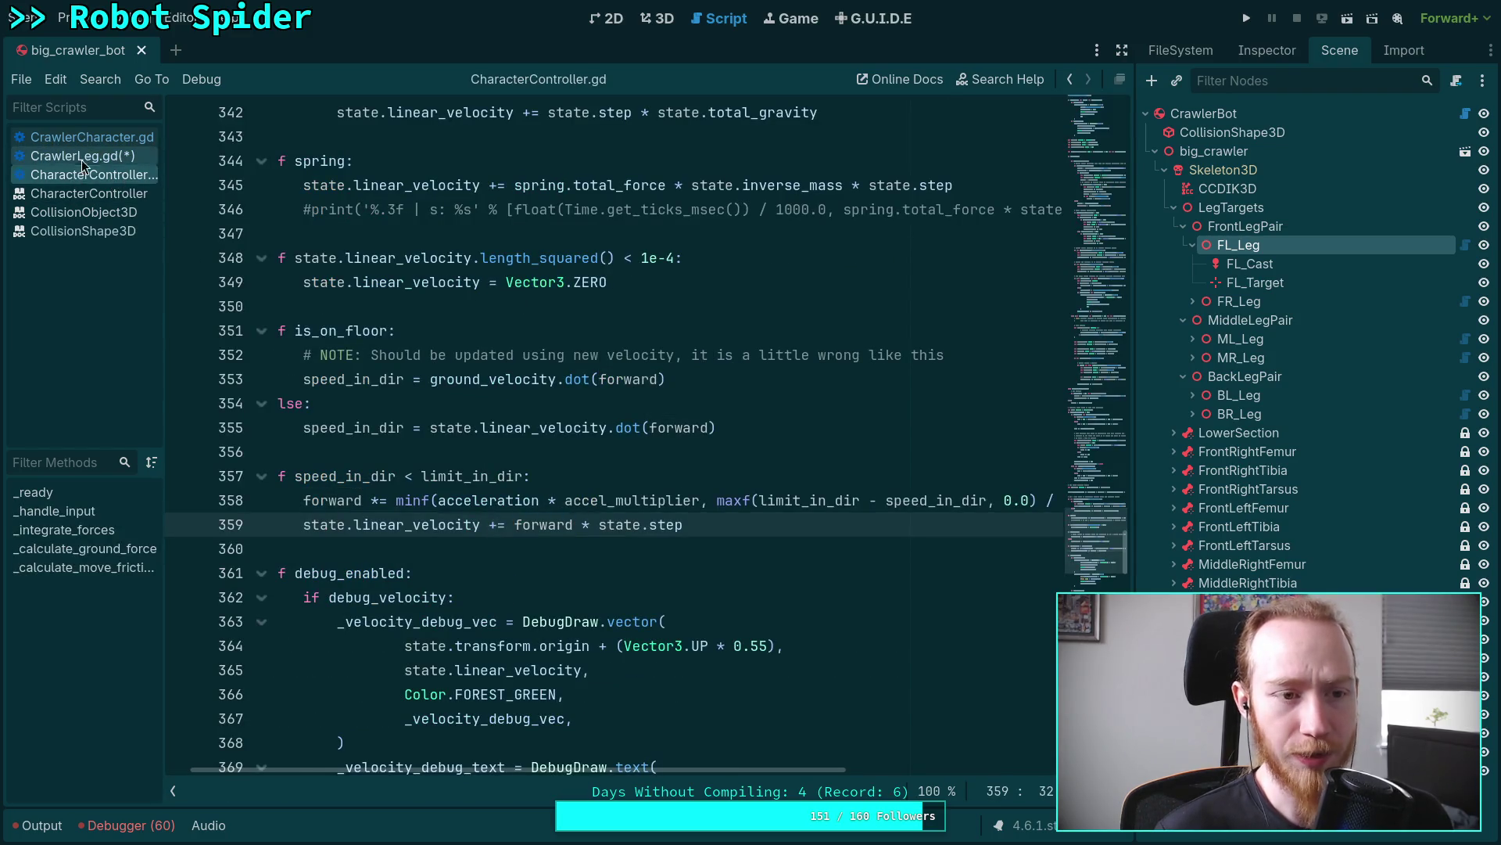
# Step: Review the unfinished if in update and select the last_direction variable name
pyautogui.scroll(-15, 547, 548)
pyautogui.scroll(-2, 576, 516)
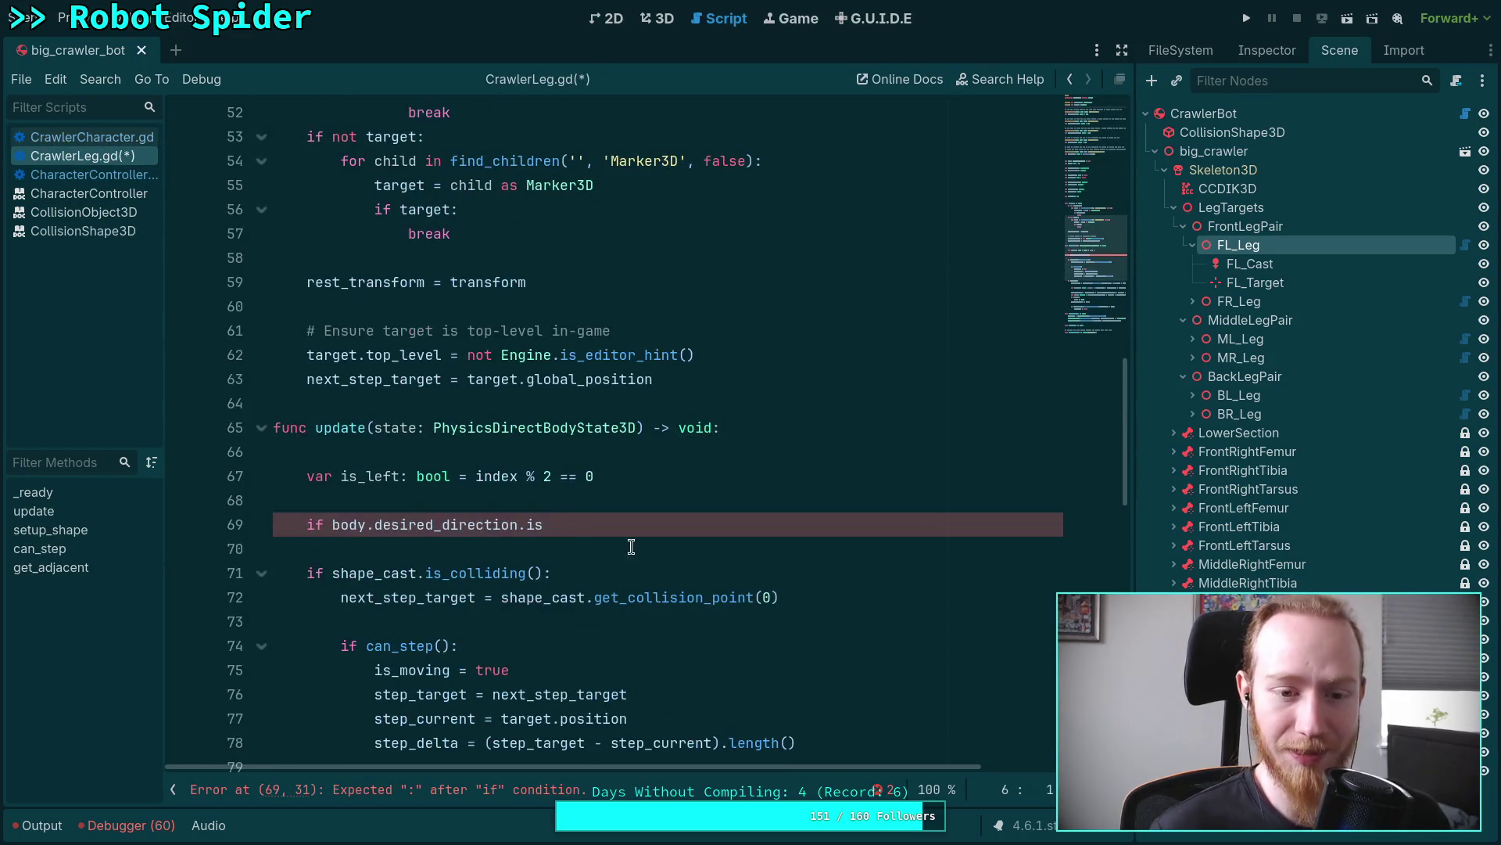
pyautogui.click(670, 525)
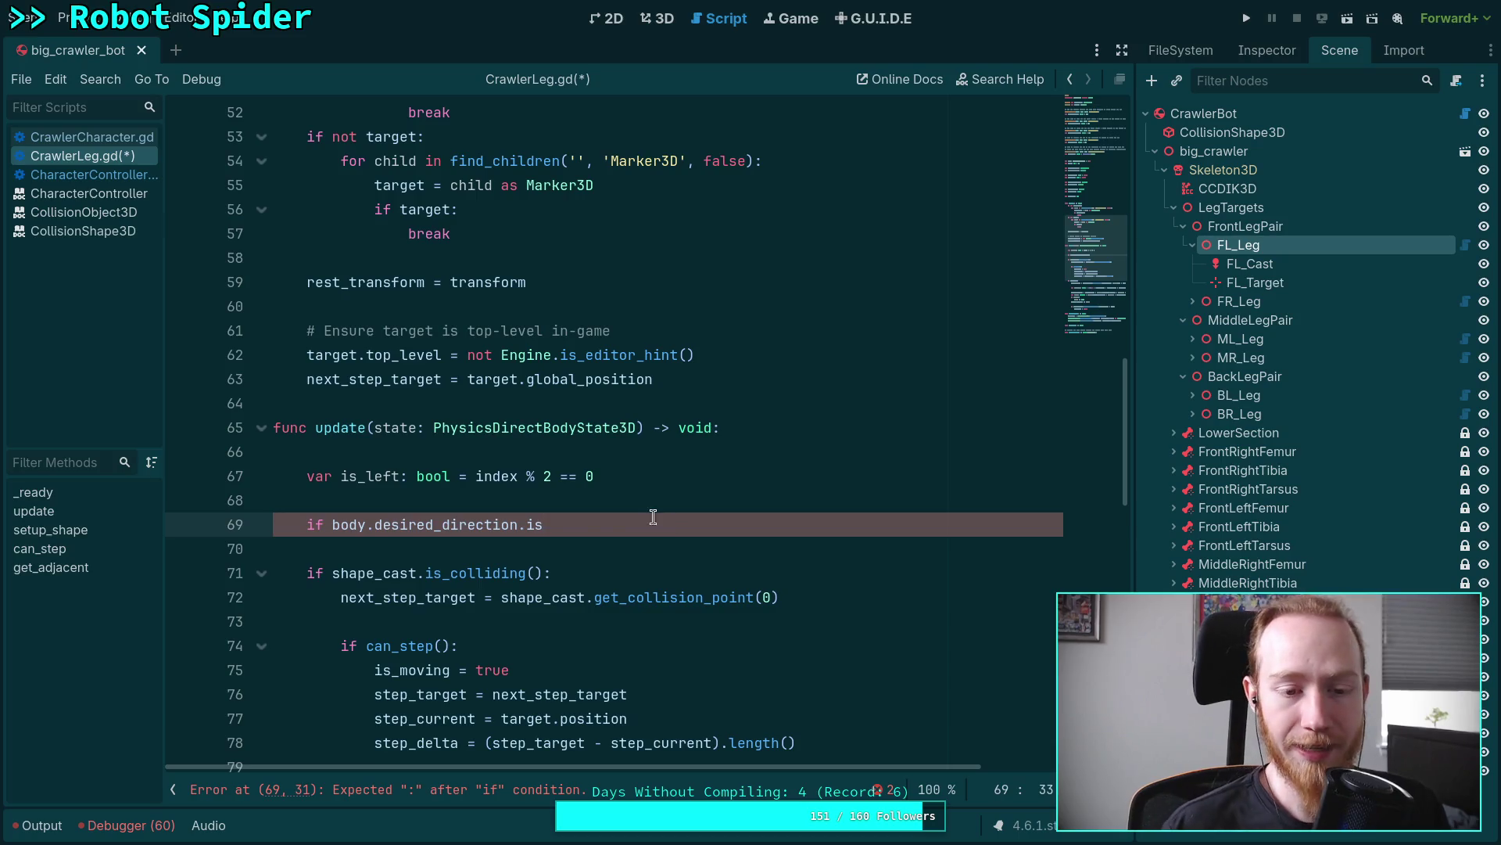
pyautogui.scroll(-1, 657, 518)
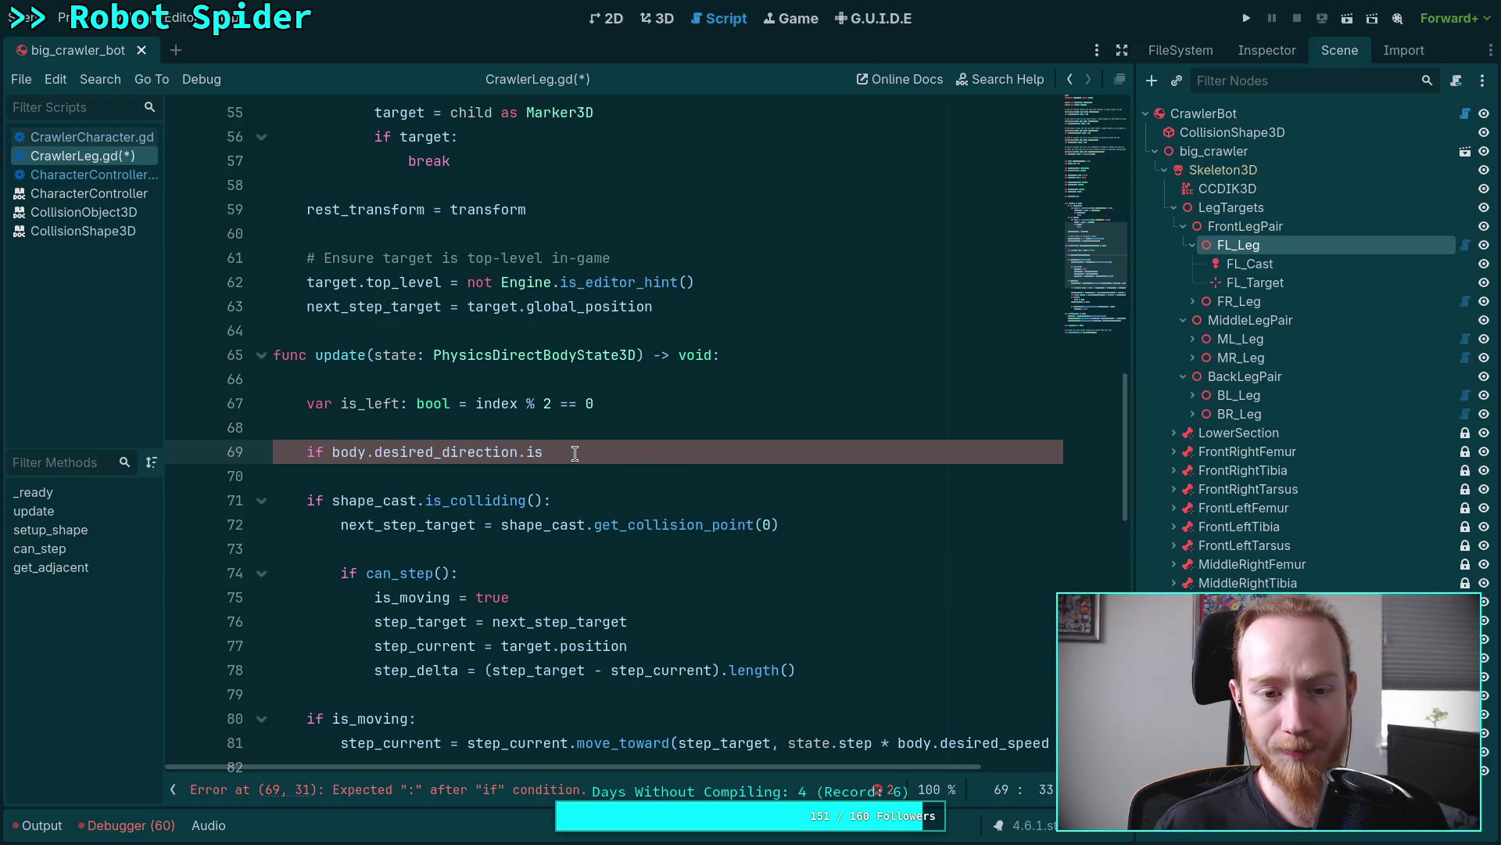
pyautogui.scroll(11, 575, 453)
pyautogui.click(388, 381)
pyautogui.doubleClick(388, 381)
# Step: Remove the trailing .is from the unfinished condition on line 69
pyautogui.scroll(-12, 680, 492)
pyautogui.click(572, 376)
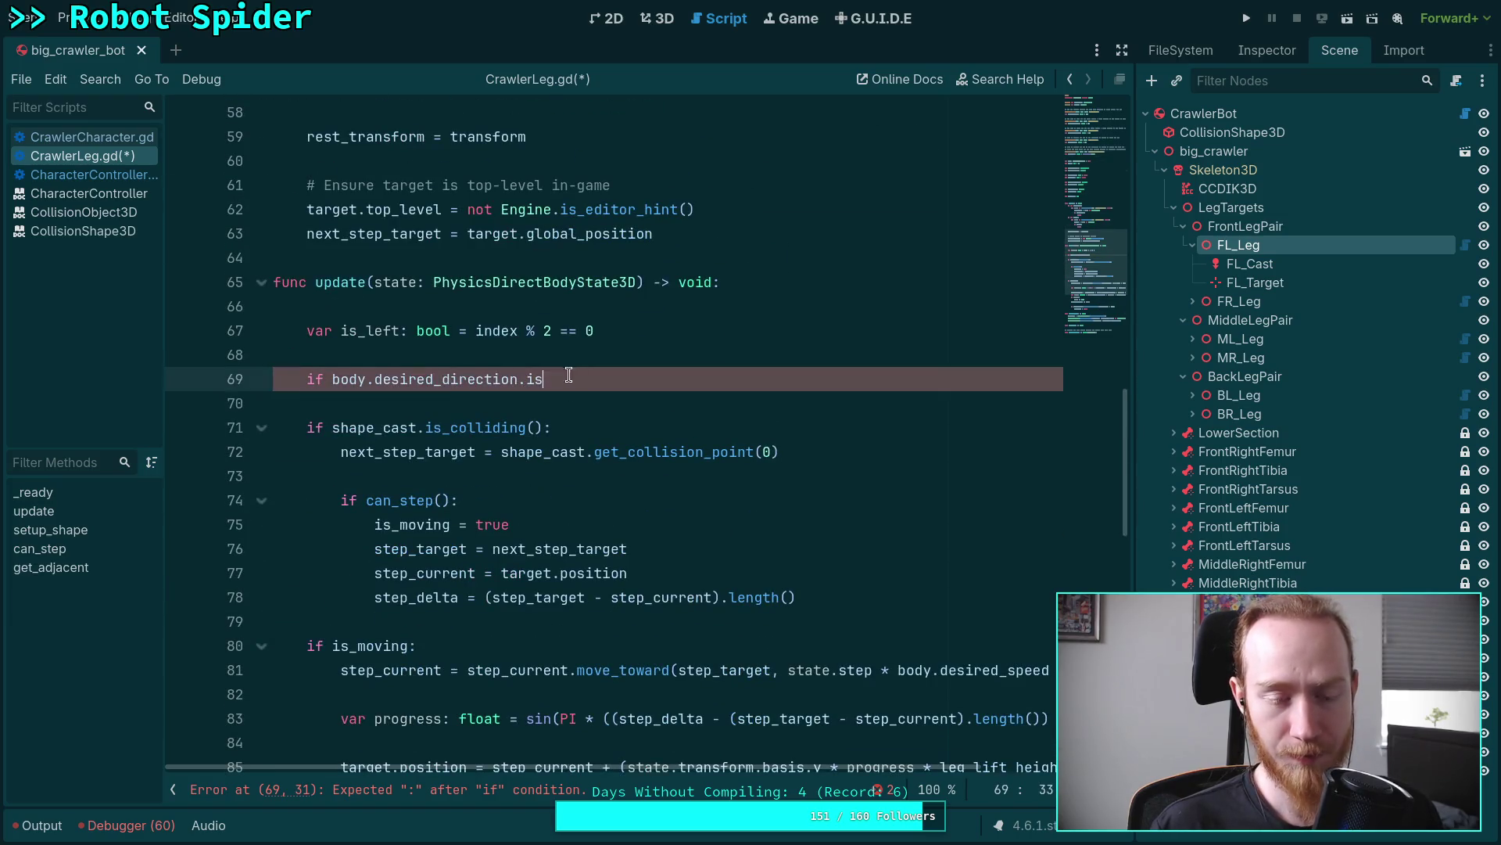
pyautogui.moveTo(572, 375); pyautogui.dragTo(327, 380)
pyautogui.click(563, 383)
pyautogui.moveTo(563, 384); pyautogui.dragTo(331, 382)
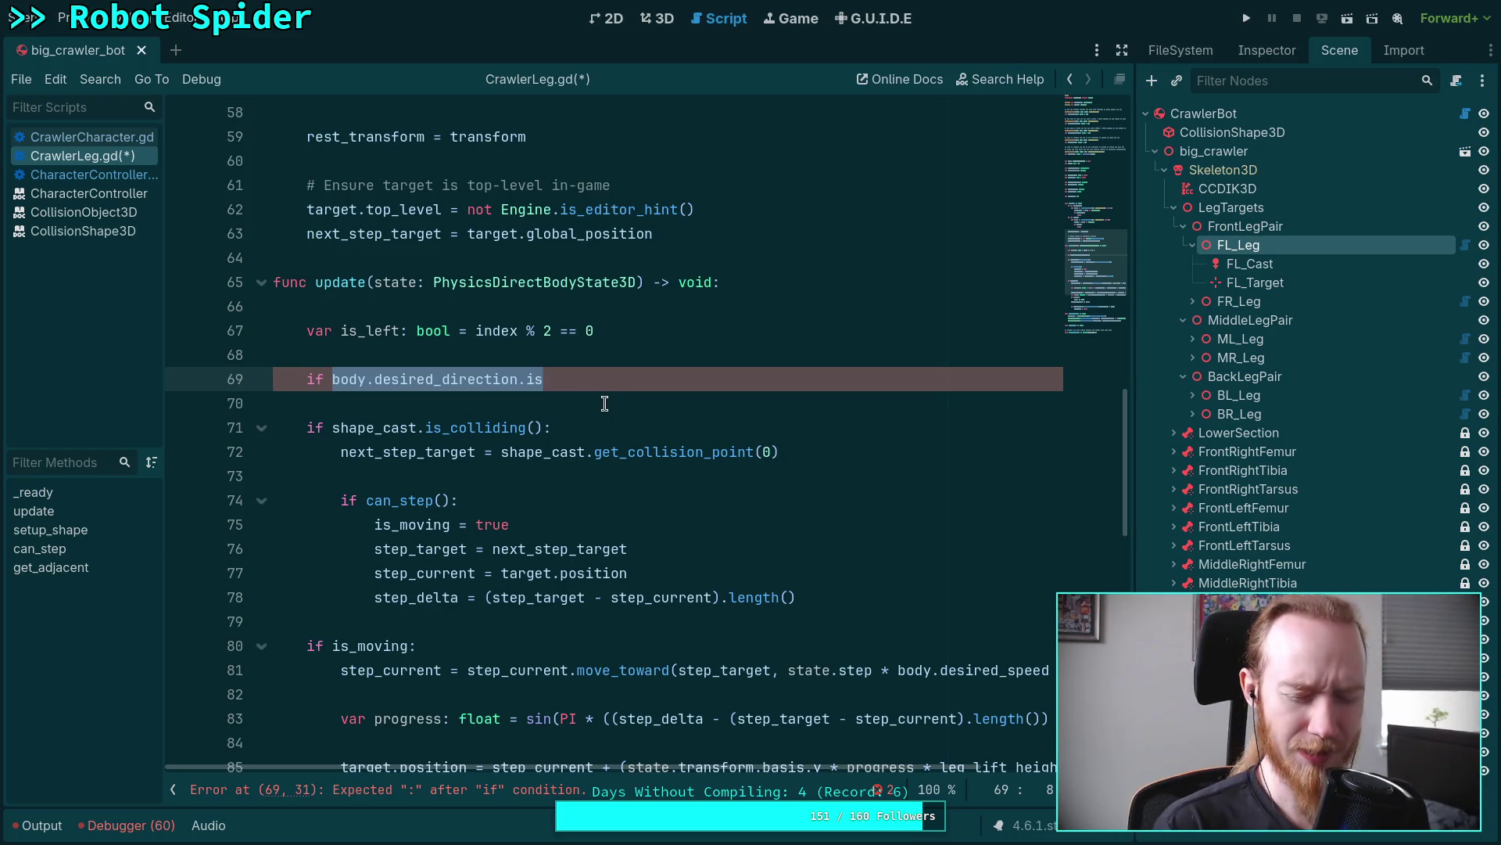
pyautogui.moveTo(551, 378); pyautogui.dragTo(332, 378)
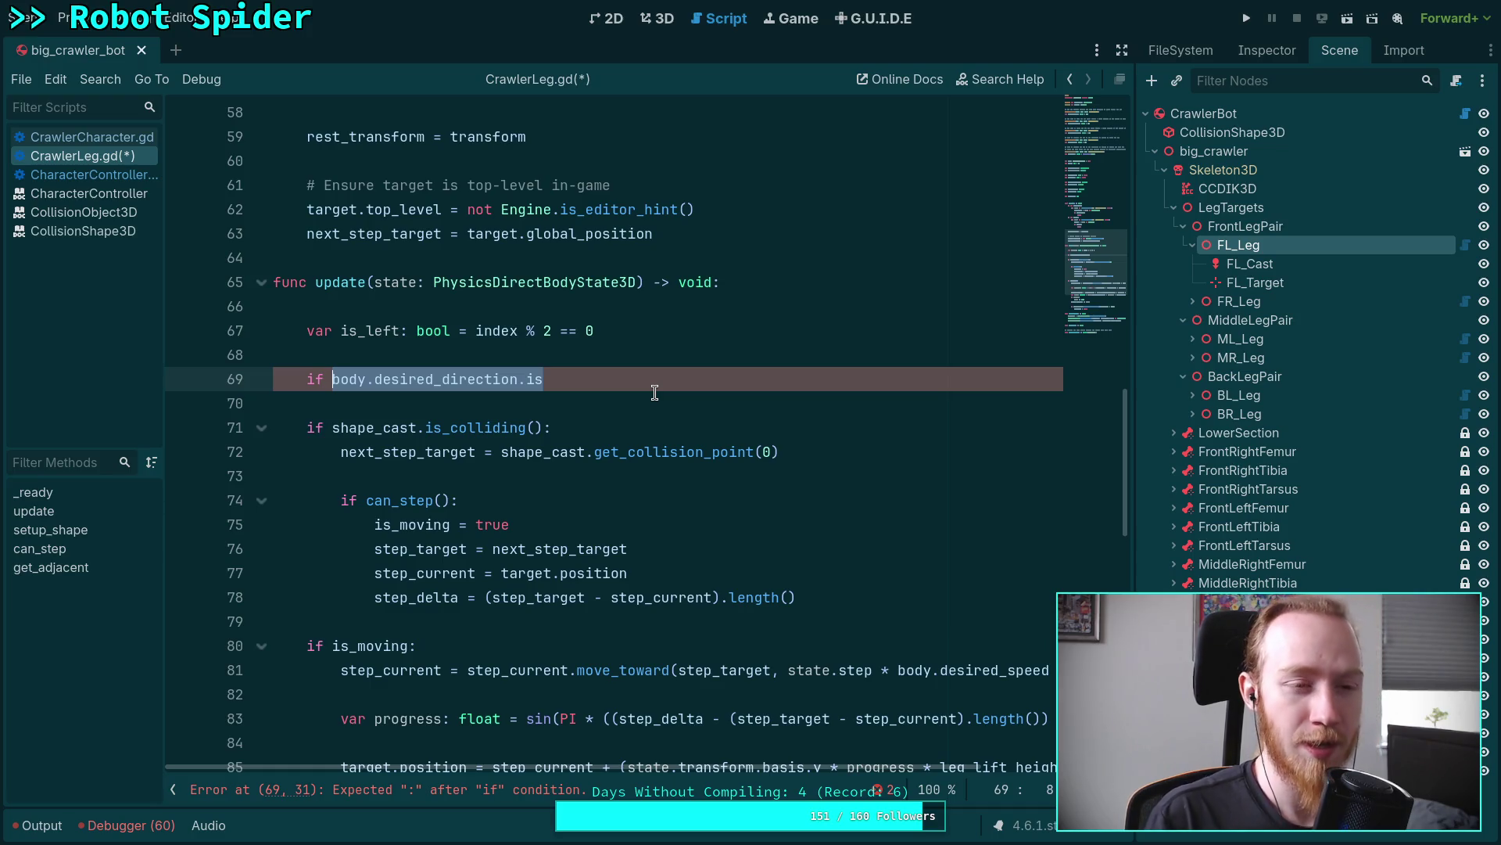
pyautogui.moveTo(580, 379); pyautogui.dragTo(520, 378)
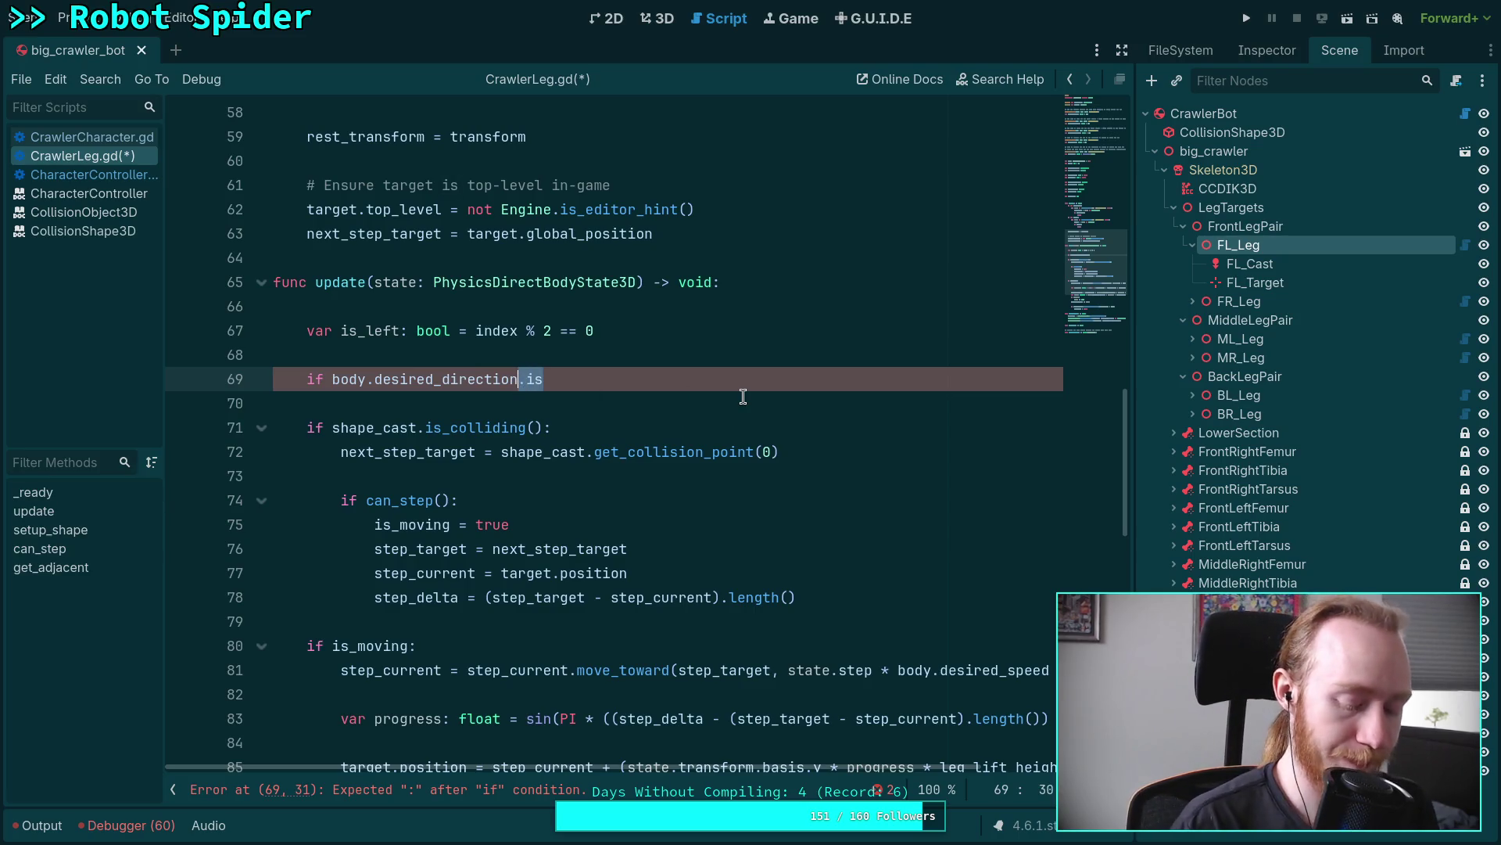
pyautogui.press('BackSpace')
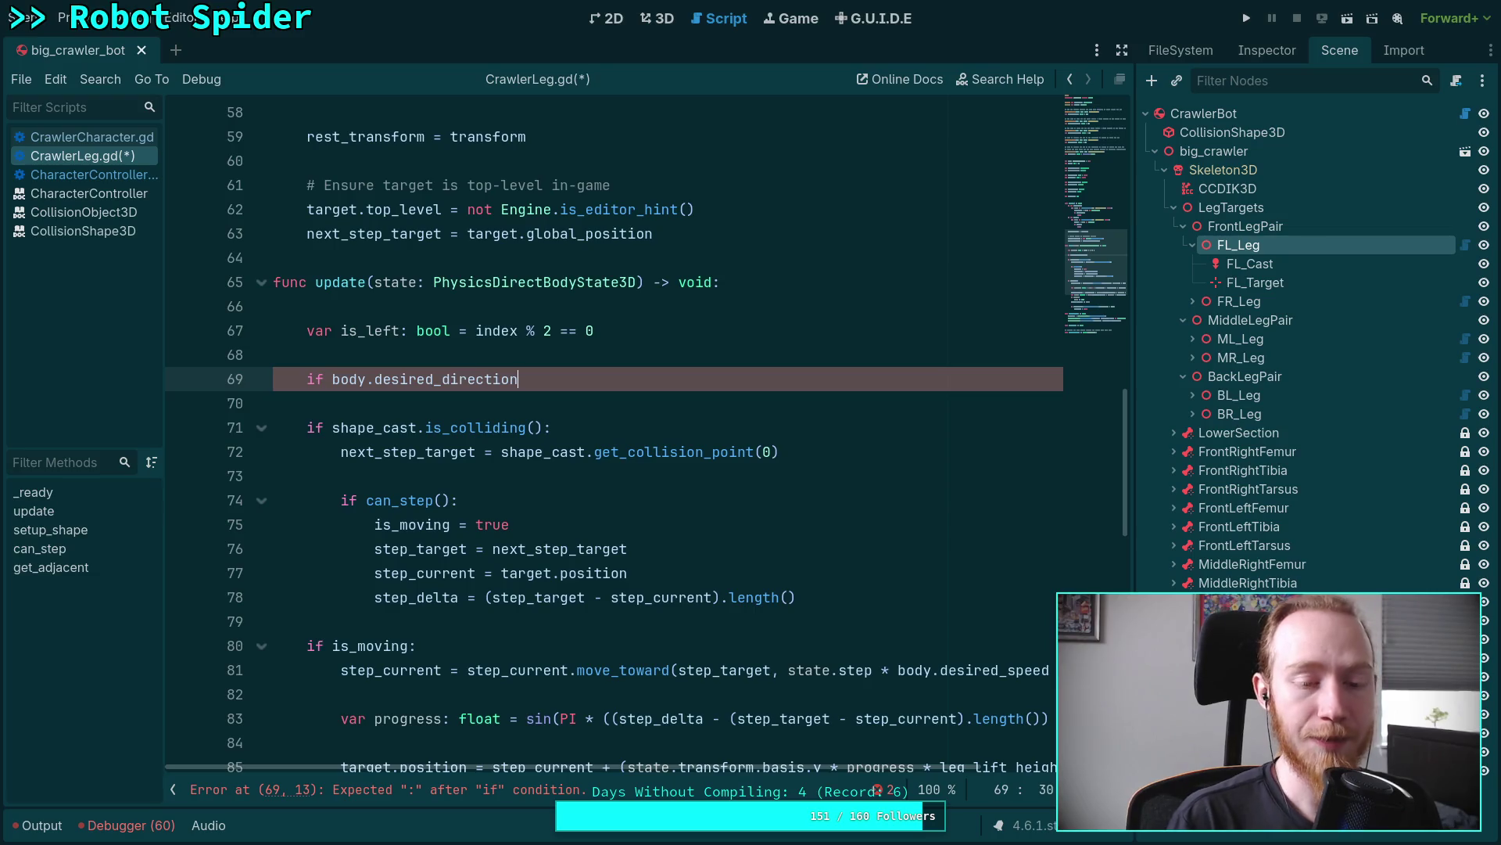
# Step: Select the whole unfinished if line 69, then switch to CrawlerCharacter.gd
pyautogui.click(323, 379)
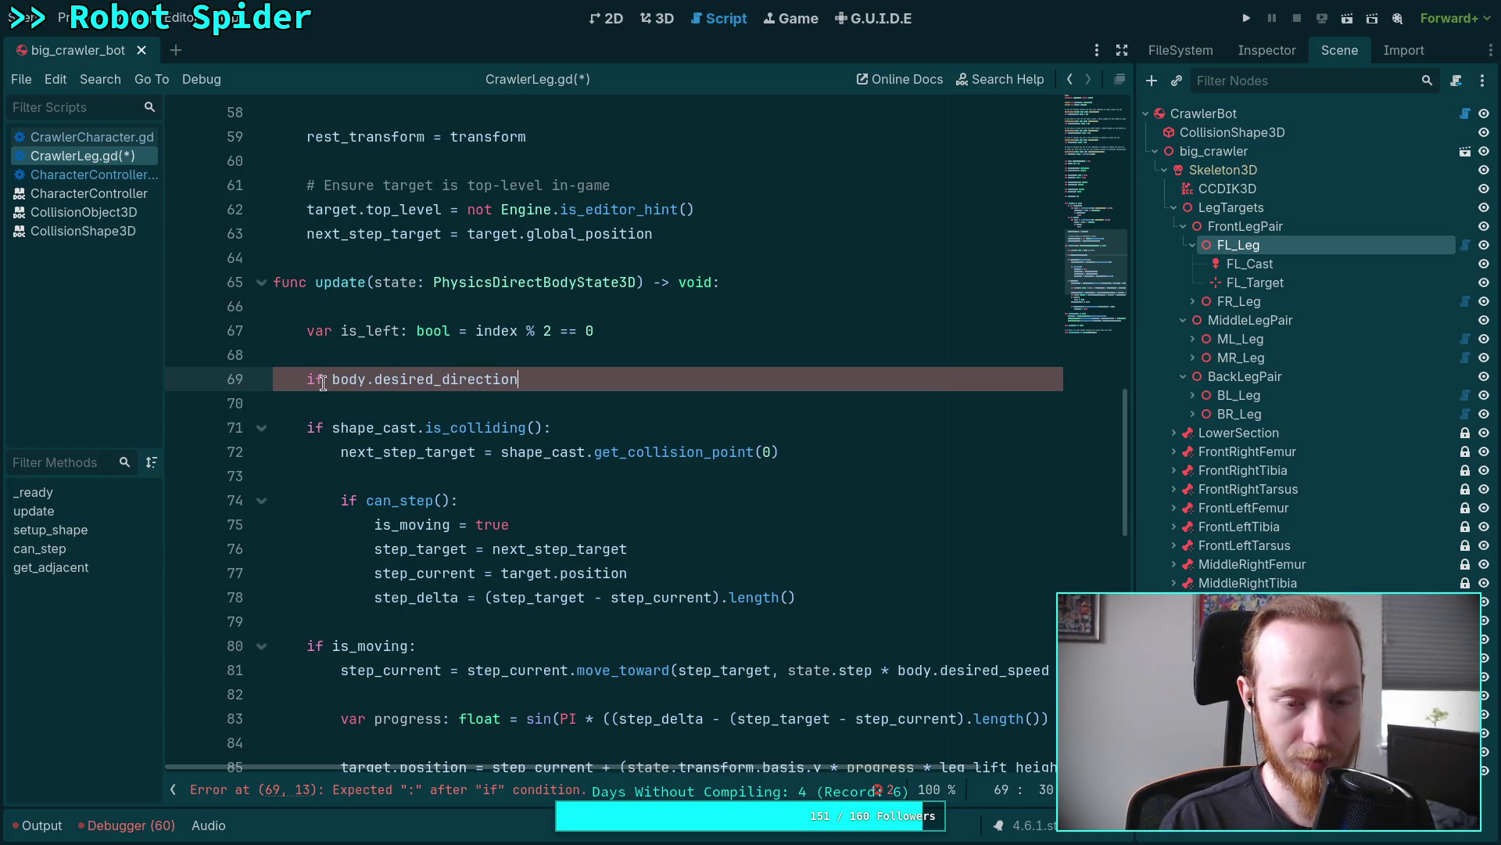
pyautogui.moveTo(519, 379); pyautogui.dragTo(280, 369)
pyautogui.click(131, 140)
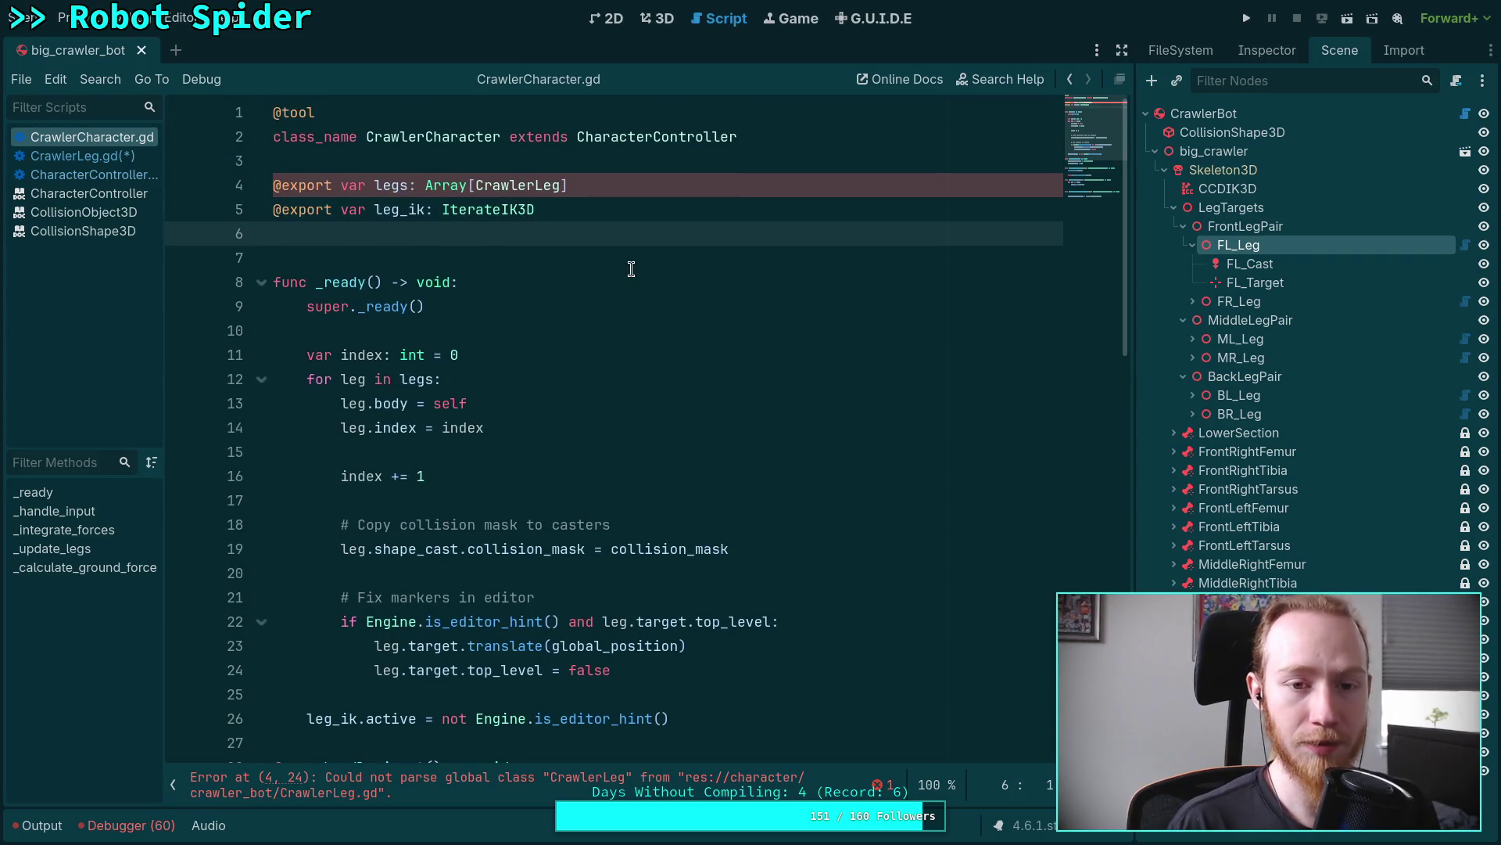
# Step: Declare 'var is_moving: bool = false' below the exported variables
pyautogui.press('Return')
pyautogui.press('Return')
pyautogui.press('Up')
pyautogui.press('Return')
pyautogui.write('var')
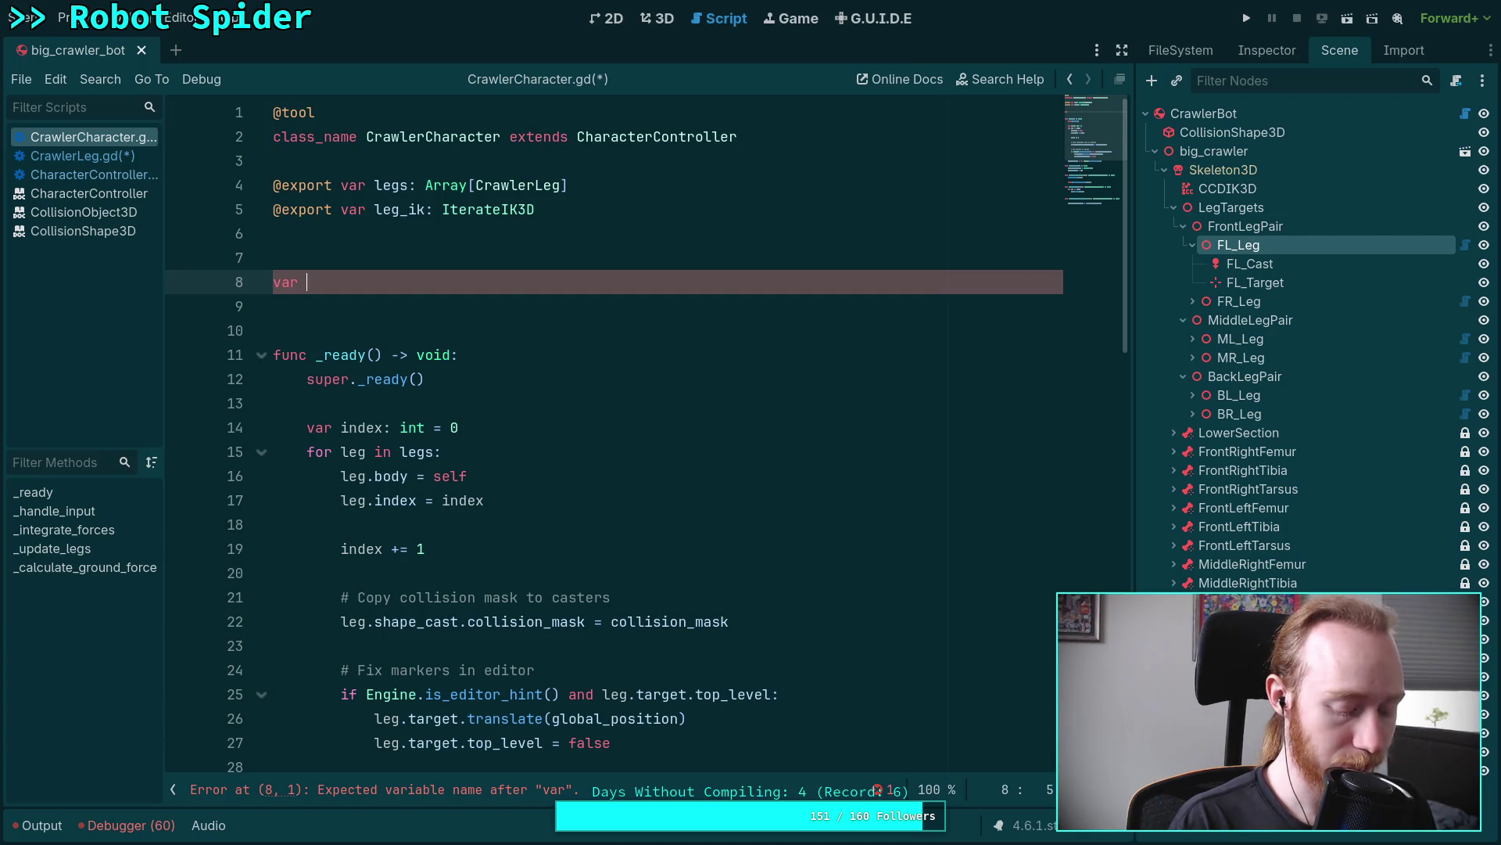
pyautogui.write('is_moving')
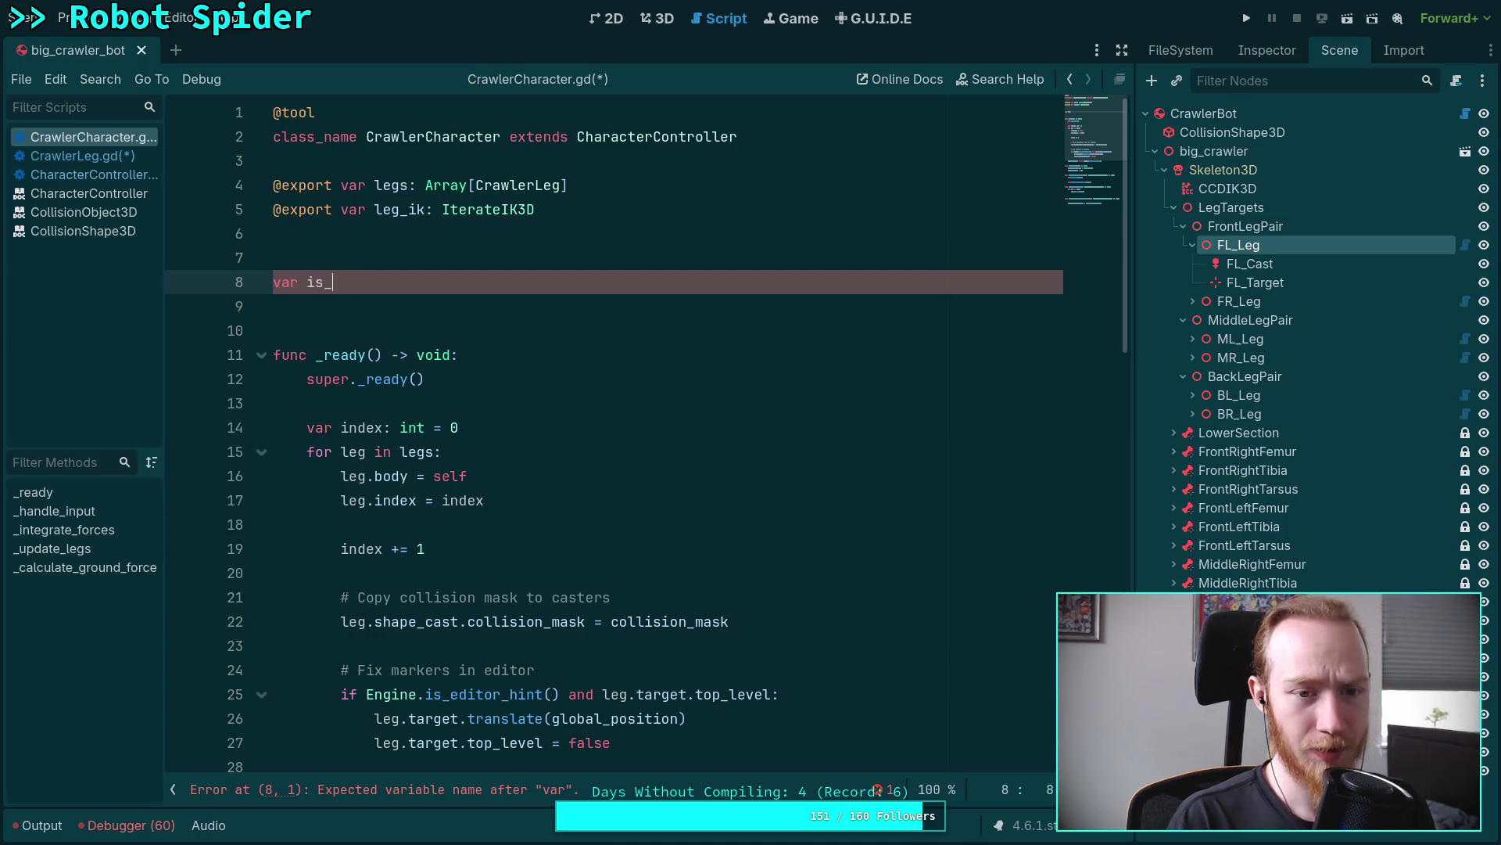
pyautogui.write(': bool = ')
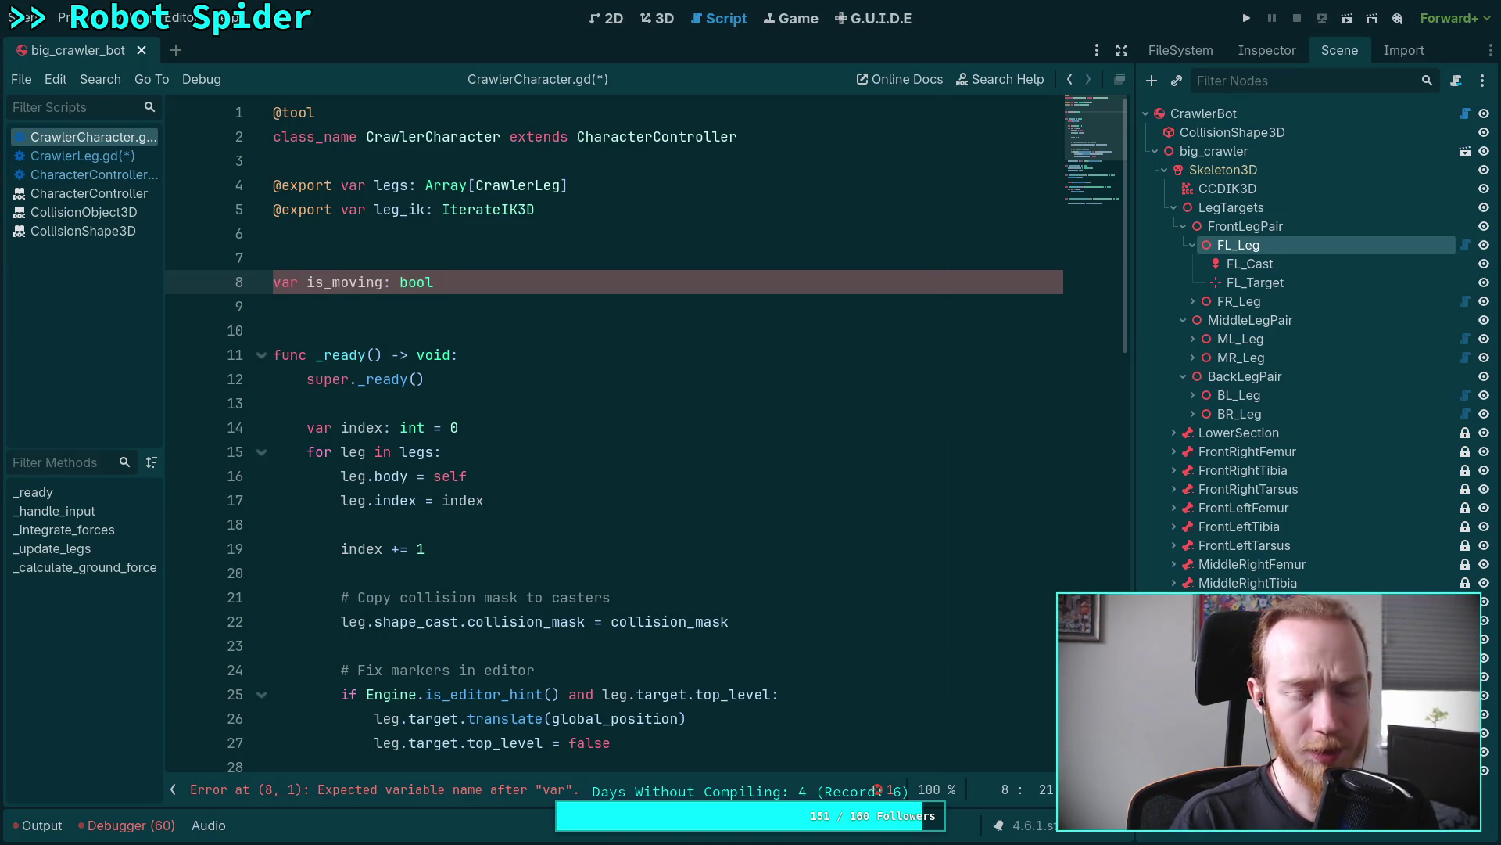
pyautogui.write('false')
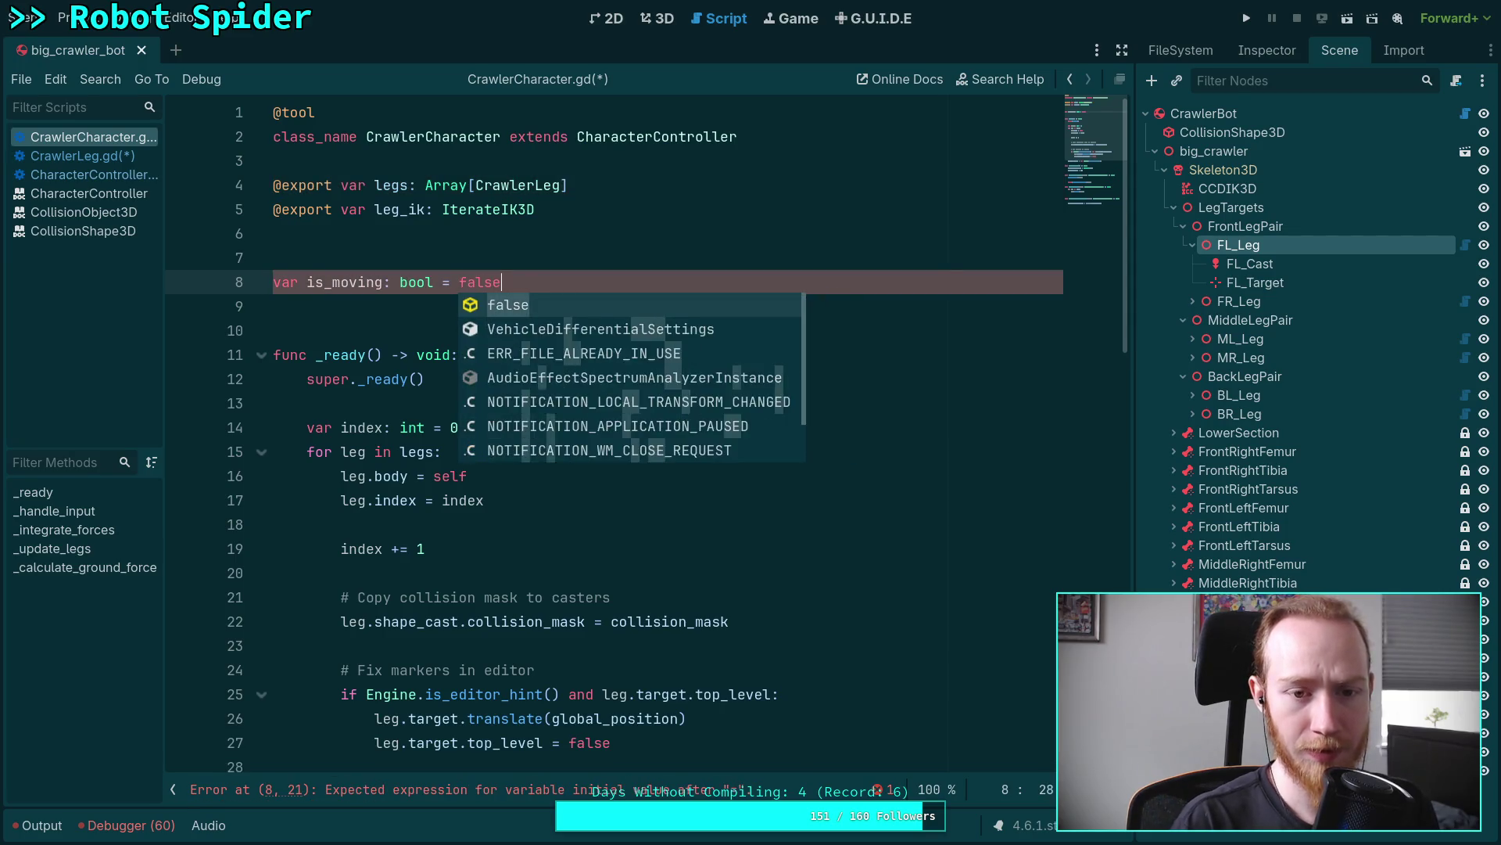
pyautogui.press('Return')
pyautogui.click(450, 323)
# Step: Tidy the blank lines at the start of _update_legs
pyautogui.scroll(-8, 450, 322)
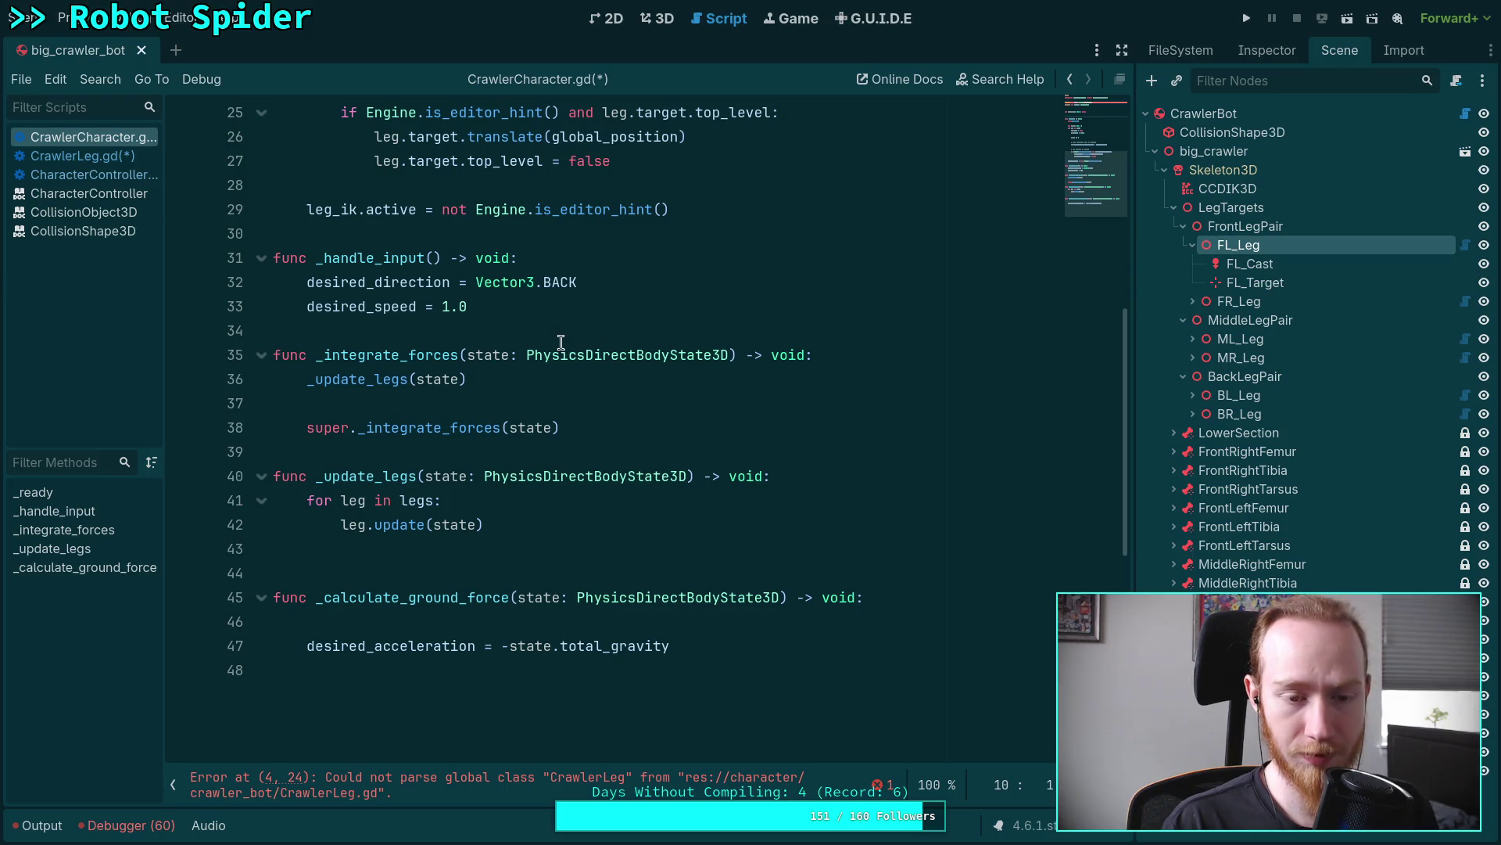
pyautogui.click(843, 469)
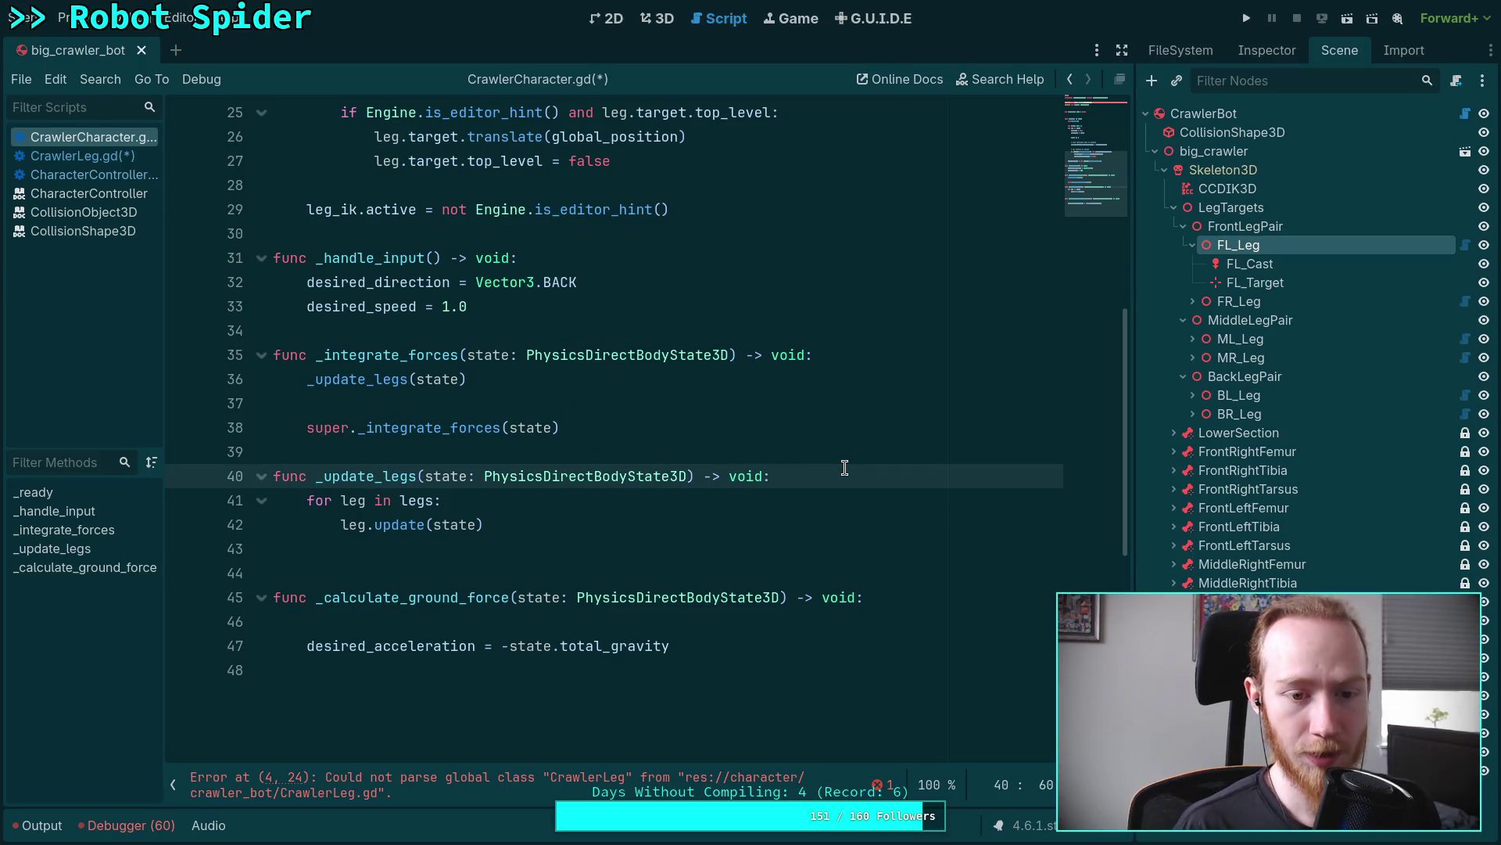
pyautogui.press('Return')
pyautogui.press('Return')
pyautogui.press('Up')
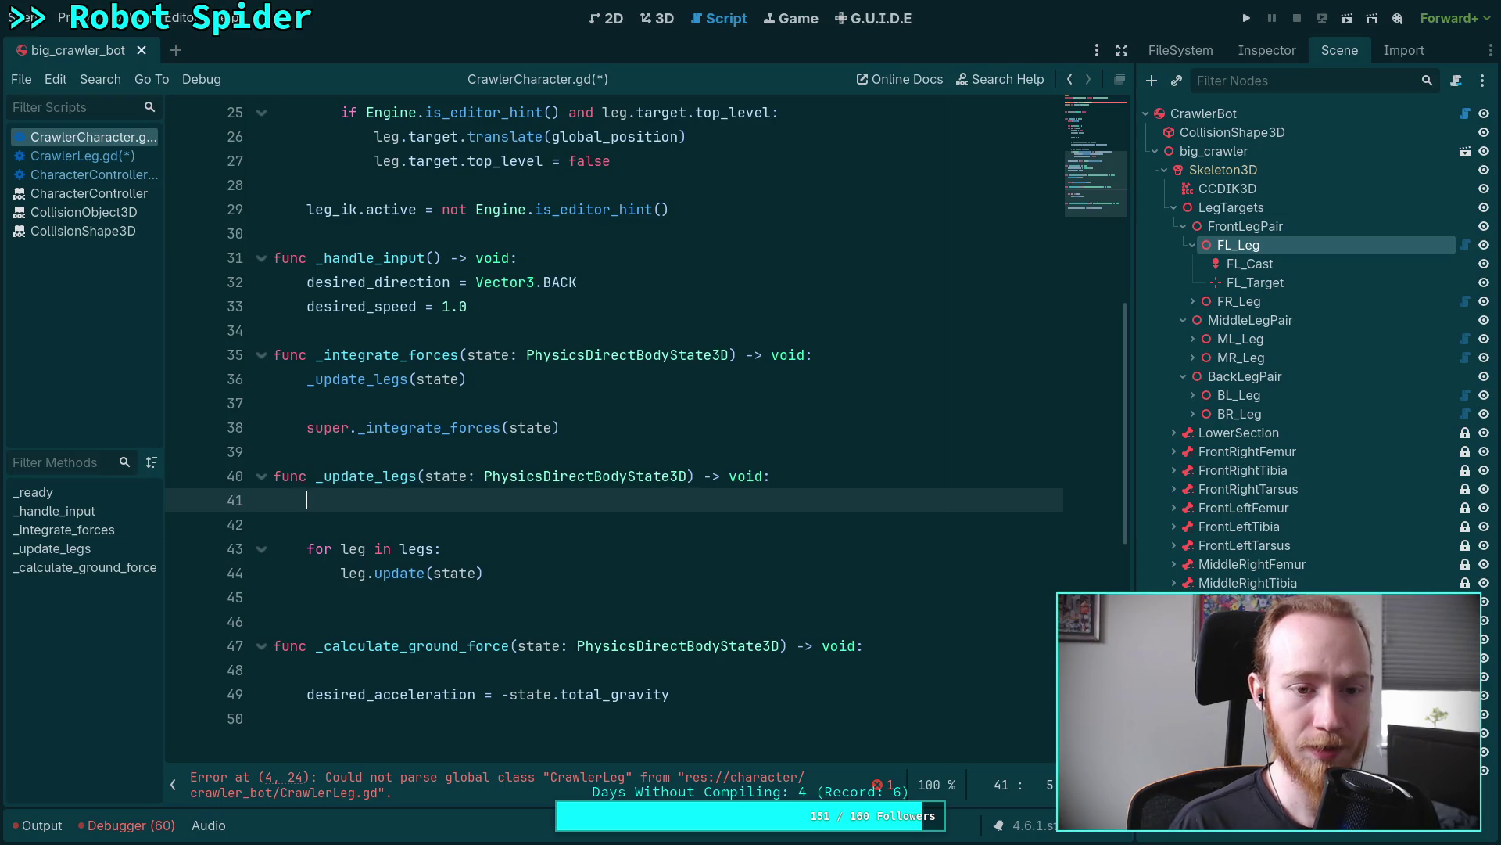
pyautogui.press('BackSpace')
pyautogui.press('BackSpace')
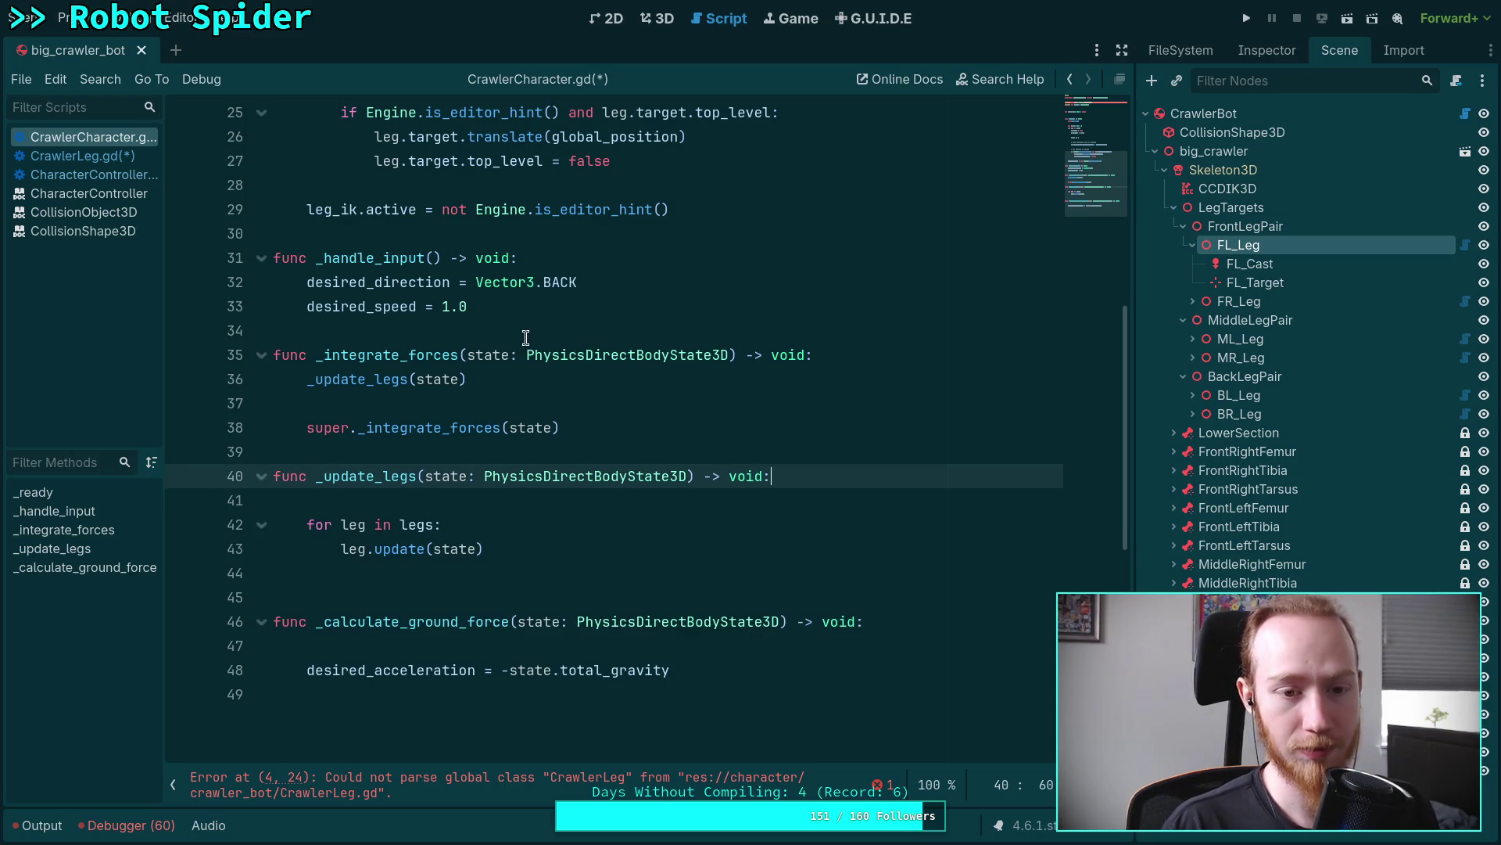
# Step: After desired_speed = 1.0, write 'is_moving = (not is_zero_approx(desired_speed))' in _handle_input
pyautogui.click(573, 308)
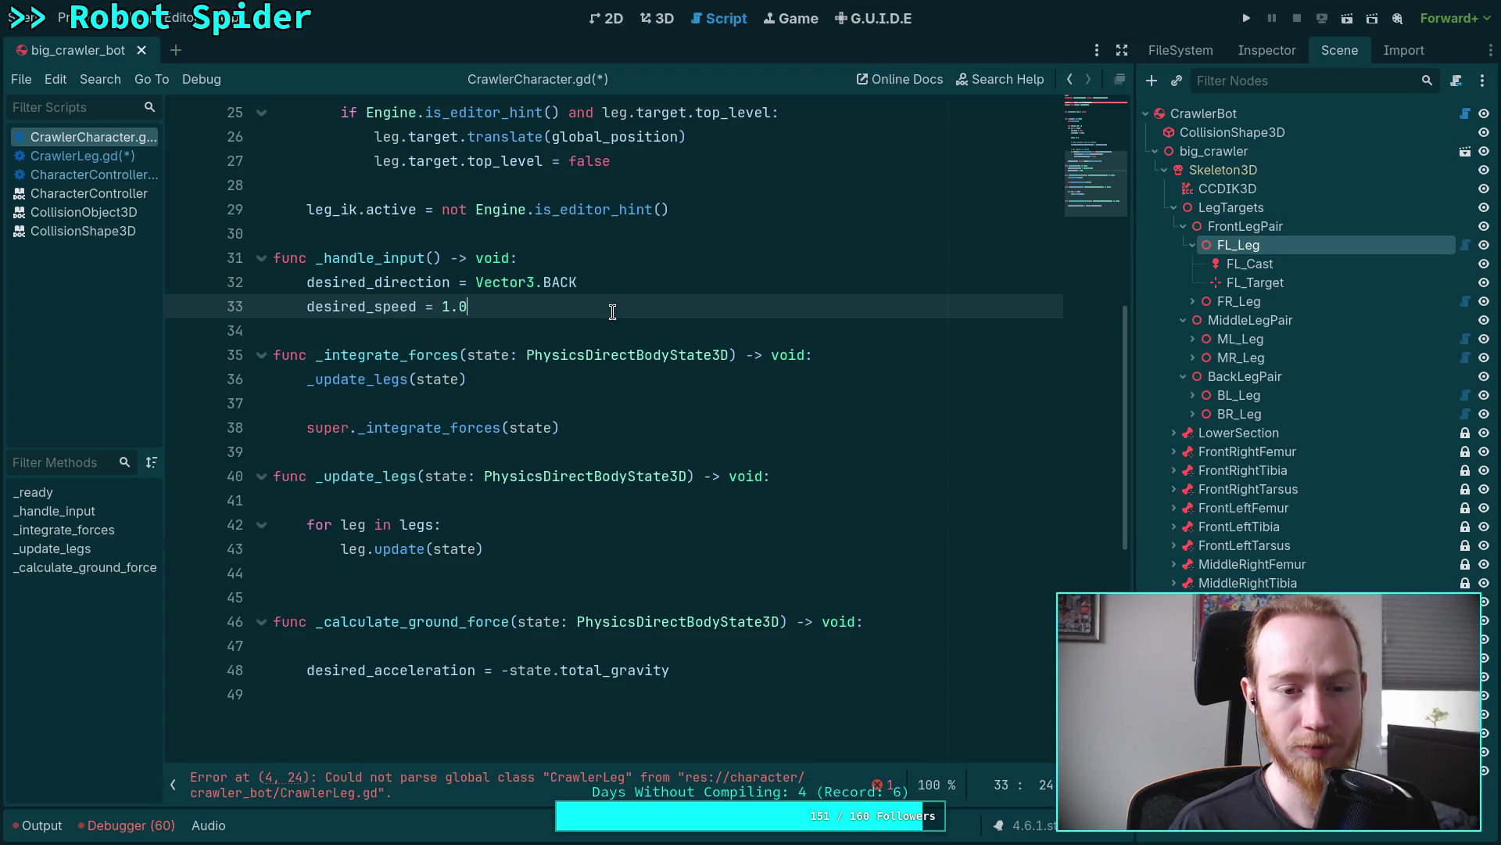
pyautogui.press('Return')
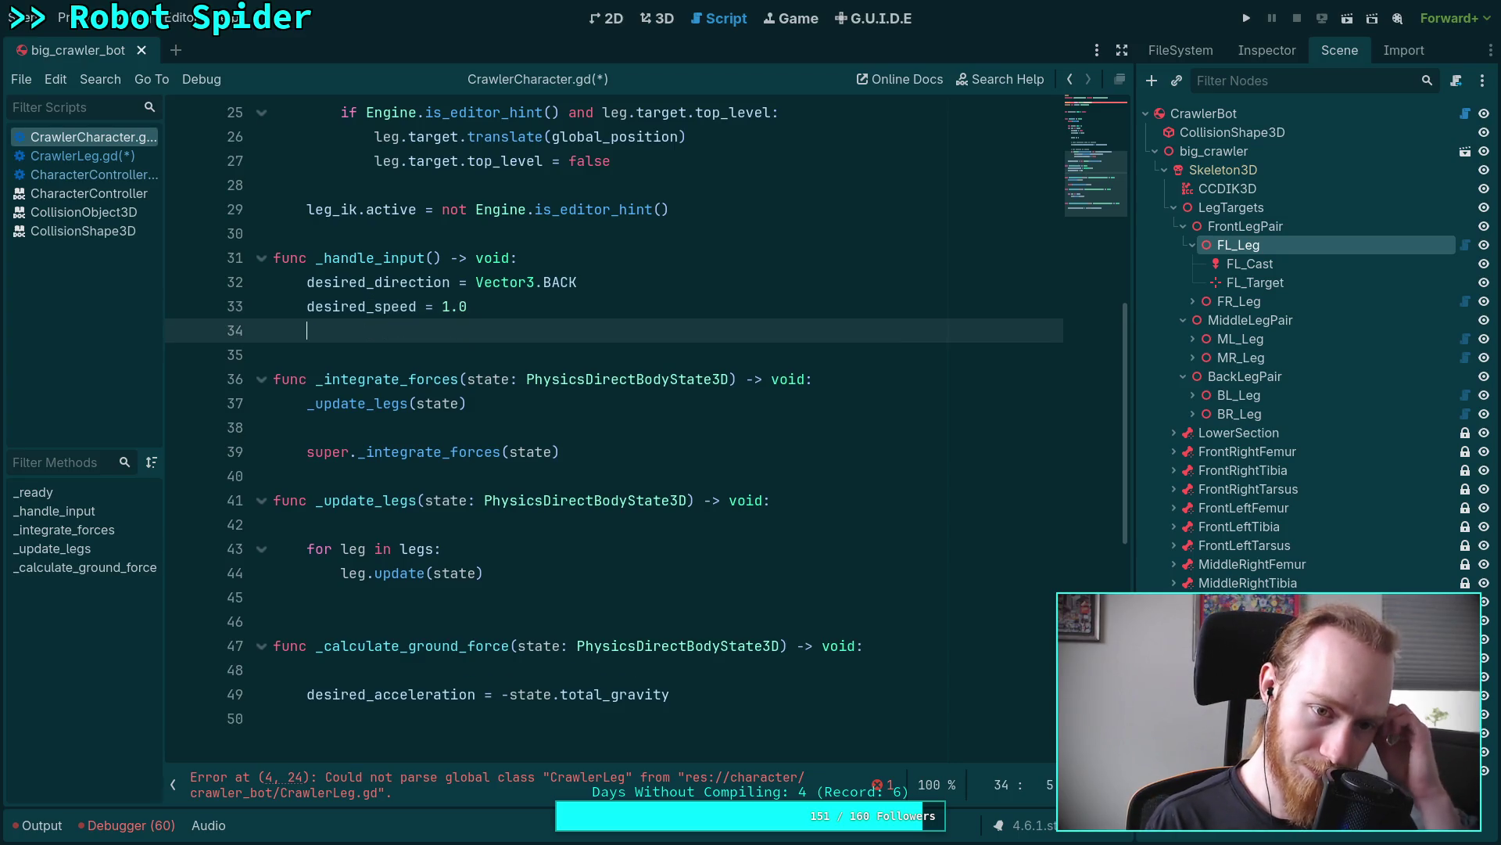
pyautogui.press('Return')
pyautogui.write('is_')
pyautogui.press('Return')
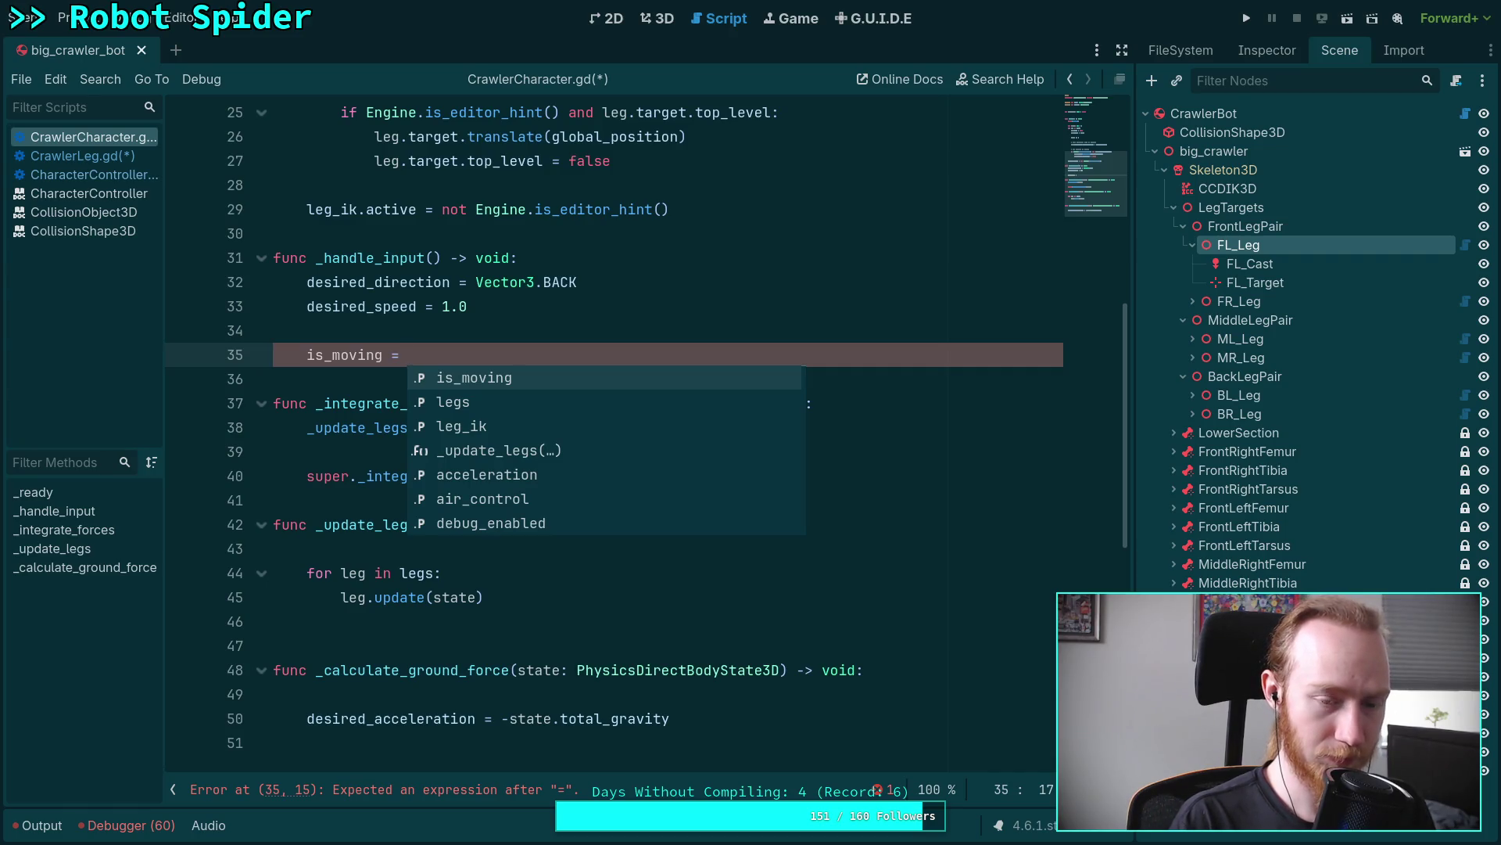
pyautogui.write('(not is_ze')
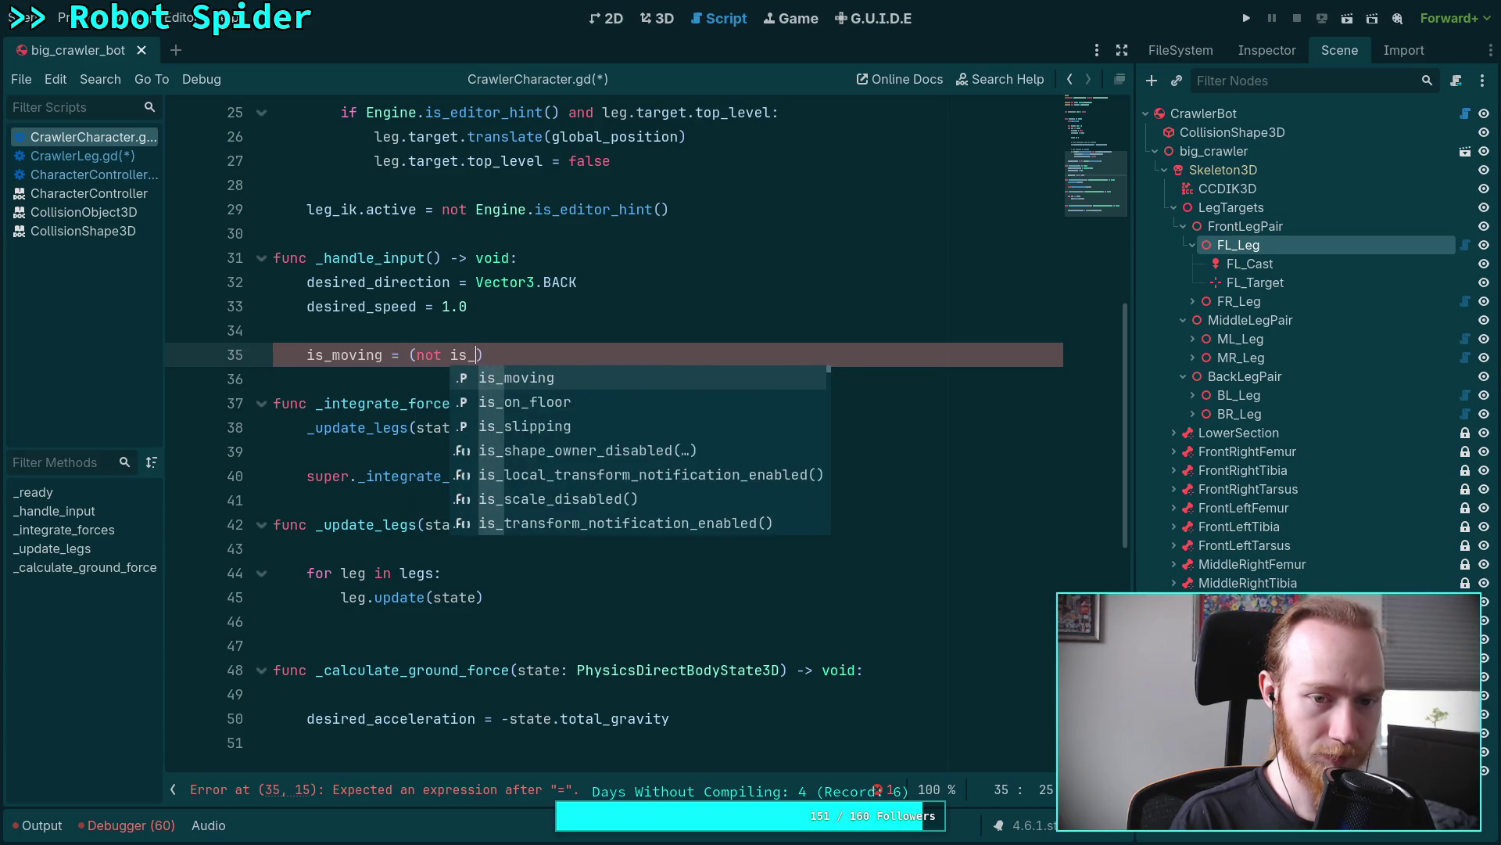
pyautogui.press('Return')
pyautogui.write('des')
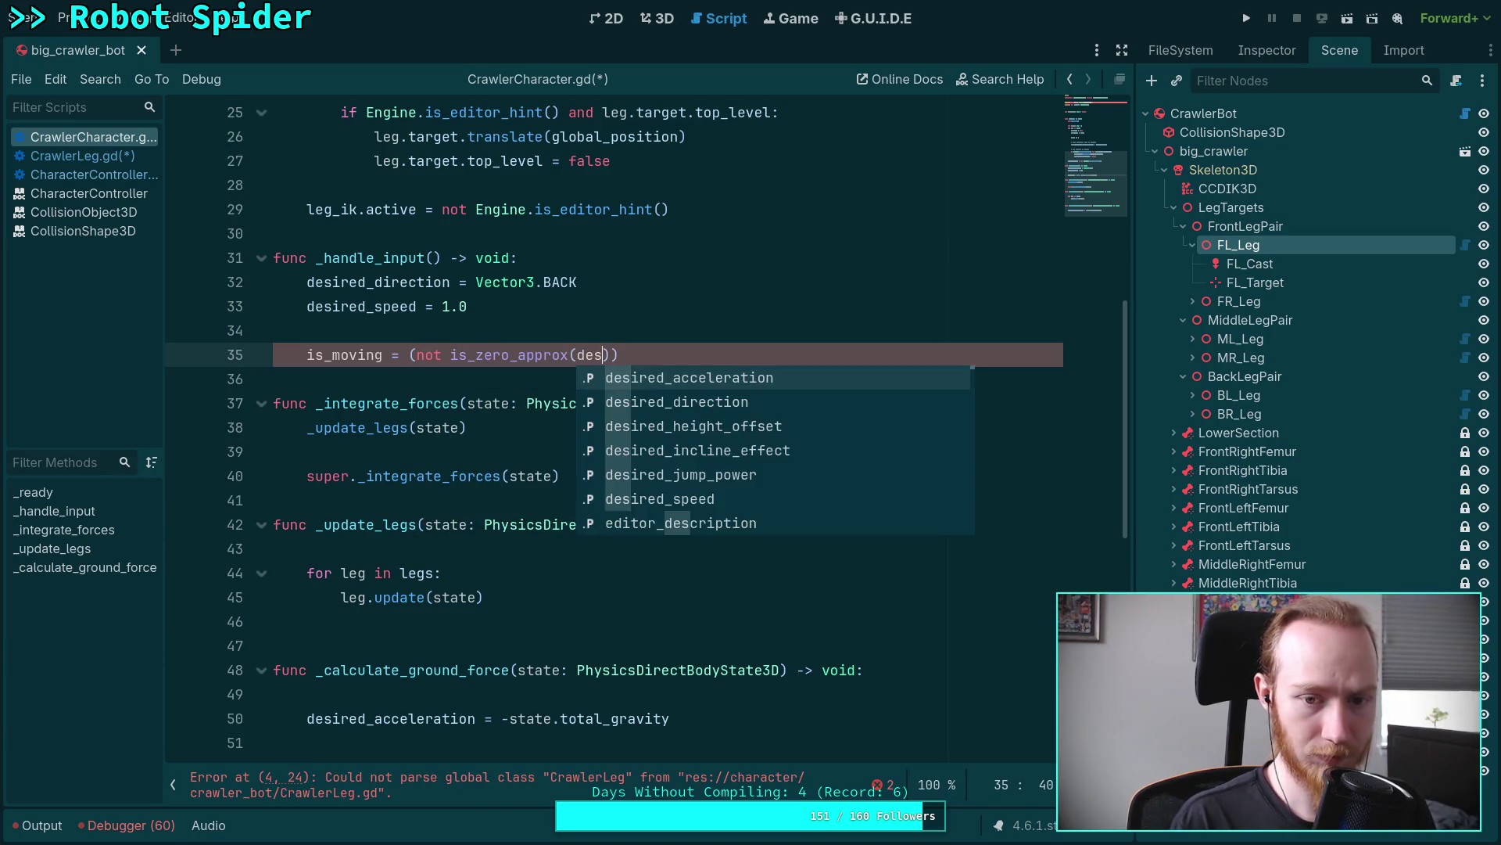
pyautogui.press('Down')
pyautogui.press('Down')
pyautogui.press('Down')
pyautogui.press('Return')
pyautogui.press('End')
# Step: End the is_moving line with 'and', then view CharacterController.gd's is_zero_approx check and _integrate_forces
pyautogui.write('and')
pyautogui.click(118, 174)
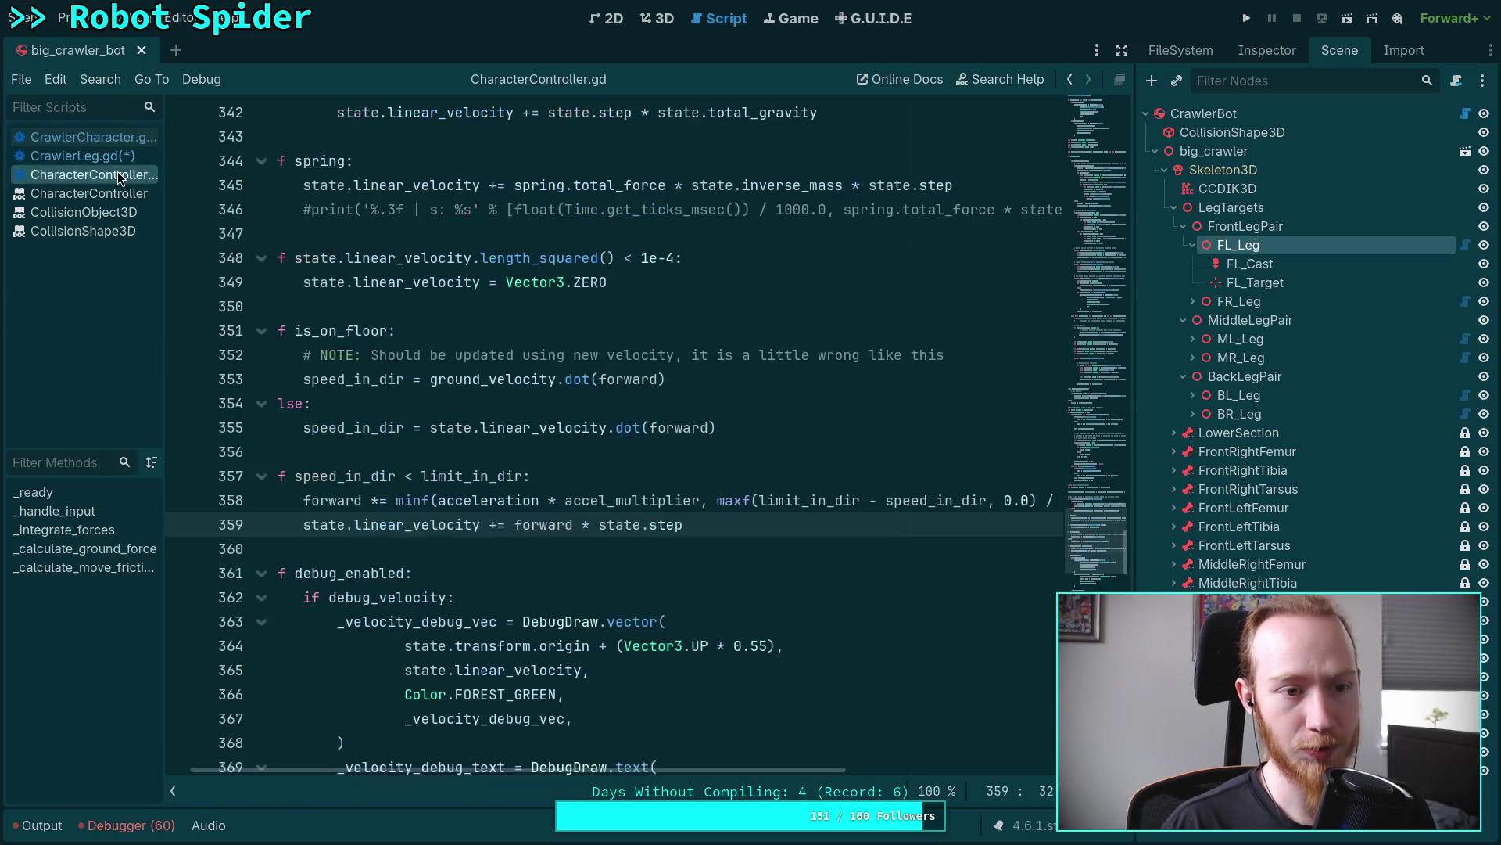
pyautogui.scroll(-4, 556, 704)
pyautogui.click(626, 701)
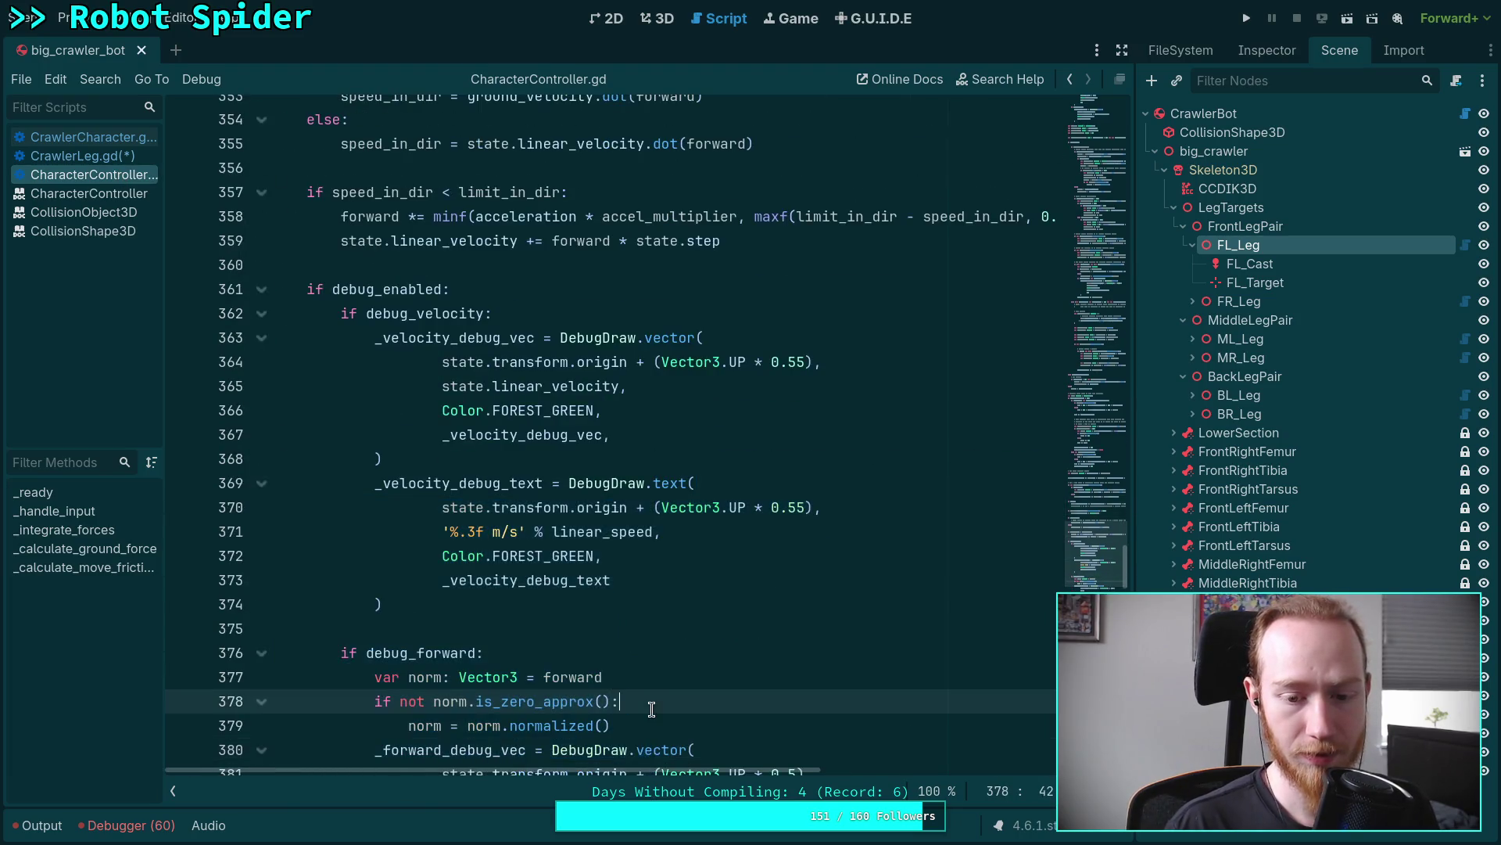
pyautogui.click(1097, 255)
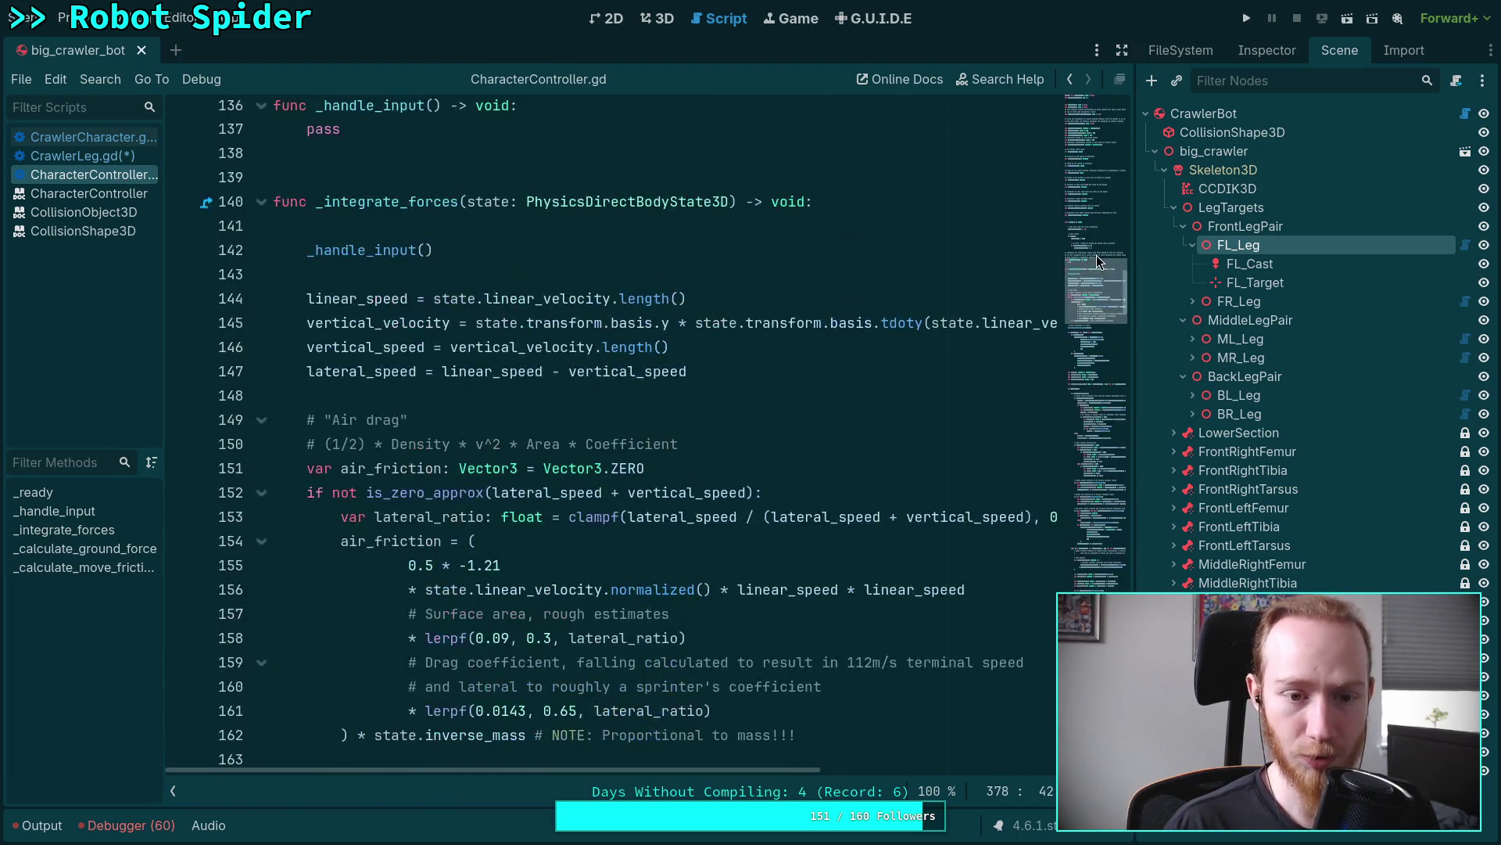
# Step: Highlight has_desired_forward to inspect where it is used in the movement code
pyautogui.scroll(-8, 660, 415)
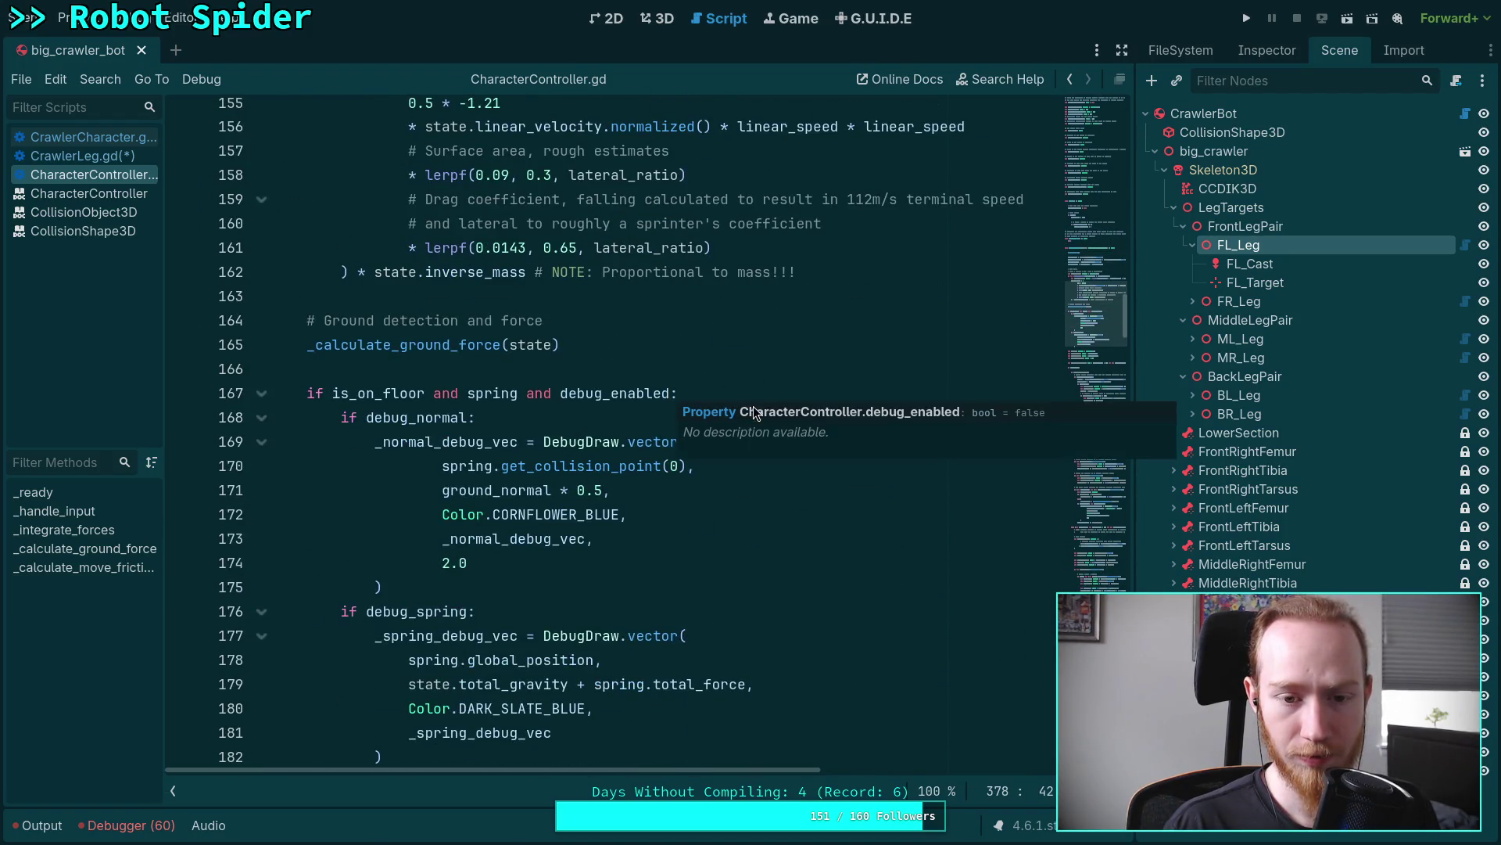
pyautogui.scroll(-5, 672, 399)
pyautogui.click(688, 426)
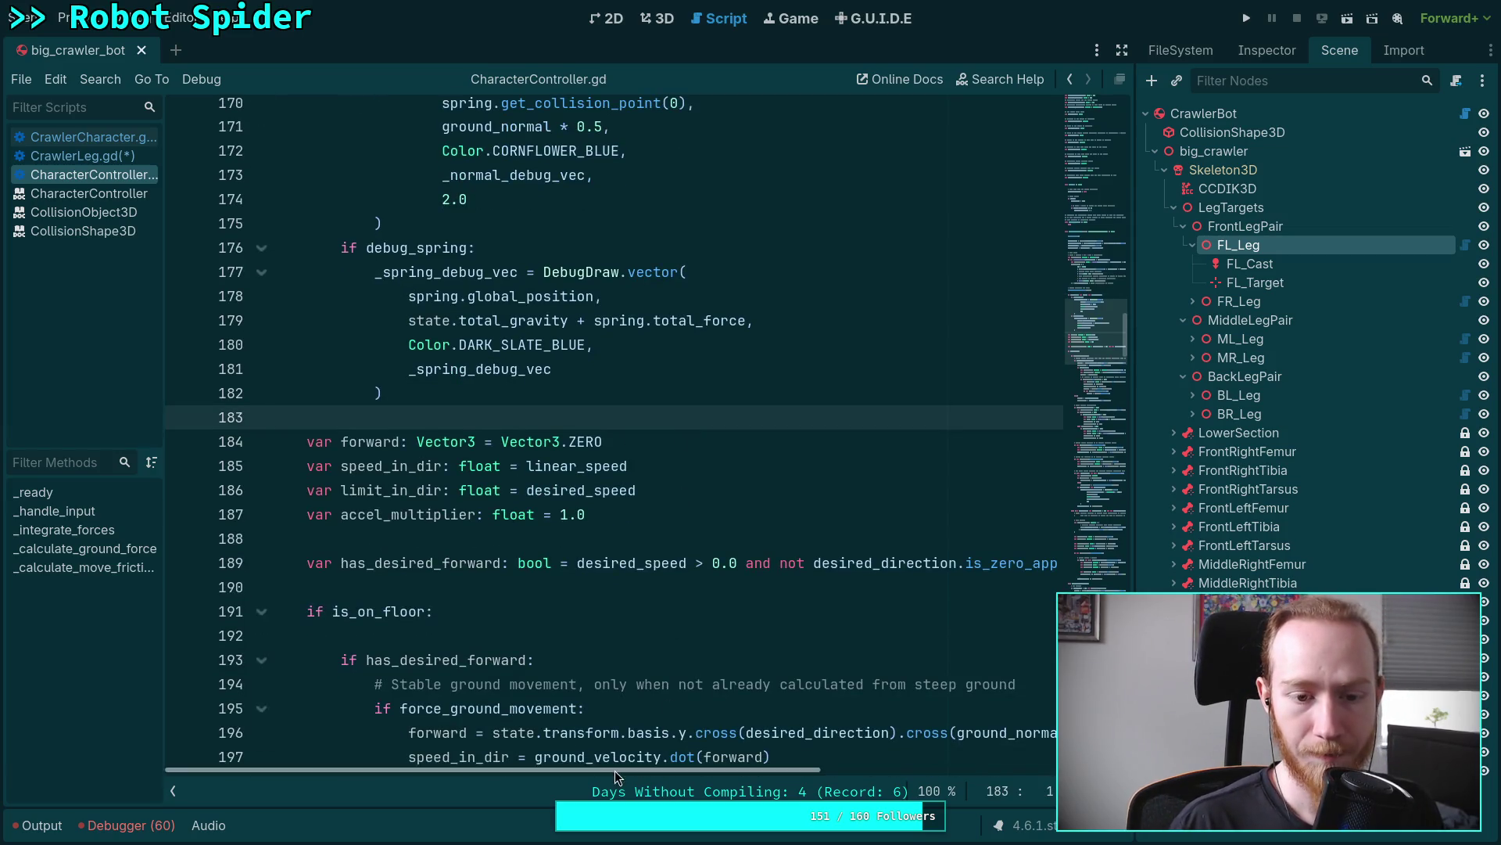
pyautogui.doubleClick(451, 564)
pyautogui.scroll(2, 704, 707)
pyautogui.scroll(-2, 708, 708)
pyautogui.moveTo(753, 771)
pyautogui.mouseDown()
pyautogui.moveTo(956, 763)
pyautogui.moveTo(668, 747)
pyautogui.mouseUp()
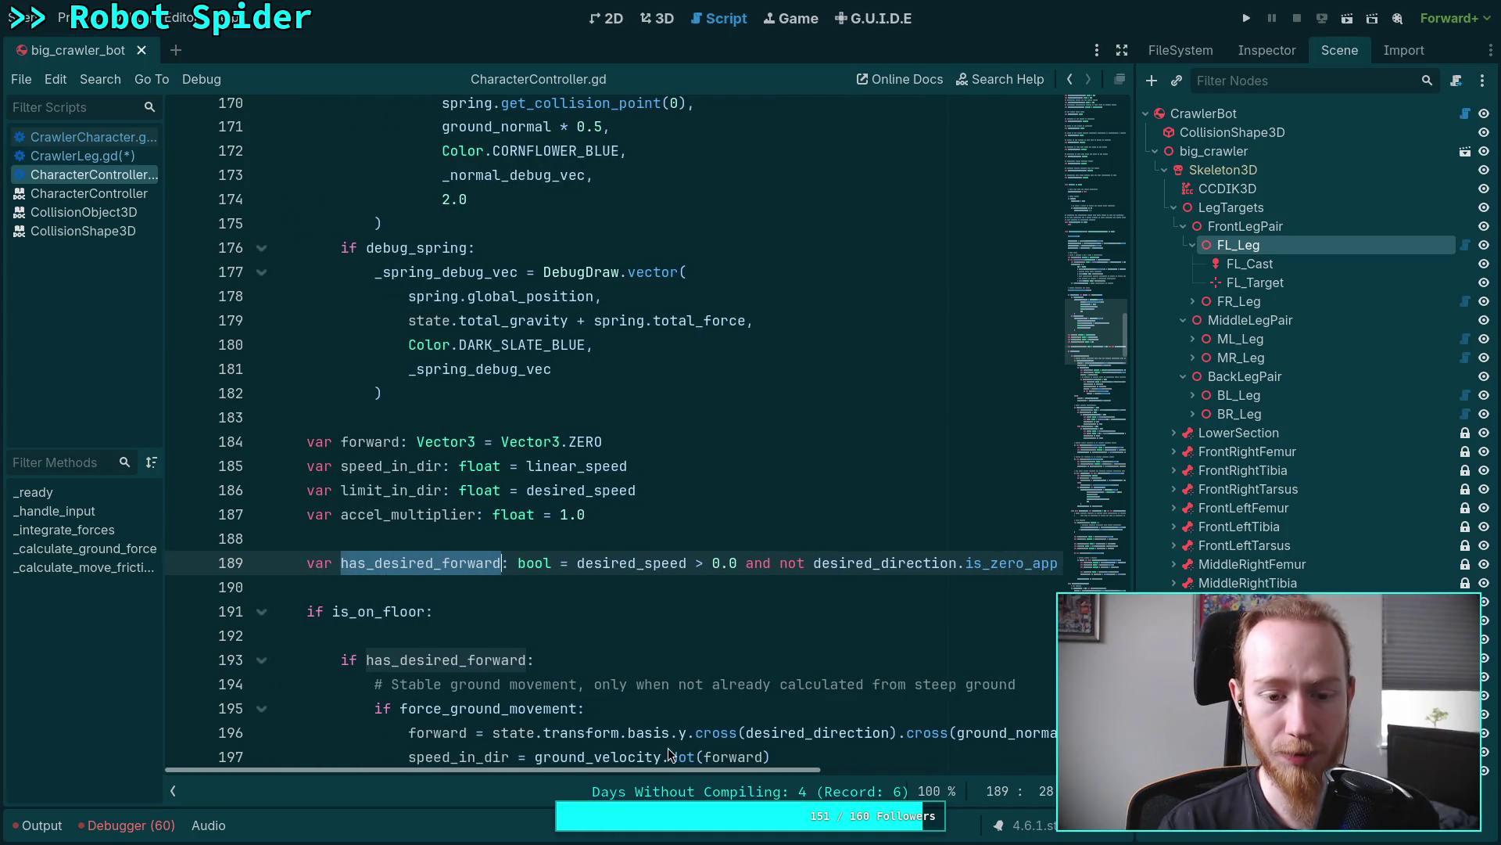
pyautogui.scroll(-5, 631, 621)
pyautogui.scroll(6, 631, 621)
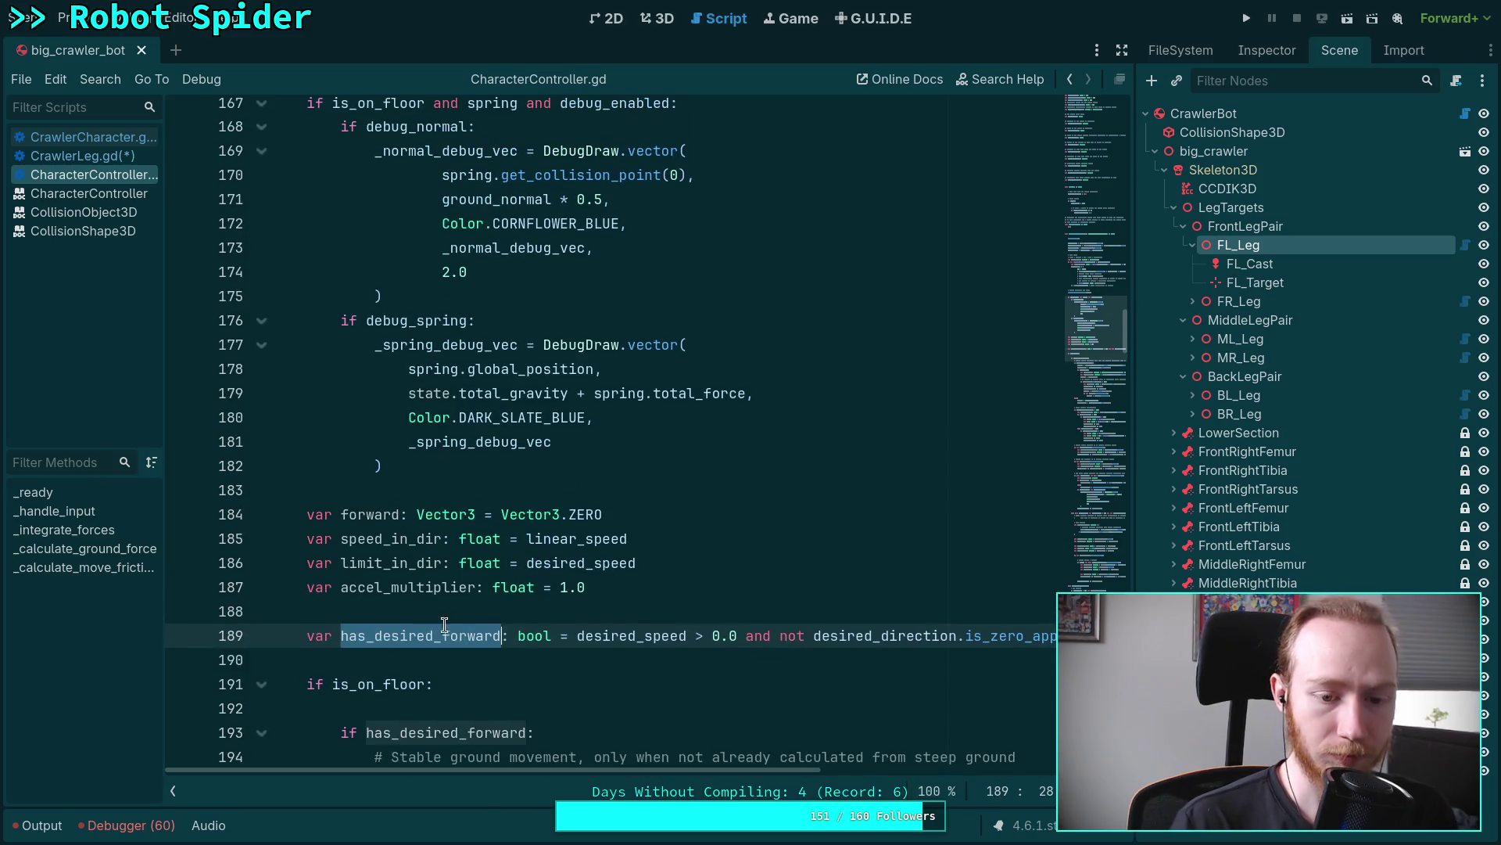
pyautogui.click(471, 612)
# Step: Review the desired_direction, desired_acceleration and desired_speed declarations near the top
pyautogui.scroll(11, 473, 606)
pyautogui.scroll(20, 475, 596)
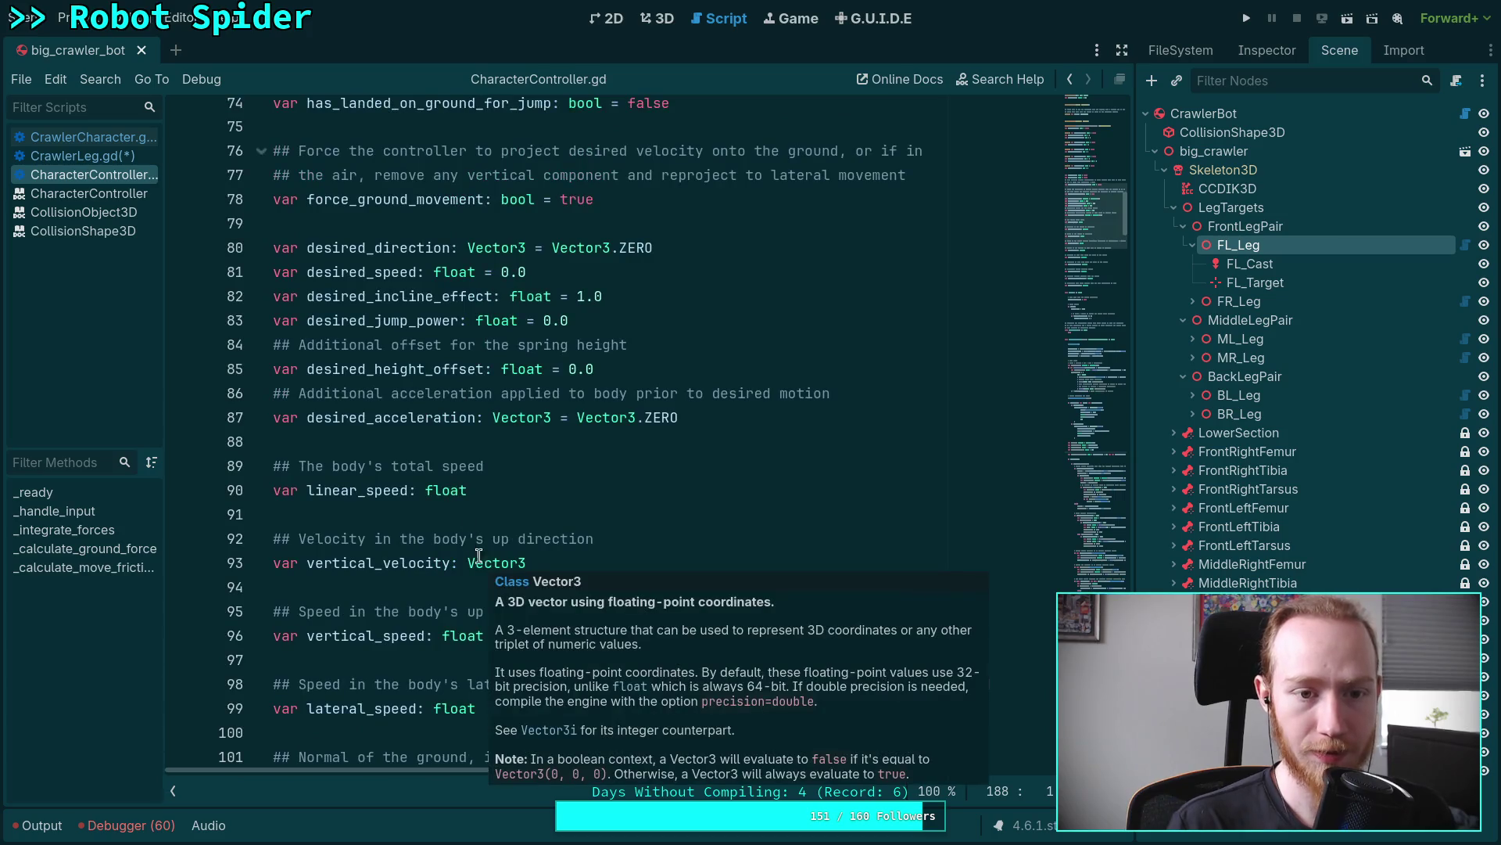
pyautogui.scroll(2, 509, 391)
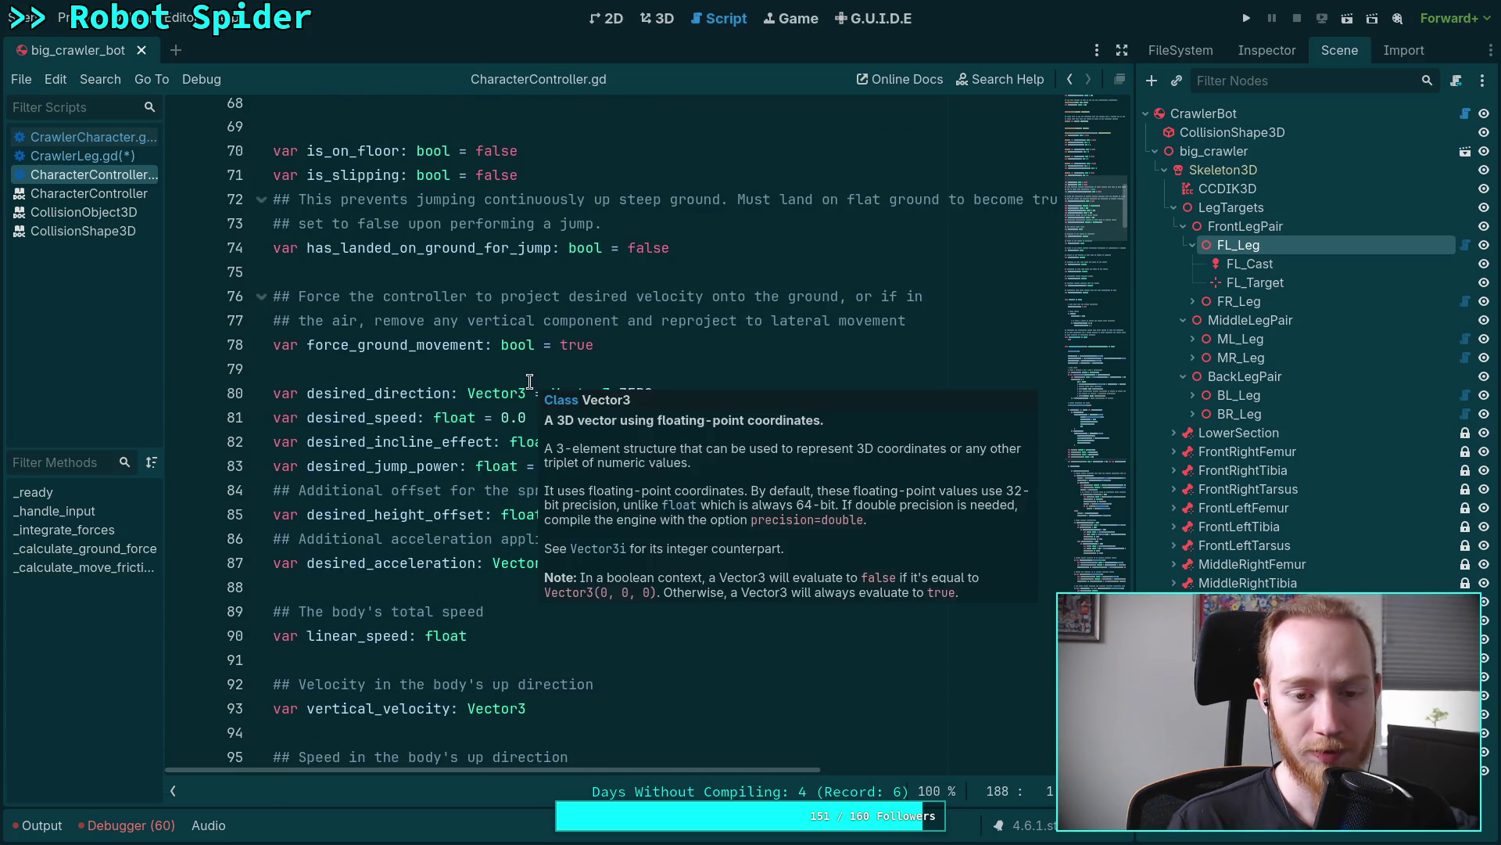
pyautogui.scroll(-1, 440, 366)
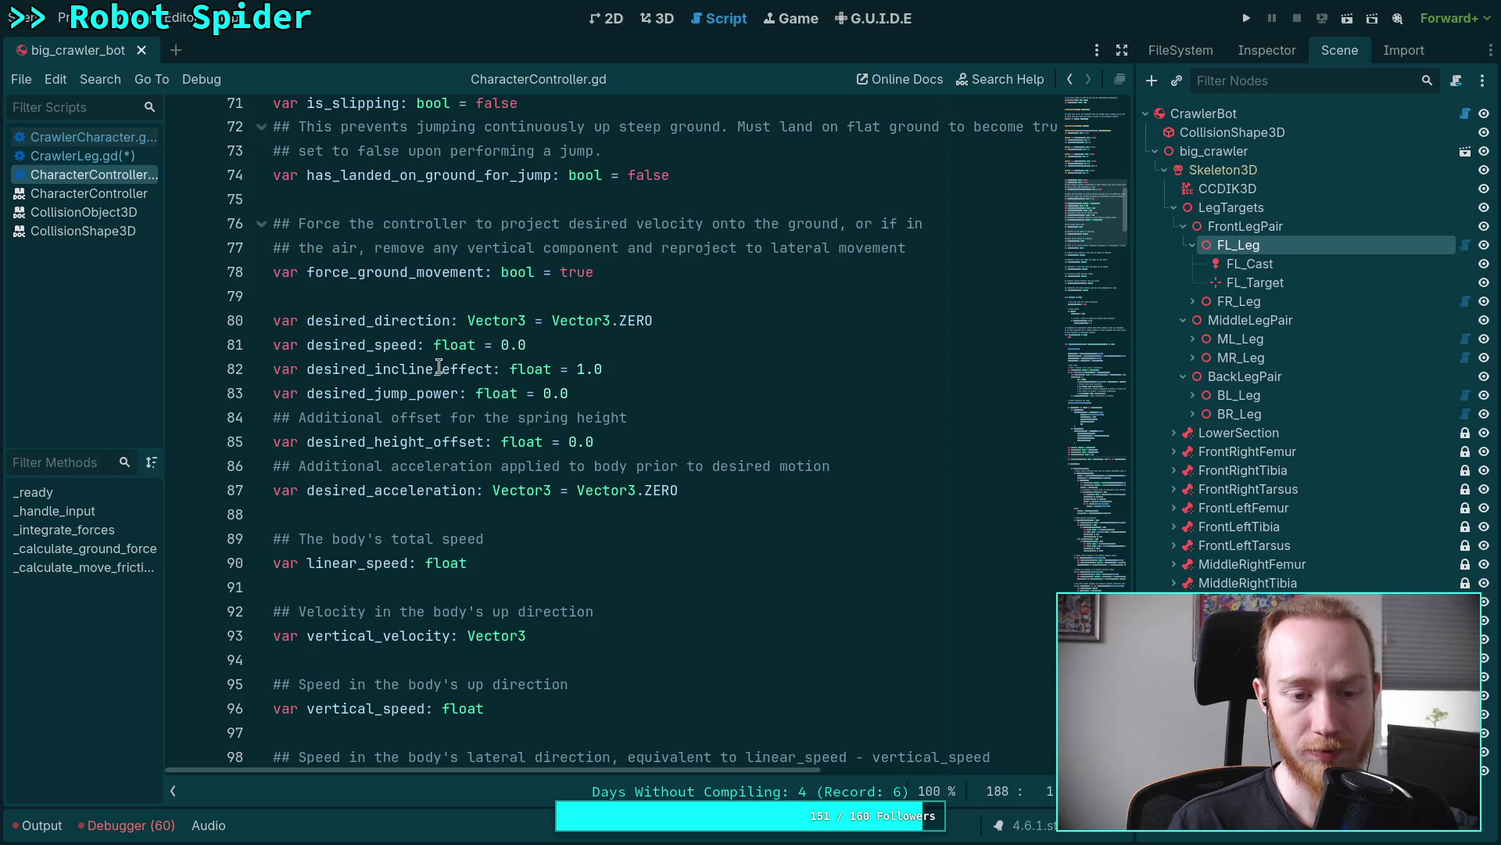
pyautogui.click(754, 490)
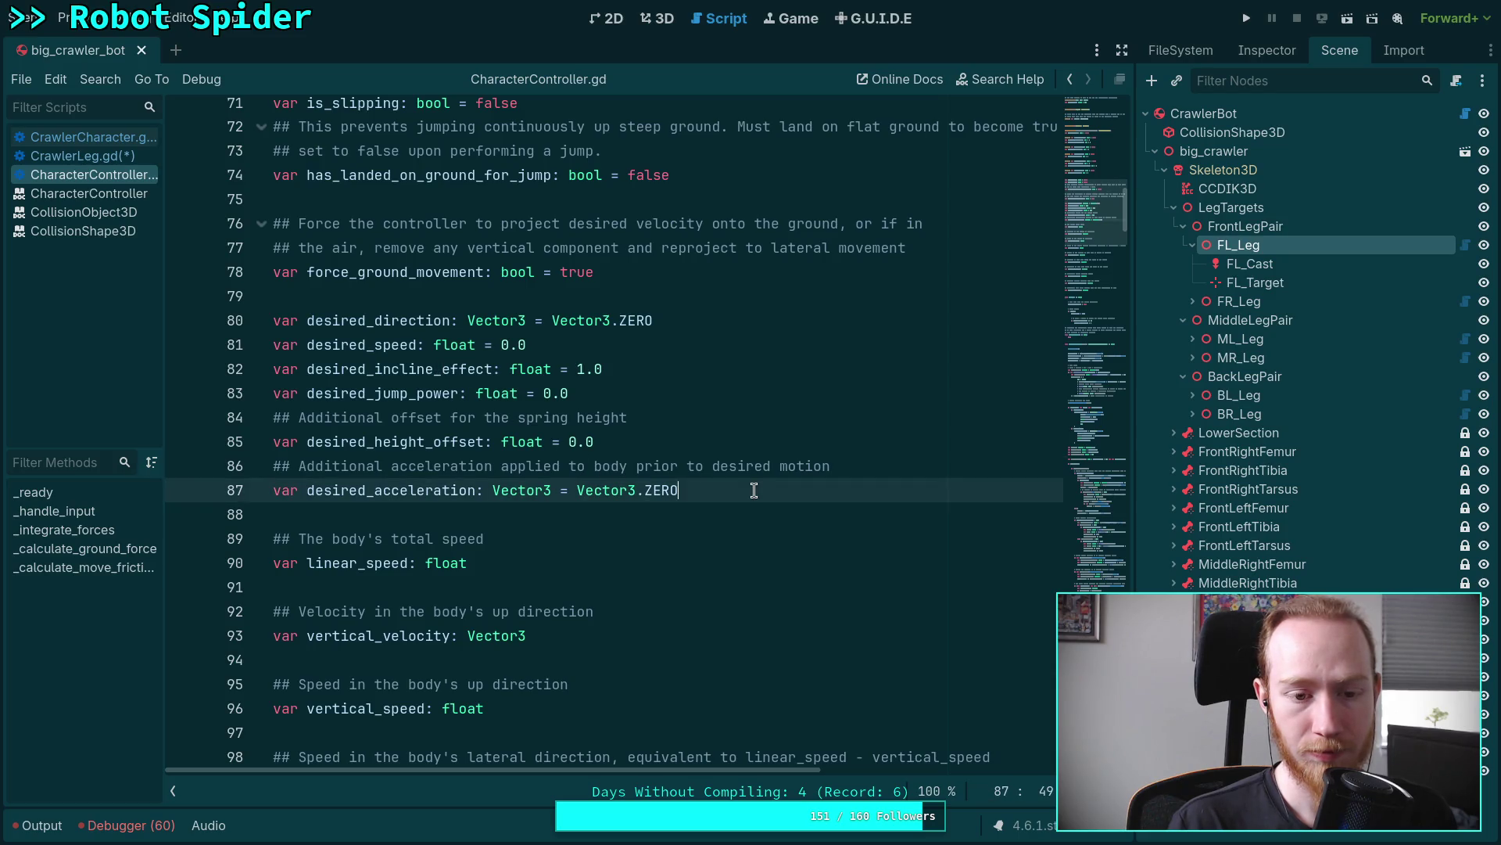
pyautogui.scroll(2, 753, 490)
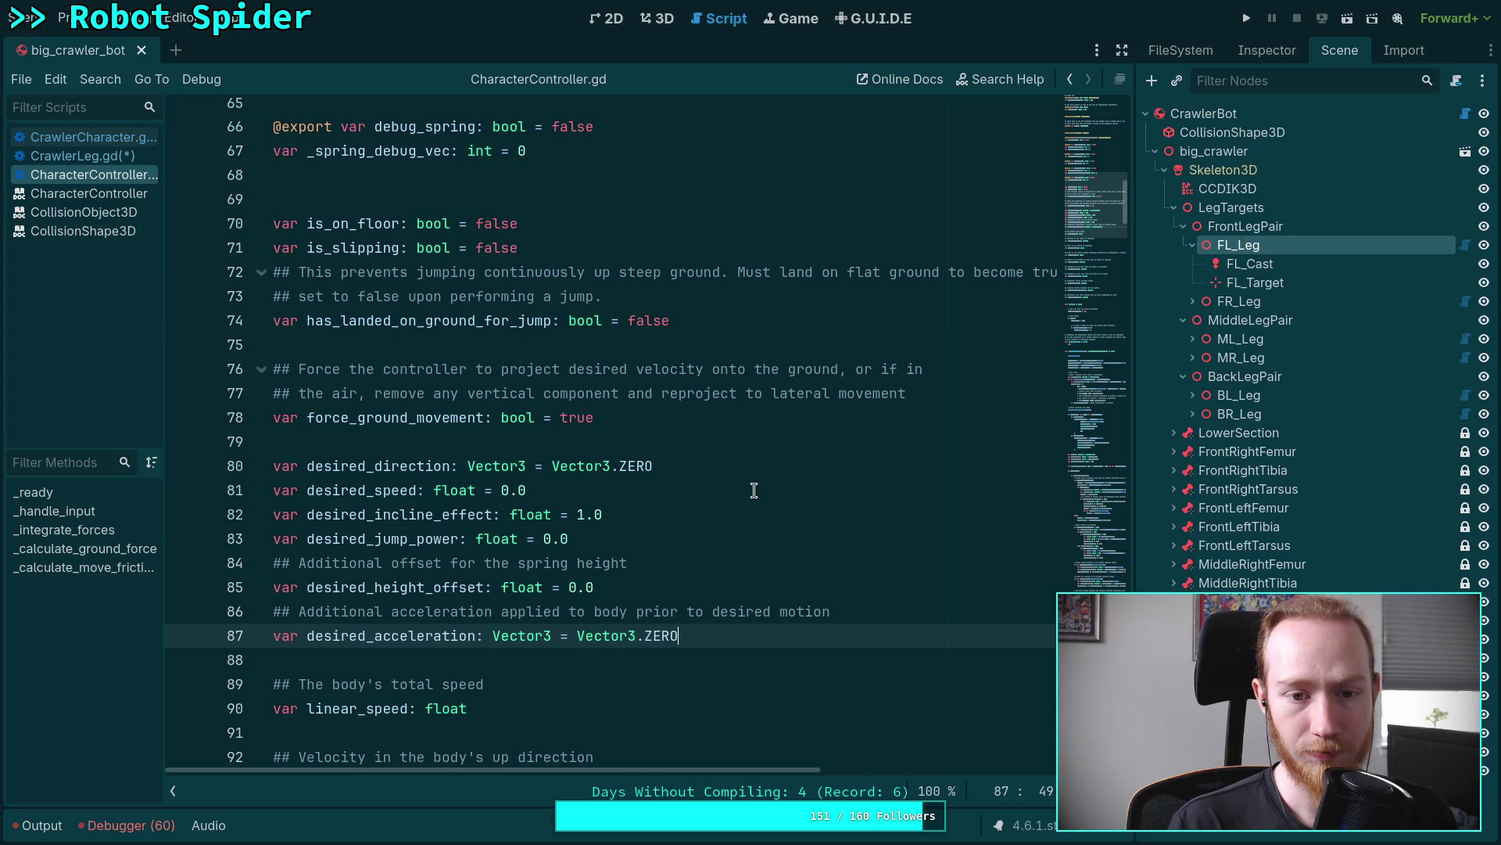
pyautogui.scroll(-1, 754, 490)
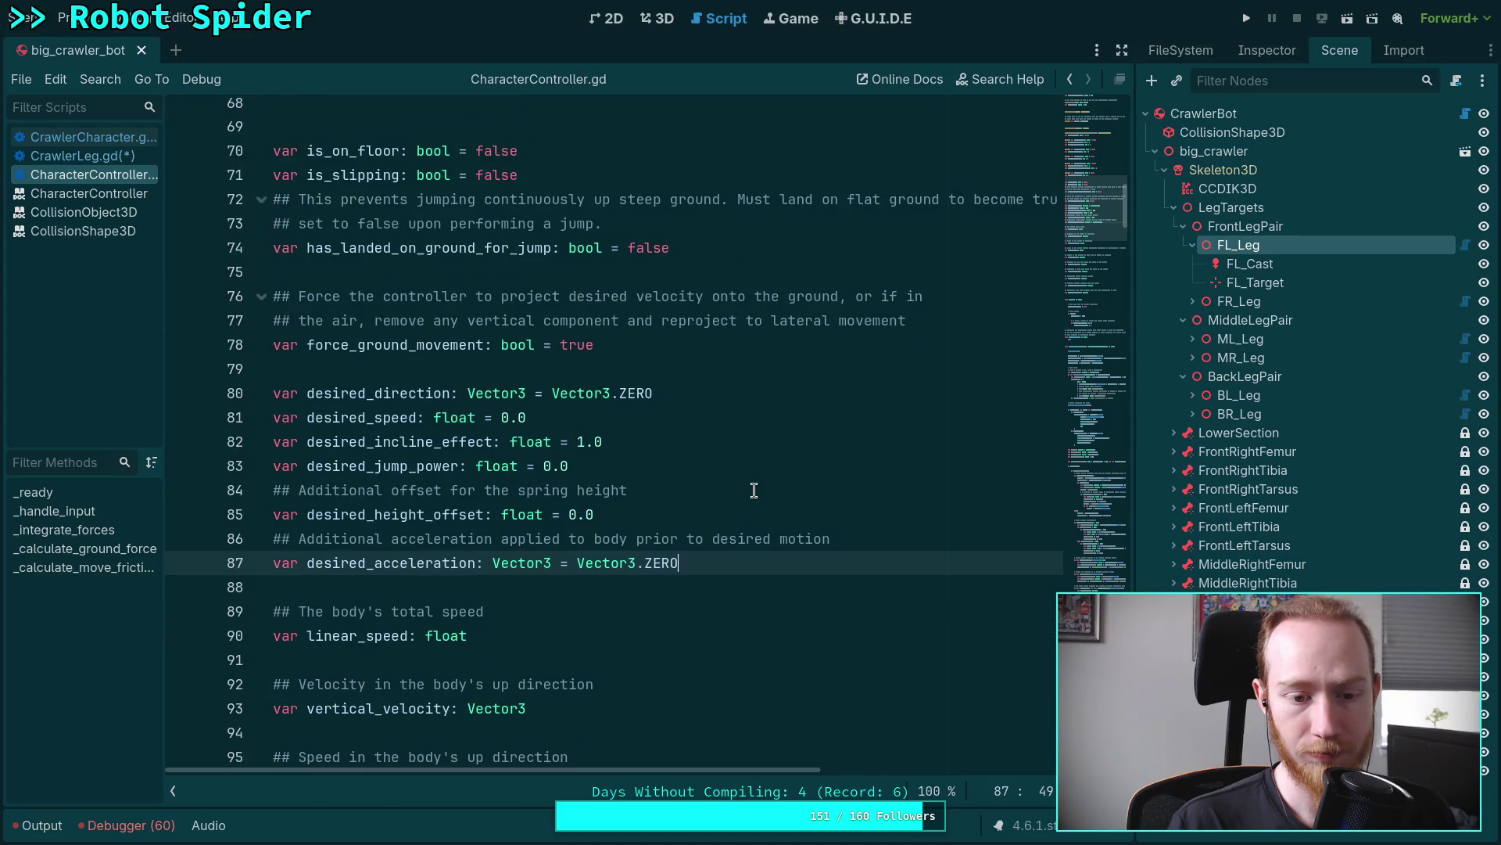
# Step: Declare has_desired_forward as a bool set to false below has_landed_on_ground_for_jump
pyautogui.click(757, 249)
pyautogui.press('Return')
pyautogui.press('Return')
pyautogui.write('var has_d')
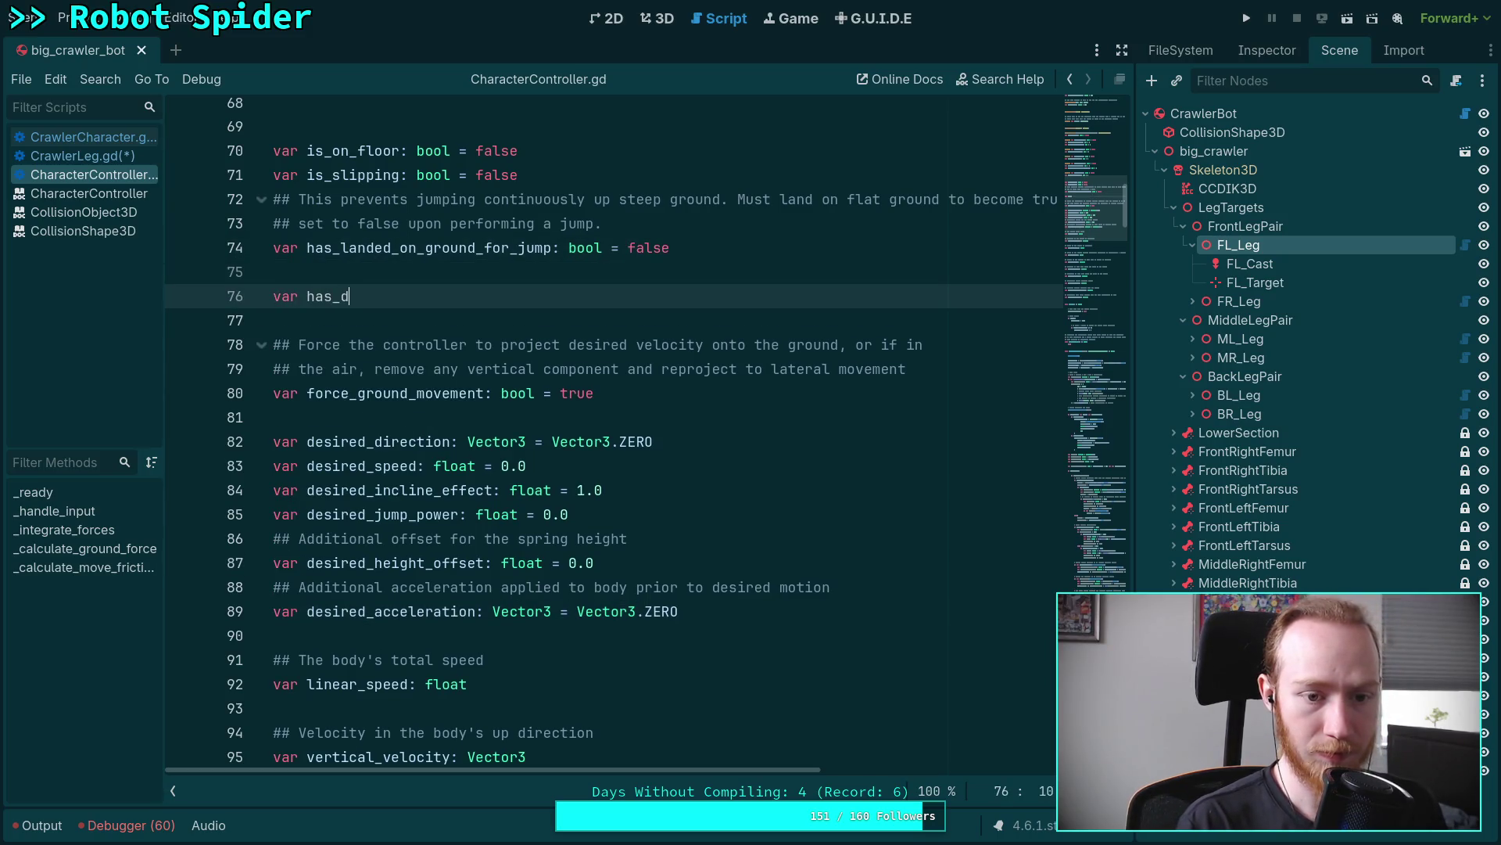
pyautogui.write('sired_fora')
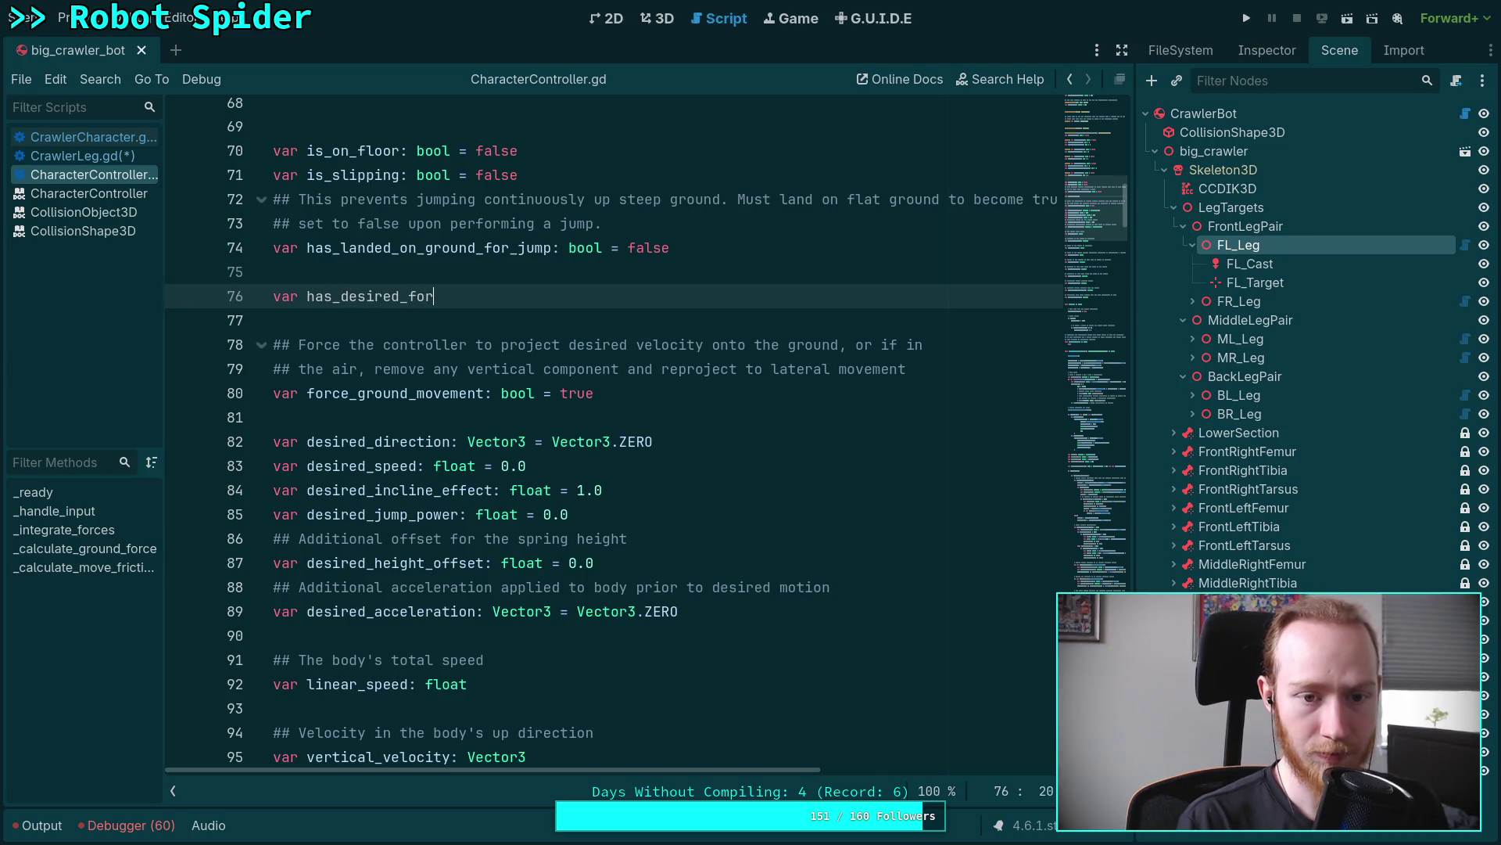
pyautogui.write('ard: boo')
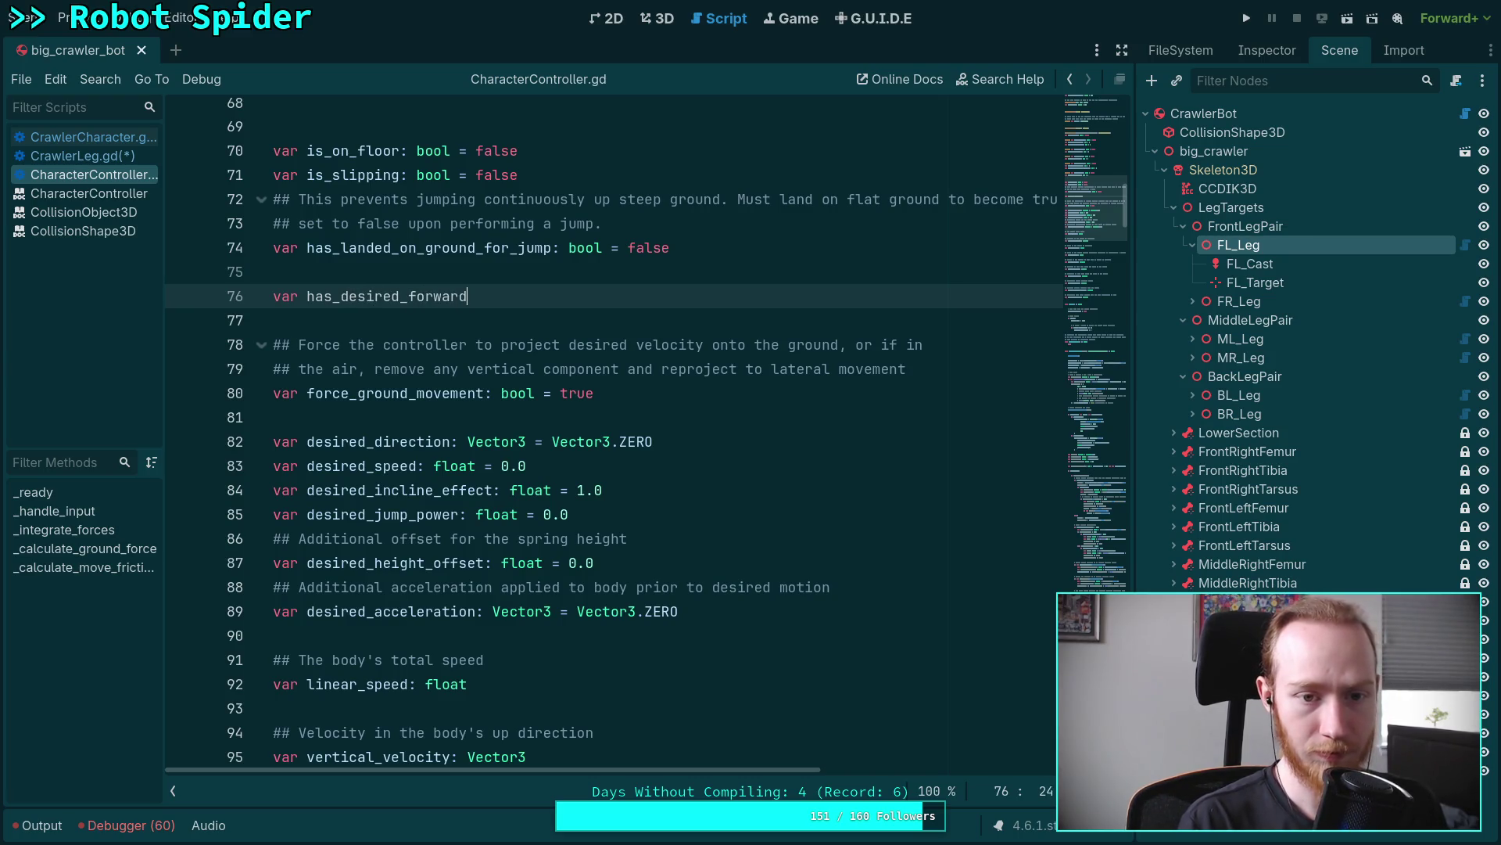
pyautogui.write('l = false')
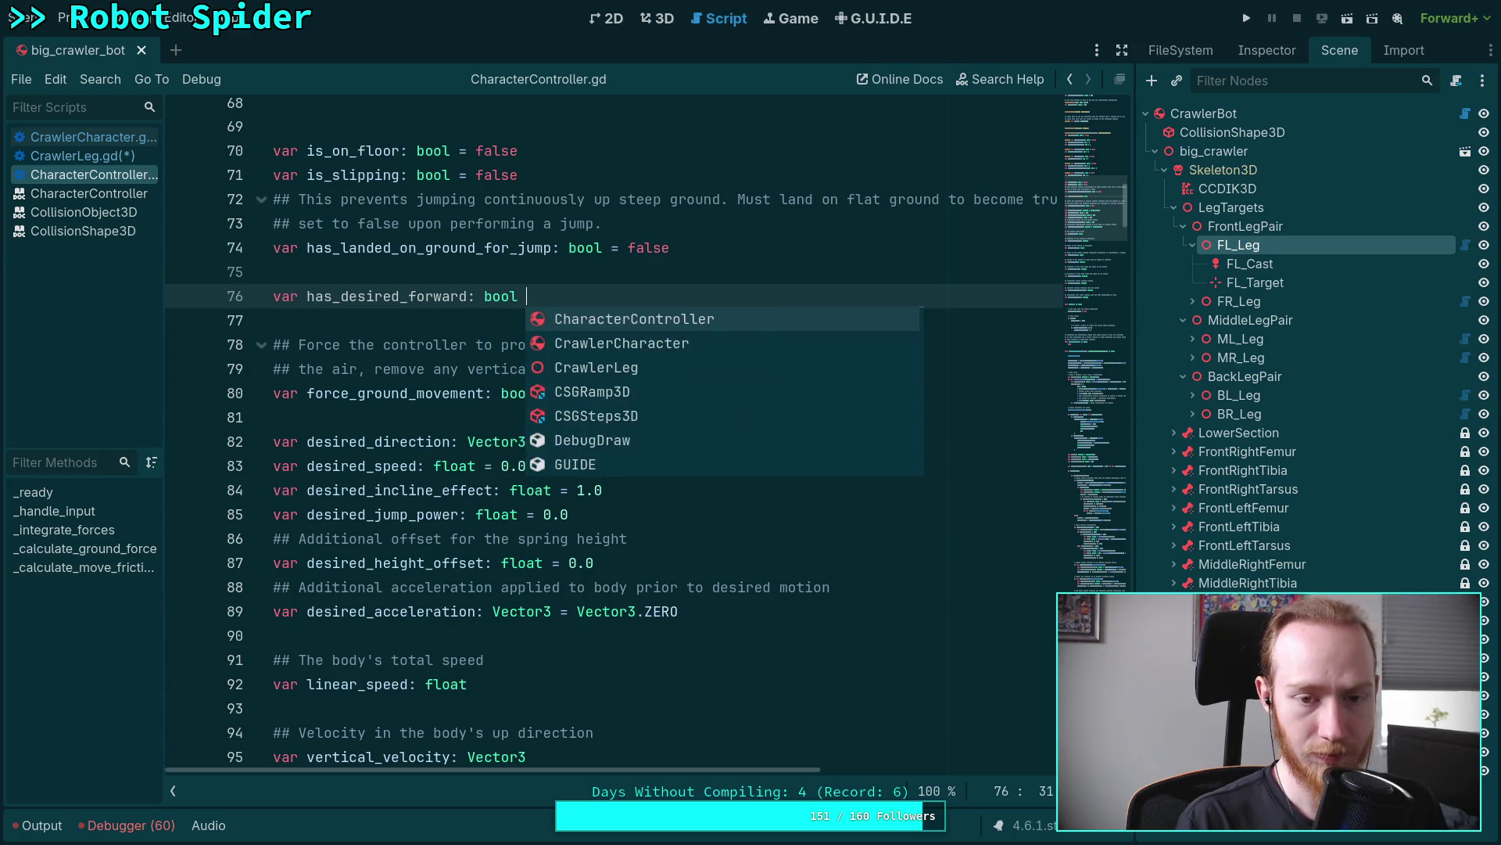
# Step: Add the doc comment '## If the character body is currently applying forward movement' above it
pyautogui.click(520, 266)
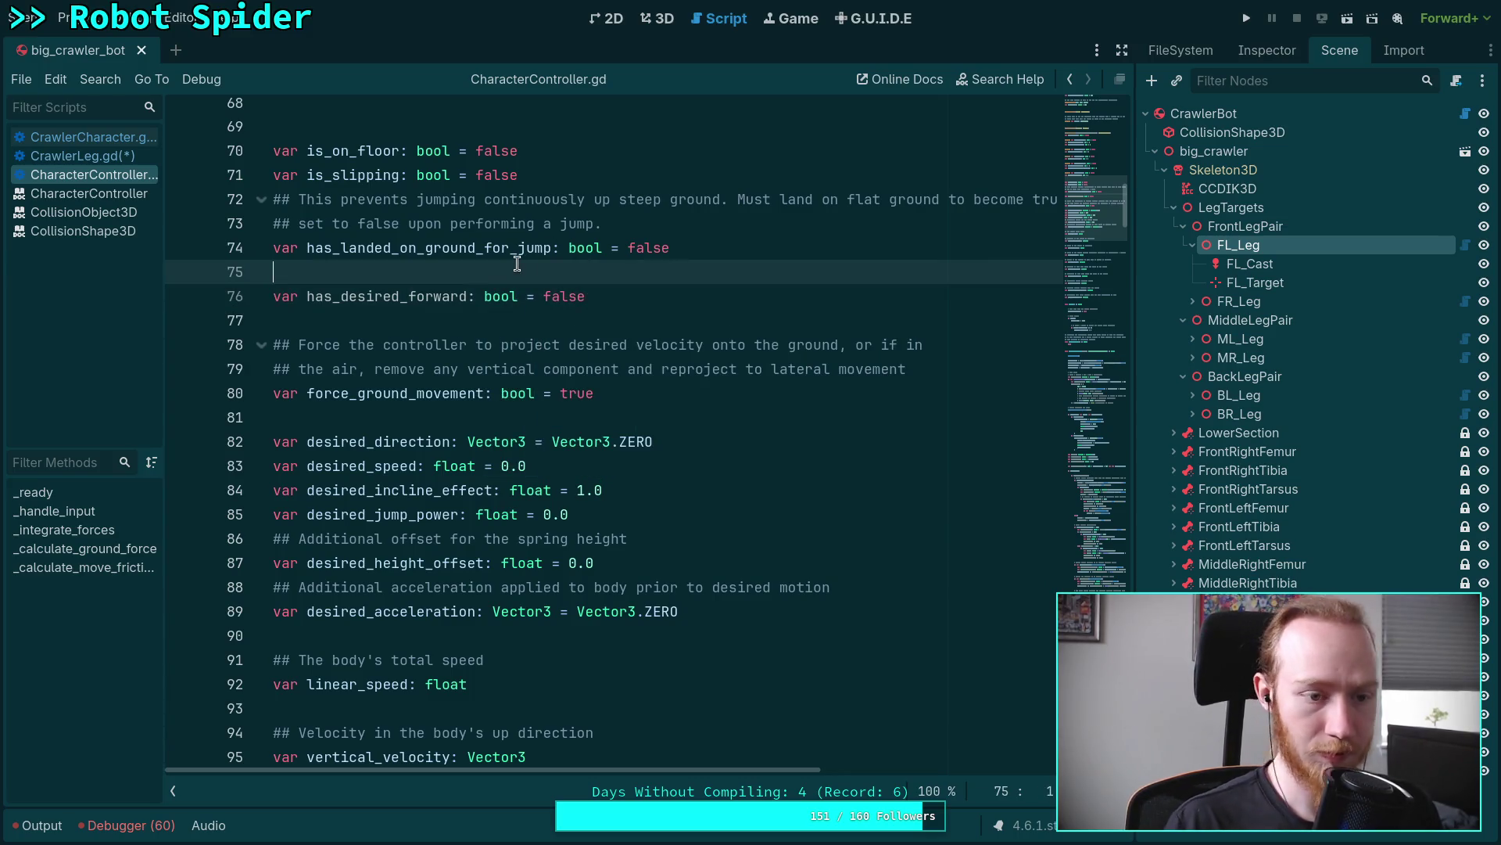
pyautogui.press('Return')
pyautogui.write('## Ifg  the charace')
pyautogui.press('BackSpace')
pyautogui.write('ter body is')
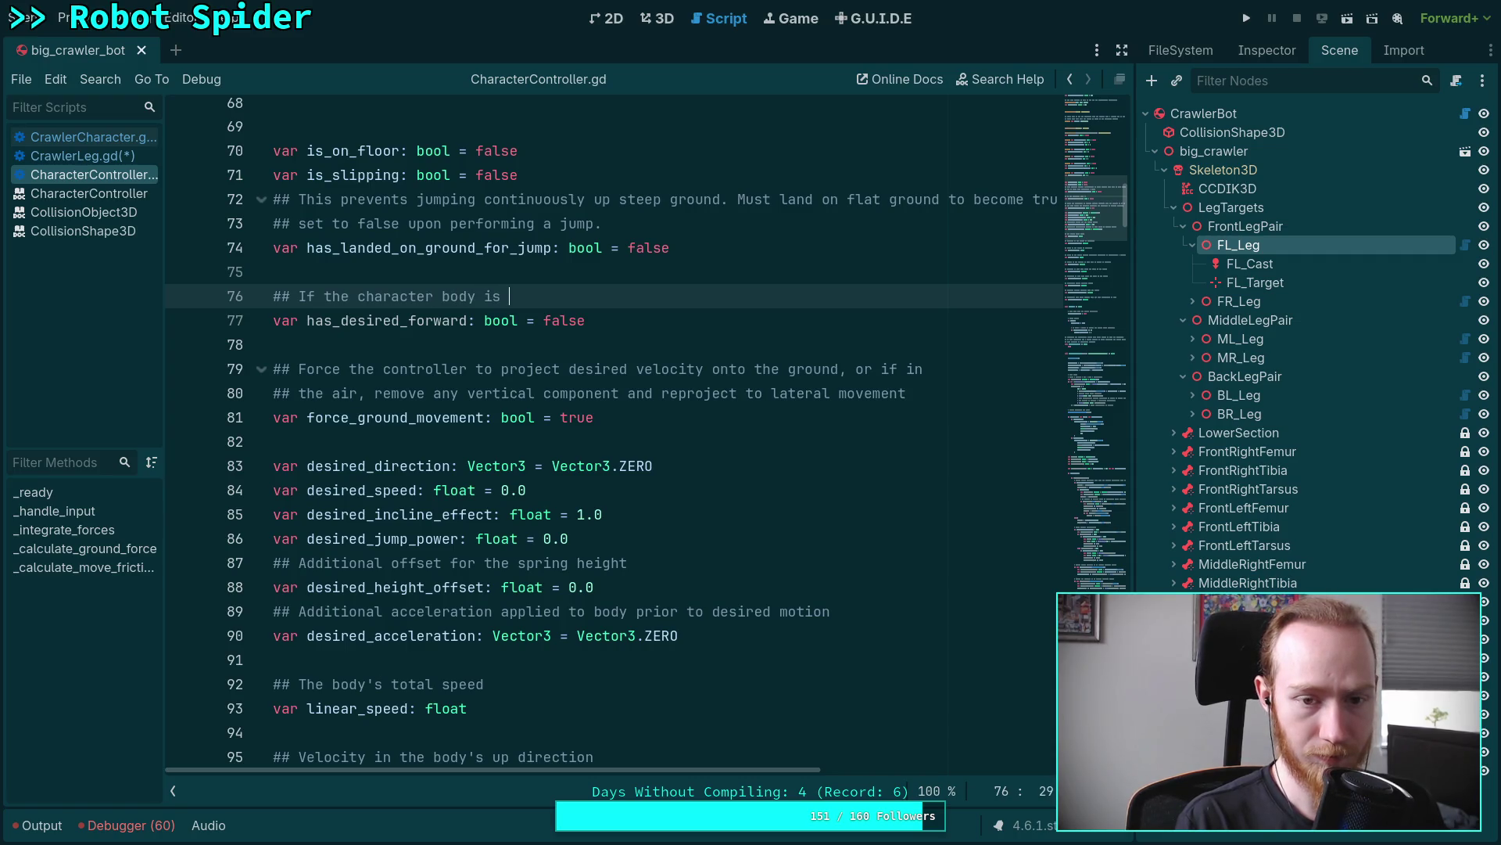
pyautogui.write(' currently ')
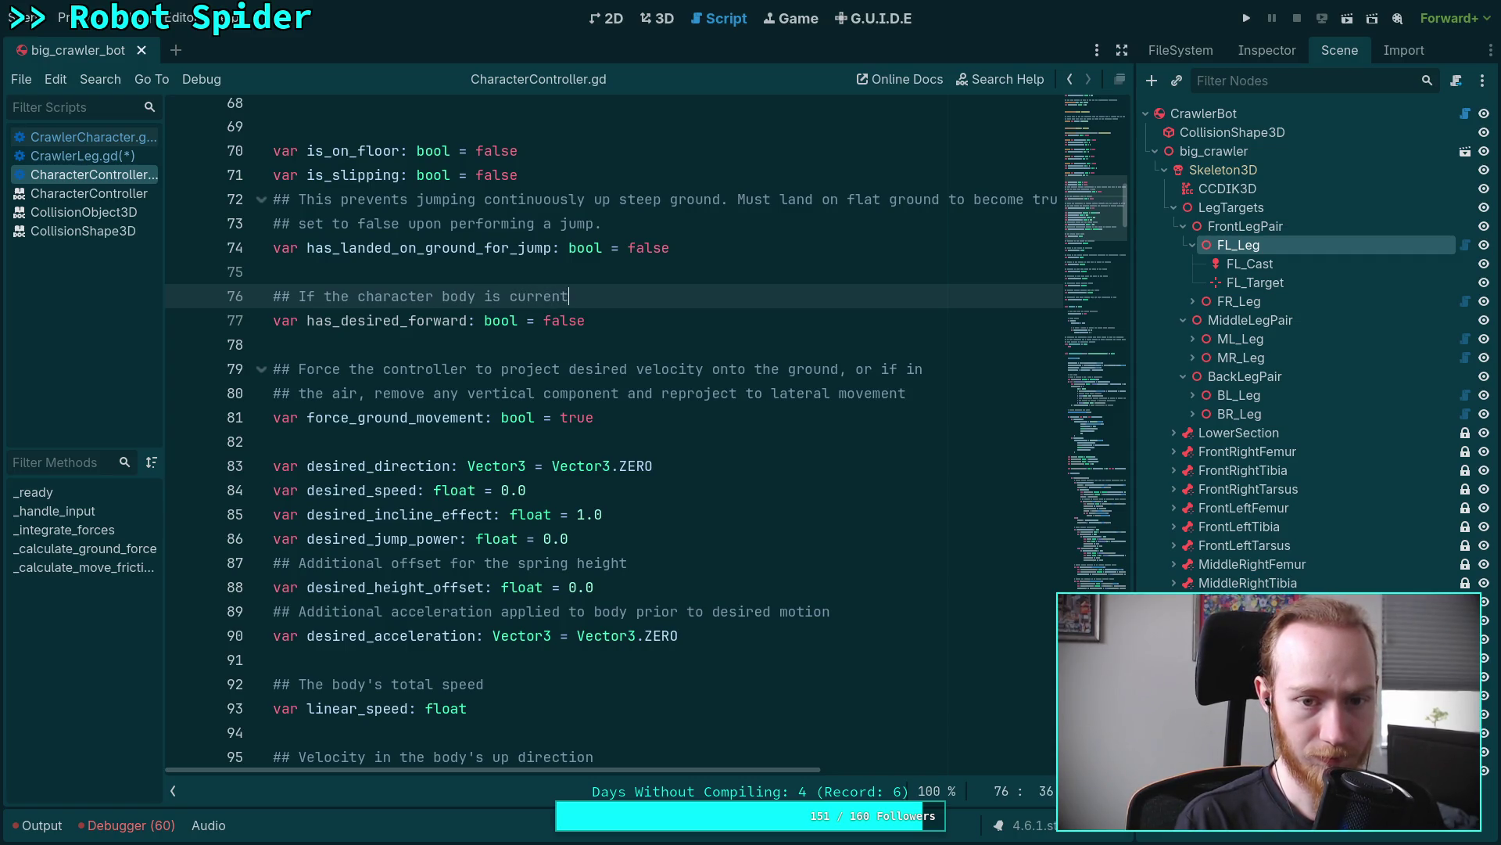
pyautogui.write('applying forward mov')
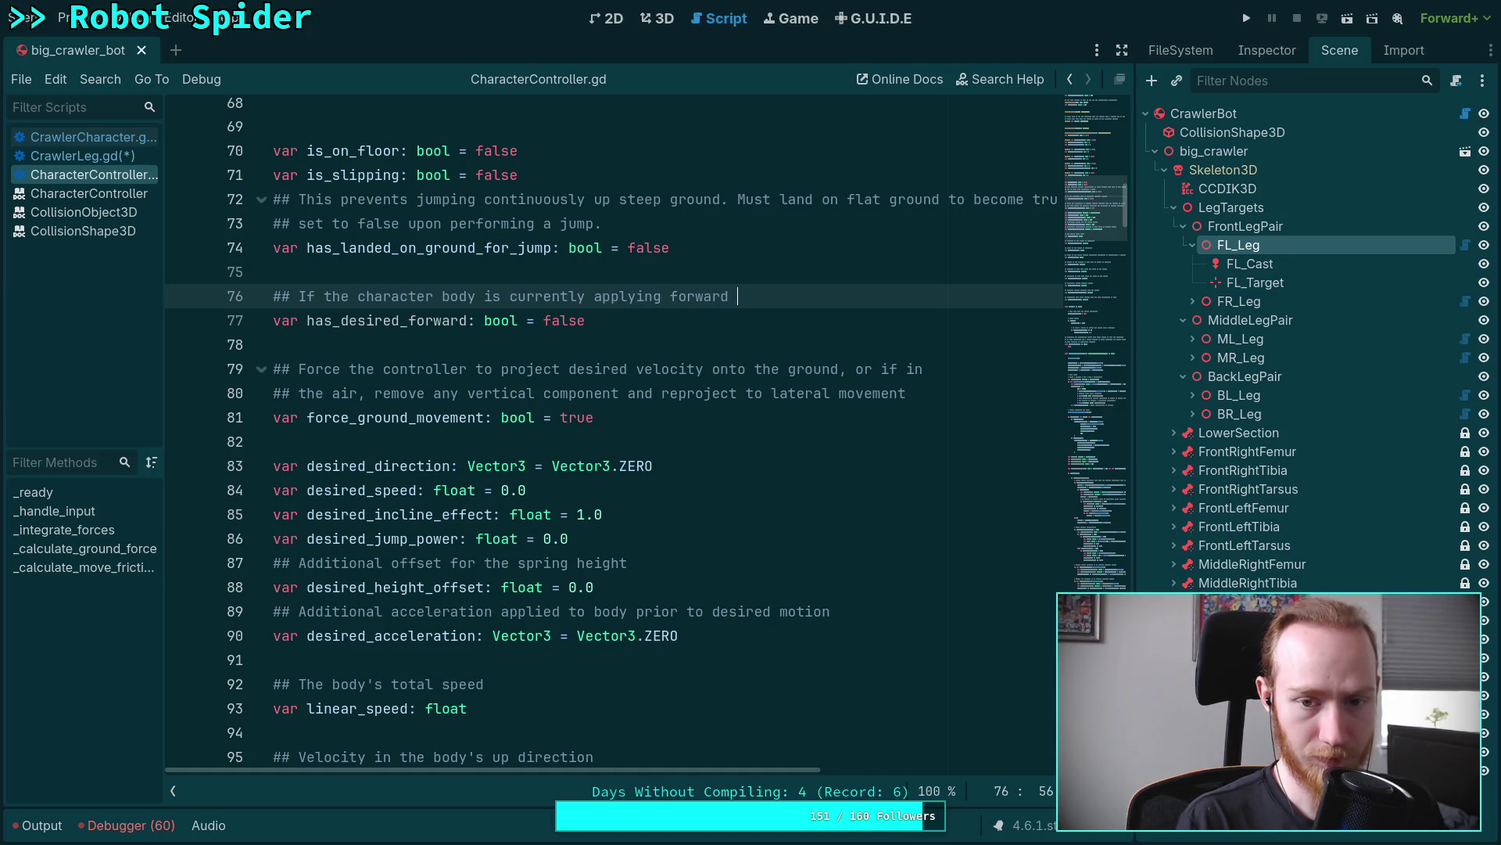
pyautogui.write('ement')
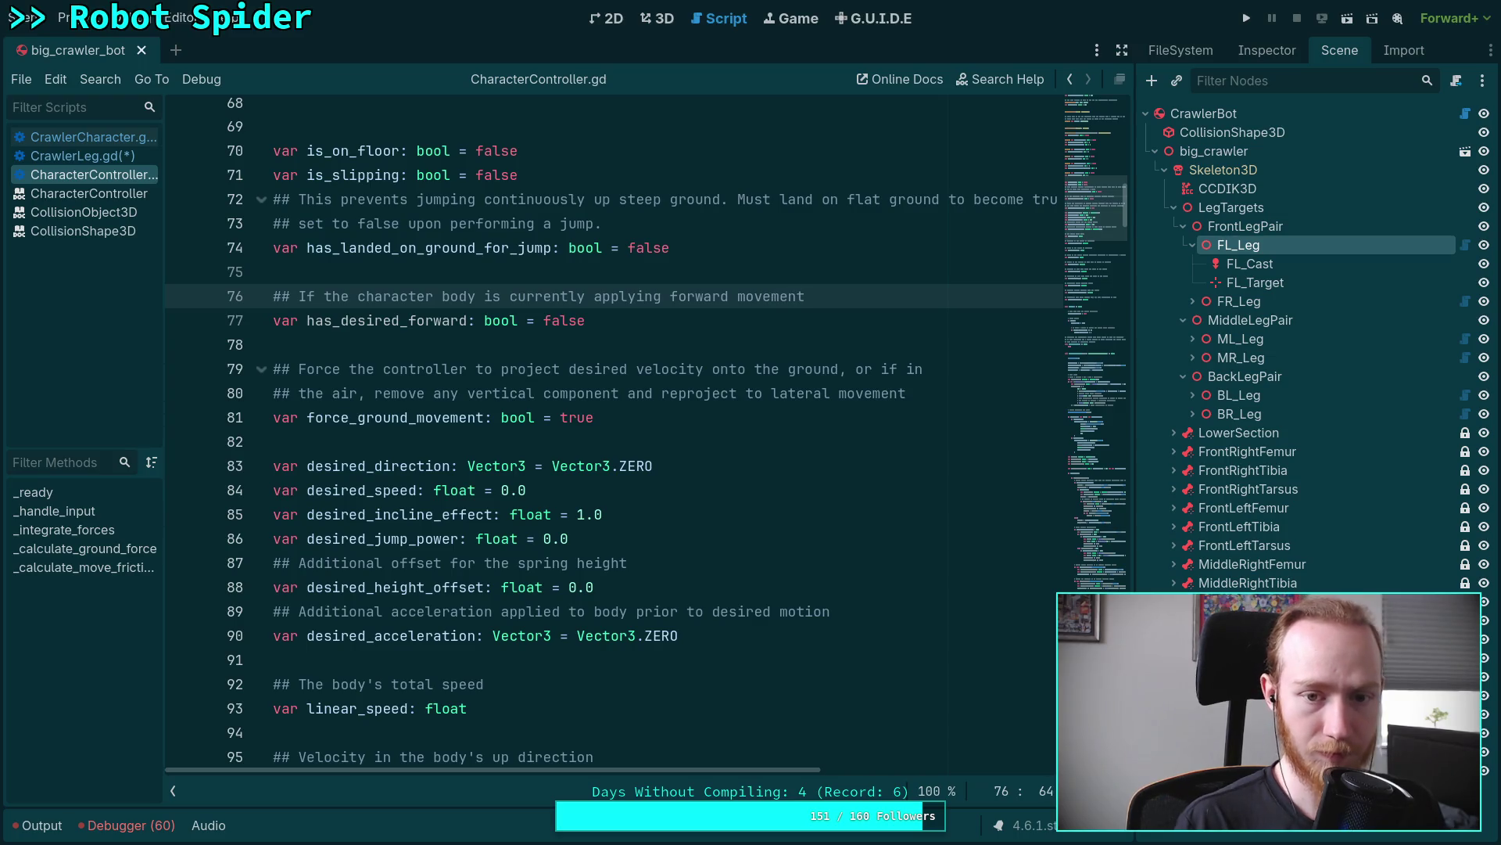
pyautogui.click(669, 348)
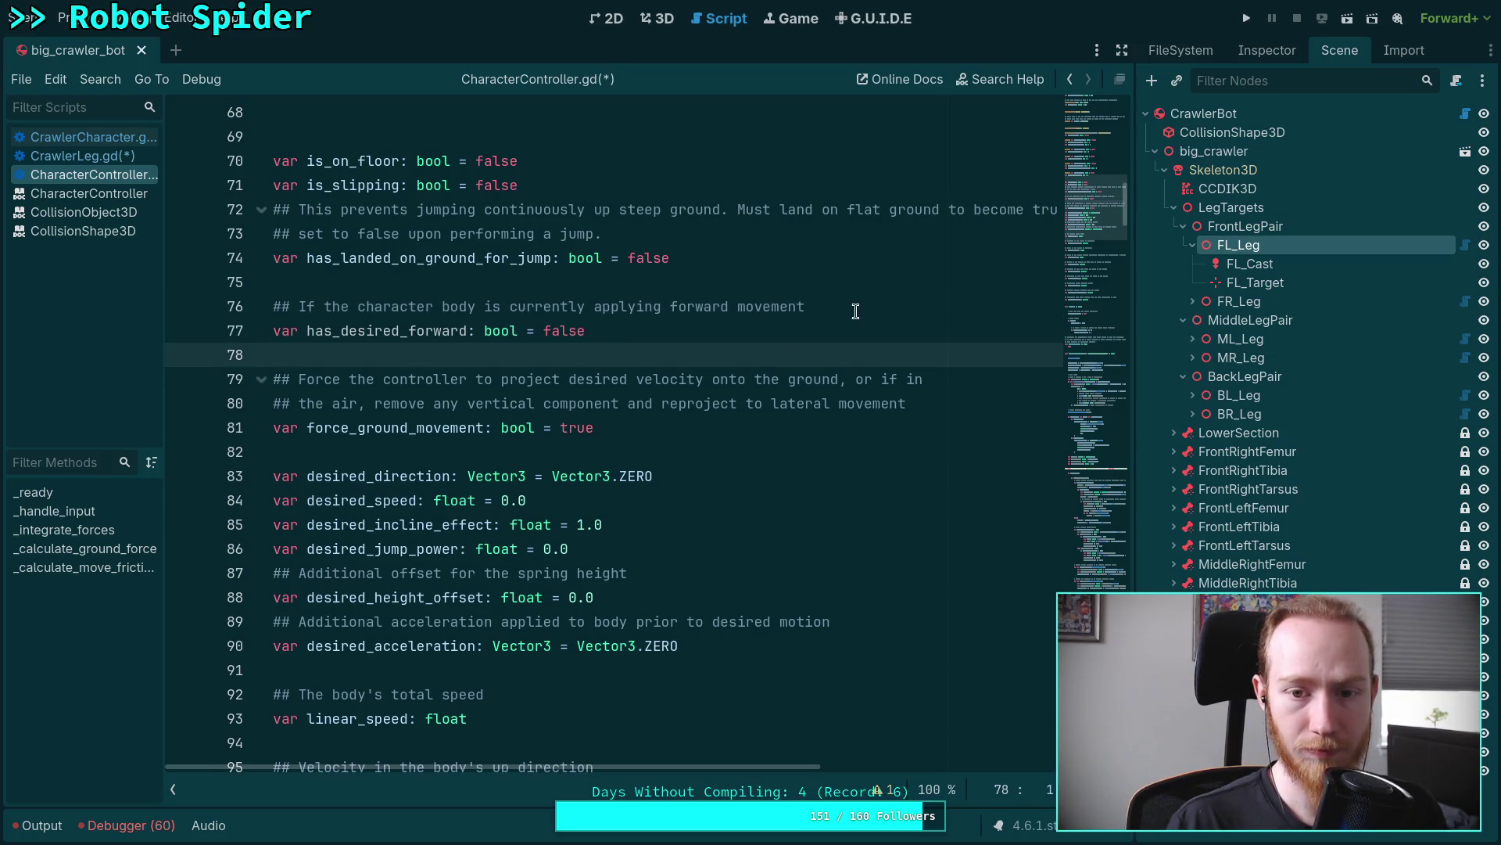
pyautogui.moveTo(1104, 191); pyautogui.dragTo(1091, 327)
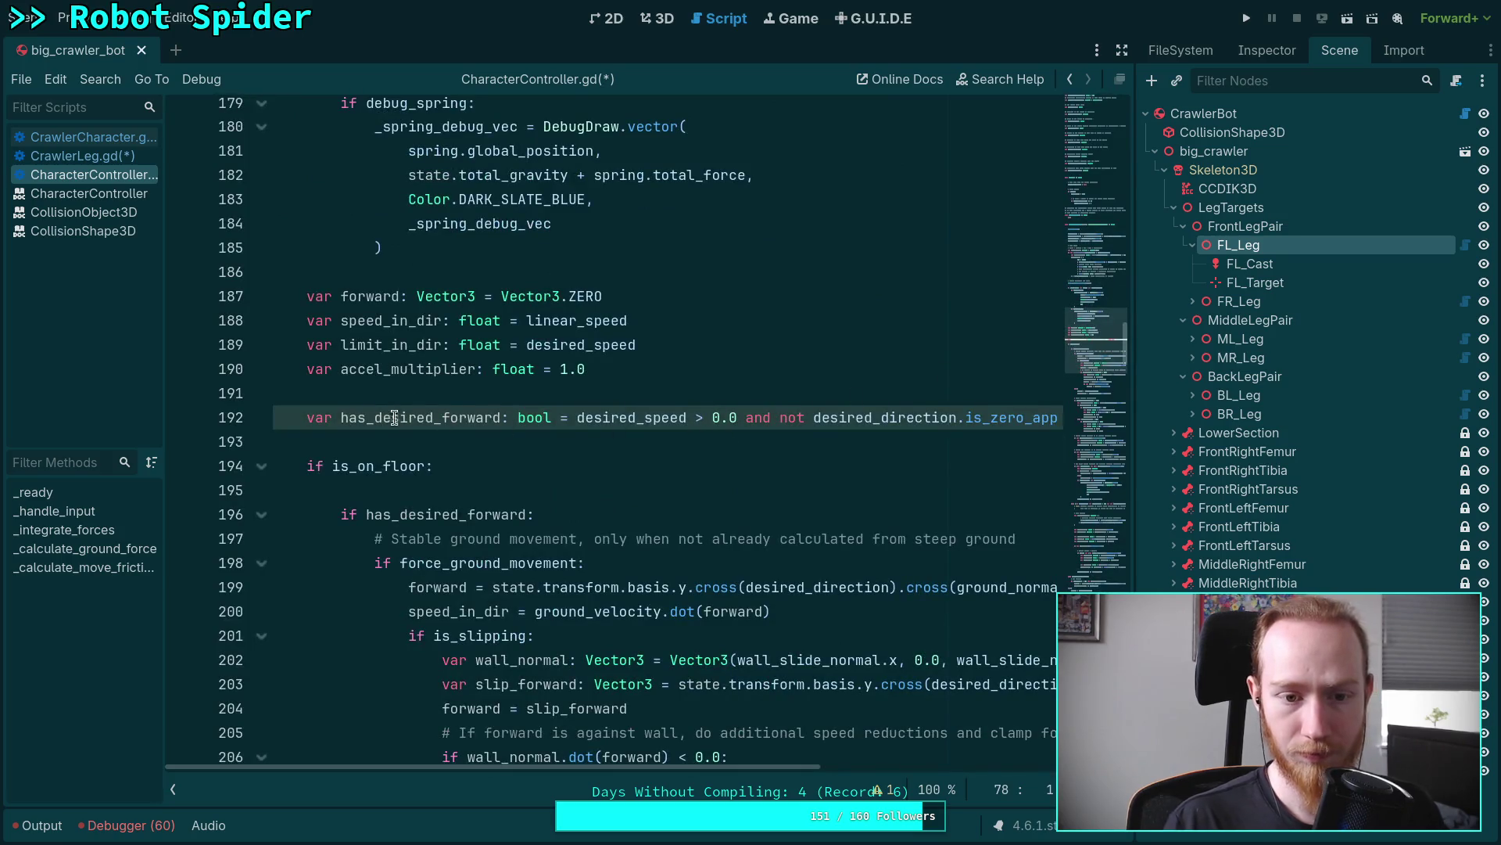
# Step: Strip 'var' and ': bool' from line 192 so it assigns has_desired_forward, then save
pyautogui.click(342, 423)
pyautogui.hotkey('shift', 'Home')
pyautogui.press('BackSpace')
pyautogui.moveTo(468, 417); pyautogui.dragTo(517, 413)
pyautogui.press('BackSpace')
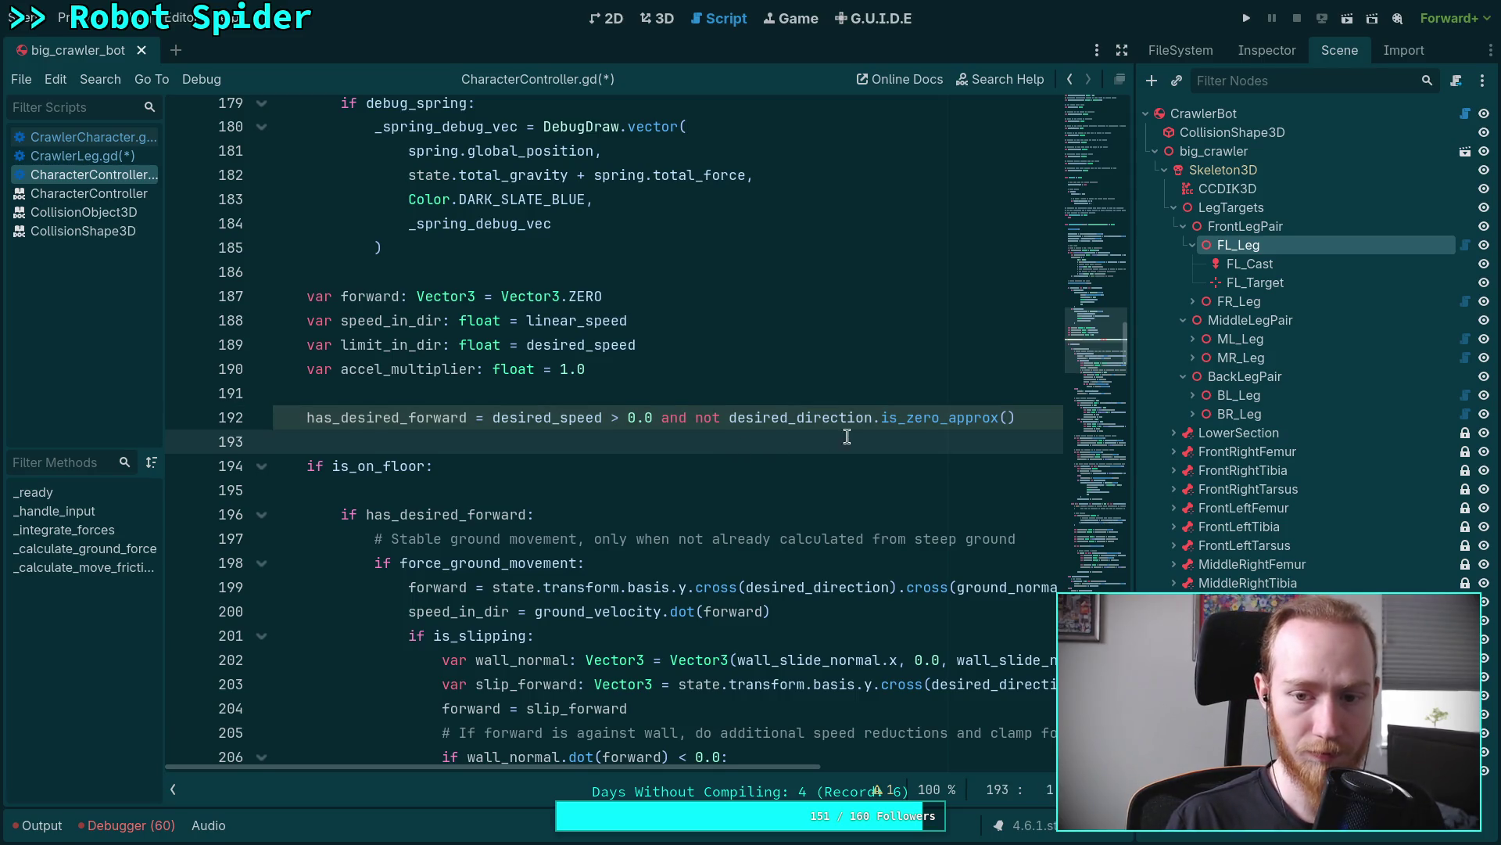
pyautogui.click(920, 427)
pyautogui.hotkey('ctrl', 's')
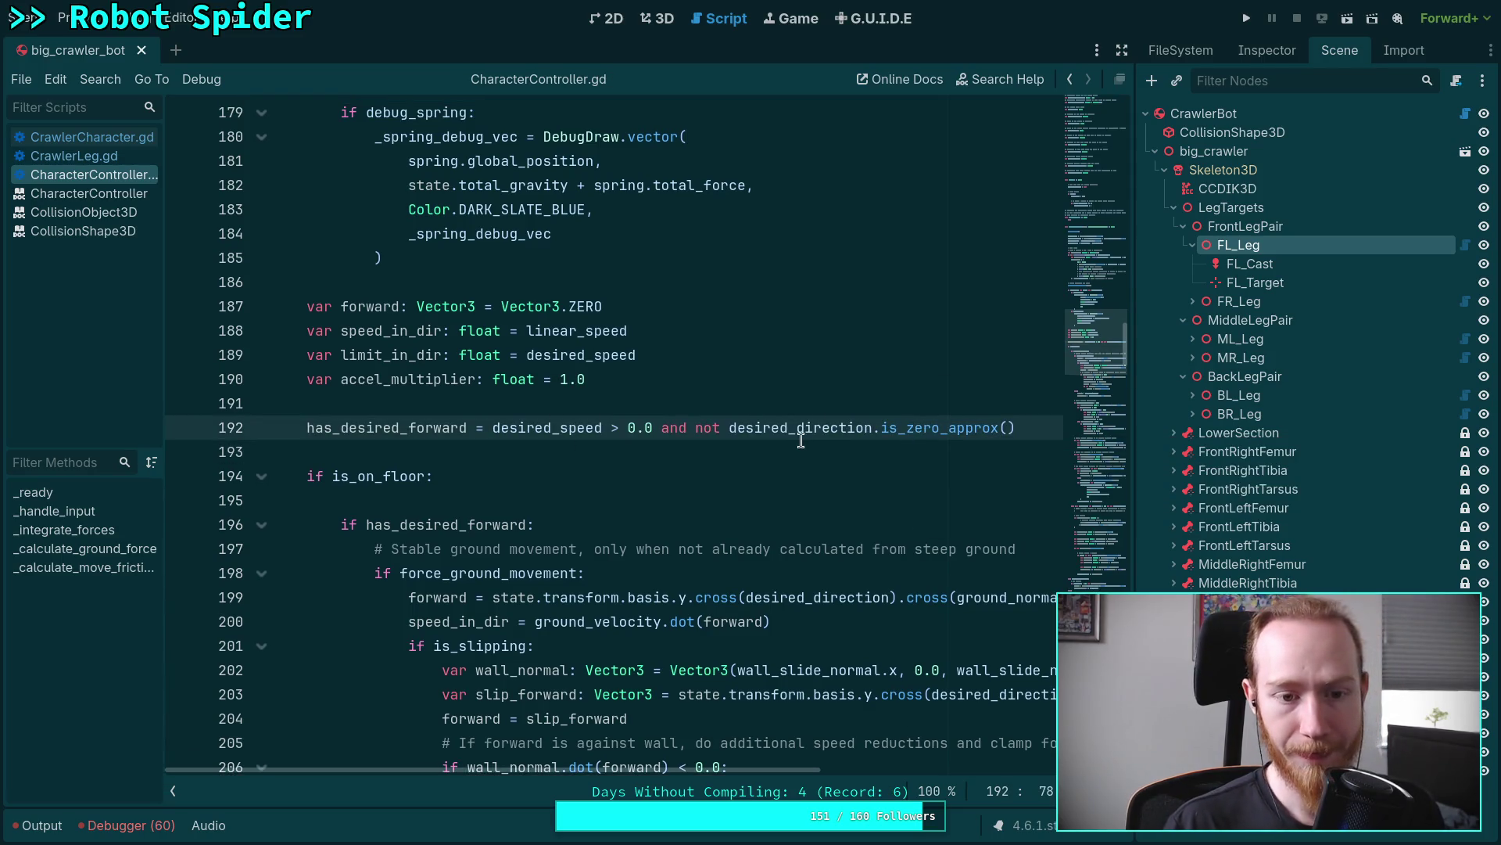
# Step: Review the has_desired_forward assignment on line 192 in context
pyautogui.scroll(3, 586, 408)
pyautogui.scroll(7, 586, 409)
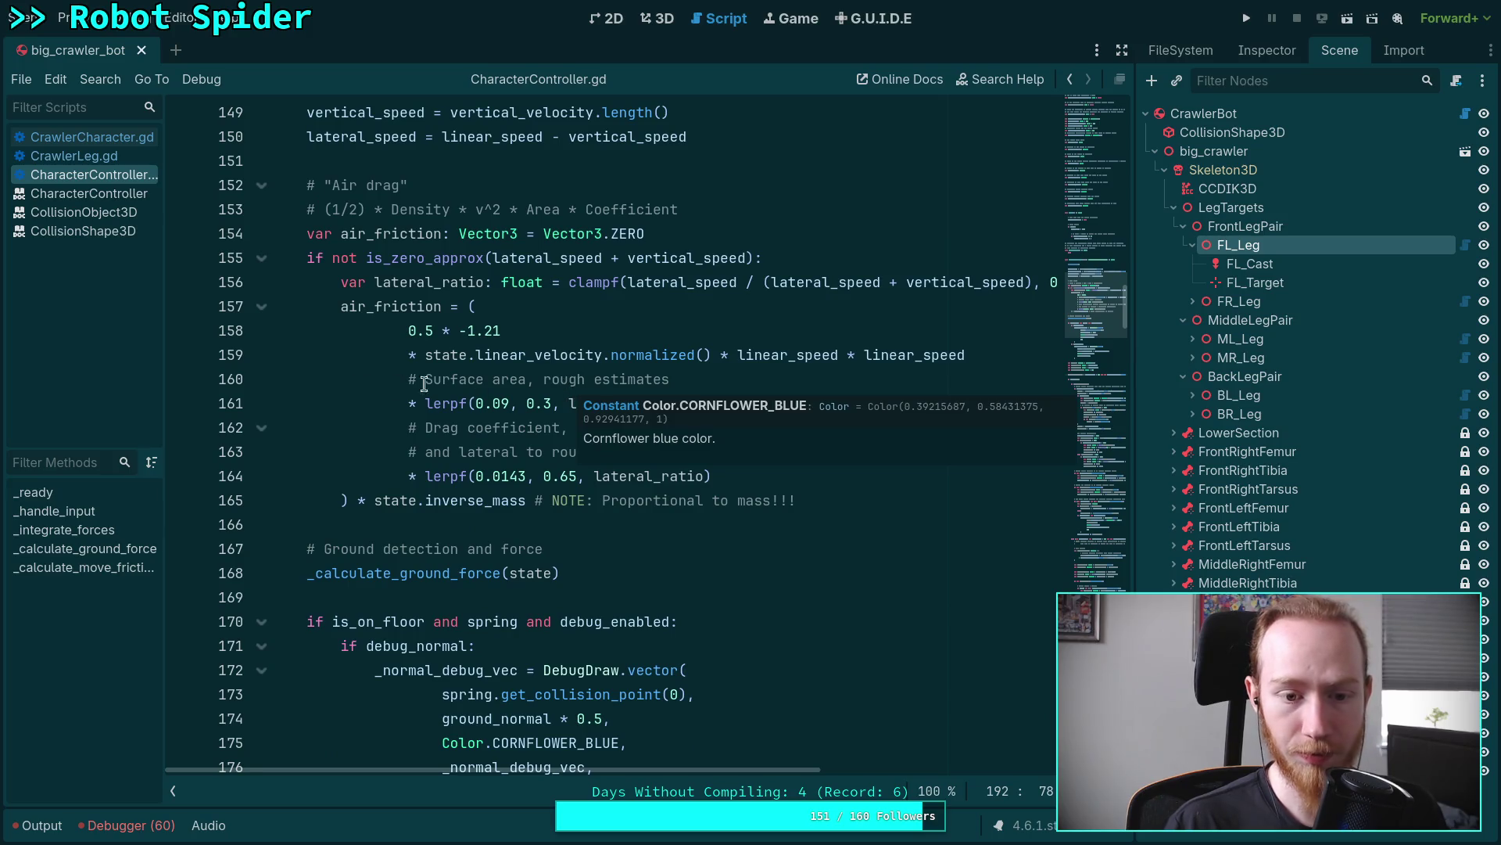
pyautogui.scroll(4, 430, 383)
pyautogui.scroll(-2, 459, 383)
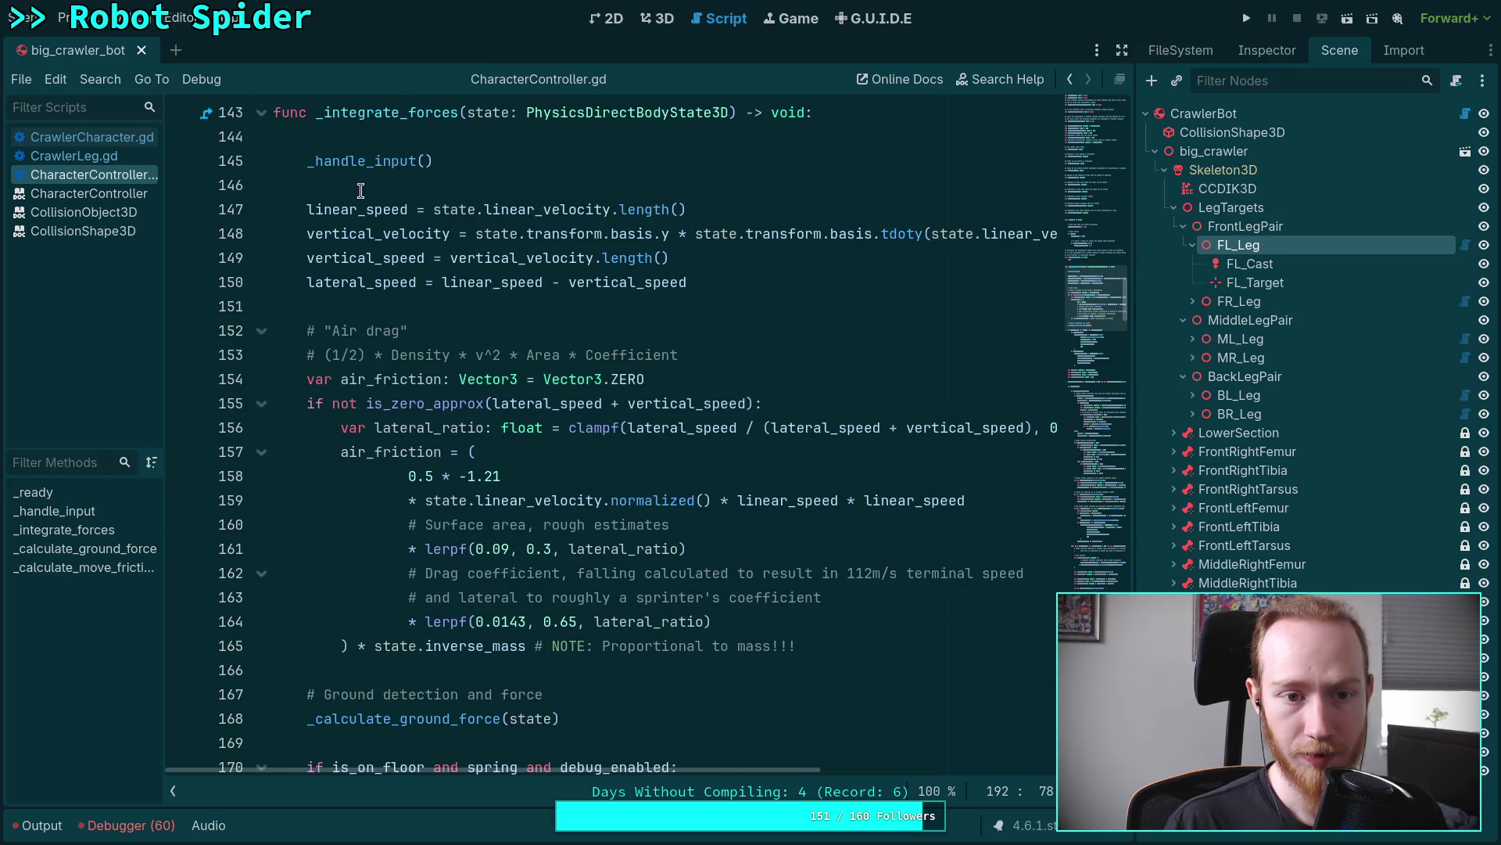
pyautogui.scroll(-11, 461, 423)
pyautogui.doubleClick(388, 504)
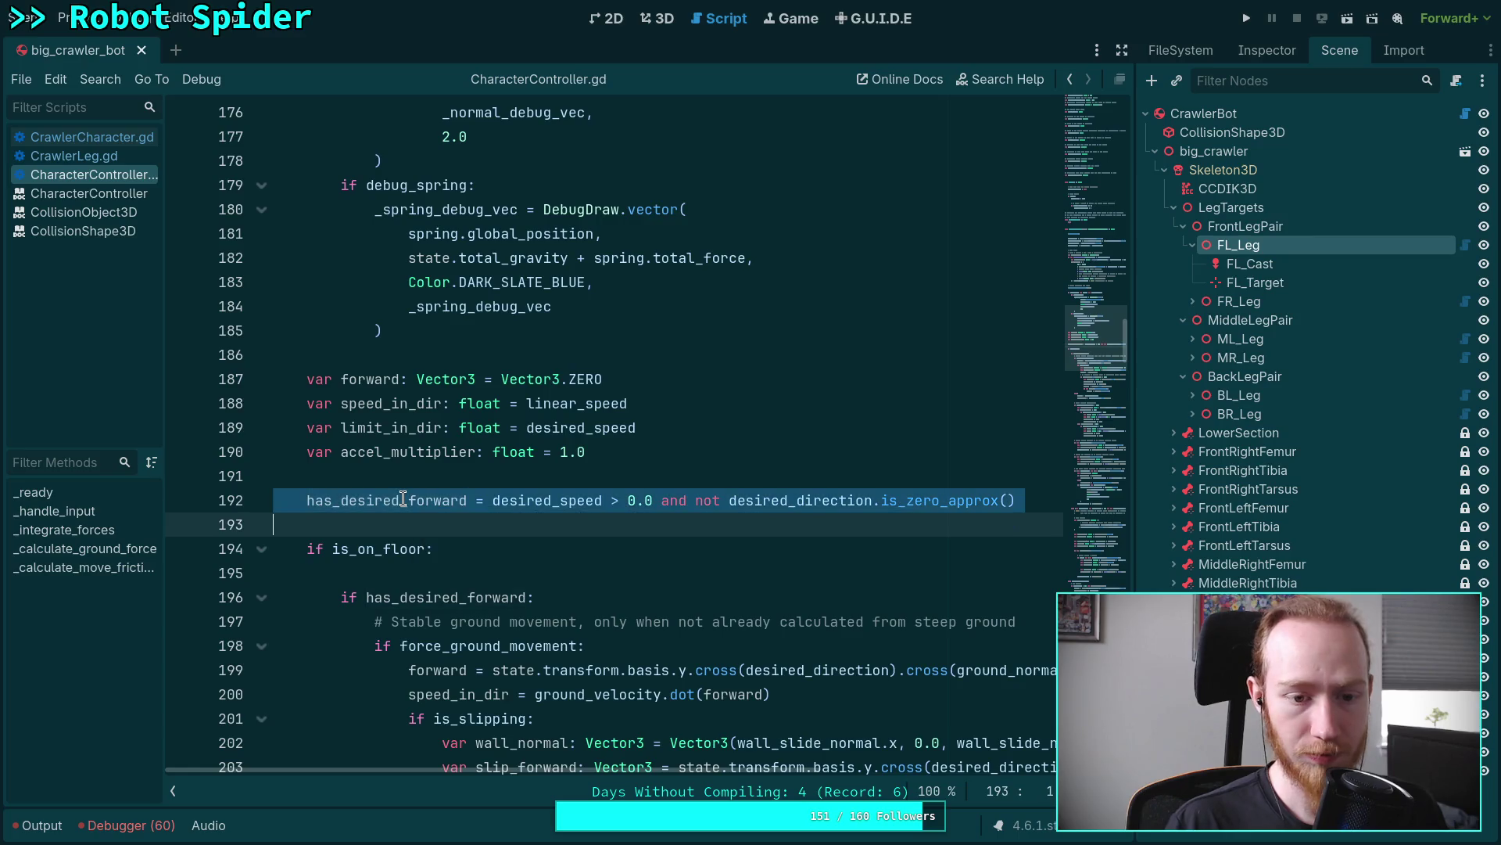
pyautogui.click(388, 505)
pyautogui.click(388, 508)
pyautogui.click(453, 479)
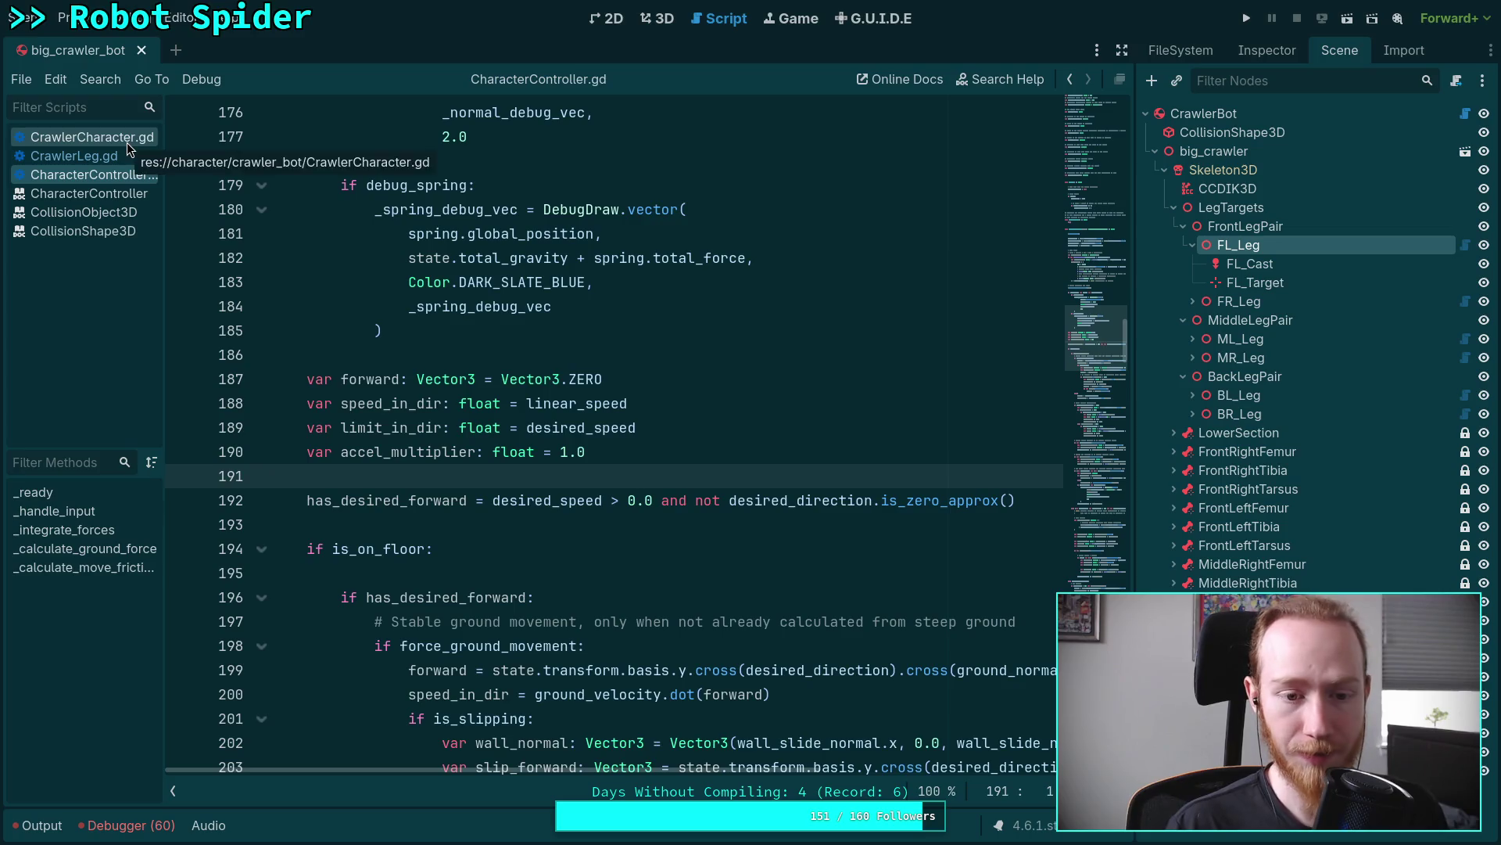
# Step: Search CharacterController.gd to step through every use of has_desired_forward
pyautogui.doubleClick(370, 499)
pyautogui.hotkey('ctrl', 'f')
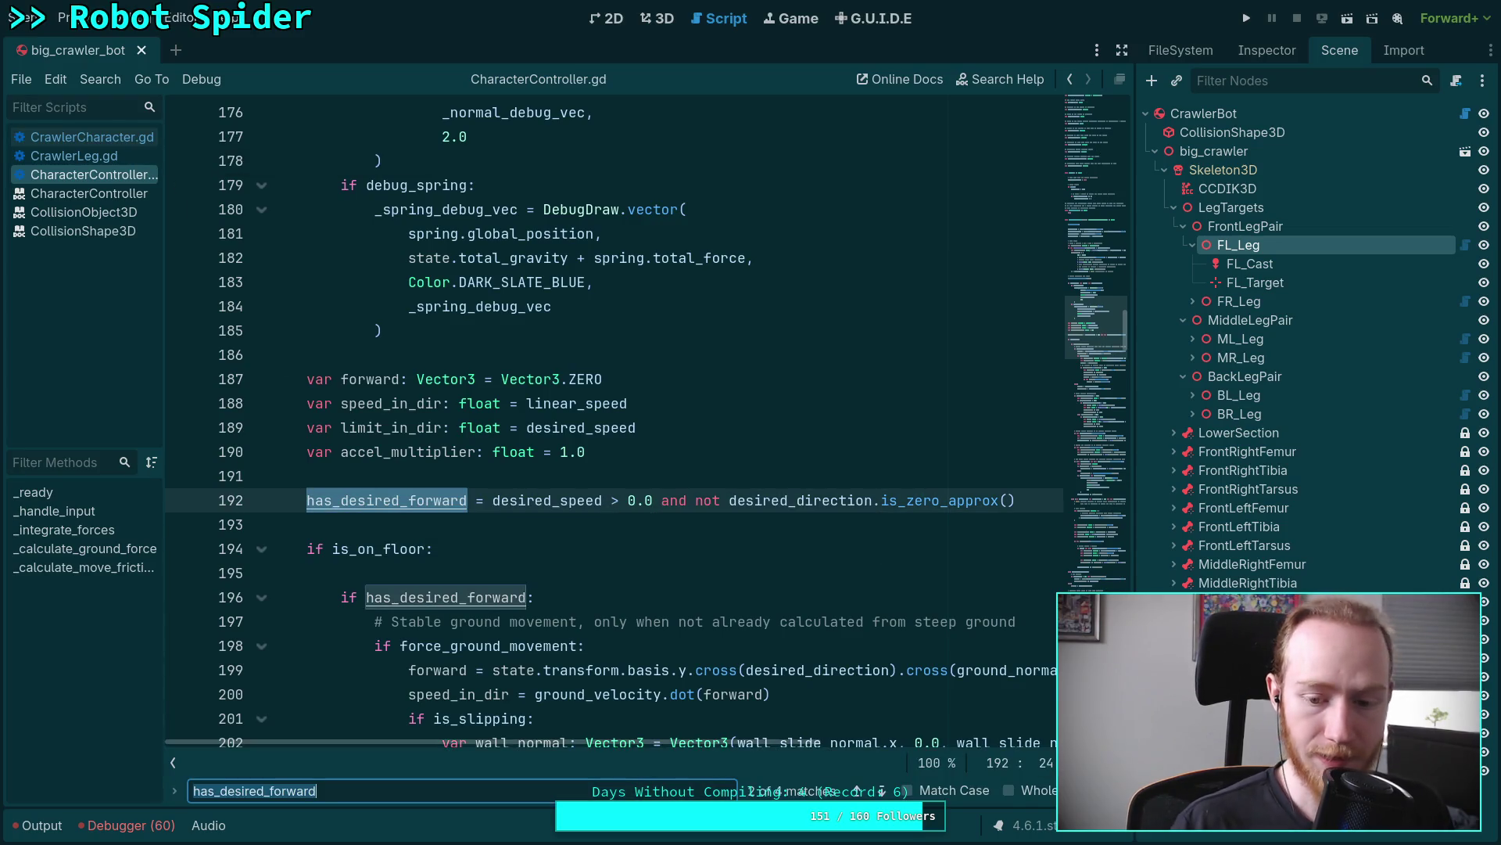
pyautogui.click(879, 790)
pyautogui.click(881, 788)
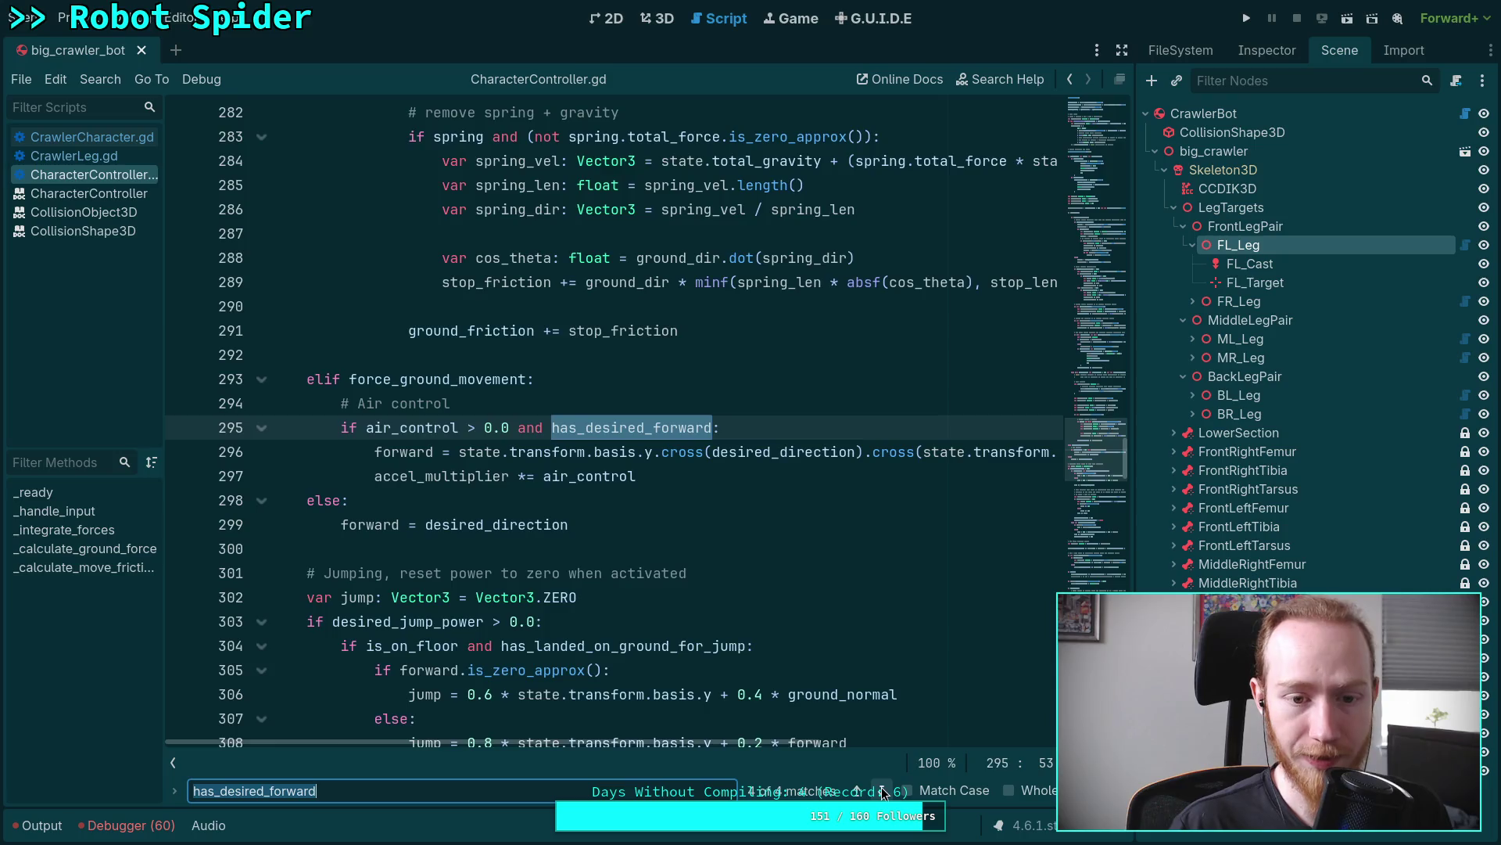
pyautogui.click(881, 788)
pyautogui.click(881, 788)
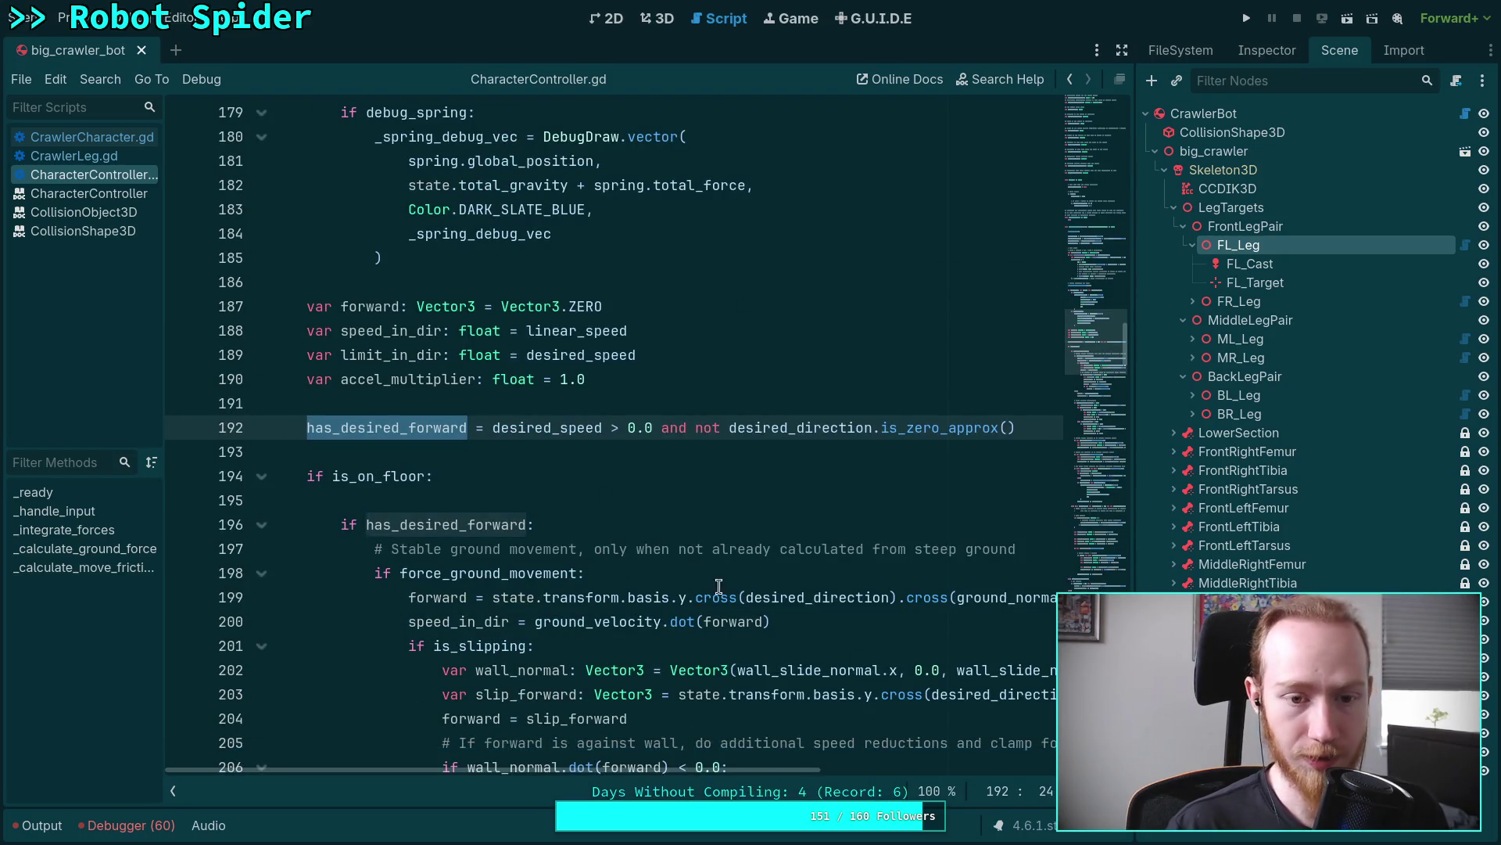
pyautogui.press('Escape')
# Step: Delete the is_moving assignment and declaration from CrawlerCharacter.gd and save it
pyautogui.click(78, 141)
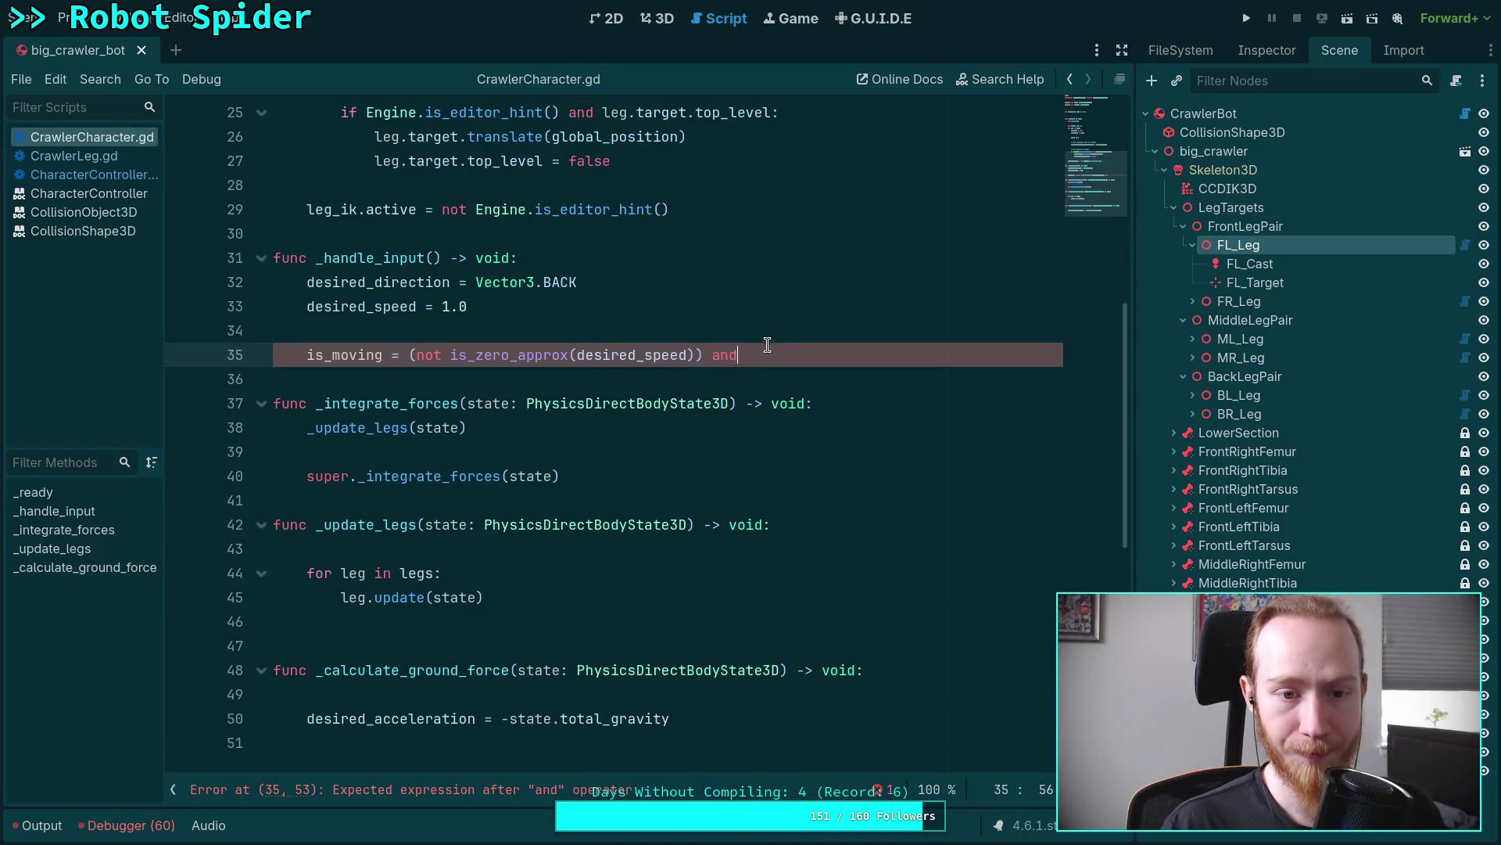
pyautogui.moveTo(771, 354); pyautogui.dragTo(739, 332)
pyautogui.press('BackSpace')
pyautogui.press('BackSpace')
pyautogui.scroll(8, 733, 404)
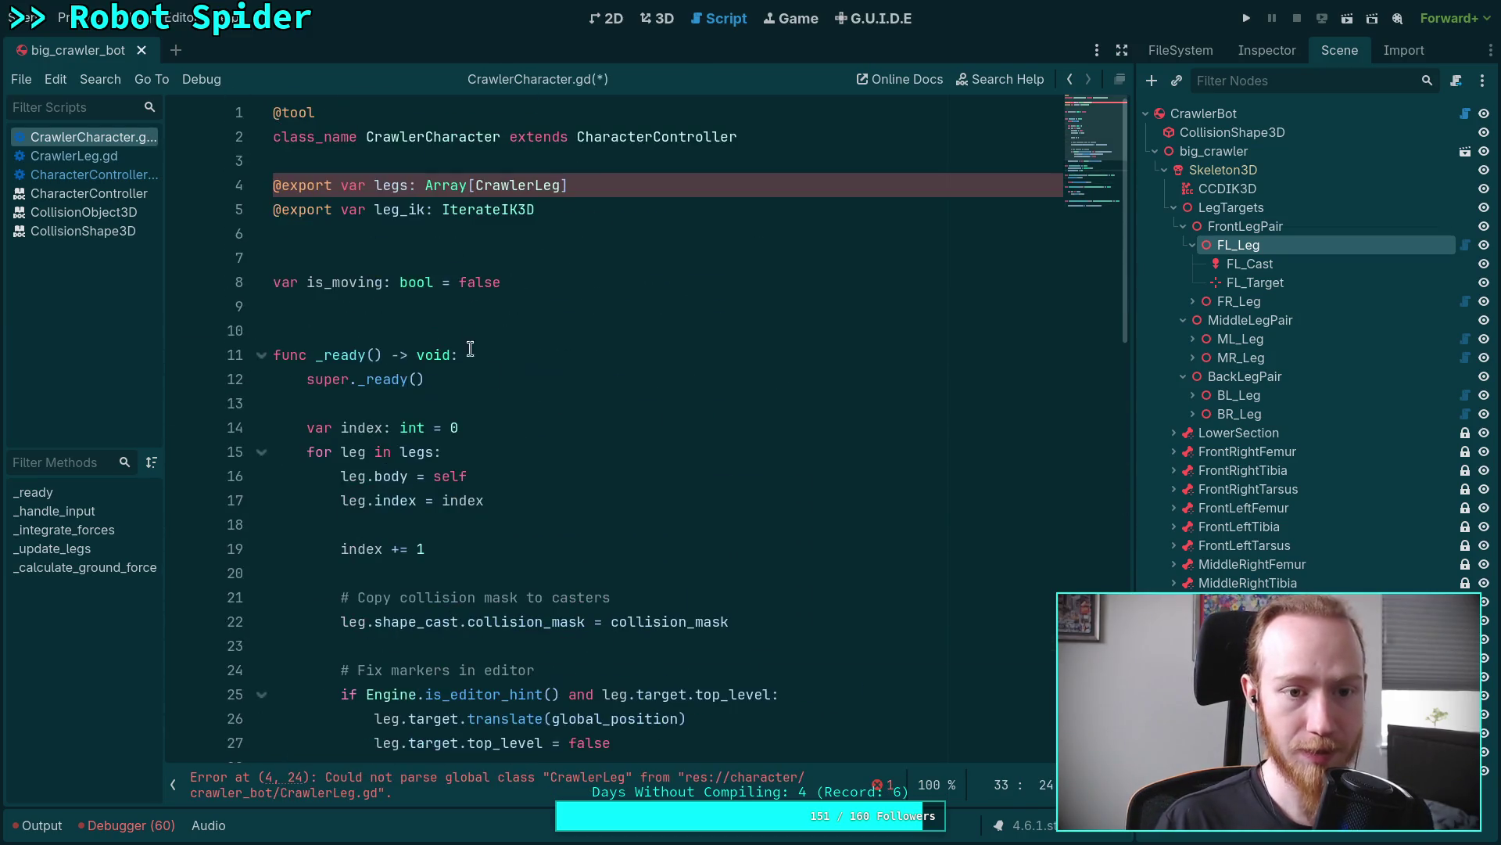
pyautogui.moveTo(562, 287); pyautogui.dragTo(274, 258)
pyautogui.press('BackSpace')
pyautogui.press('BackSpace')
pyautogui.press('BackSpace')
pyautogui.hotkey('ctrl', 's')
pyautogui.scroll(-6, 614, 430)
pyautogui.scroll(-3, 571, 352)
pyautogui.scroll(3, 570, 352)
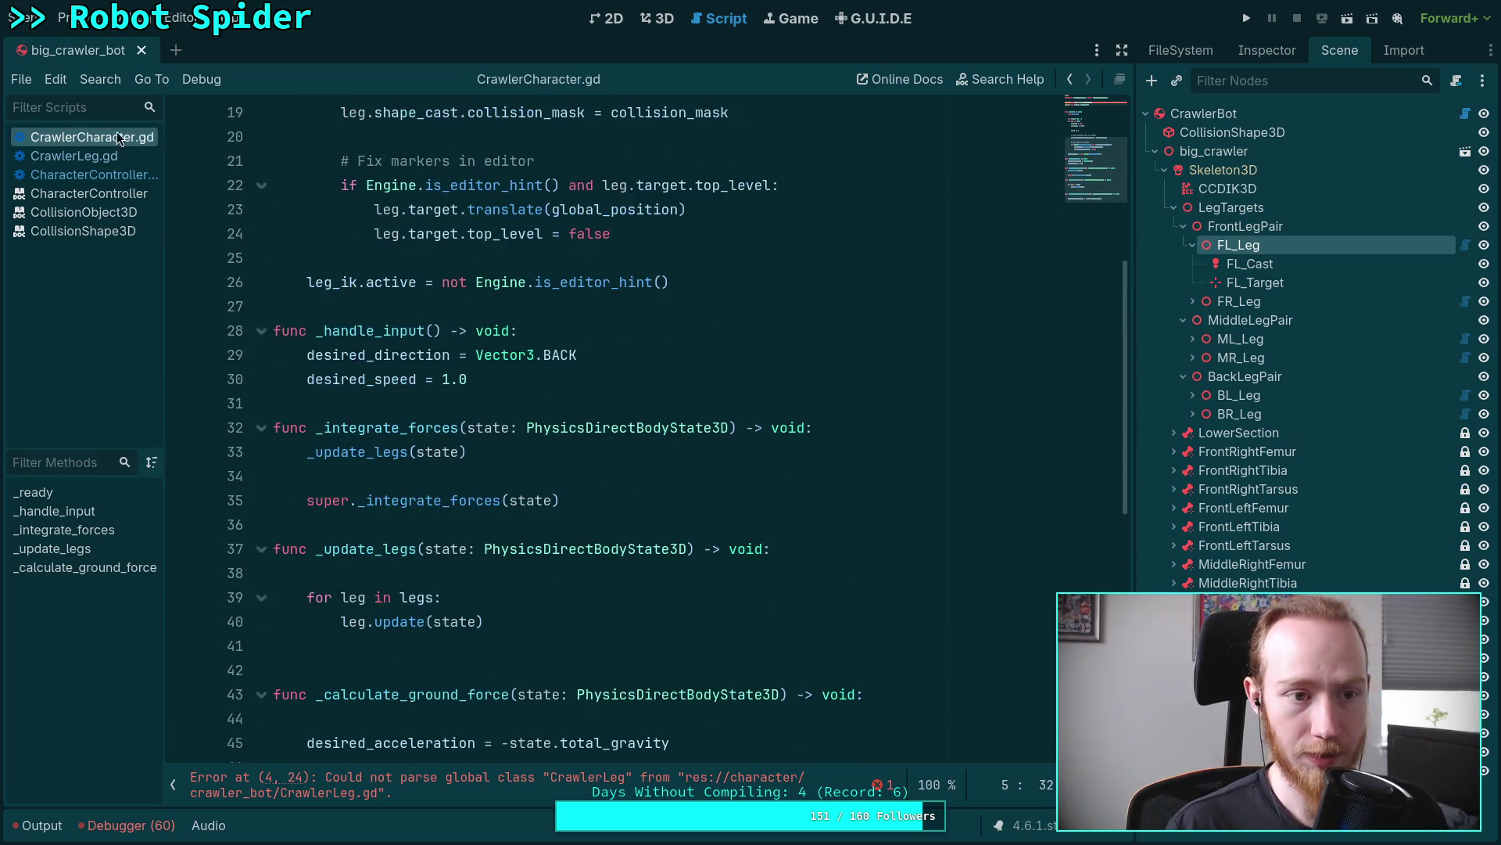
pyautogui.click(74, 156)
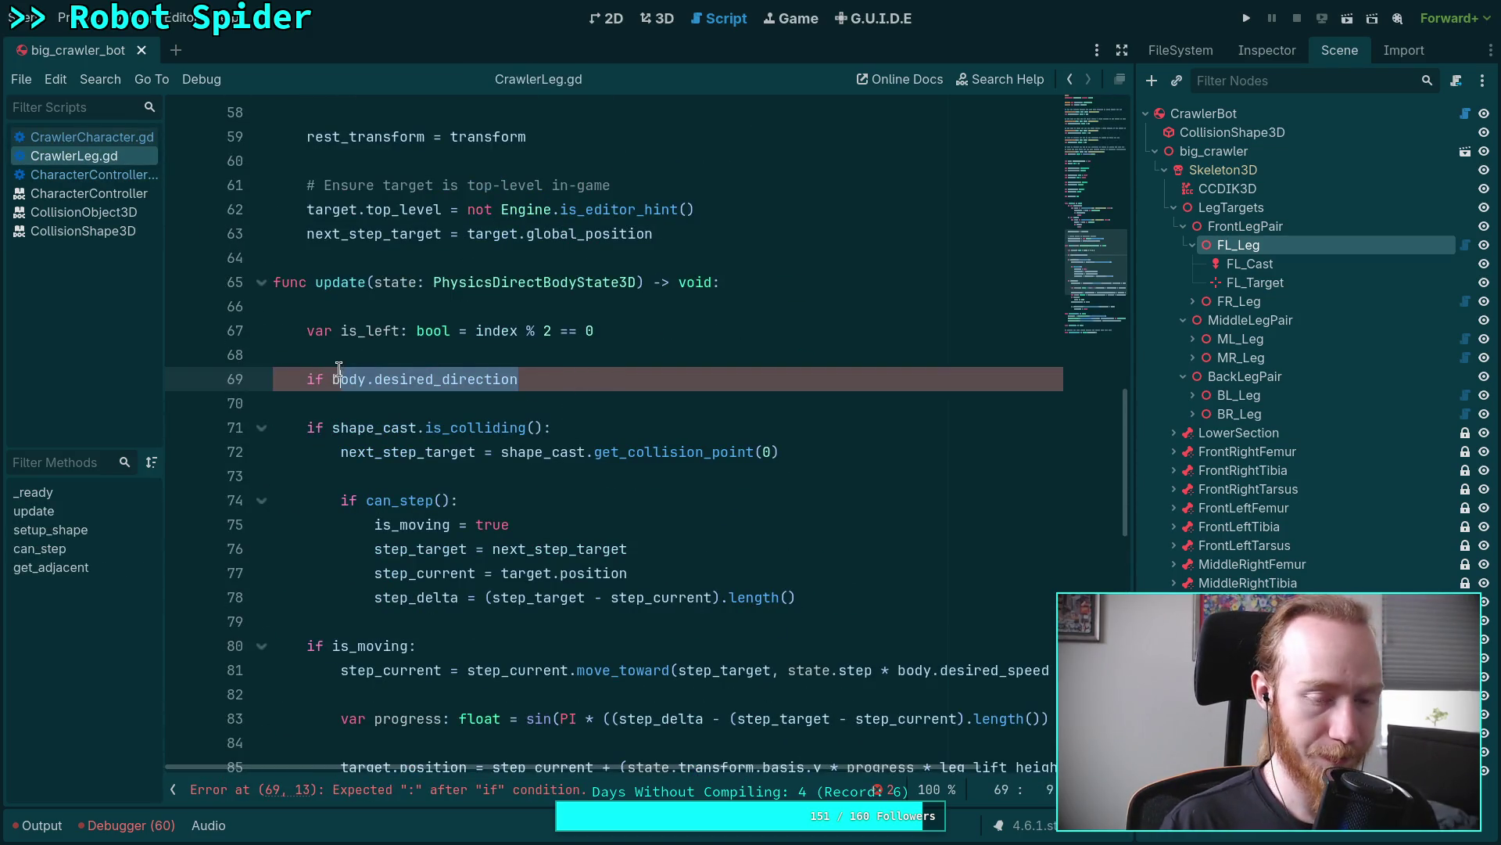
# Step: Change the if on line 69 to check body.has_desired_forward and open a line inside it
pyautogui.moveTo(374, 379); pyautogui.dragTo(519, 381)
pyautogui.write('has')
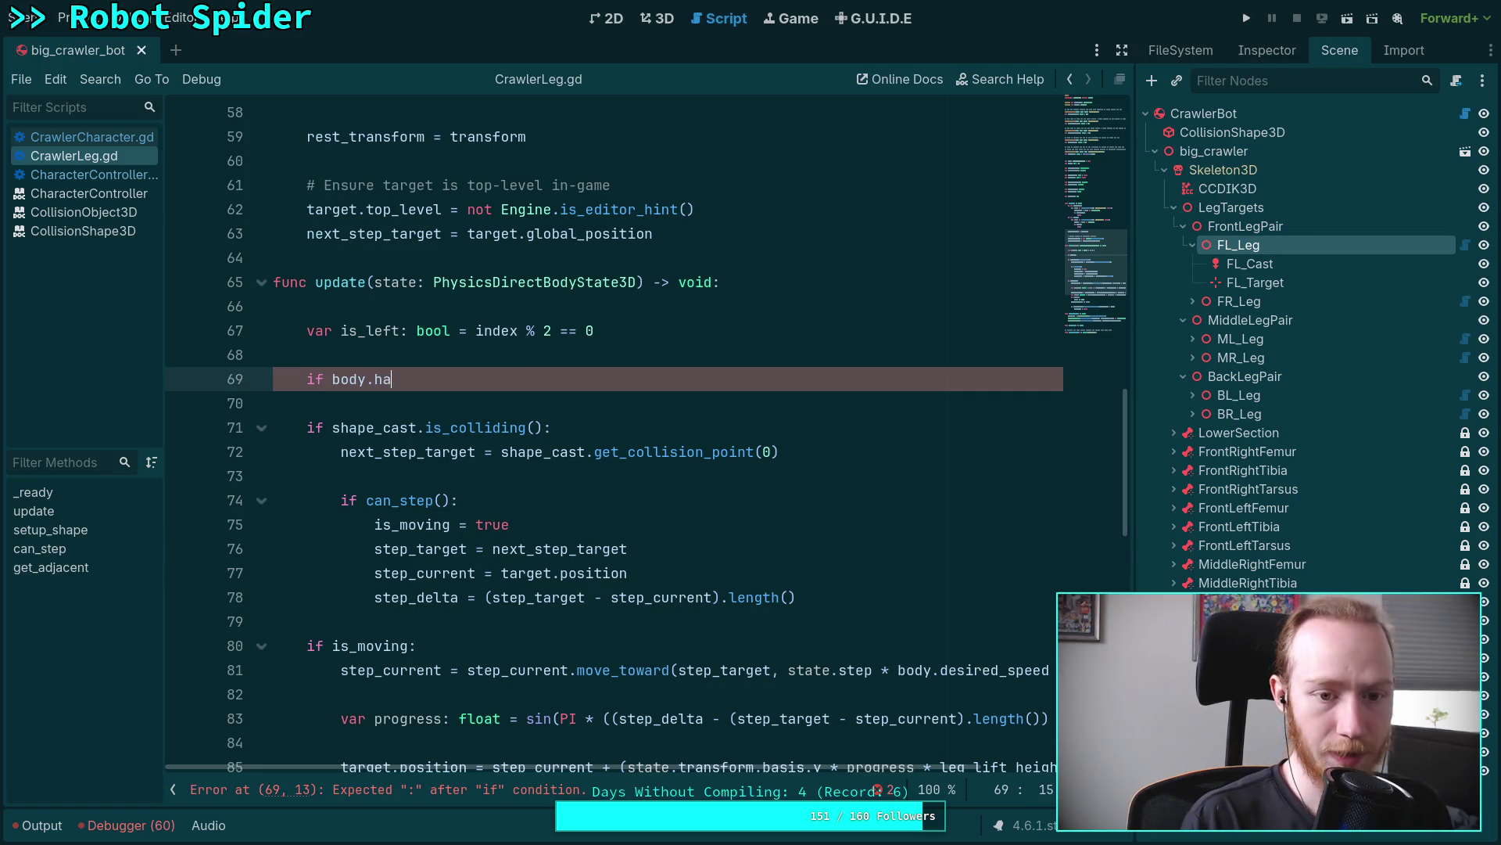
pyautogui.press('Return')
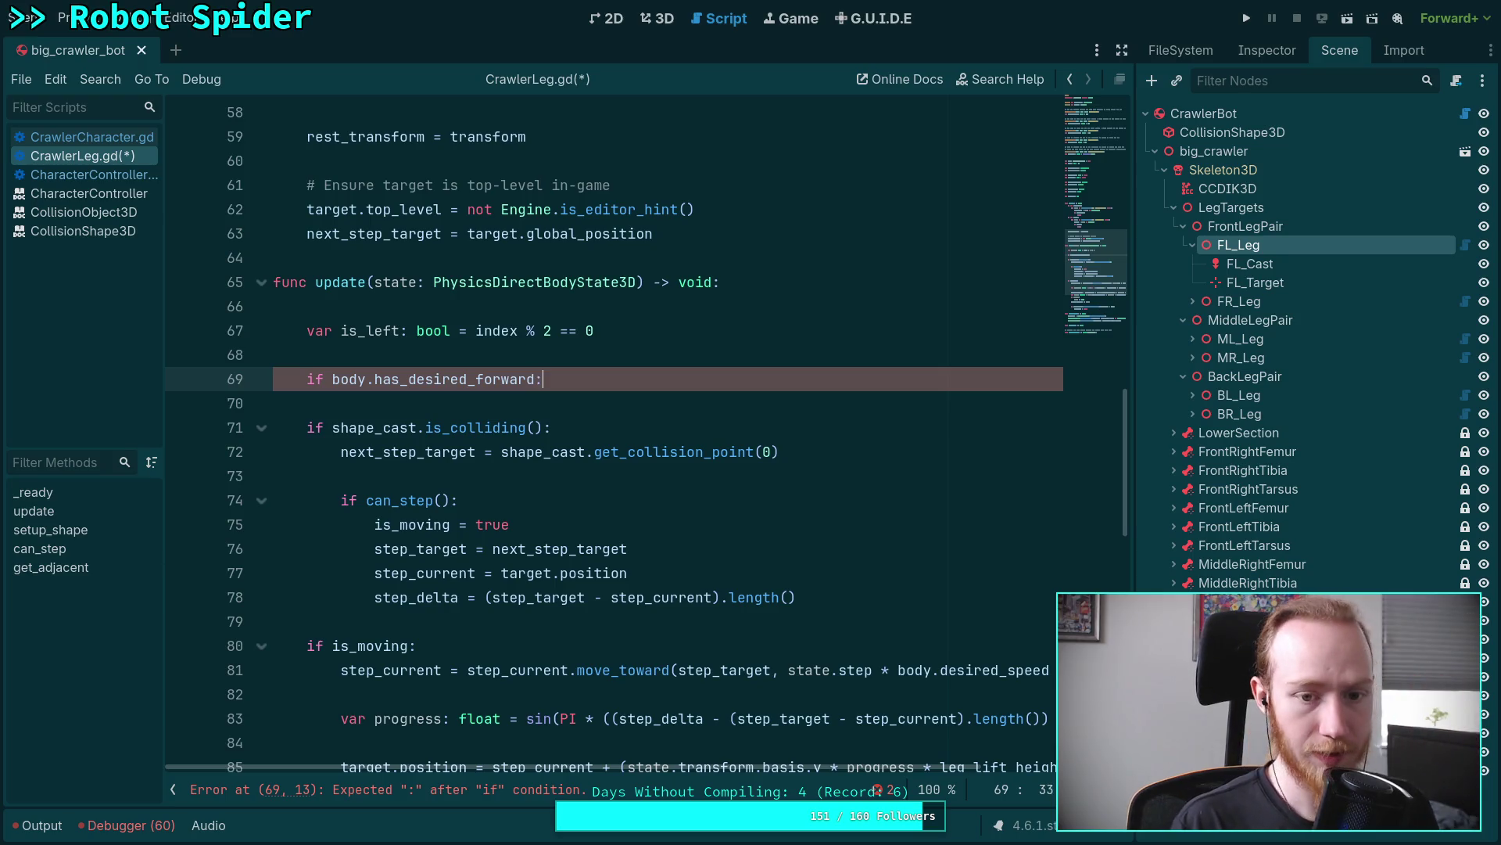
pyautogui.press('Return')
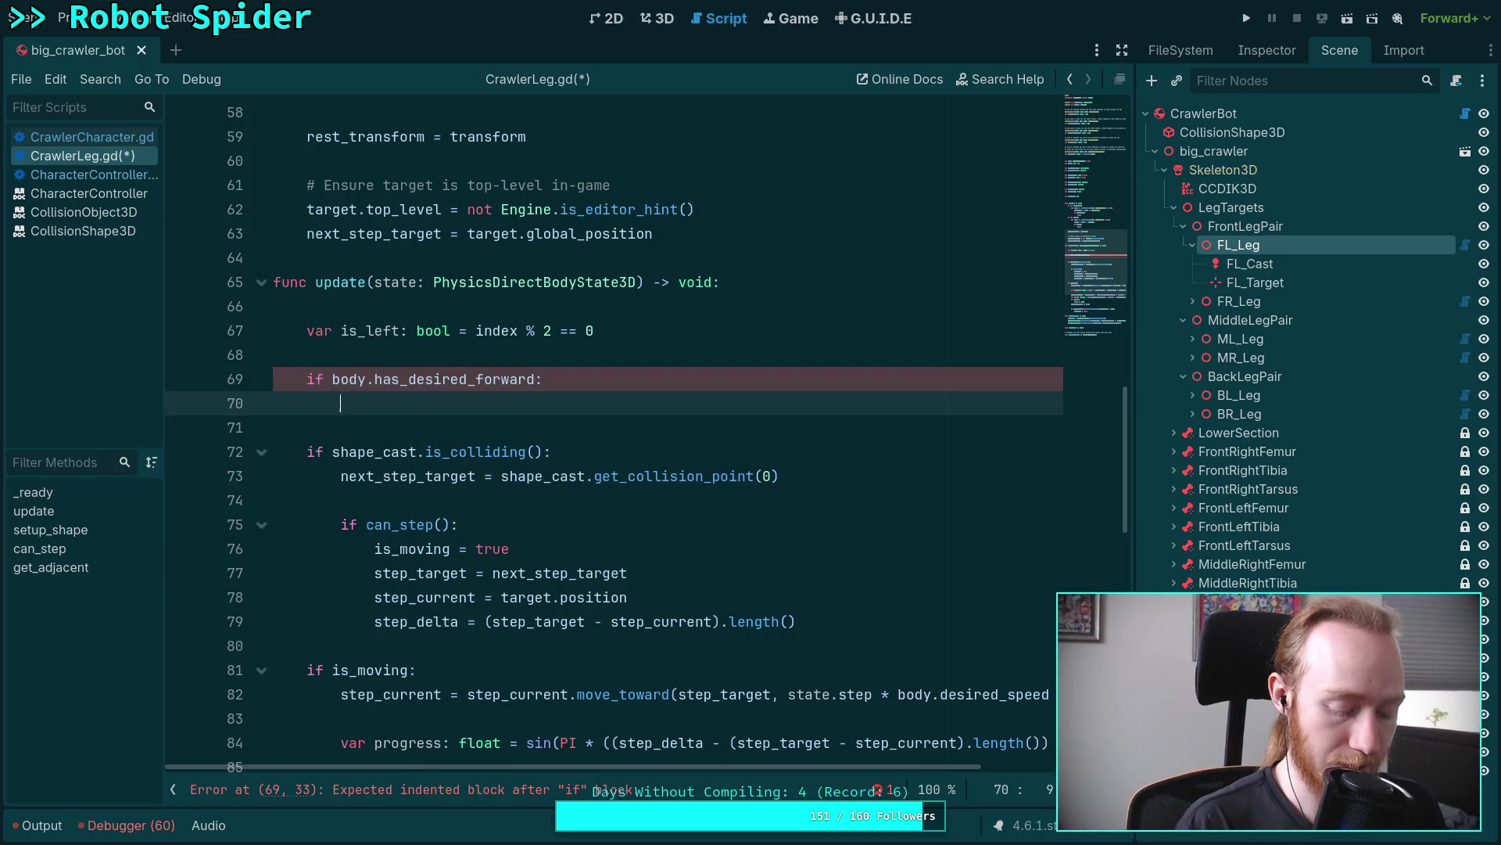
# Step: Add a nested 'if not last_direction.is_equal_approx(body.desired_direction):' condition
pyautogui.write('if')
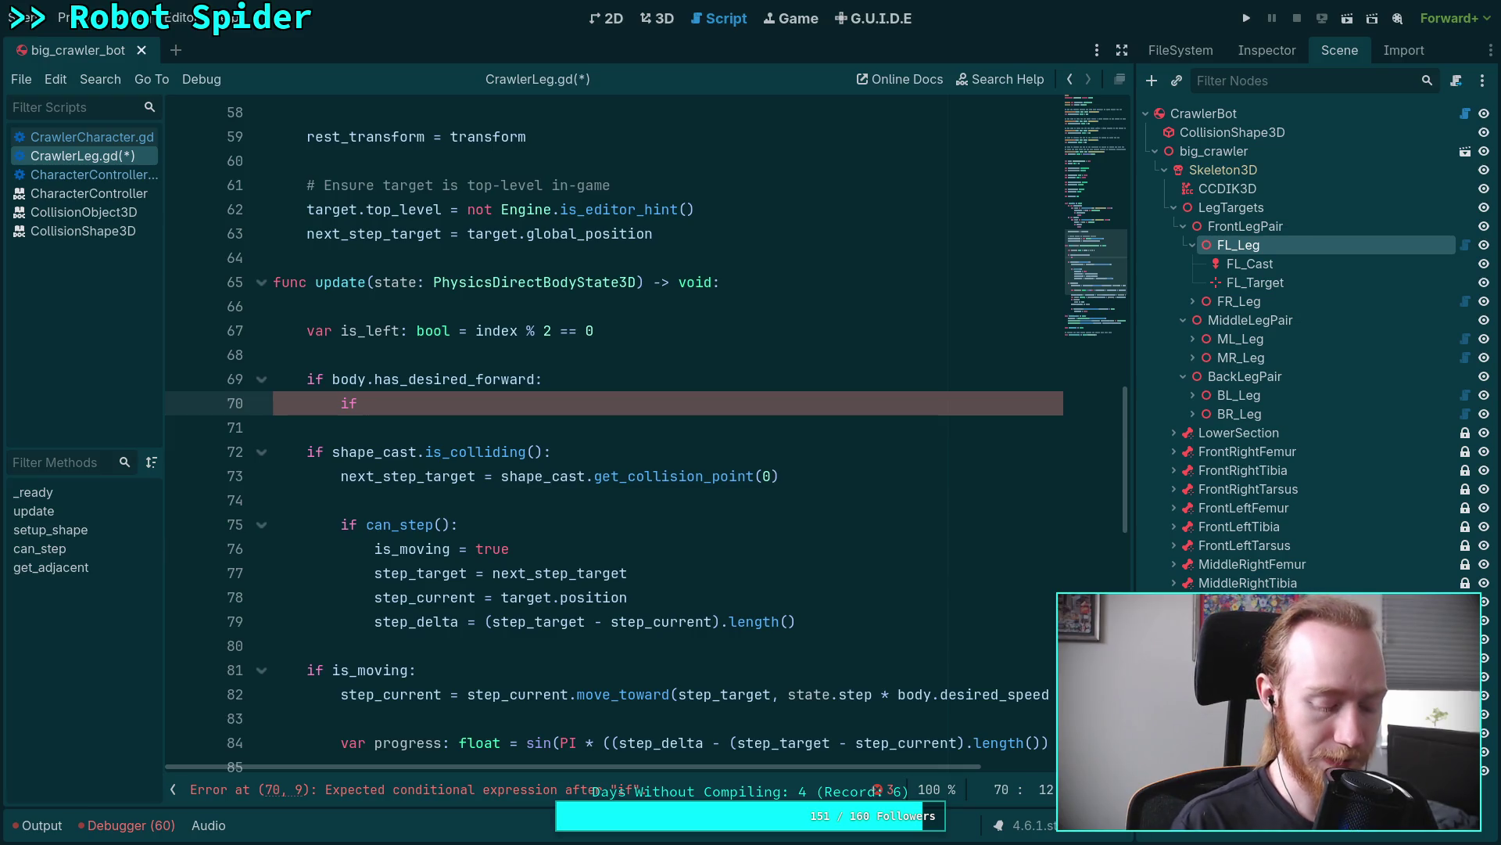
pyautogui.write('not last')
pyautogui.press('Return')
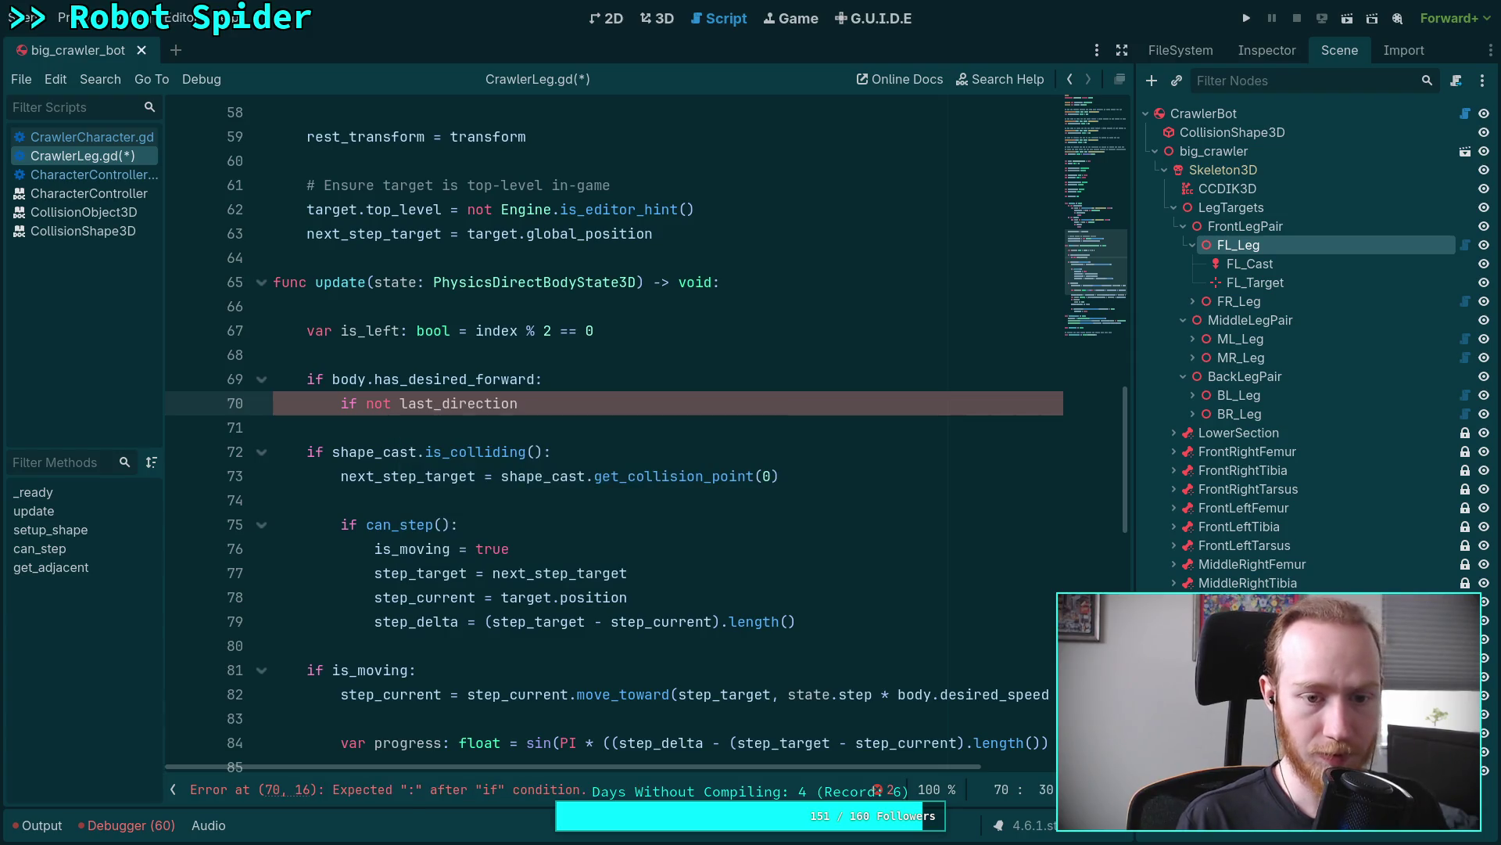
pyautogui.write('.eq')
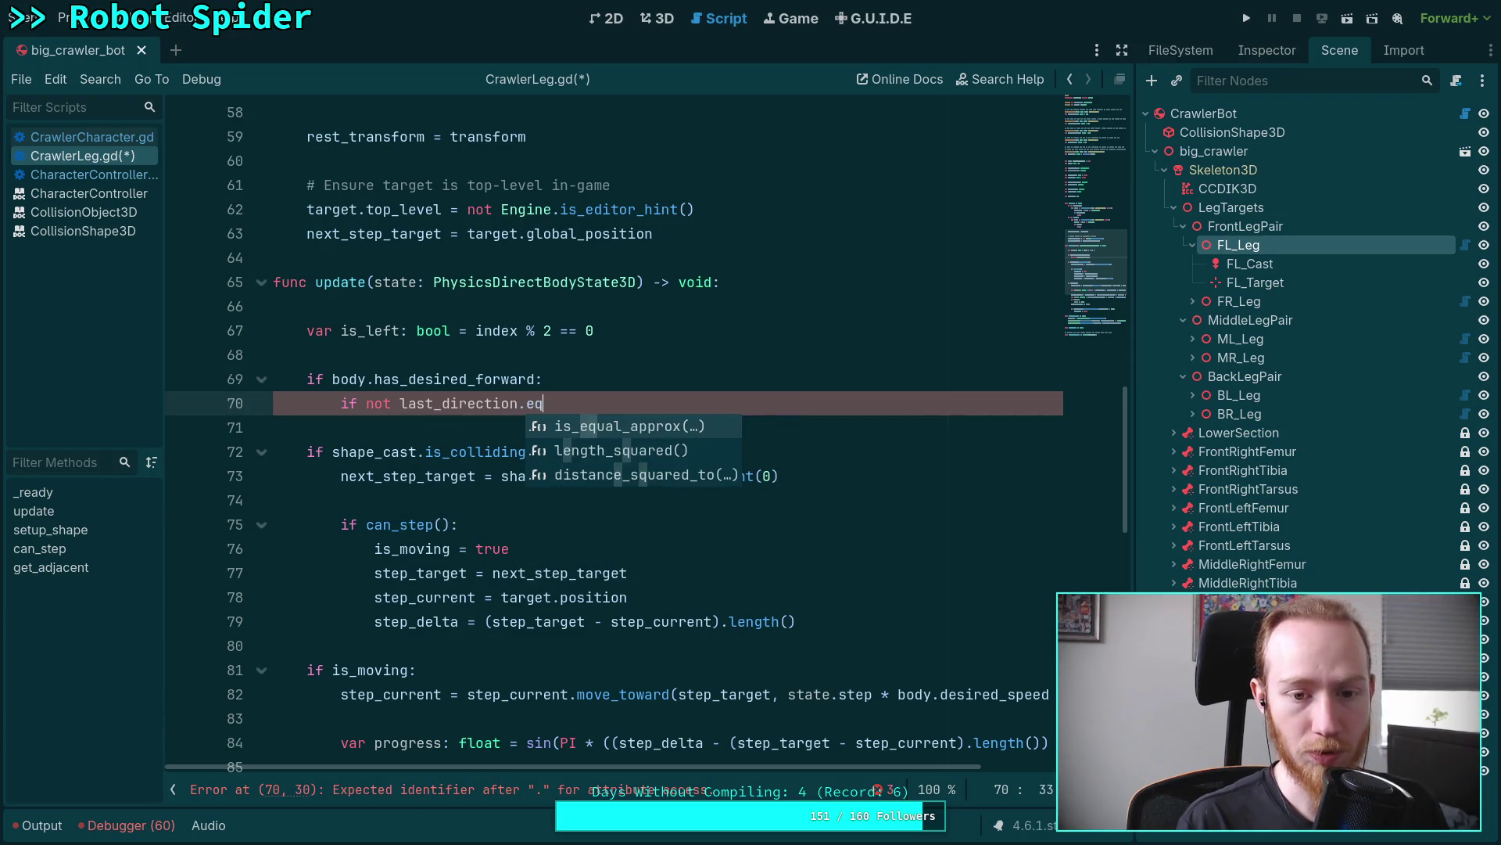
pyautogui.press('Return')
pyautogui.write('body.des')
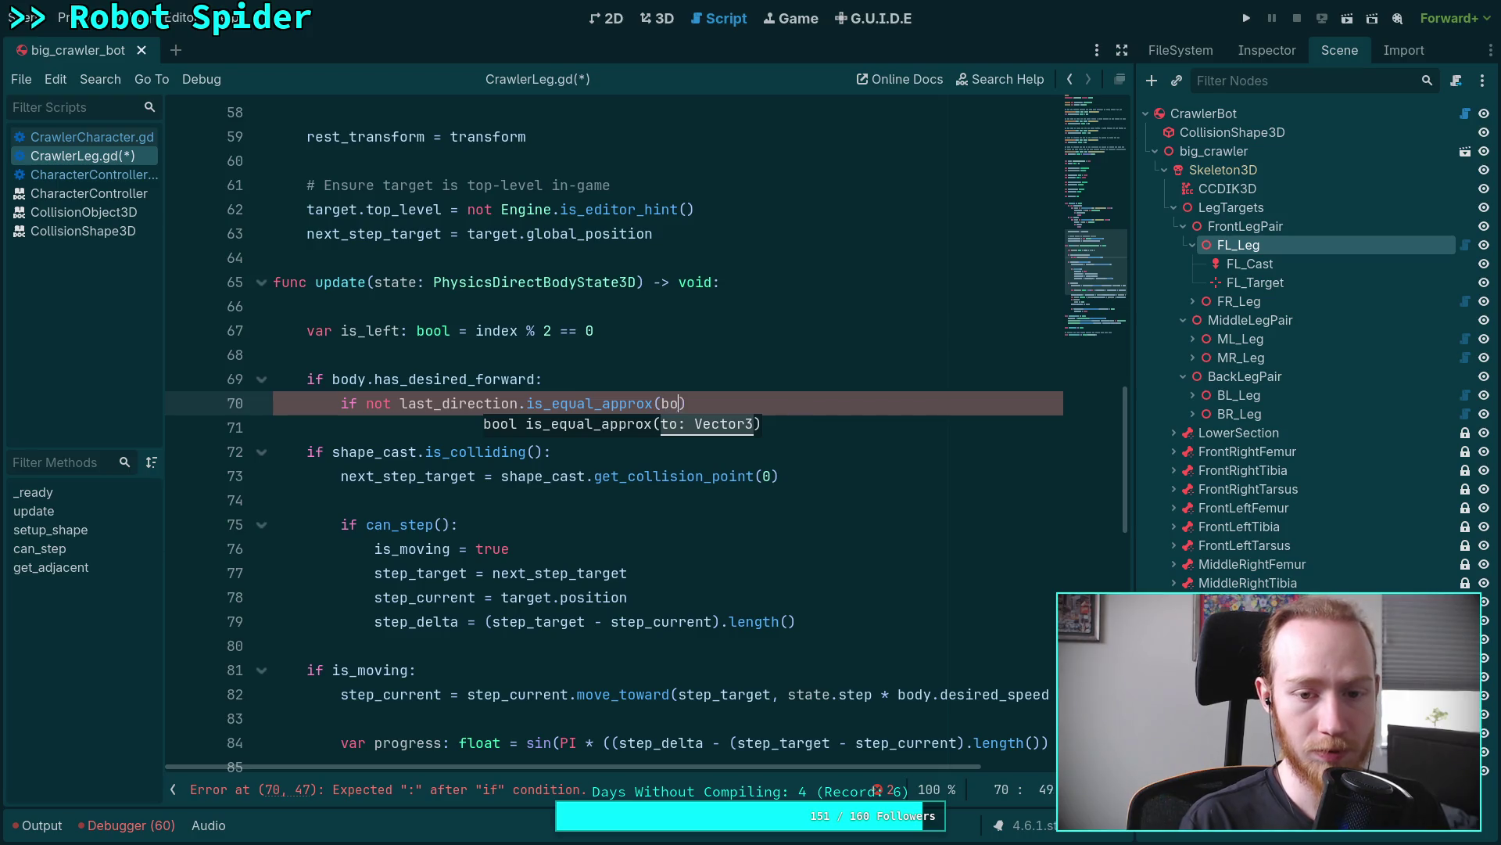
pyautogui.press('Down')
pyautogui.press('Down')
pyautogui.press('Down')
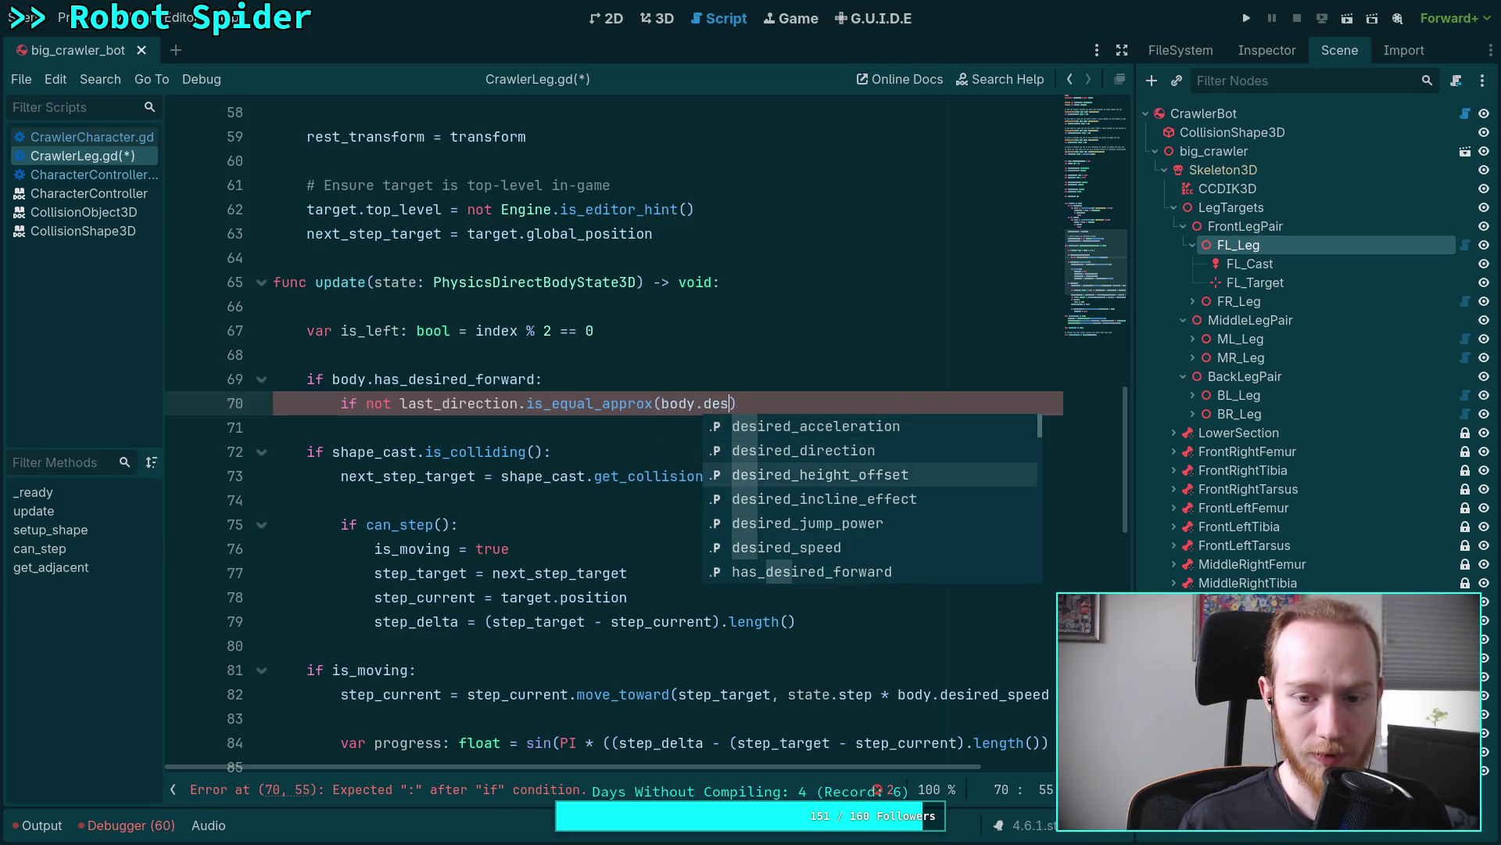
pyautogui.press('Up')
pyautogui.press('Up')
pyautogui.press('Up')
pyautogui.press('Down')
pyautogui.press('Return')
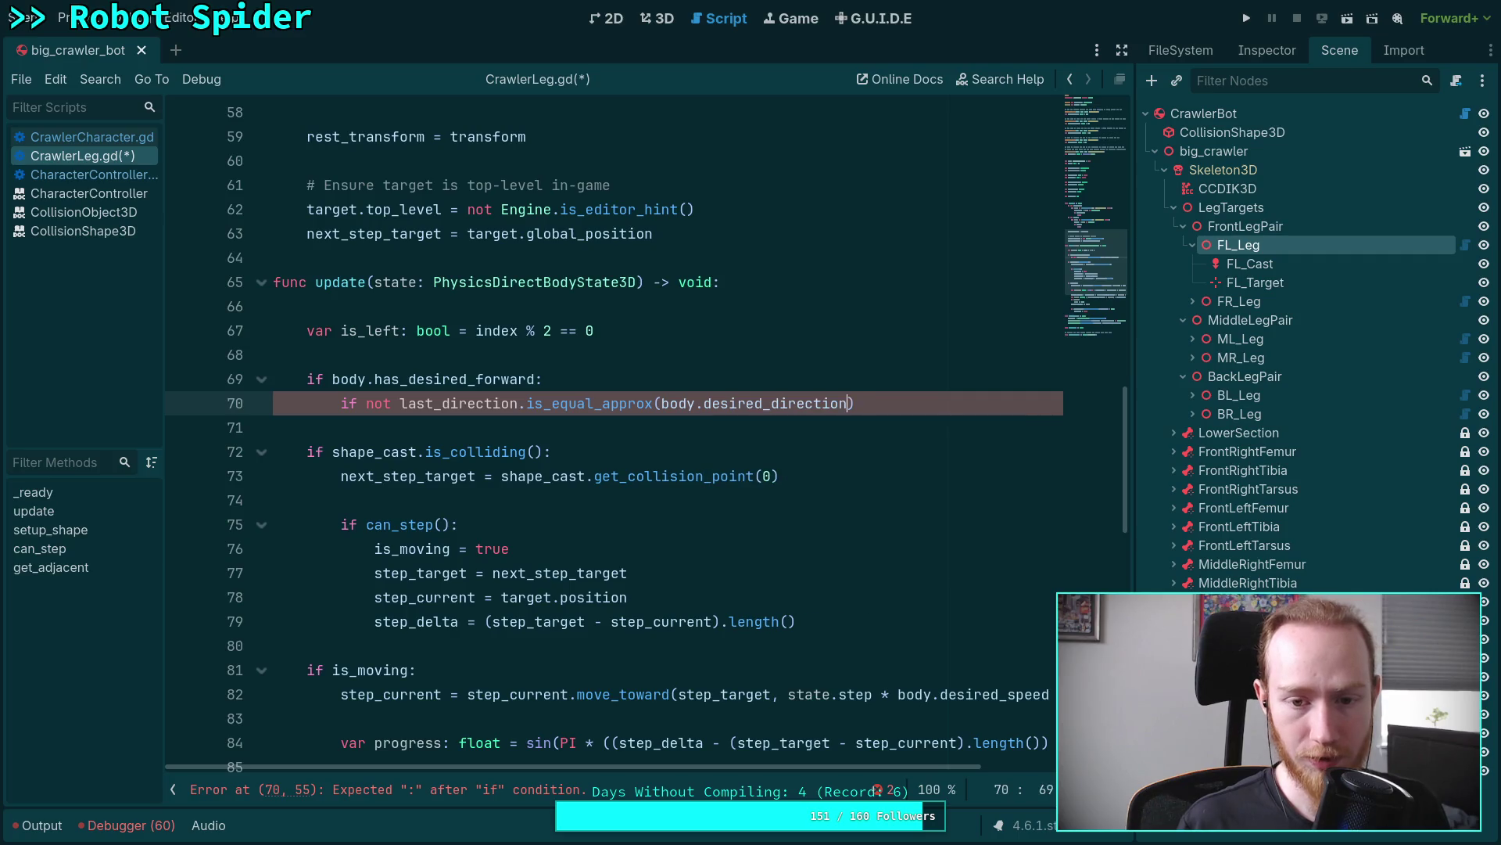
pyautogui.press('Right')
pyautogui.press('Return')
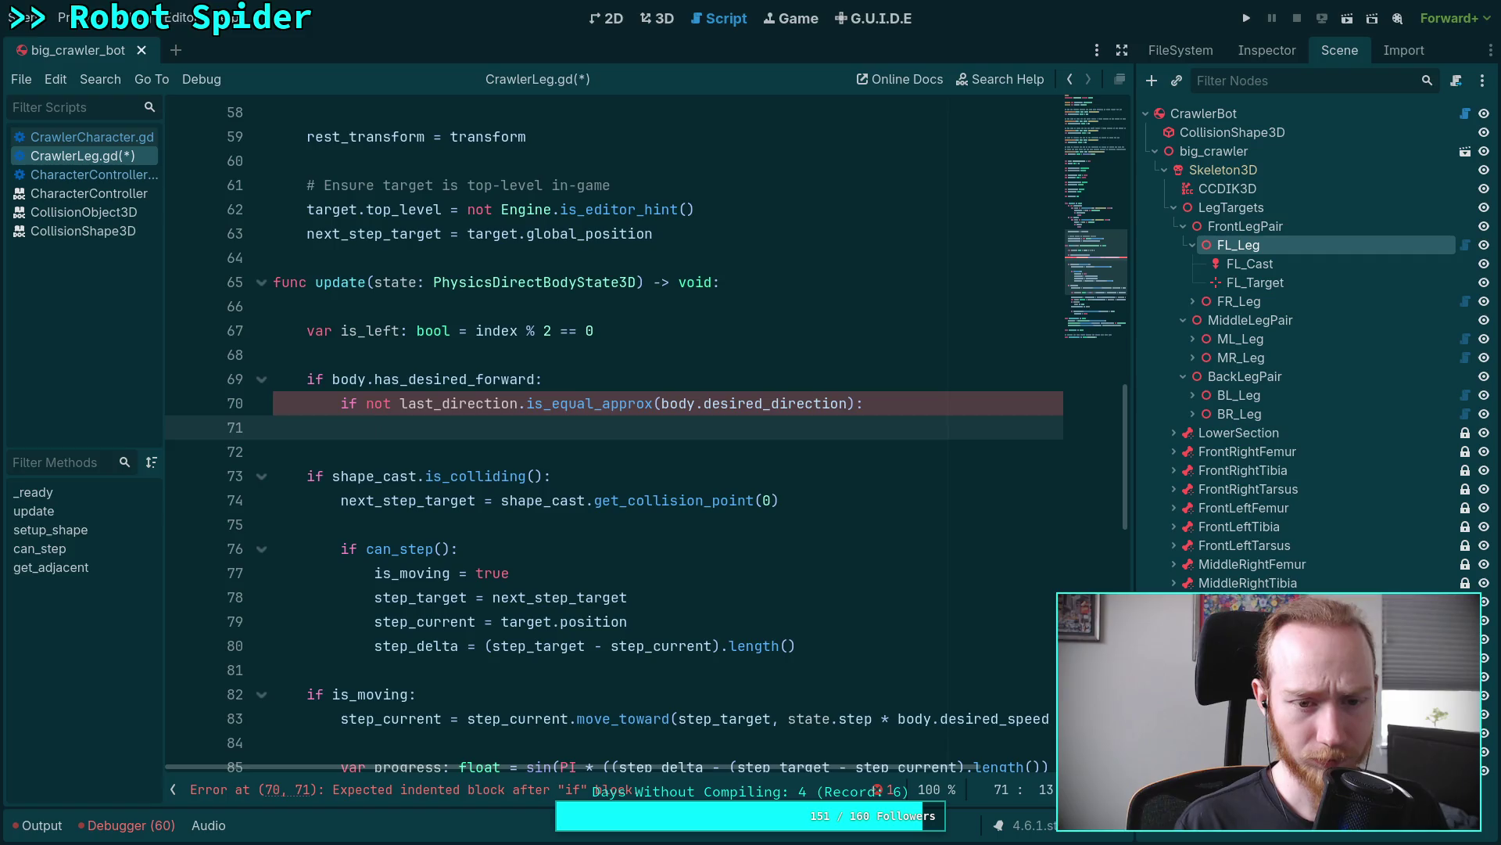
# Step: Add 'elif not last_direction.is_zero_approx():' that sets last_direction = Vector3.ZERO
pyautogui.press('BackSpace')
pyautogui.press('BackSpace')
pyautogui.write('elif la')
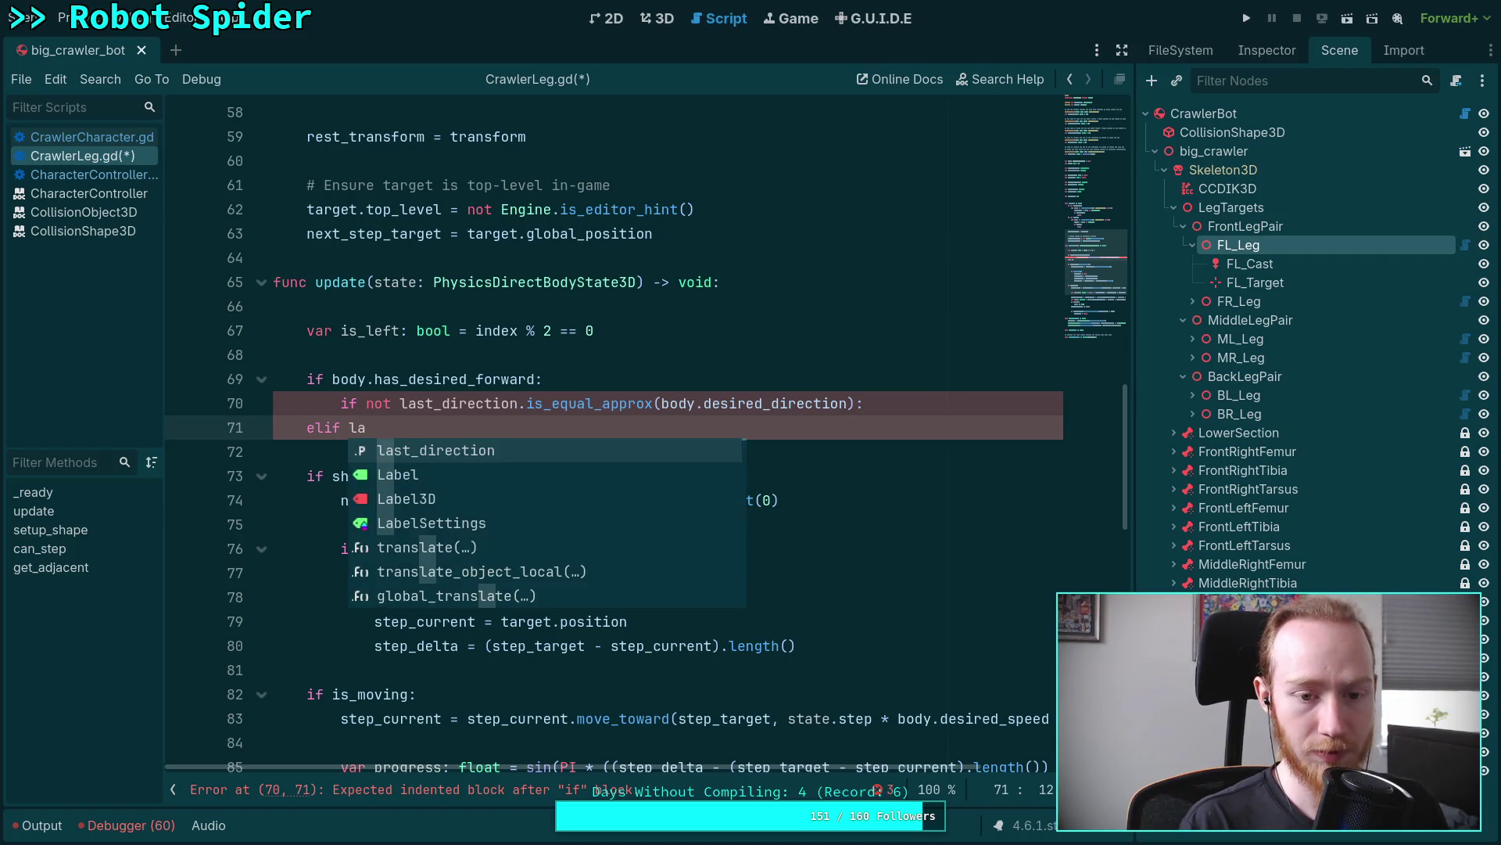
pyautogui.press('Return')
pyautogui.write('.is')
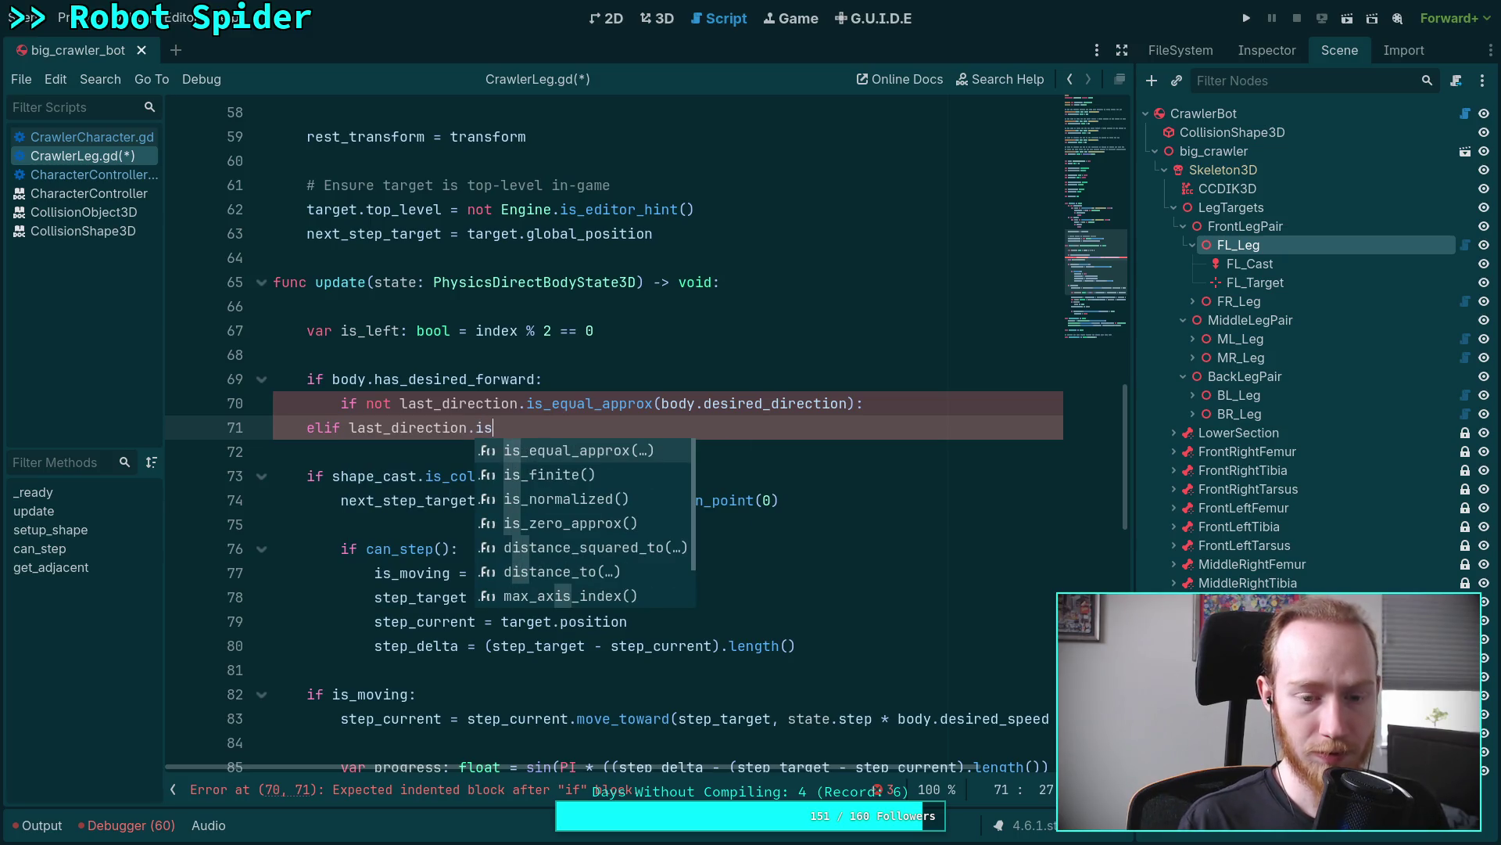
pyautogui.write('_z')
pyautogui.press('Return')
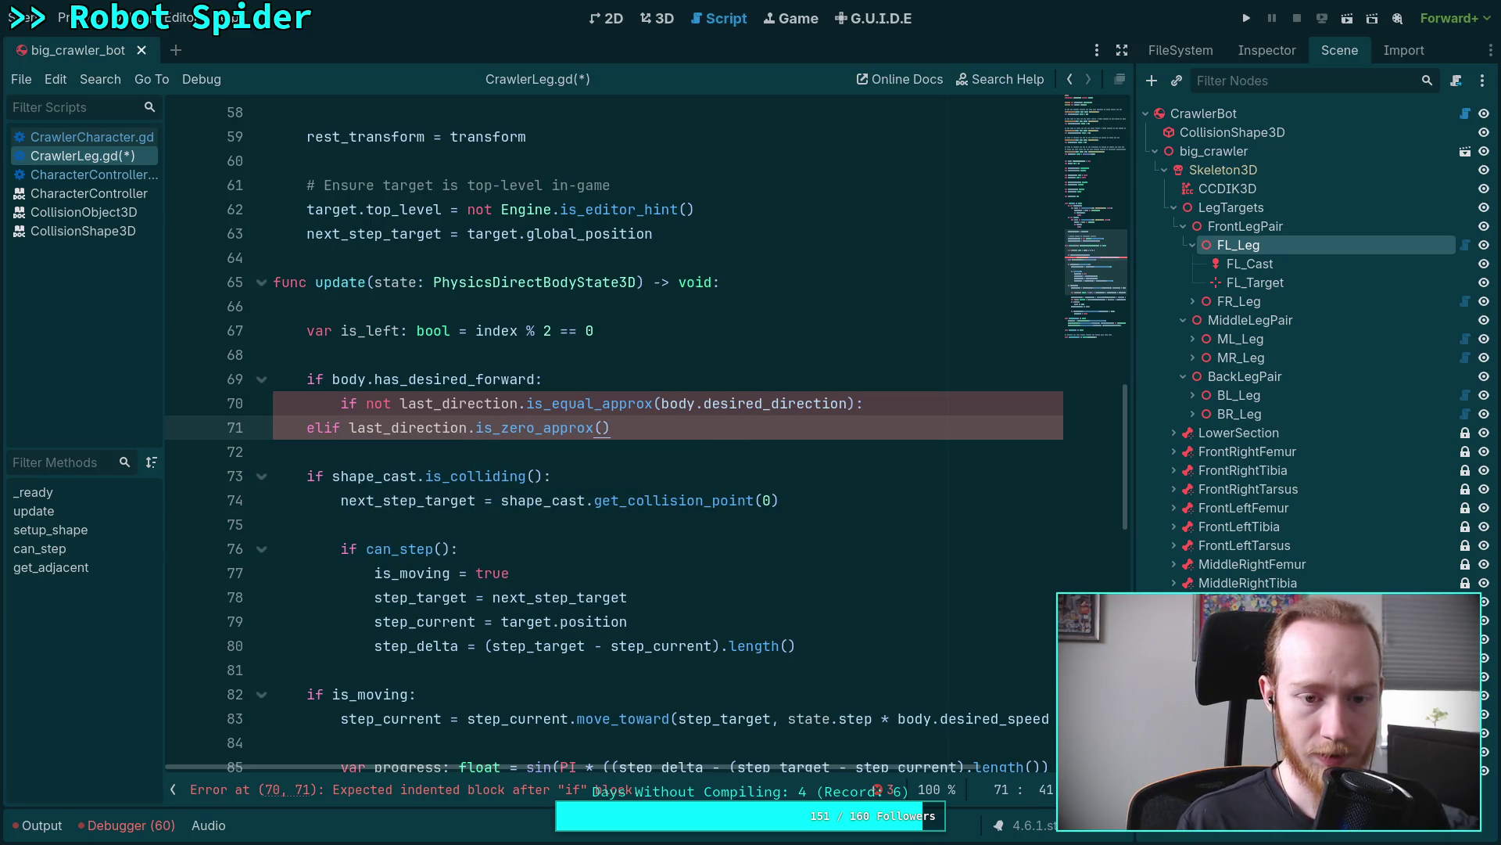
pyautogui.click(349, 426)
pyautogui.write('not')
pyautogui.press('End')
pyautogui.press('Return')
pyautogui.write('last')
pyautogui.press('Return')
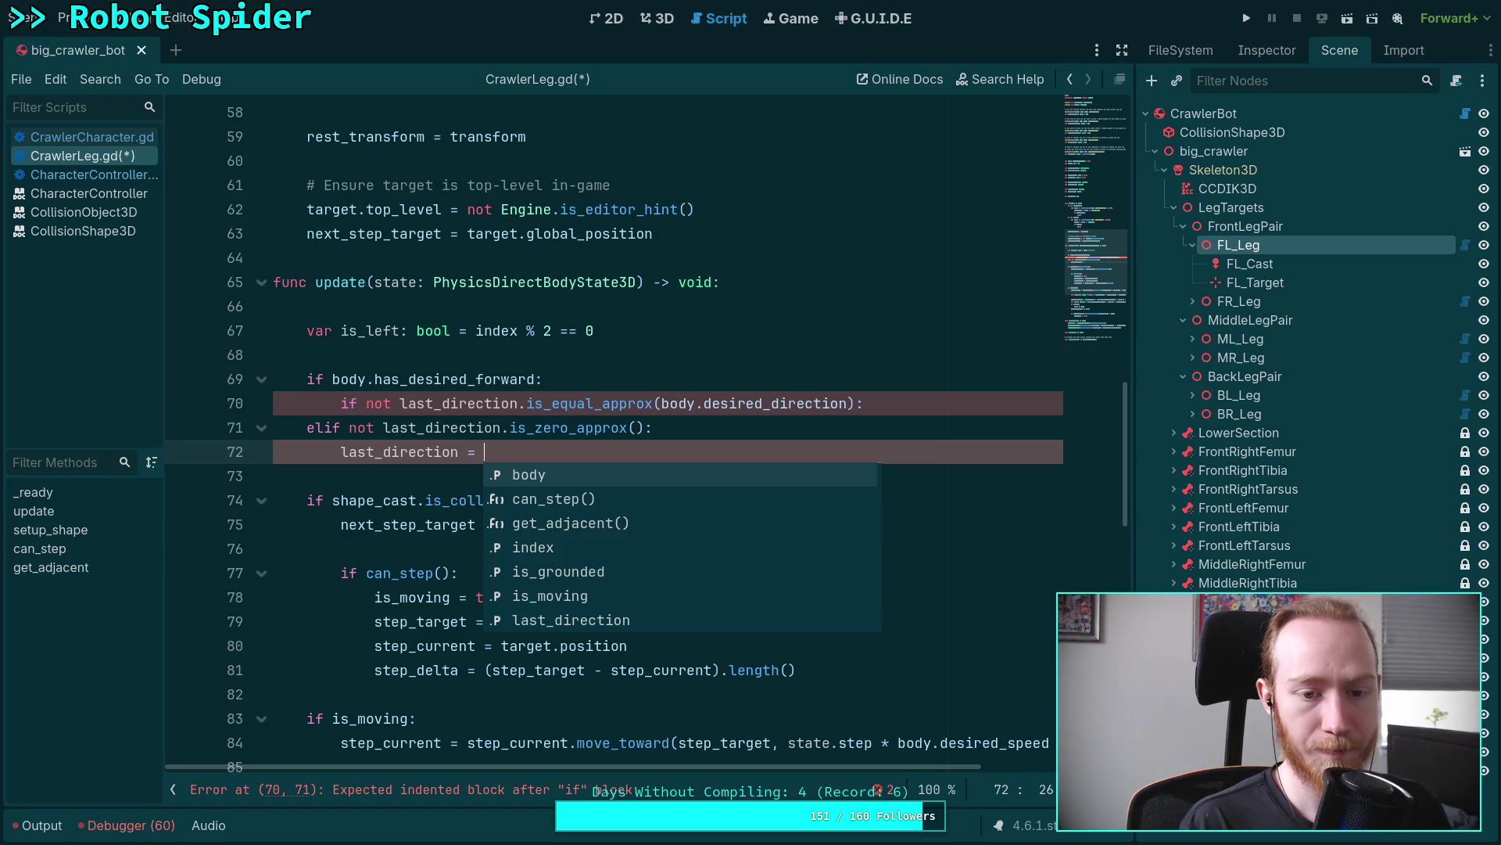
pyautogui.write('Vector3.')
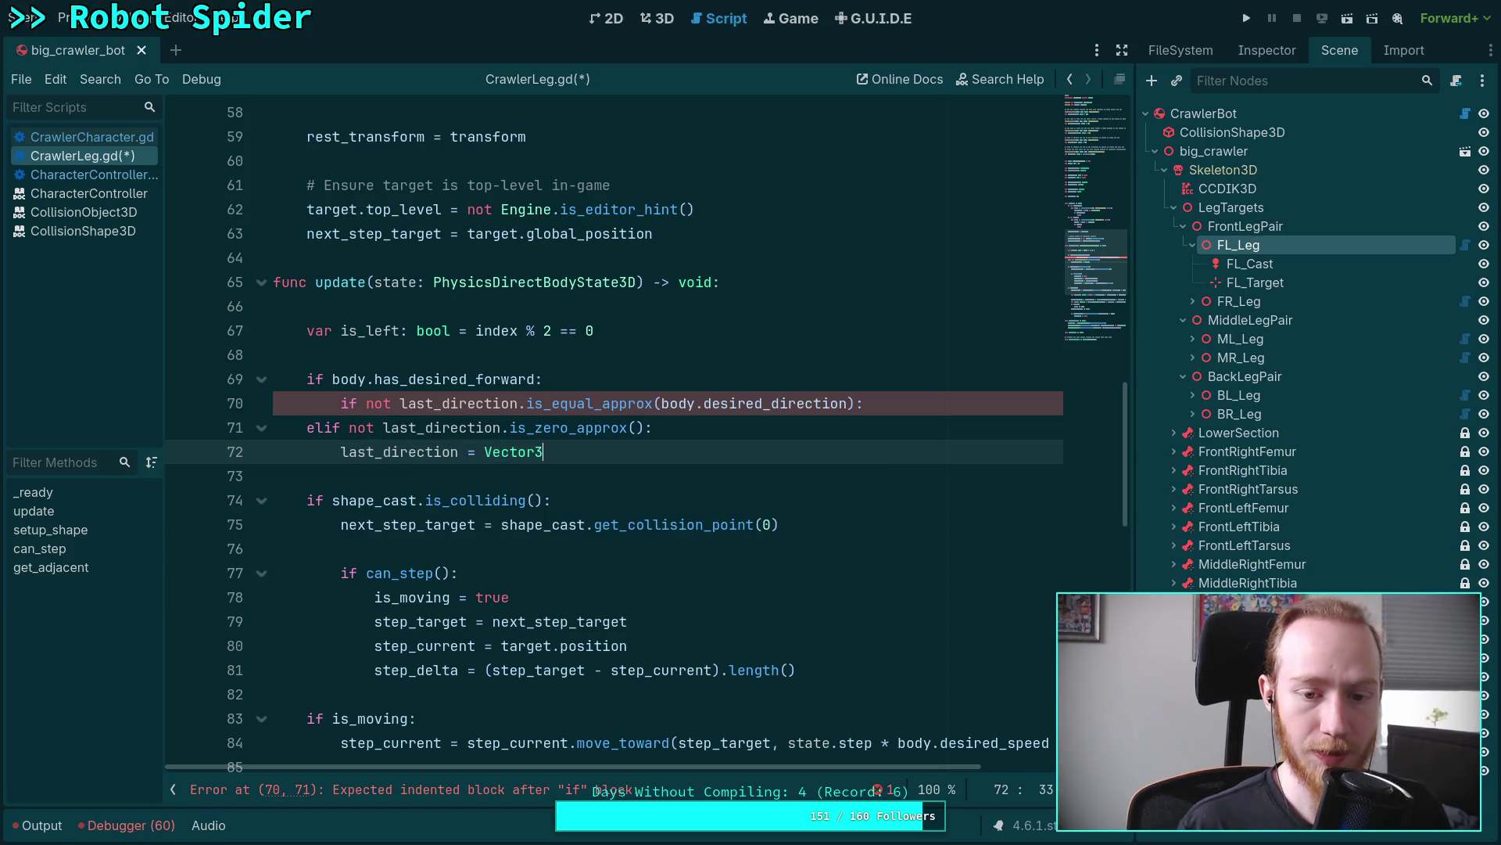
pyautogui.write('ZERO')
# Step: Insert an empty indented line under the is_equal_approx if-branch
pyautogui.click(865, 403)
pyautogui.press('Return')
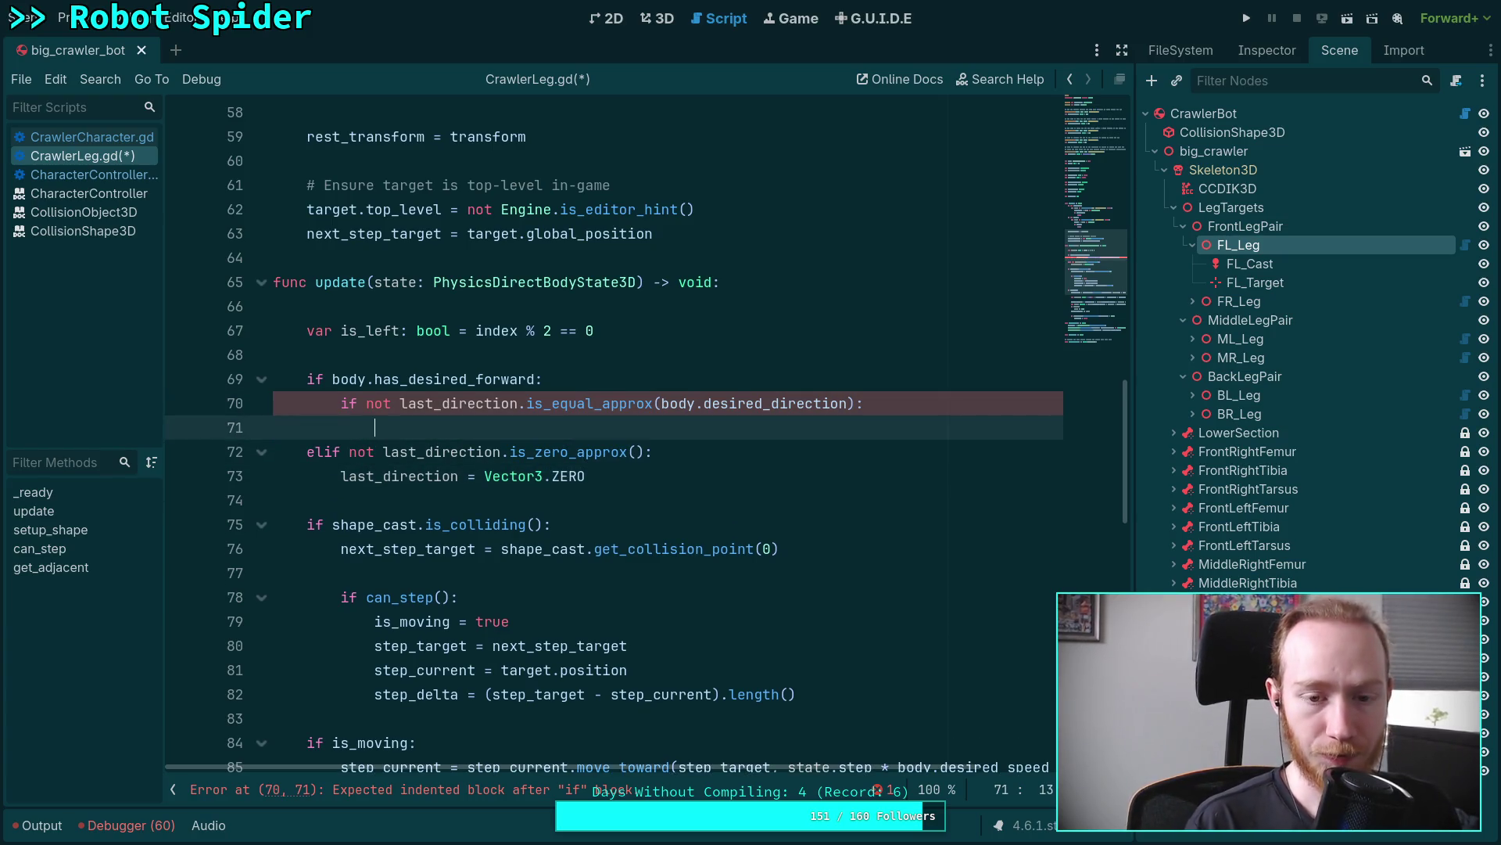
pyautogui.scroll(10, 431, 258)
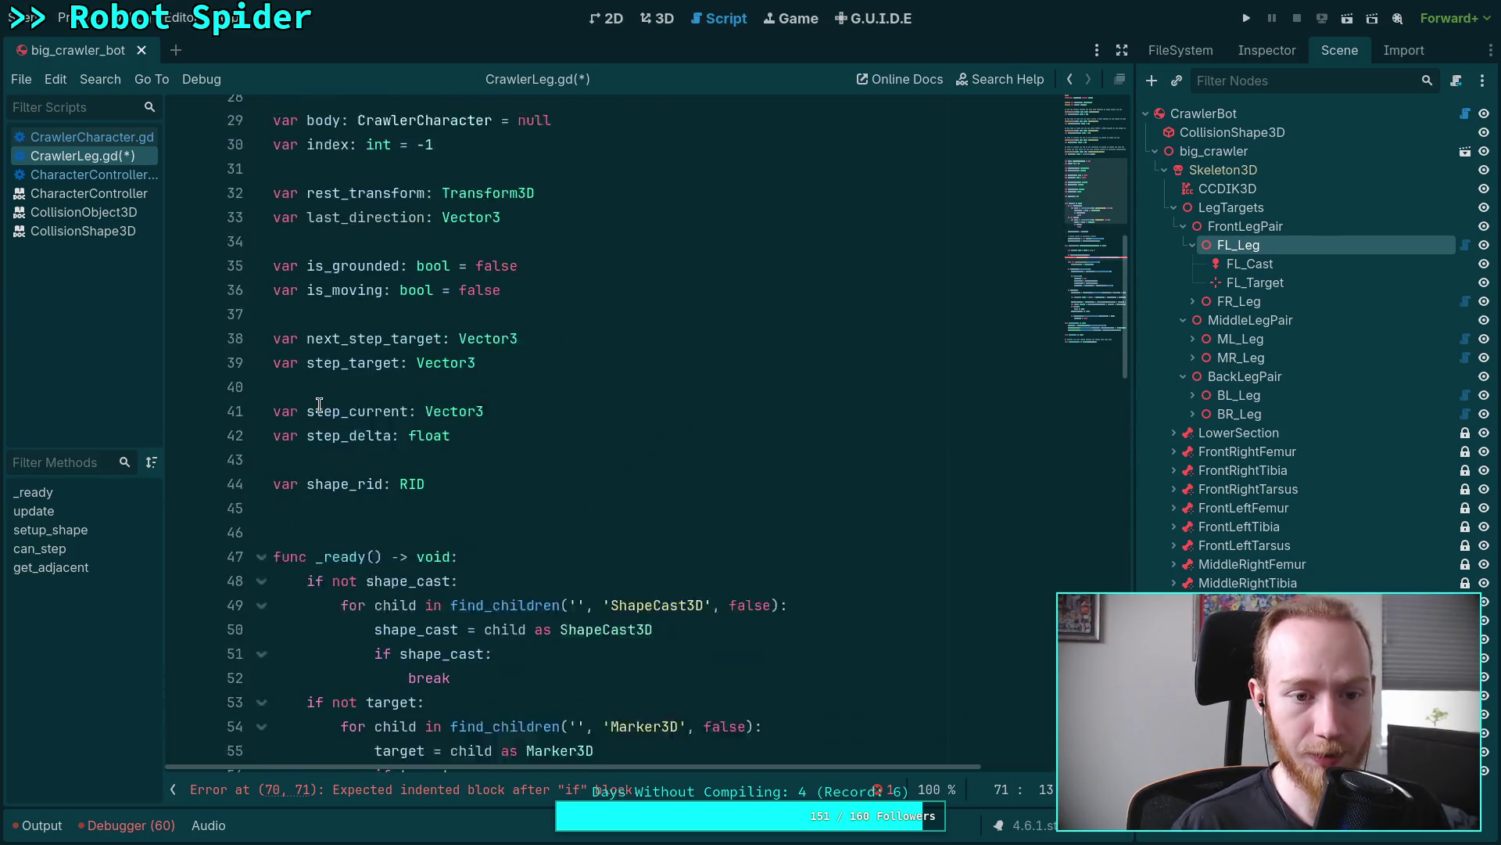
# Step: Declare 'var move_transform: Transform3D' on the line after rest_transform
pyautogui.doubleClick(365, 211)
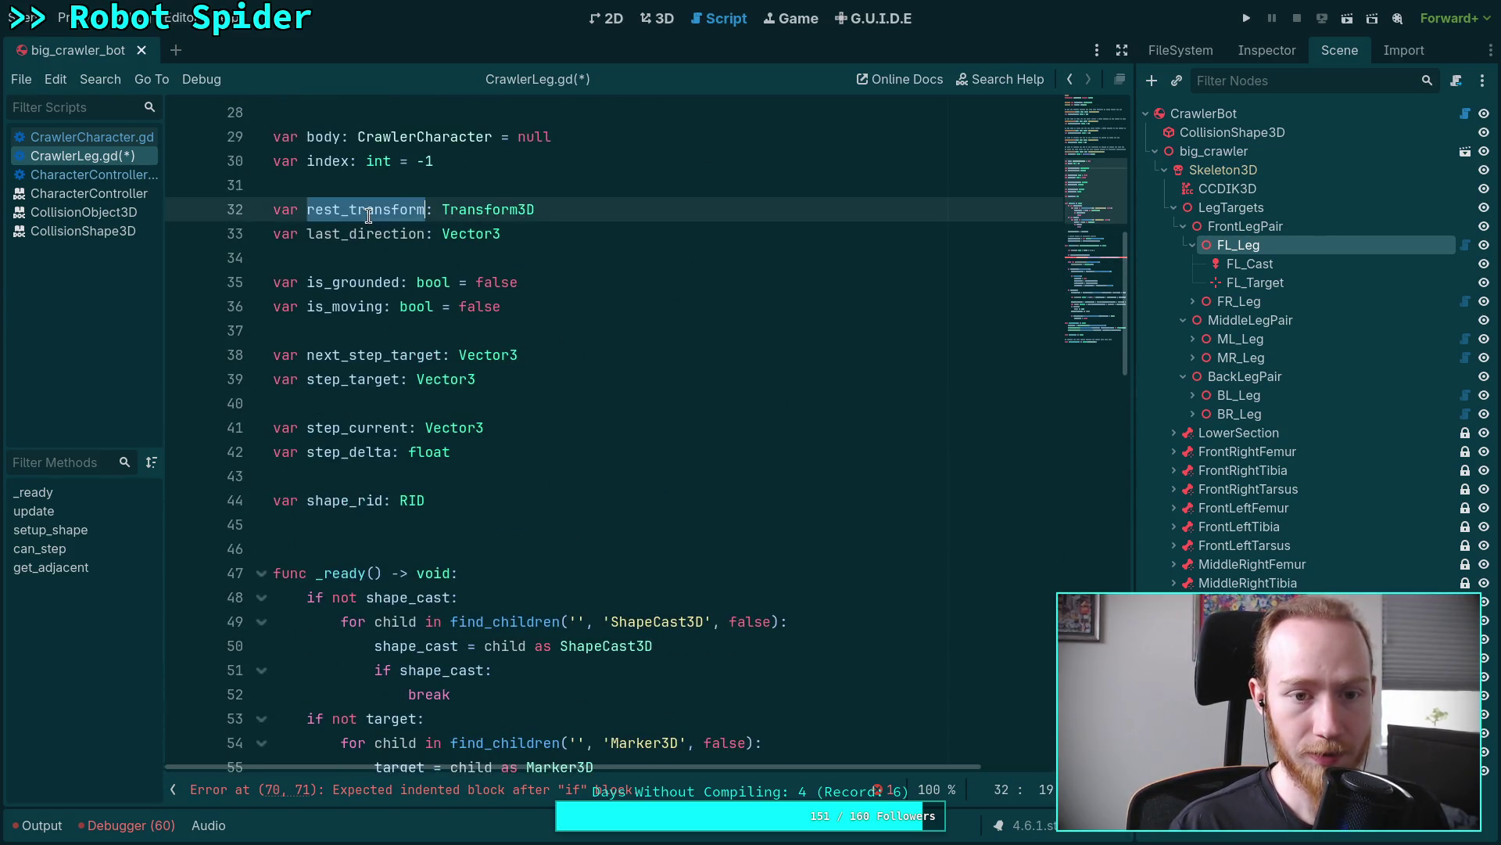
pyautogui.scroll(2, 507, 363)
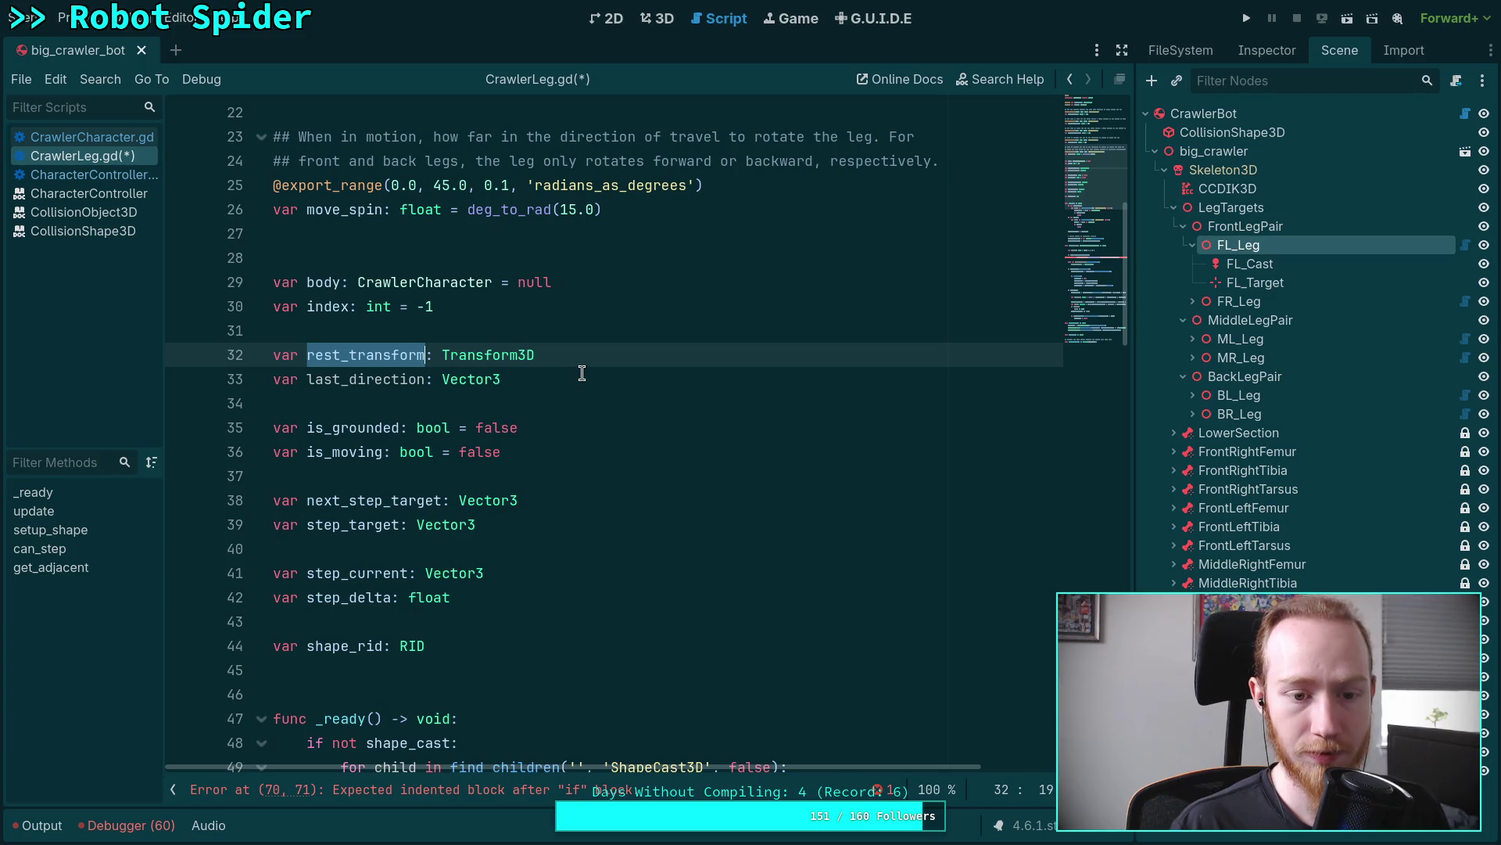
pyautogui.click(605, 362)
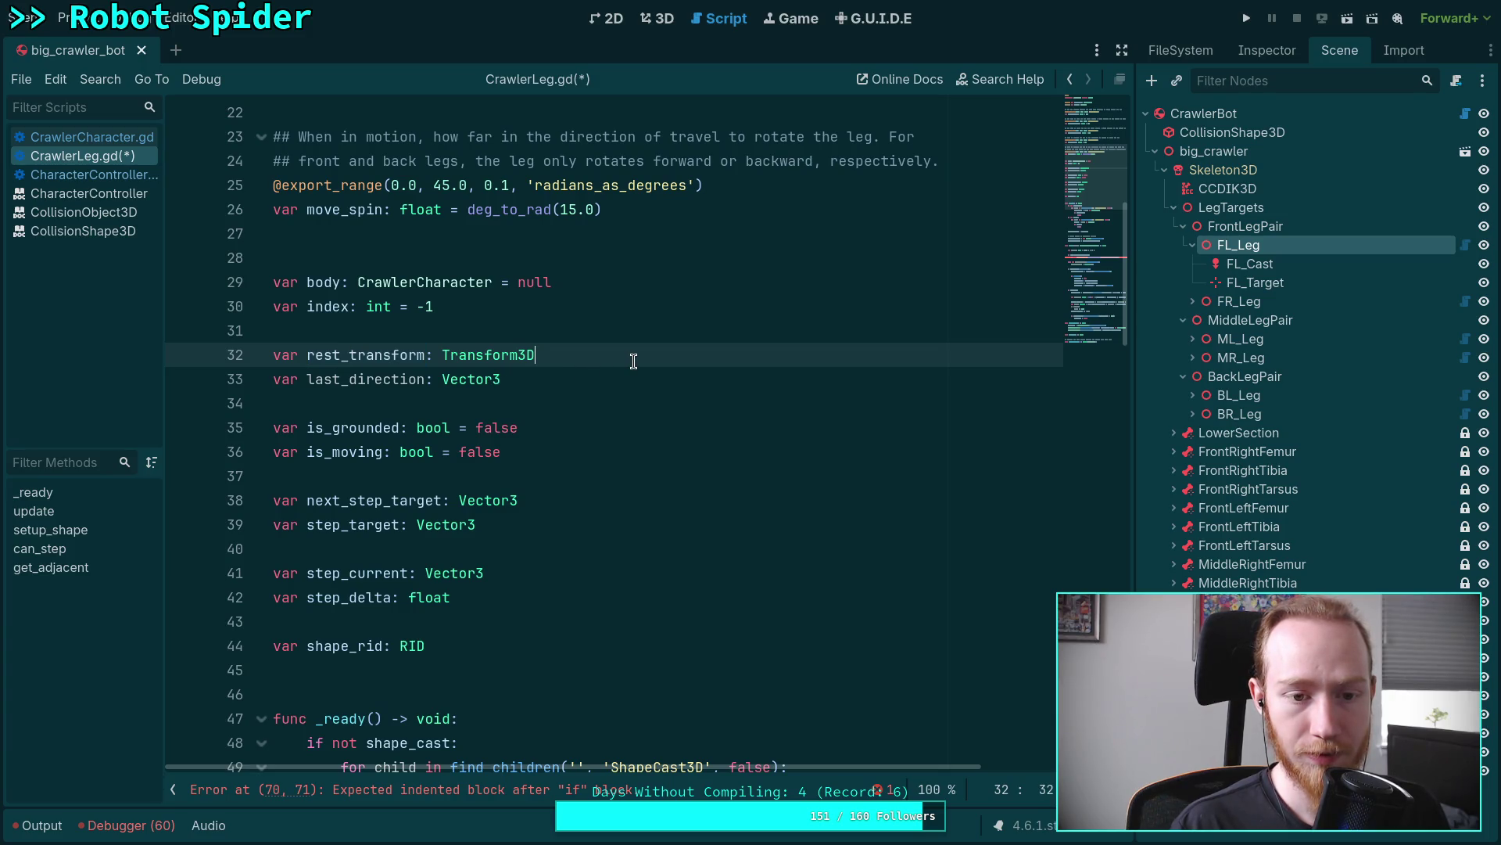
pyautogui.scroll(-10, 706, 373)
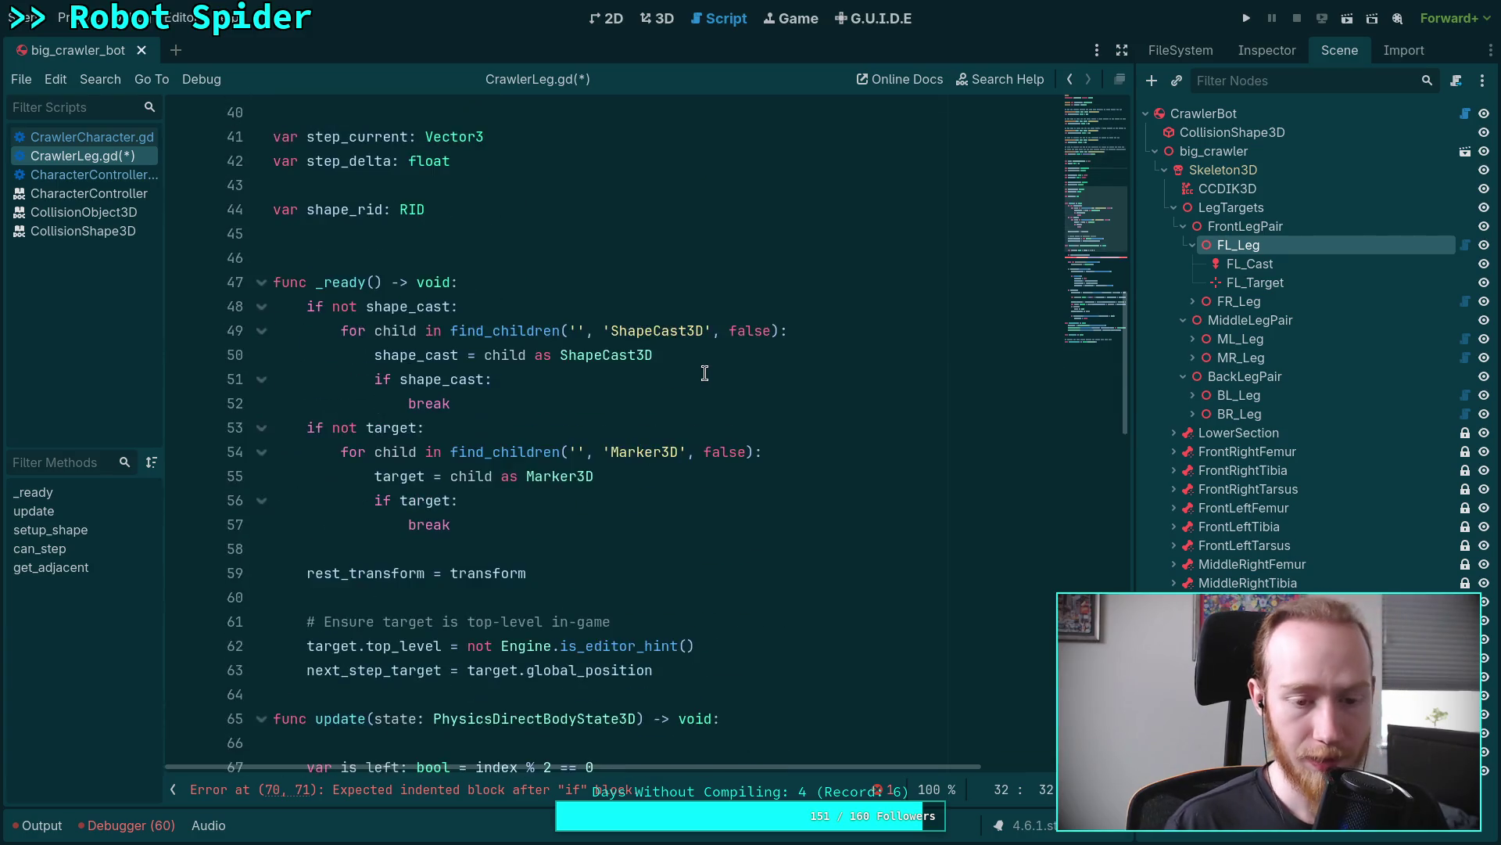
pyautogui.click(740, 493)
pyautogui.scroll(10, 740, 493)
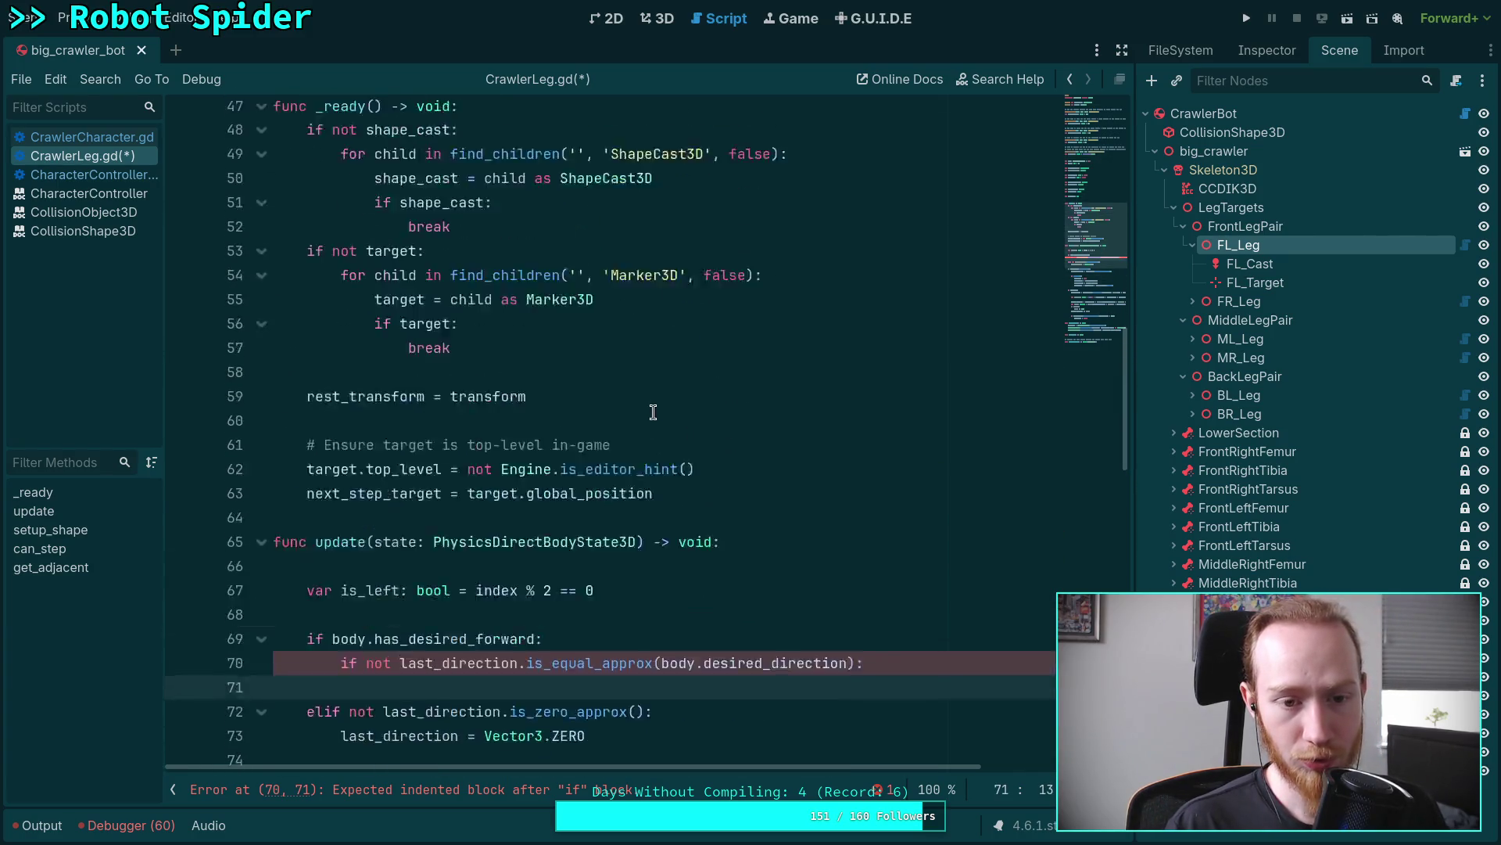
pyautogui.click(613, 356)
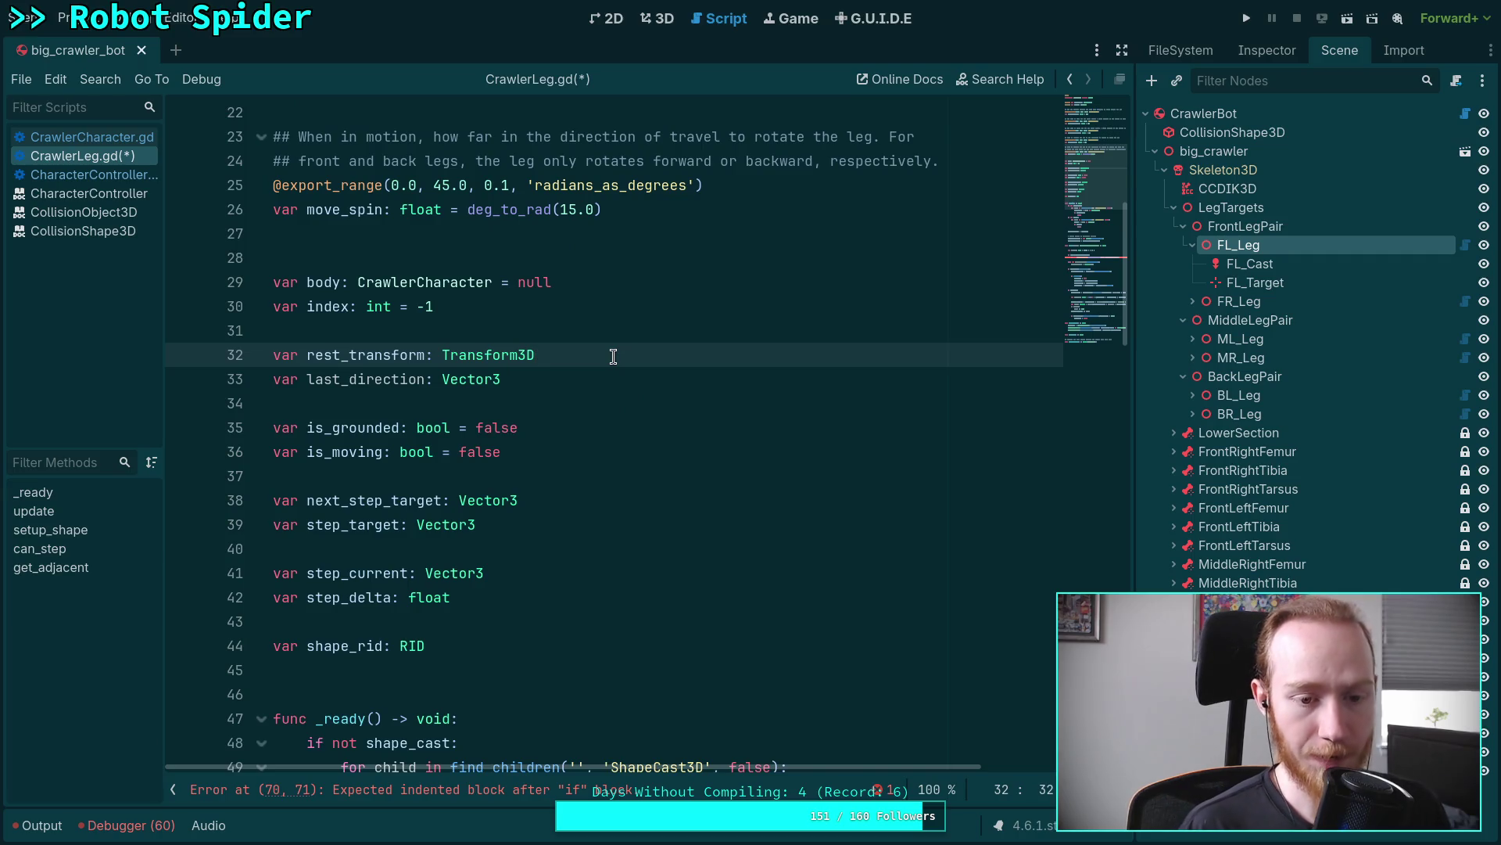
pyautogui.press('Return')
pyautogui.write('var m')
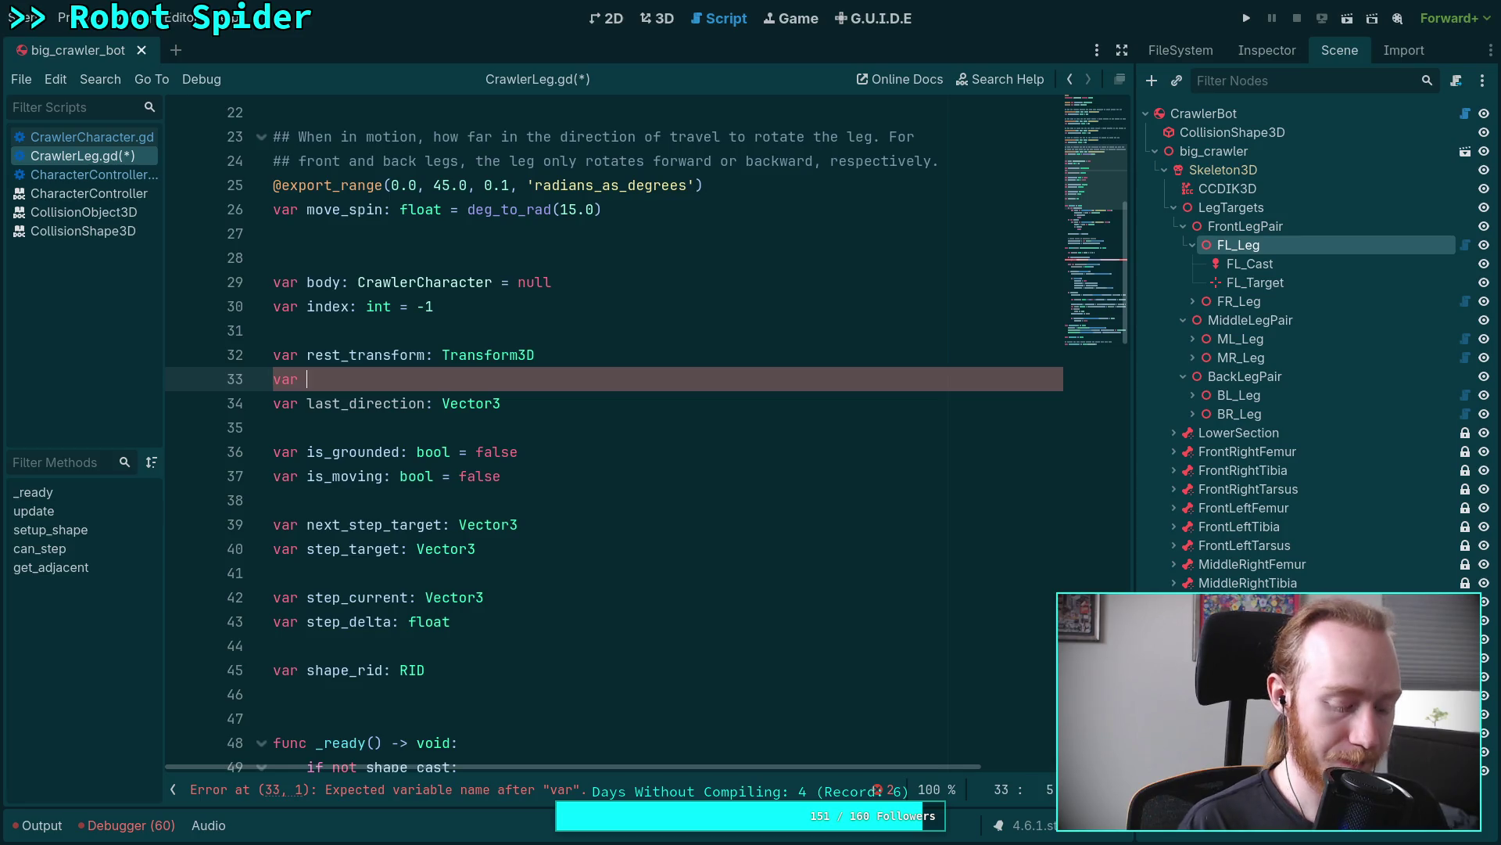
pyautogui.write('ove_transform')
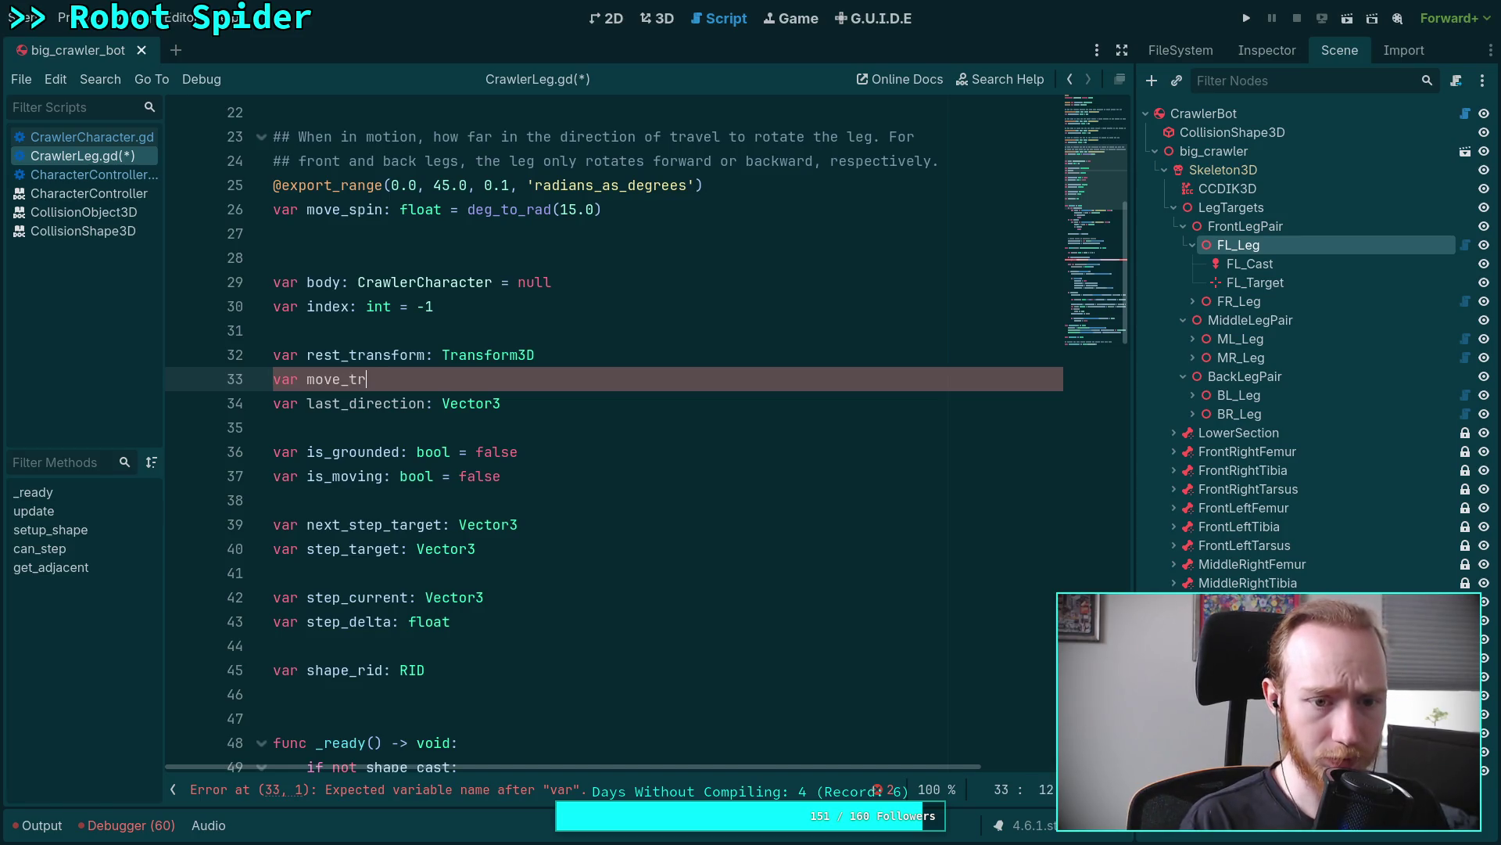
pyautogui.write(': Transform')
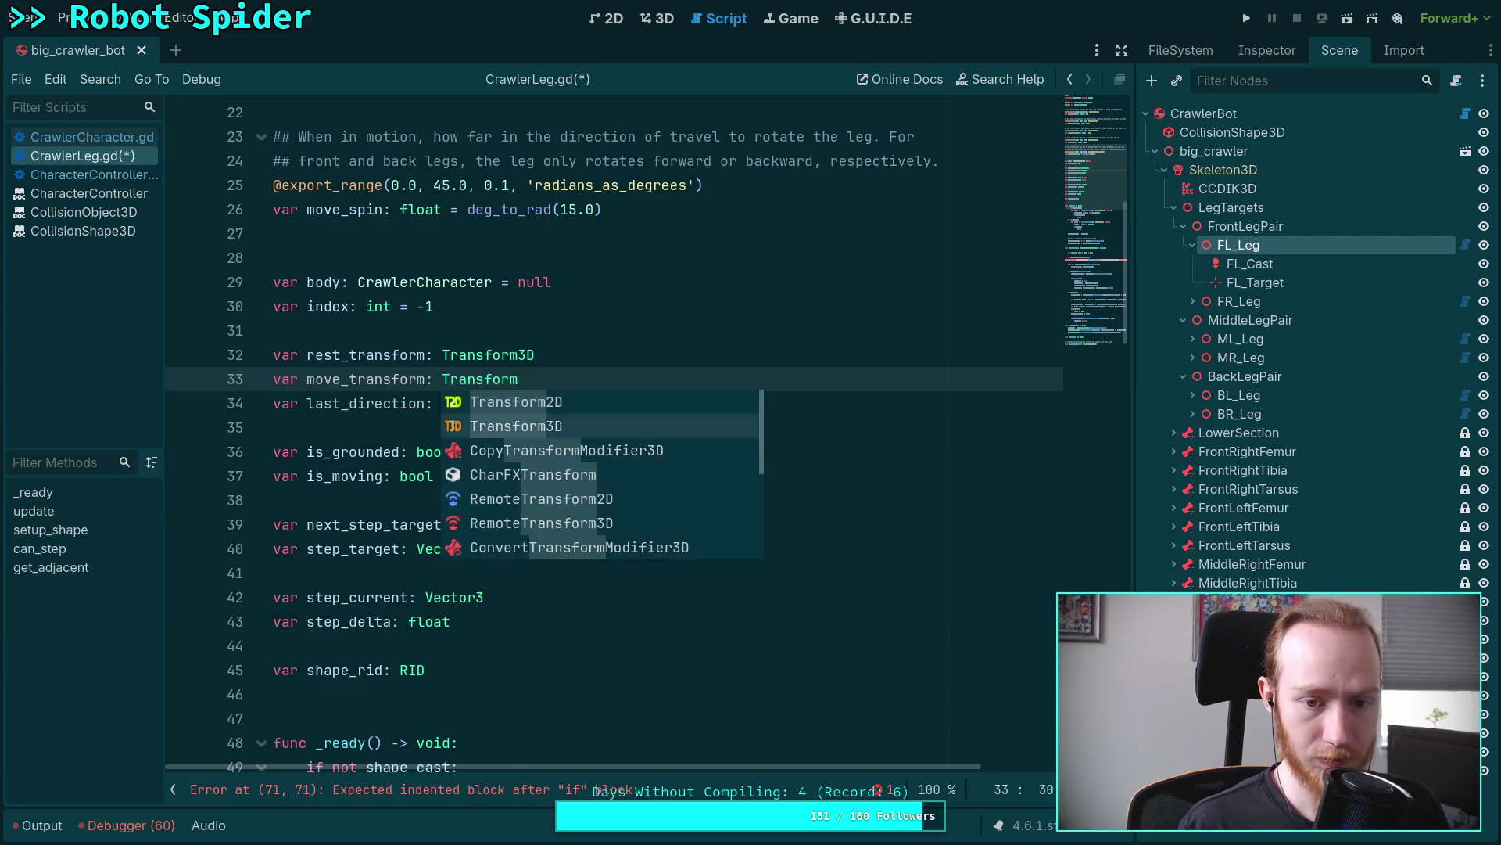
pyautogui.press('Return')
# Step: Start a '## Transform of the leg root…' doc comment above rest_transform
pyautogui.press('Up')
pyautogui.press('Up')
pyautogui.press('Return')
pyautogui.write('## Tr')
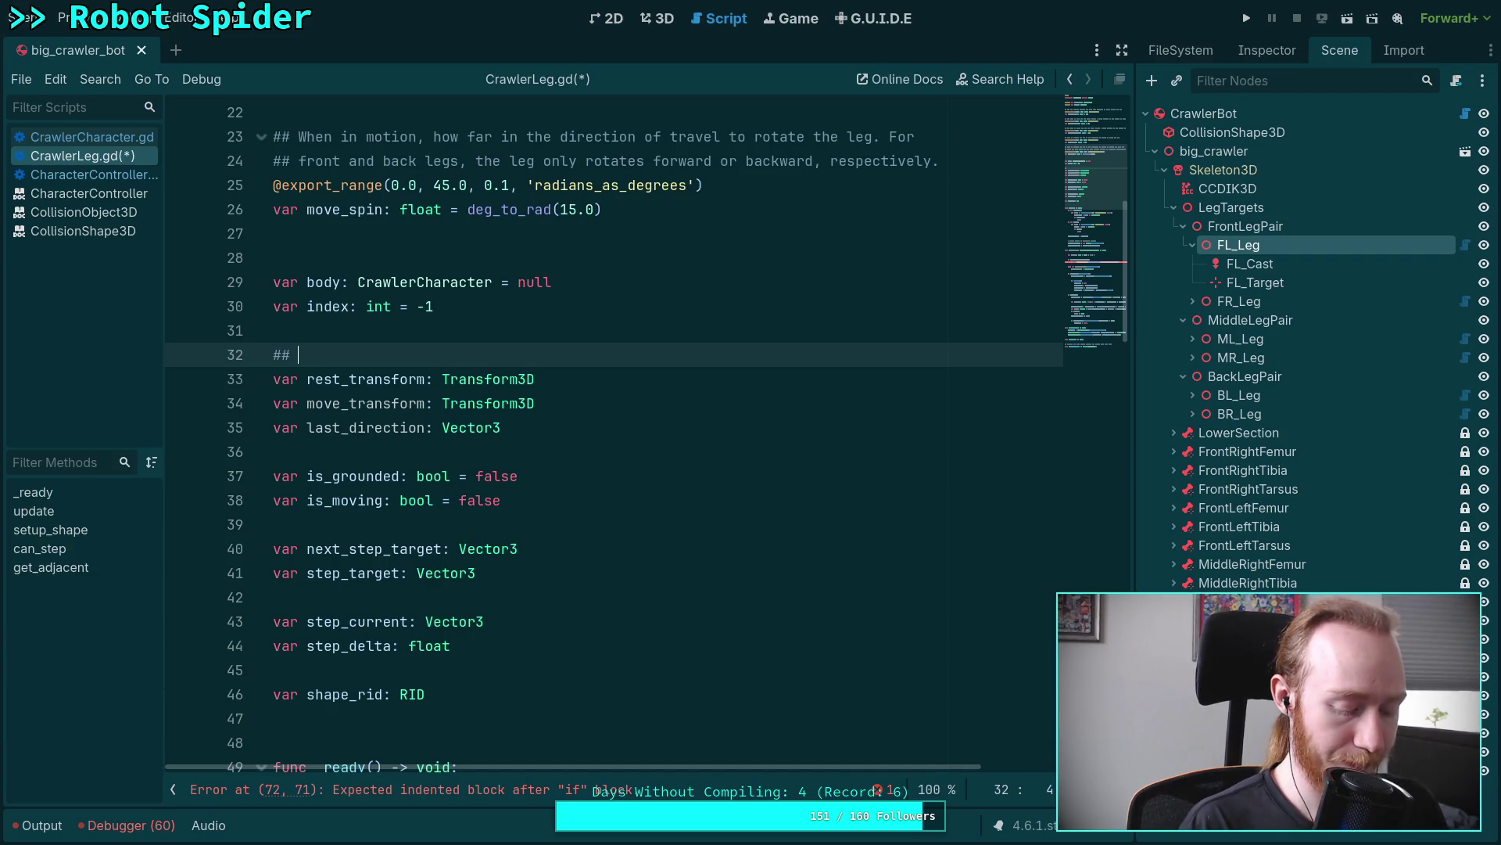
pyautogui.write('ansform of the leg ')
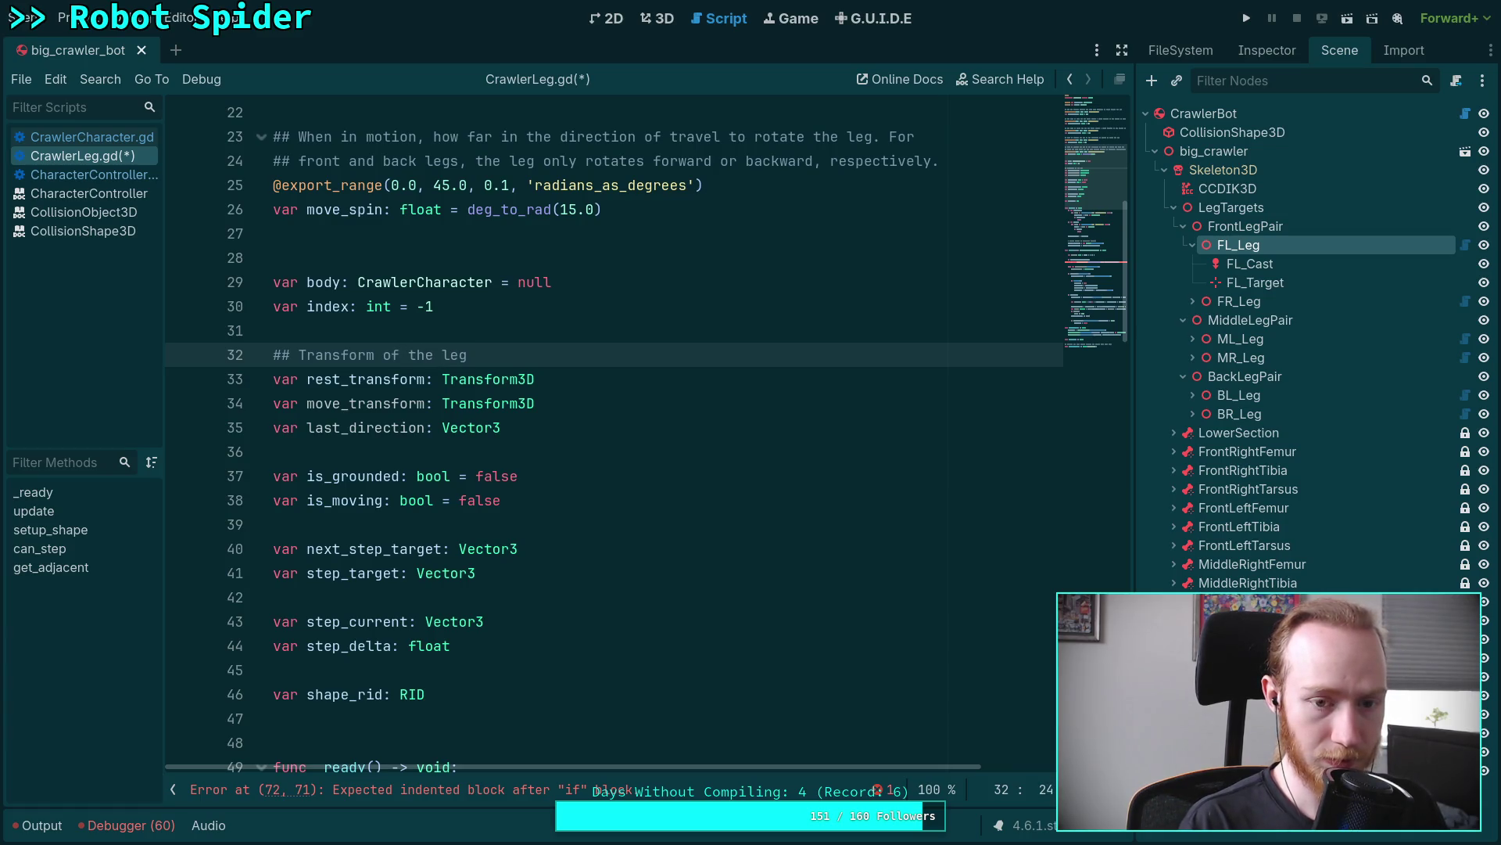
pyautogui.write('root when')
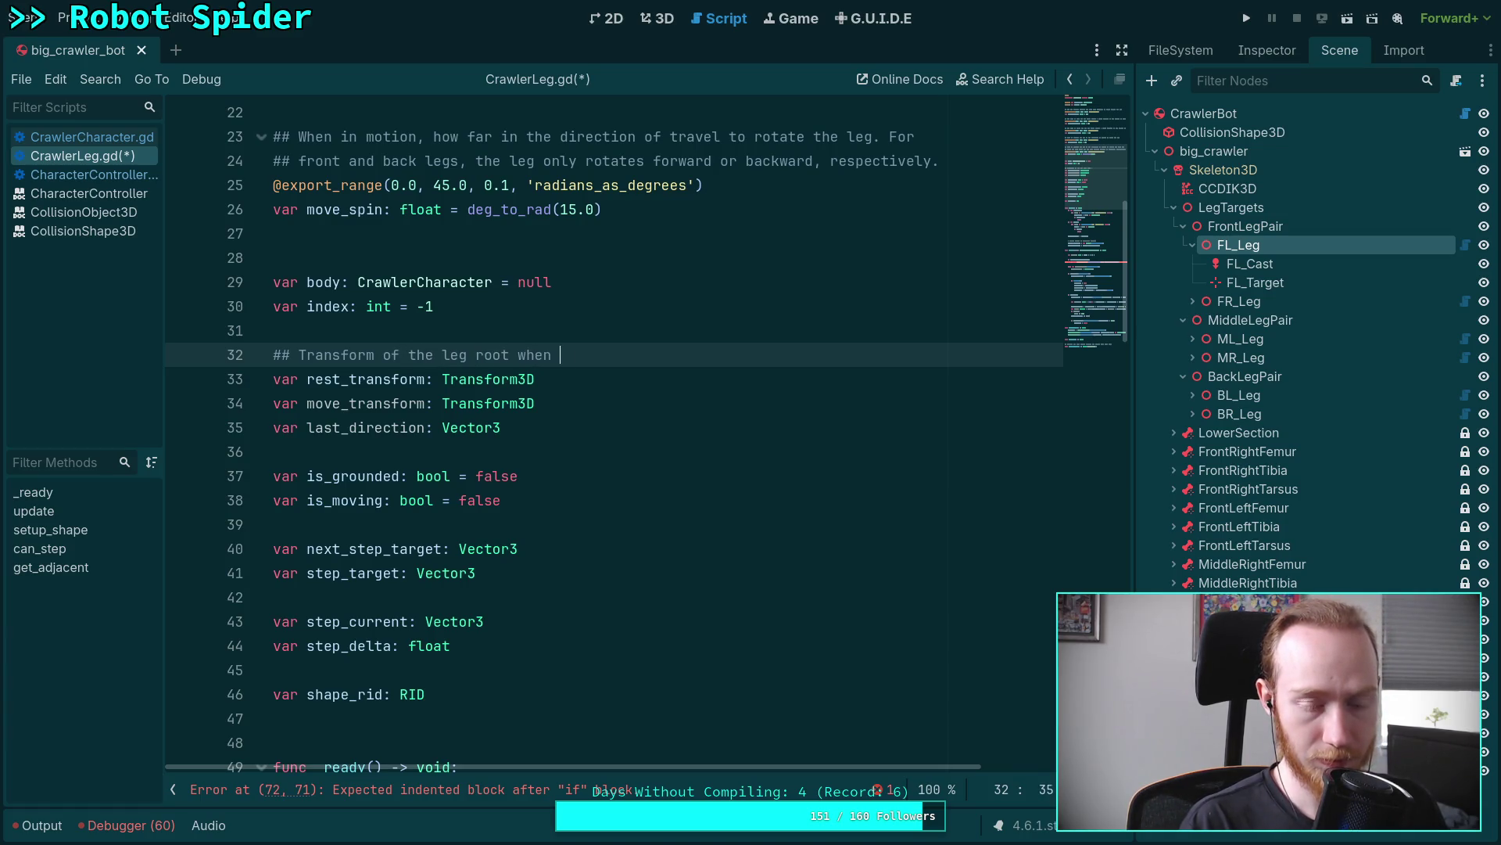
# Step: Finish the rest_transform doc comment, noting it's set when the body enters the scene
pyautogui.press('BackSpace')
pyautogui.write('rest')
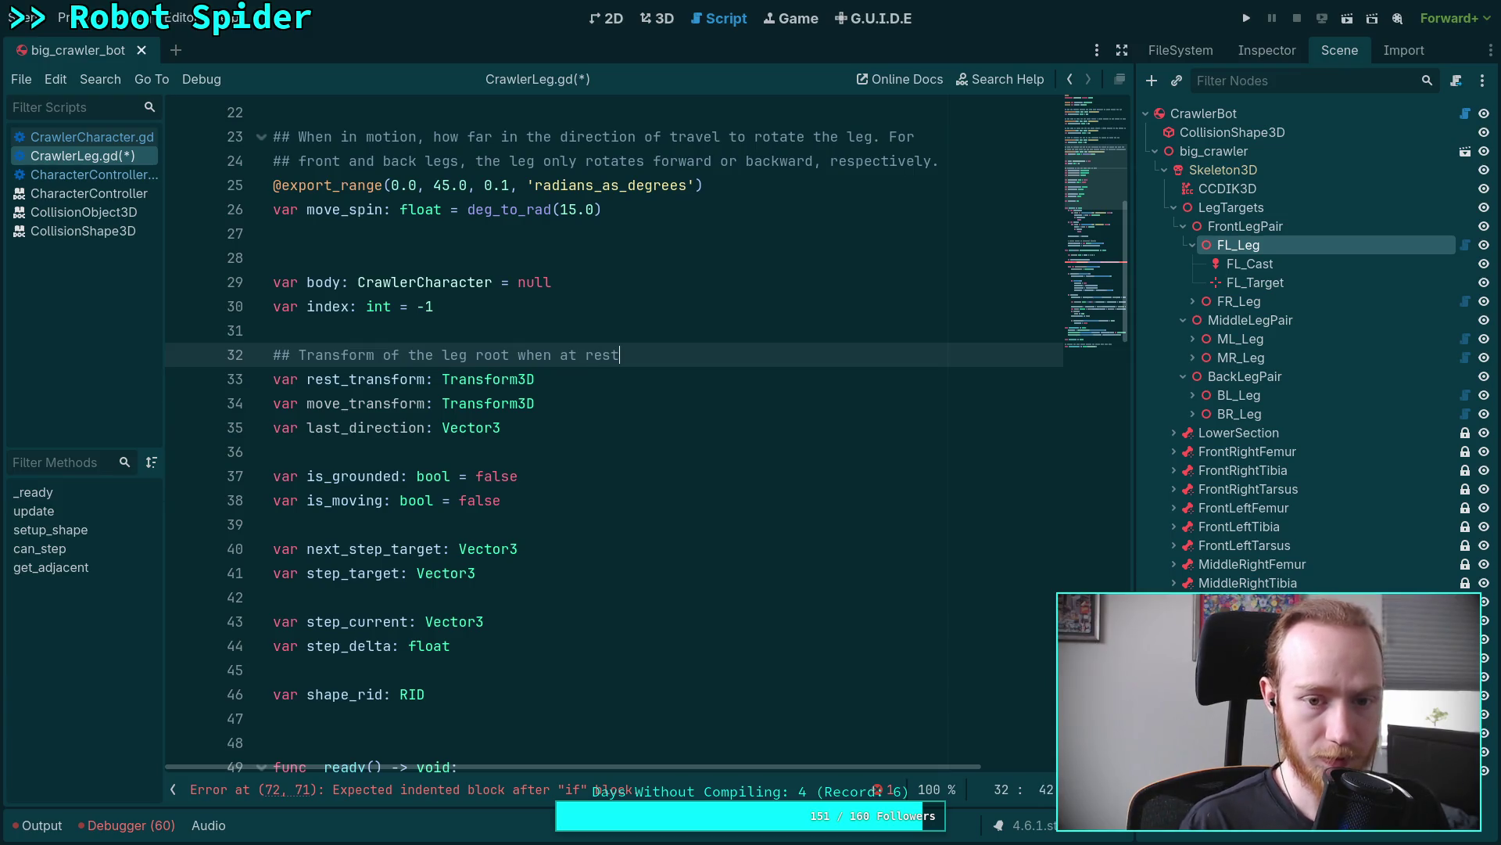
pyautogui.press('Down')
pyautogui.press('Up')
pyautogui.write('set when the body ')
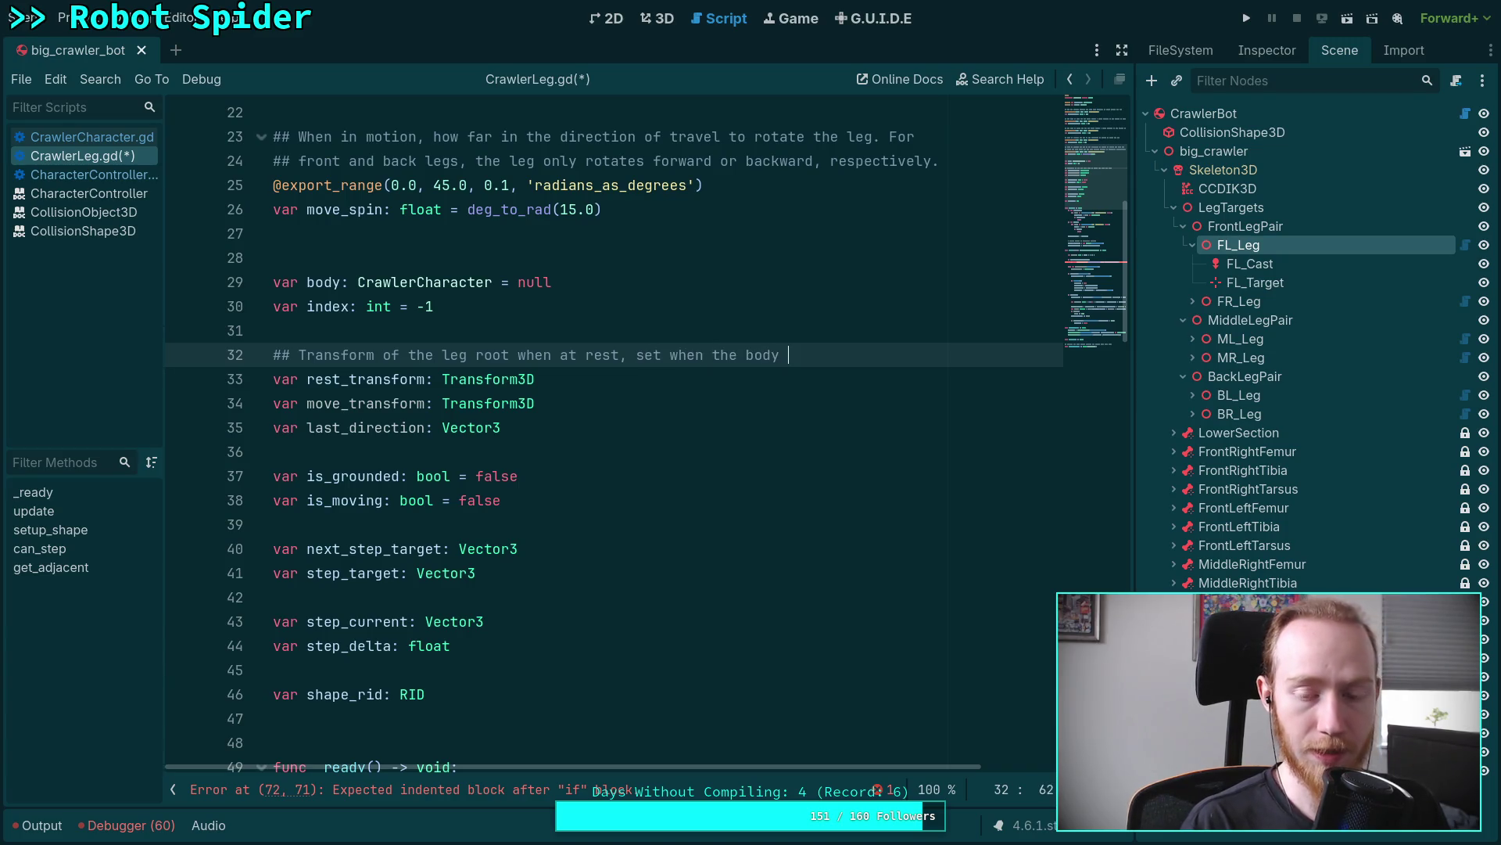
pyautogui.write('enters the scene')
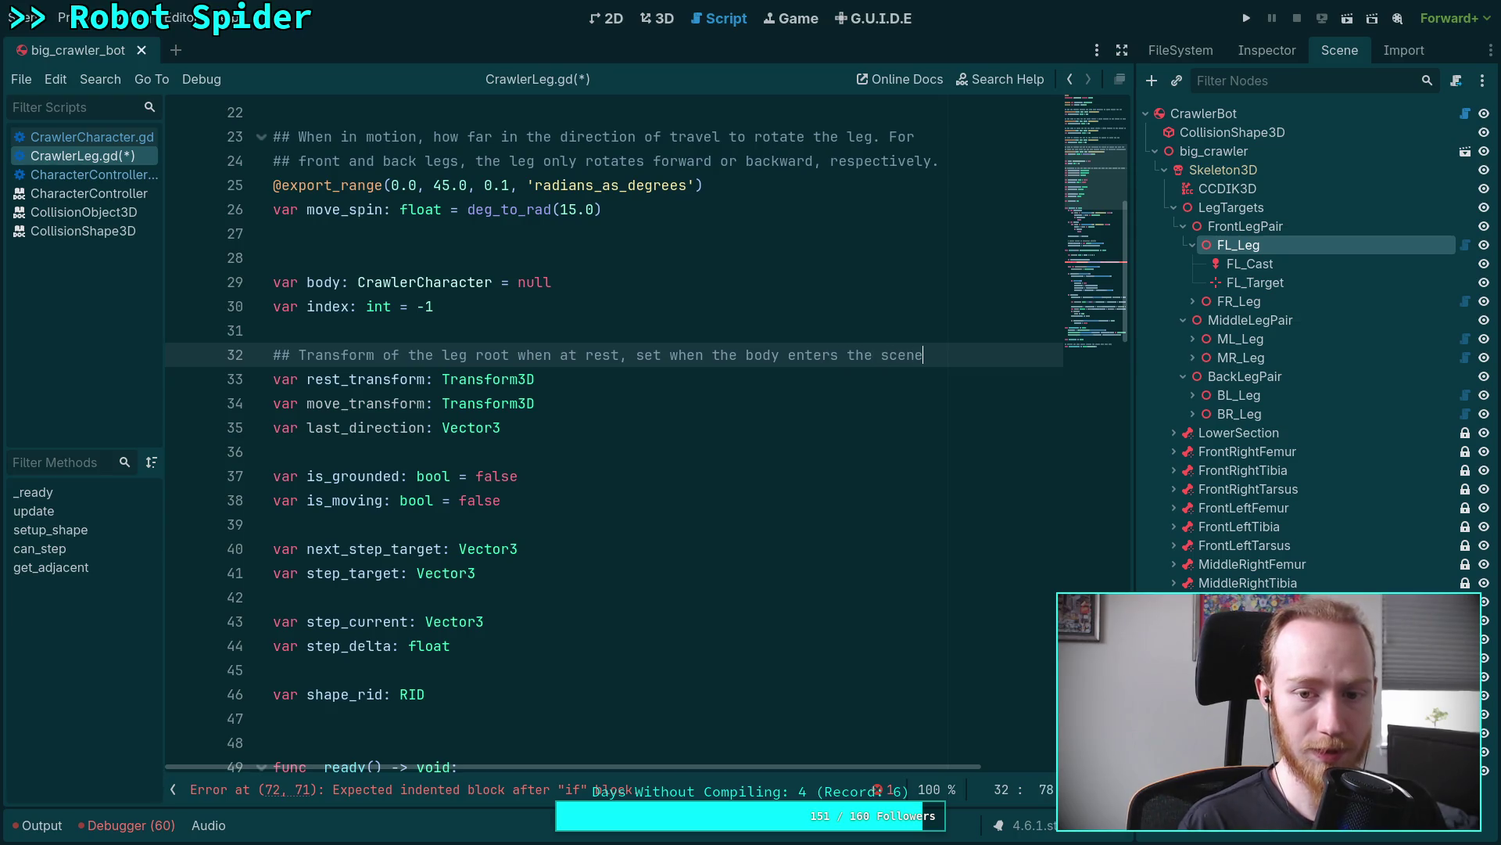
# Step: Document move_transform: updates when desired direction changes, interpolates over time while in motion
pyautogui.press('Down')
pyautogui.press('Return')
pyautogui.write('Transfor')
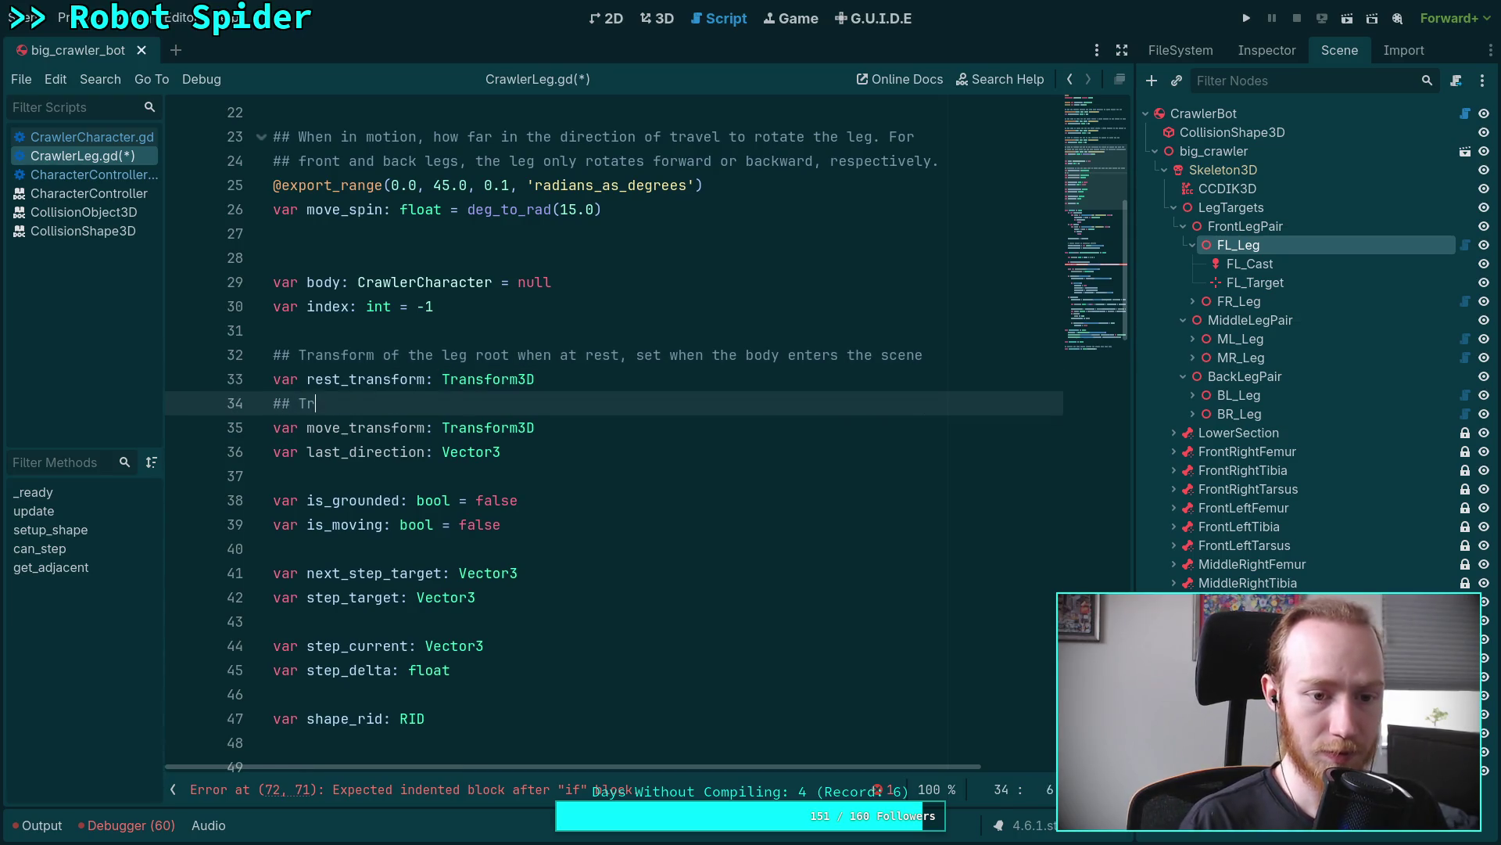
pyautogui.write('m of the leg ')
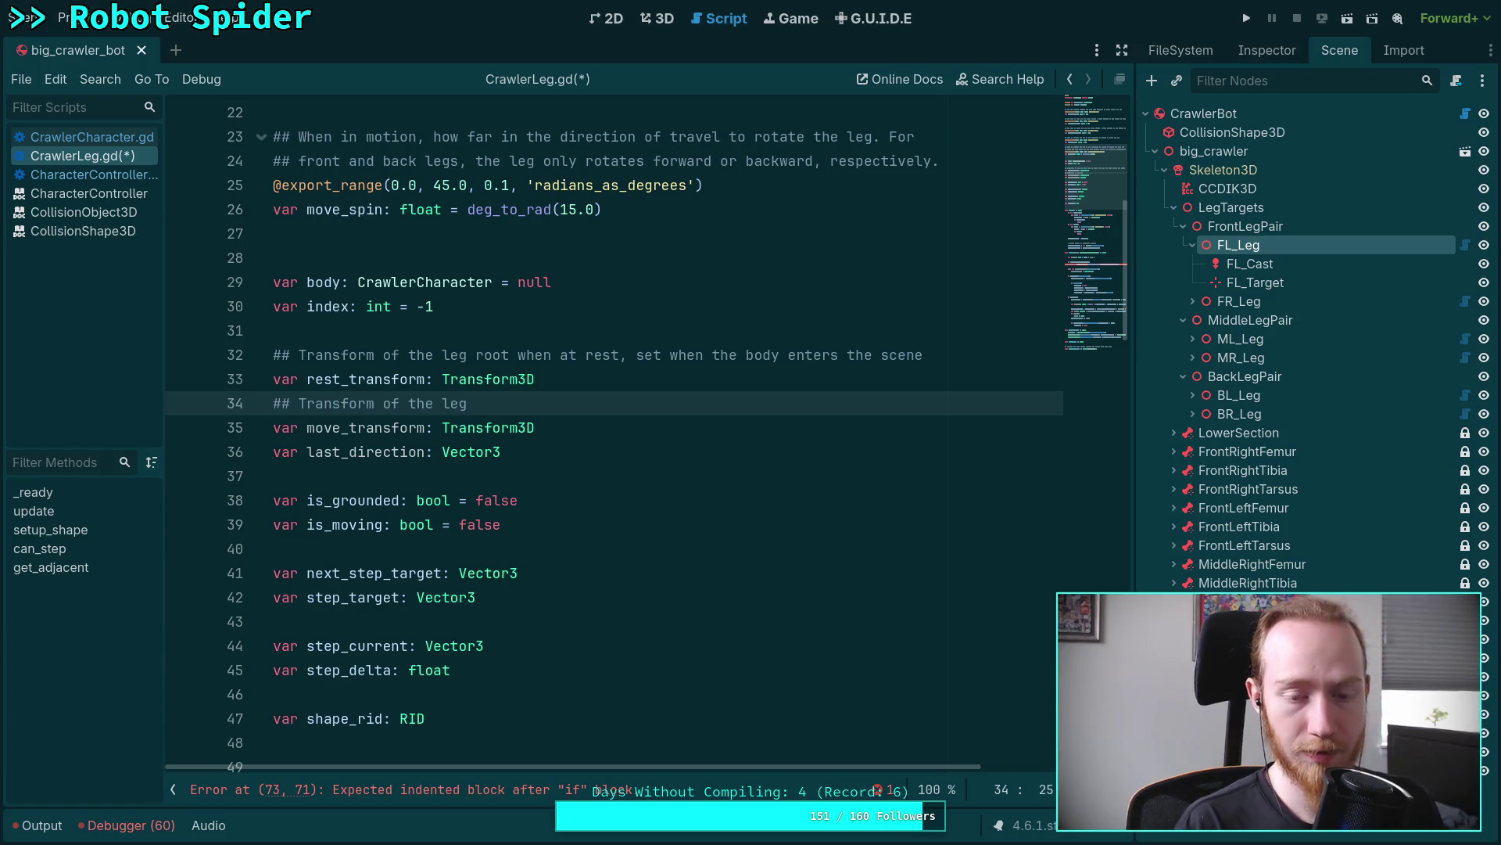
pyautogui.write('when move')
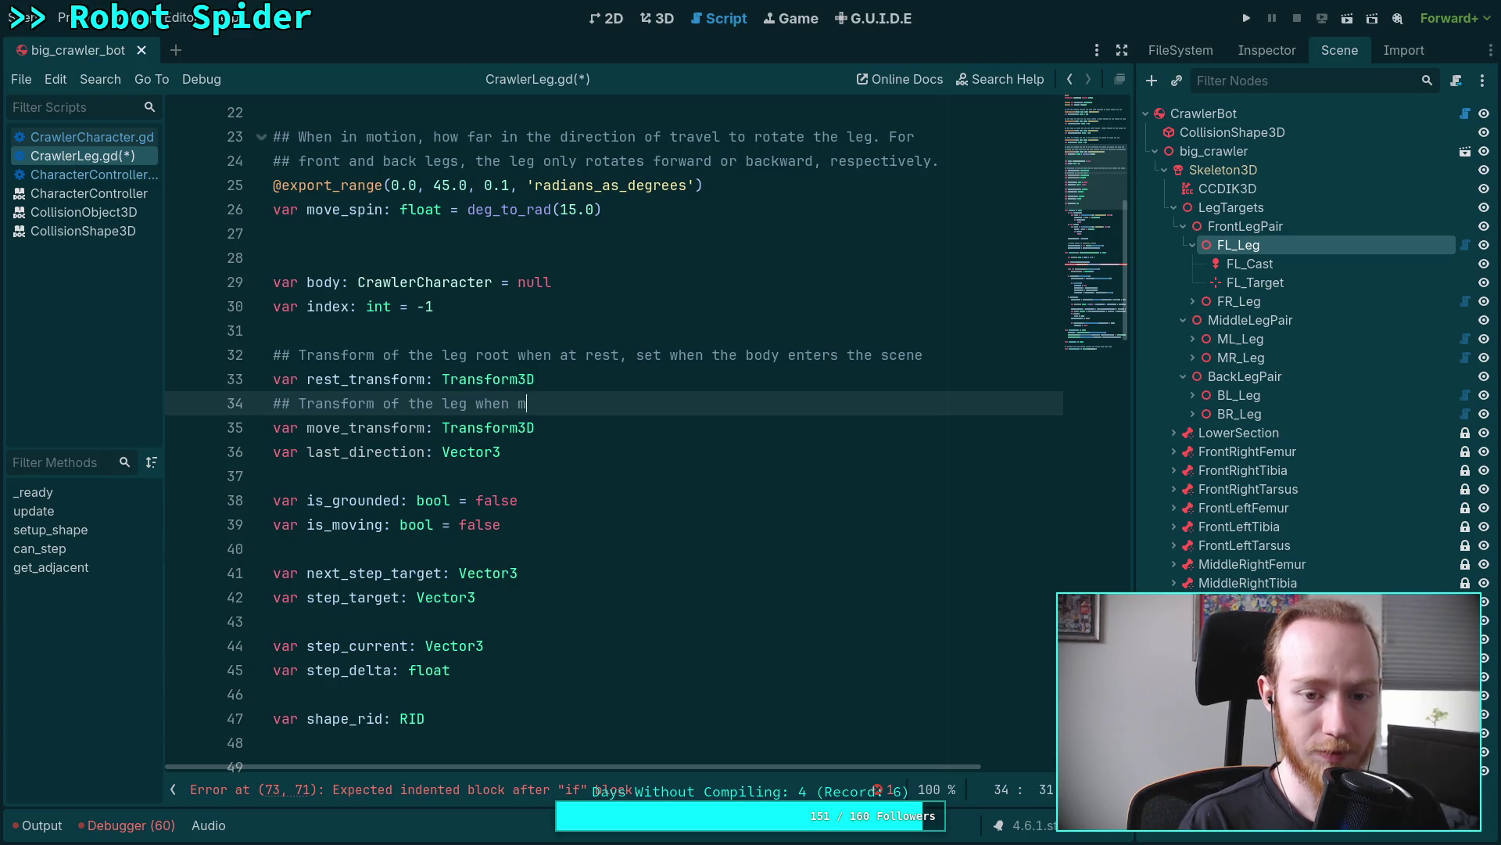
pyautogui.press('BackSpace')
pyautogui.write('ing, ')
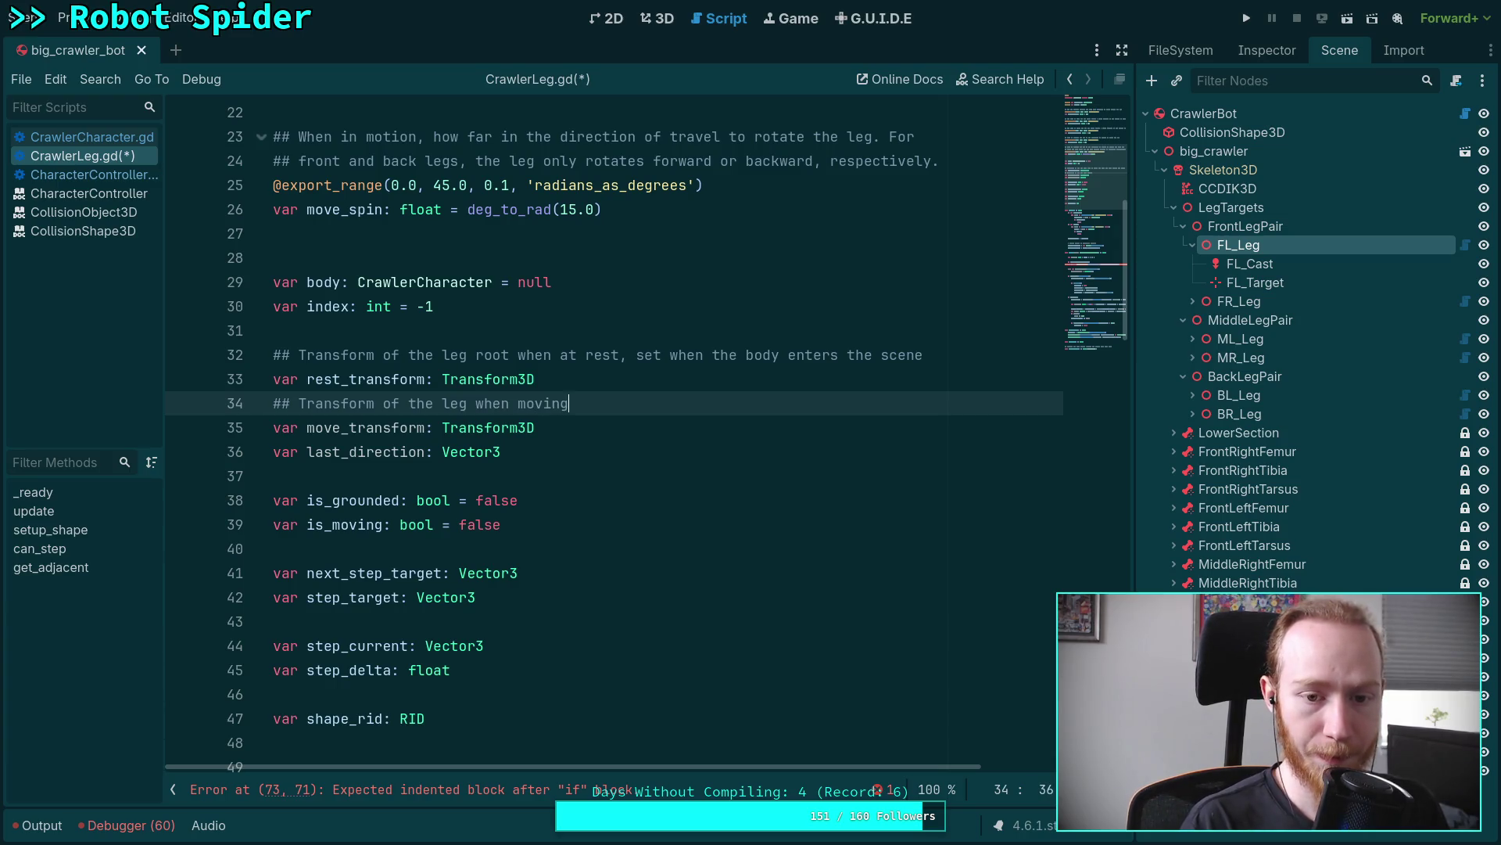
pyautogui.write('updates ')
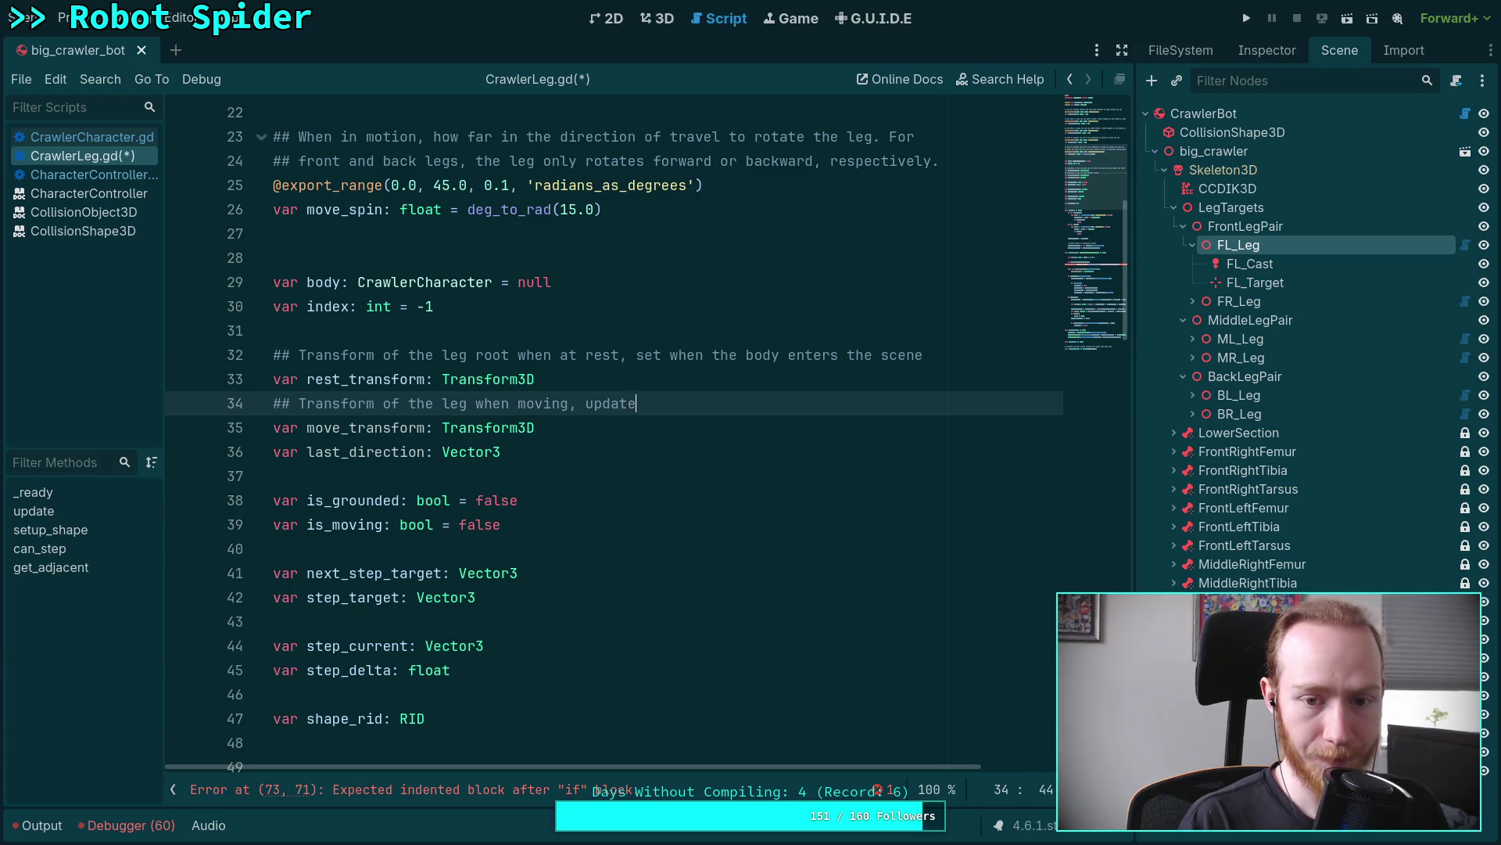
pyautogui.write('when ')
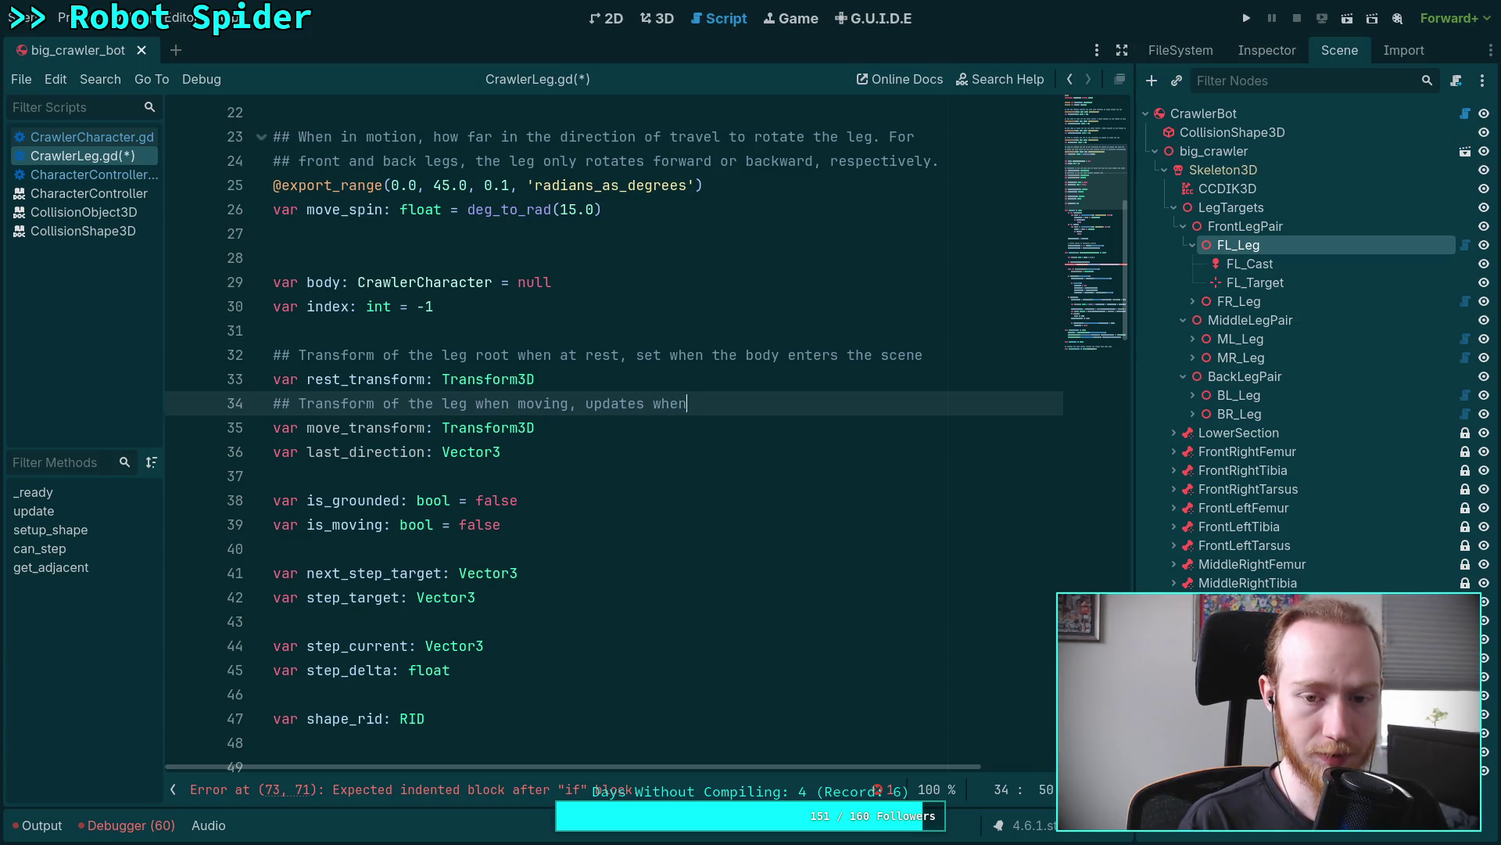
pyautogui.write('desired ')
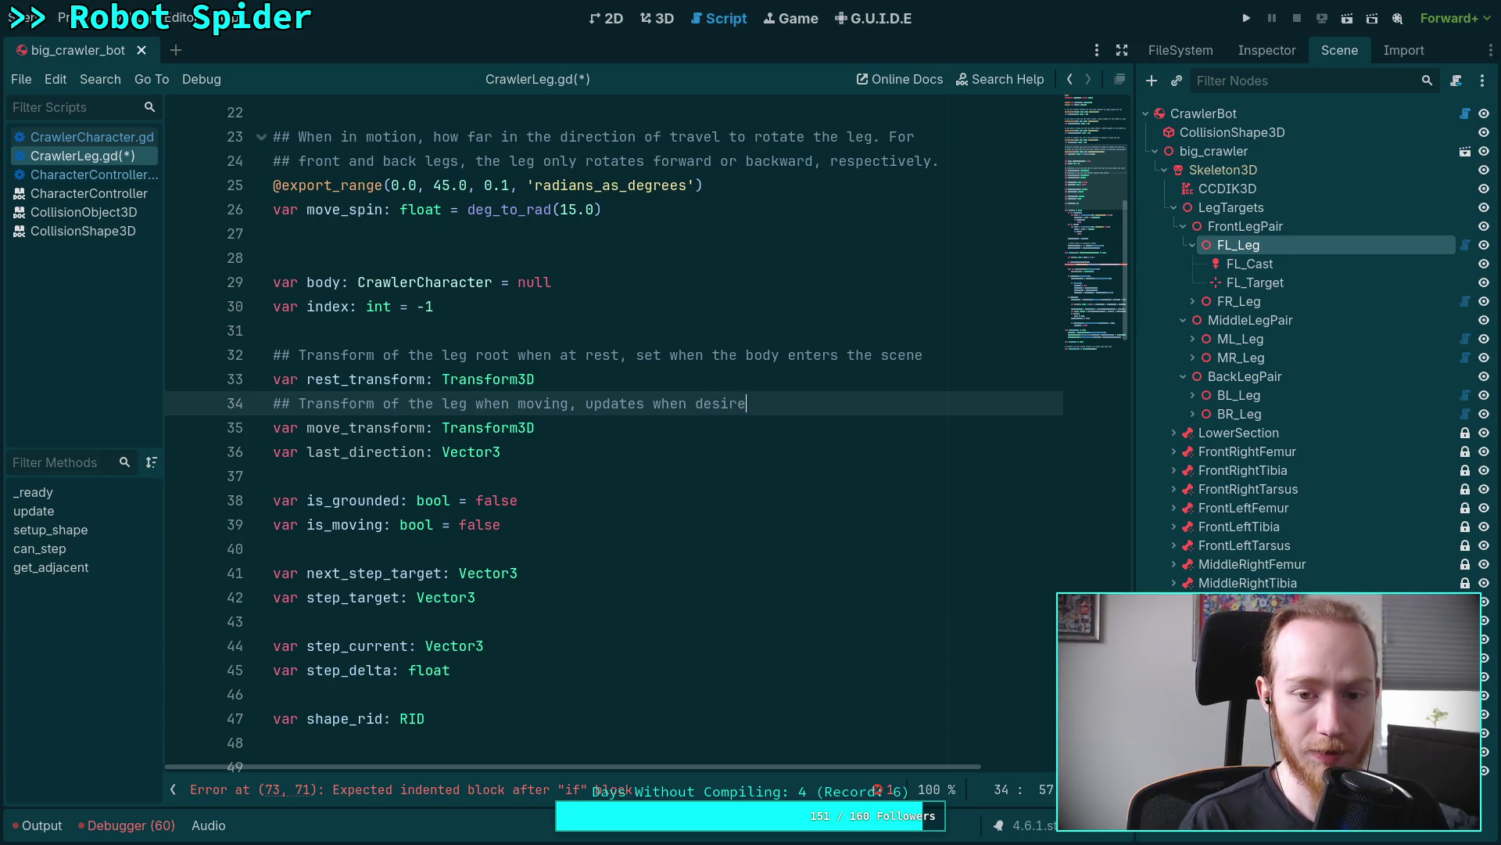
pyautogui.write('direction cha')
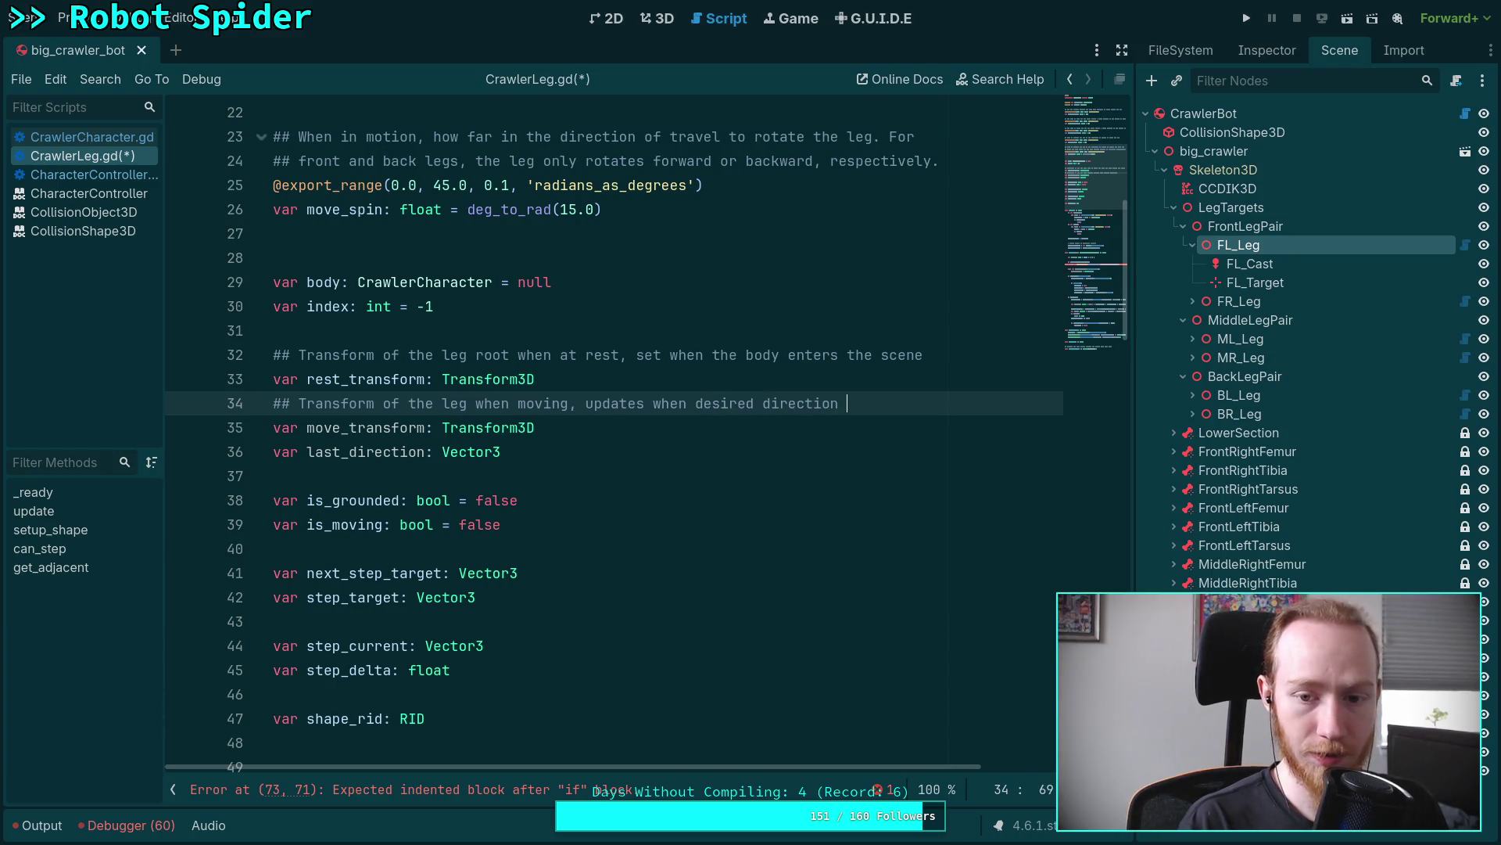
pyautogui.write('nges. ')
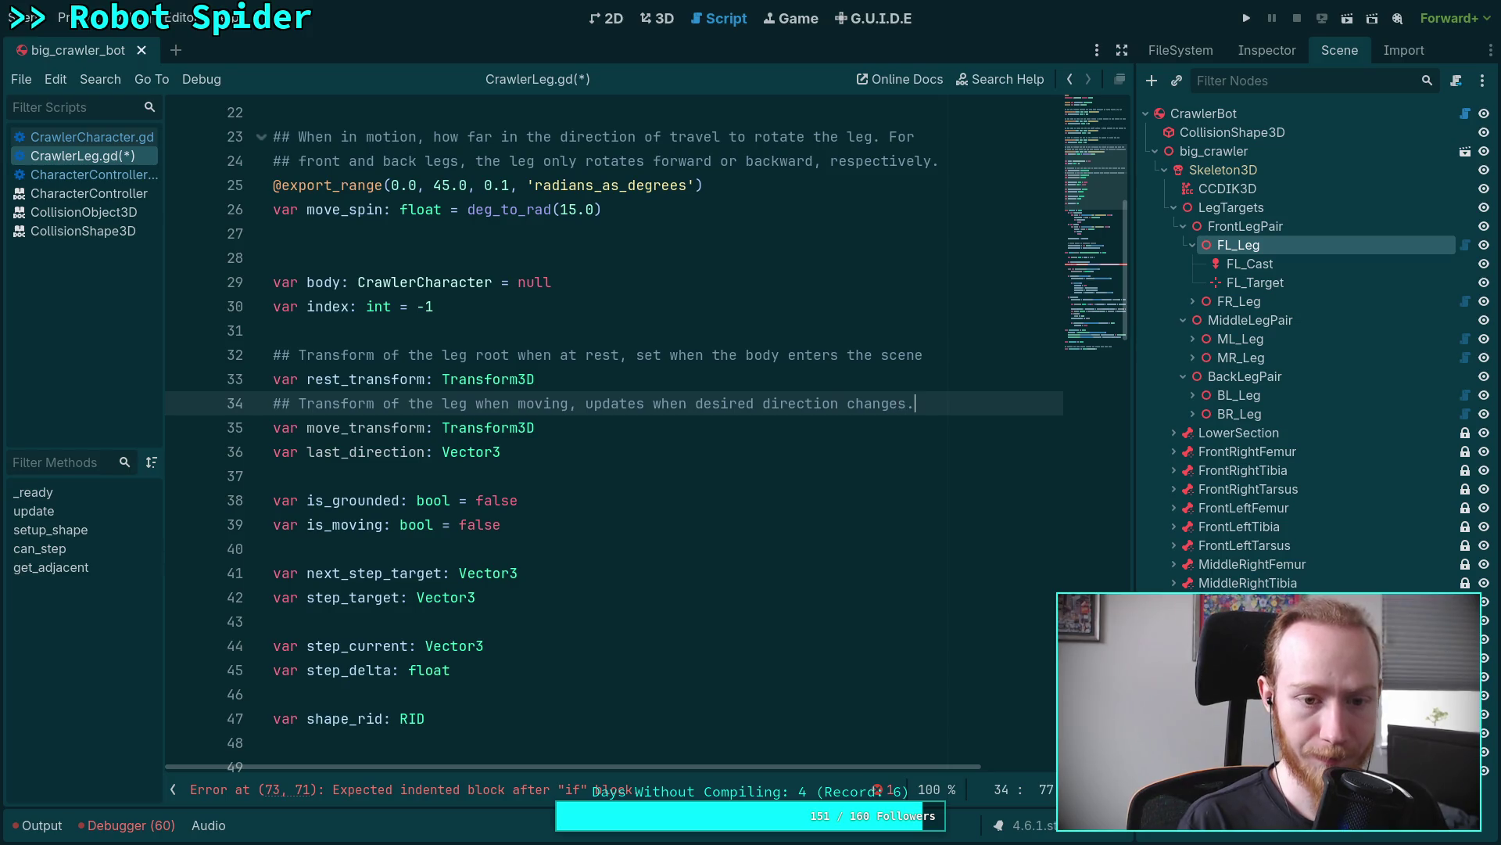
pyautogui.write('Le')
pyautogui.press('BackSpace')
pyautogui.press('BackSpace')
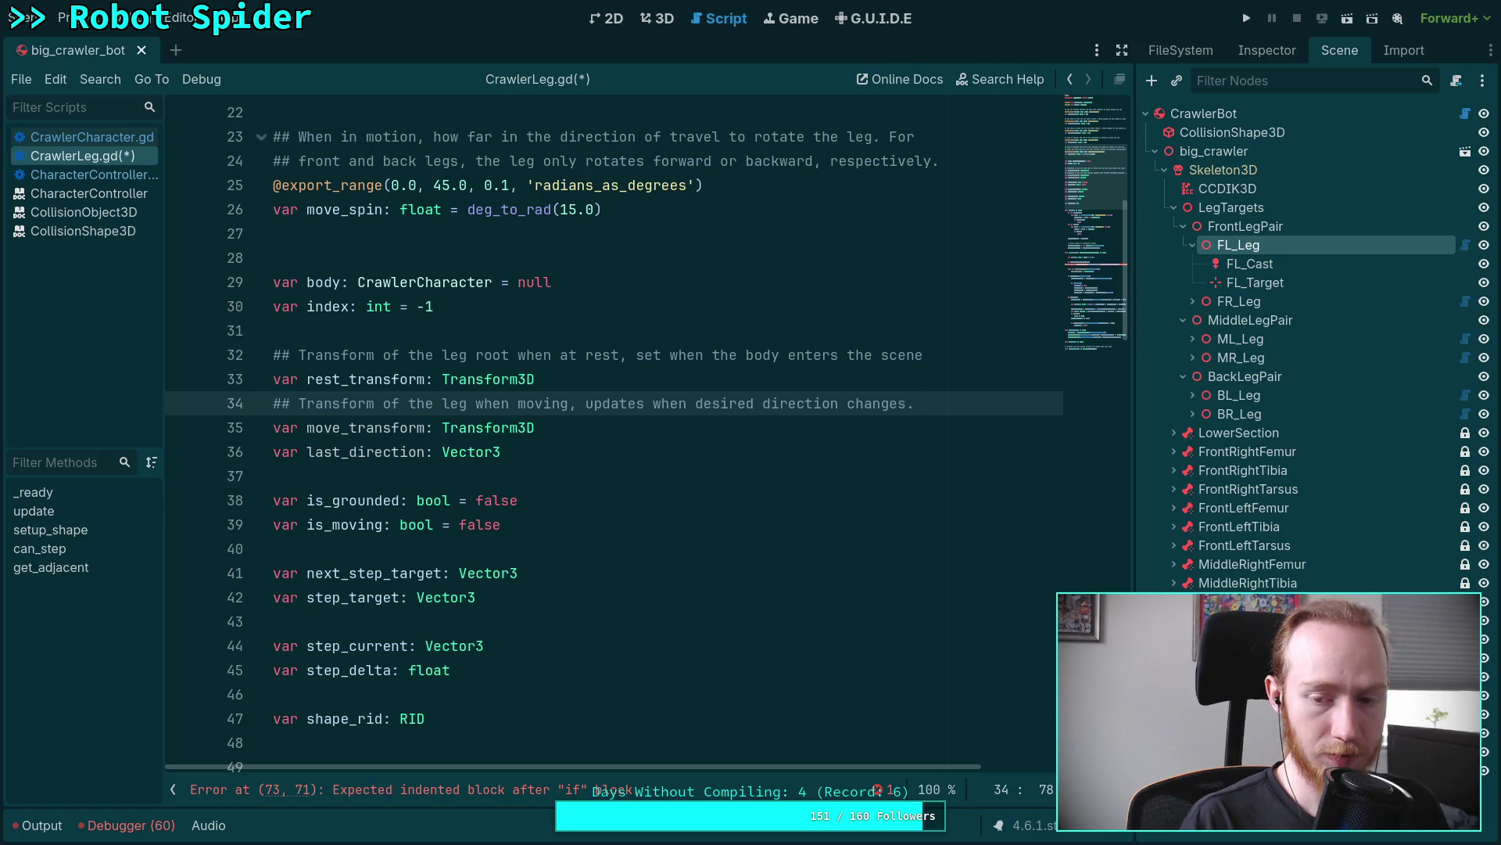
pyautogui.press('Return')
pyautogui.write('## ')
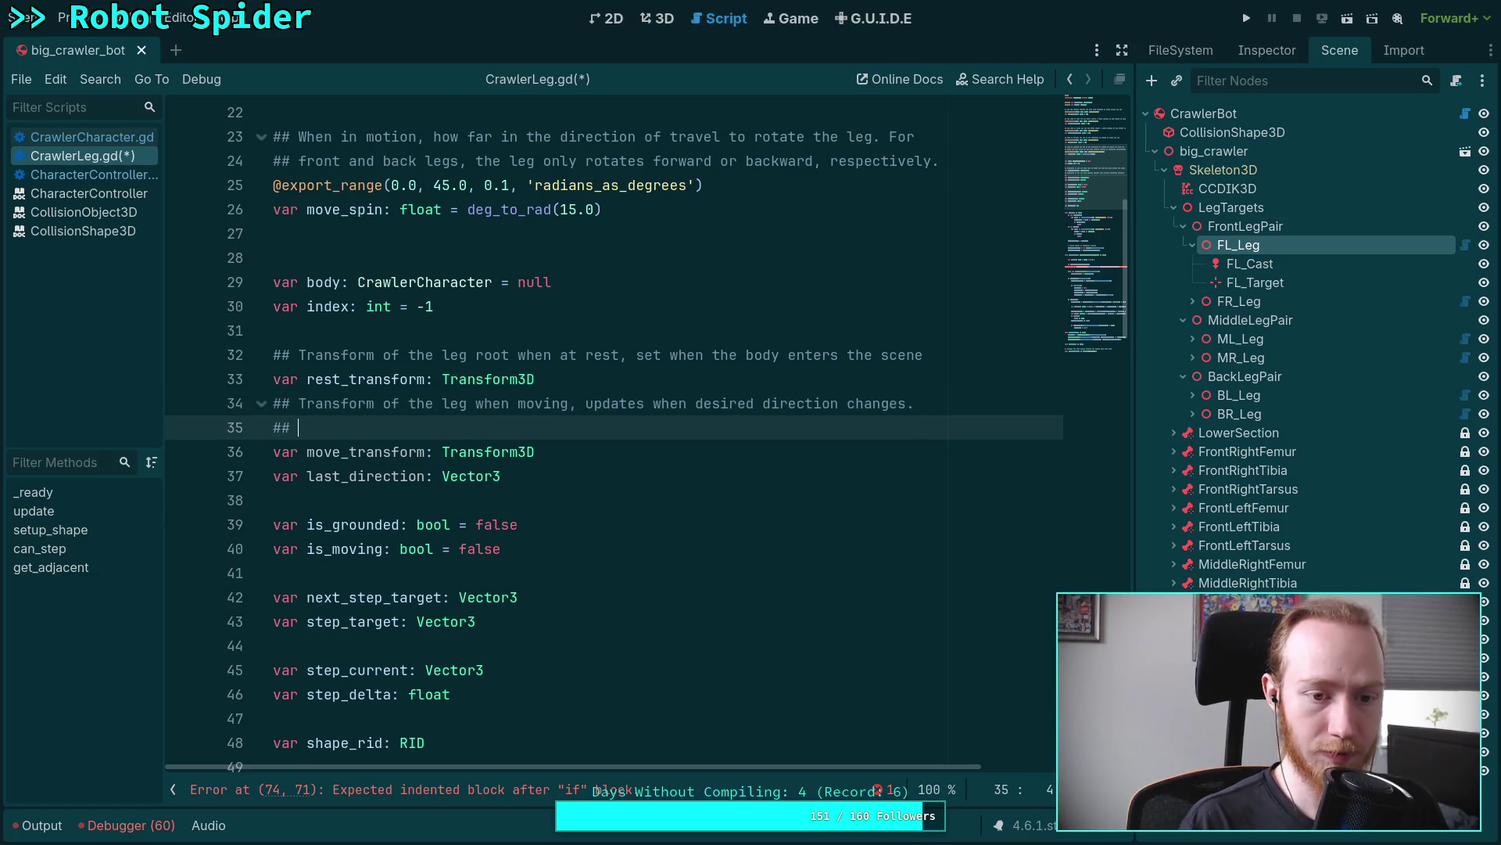
pyautogui.write('It')
pyautogui.press('BackSpace')
pyautogui.write('nterpolat')
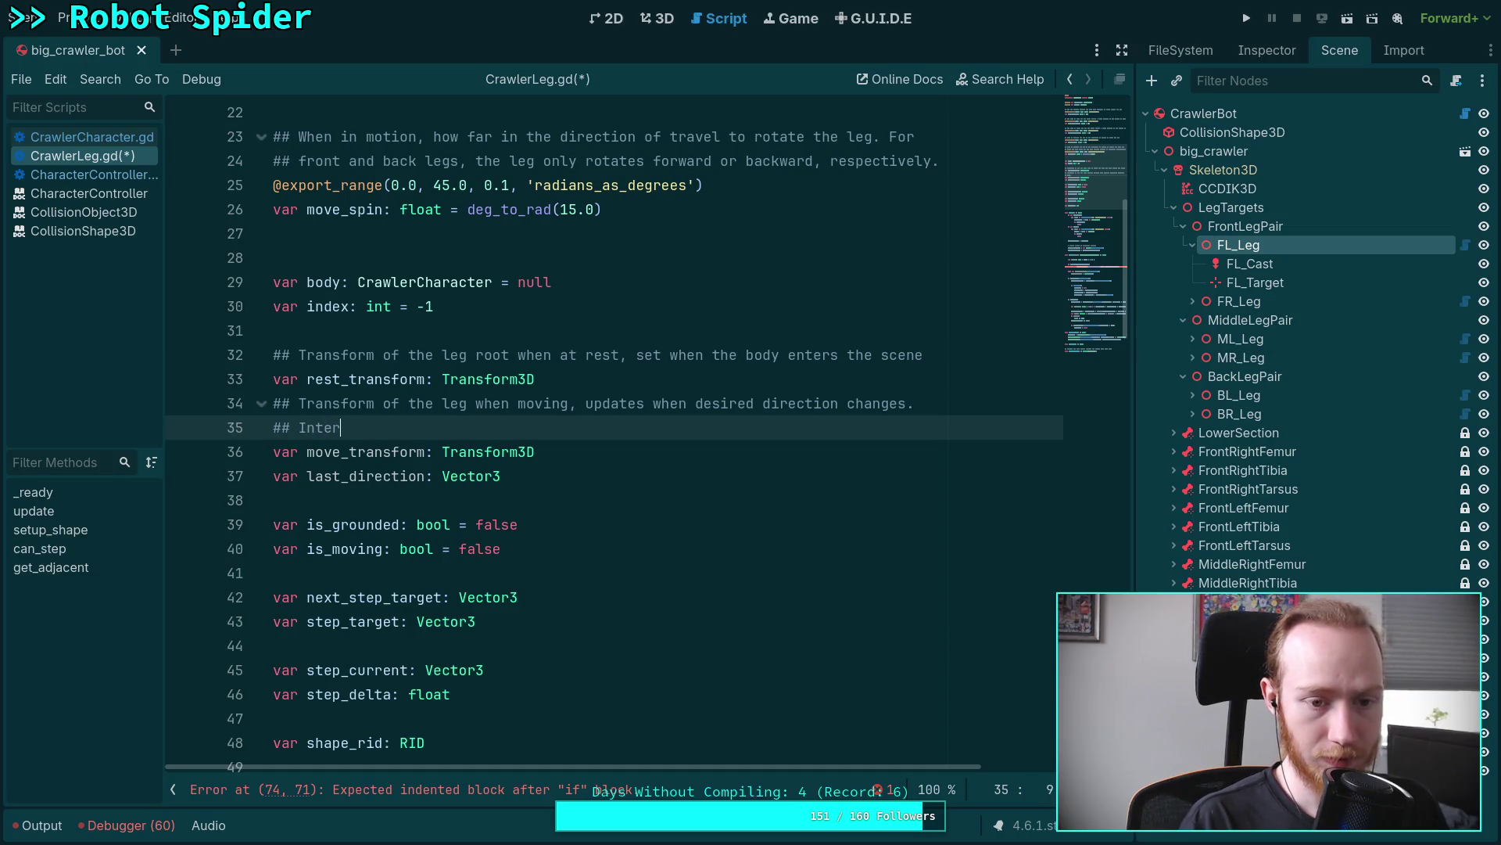
pyautogui.write('es to ')
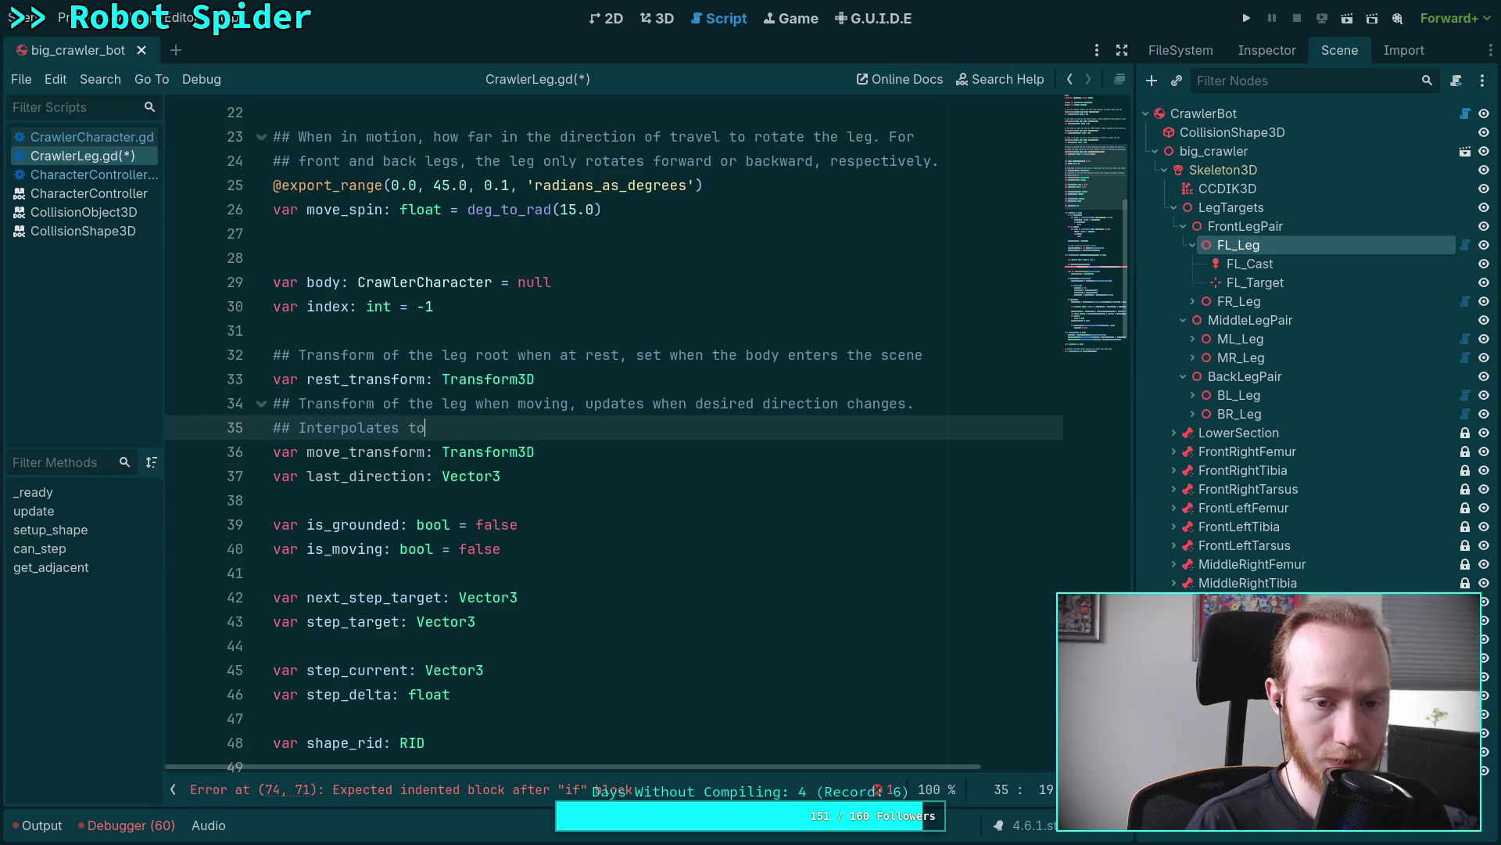
pyautogui.write('move transform ')
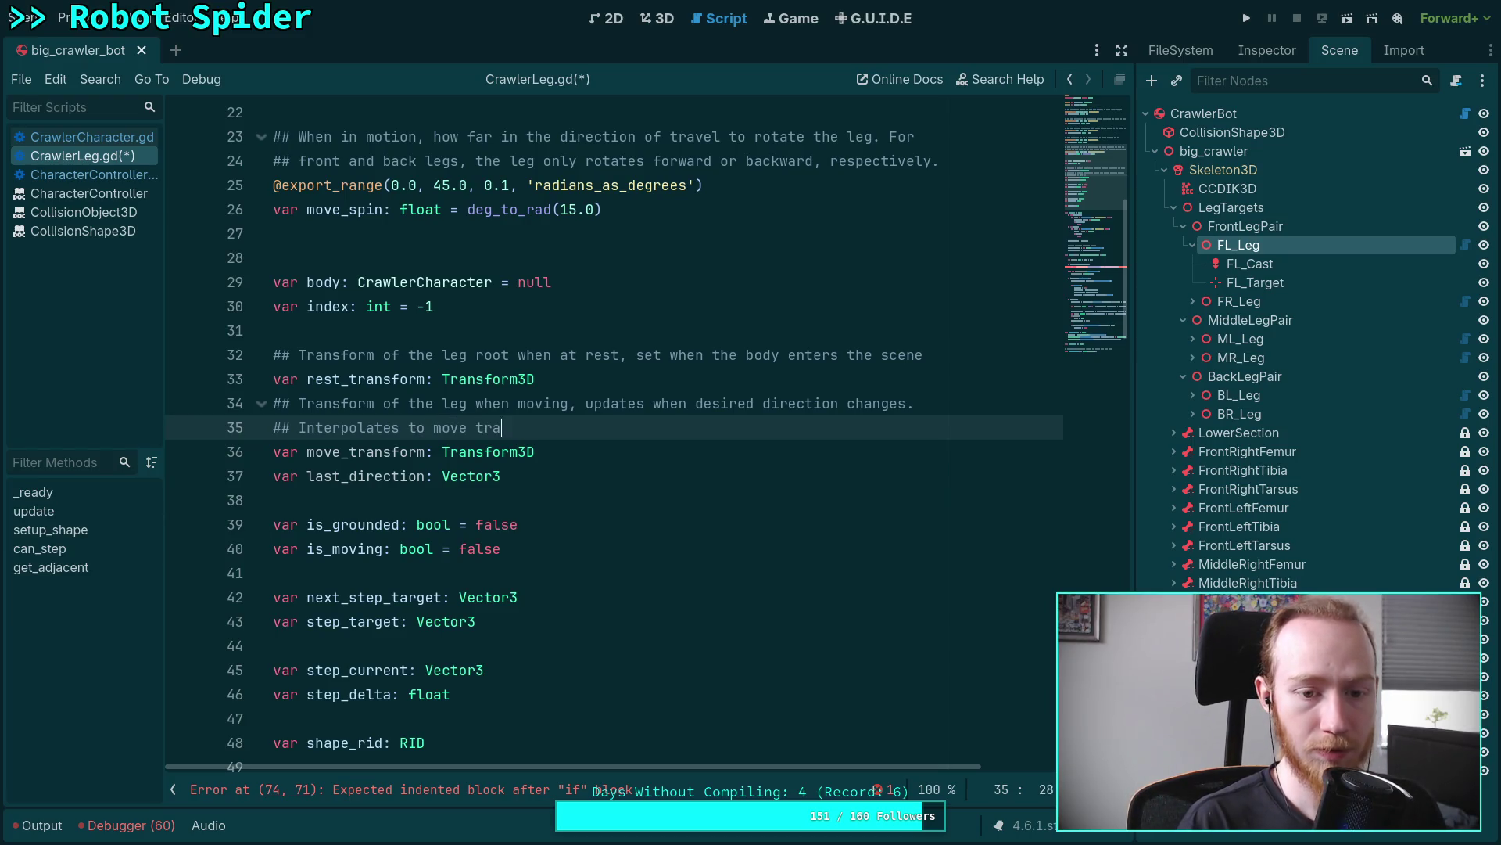
pyautogui.write('over time whil')
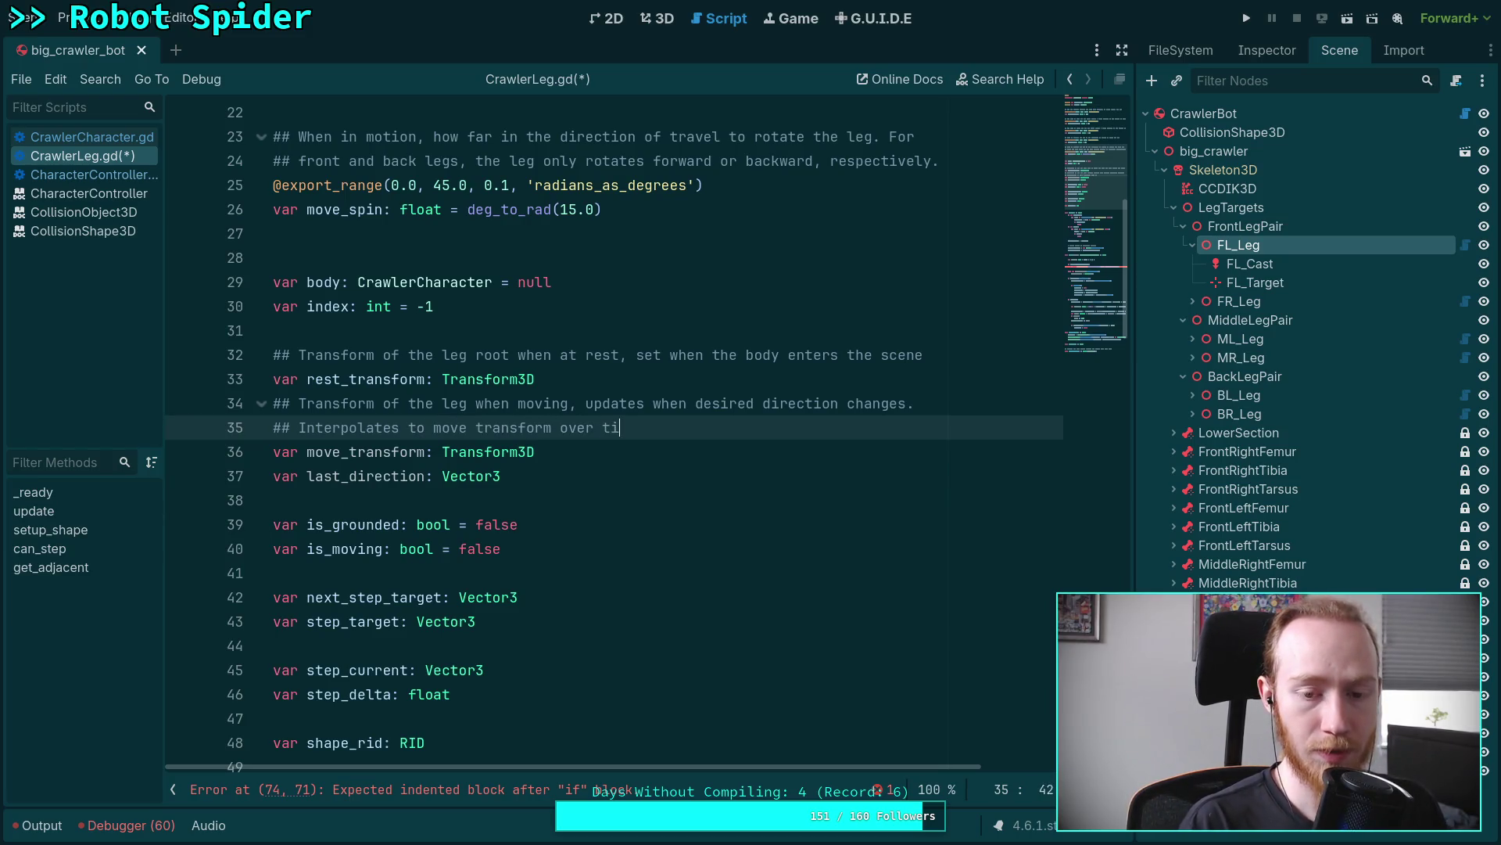
pyautogui.write('e in motion.')
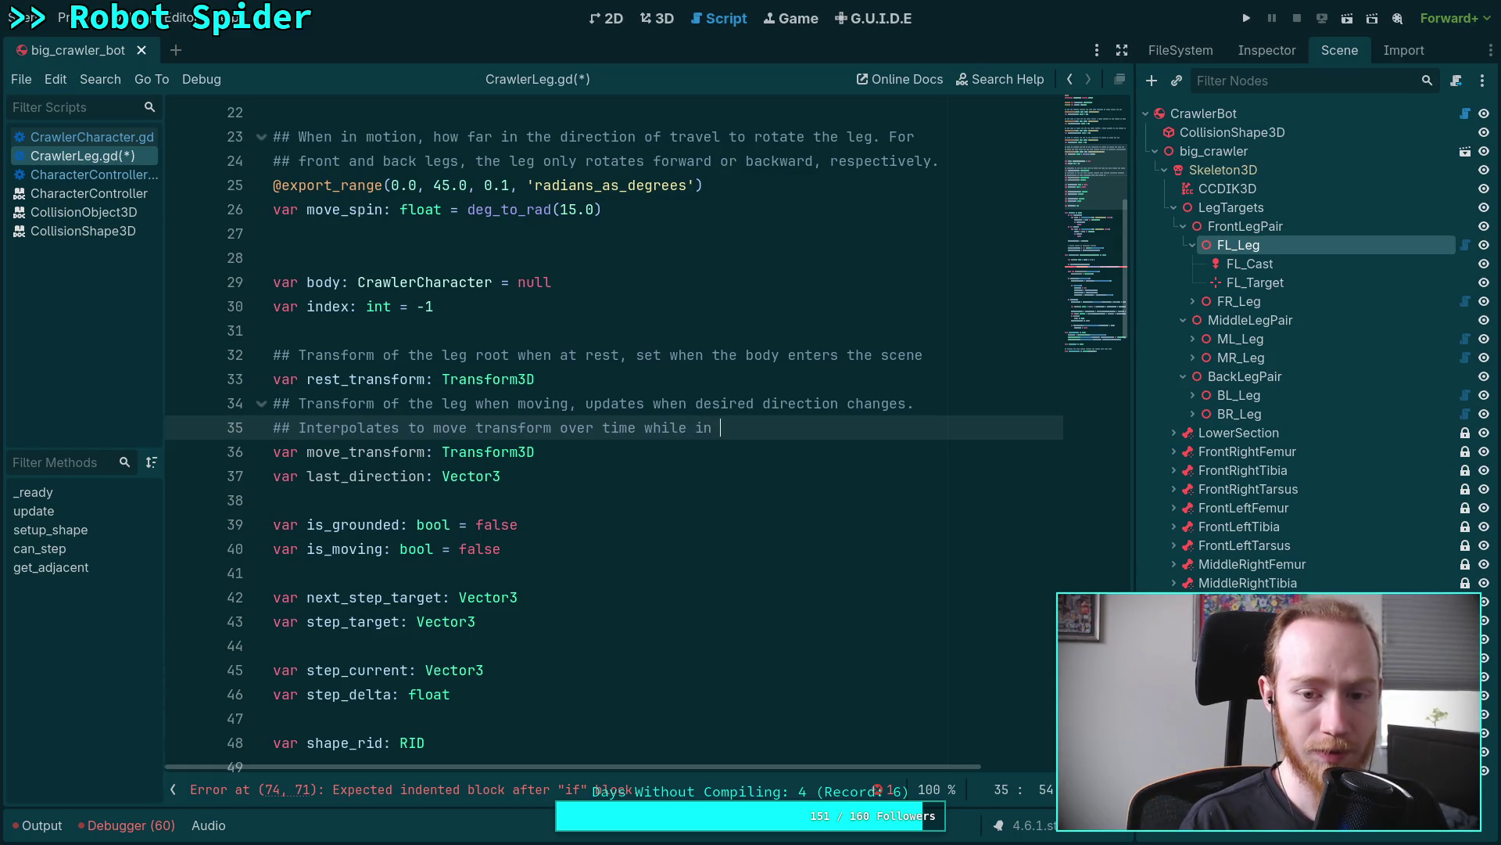
# Step: Add '## Last direction used to calculate move_transform, saved for caching.' above last_direction
pyautogui.press('Down')
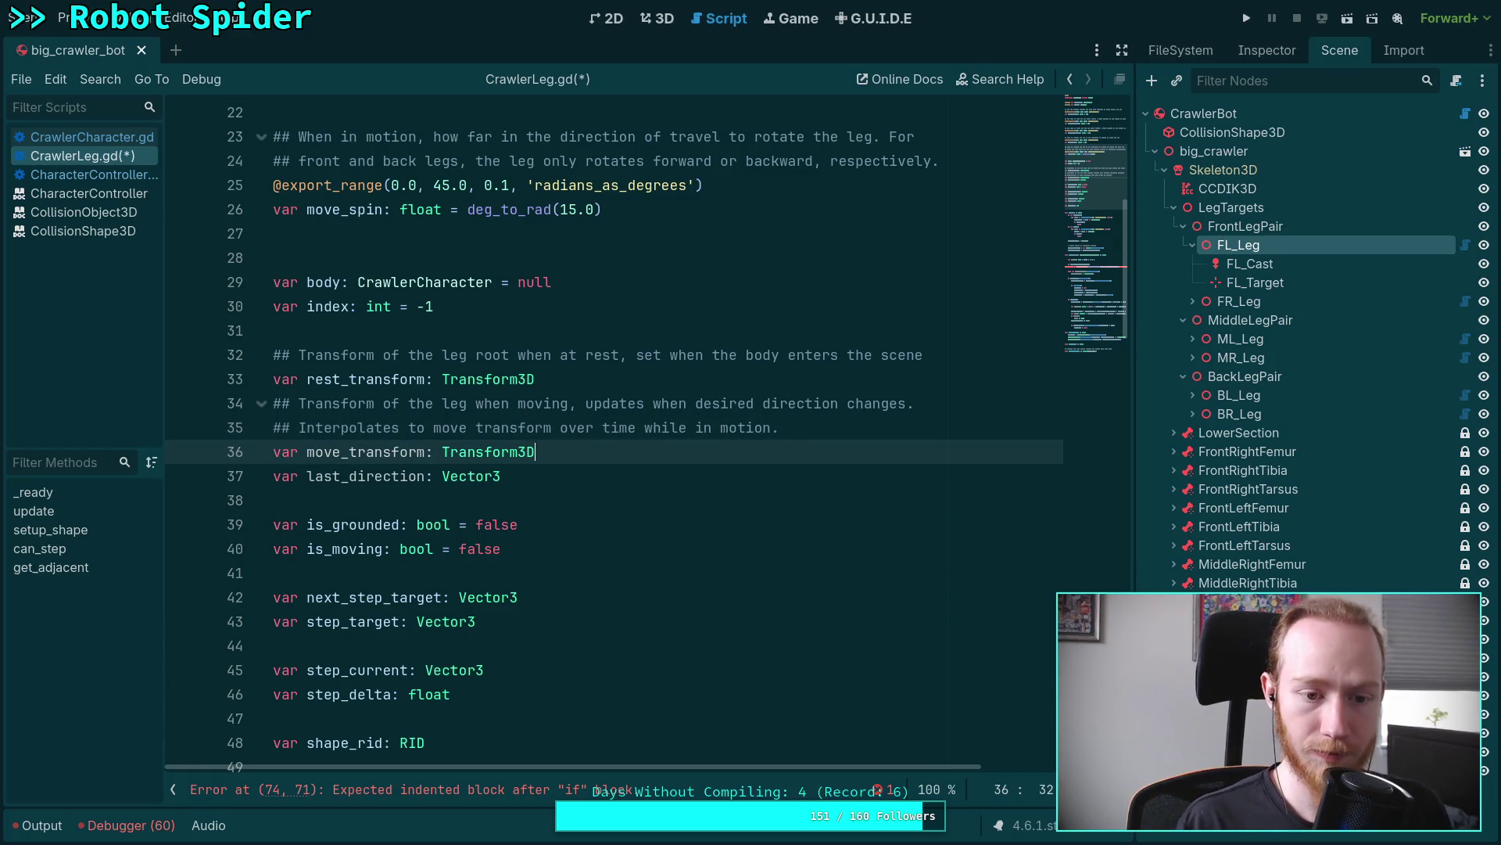
pyautogui.press('Return')
pyautogui.write('## Last ')
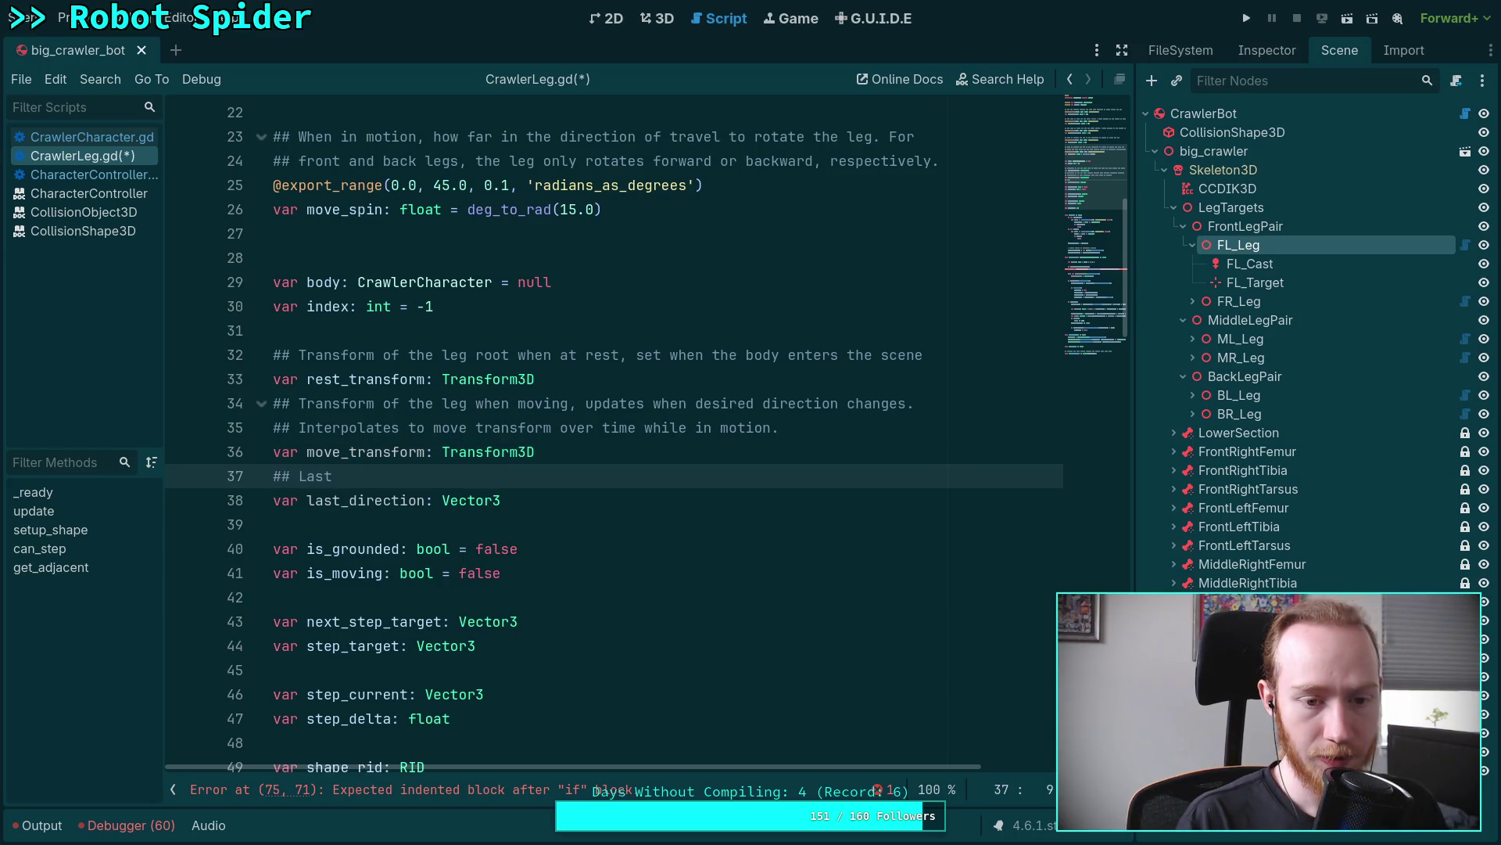
pyautogui.write('direction ')
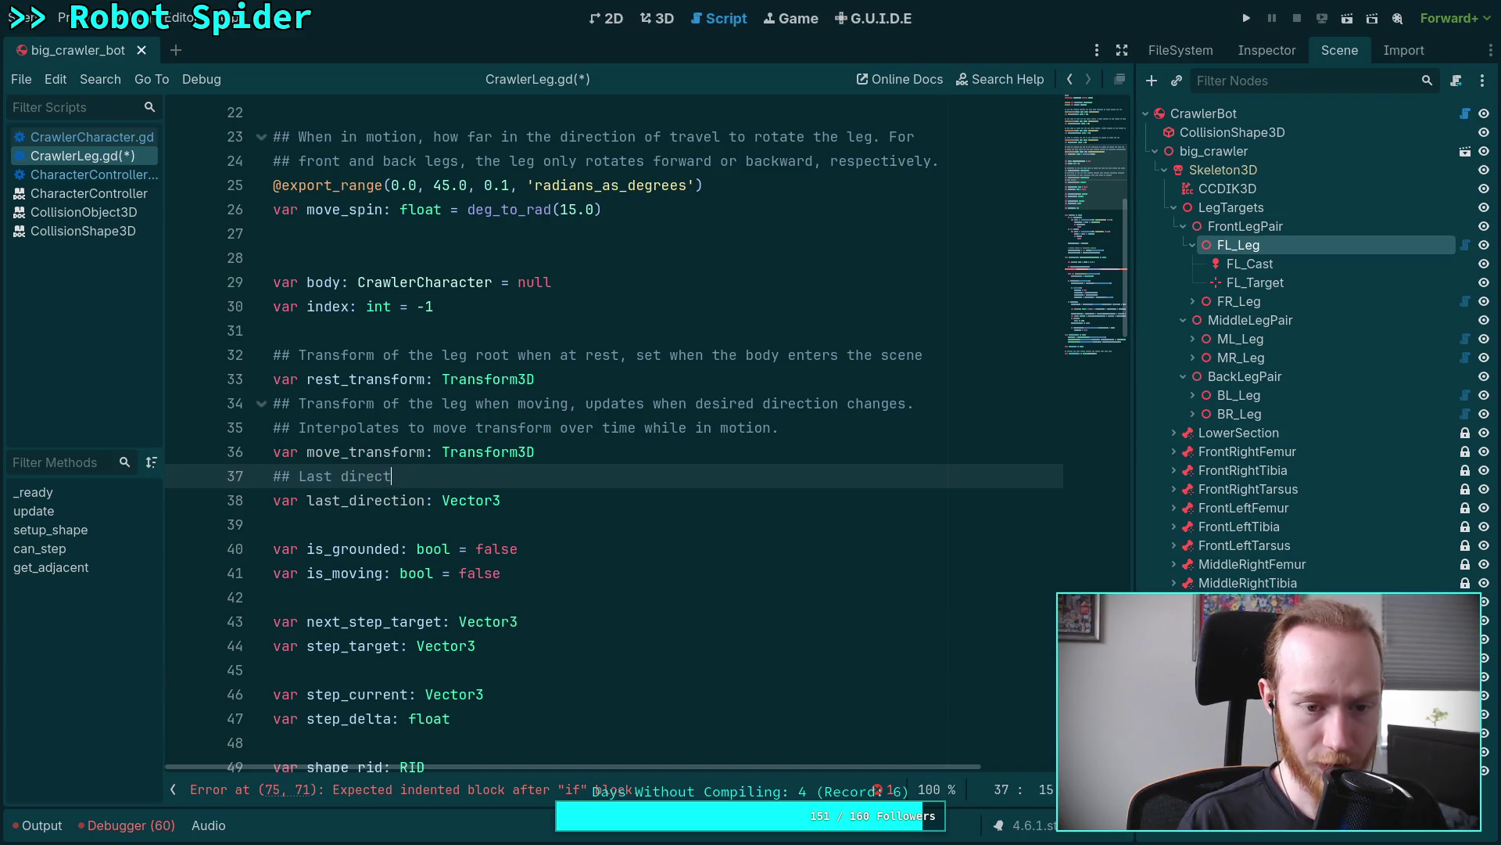
pyautogui.write('used to cal')
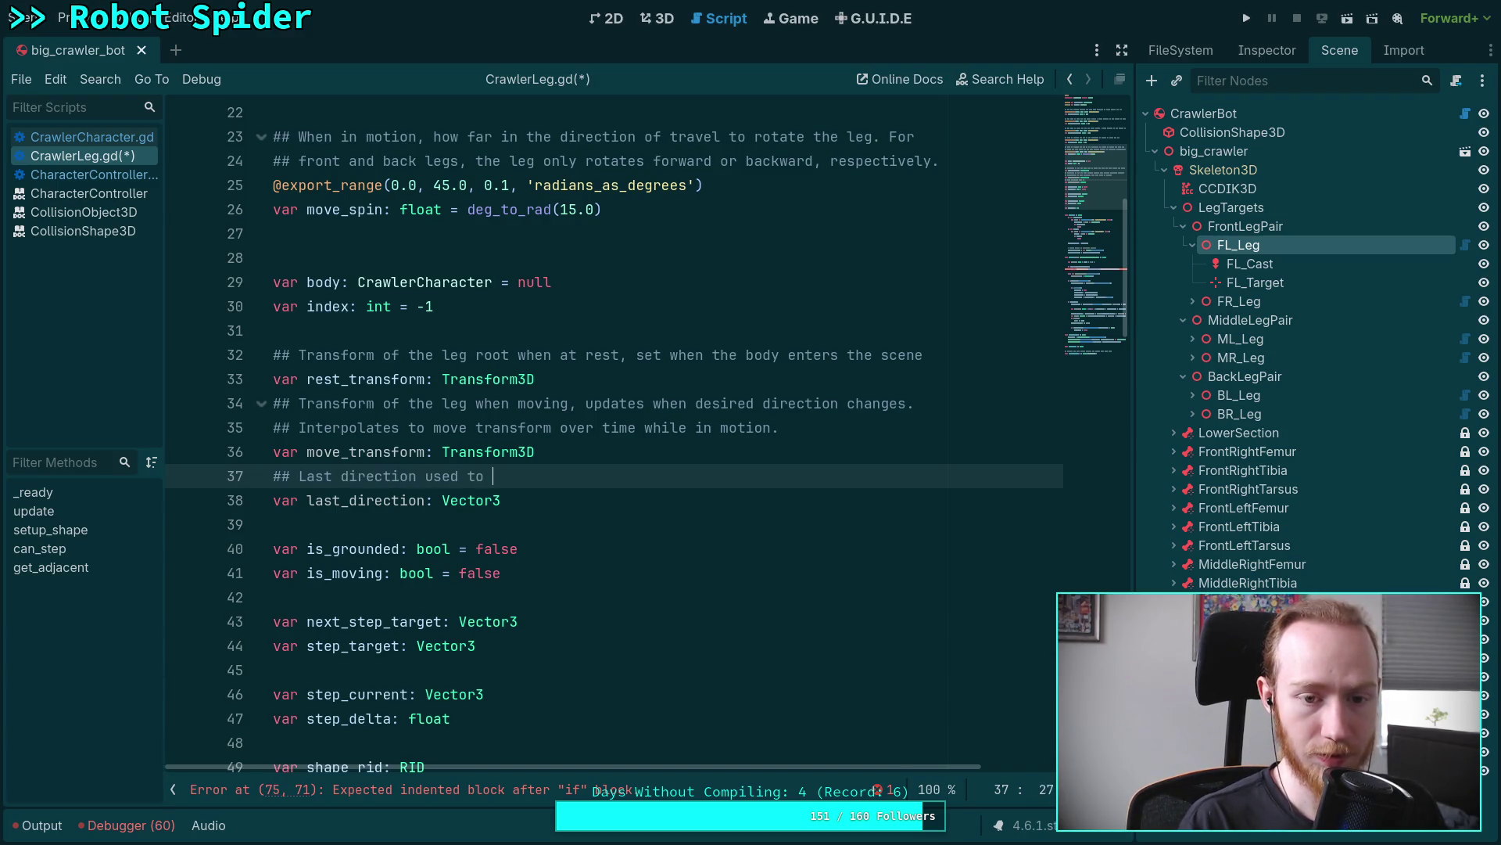
pyautogui.write('culate ')
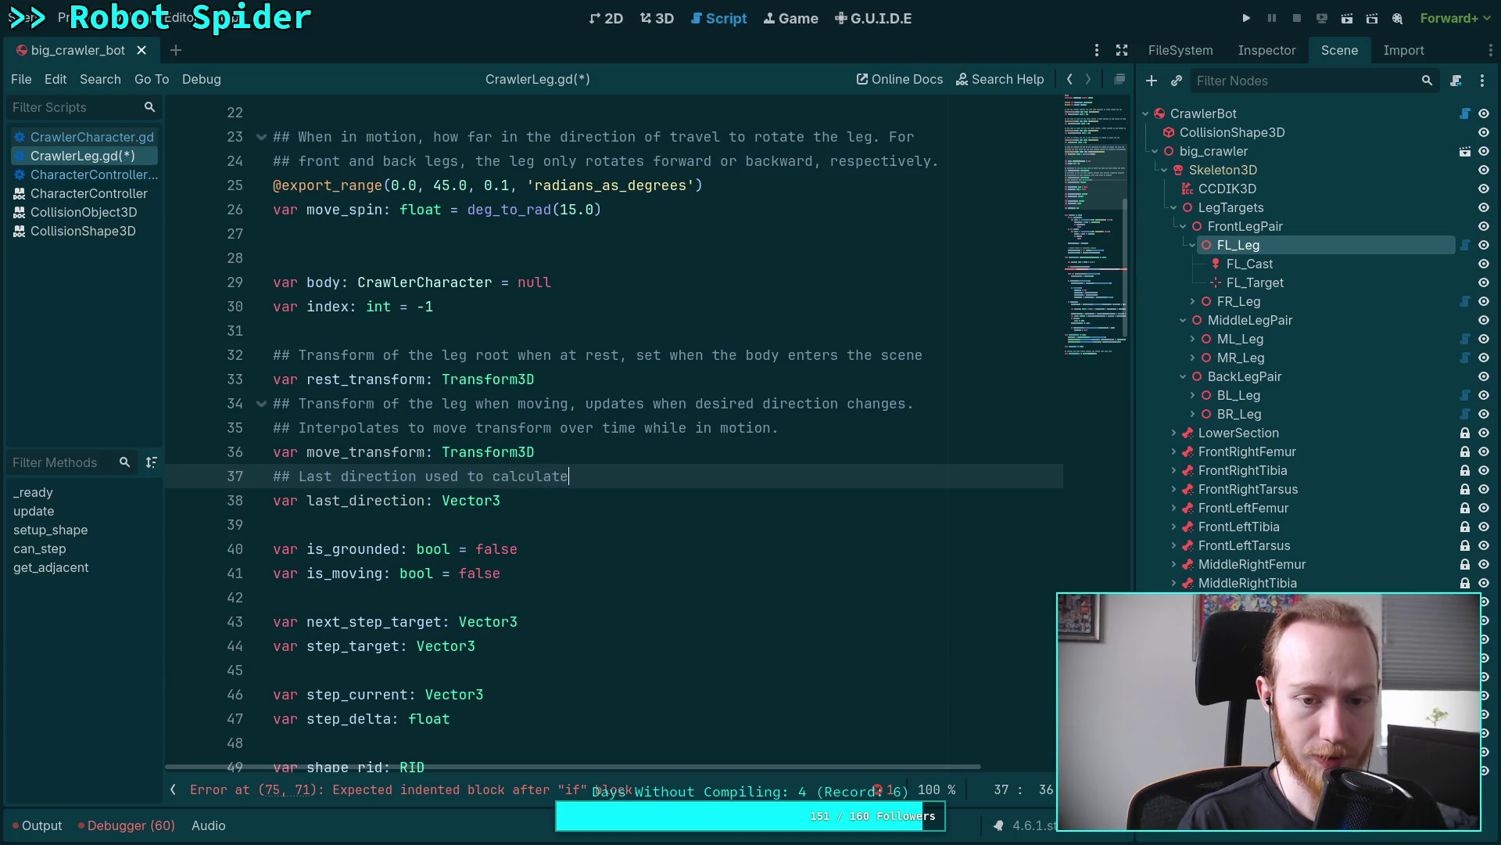
pyautogui.write('move_transform')
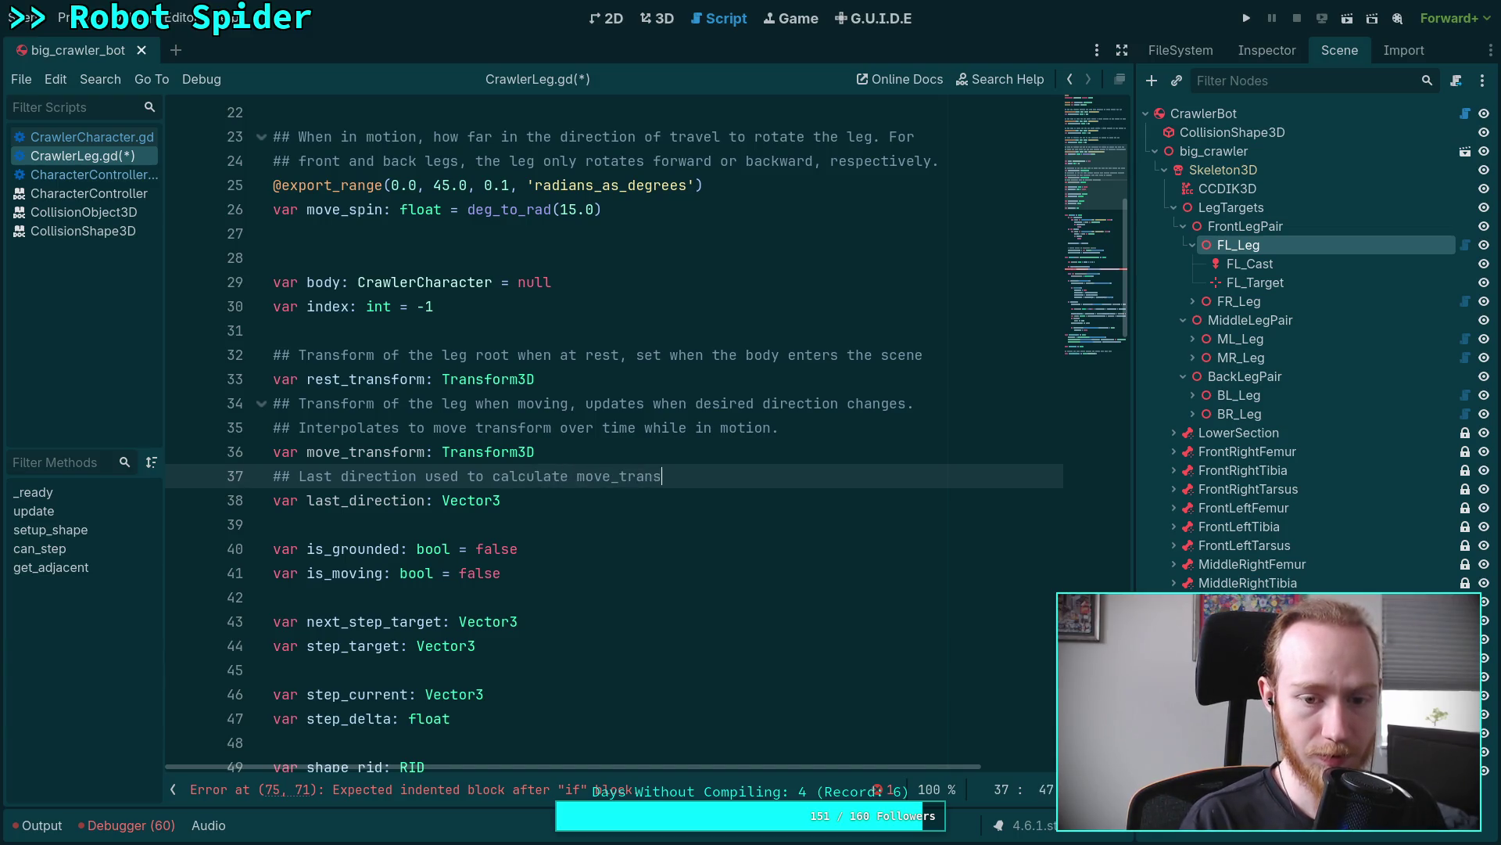
pyautogui.write(', ')
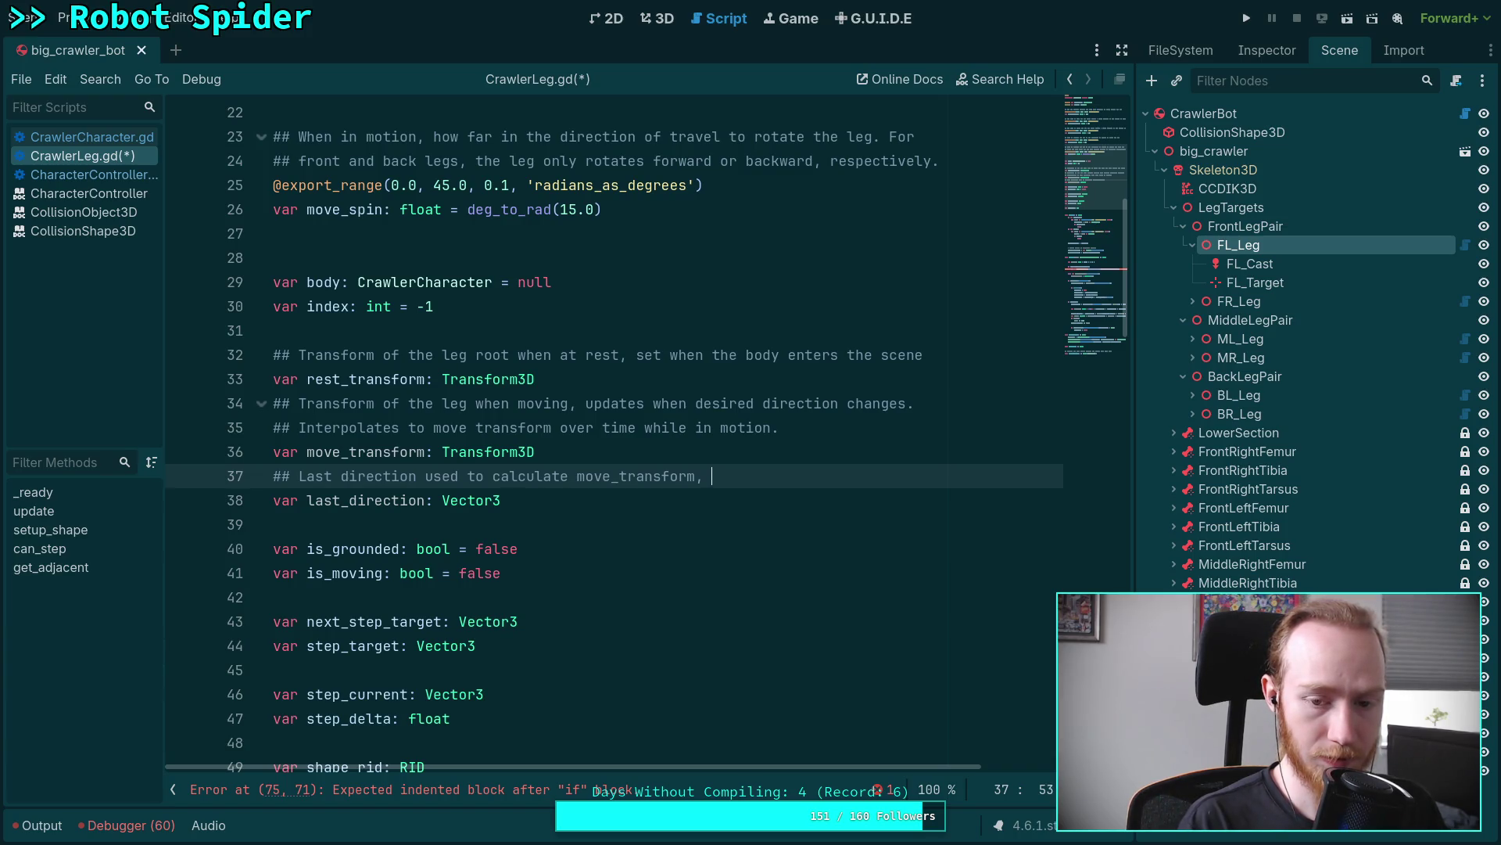
pyautogui.write('saved for caching.')
pyautogui.click(646, 516)
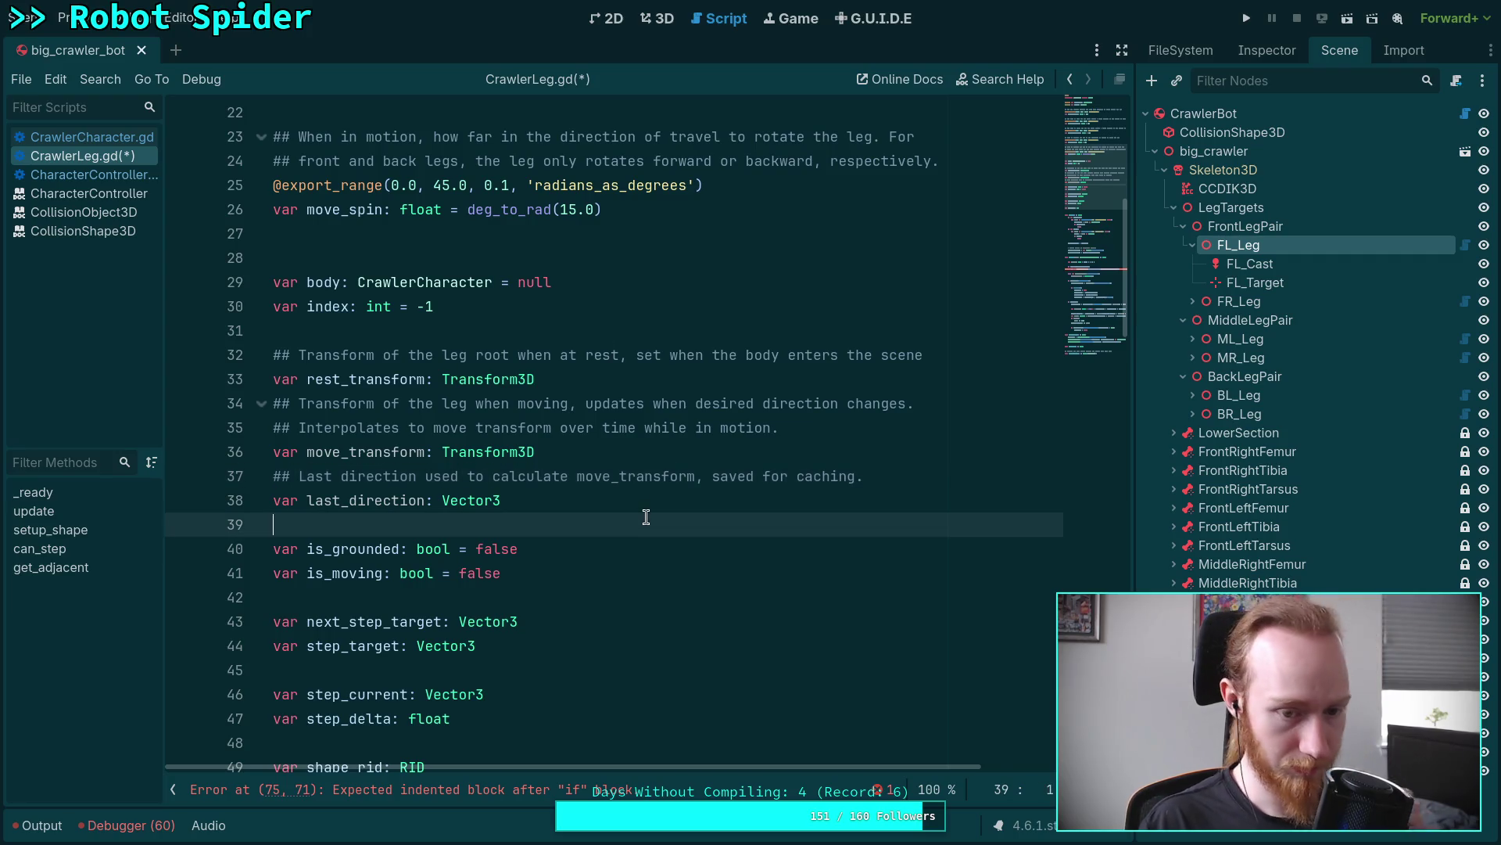
# Step: Delete the word 'saved' from the last_direction comment
pyautogui.moveTo(713, 477); pyautogui.dragTo(767, 476)
pyautogui.press('BackSpace')
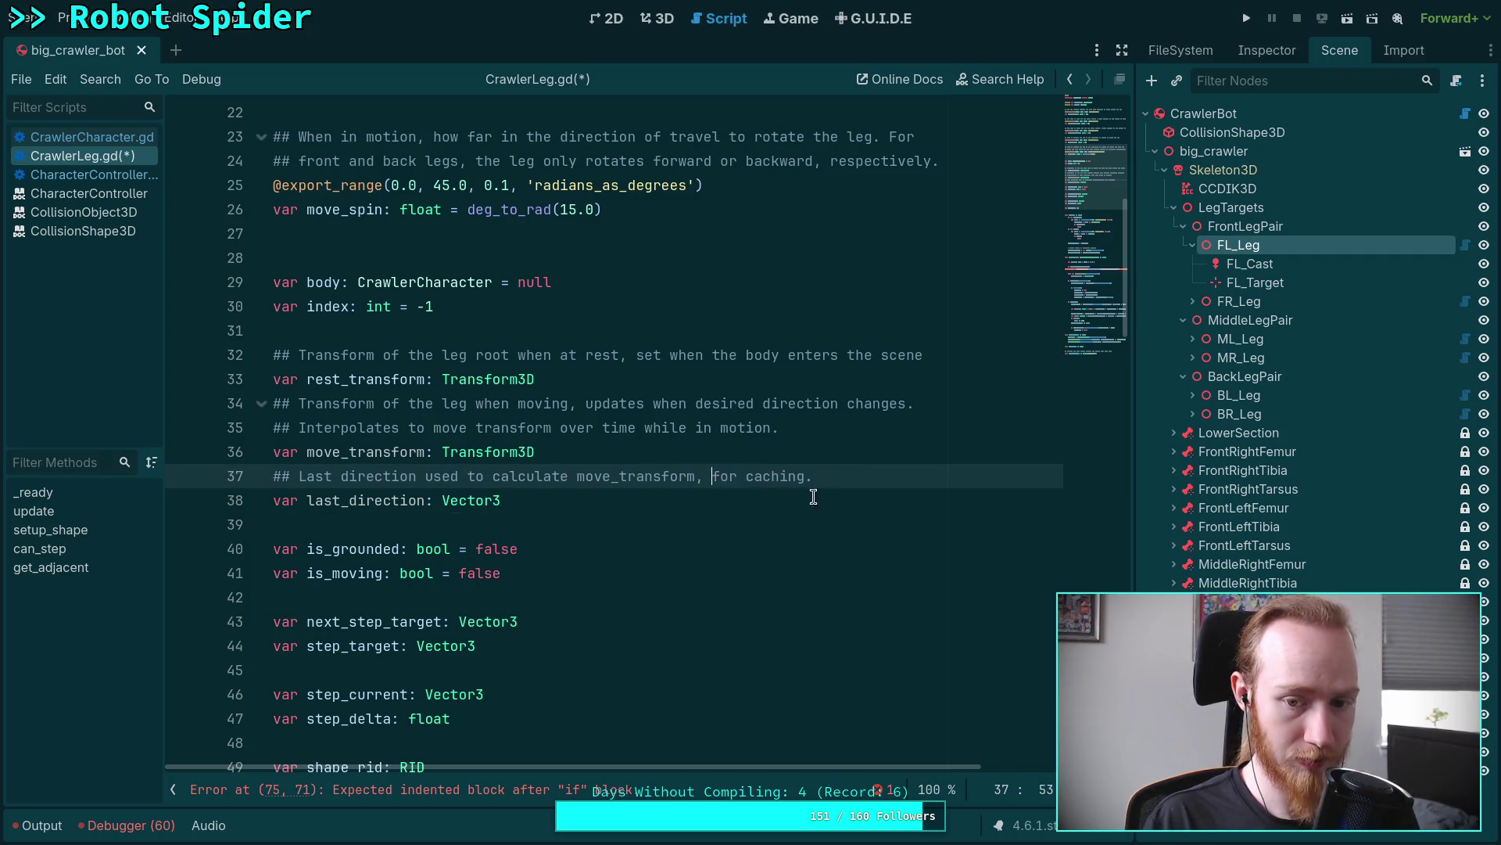
pyautogui.click(831, 499)
# Step: Start a move_transform line in update() after the last_direction = Vector3.ZERO reset
pyautogui.scroll(-2, 691, 510)
pyautogui.click(636, 306)
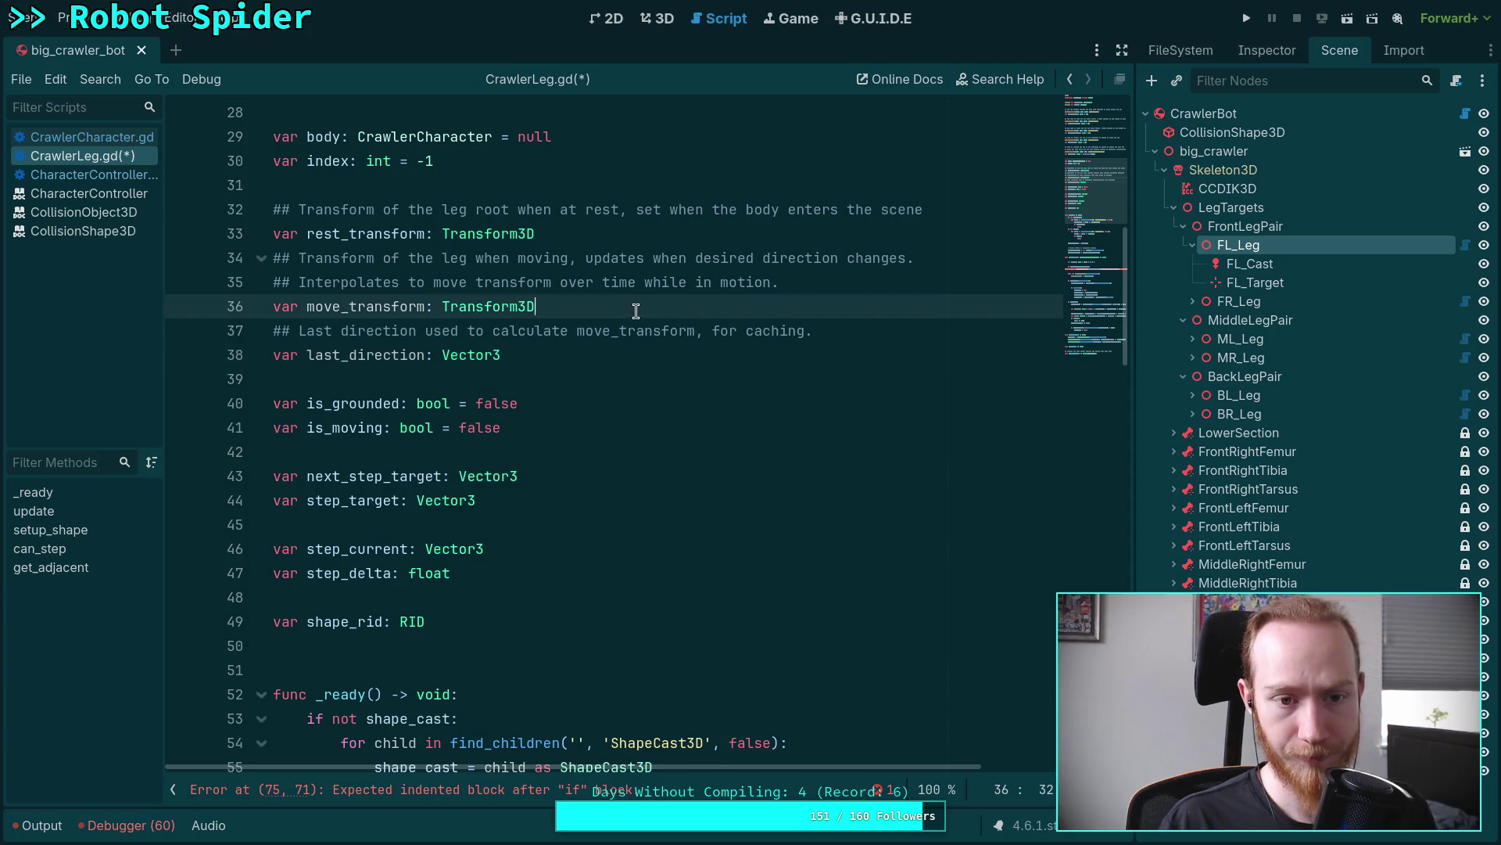
pyautogui.scroll(-11, 671, 442)
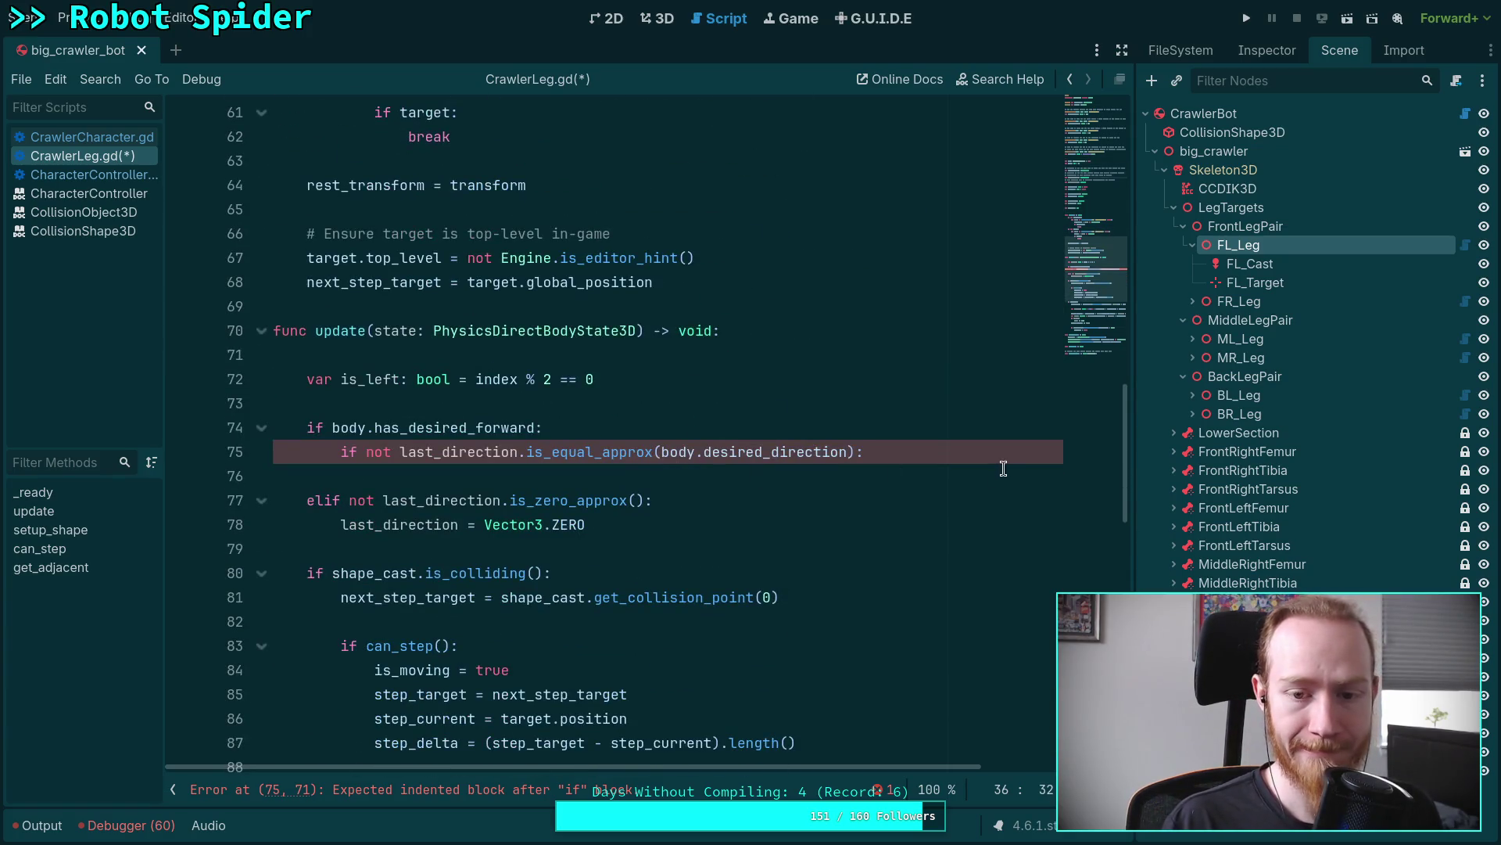
pyautogui.click(985, 451)
pyautogui.press('Down')
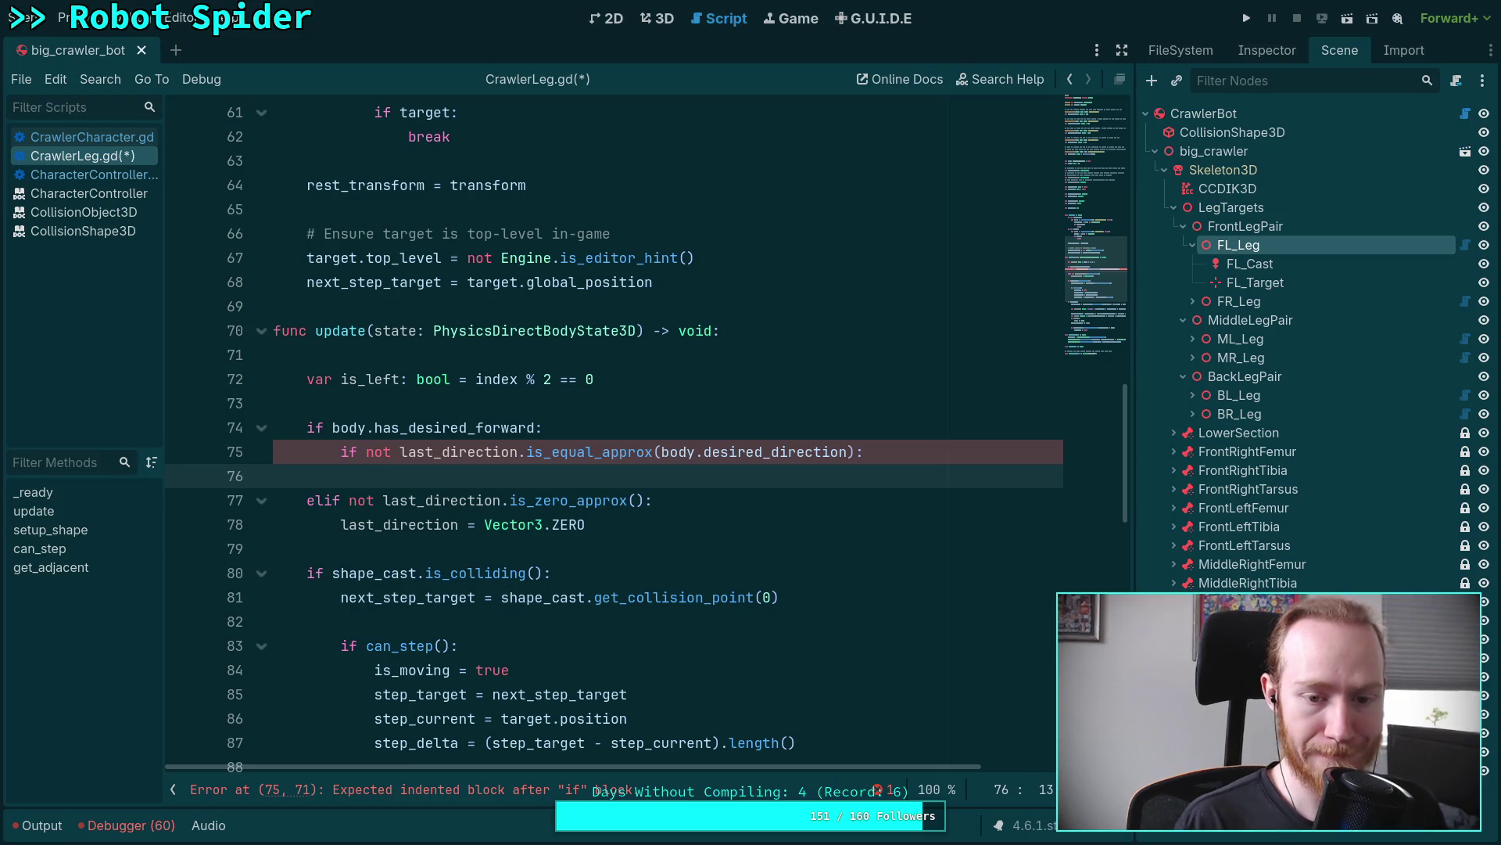
pyautogui.press('Down')
pyautogui.press('Down')
pyautogui.press('End')
pyautogui.press('Return')
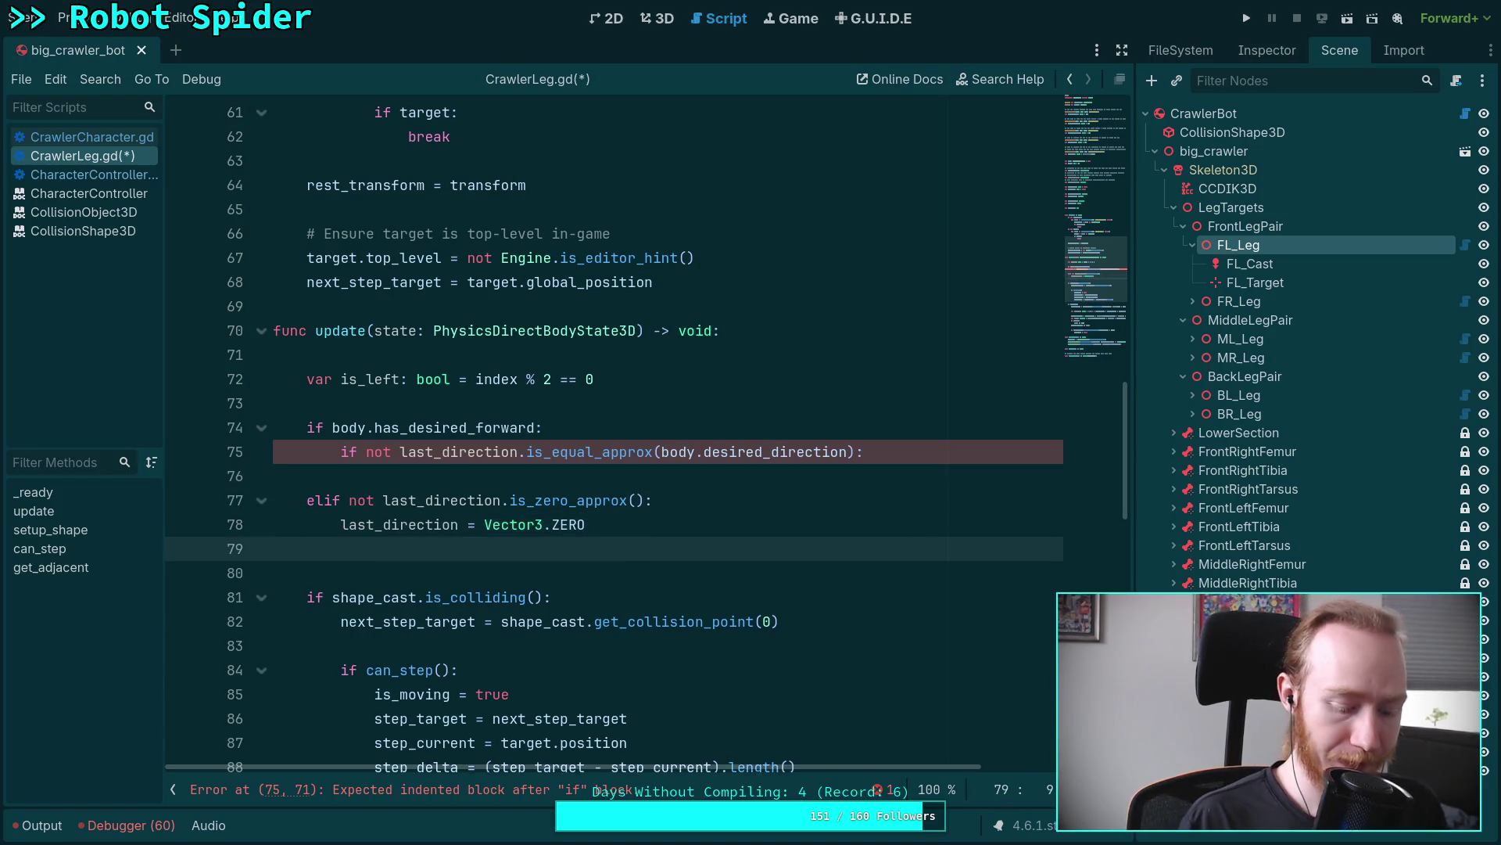
pyautogui.write('mov')
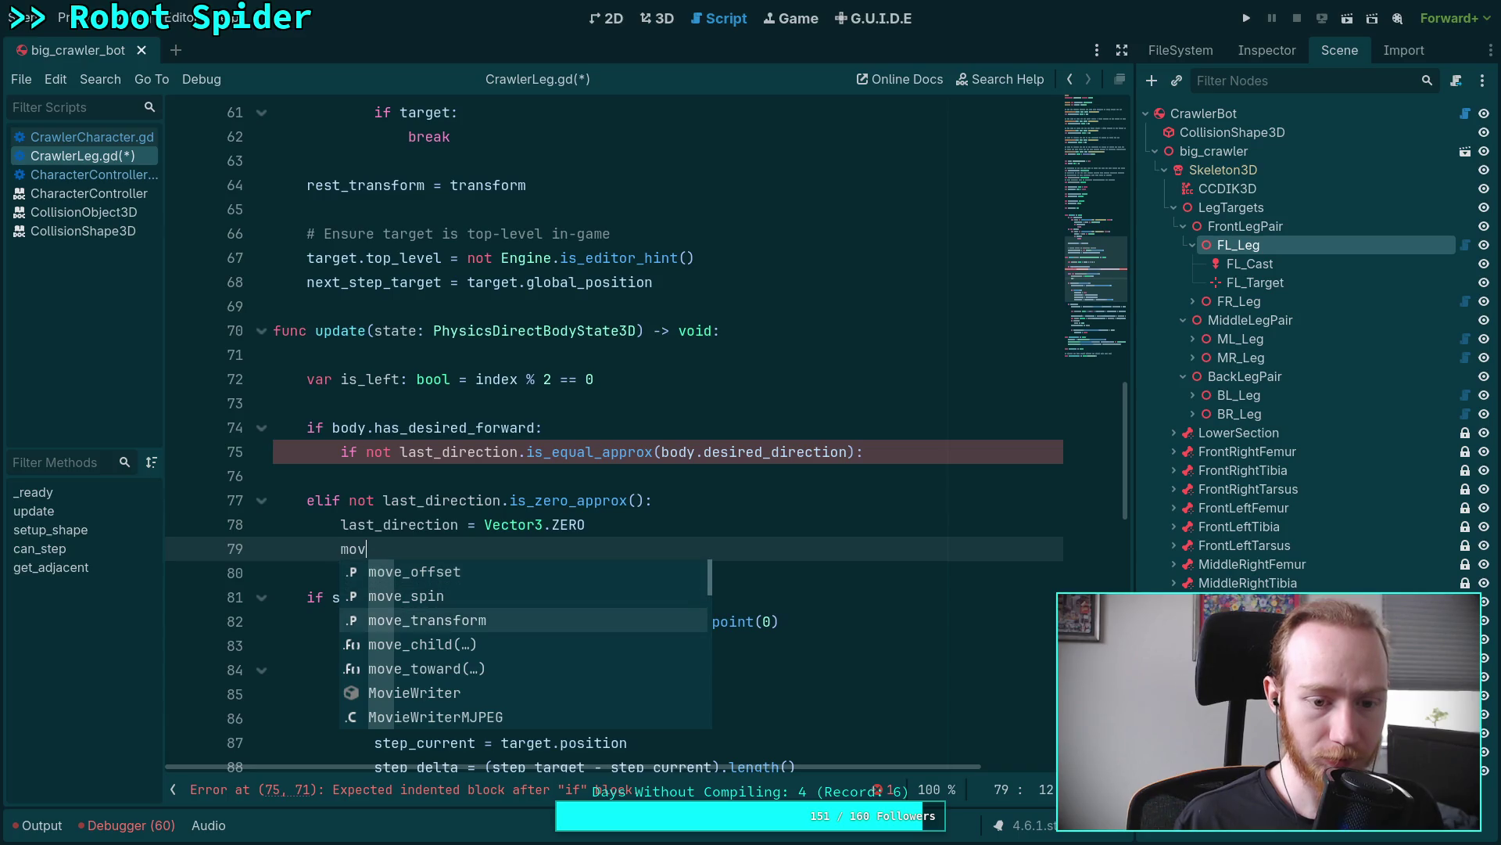
pyautogui.press('Return')
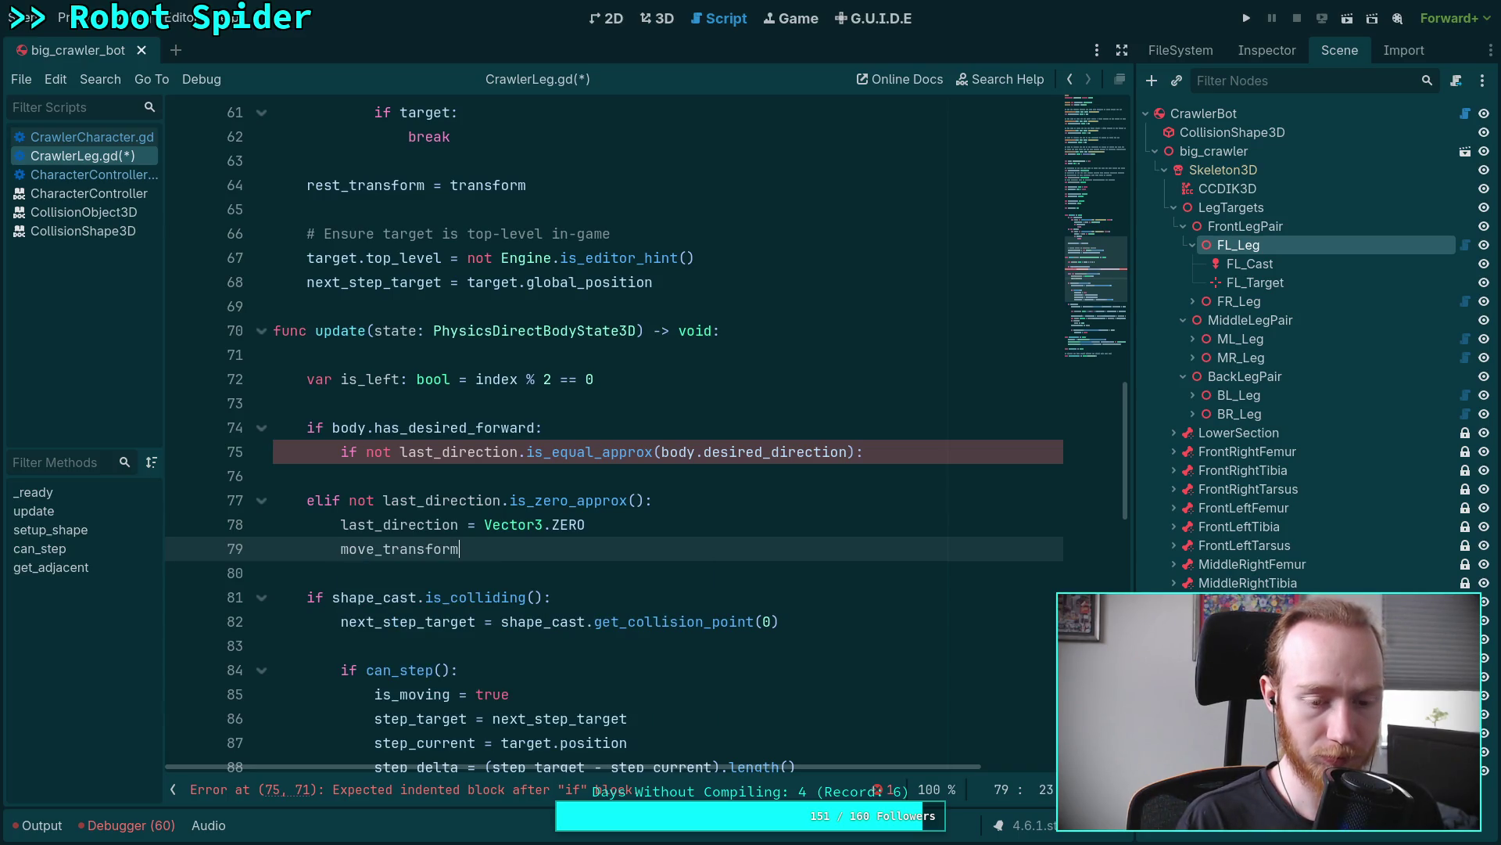
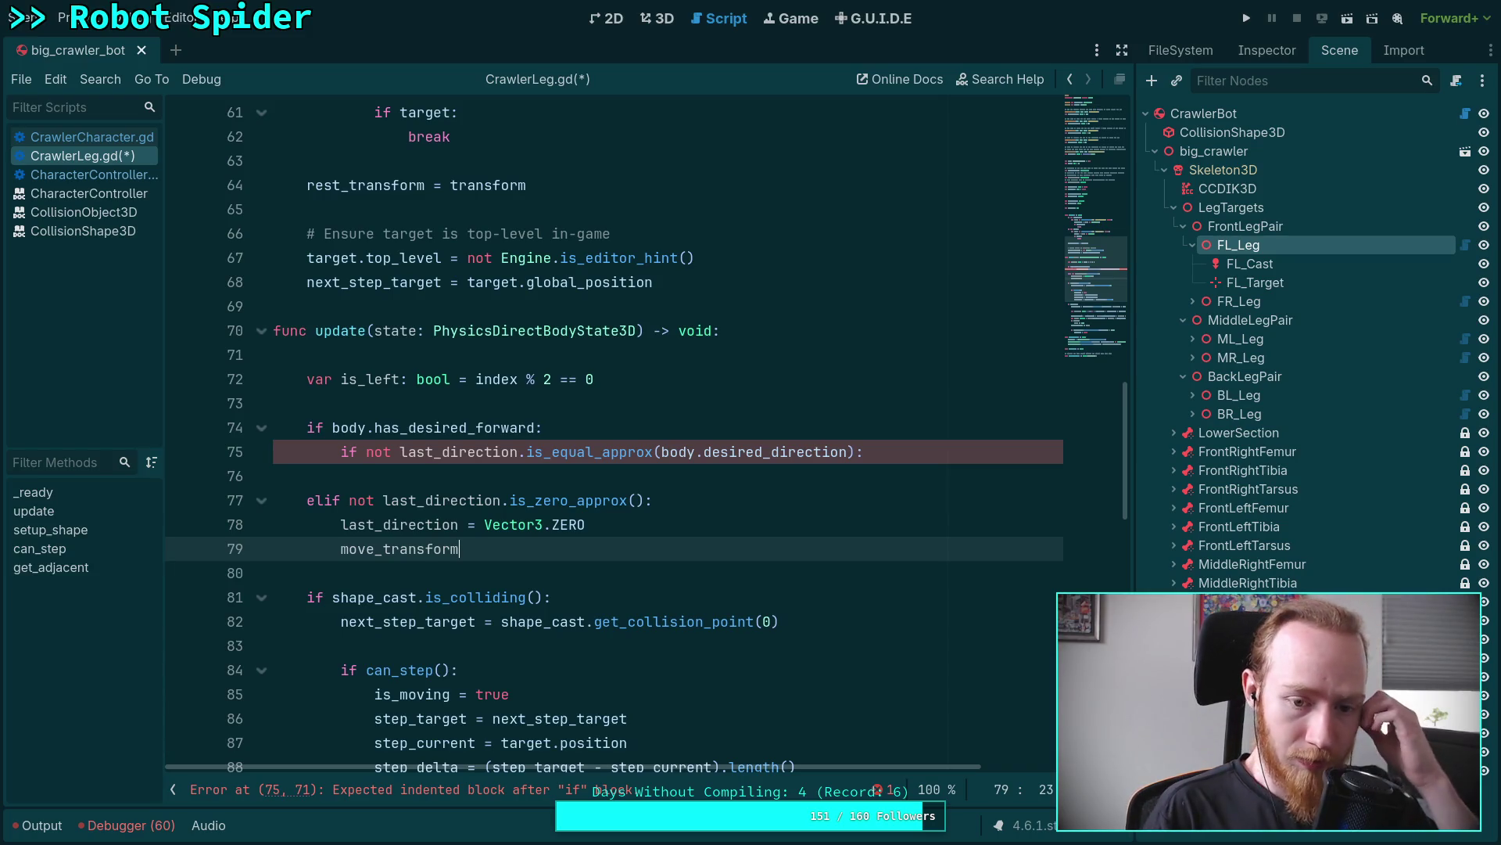
# Step: Drop the unfinished statement and start a move_transform line below last_direction = Vector3.ZERO in the elif
pyautogui.press('BackSpace')
pyautogui.press('BackSpace')
pyautogui.press('BackSpace')
pyautogui.press('BackSpace')
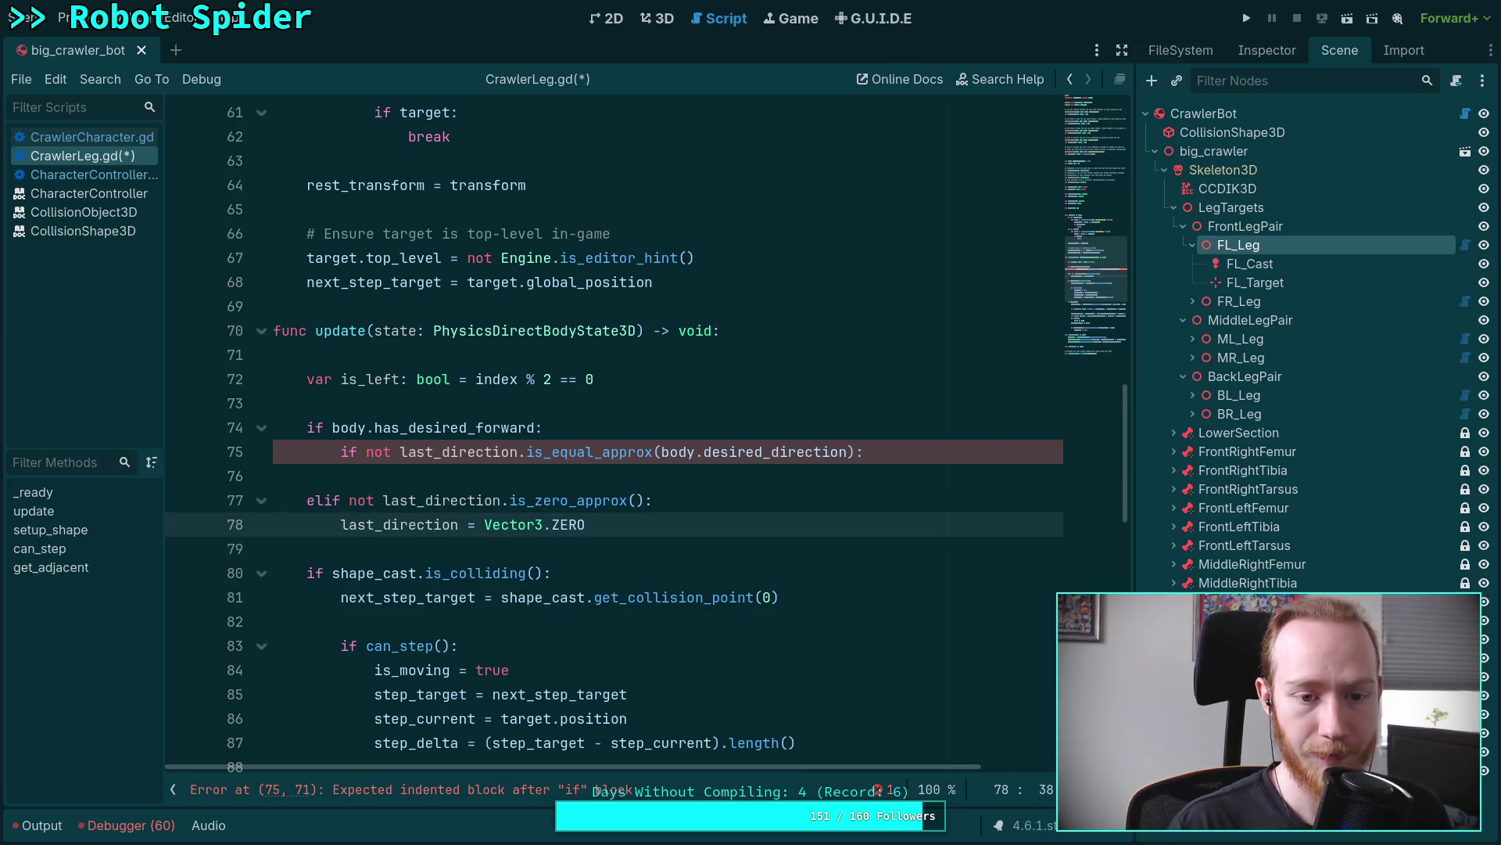
pyautogui.click(930, 480)
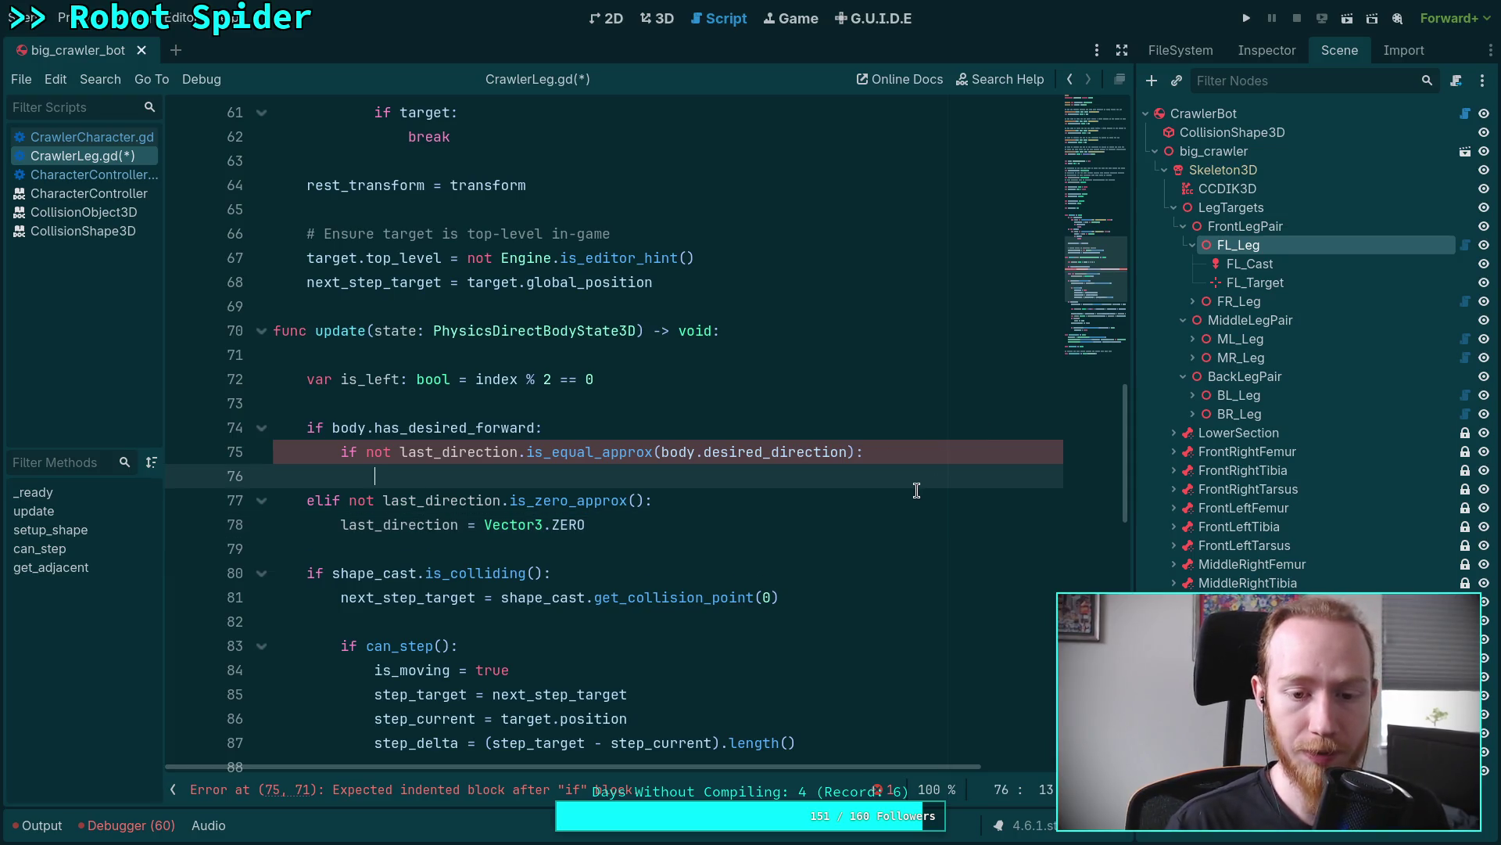
pyautogui.click(711, 526)
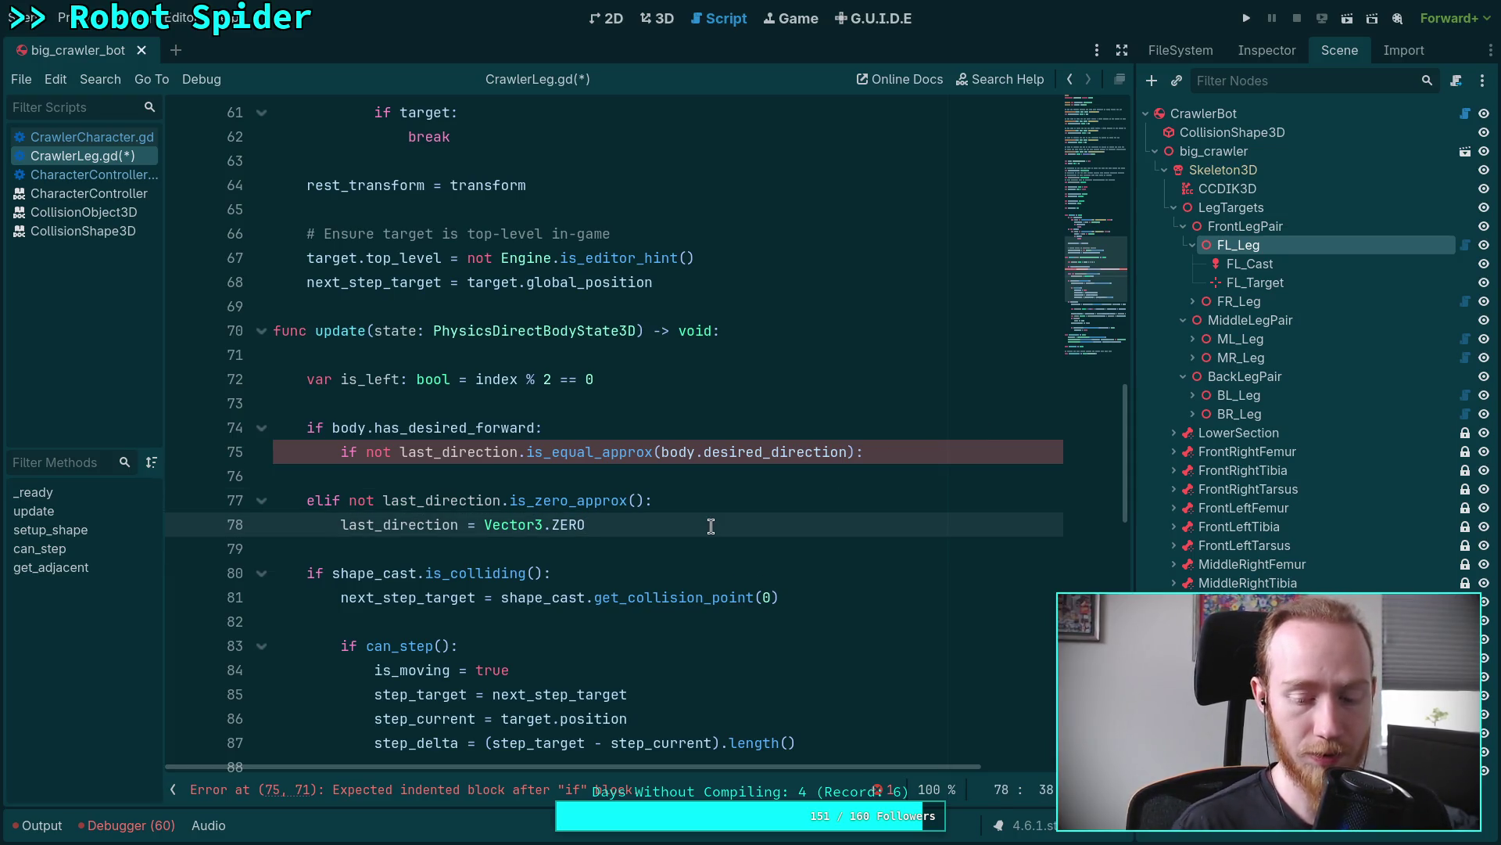
pyautogui.press('Return')
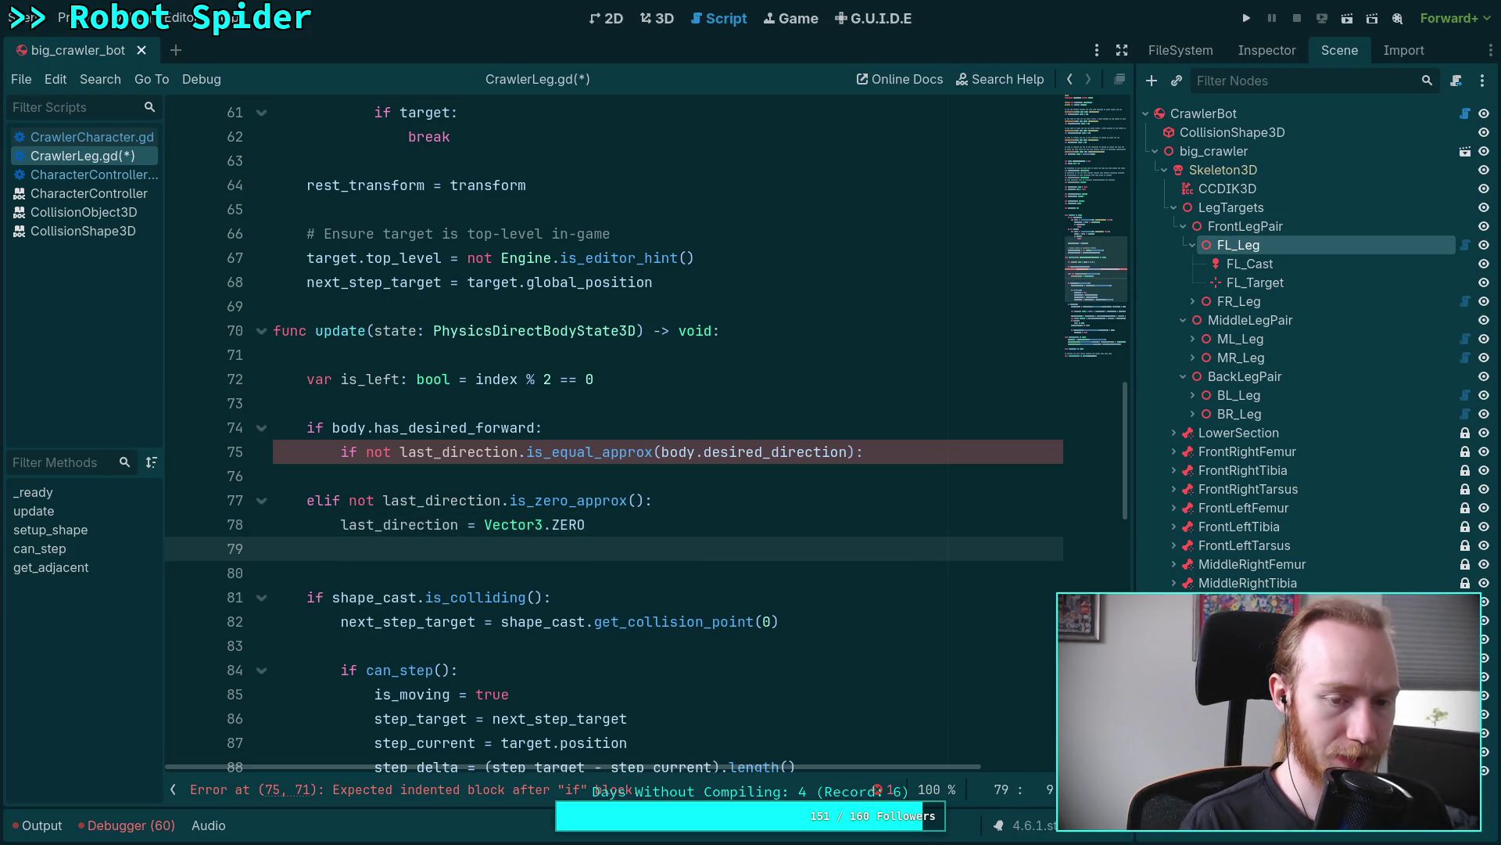
pyautogui.write('move_transform')
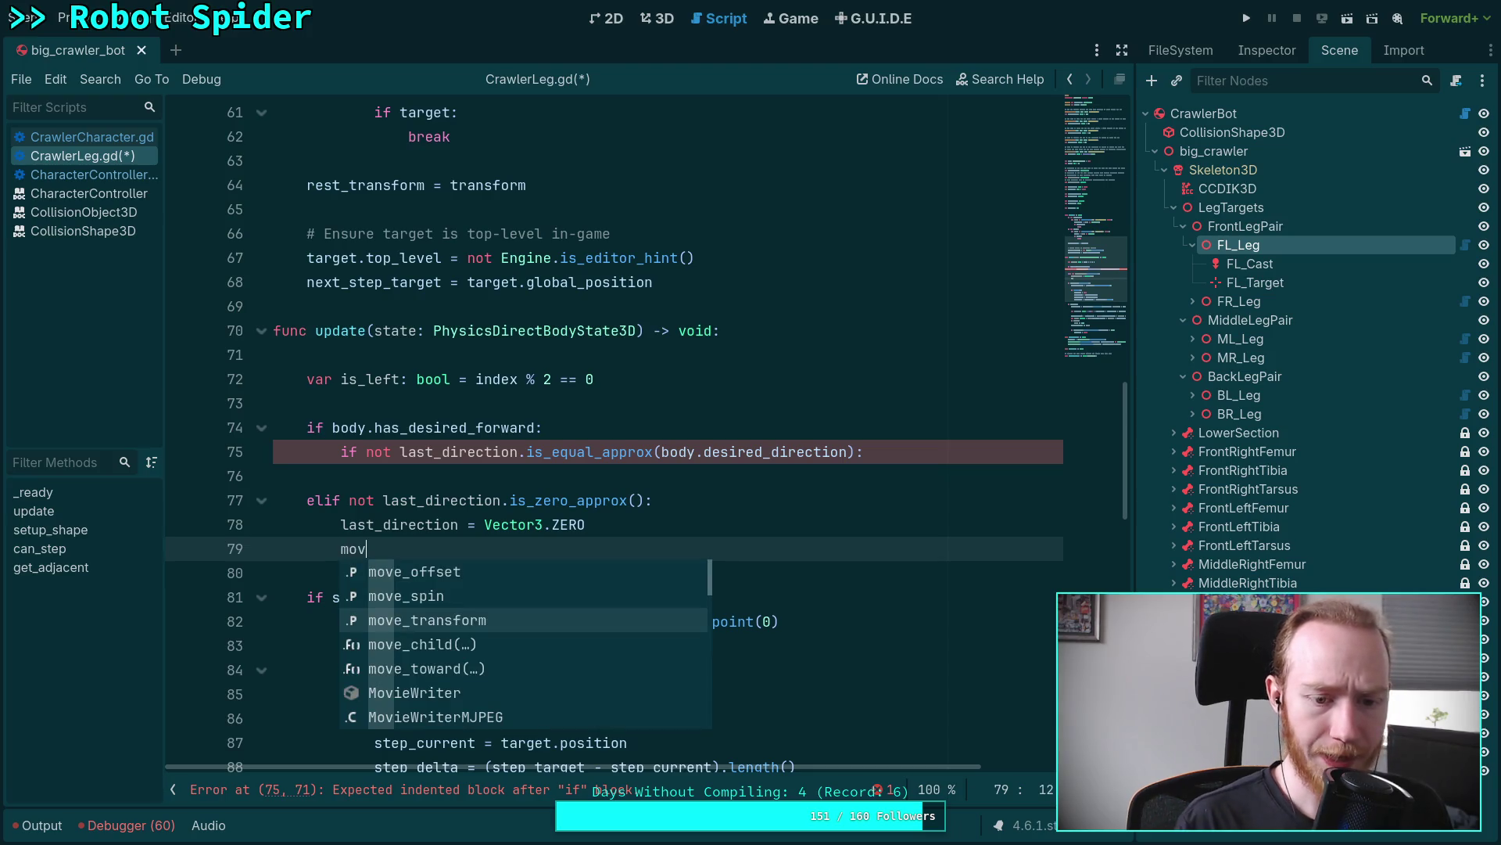
pyautogui.scroll(15, 302, 395)
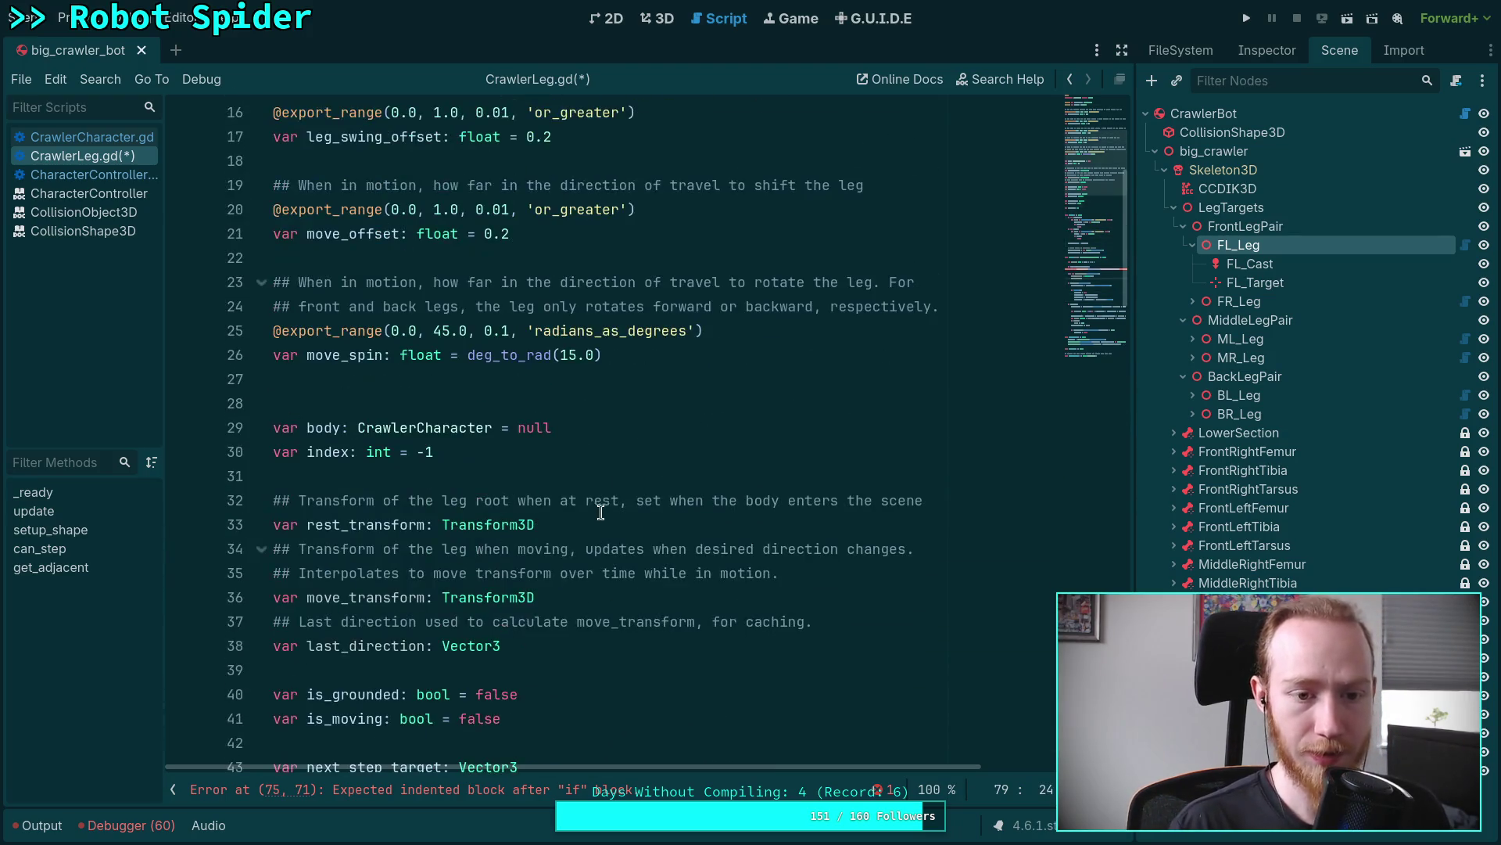
# Step: Rename the move_transform declaration to target_transform
pyautogui.scroll(-3, 302, 395)
pyautogui.click(305, 380)
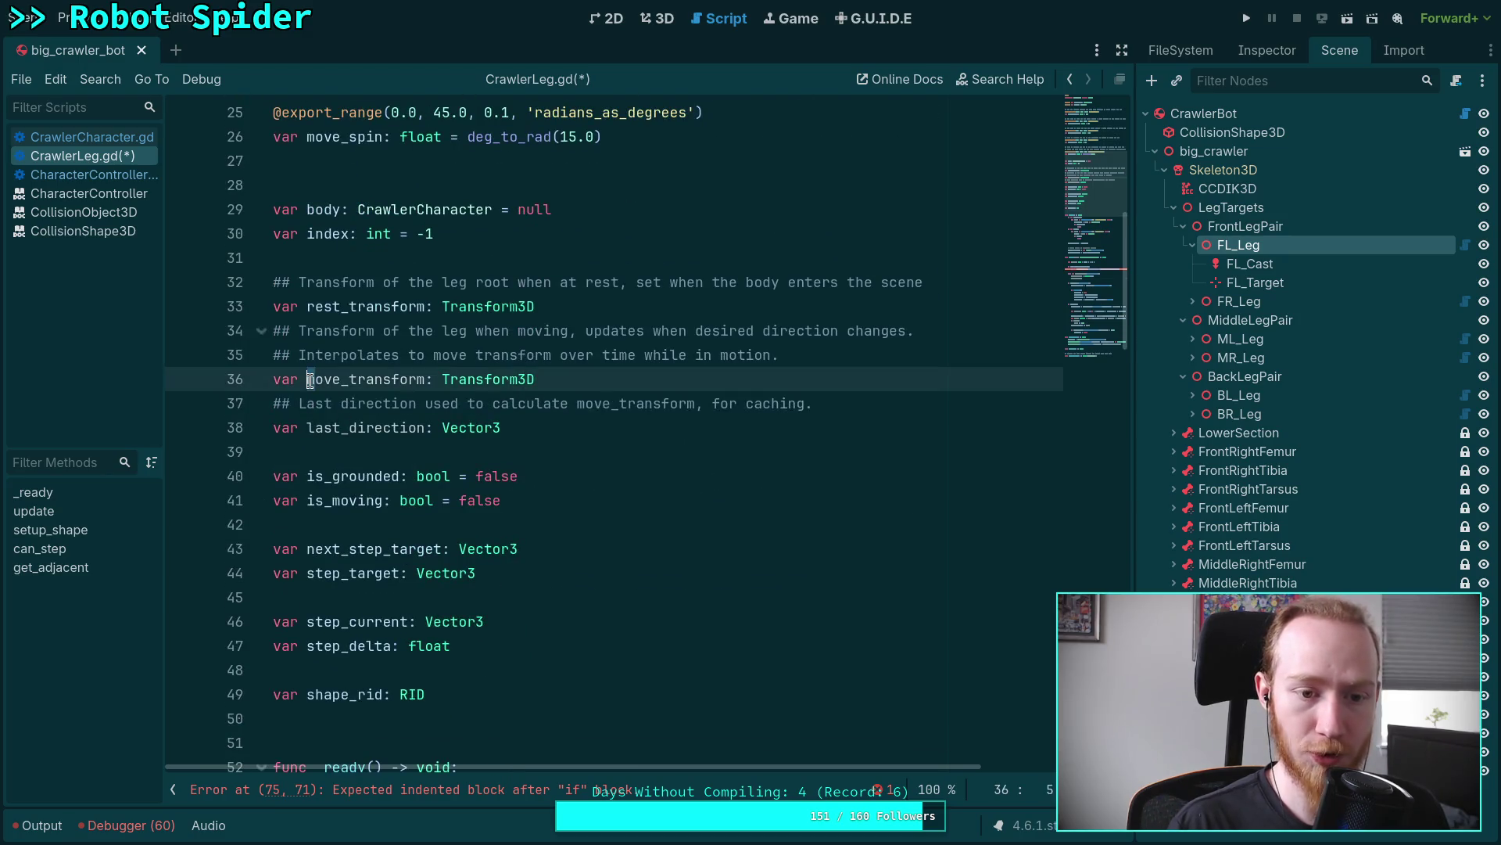
pyautogui.moveTo(305, 380); pyautogui.dragTo(341, 380)
pyautogui.write('target')
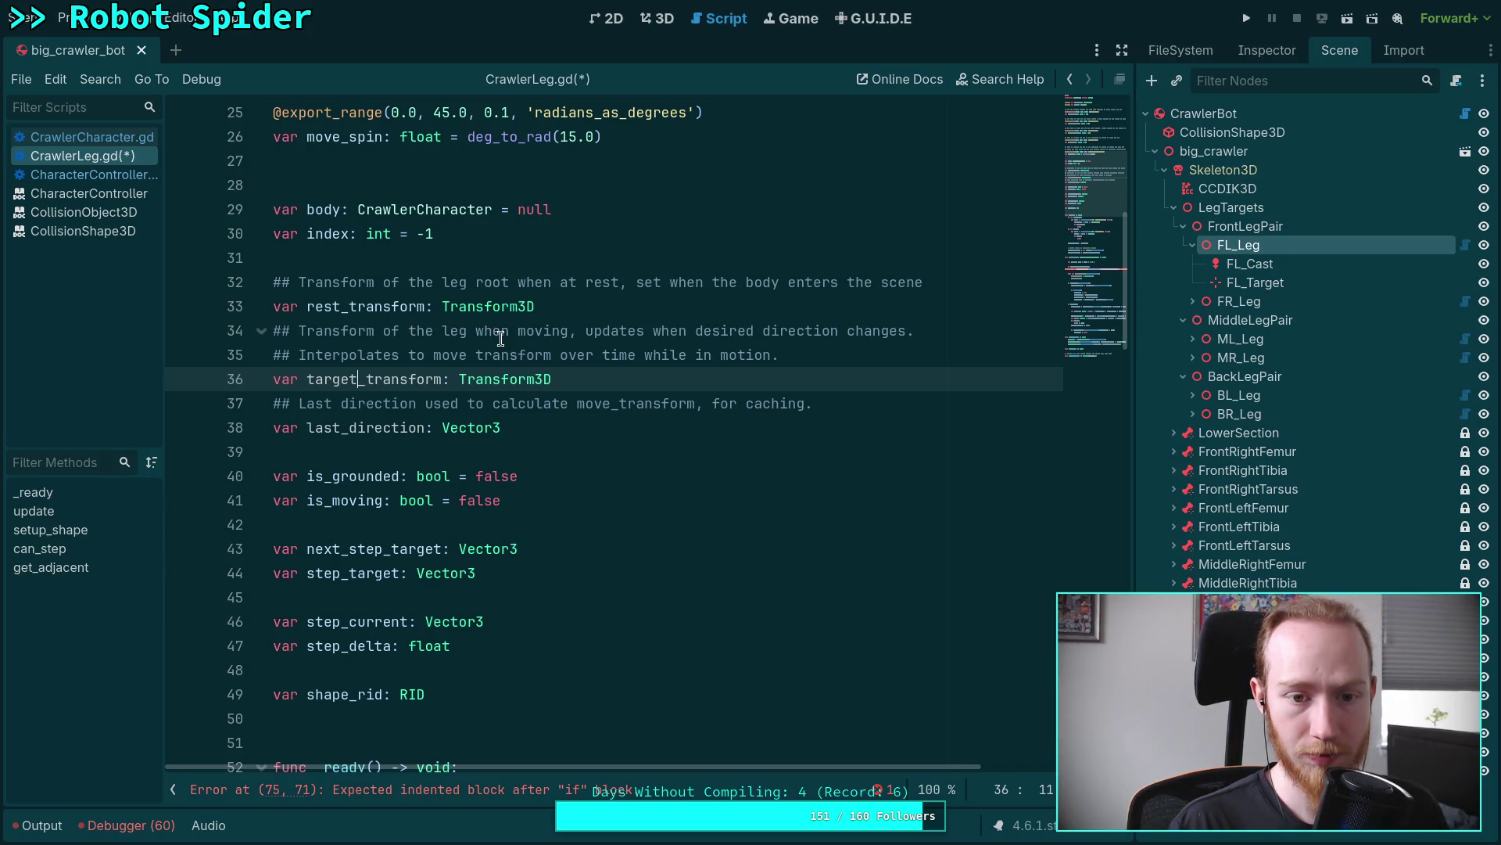
# Step: Reword its doc comment to end 'Interpolates to this transform over time.' and save CrawlerLeg.gd
pyautogui.click(300, 332)
pyautogui.write('Target')
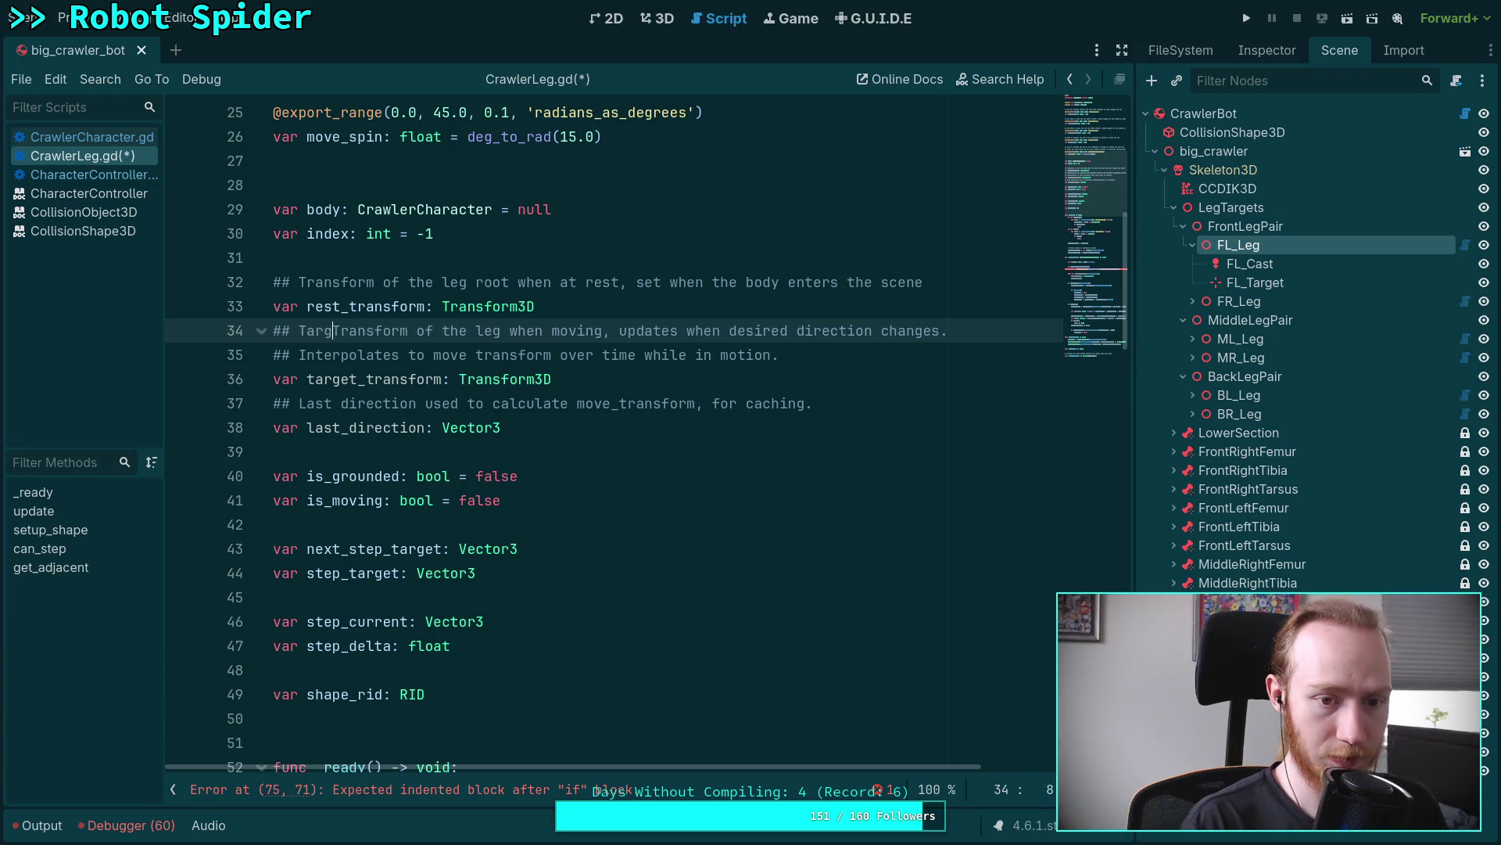
pyautogui.press('Delete')
pyautogui.write('t t')
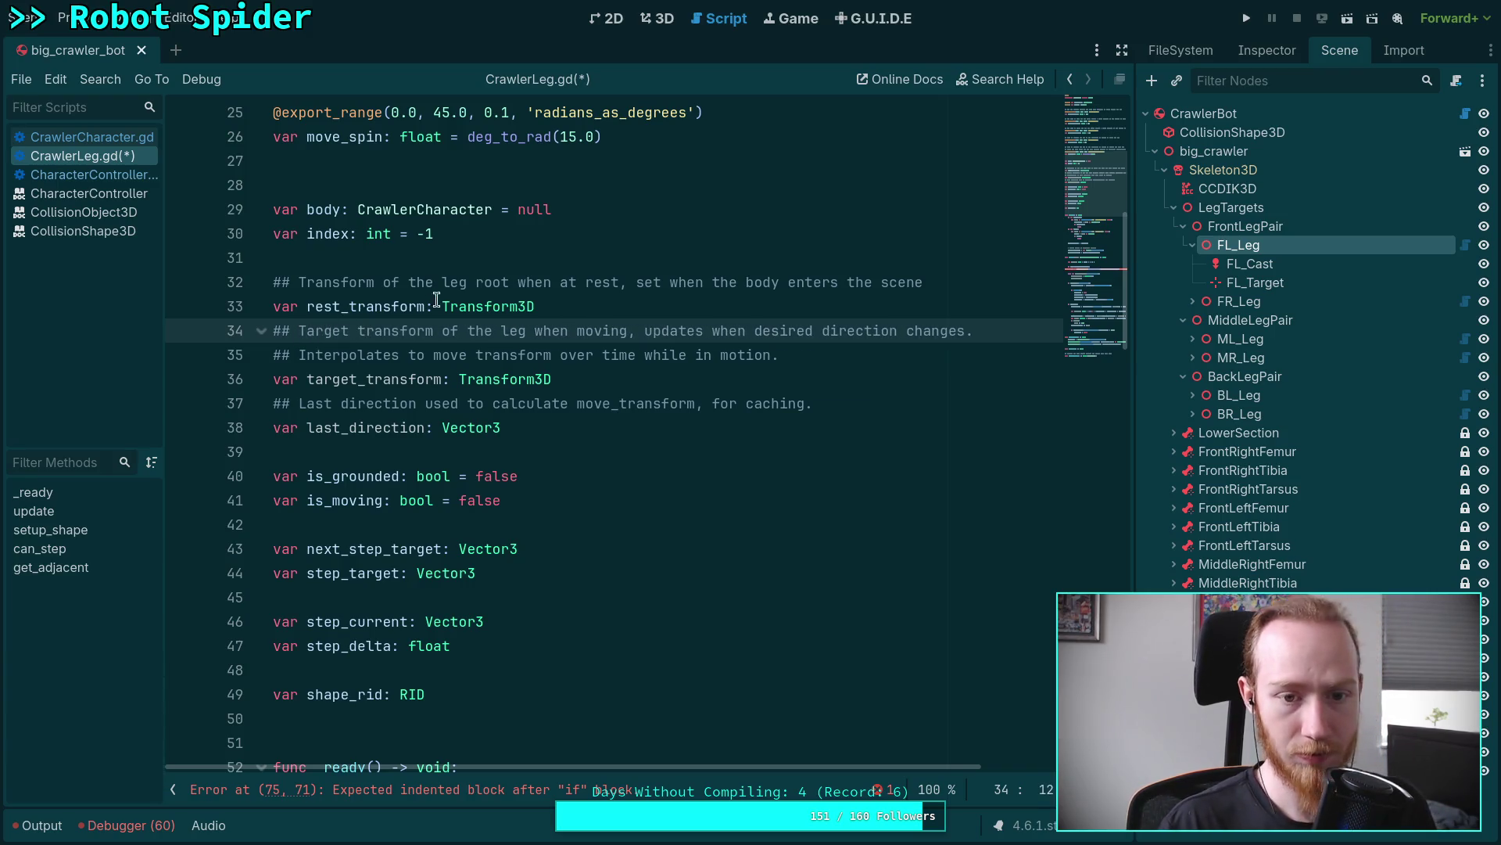
pyautogui.moveTo(526, 331); pyautogui.dragTo(641, 330)
pyautogui.write(',')
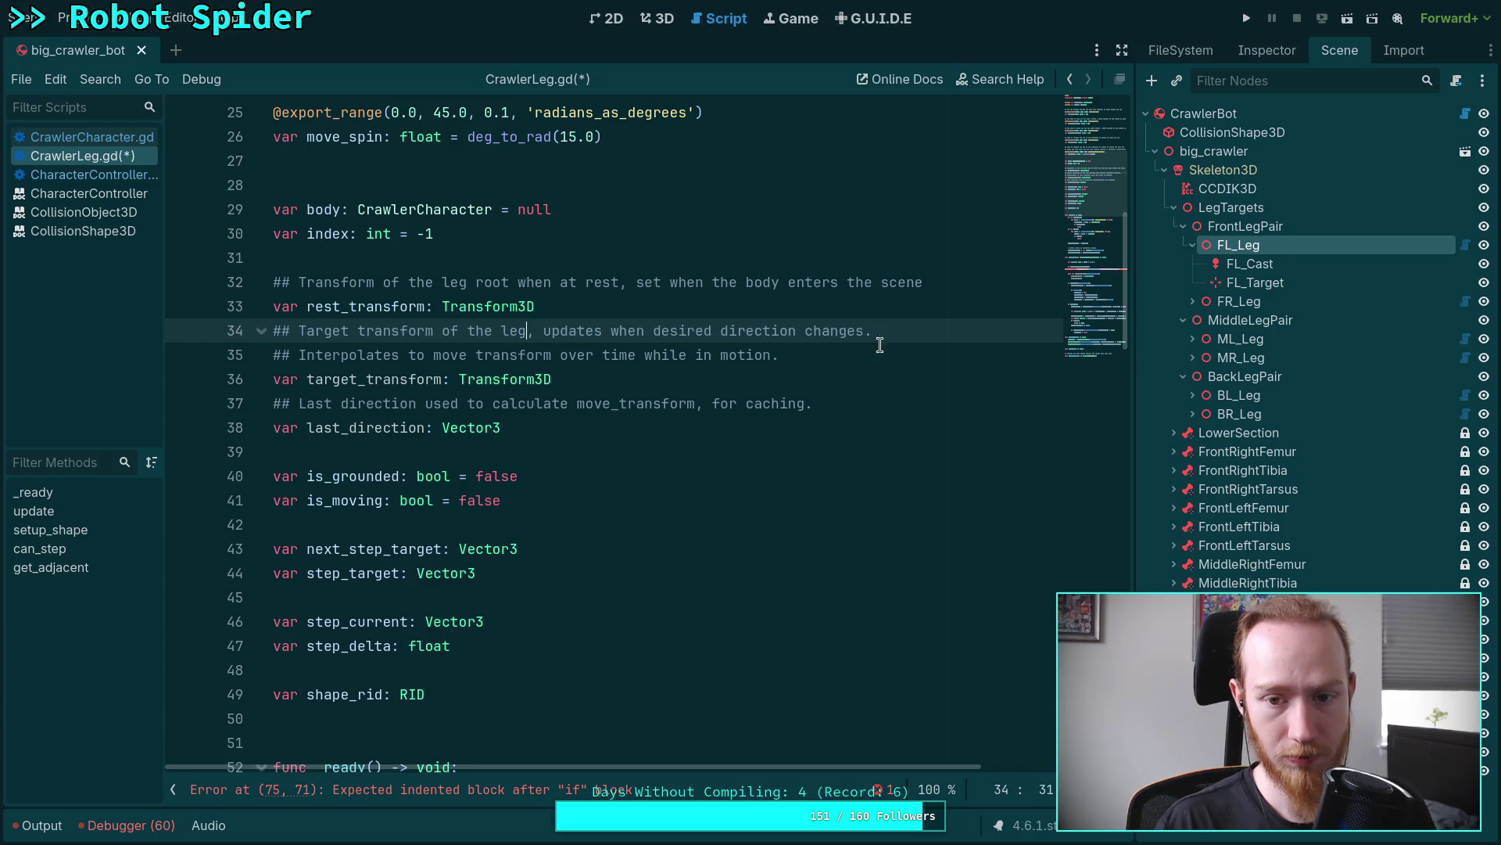
pyautogui.click(935, 331)
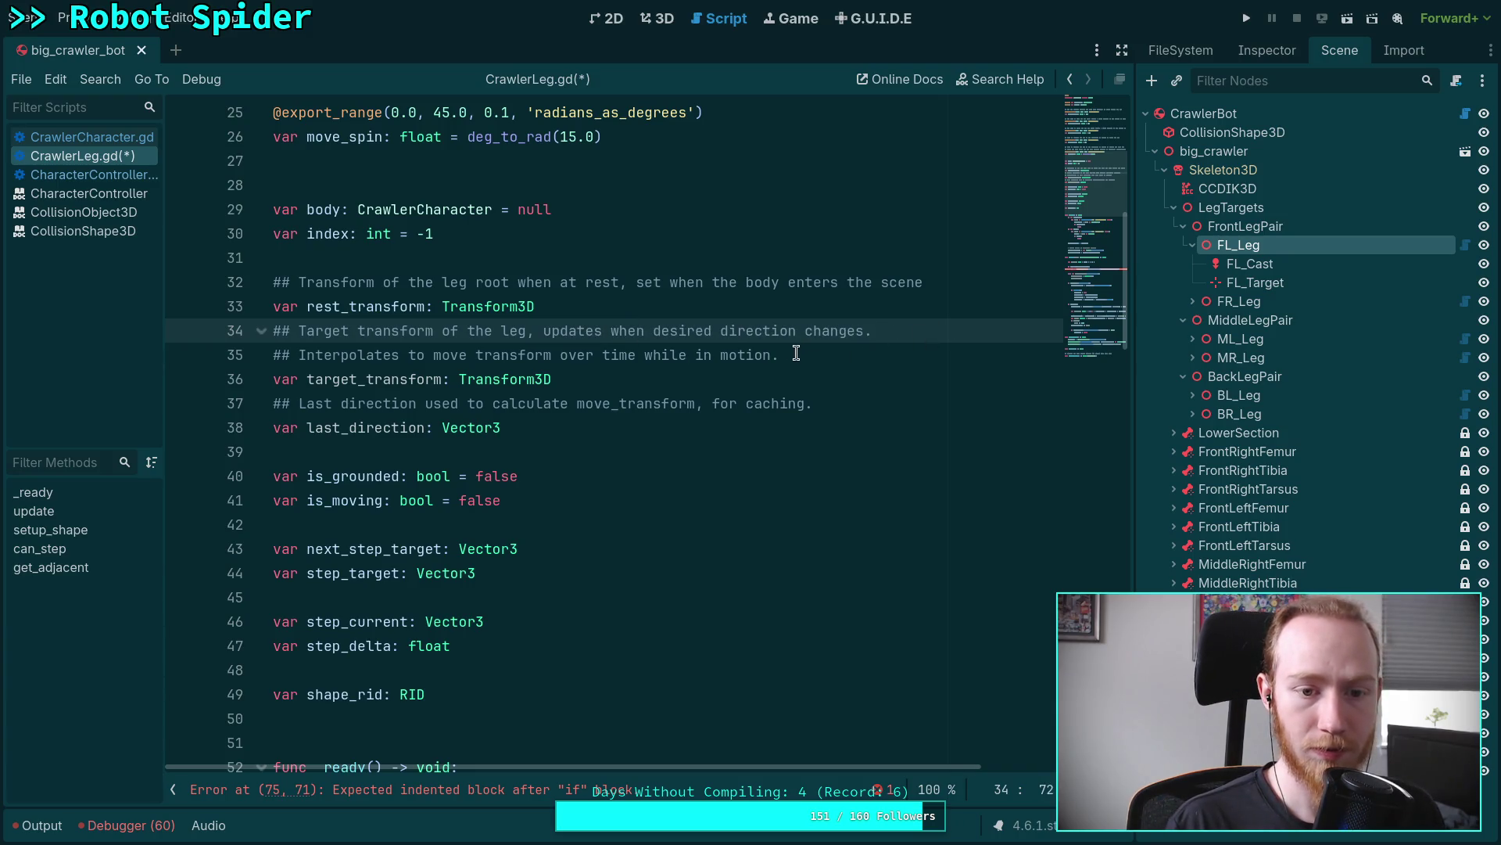
pyautogui.moveTo(434, 355); pyautogui.dragTo(467, 355)
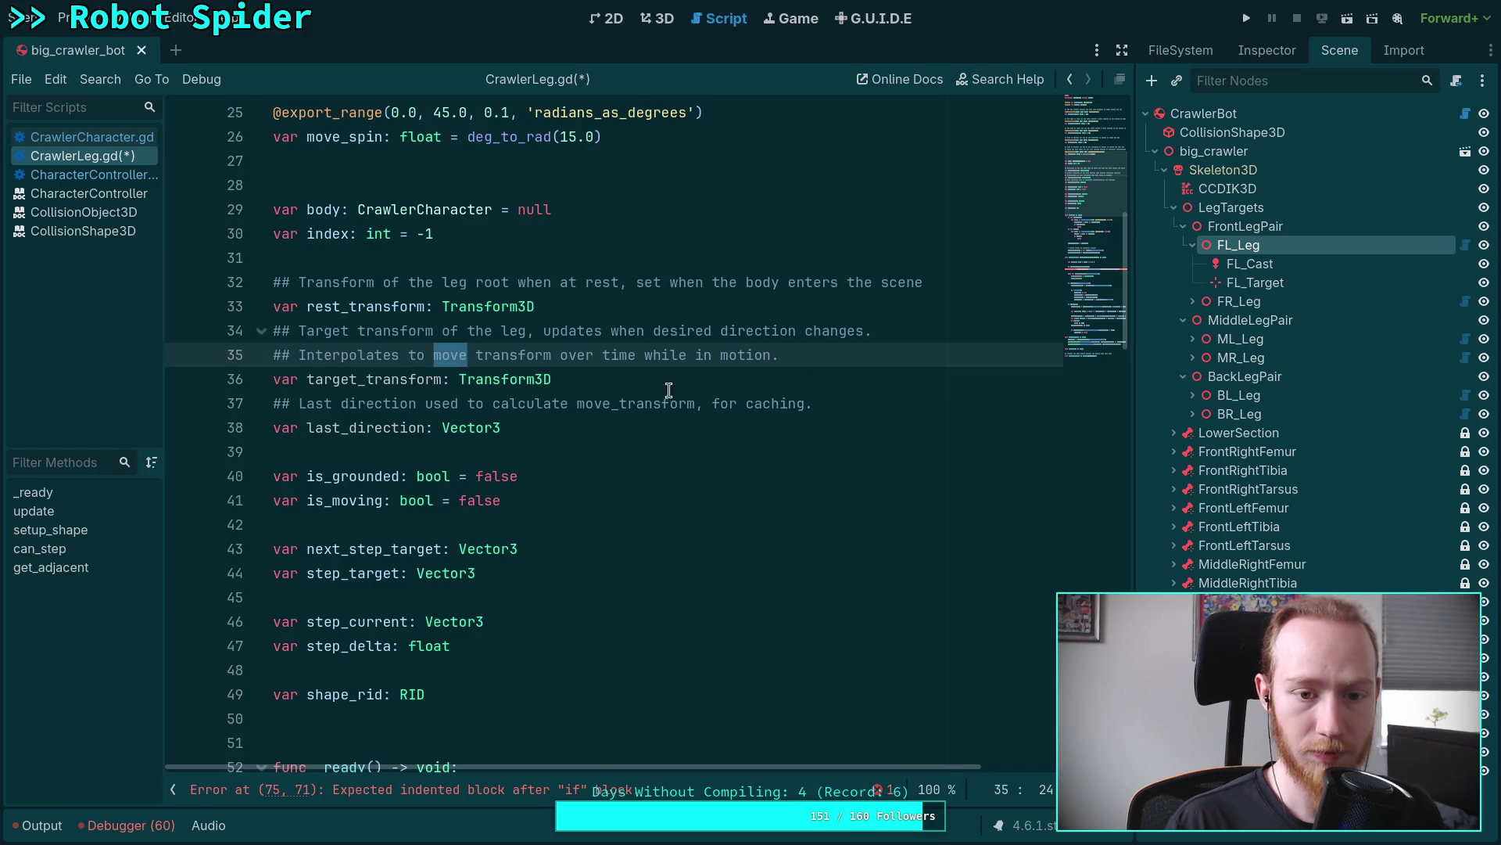
pyautogui.write('this')
pyautogui.moveTo(644, 355); pyautogui.dragTo(774, 357)
pyautogui.press('BackSpace')
pyautogui.click(757, 378)
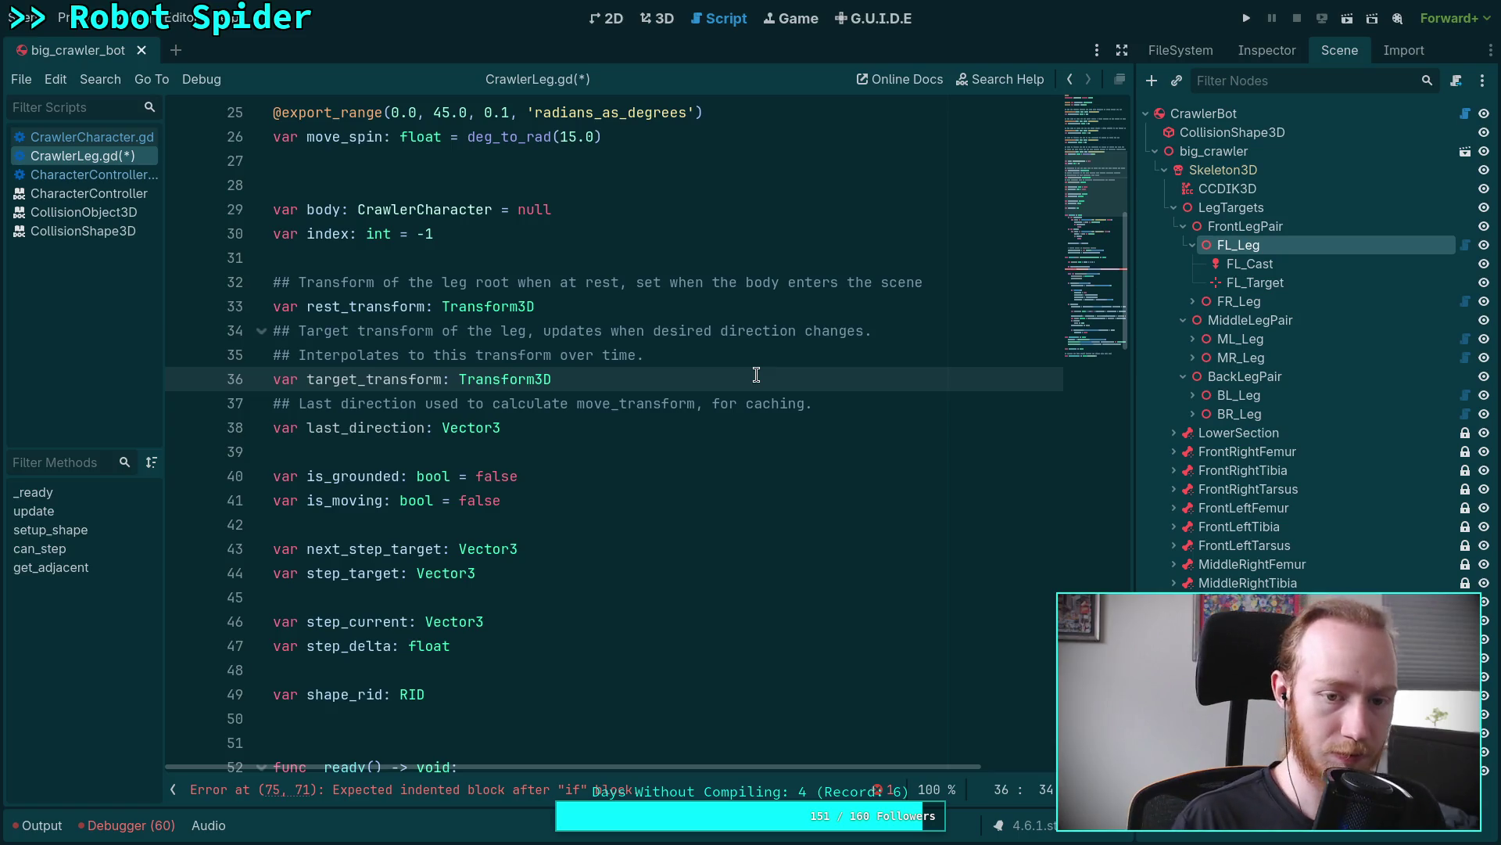
pyautogui.hotkey('ctrl', 's')
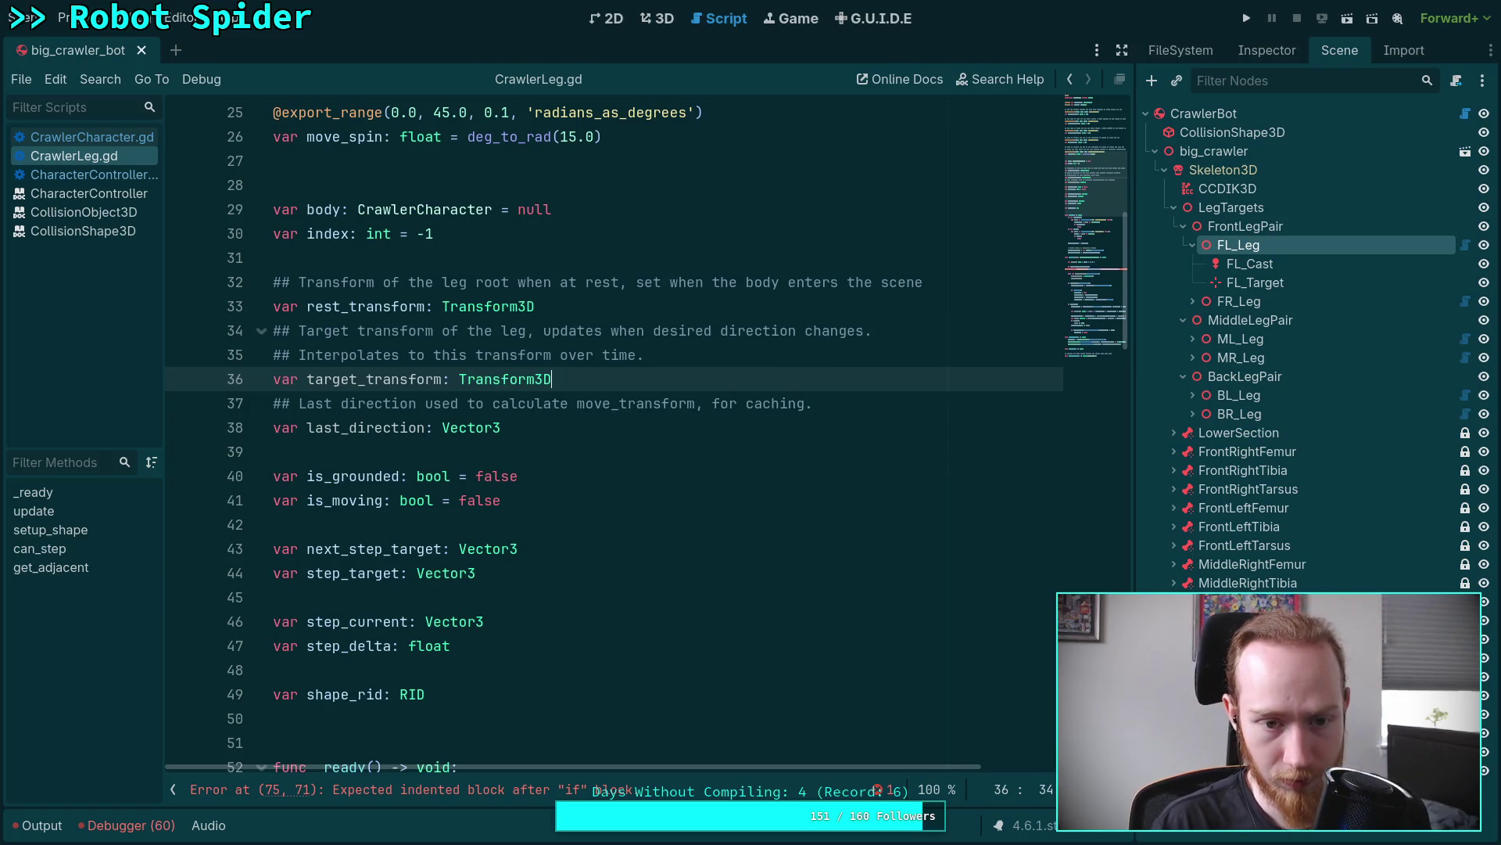
pyautogui.scroll(-3, 720, 313)
# Step: Complete the elif-branch line as target_transform = rest_transform
pyautogui.scroll(-6, 678, 318)
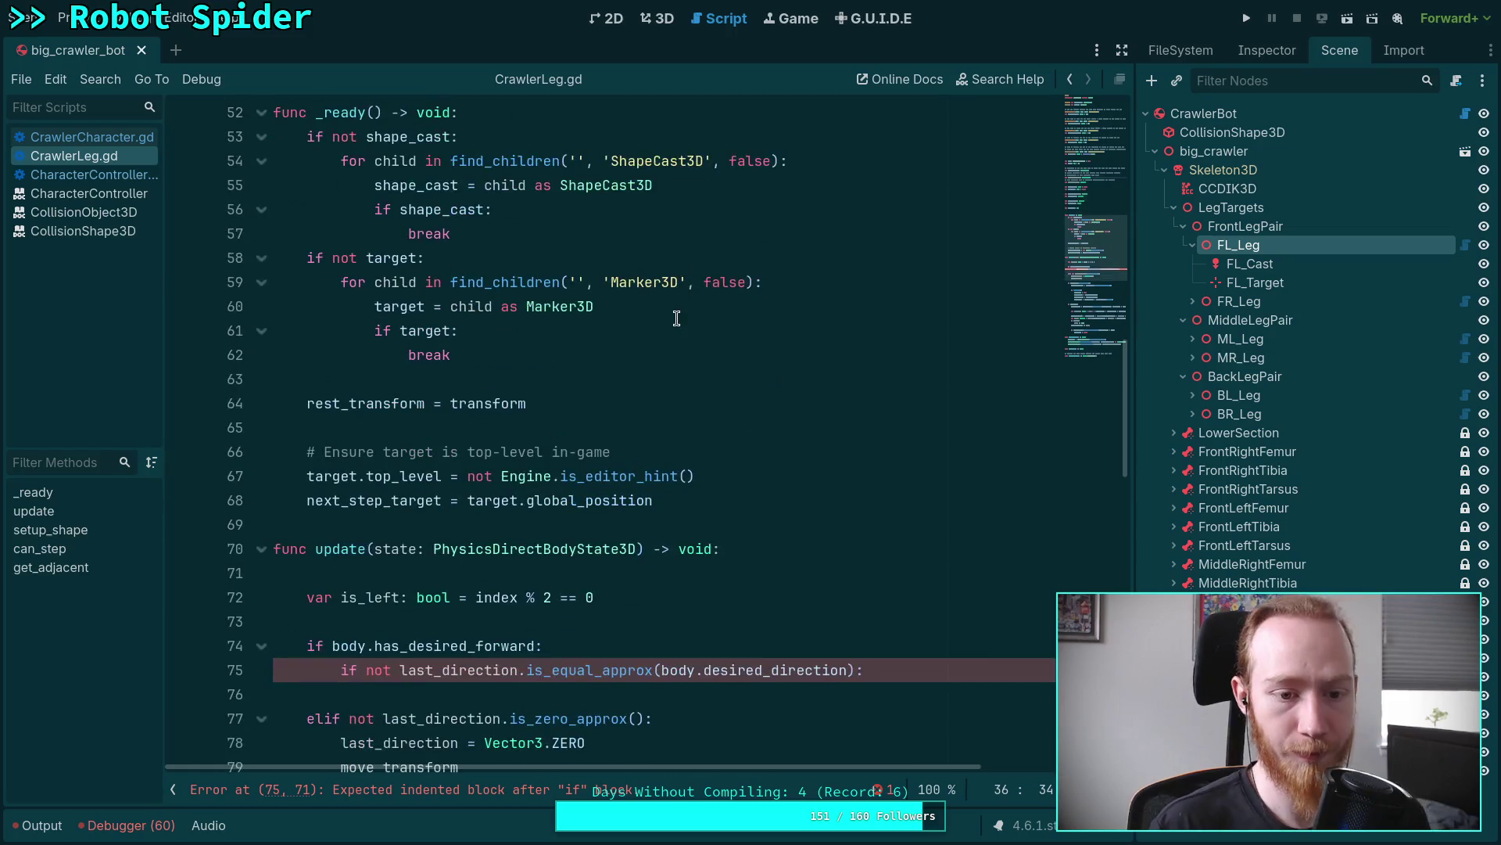
pyautogui.scroll(-2, 678, 319)
pyautogui.scroll(-3, 648, 352)
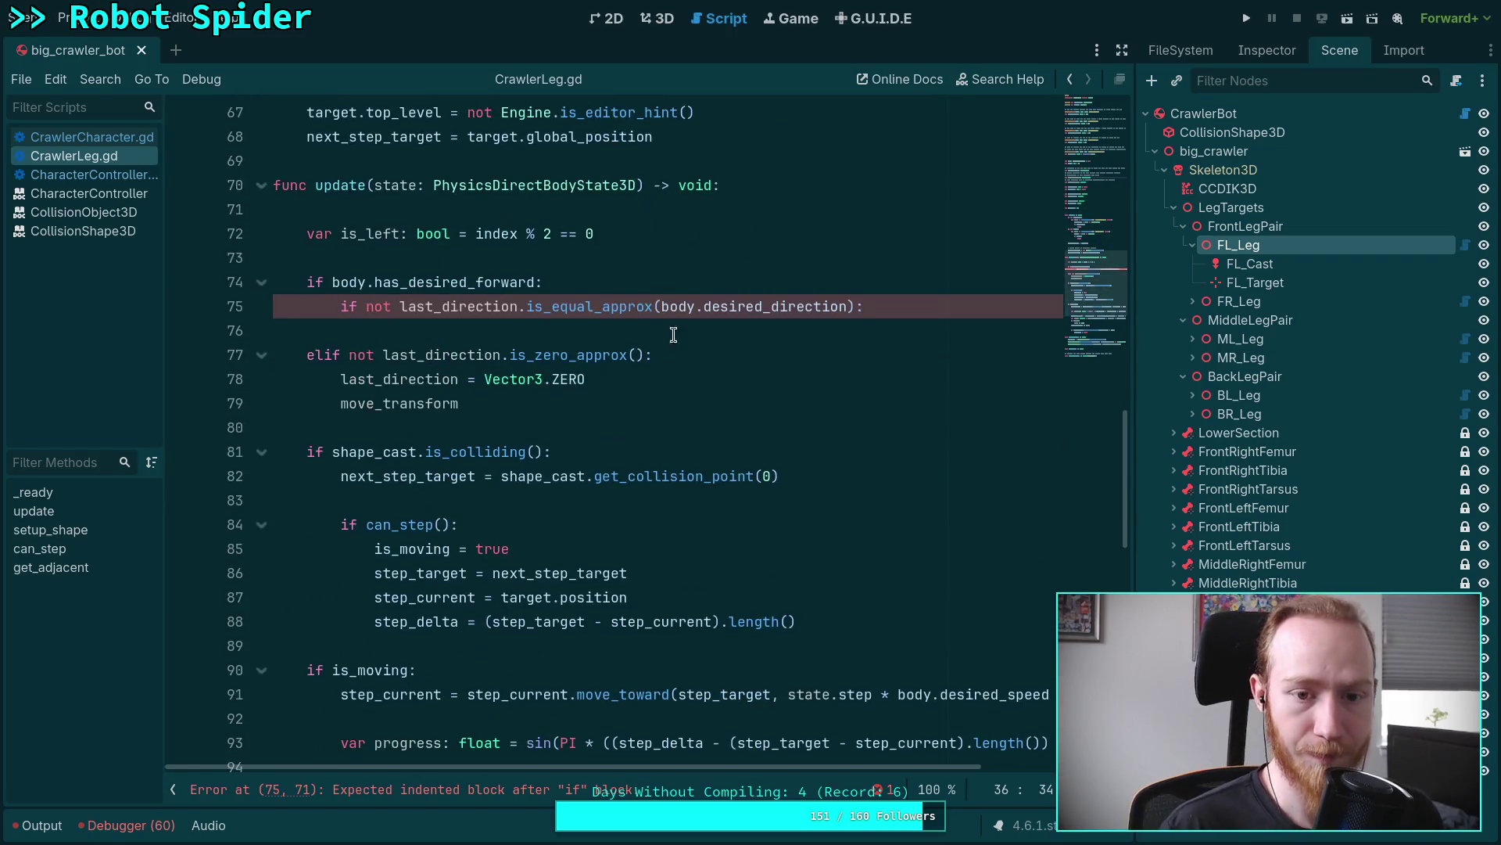
pyautogui.click(631, 406)
pyautogui.press('BackSpace')
pyautogui.press('BackSpace')
pyautogui.press('BackSpace')
pyautogui.press('BackSpace')
pyautogui.press('BackSpace')
pyautogui.press('BackSpace')
pyautogui.write('tar')
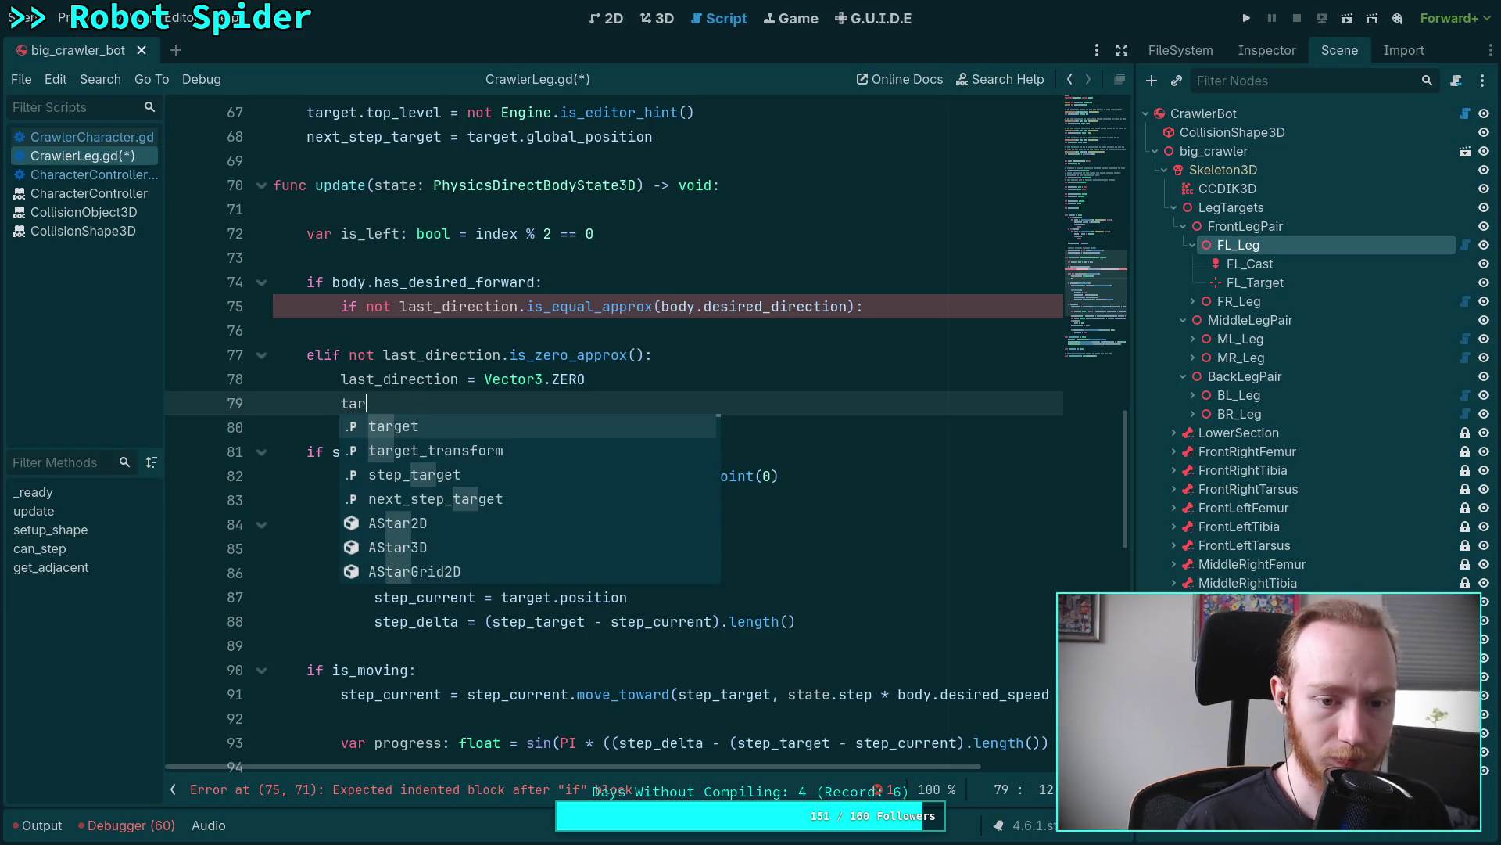
pyautogui.press('Down')
pyautogui.press('Return')
pyautogui.write('= res')
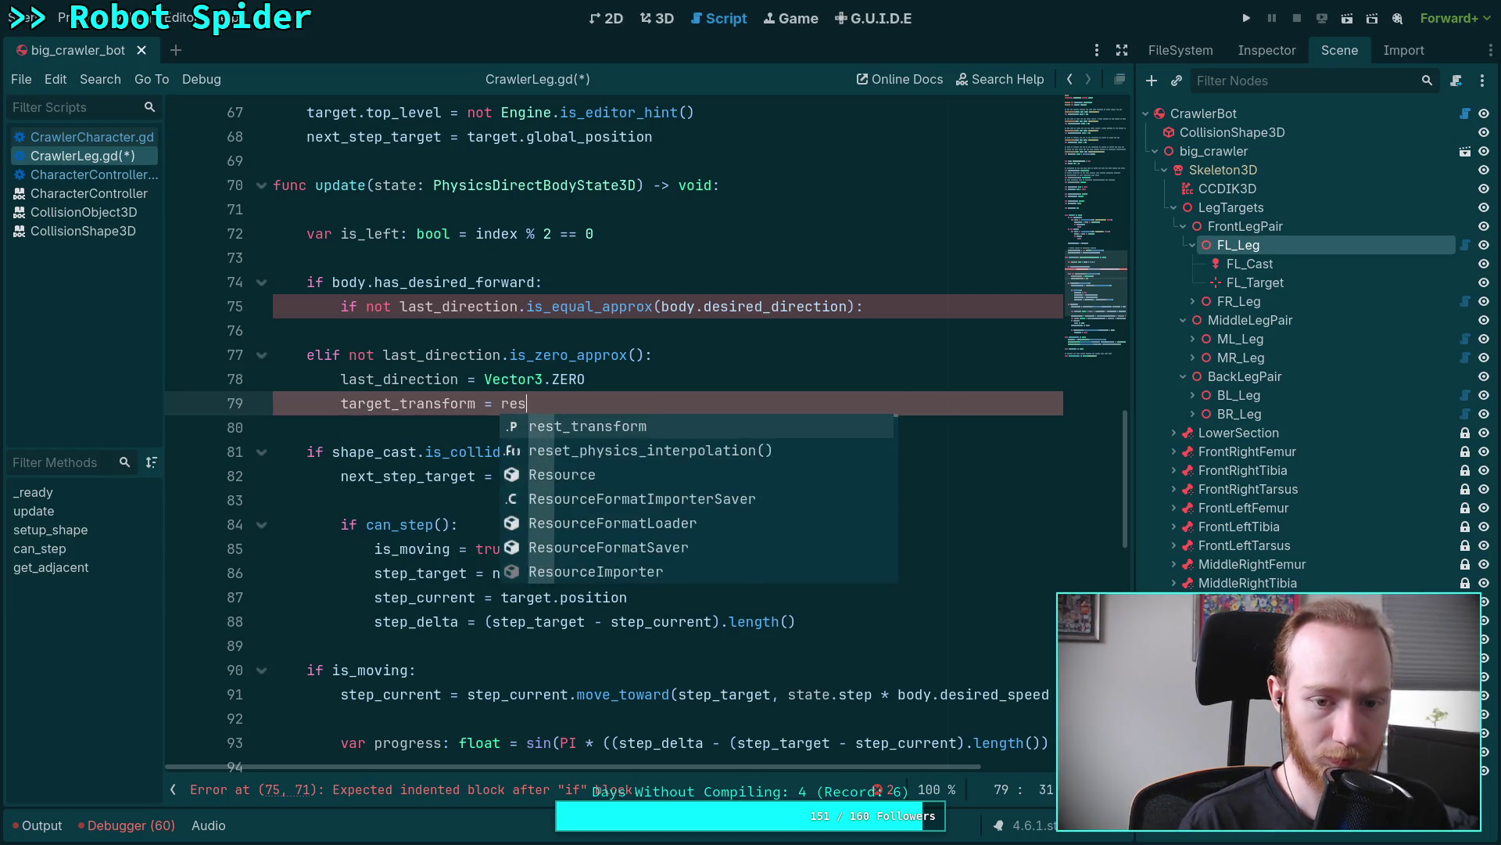
pyautogui.press('Return')
# Step: Put target_transform = rest_transform in the inner if body as well
pyautogui.scroll(2, 849, 495)
pyautogui.click(880, 475)
pyautogui.press('Tab')
pyautogui.press('Tab')
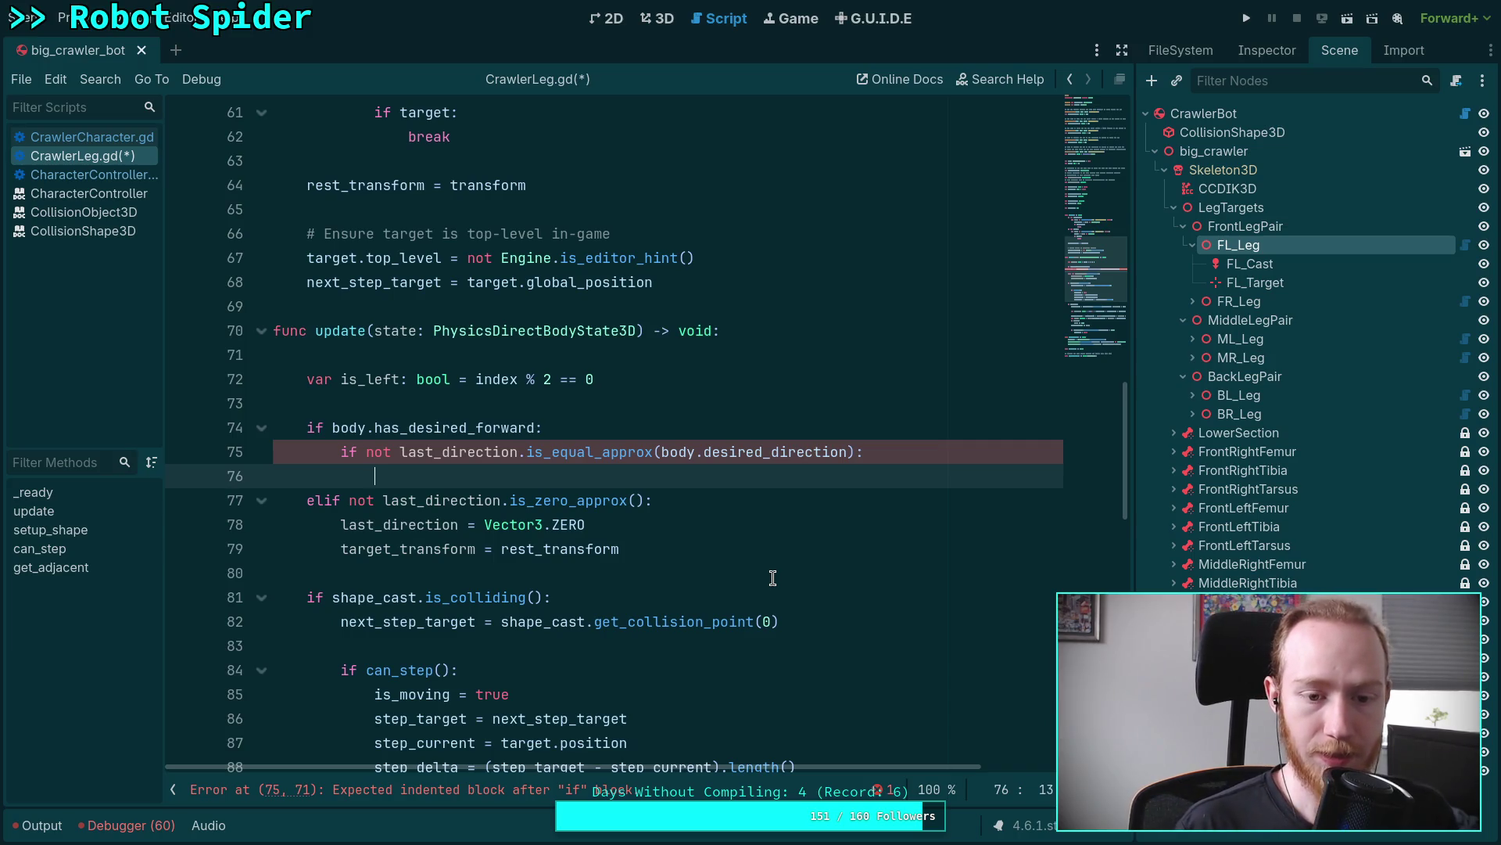
pyautogui.write('tar')
pyautogui.press('Down')
pyautogui.press('Return')
pyautogui.write('= rest')
pyautogui.press('Return')
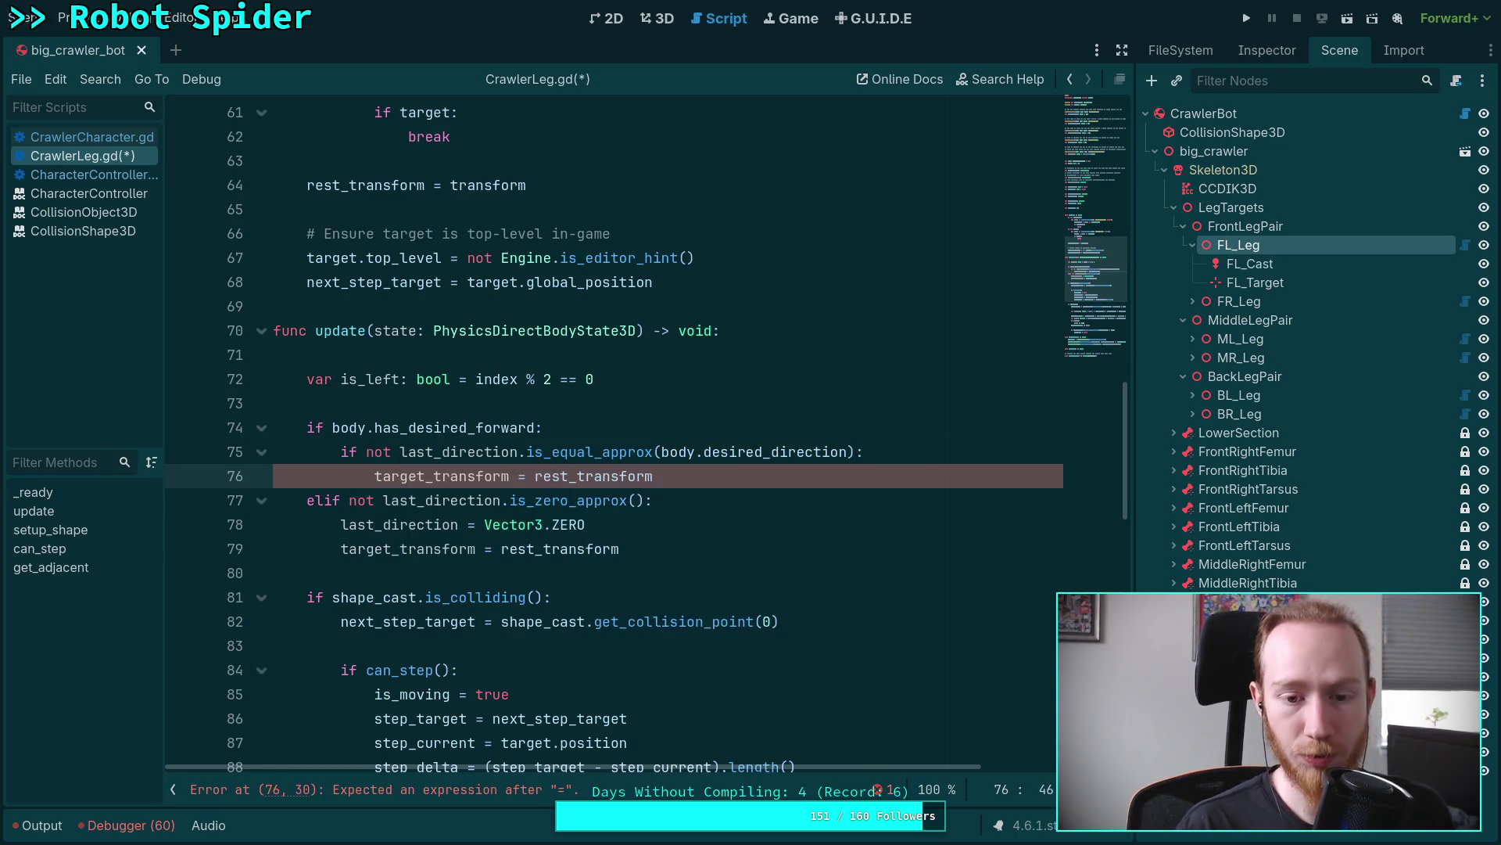
# Step: Add last_direction = body.desired_direction further down the inner if body
pyautogui.press('Return')
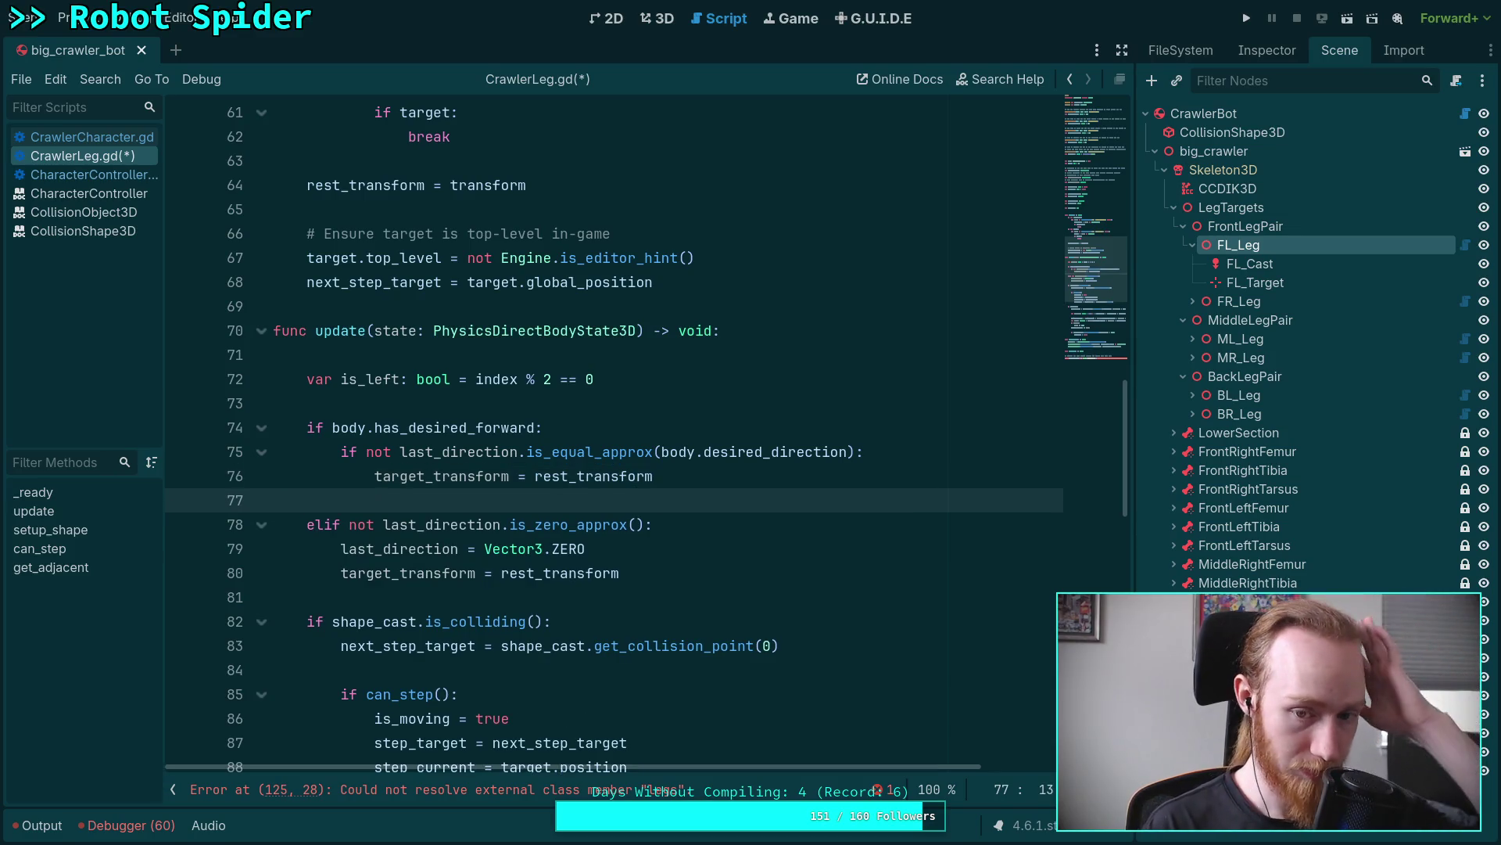
pyautogui.press('Return')
pyautogui.write('las')
pyautogui.press('Return')
pyautogui.write('= bodp')
pyautogui.press('BackSpace')
pyautogui.write('y.des')
pyautogui.press('Down')
pyautogui.press('Return')
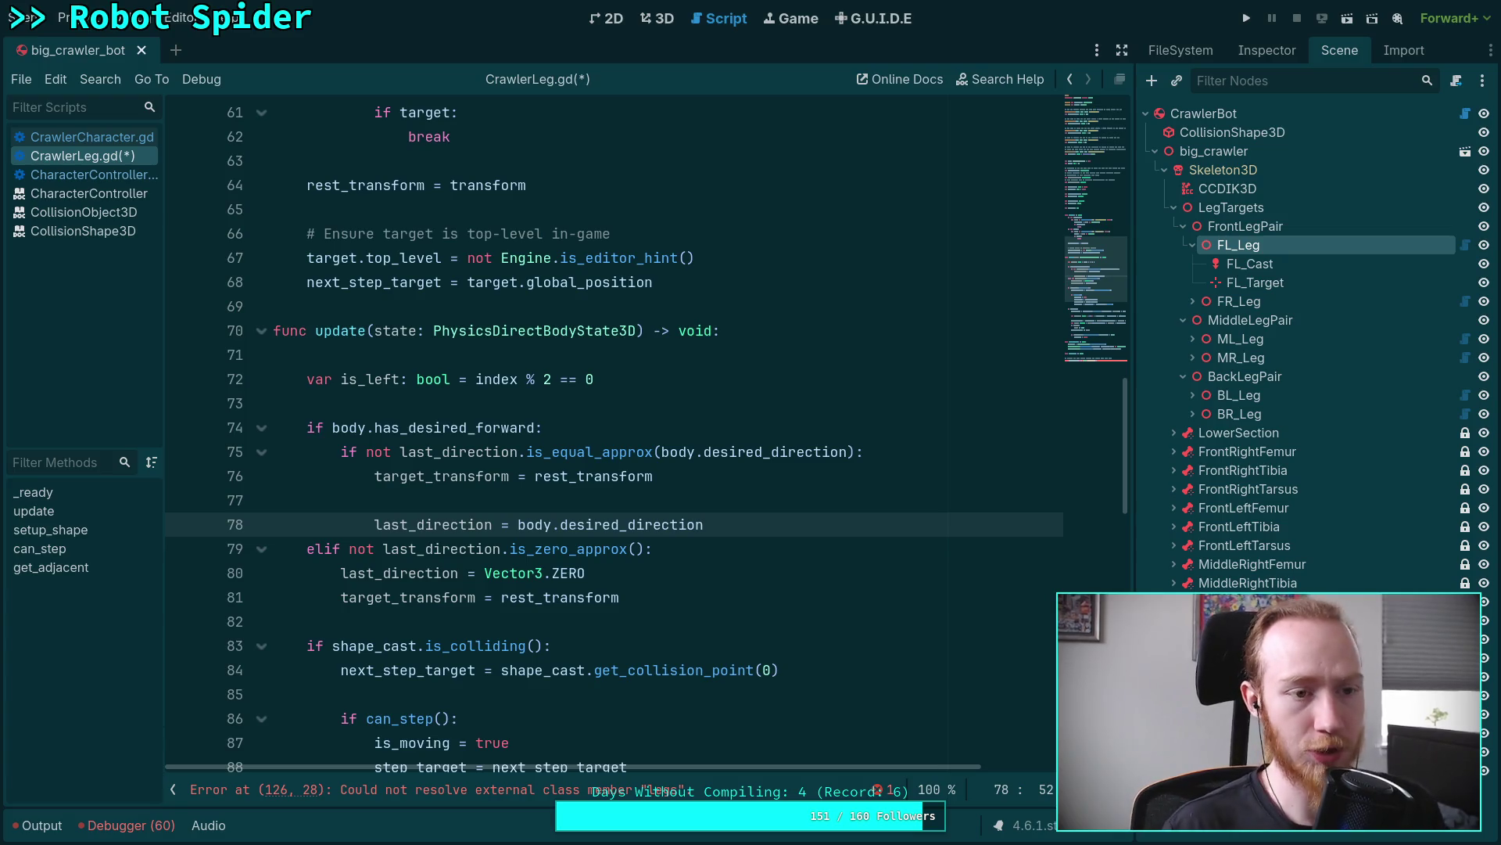
pyautogui.click(632, 402)
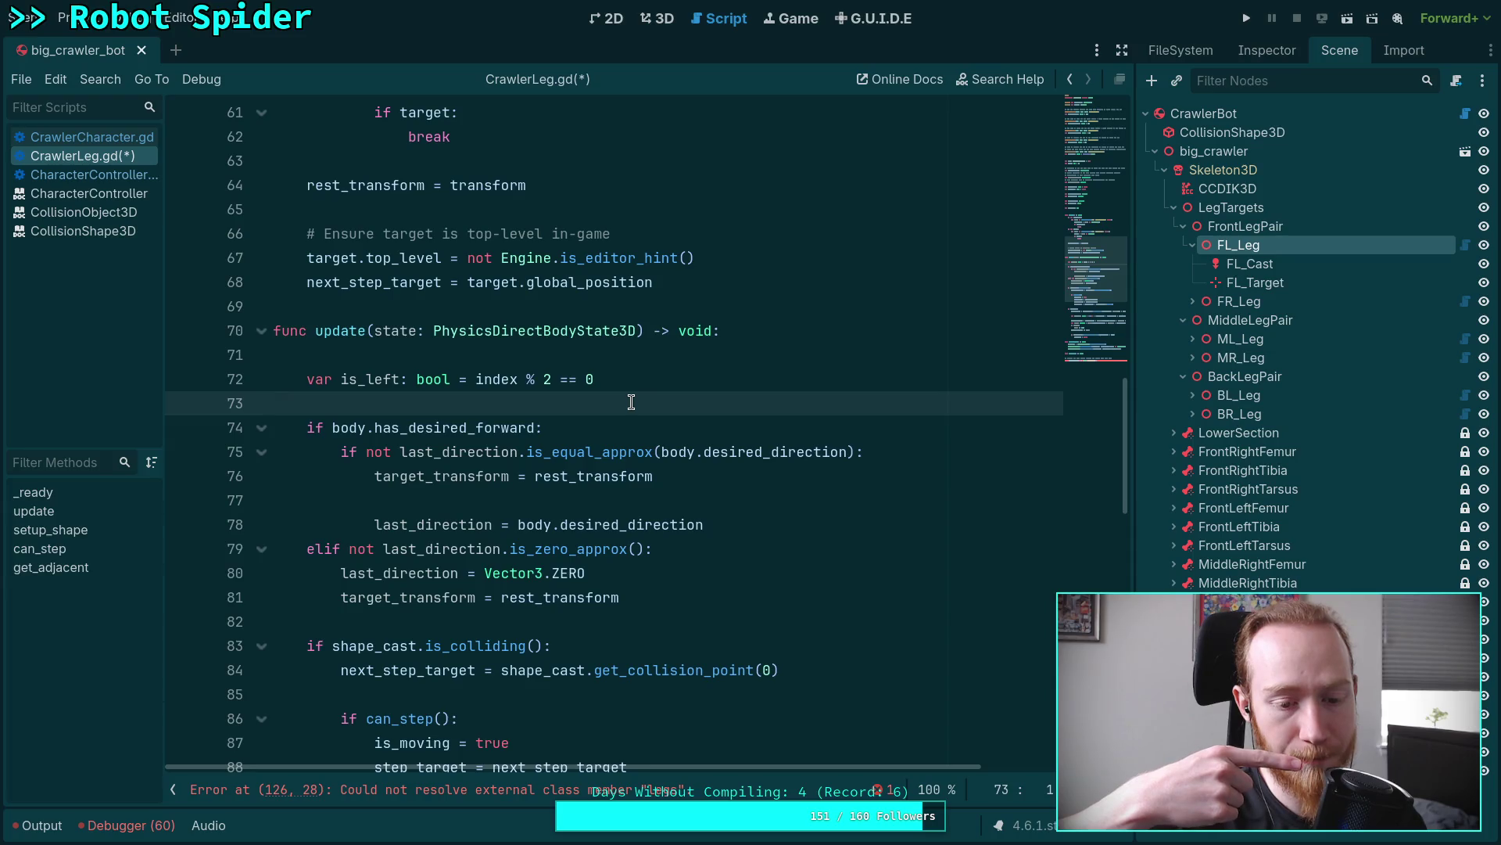
pyautogui.click(620, 495)
pyautogui.click(858, 454)
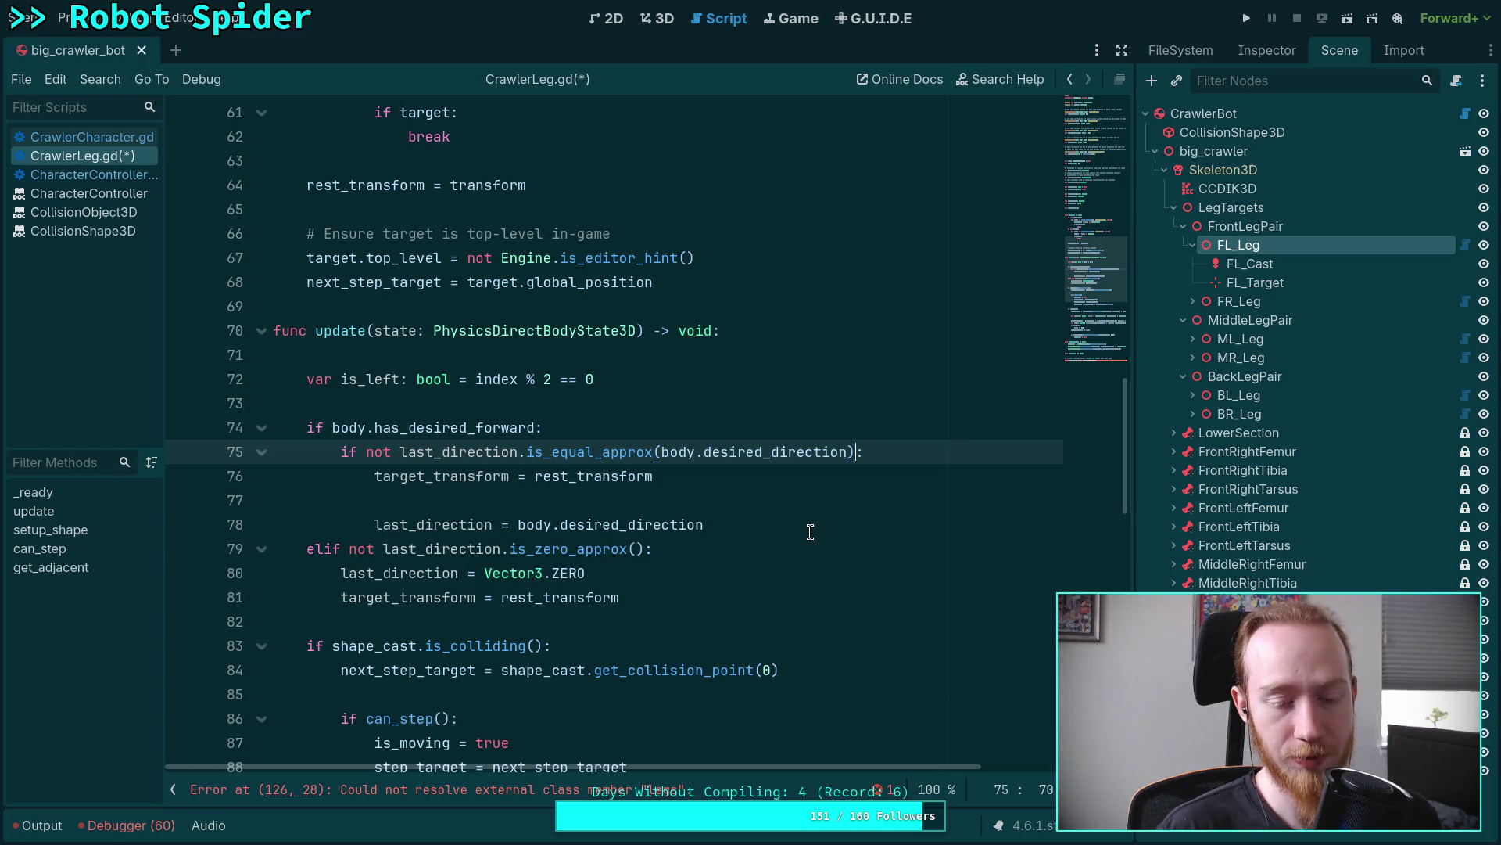
pyautogui.scroll(10, 810, 531)
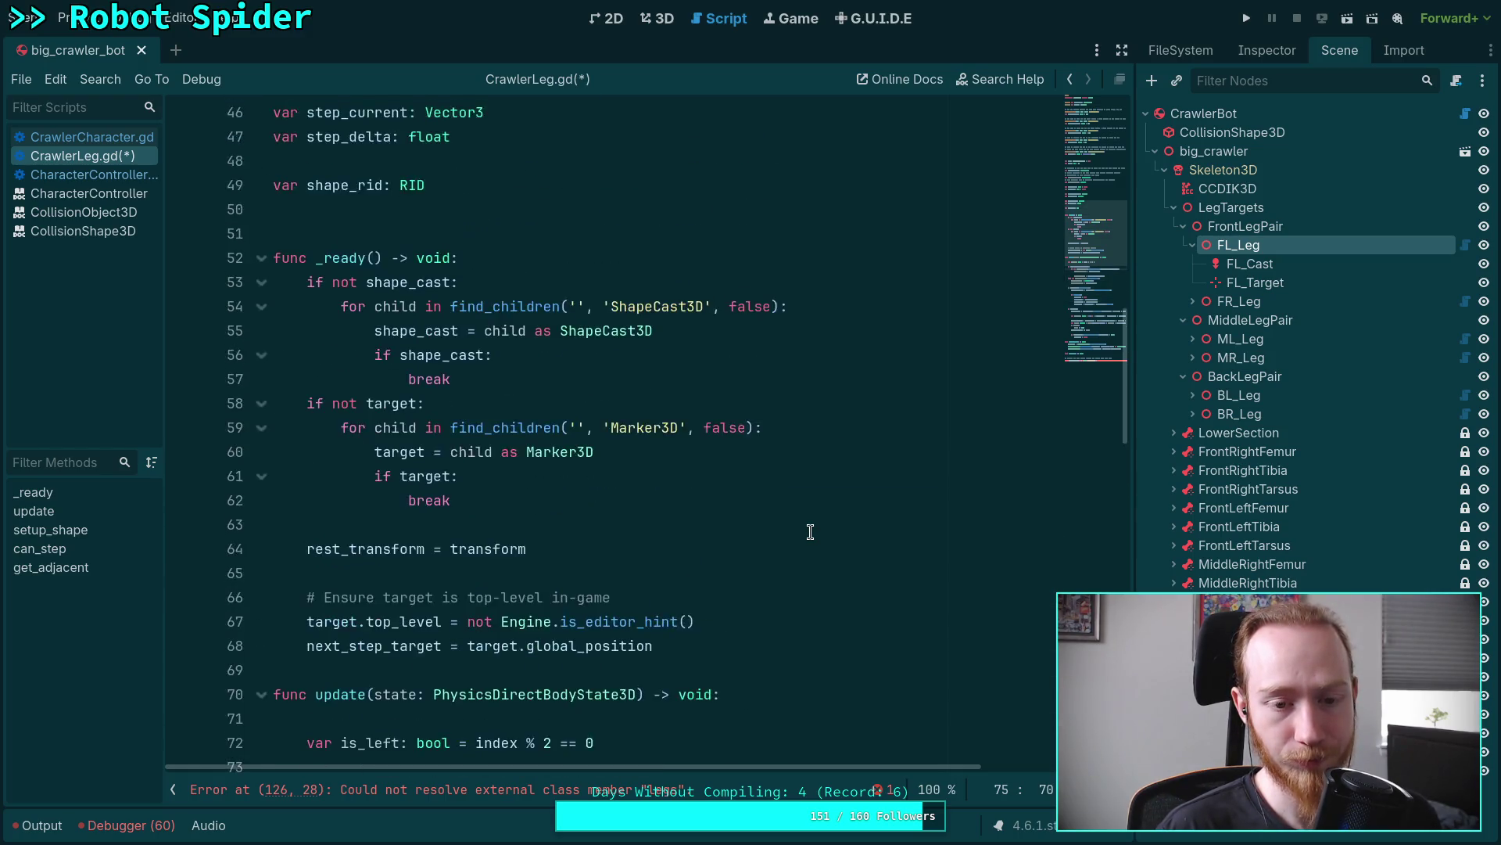
# Step: Reword the comment to describe the angle between desired directions, adding '## and the forward axis changes.'
pyautogui.scroll(3, 810, 532)
pyautogui.scroll(3, 727, 536)
pyautogui.scroll(-3, 665, 538)
pyautogui.click(654, 504)
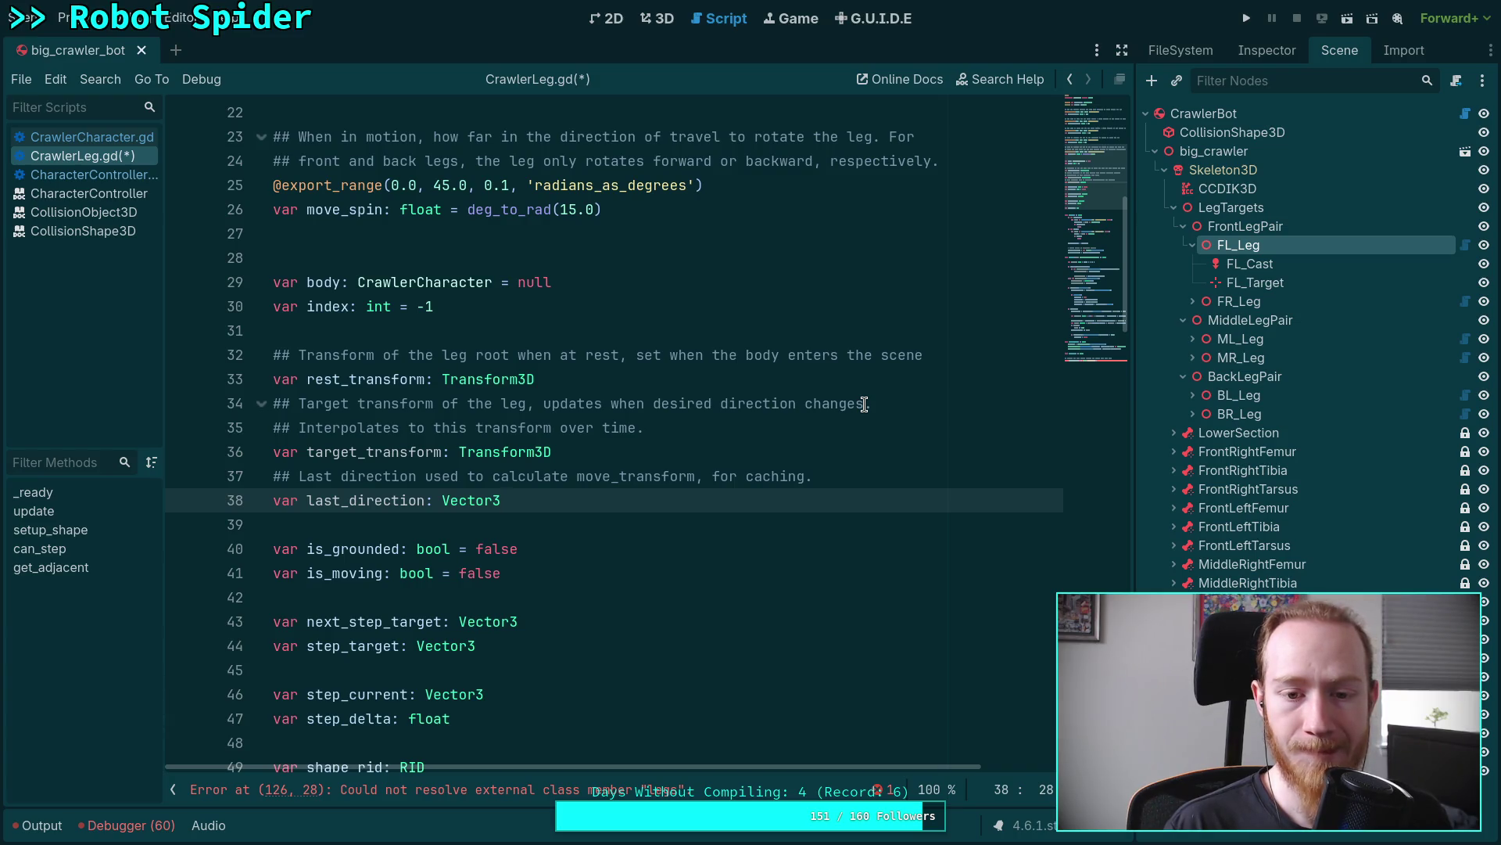
pyautogui.moveTo(864, 404); pyautogui.dragTo(654, 403)
pyautogui.write('the angl')
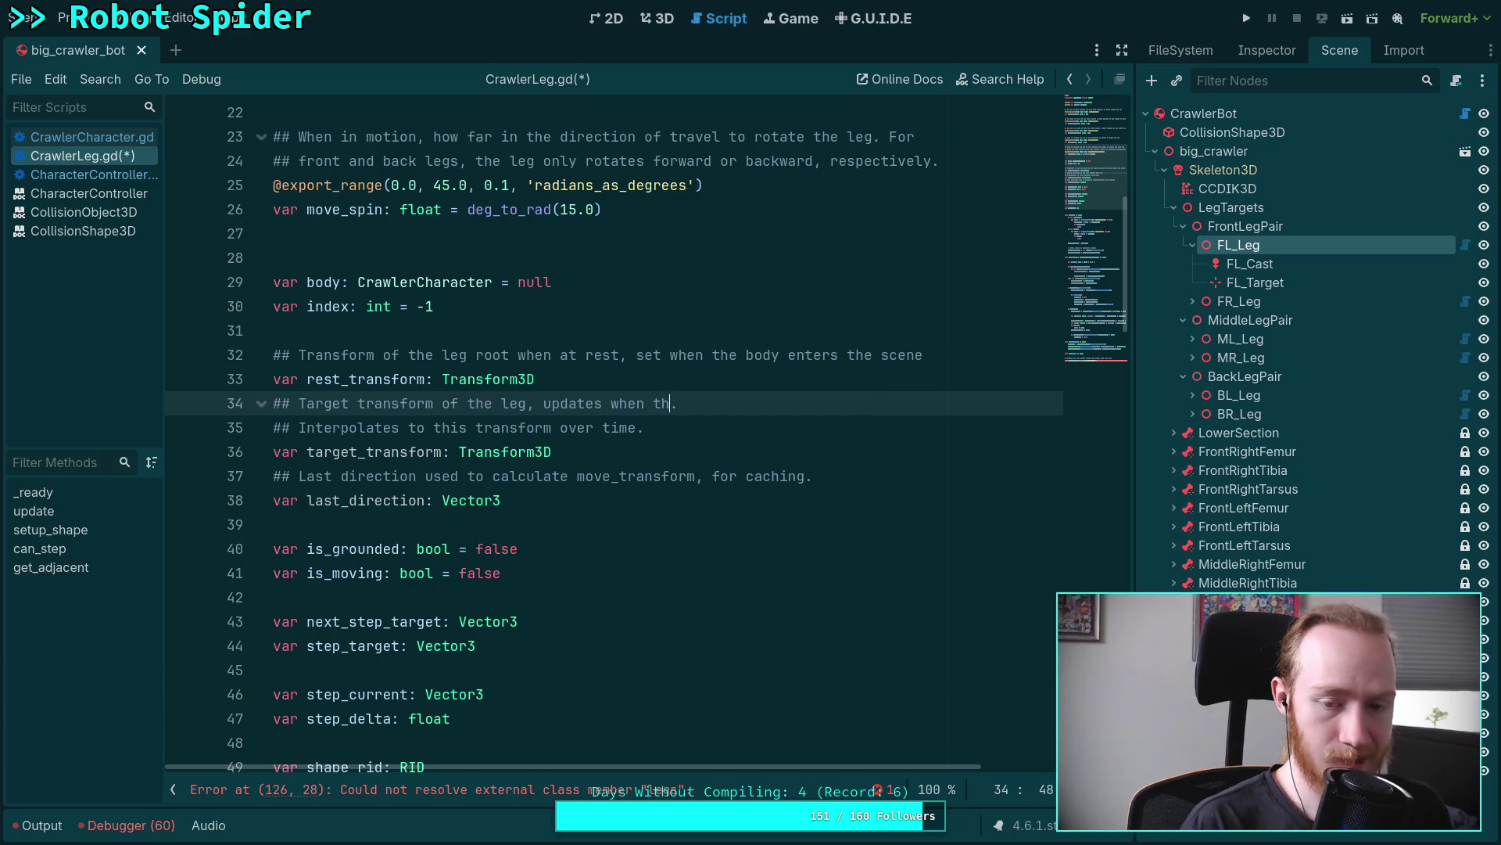
pyautogui.write('e betwee')
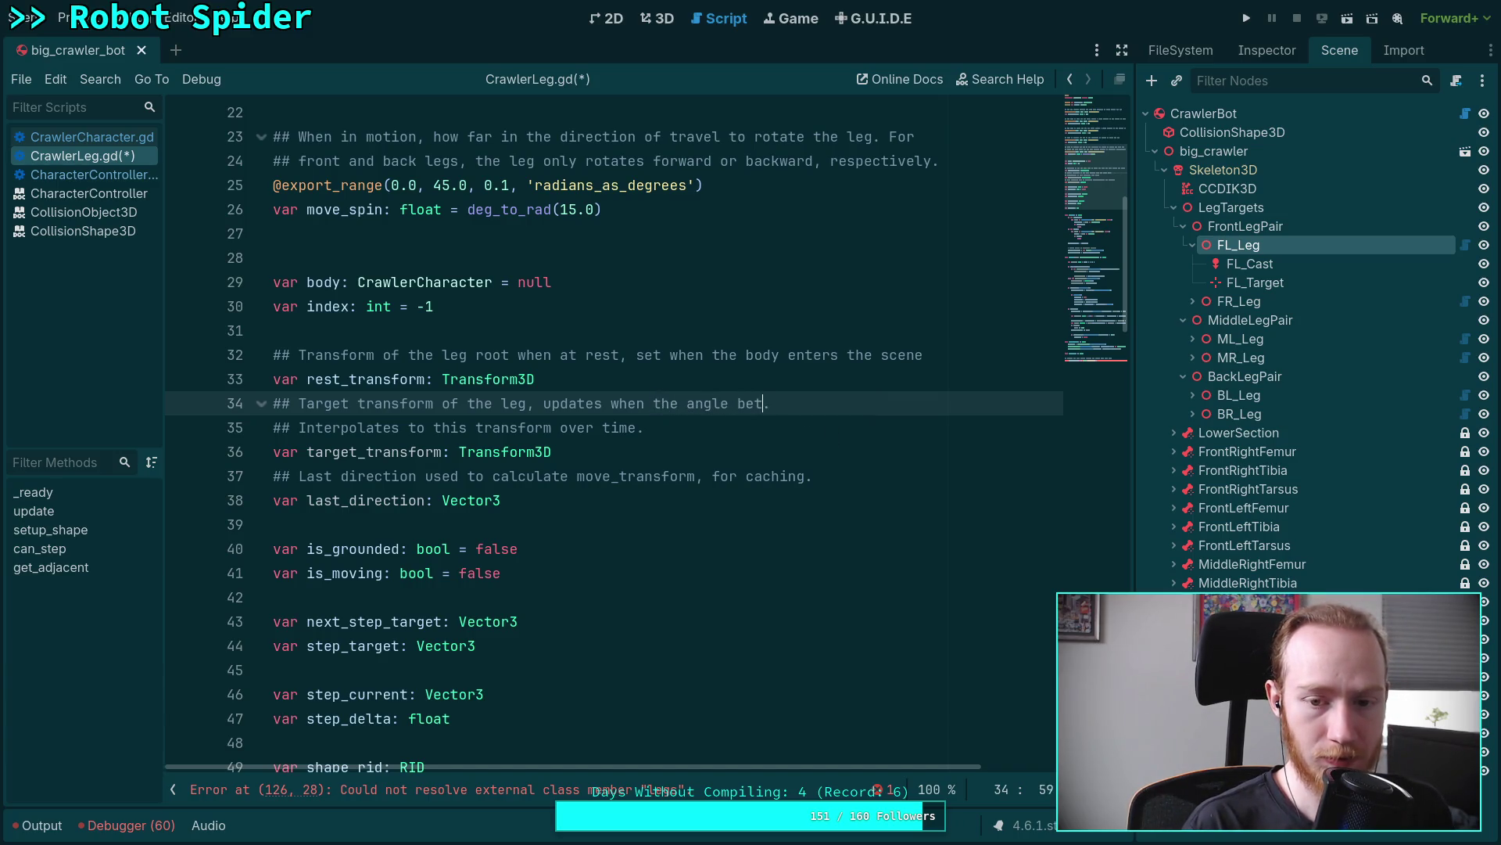
pyautogui.write('n ')
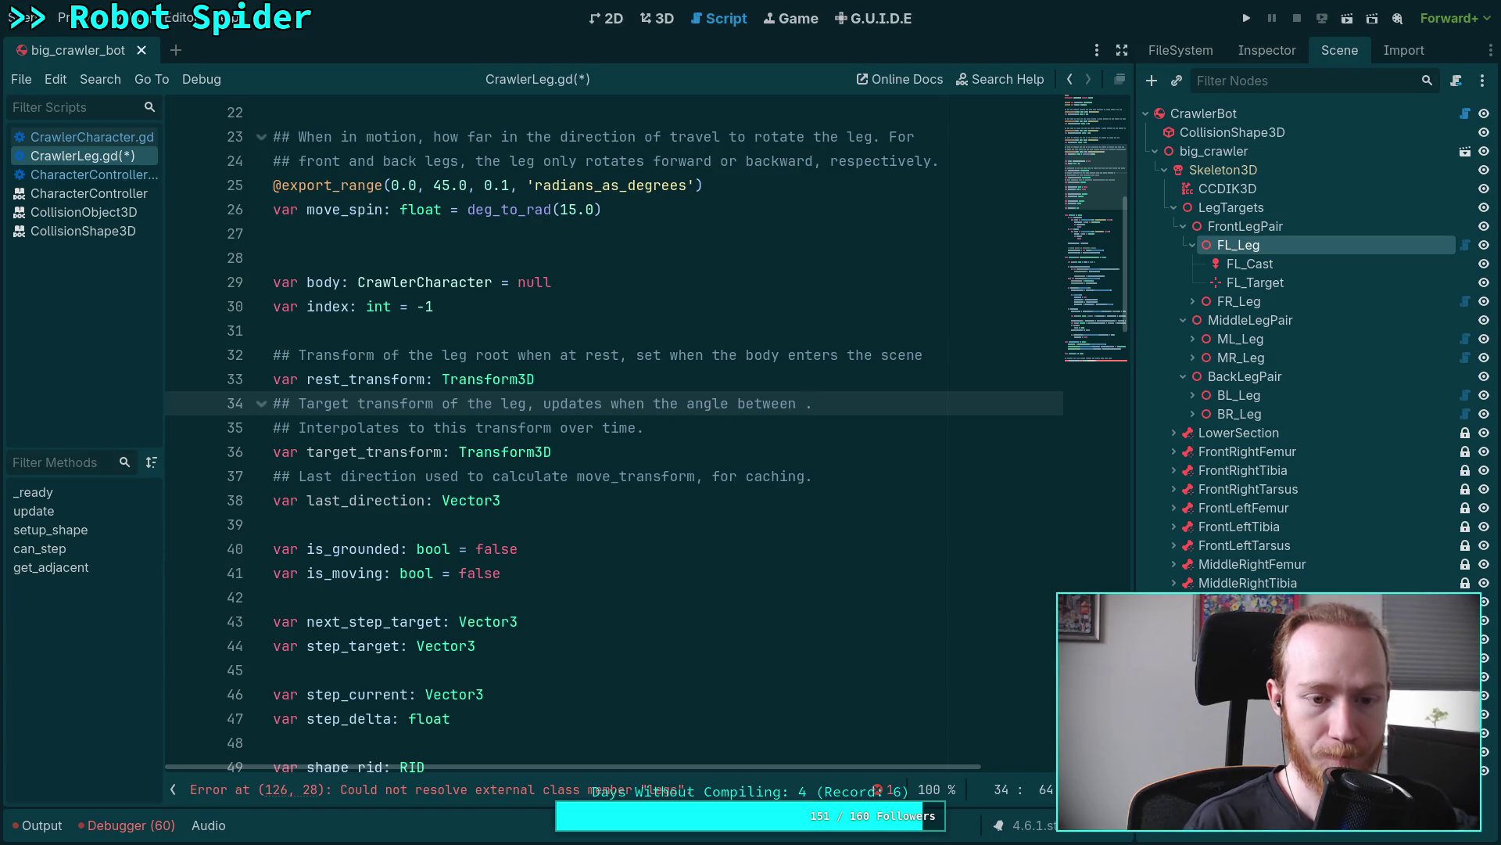
pyautogui.write('desired de')
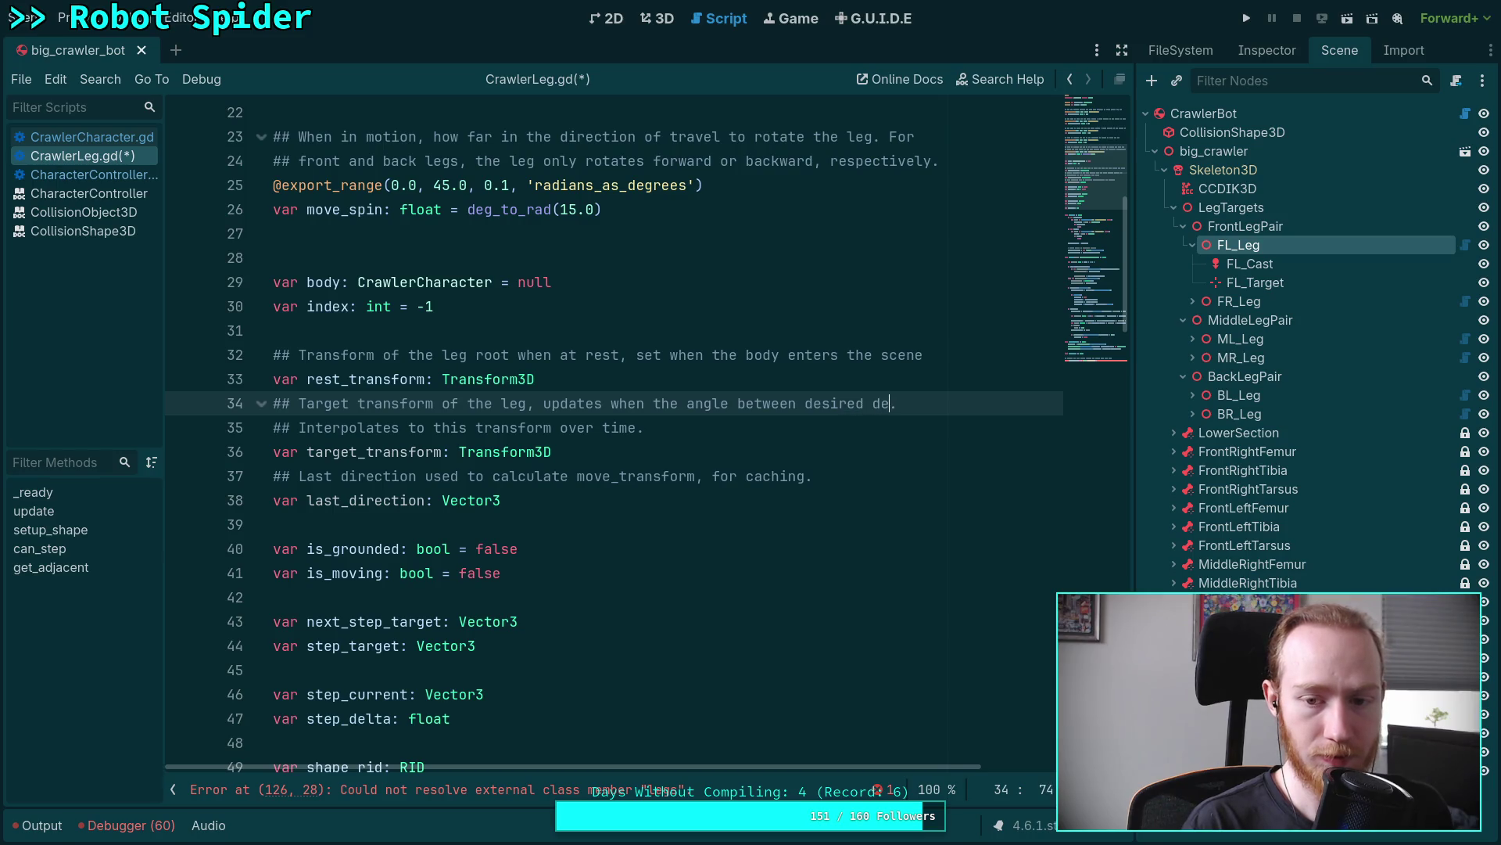
pyautogui.write('rection')
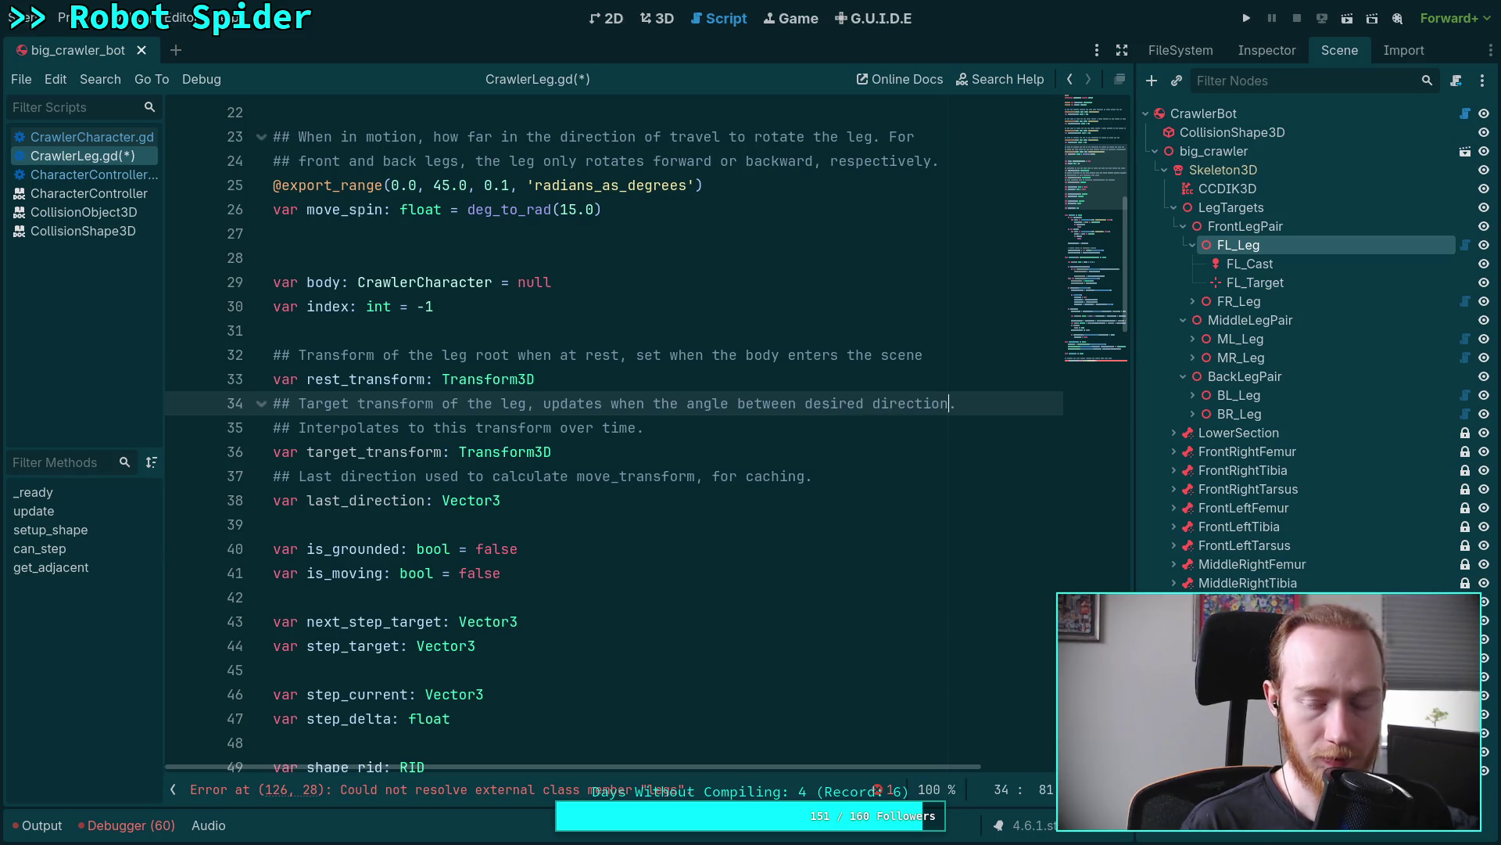
pyautogui.press('Return')
pyautogui.write('## and the .')
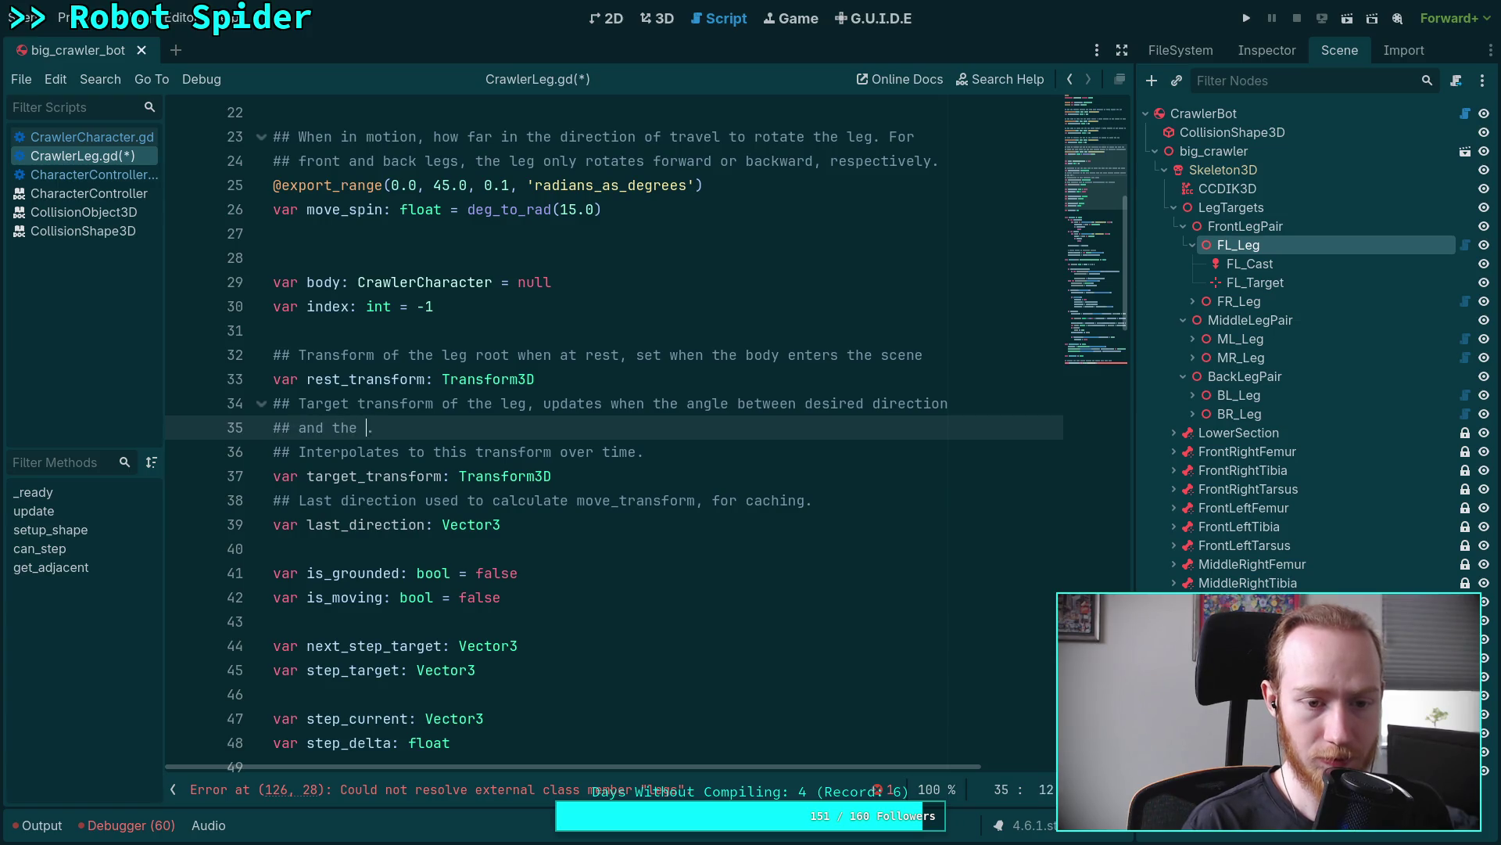
pyautogui.write('bod')
pyautogui.press('BackSpace')
pyautogui.press('BackSpace')
pyautogui.press('BackSpace')
pyautogui.write('forward ')
pyautogui.write('axis ')
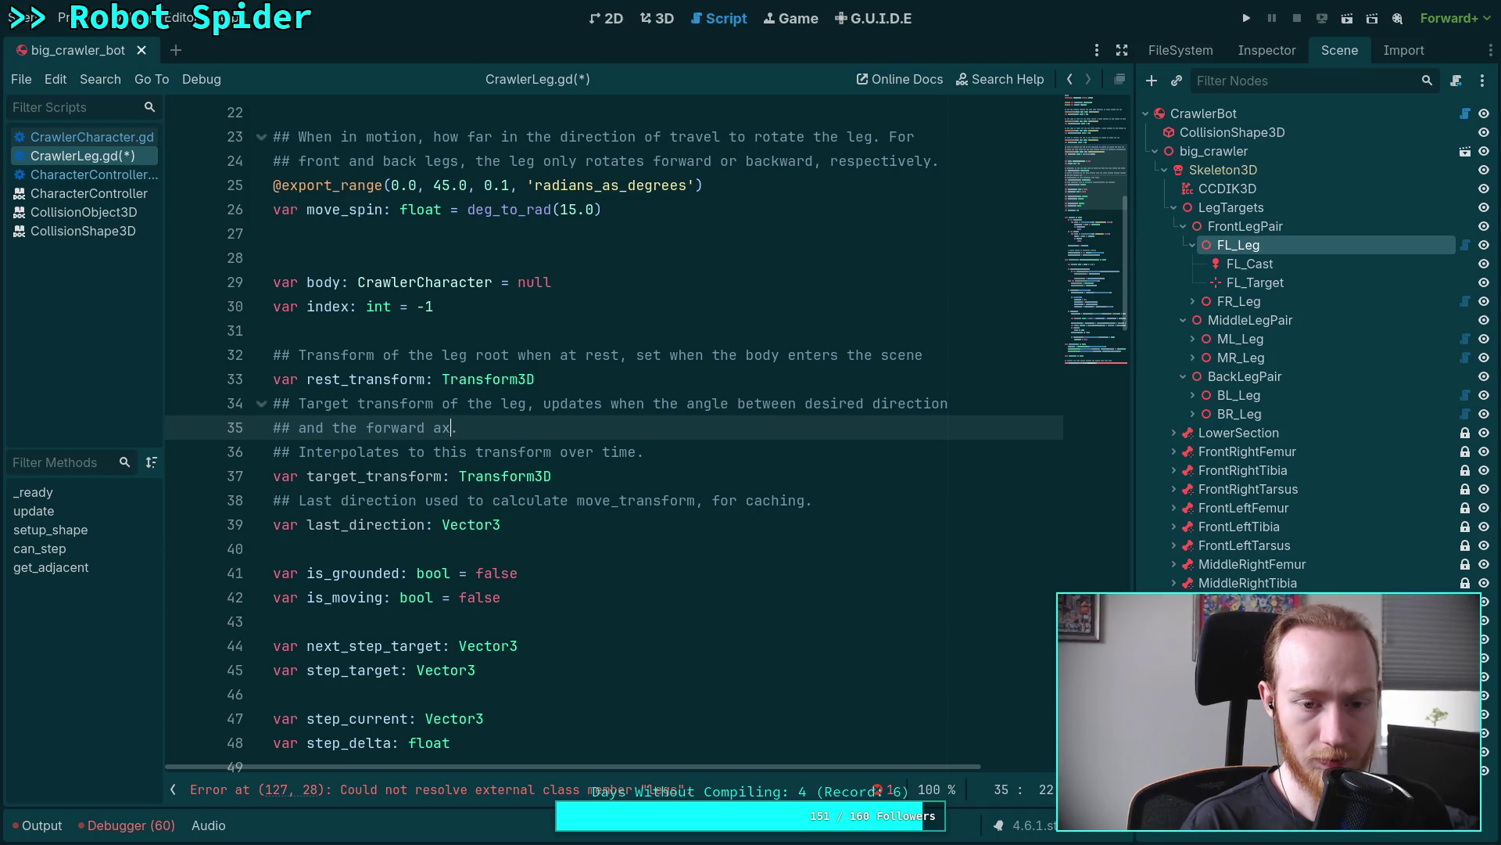
pyautogui.write('changes.')
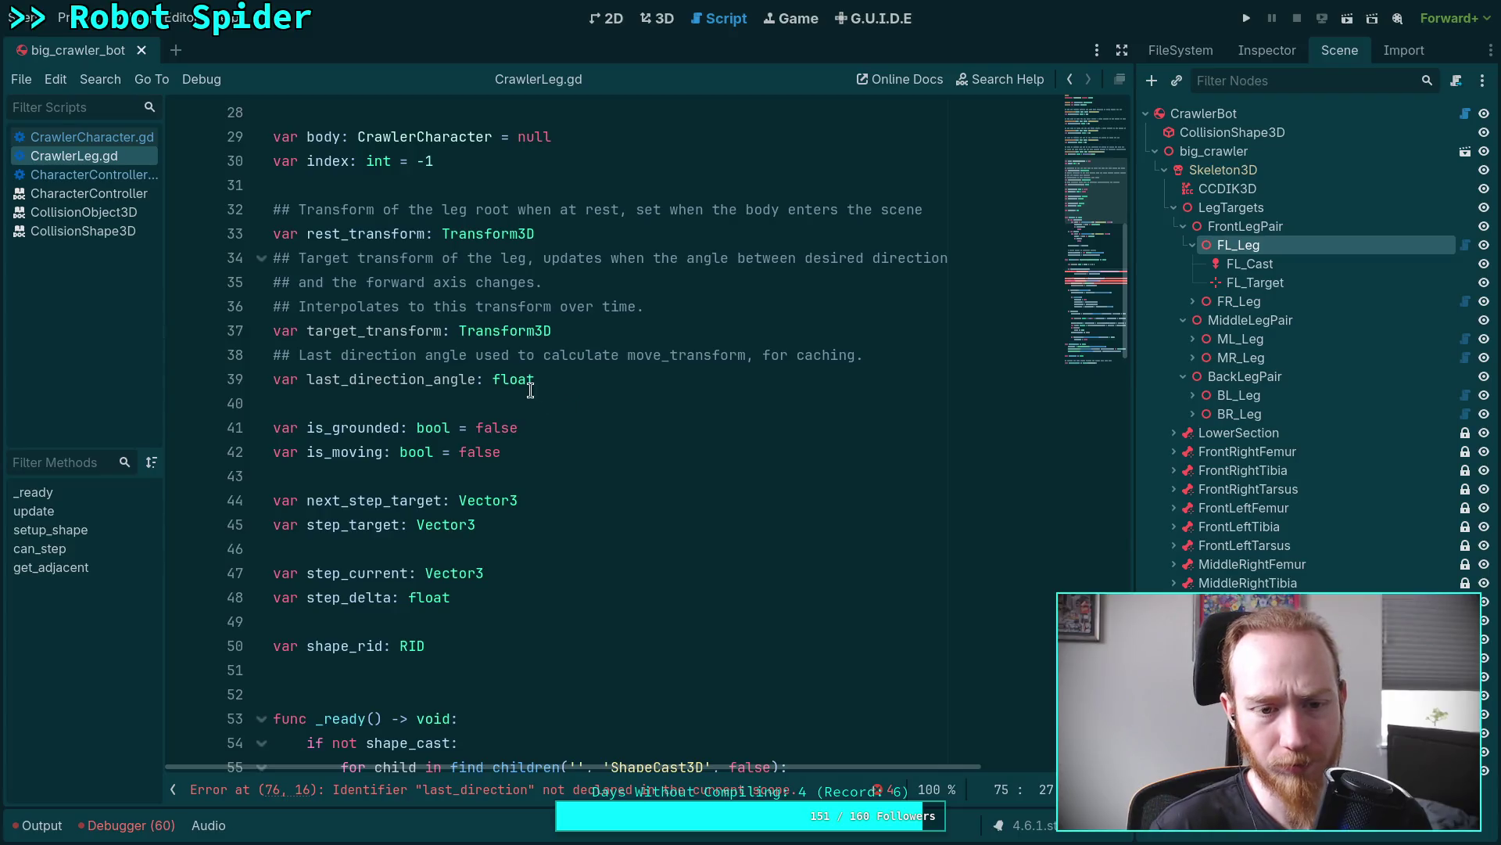
# Step: Save the script, try a Vector2 type on the variable, then undo back to float
pyautogui.press('BackSpace')
pyautogui.hotkey('ctrl', 's')
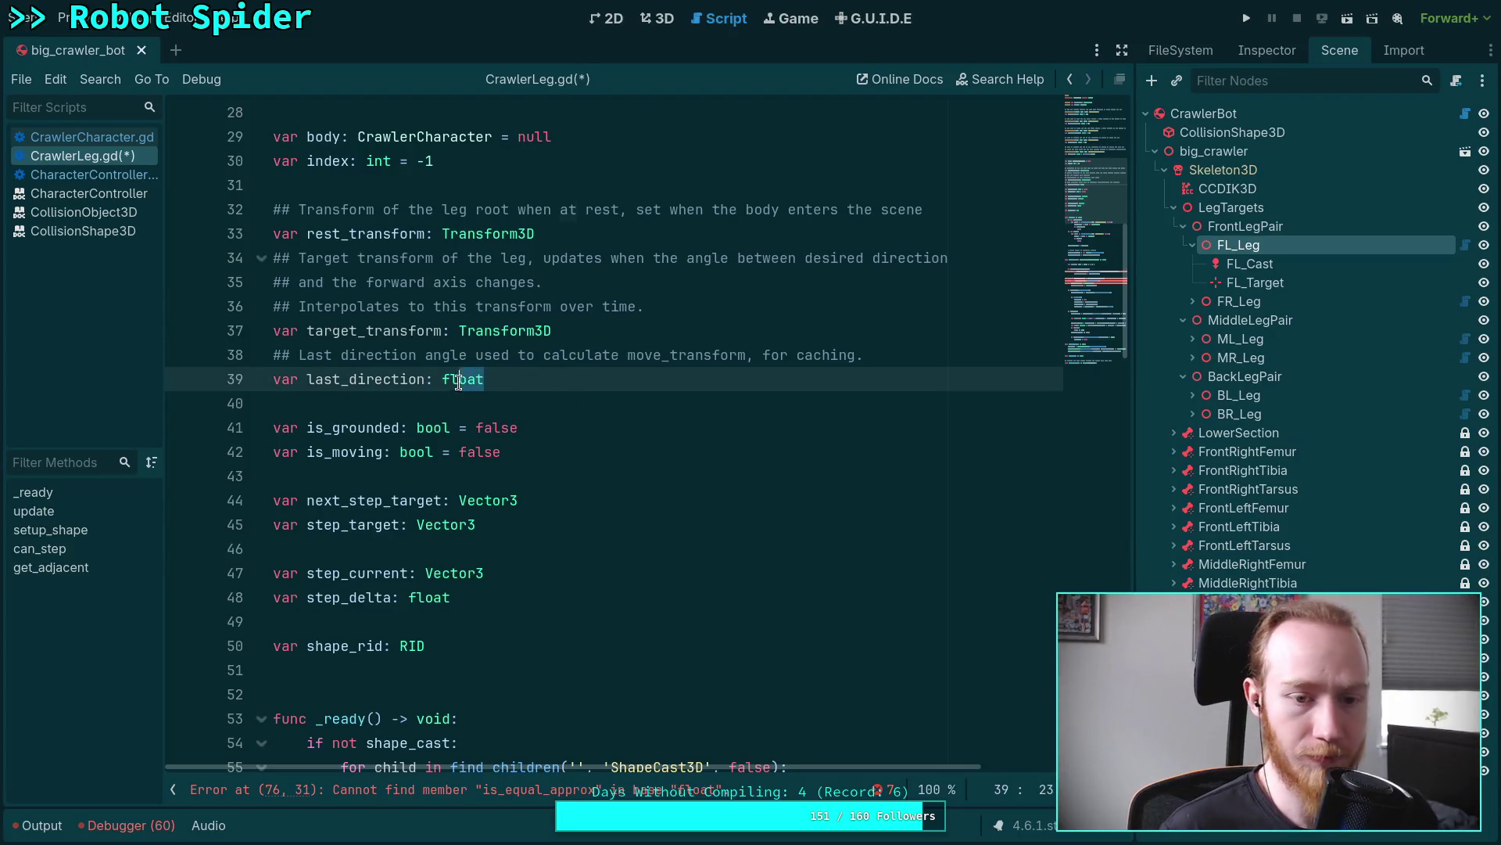
pyautogui.doubleClick(462, 378)
pyautogui.write('Vec')
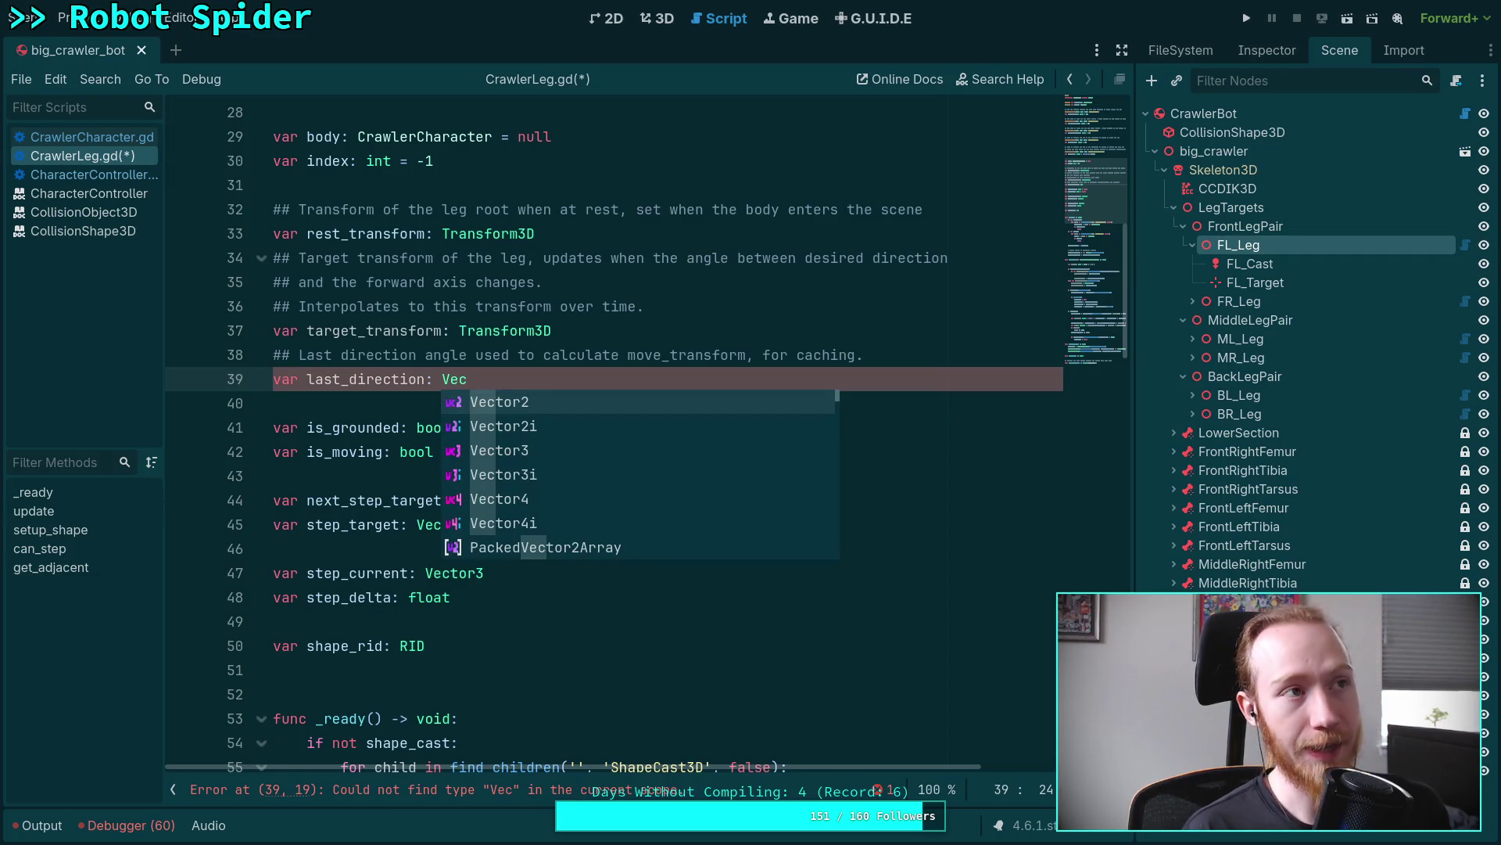
pyautogui.press('Tab')
pyautogui.press('Tab')
pyautogui.press('Tab')
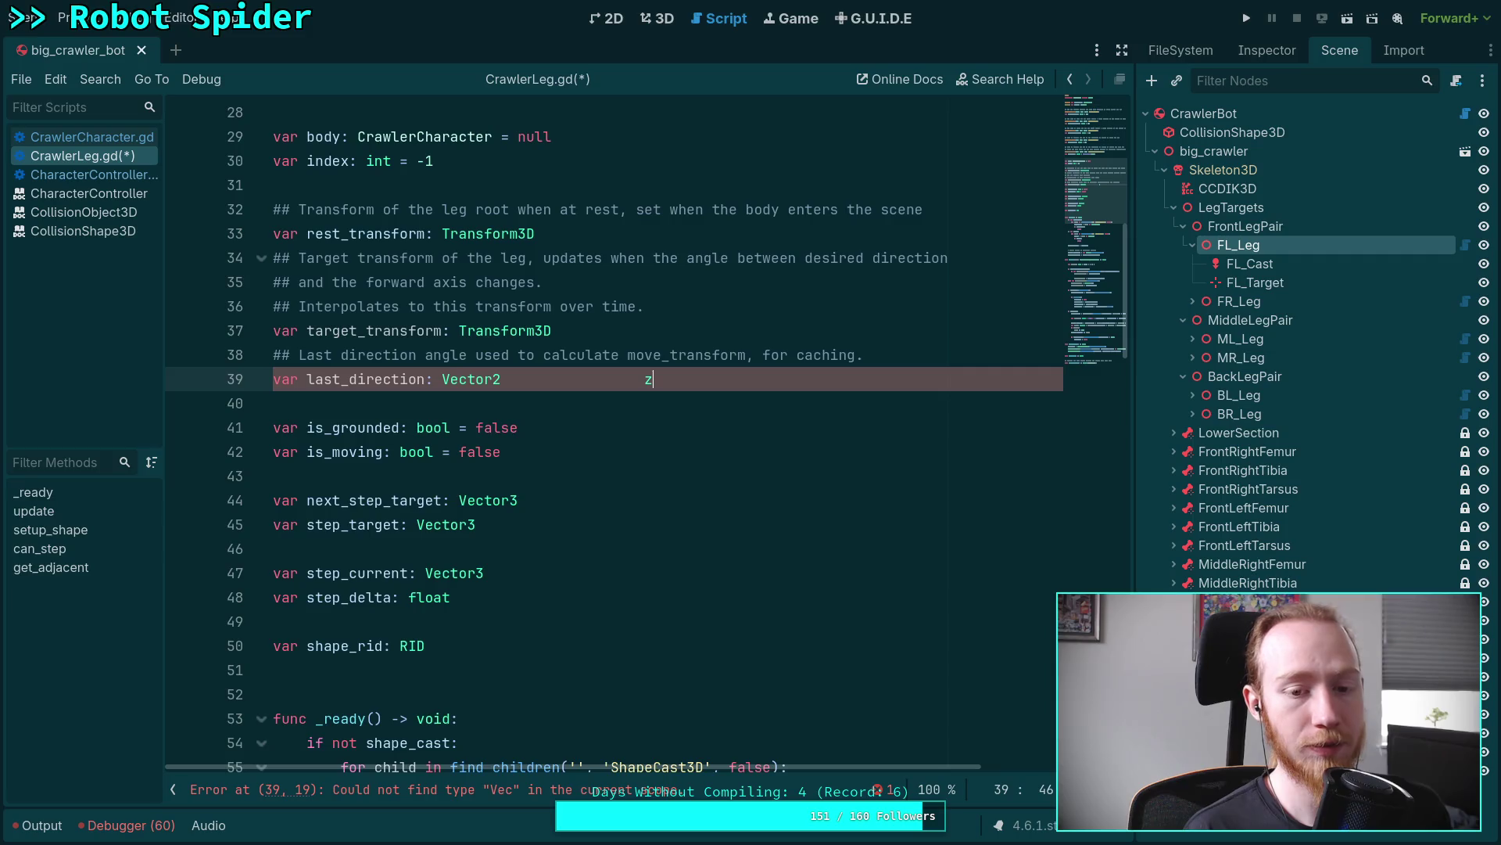
pyautogui.hotkey('ctrl', 'z')
pyautogui.hotkey('ctrl', 'z')
pyautogui.hotkey('ctrl', 'z')
pyautogui.hotkey('ctrl', 'z')
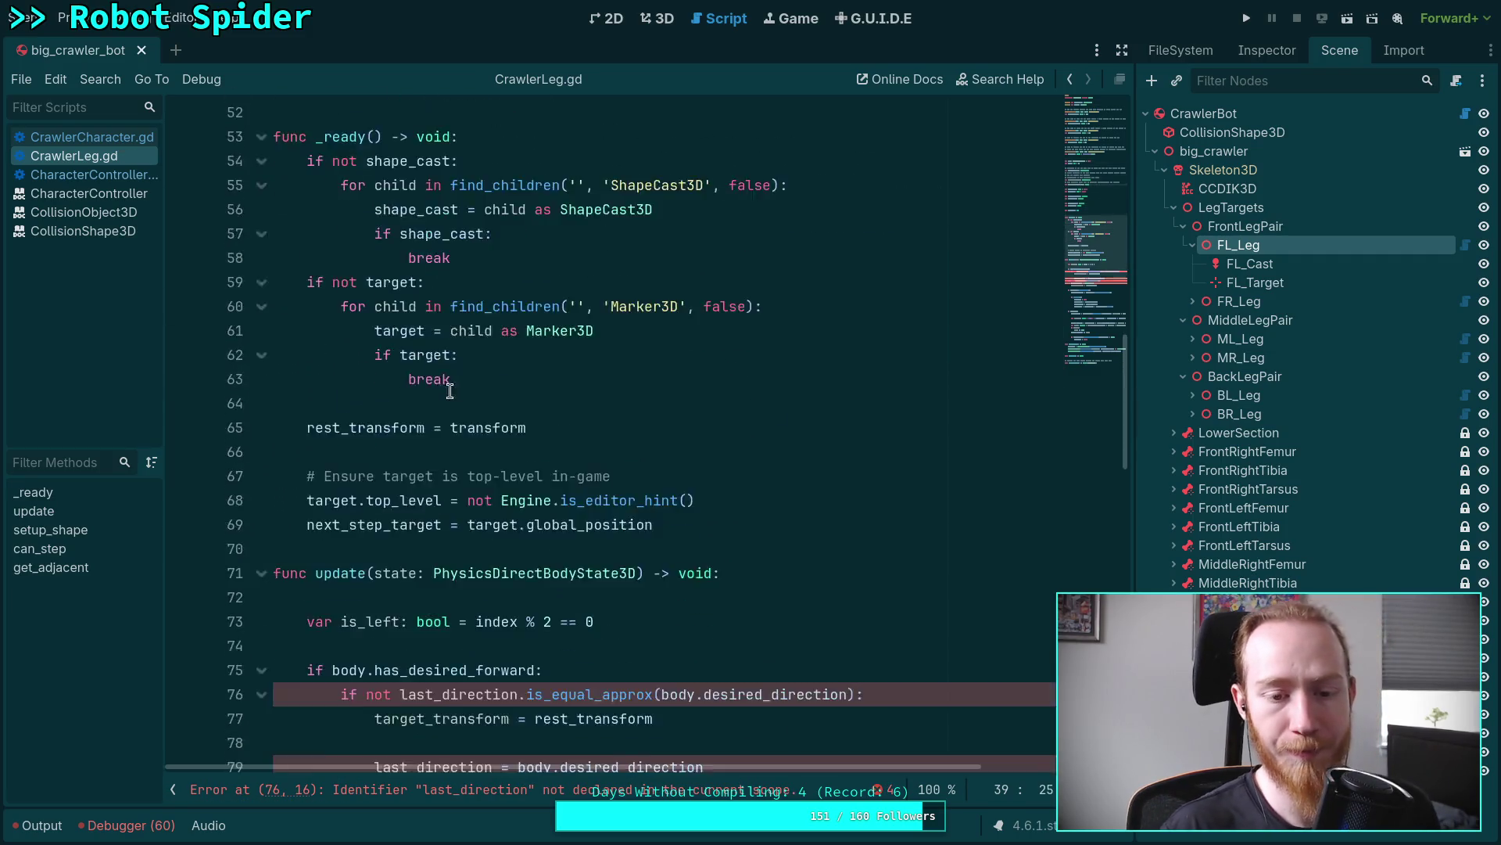
# Step: Try appending .angl to last_direction on line 76, then remove it again
pyautogui.click(843, 435)
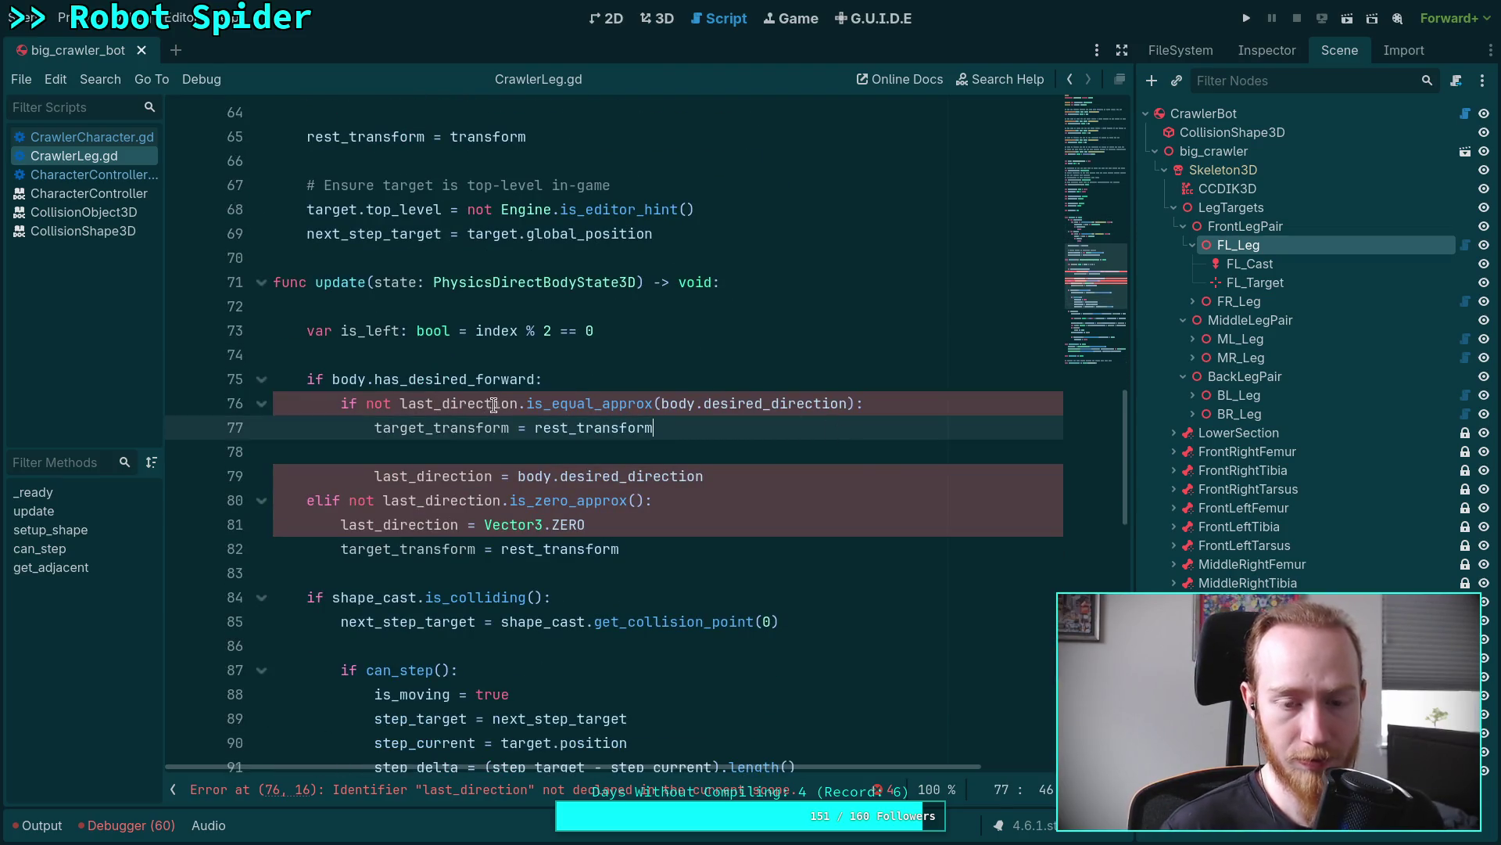
pyautogui.doubleClick(422, 403)
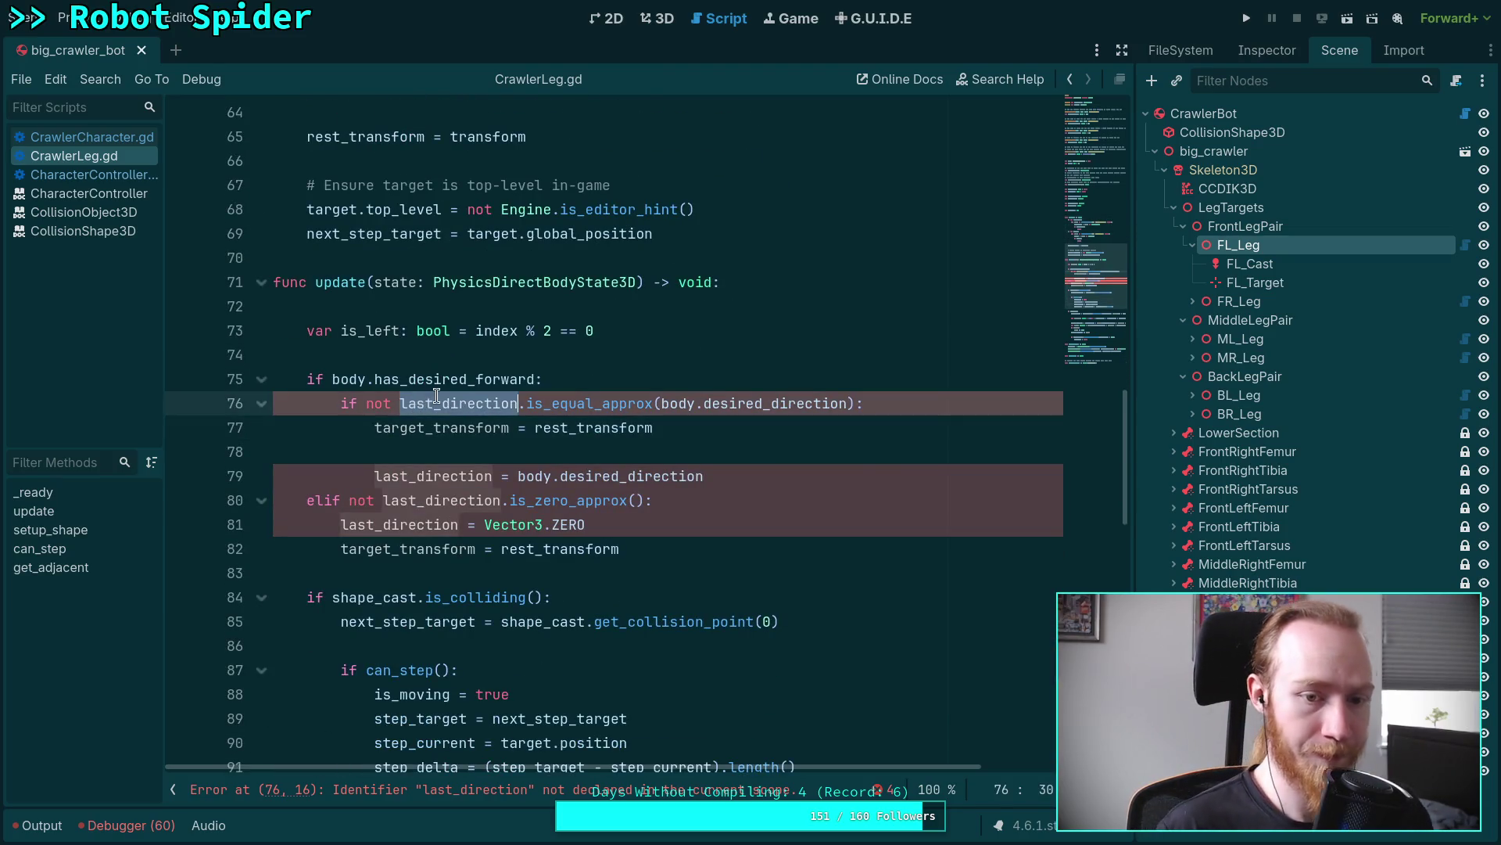
pyautogui.click(517, 405)
pyautogui.write('.ang')
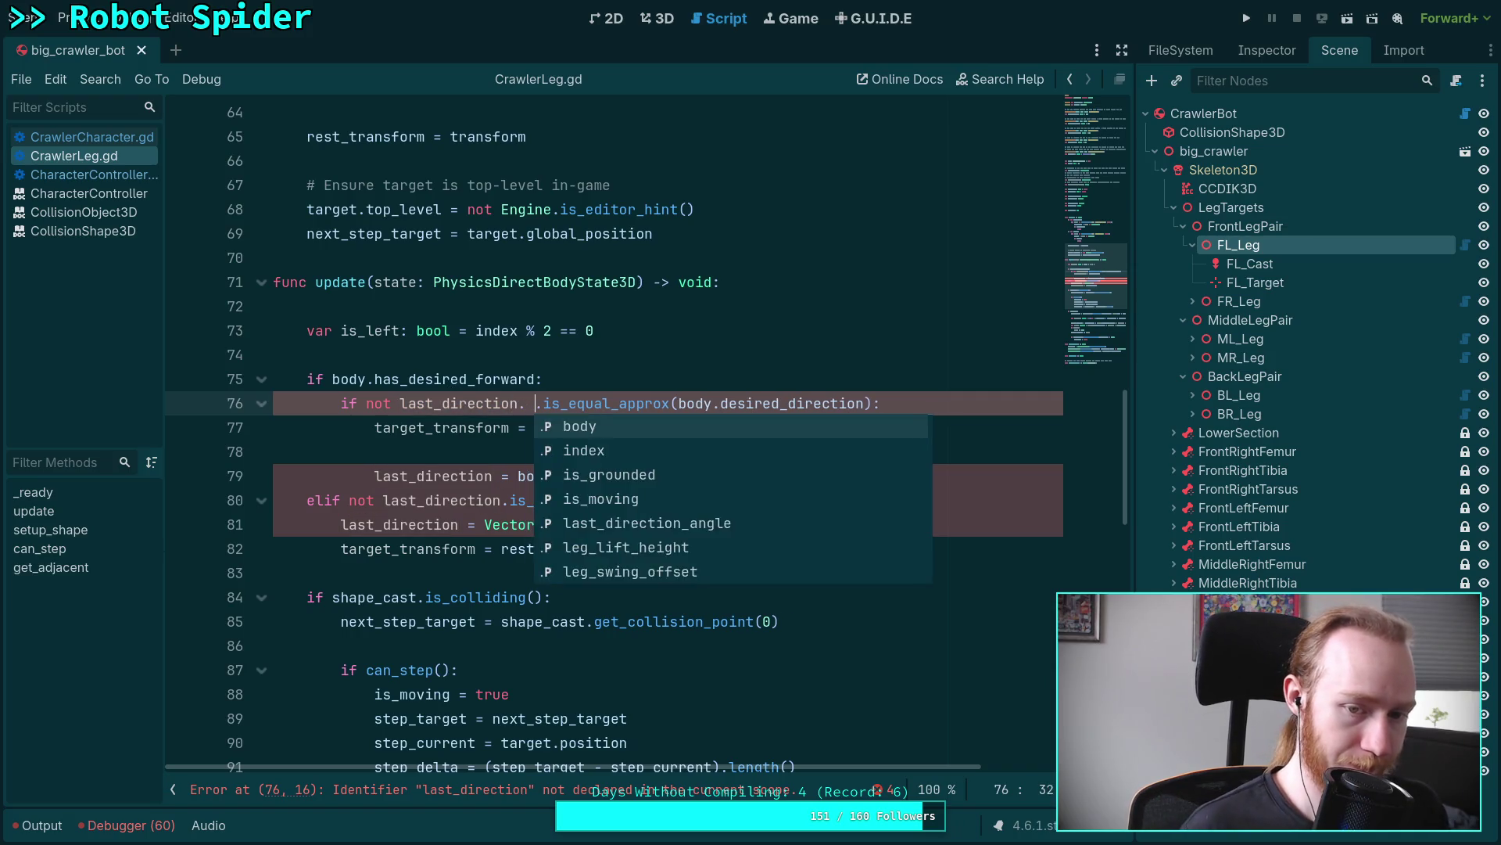
pyautogui.write('l')
pyautogui.press('BackSpace')
pyautogui.press('BackSpace')
pyautogui.press('BackSpace')
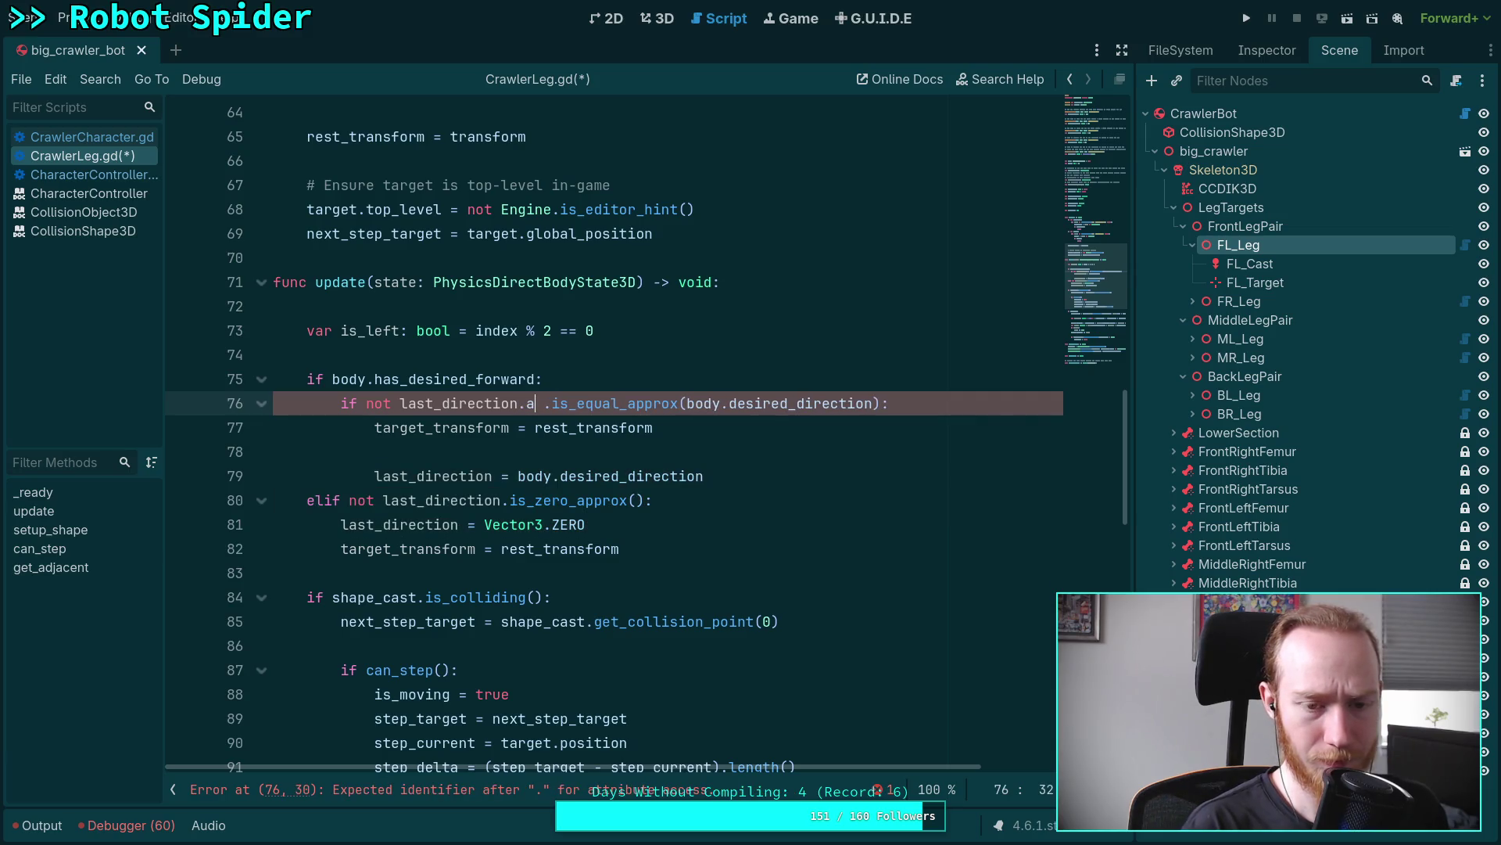
pyautogui.press('BackSpace')
pyautogui.press('BackSpace')
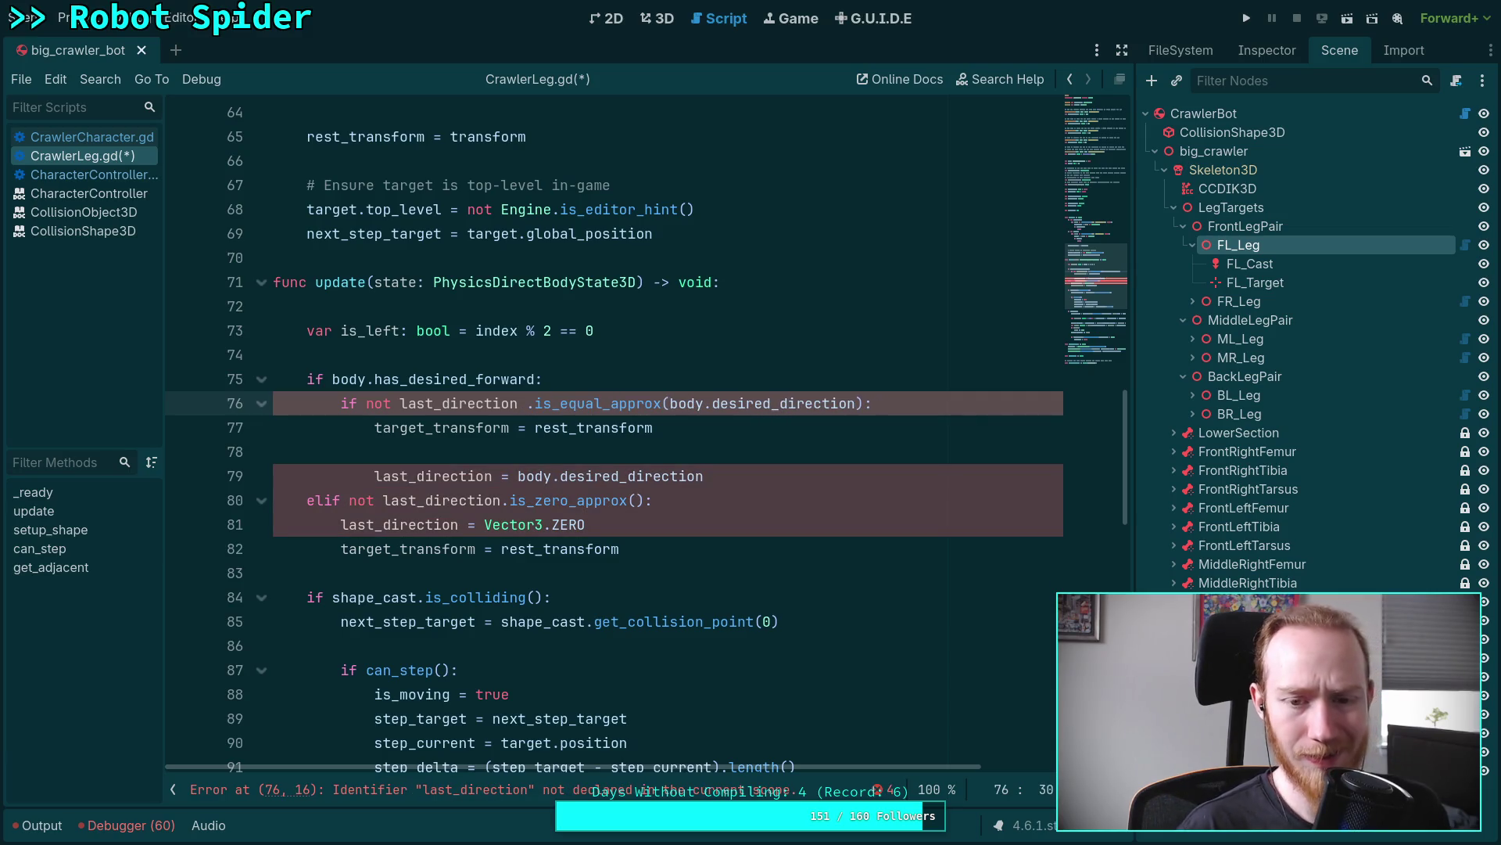
pyautogui.scroll(3, 461, 359)
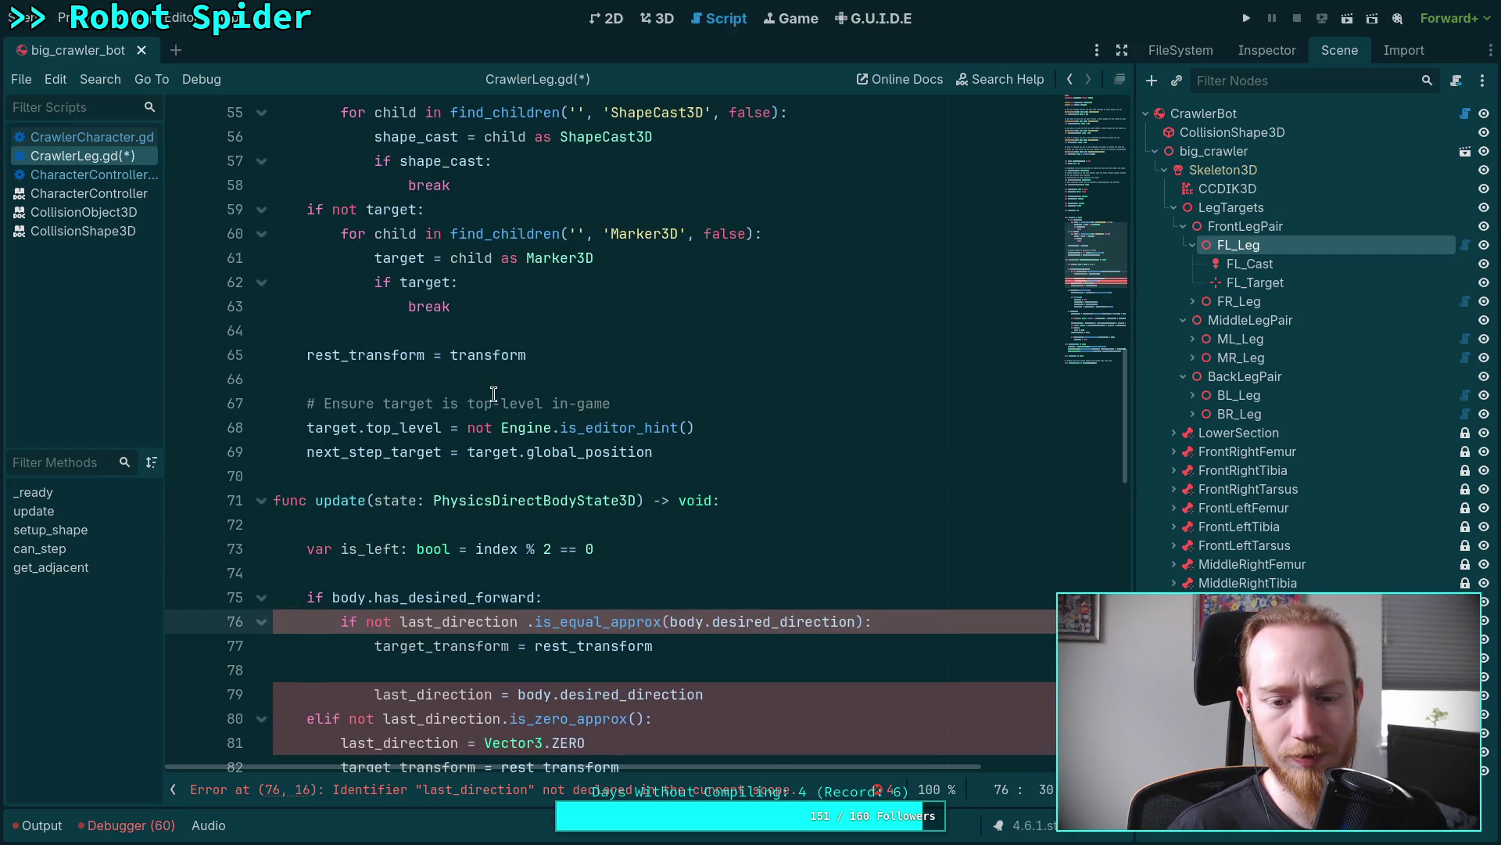
pyautogui.scroll(-2, 494, 392)
# Step: Replace the line-76 comparison with body.desired_direction.angle_to() and switch to the browser
pyautogui.doubleClick(470, 478)
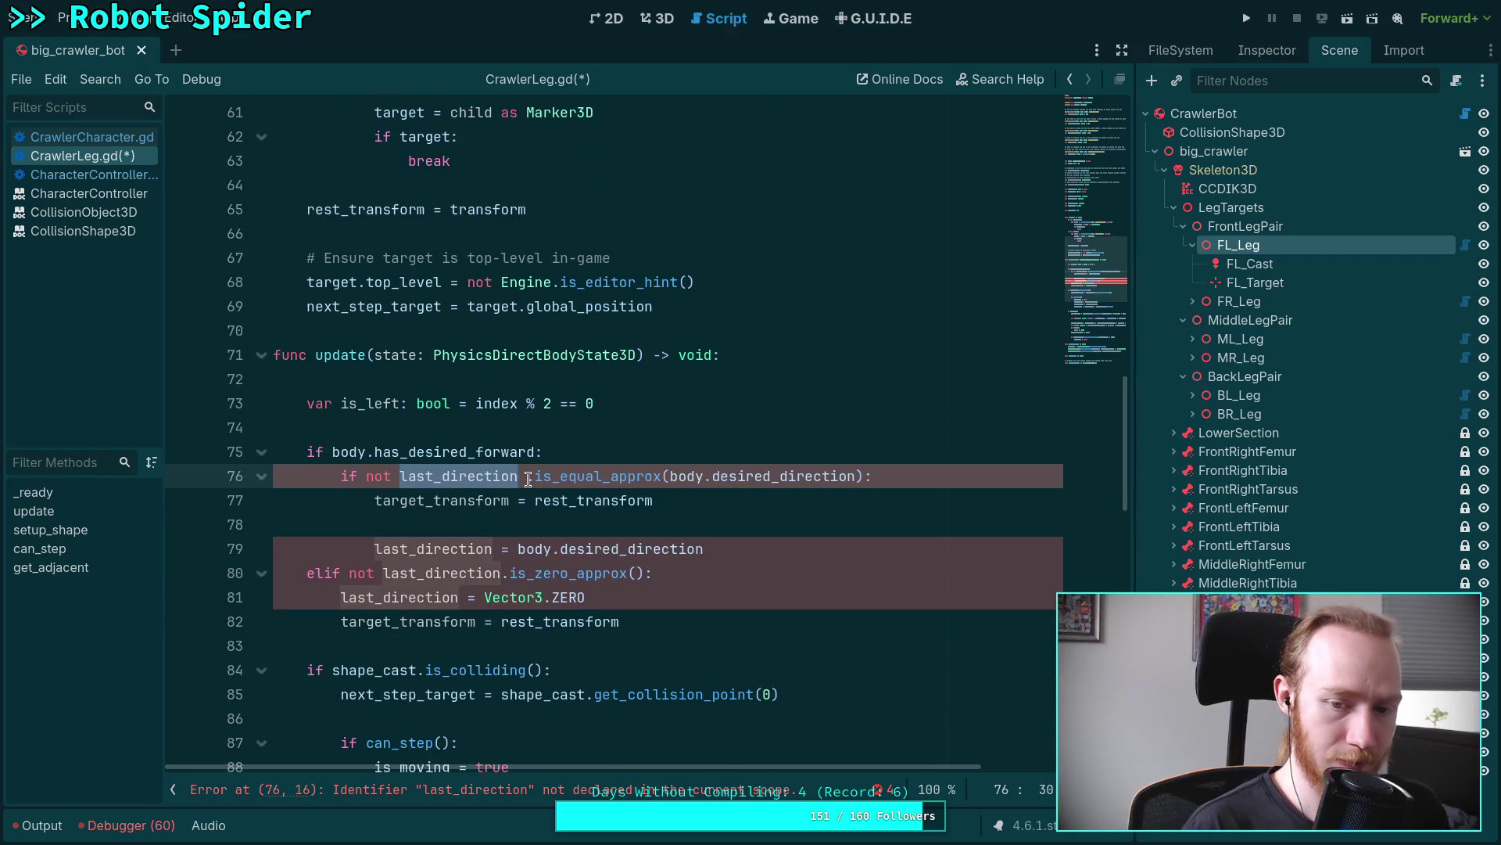
pyautogui.write('b')
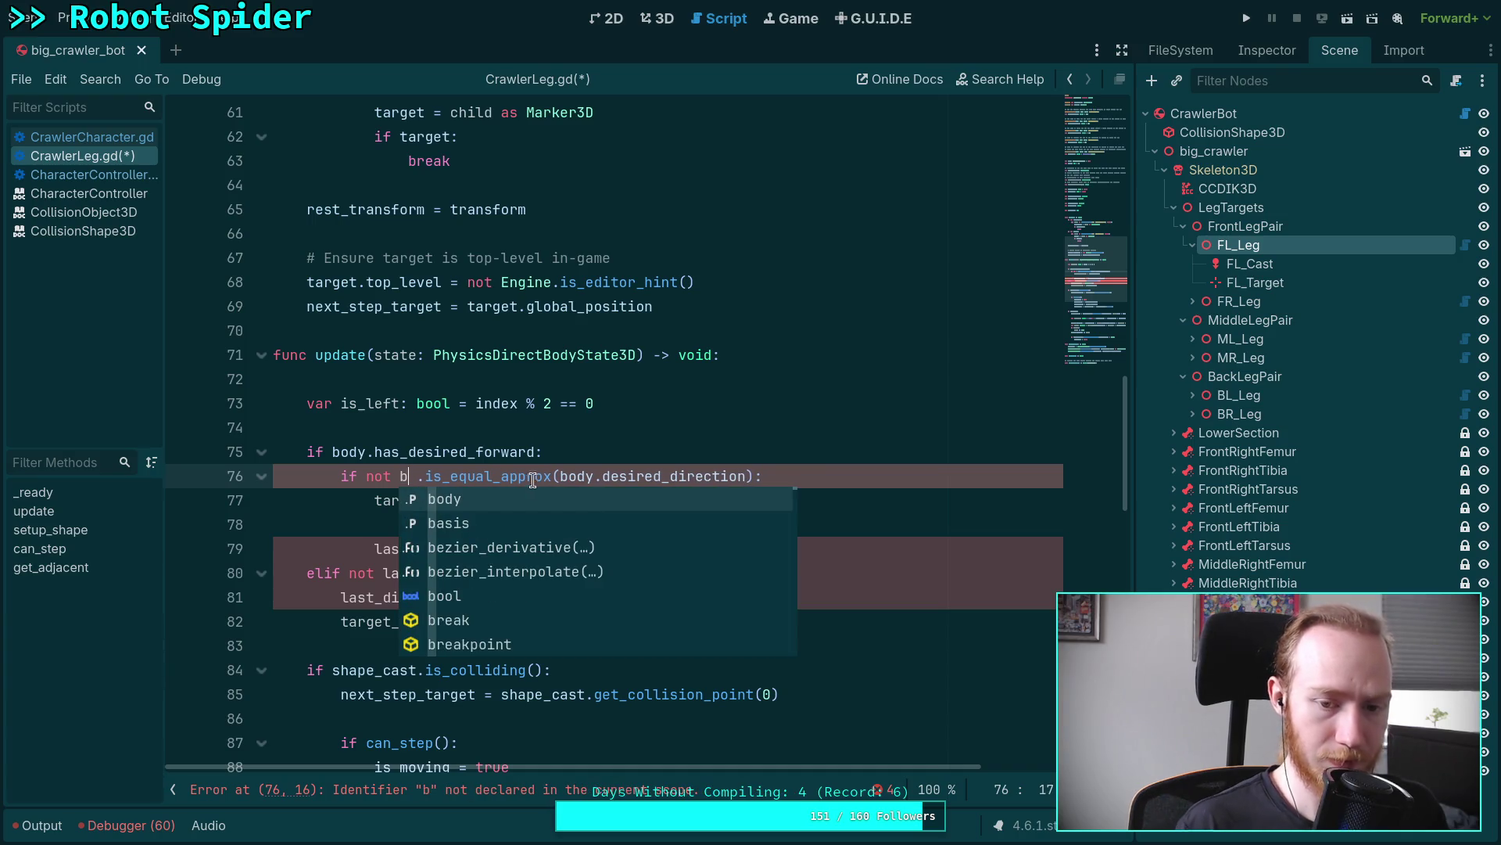
pyautogui.moveTo(367, 476)
pyautogui.mouseDown()
pyautogui.moveTo(587, 479)
pyautogui.moveTo(558, 479)
pyautogui.mouseUp()
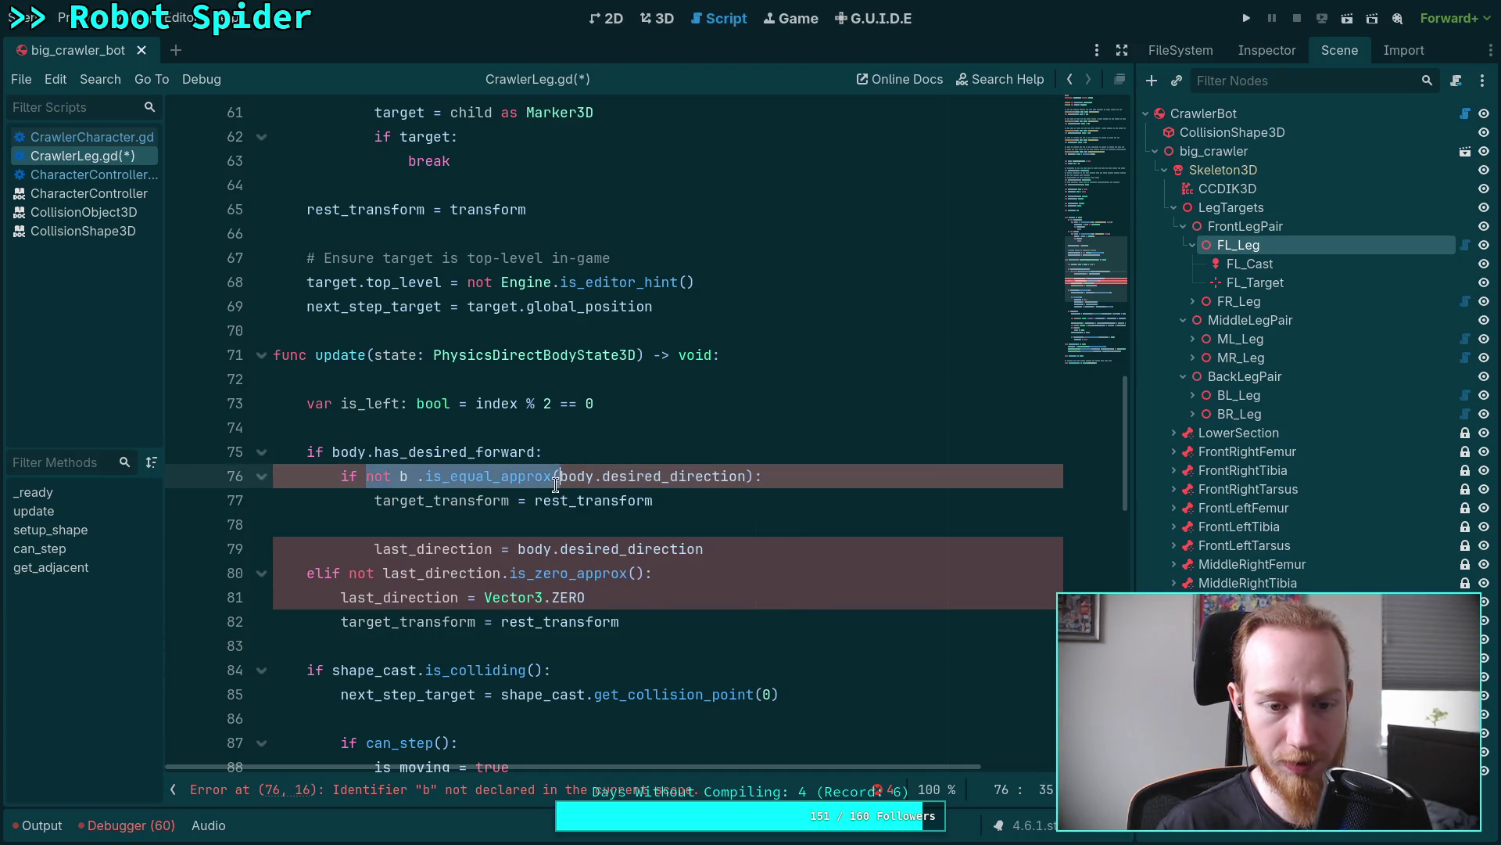
pyautogui.press('BackSpace')
pyautogui.click(559, 475)
pyautogui.press('BackSpace')
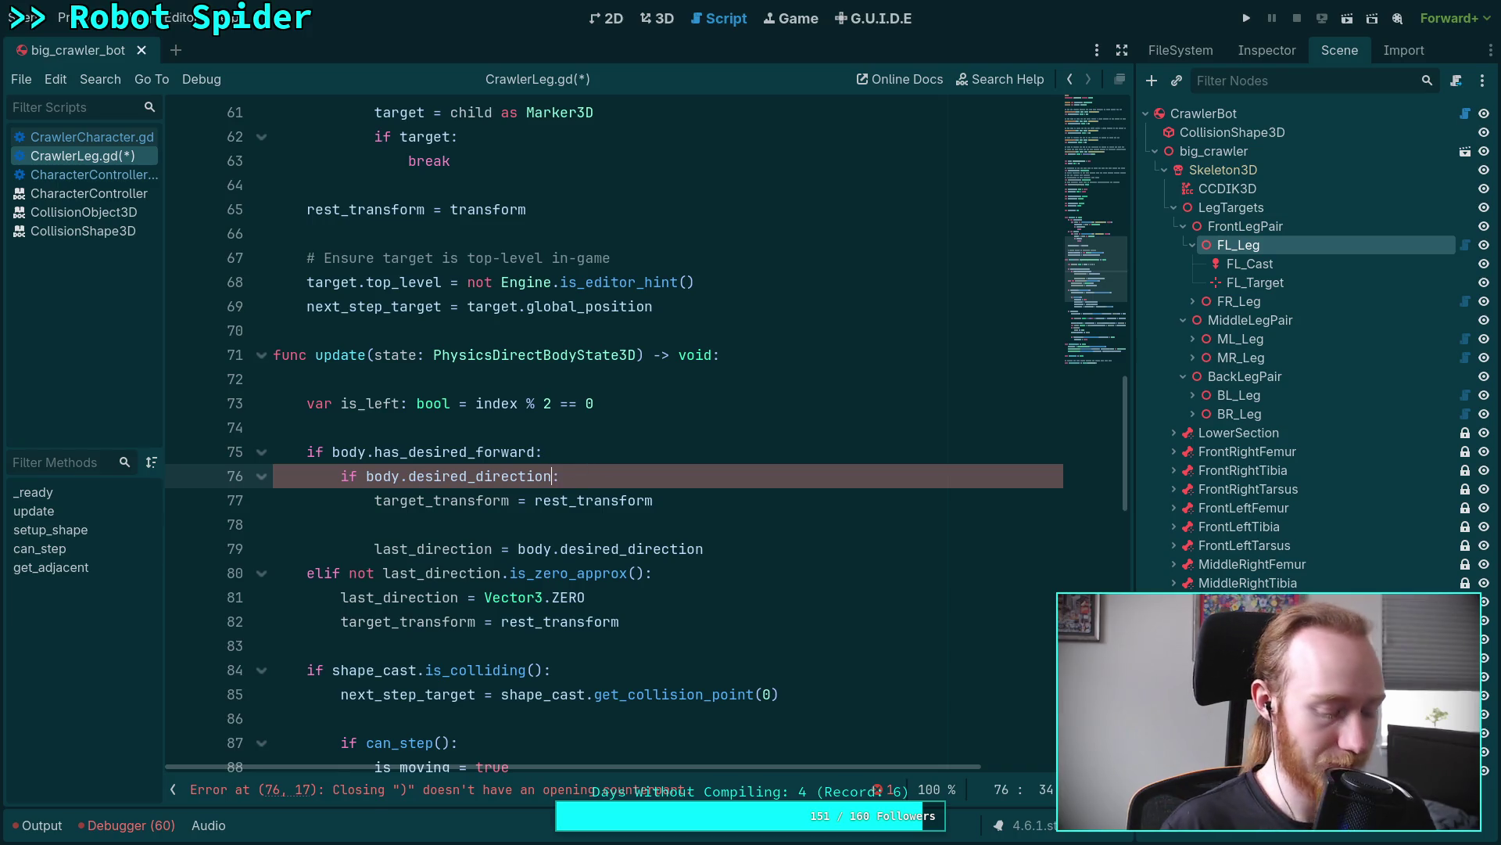
pyautogui.write('.ang')
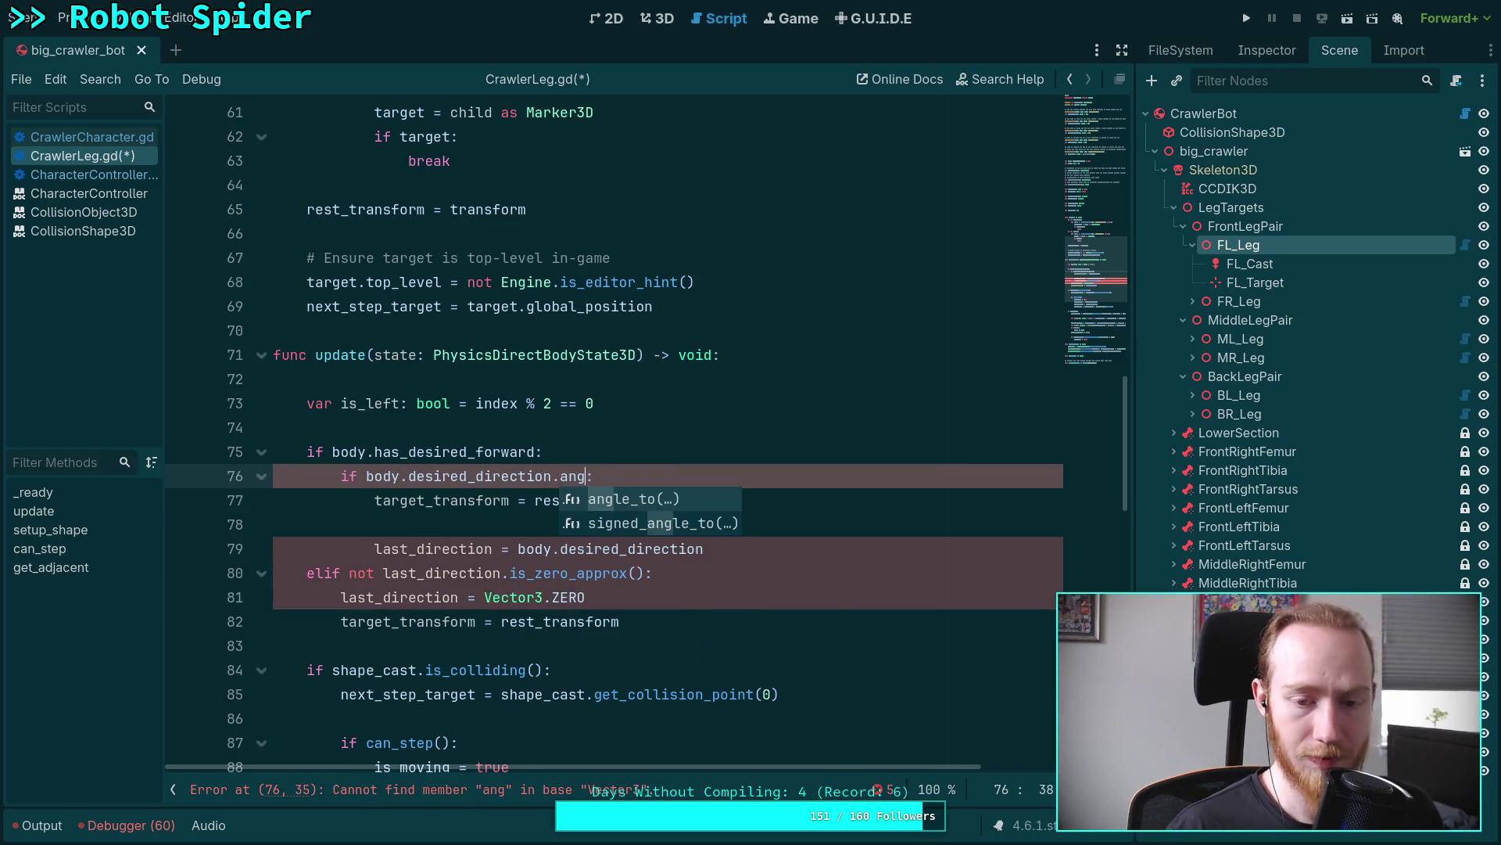
pyautogui.press('Return')
pyautogui.moveTo(615, 476)
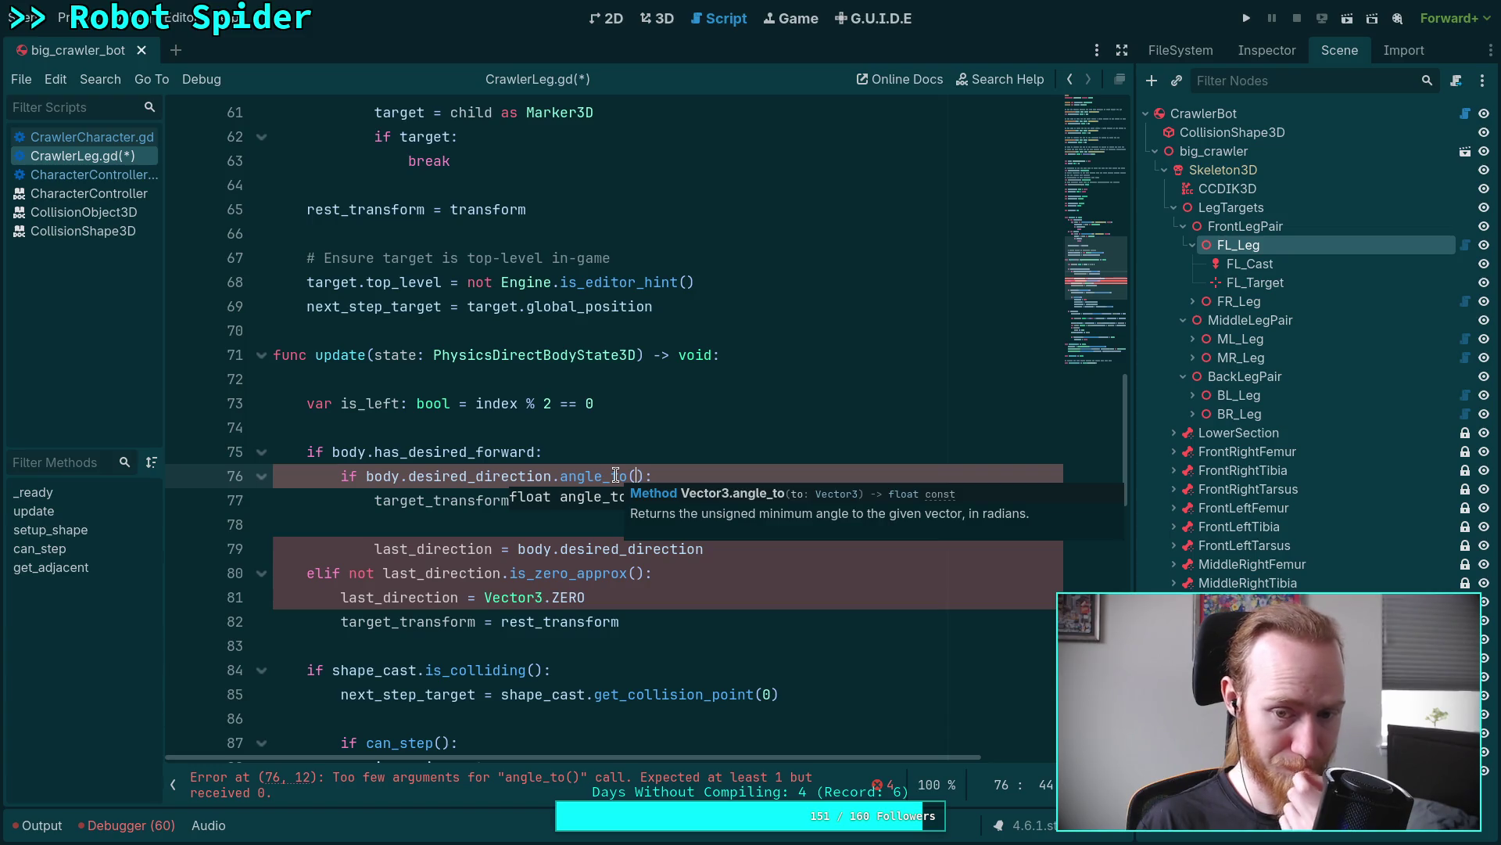
pyautogui.press('super+4')
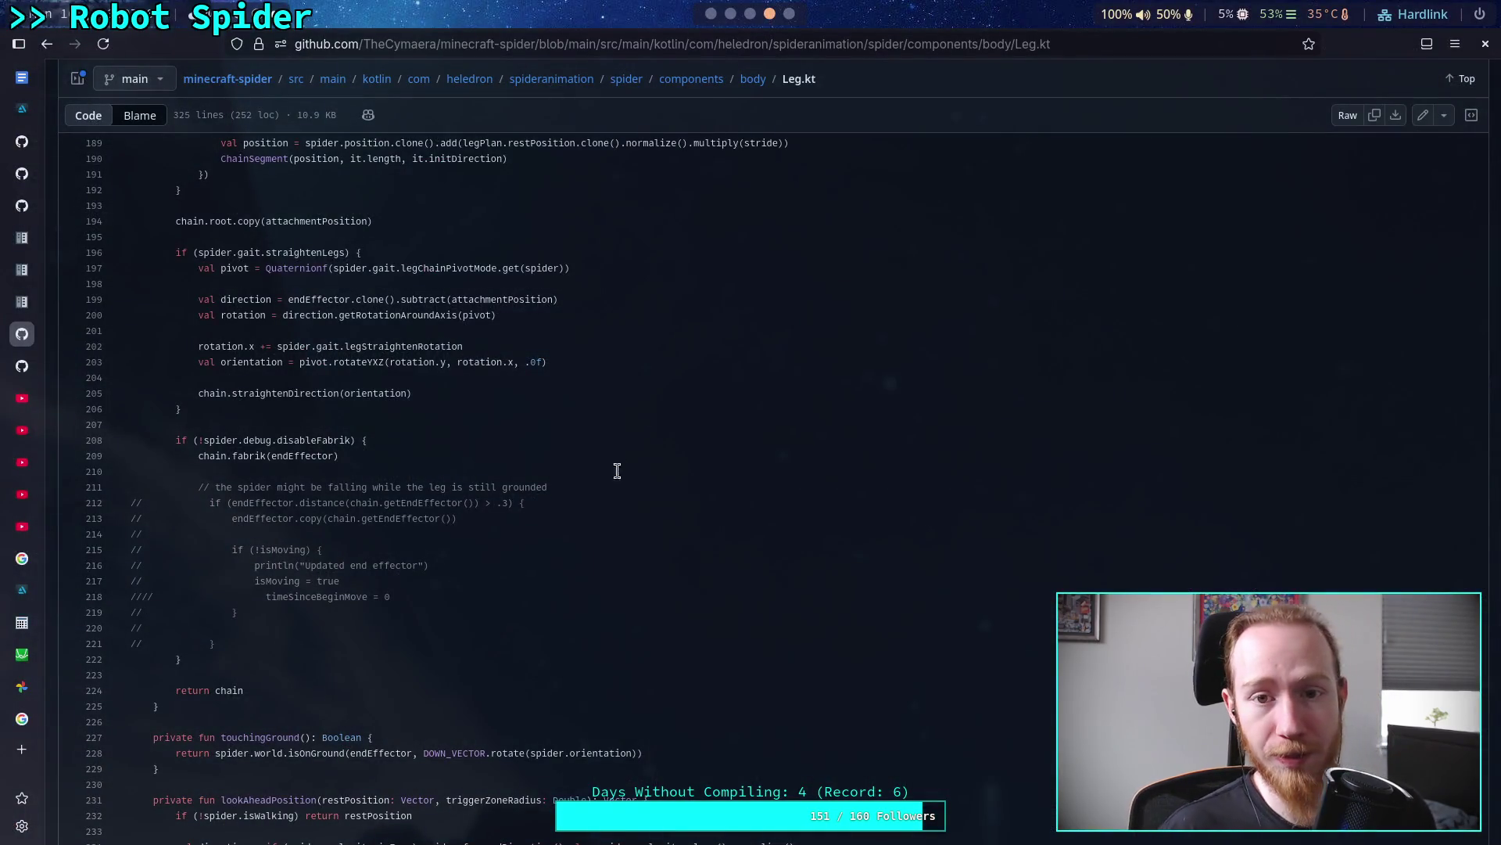
# Step: Read the Vector3 angle_to and signed_angle_to definitions in vector3.h, then return to Godot
pyautogui.click(22, 206)
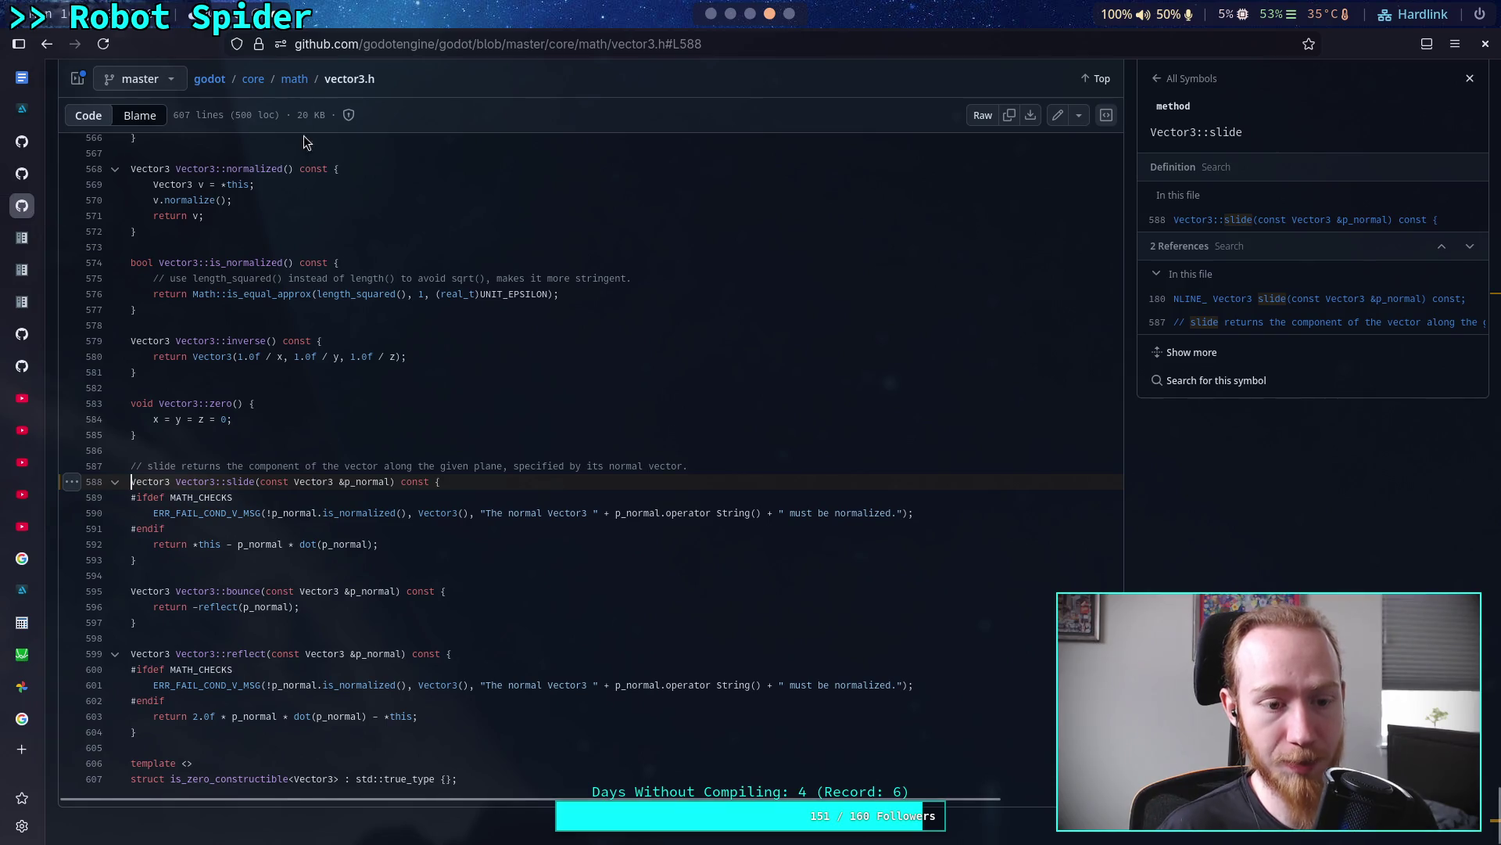
pyautogui.scroll(3, 521, 560)
pyautogui.scroll(10, 521, 560)
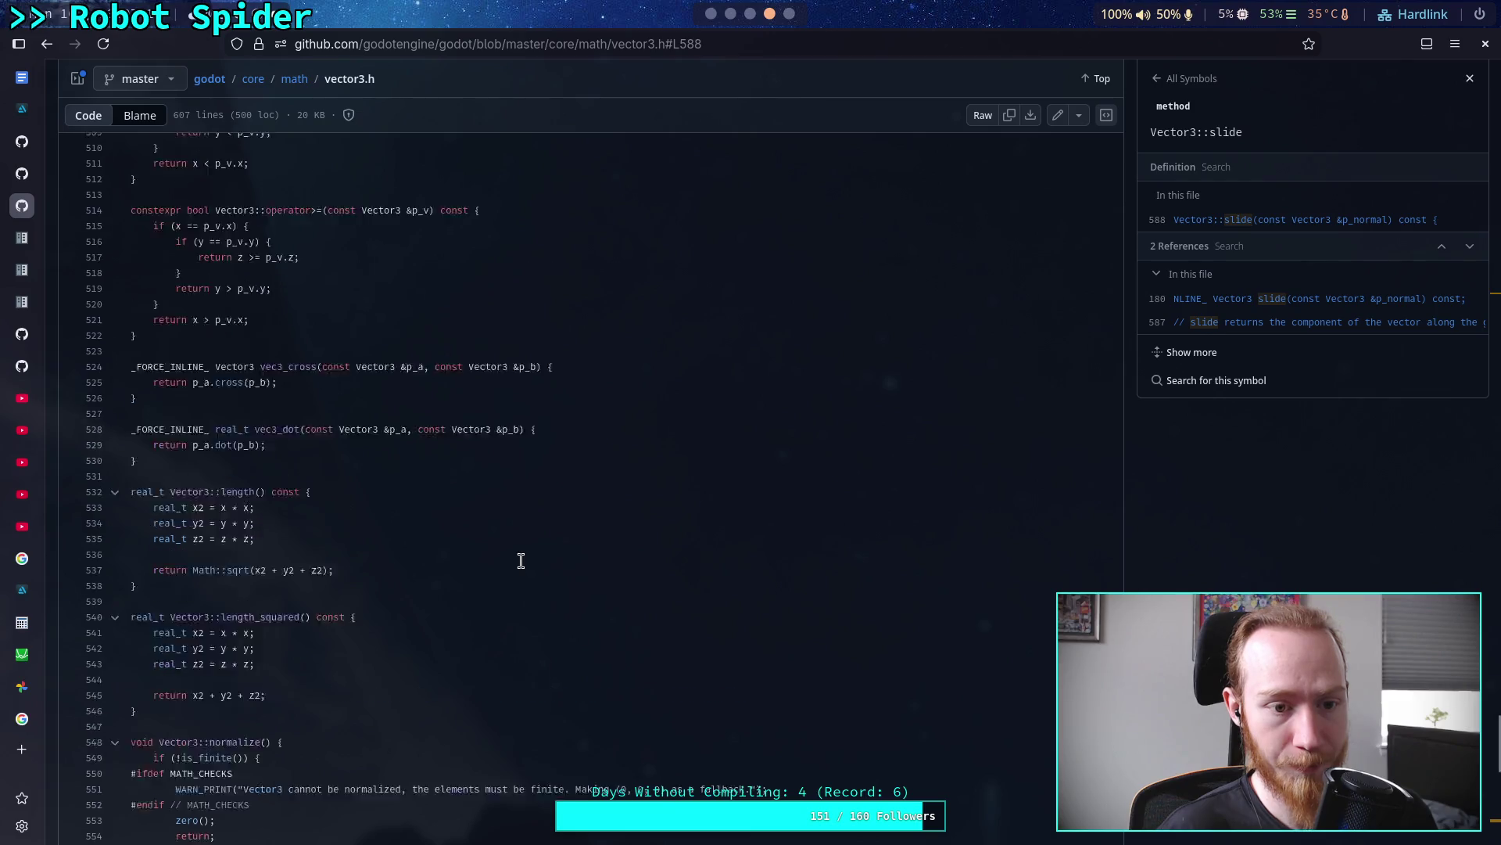
pyautogui.scroll(15, 521, 560)
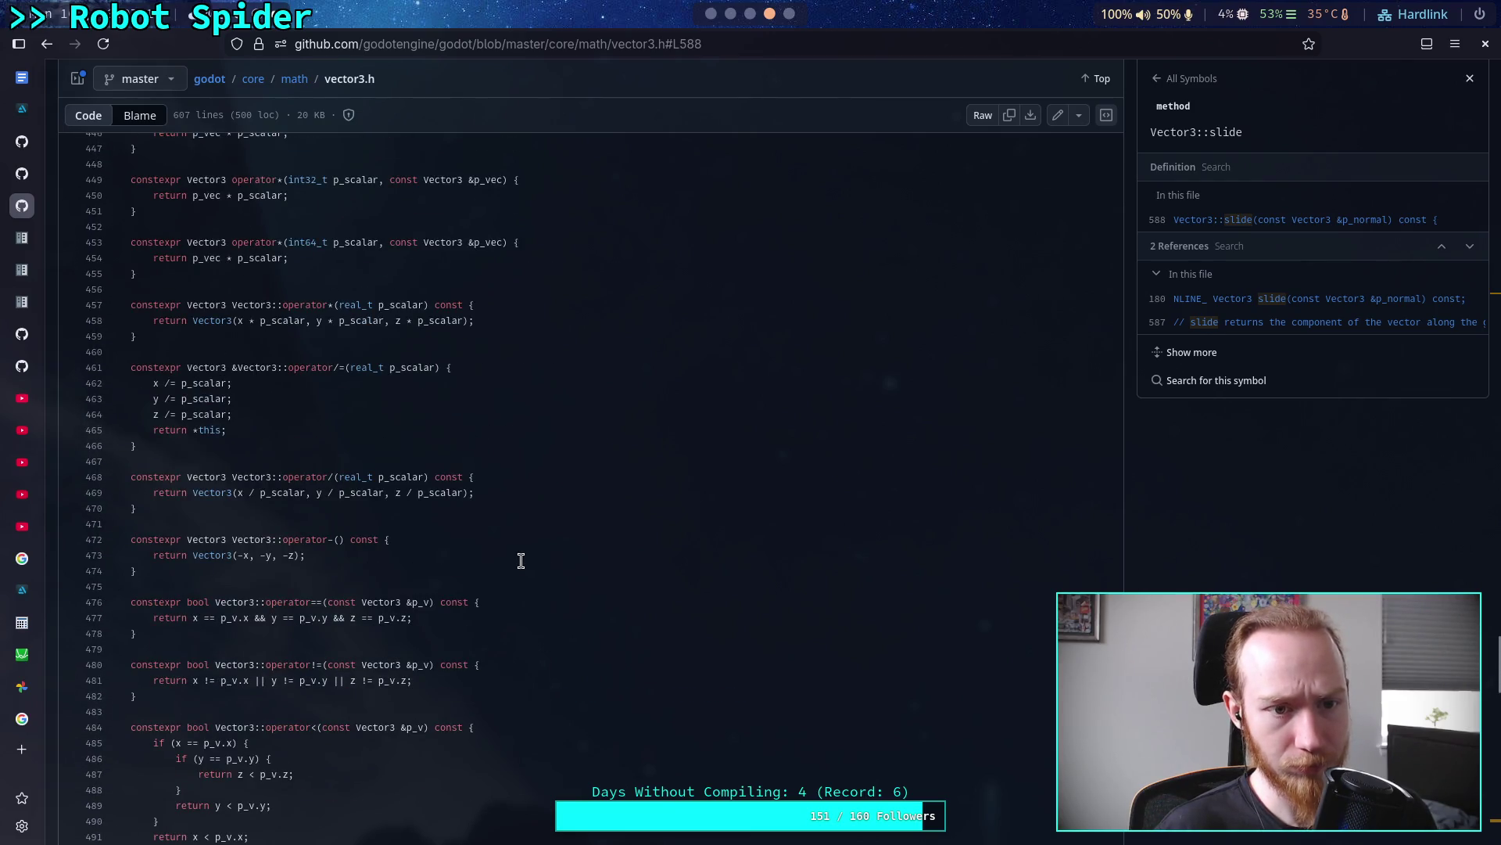
pyautogui.scroll(15, 521, 559)
pyautogui.scroll(8, 521, 560)
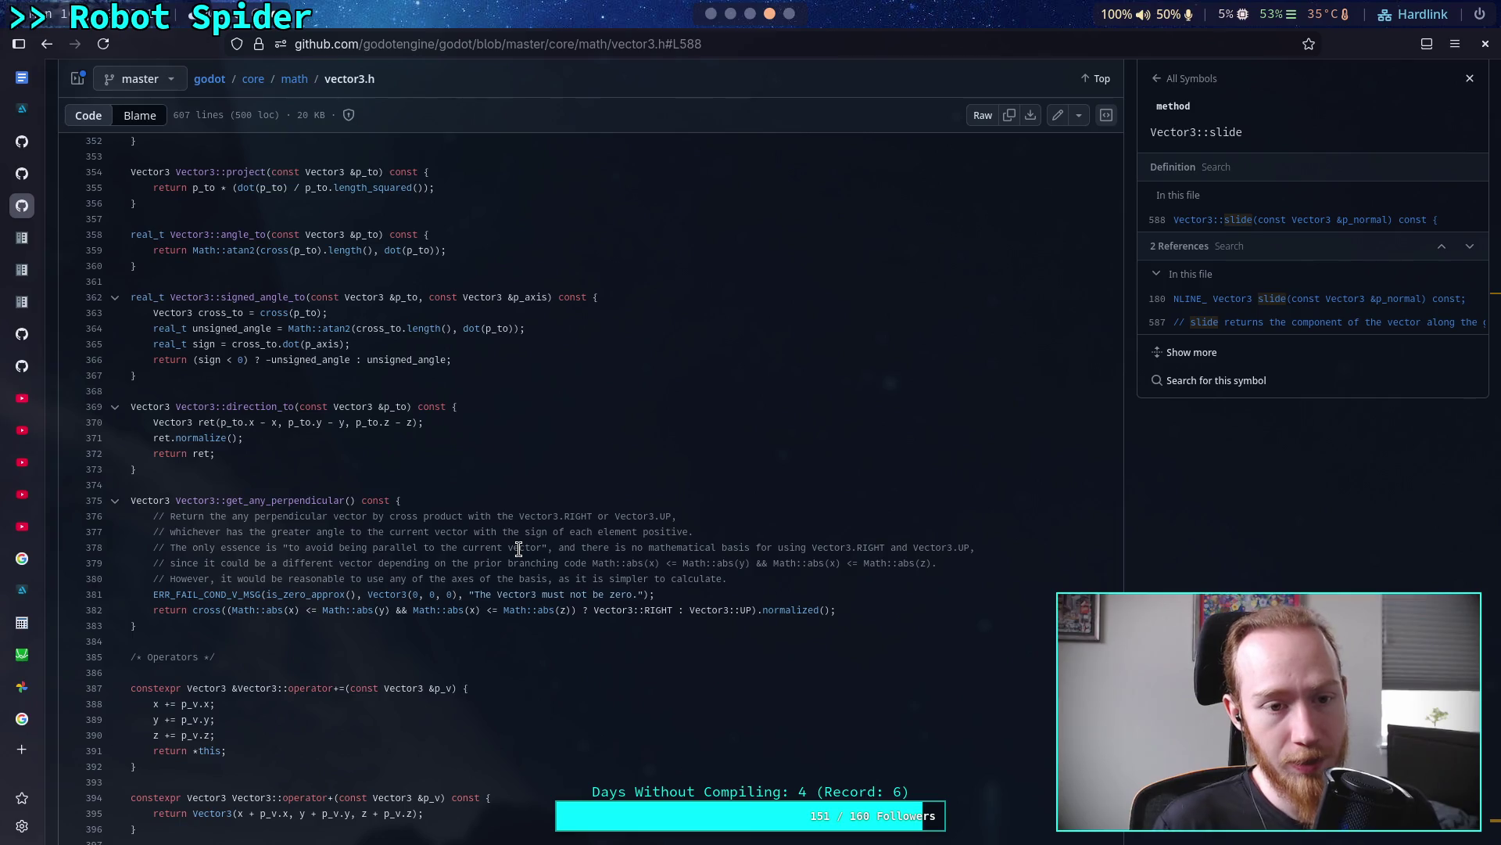
pyautogui.scroll(2, 519, 549)
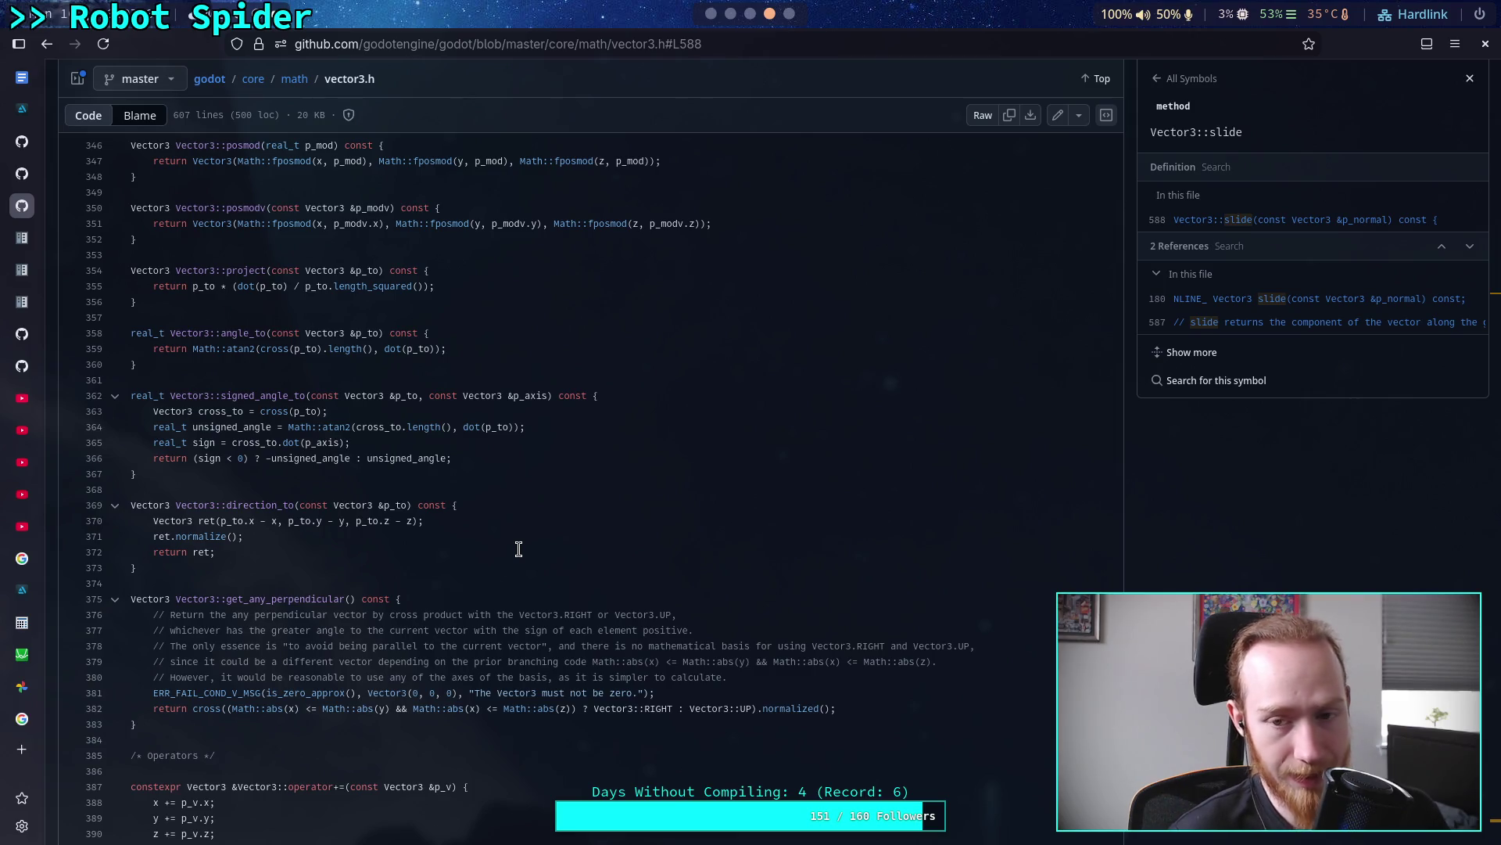
pyautogui.hotkey('alt', 'Tab')
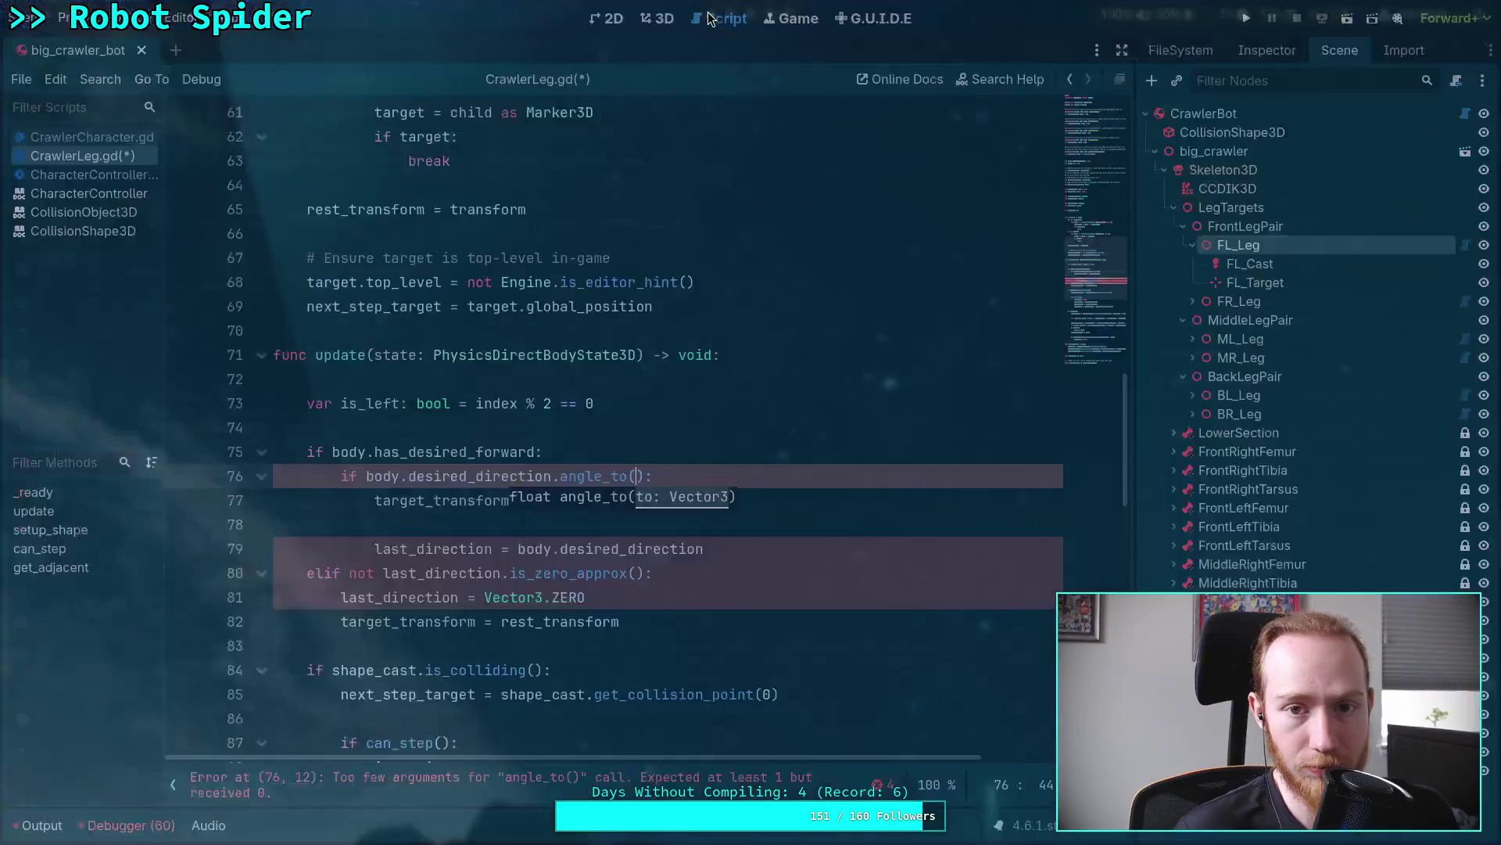
pyautogui.click(724, 447)
pyautogui.moveTo(366, 475); pyautogui.dragTo(646, 473)
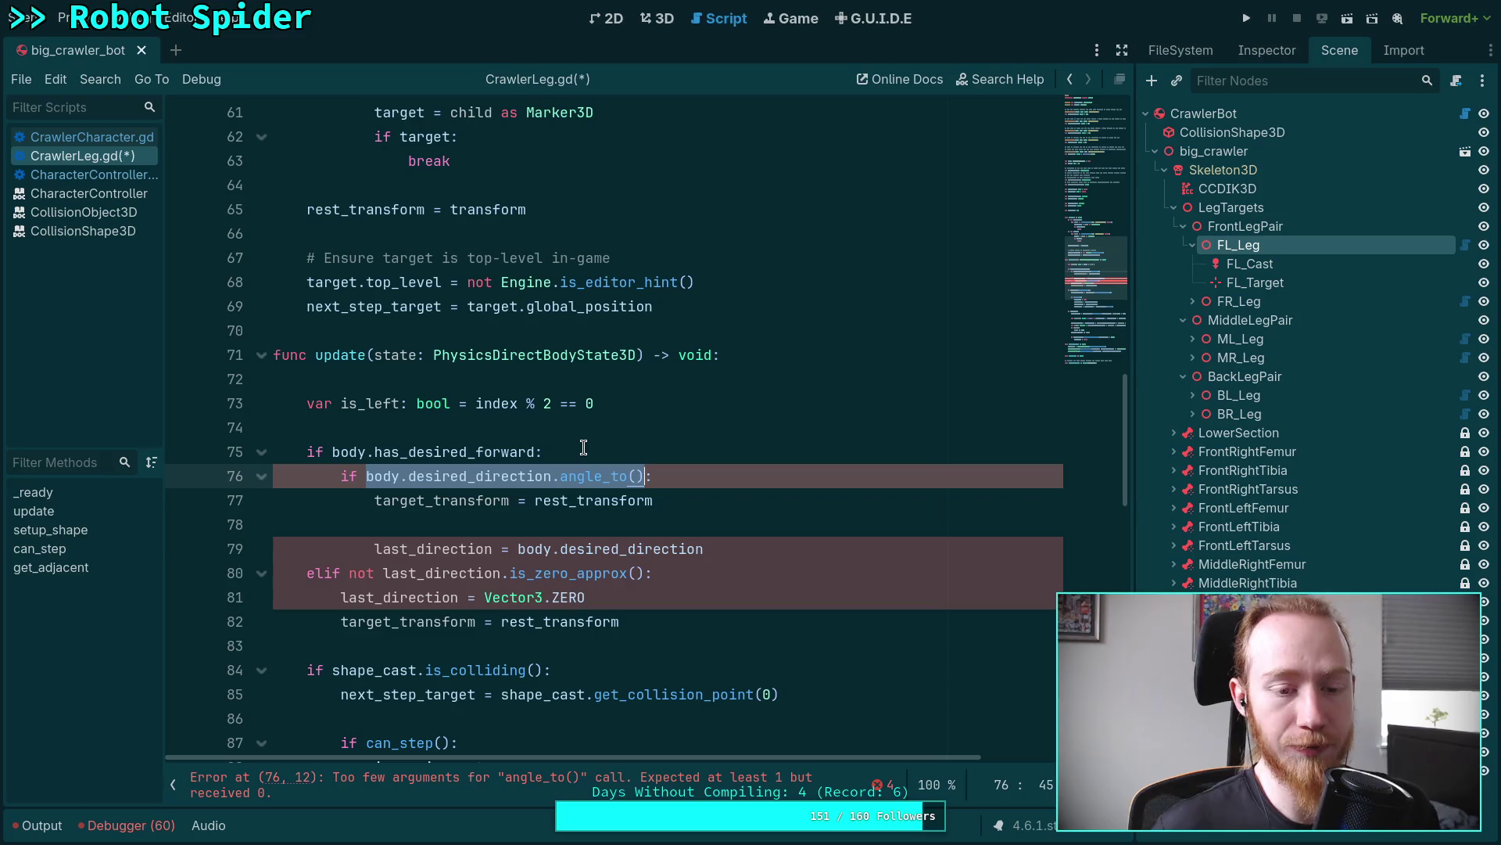
pyautogui.click(694, 473)
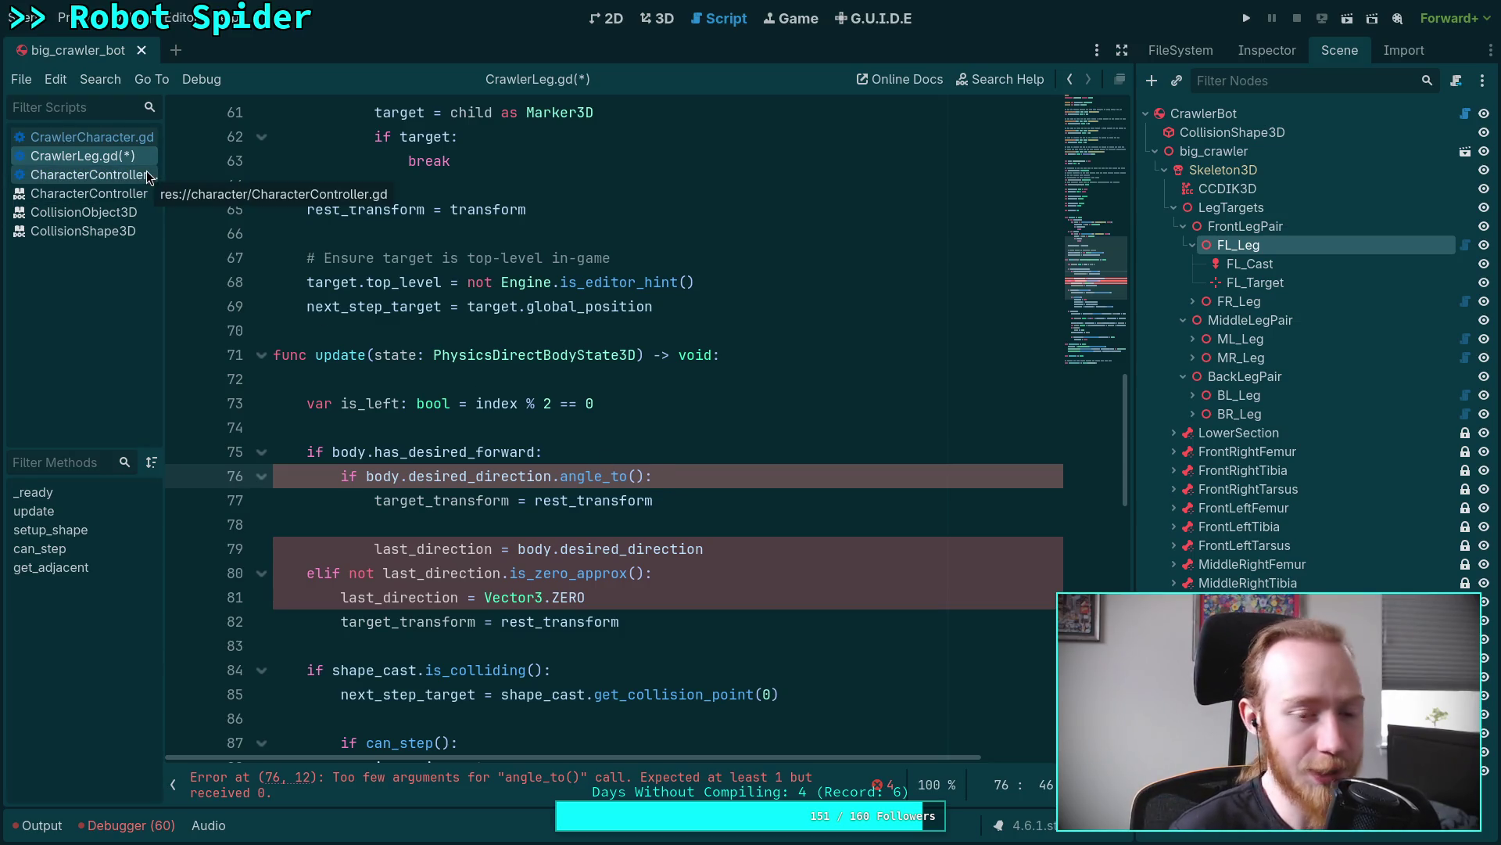
pyautogui.click(102, 138)
pyautogui.scroll(-4, 556, 516)
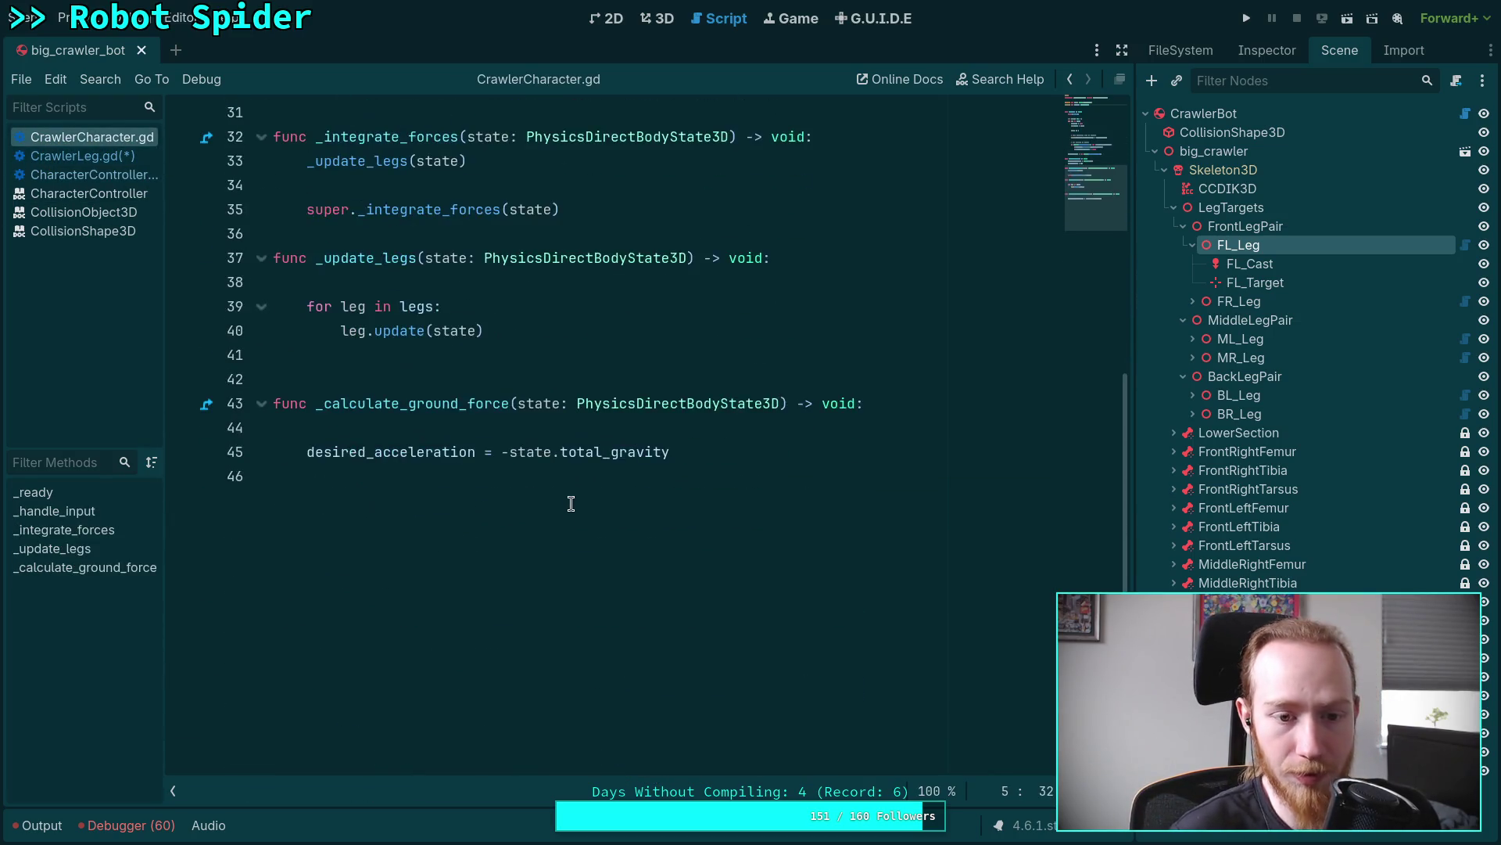
pyautogui.scroll(2, 569, 503)
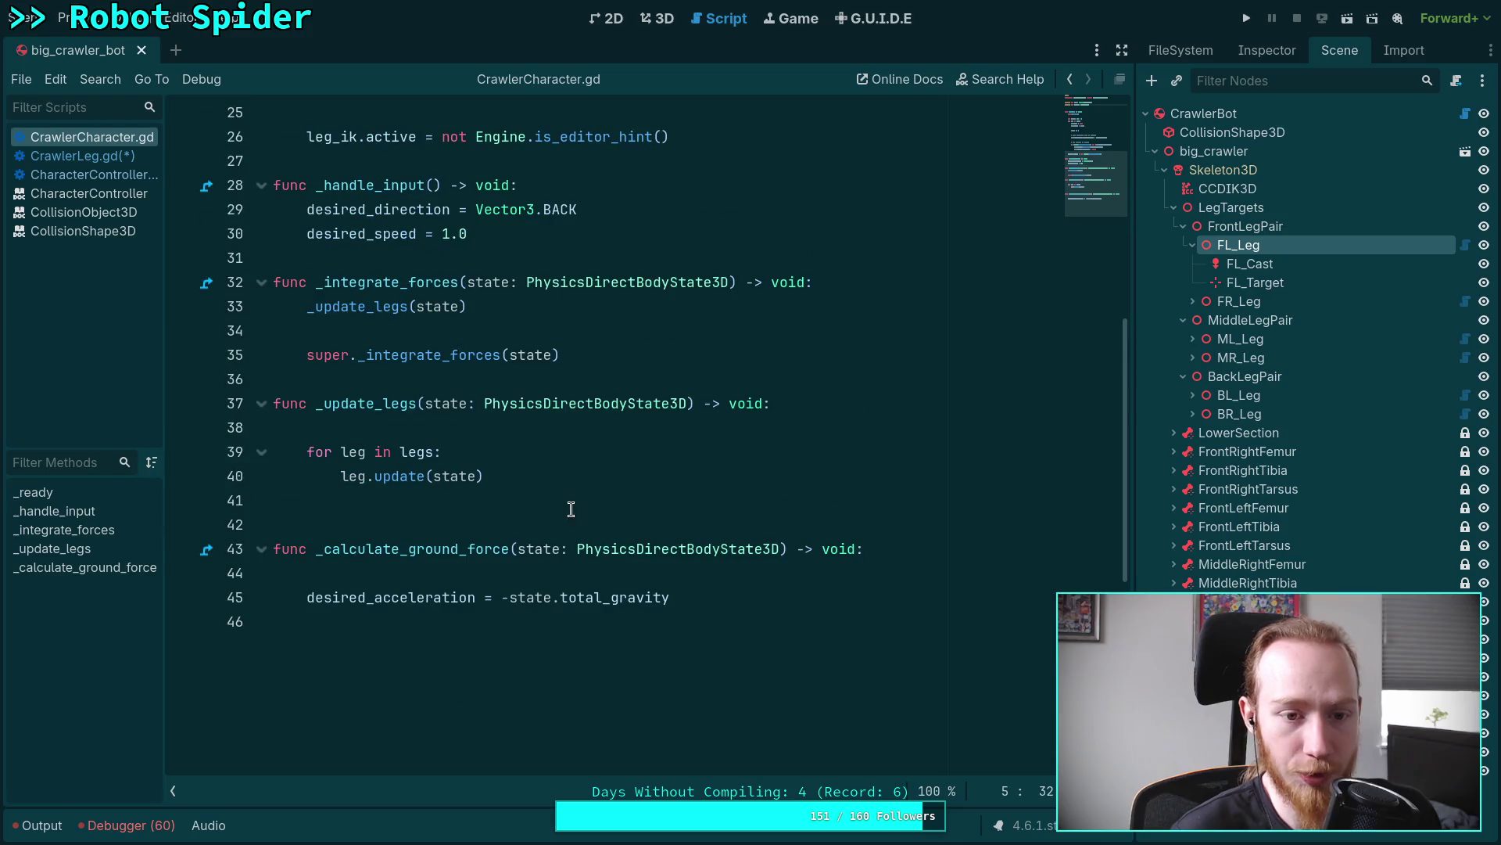
pyautogui.click(608, 449)
pyautogui.scroll(2, 609, 449)
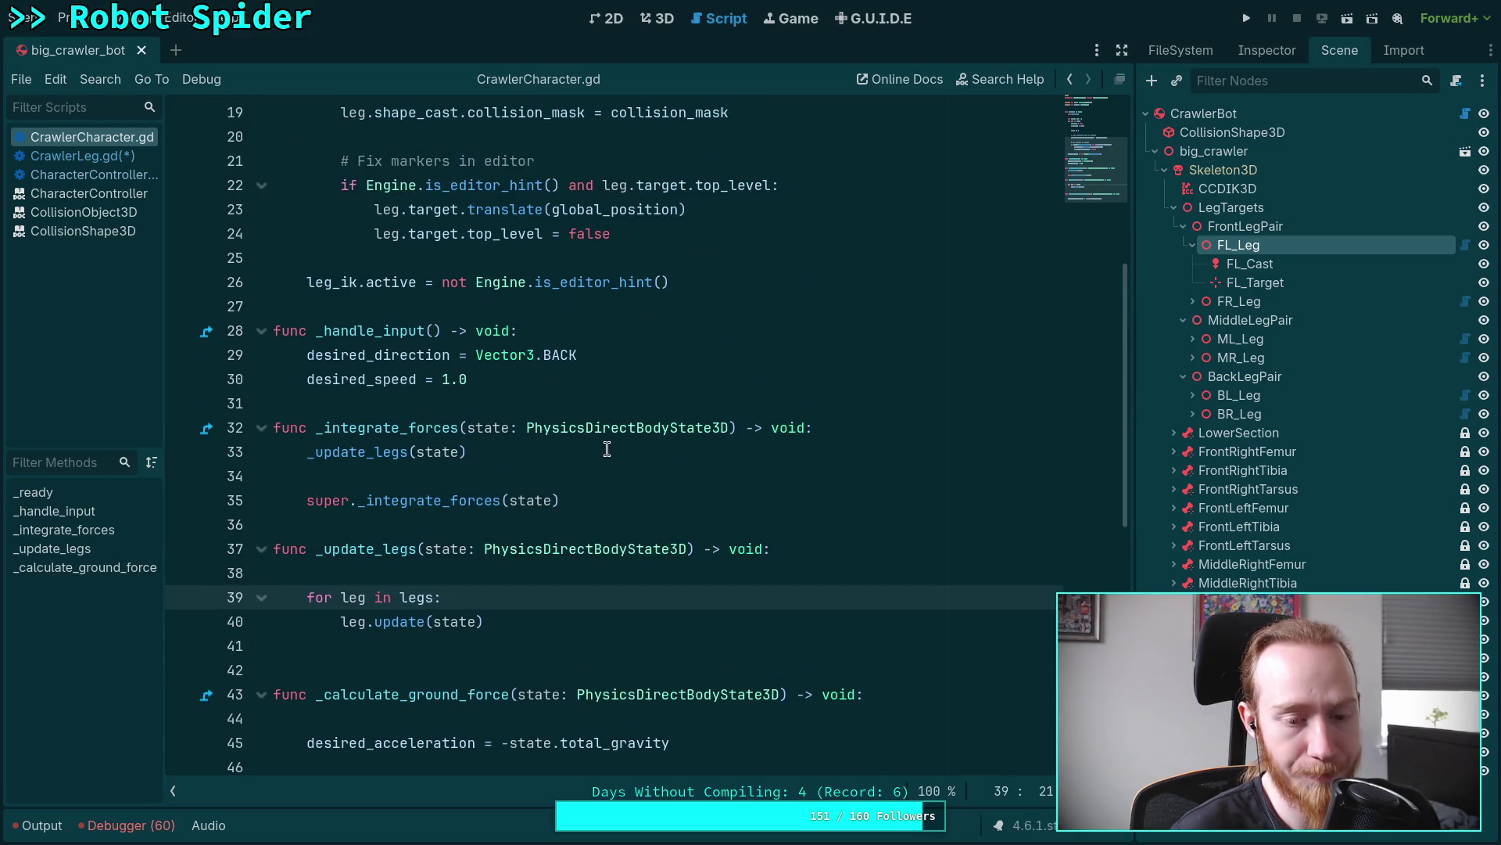
pyautogui.click(858, 551)
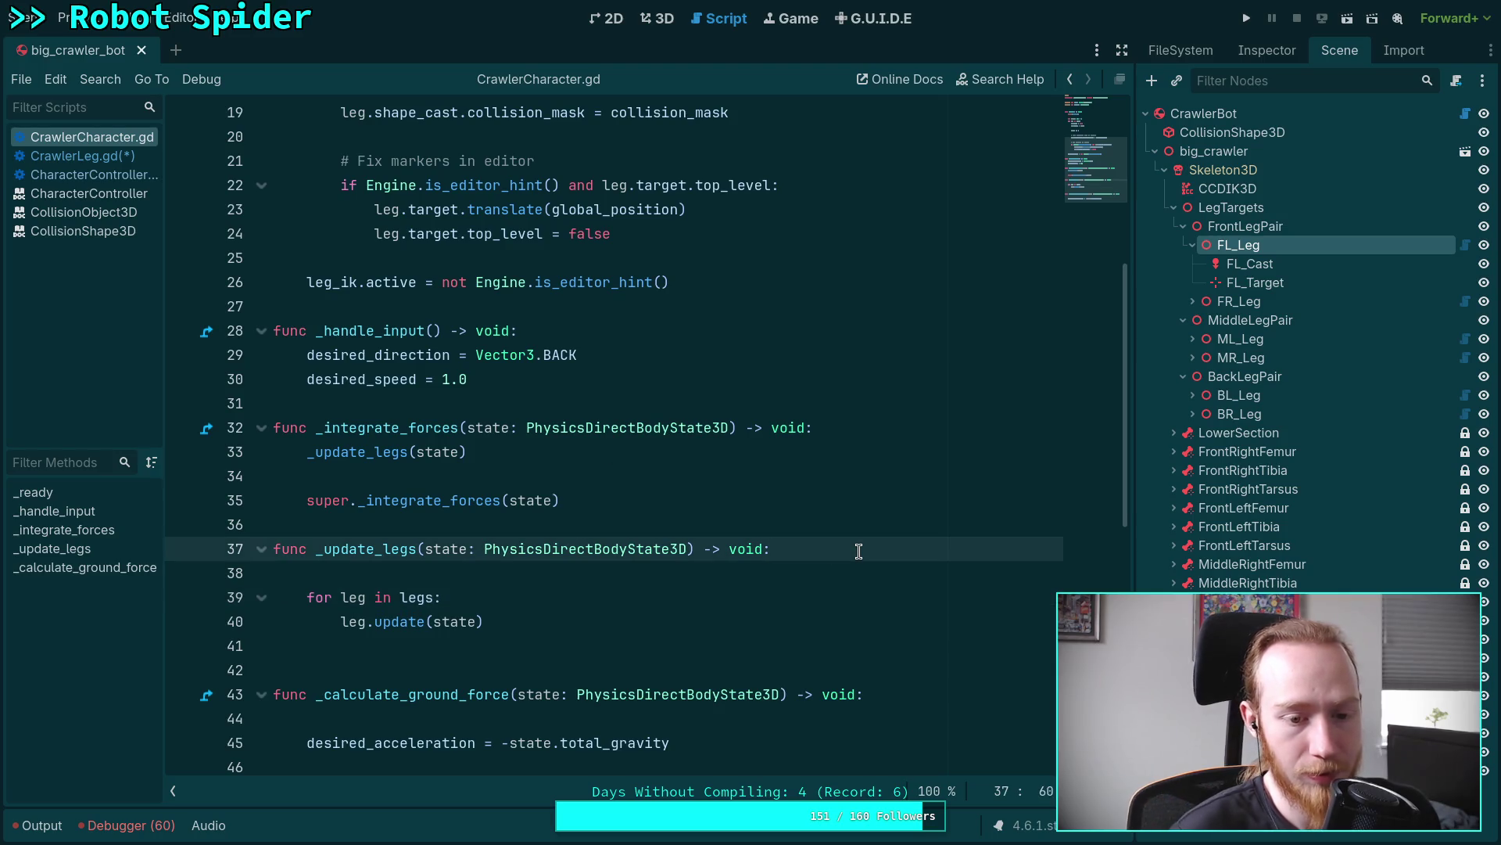
pyautogui.press('Return')
pyautogui.press('Return')
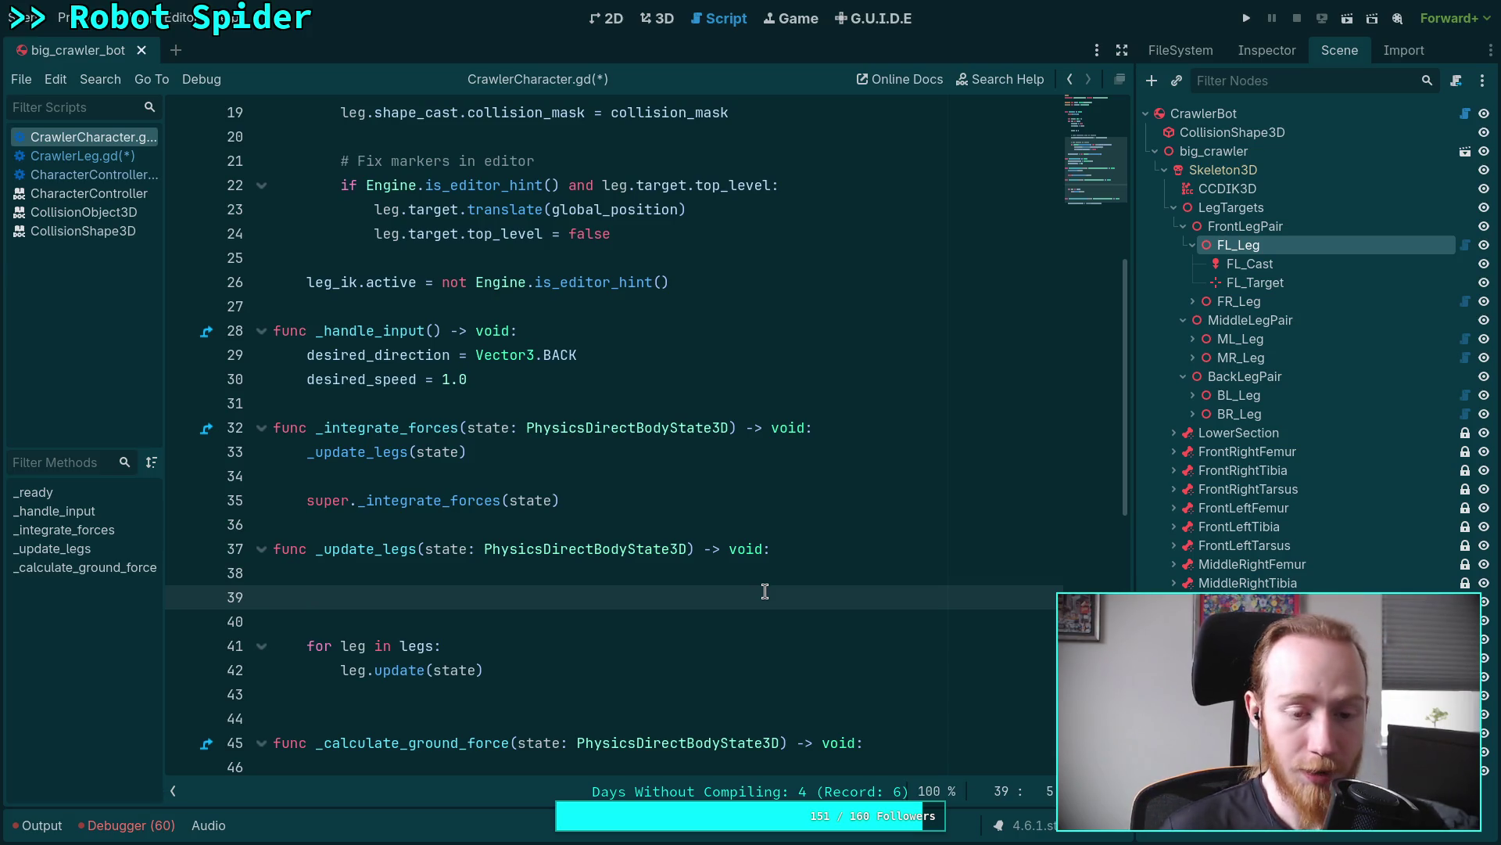
pyautogui.press('BackSpace')
pyautogui.press('BackSpace')
pyautogui.press('BackSpace')
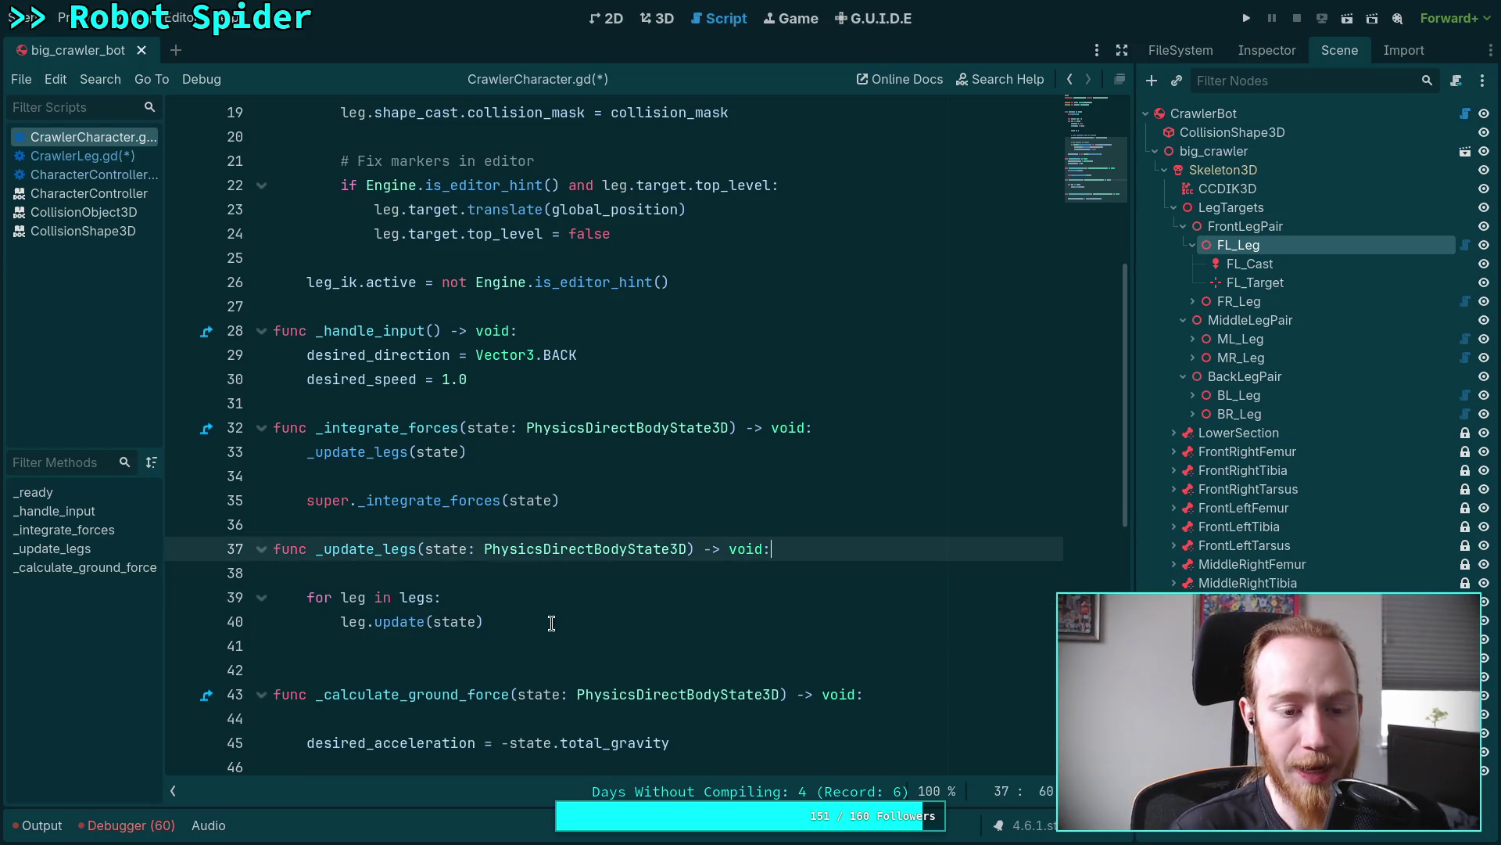
pyautogui.click(82, 155)
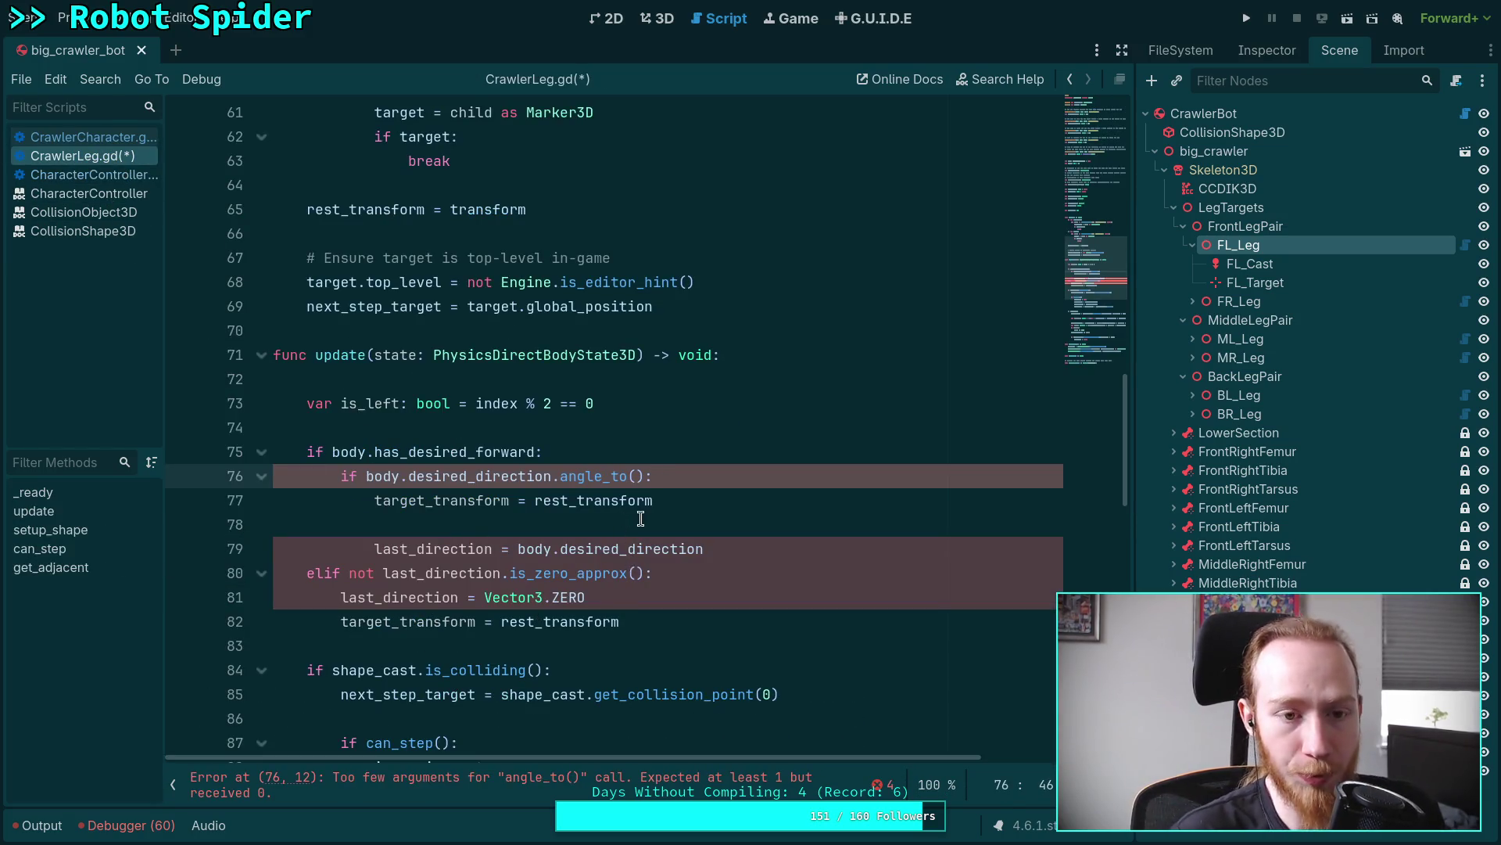
# Step: Delete the last_direction_angle variable together with its comment
pyautogui.scroll(12, 640, 519)
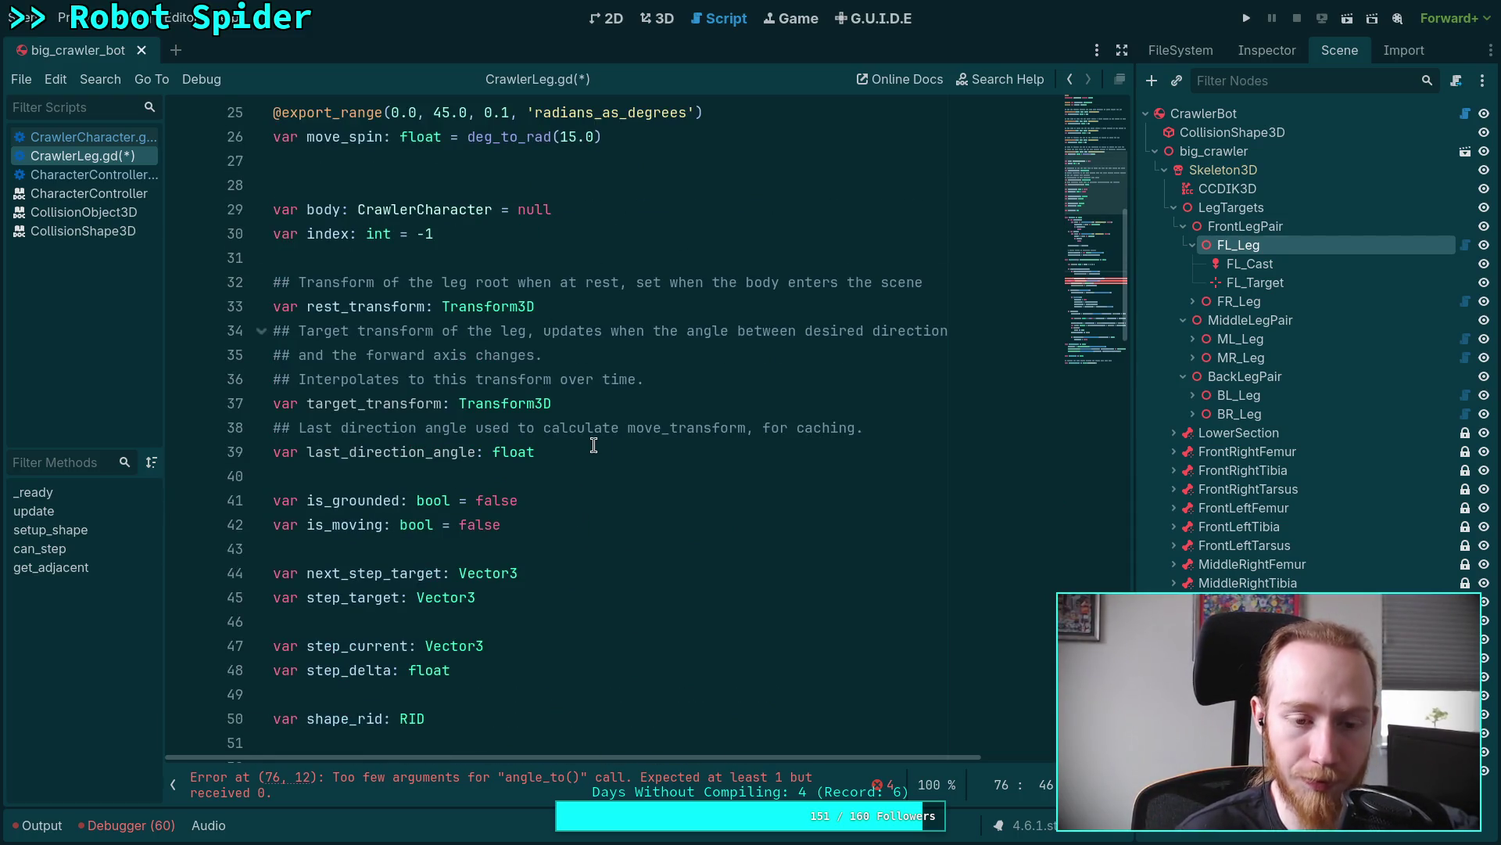
pyautogui.moveTo(584, 449); pyautogui.dragTo(601, 404)
pyautogui.press('BackSpace')
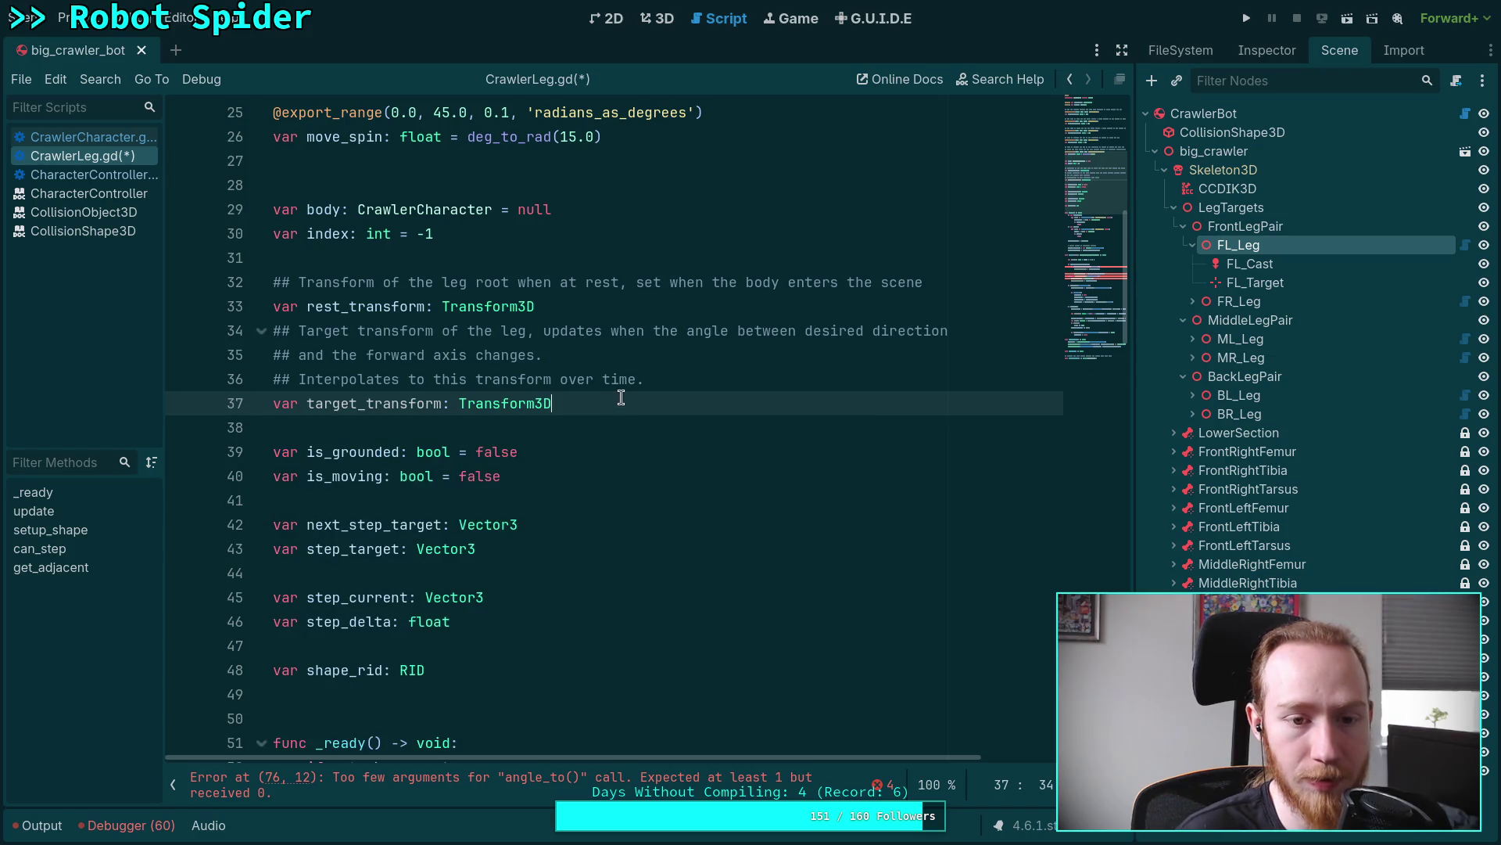
# Step: Merge the doc comment into 'Target transform of the leg, interpolates to this transform over time.'
pyautogui.scroll(1, 669, 384)
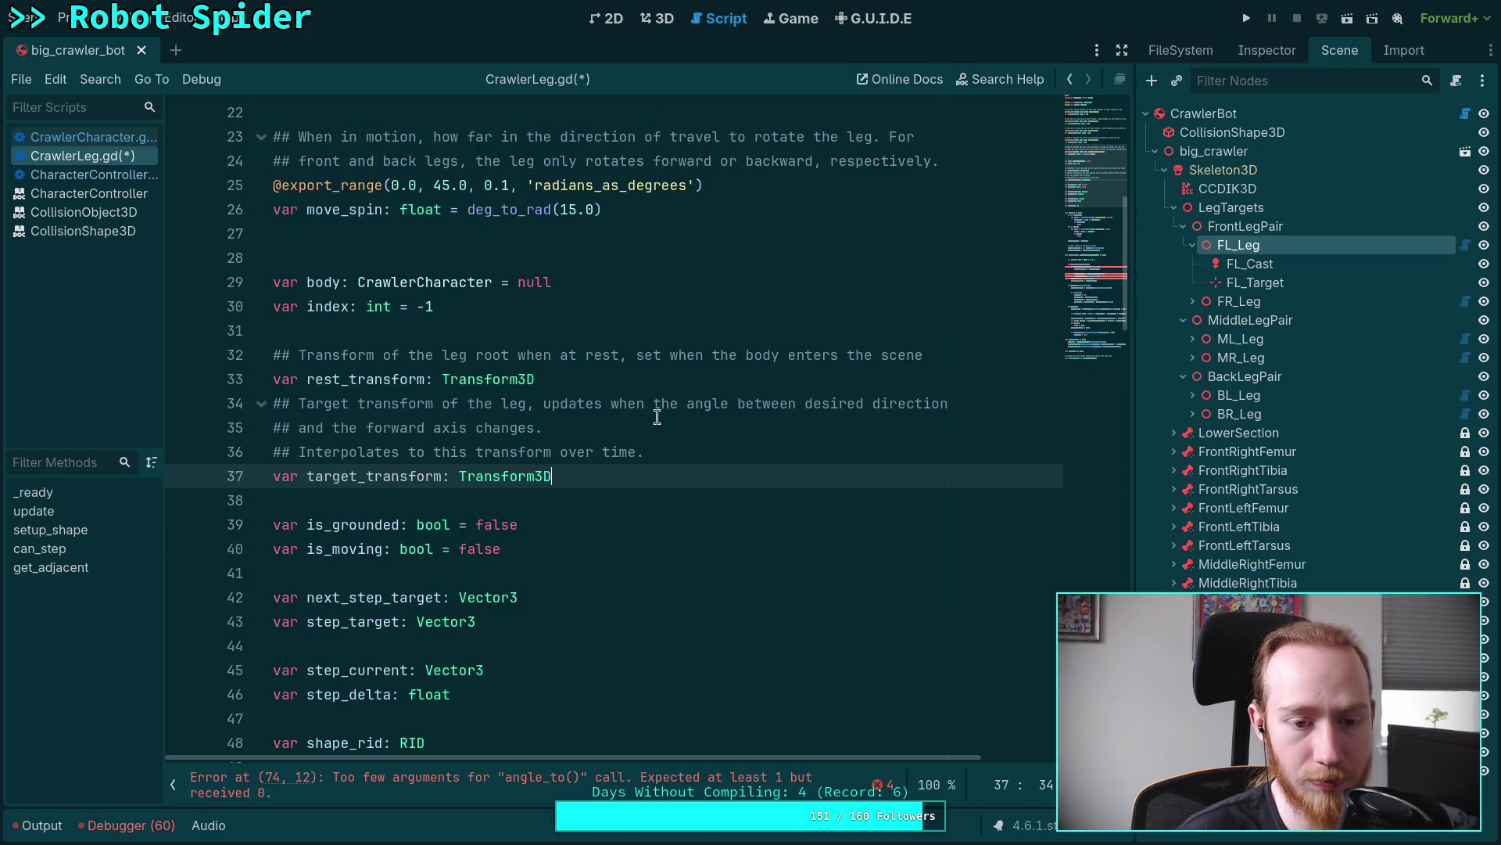
pyautogui.click(721, 449)
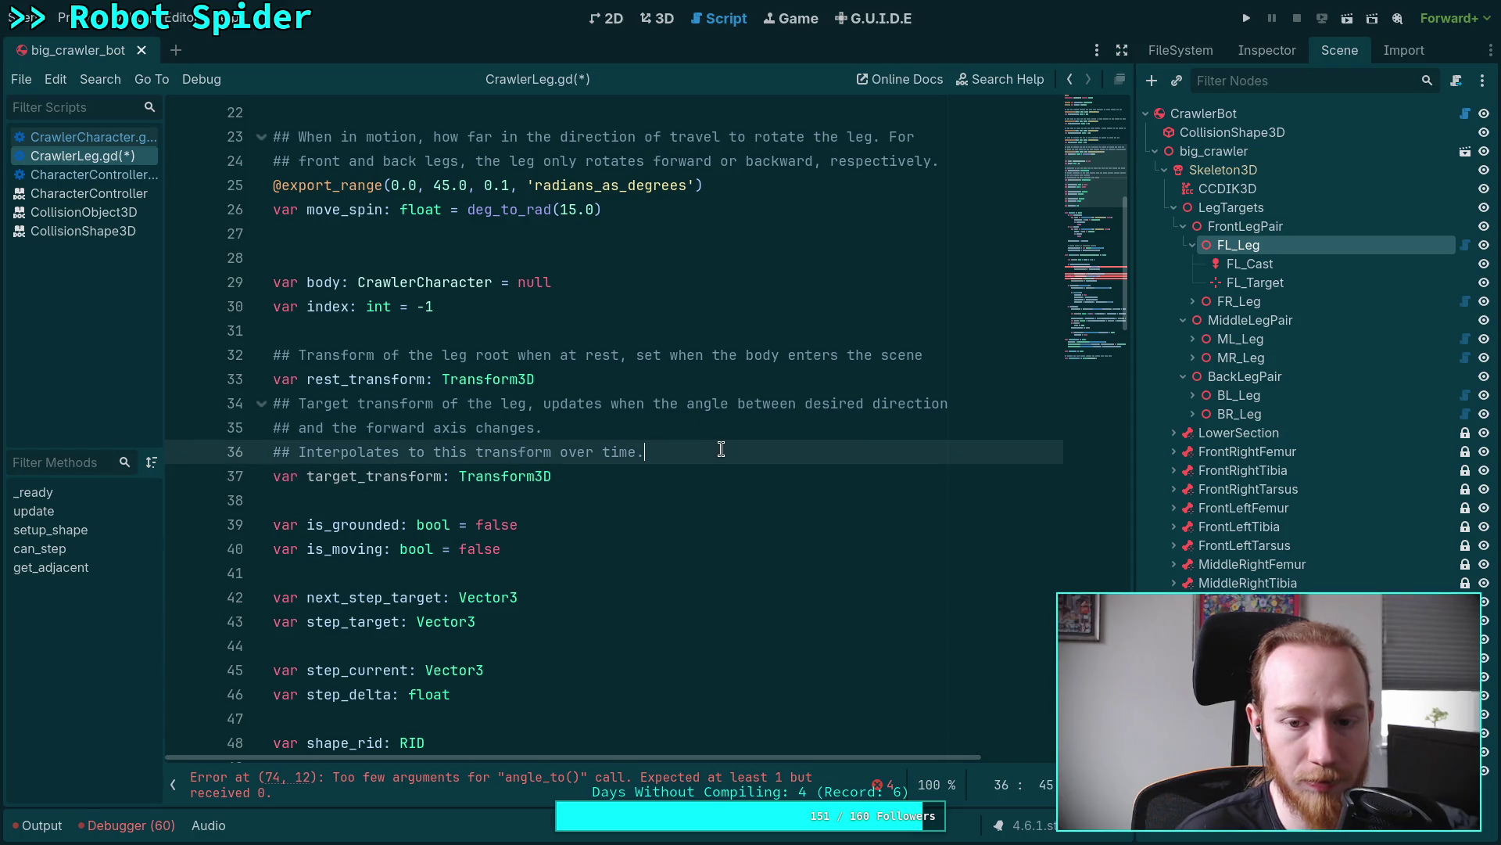
pyautogui.moveTo(542, 427); pyautogui.dragTo(529, 405)
pyautogui.write(',')
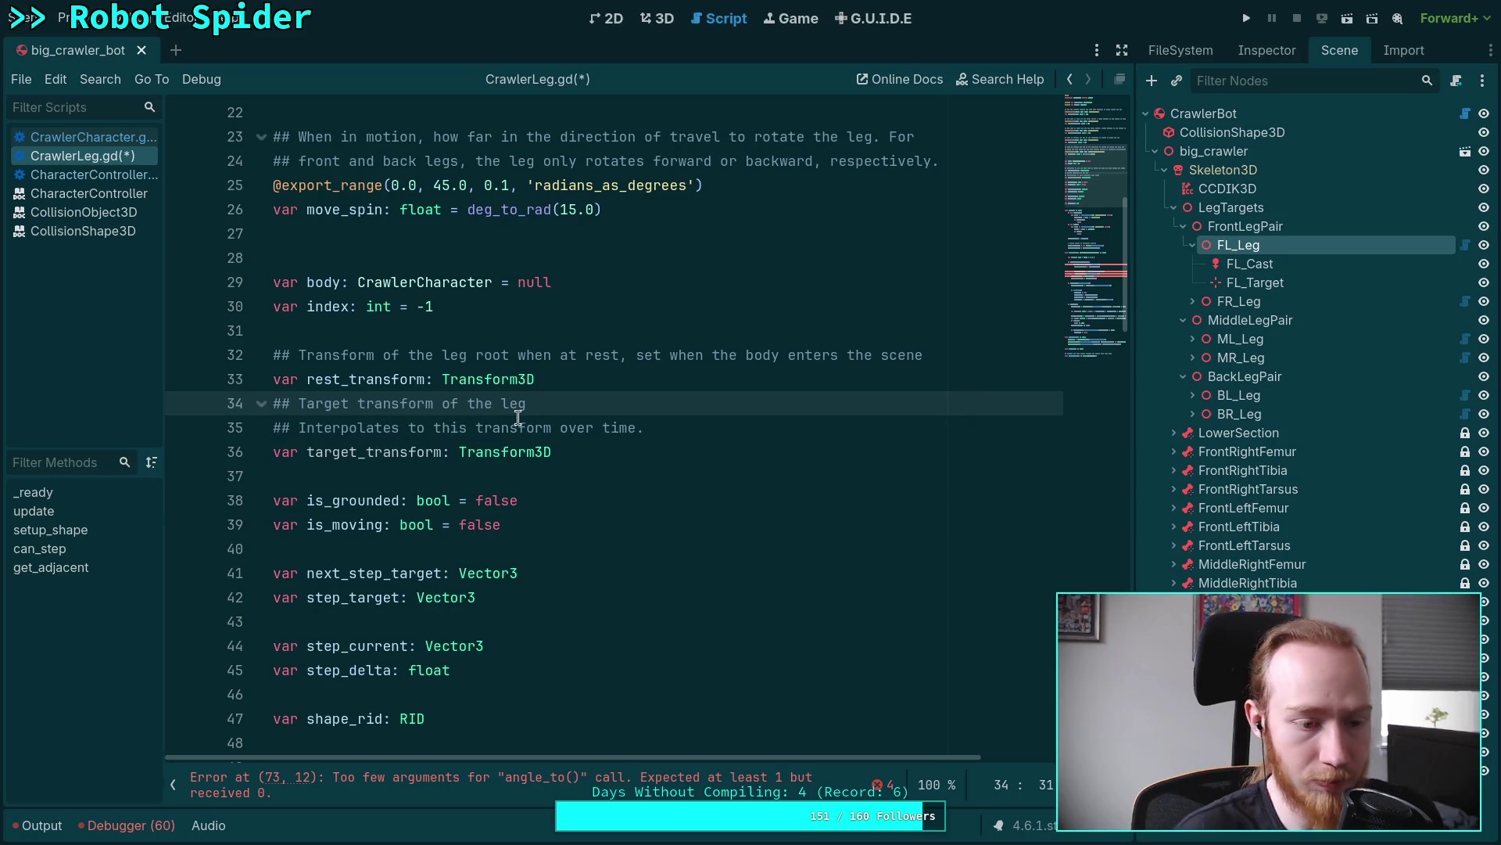
pyautogui.moveTo(304, 428); pyautogui.dragTo(547, 405)
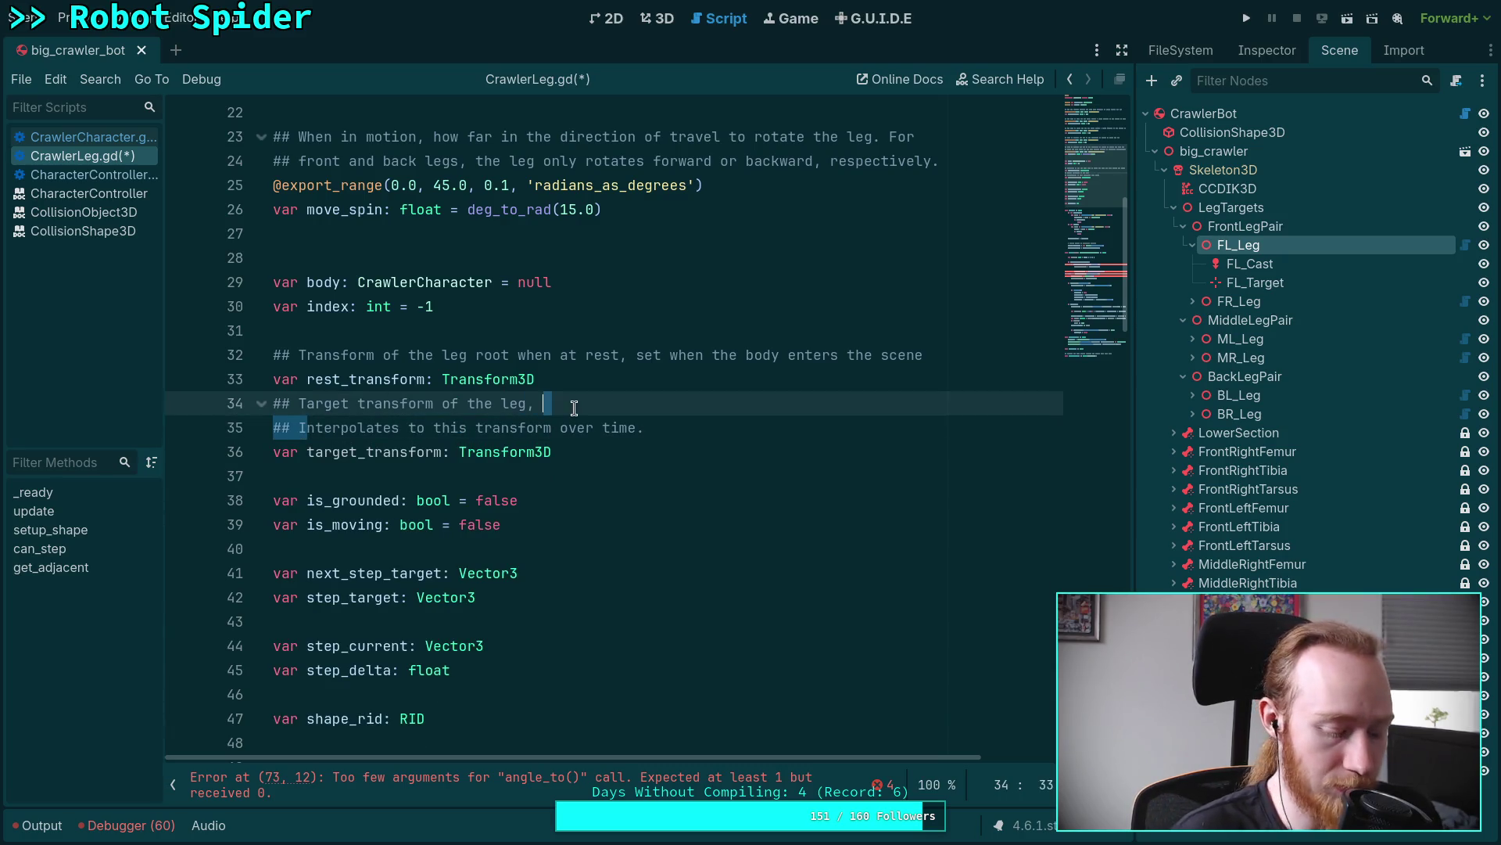
pyautogui.write('d')
pyautogui.press('BackSpace')
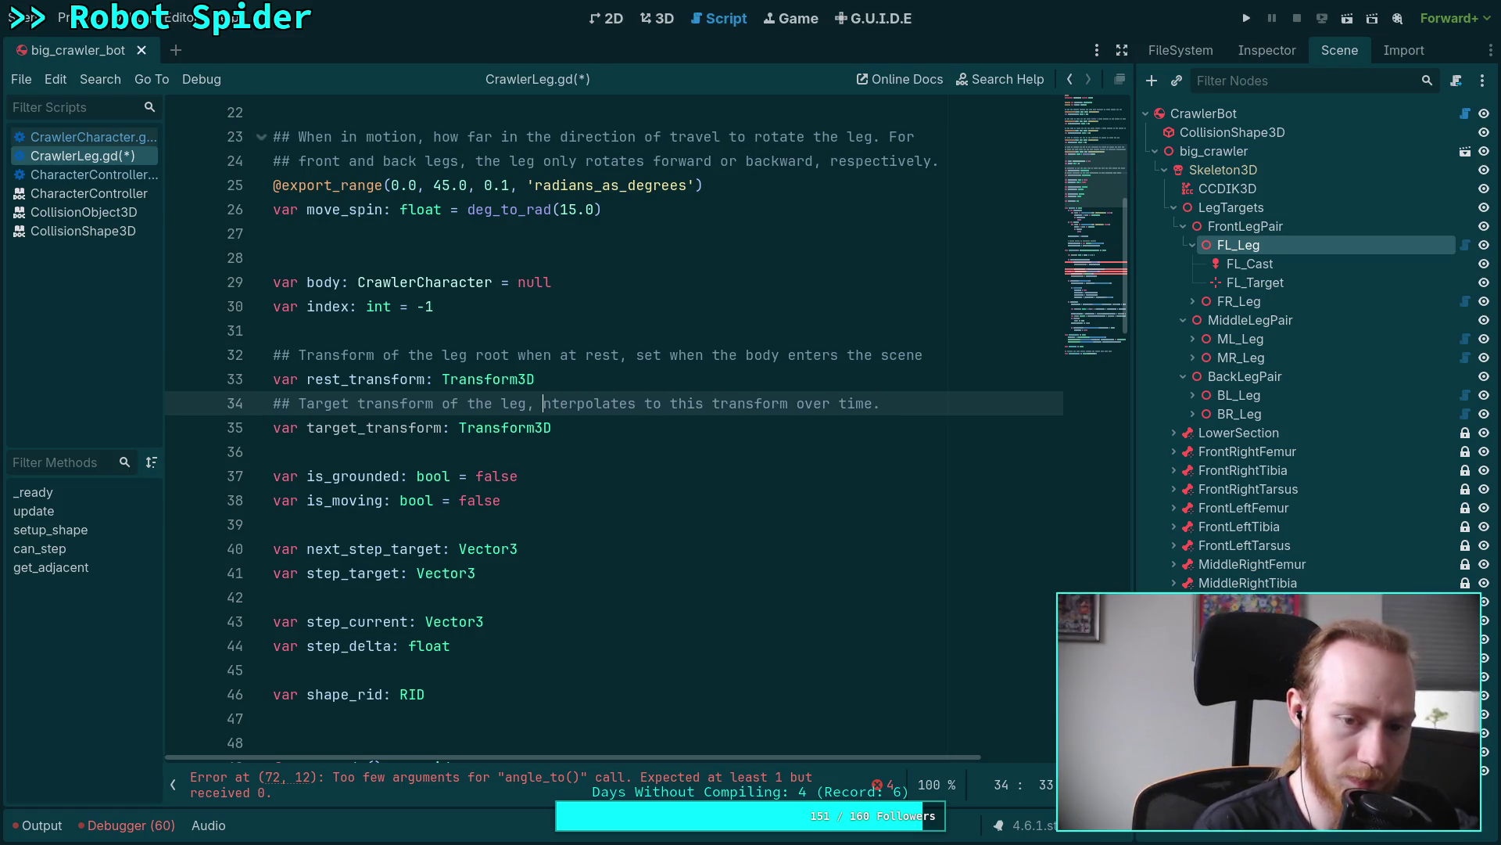
pyautogui.write('i')
pyautogui.click(906, 430)
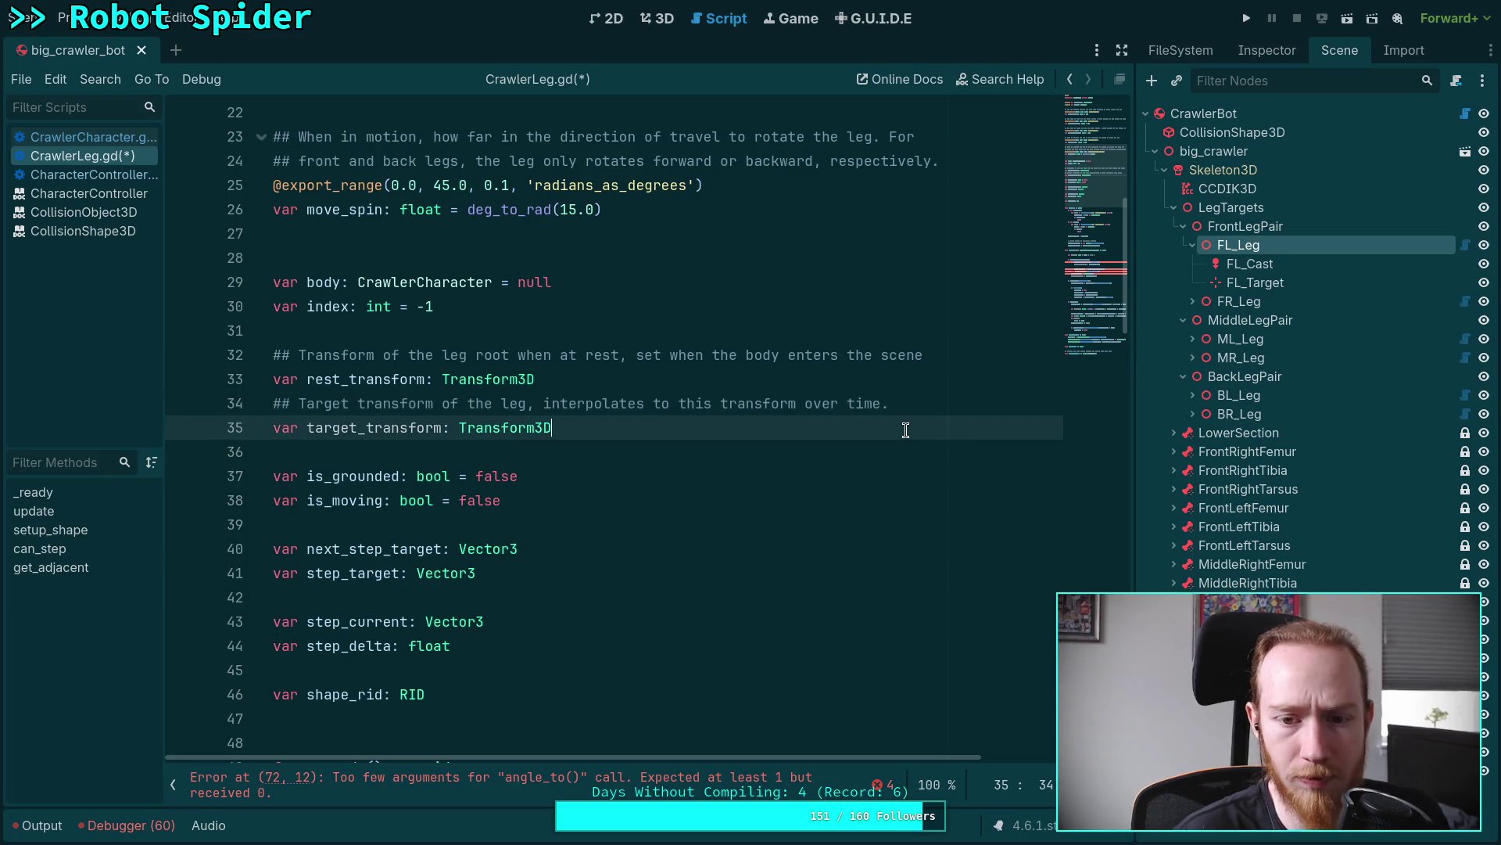
pyautogui.click(851, 452)
pyautogui.scroll(-5, 603, 469)
pyautogui.scroll(-5, 603, 469)
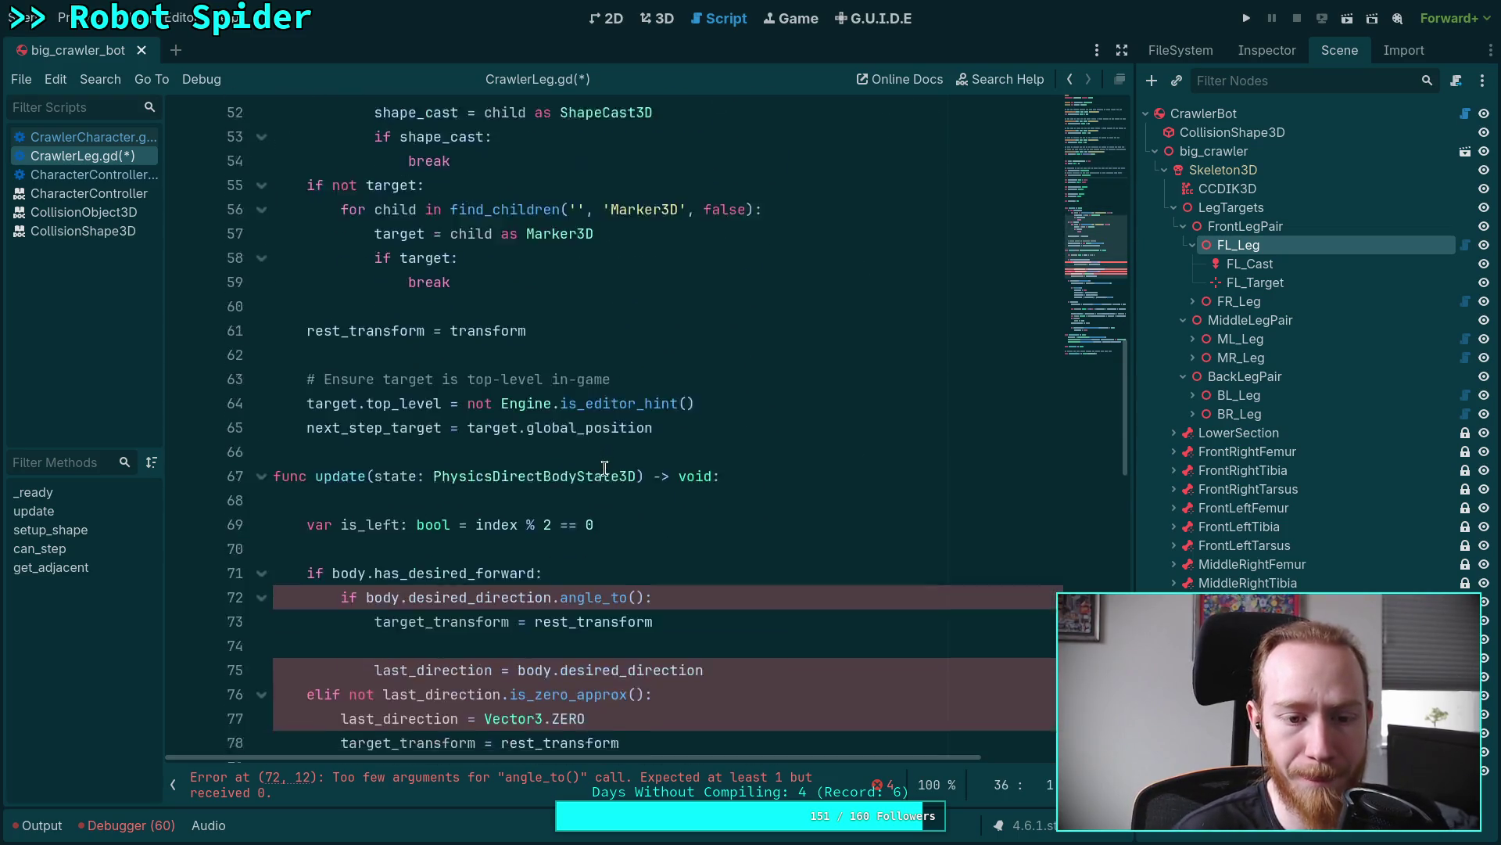
# Step: Replace the old angle_to block with target_transform = rest_transform
pyautogui.click(378, 475)
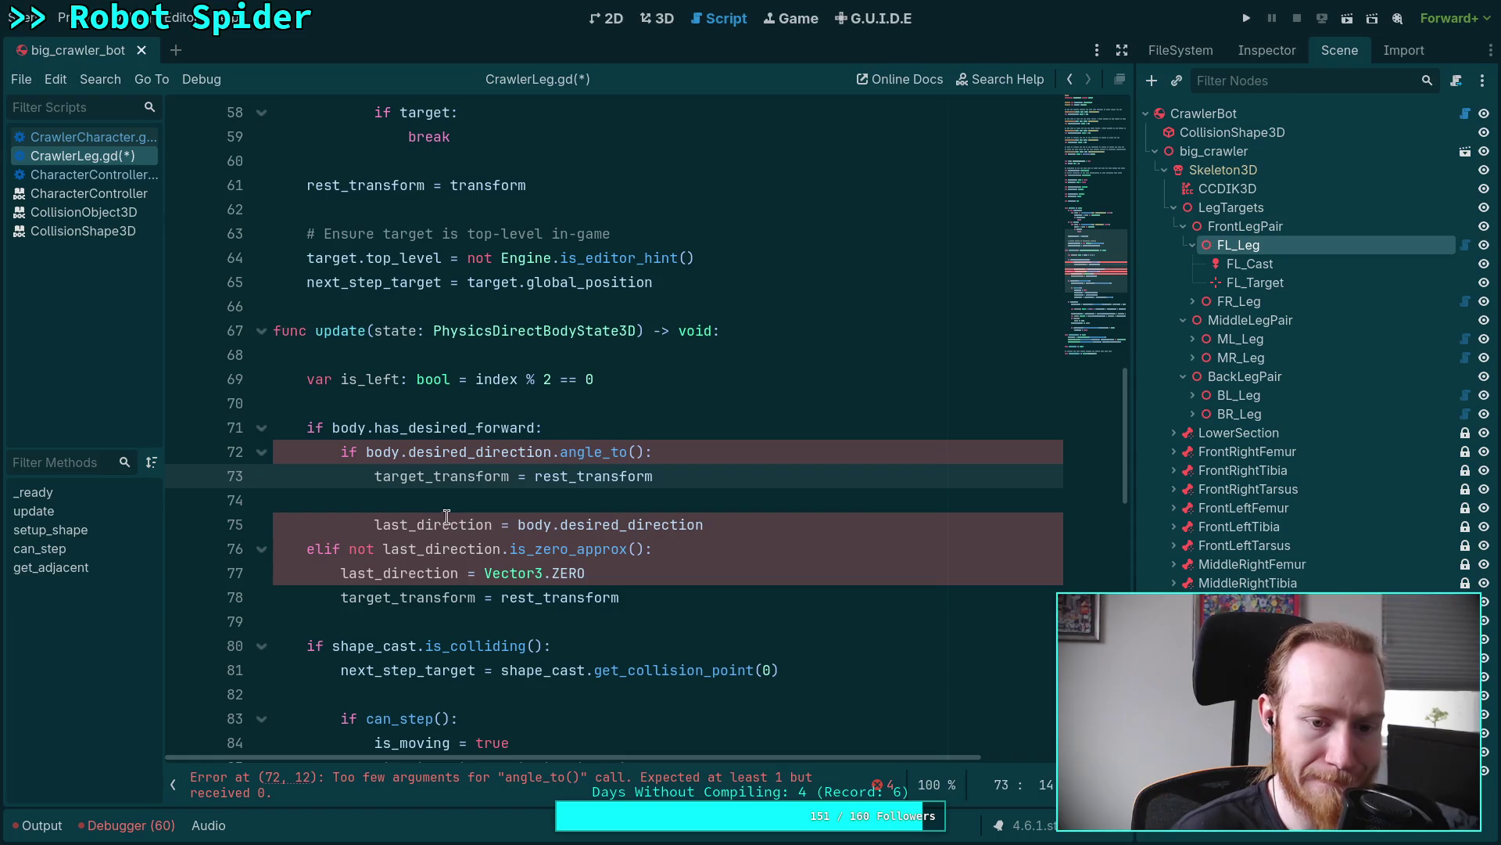
pyautogui.moveTo(772, 520)
pyautogui.mouseDown()
pyautogui.moveTo(666, 528)
pyautogui.moveTo(341, 451)
pyautogui.mouseUp()
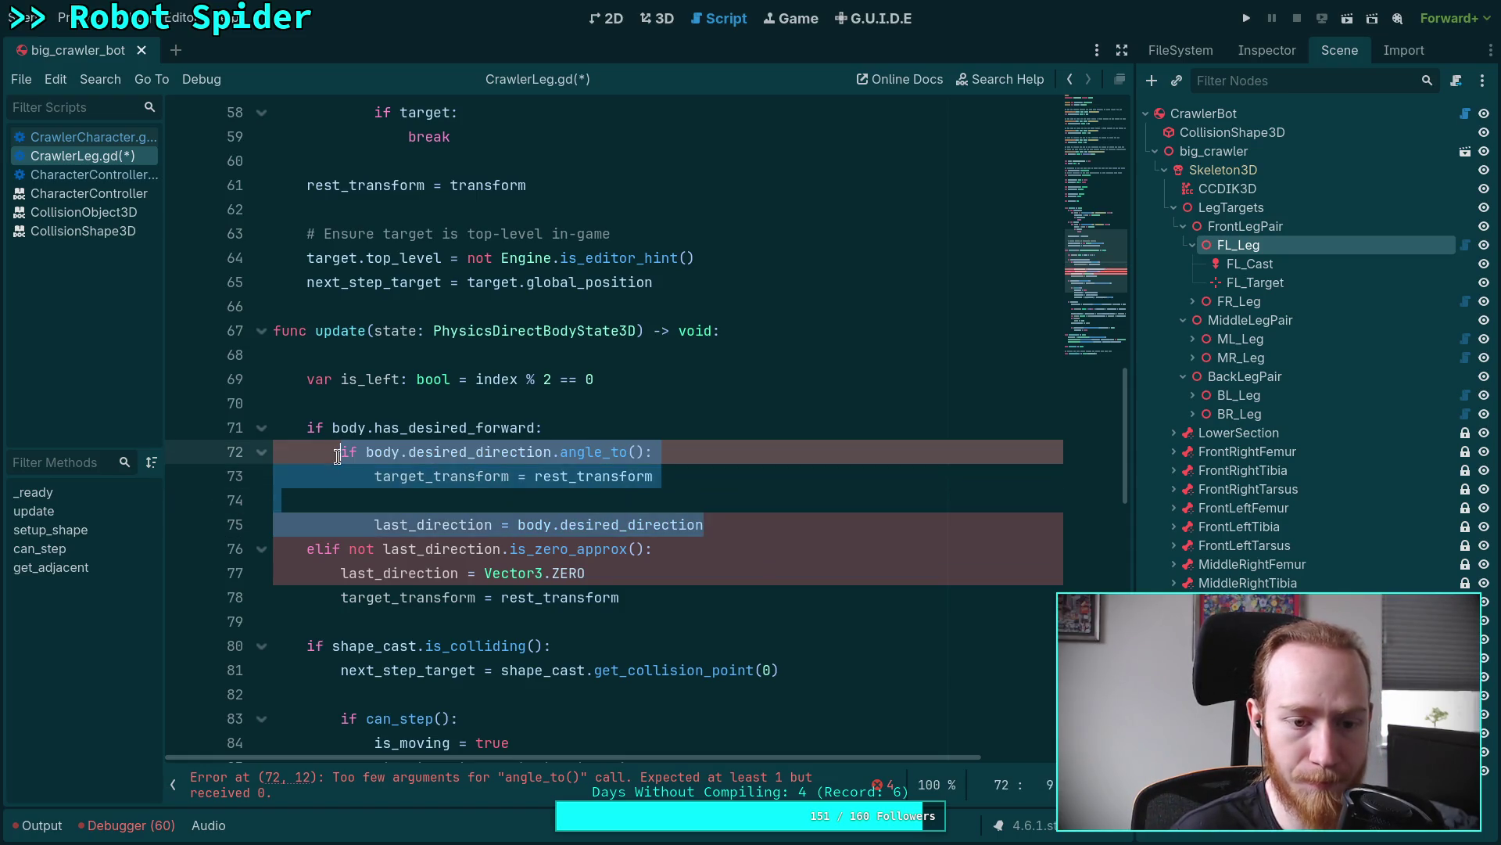
pyautogui.press('BackSpace')
pyautogui.write('tar')
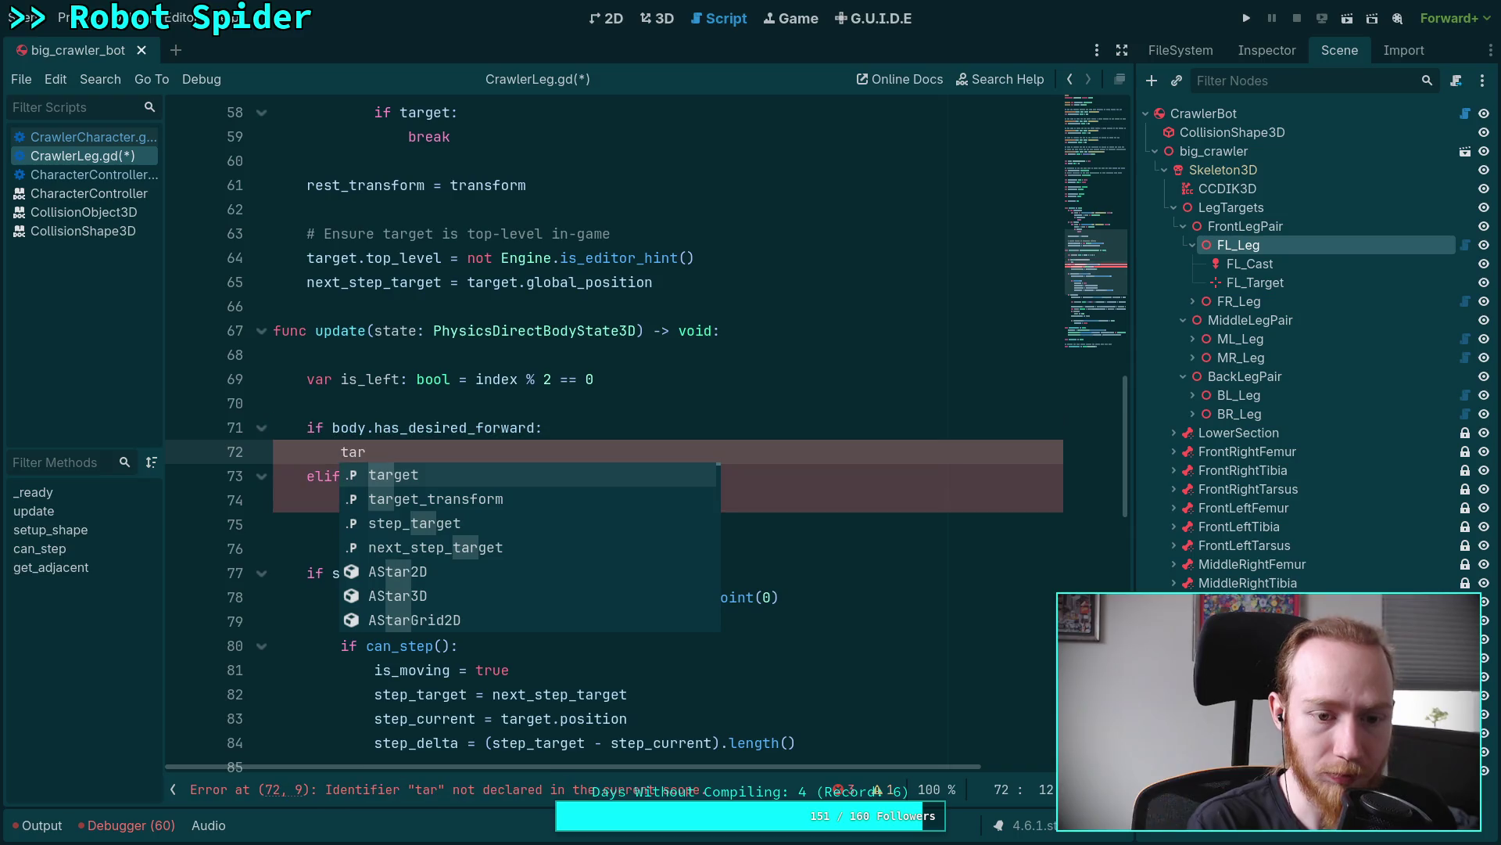
pyautogui.press('Down')
pyautogui.press('Return')
pyautogui.write('=')
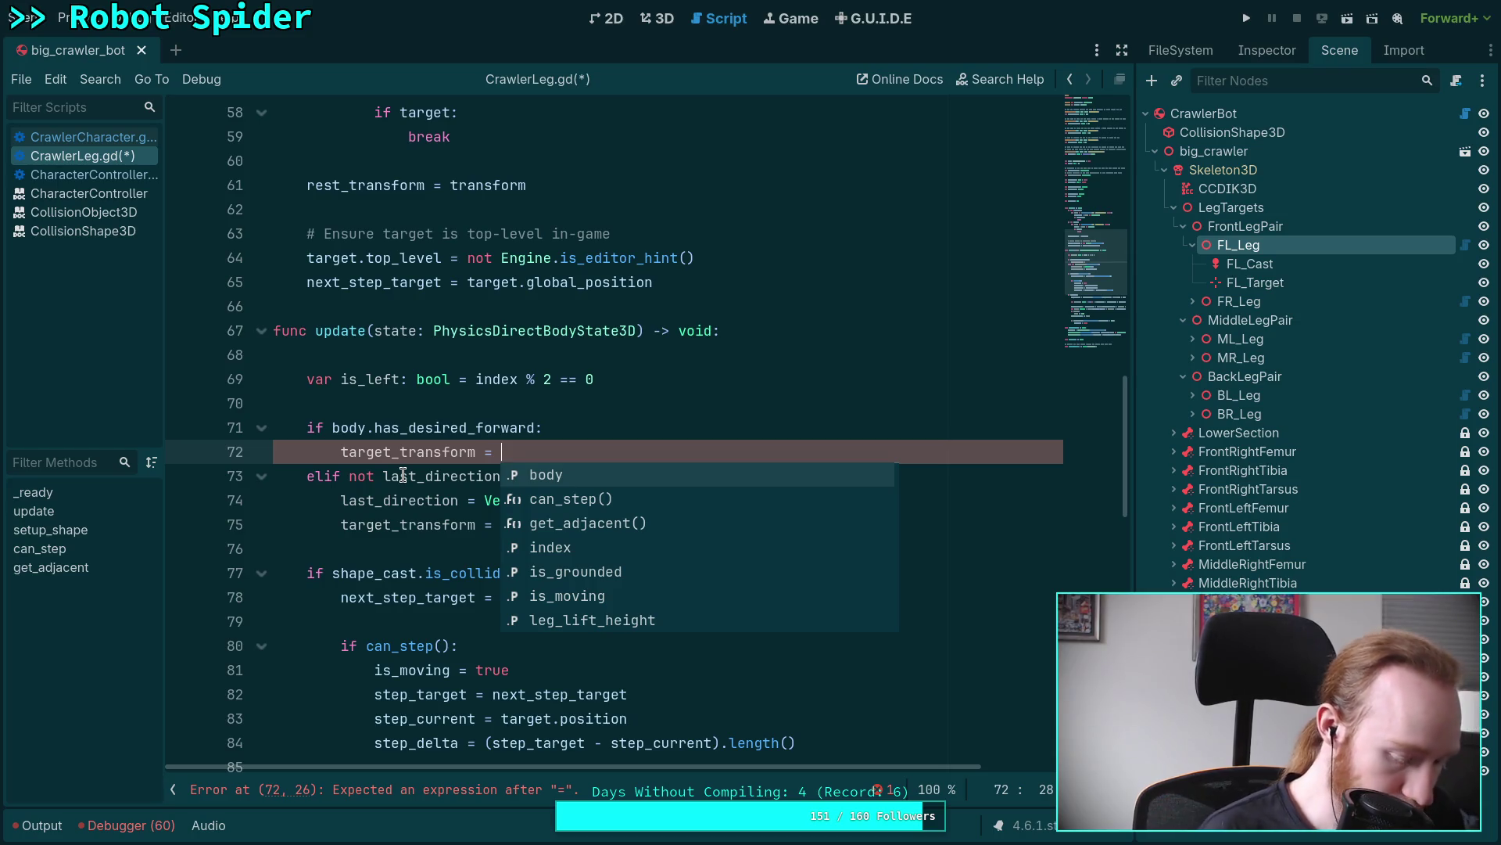
pyautogui.write('rest')
pyautogui.press('Return')
pyautogui.press('Return')
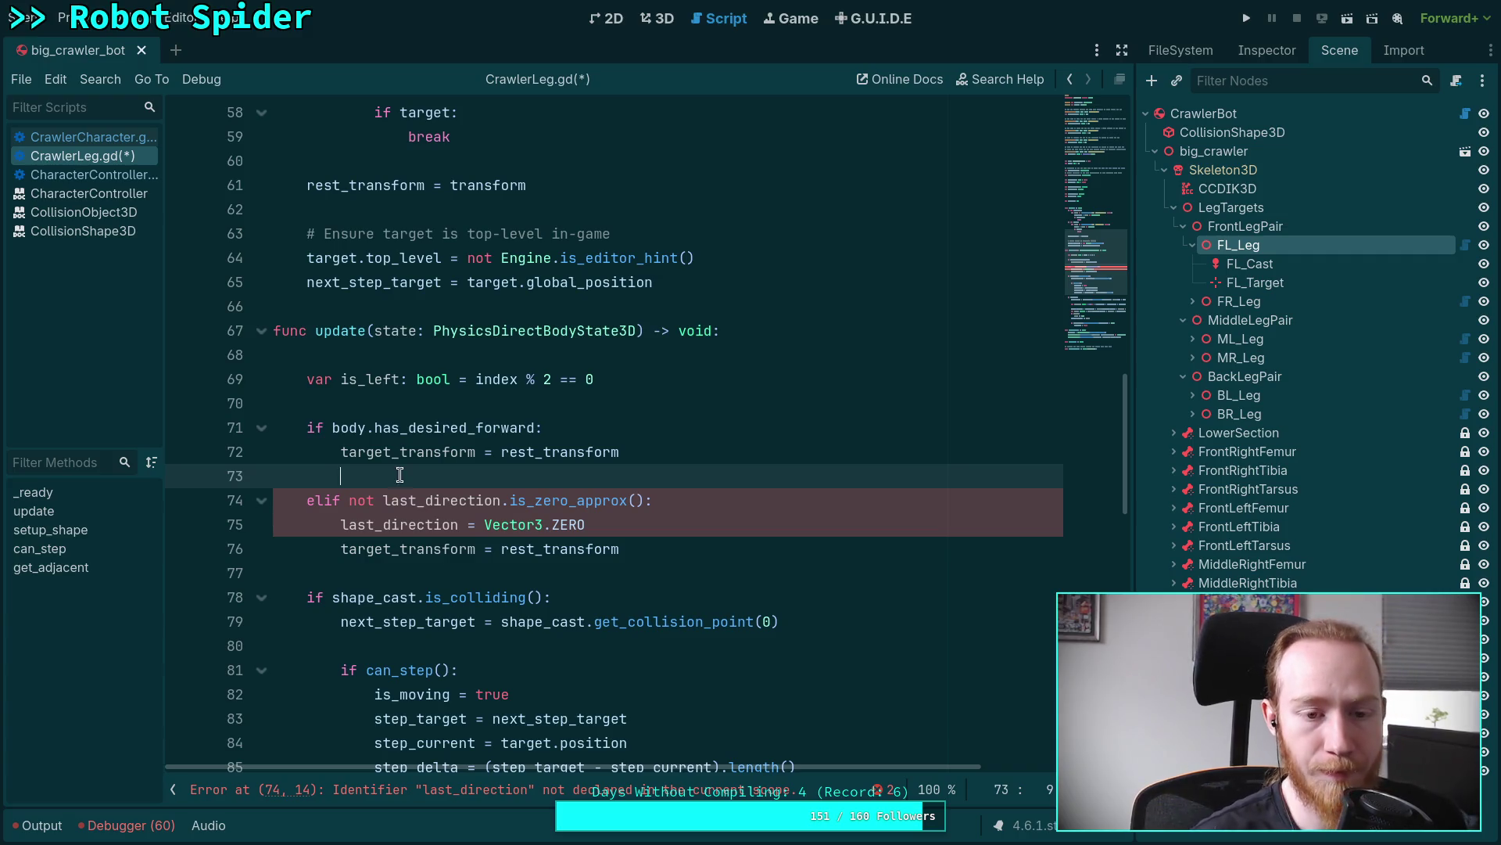
# Step: Move that assignment above the has_desired_forward check and delete the duplicate and elif last_direction block
pyautogui.click(434, 451)
pyautogui.hotkey('alt', 'Up')
pyautogui.hotkey('shift', 'Tab')
pyautogui.moveTo(664, 548); pyautogui.dragTo(655, 532)
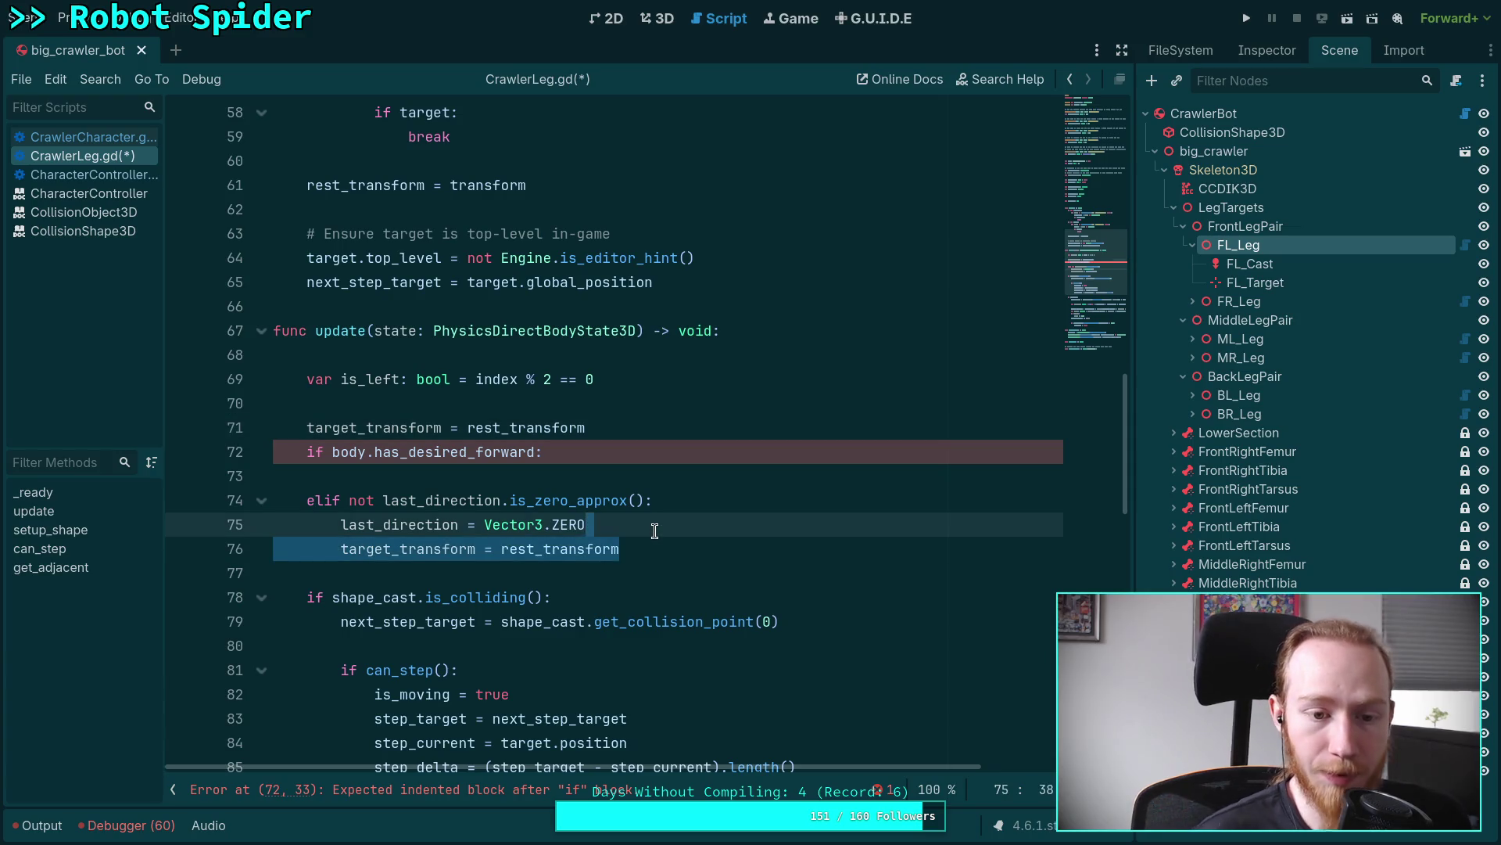
pyautogui.press('BackSpace')
pyautogui.scroll(15, 641, 475)
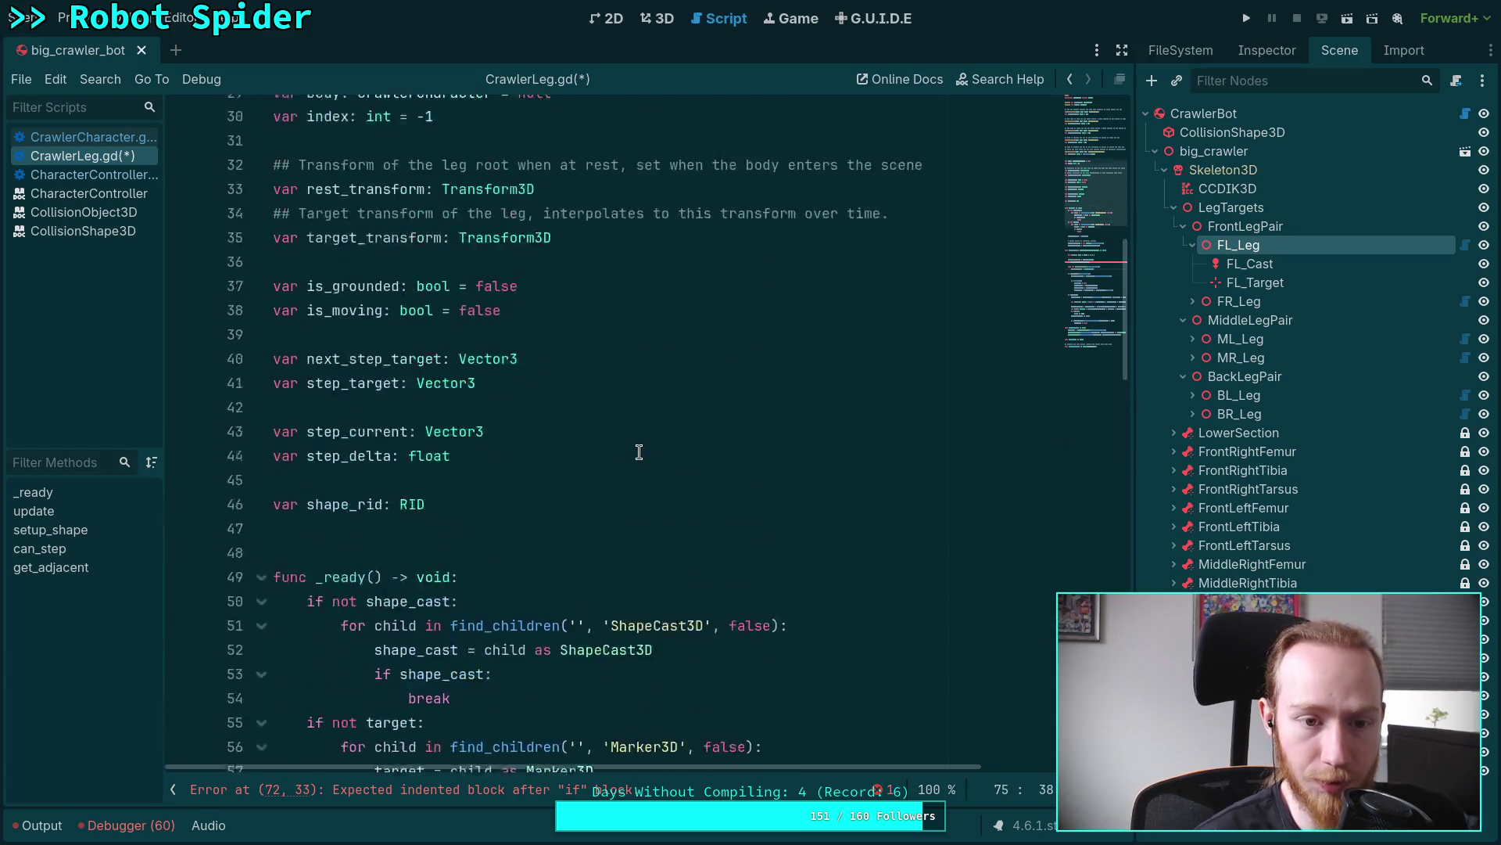
pyautogui.scroll(-14, 557, 435)
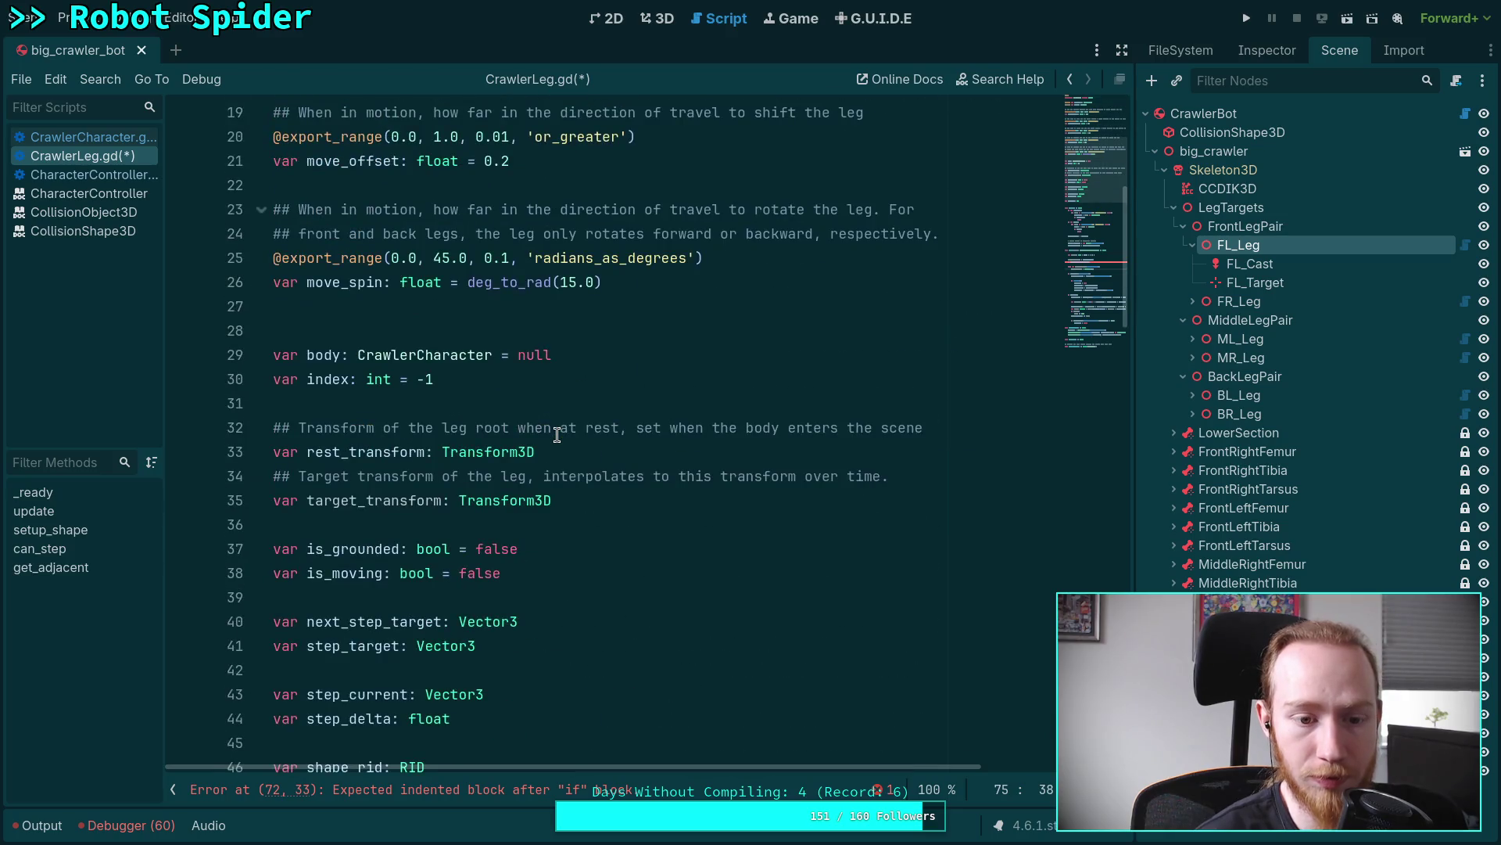
pyautogui.scroll(-4, 557, 435)
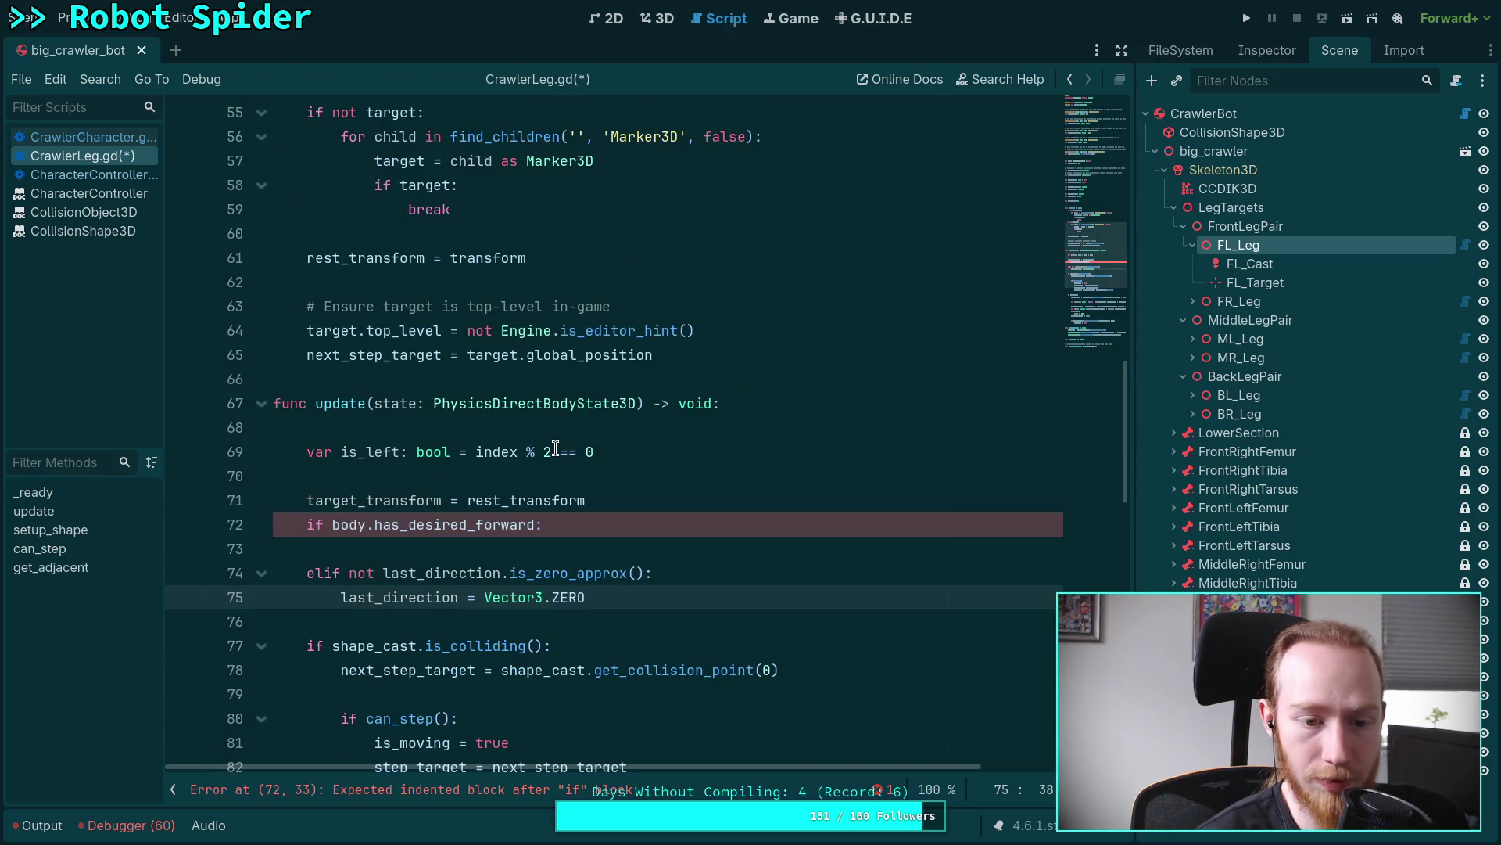
pyautogui.moveTo(620, 592); pyautogui.dragTo(622, 558)
pyautogui.press('Delete')
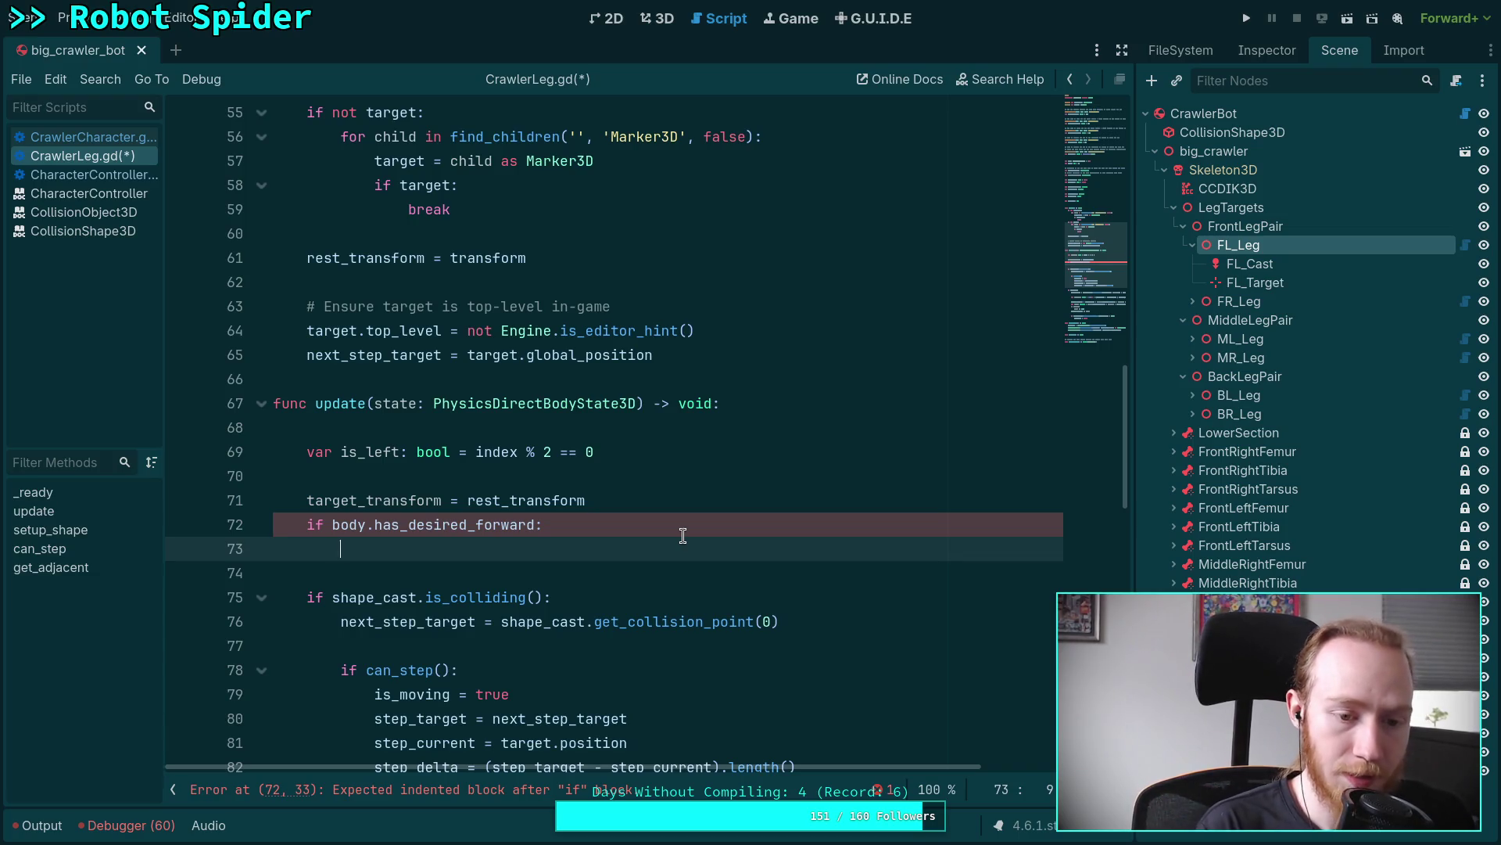
# Step: Begin a float variable named cos_theta in update()
pyautogui.write('var dot')
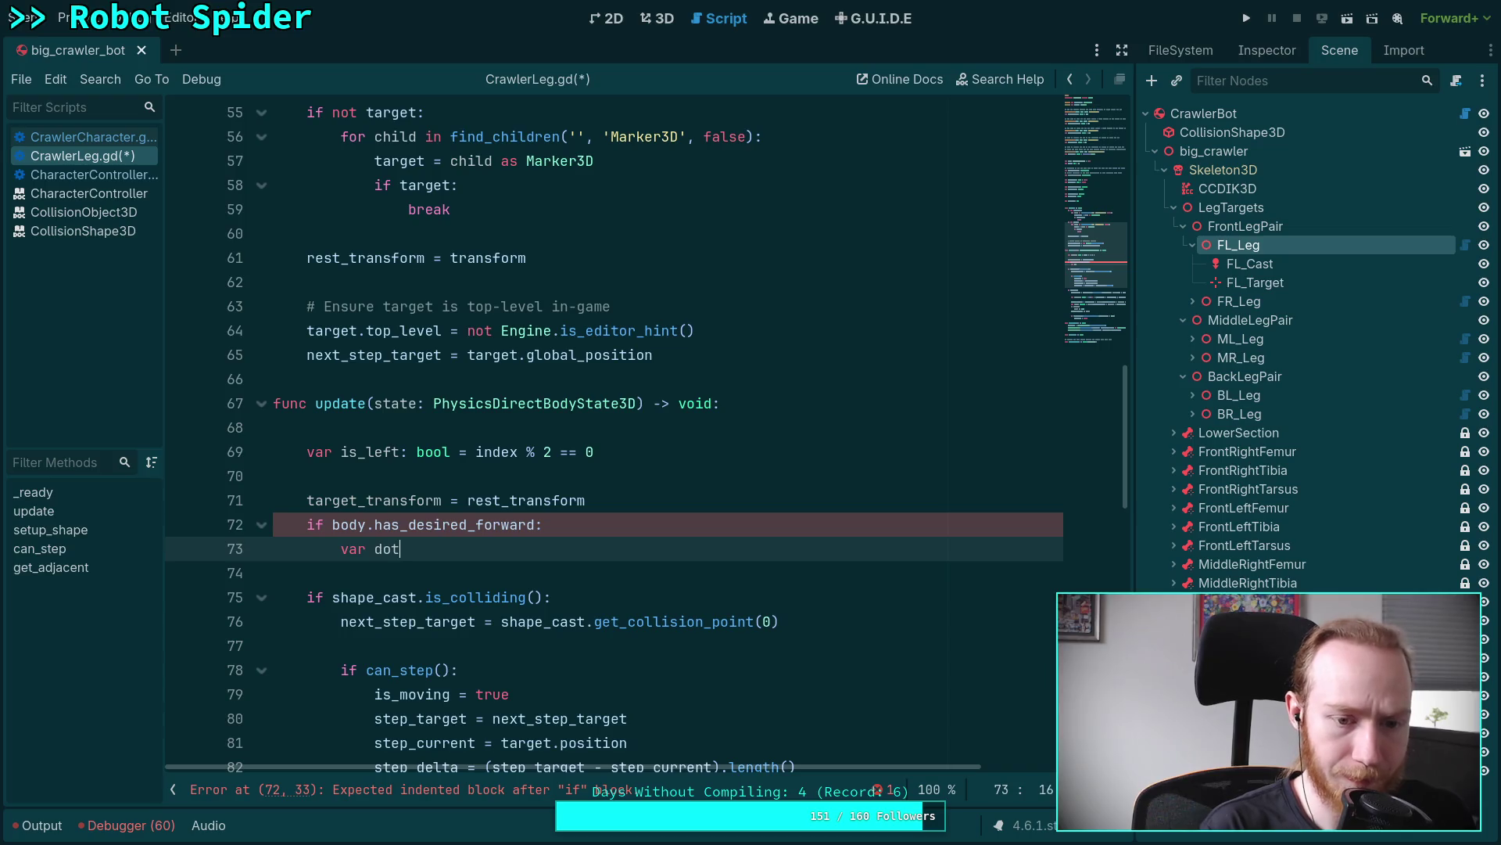
pyautogui.press('BackSpace')
pyautogui.press('BackSpace')
pyautogui.press('BackSpace')
pyautogui.write('cos_thet')
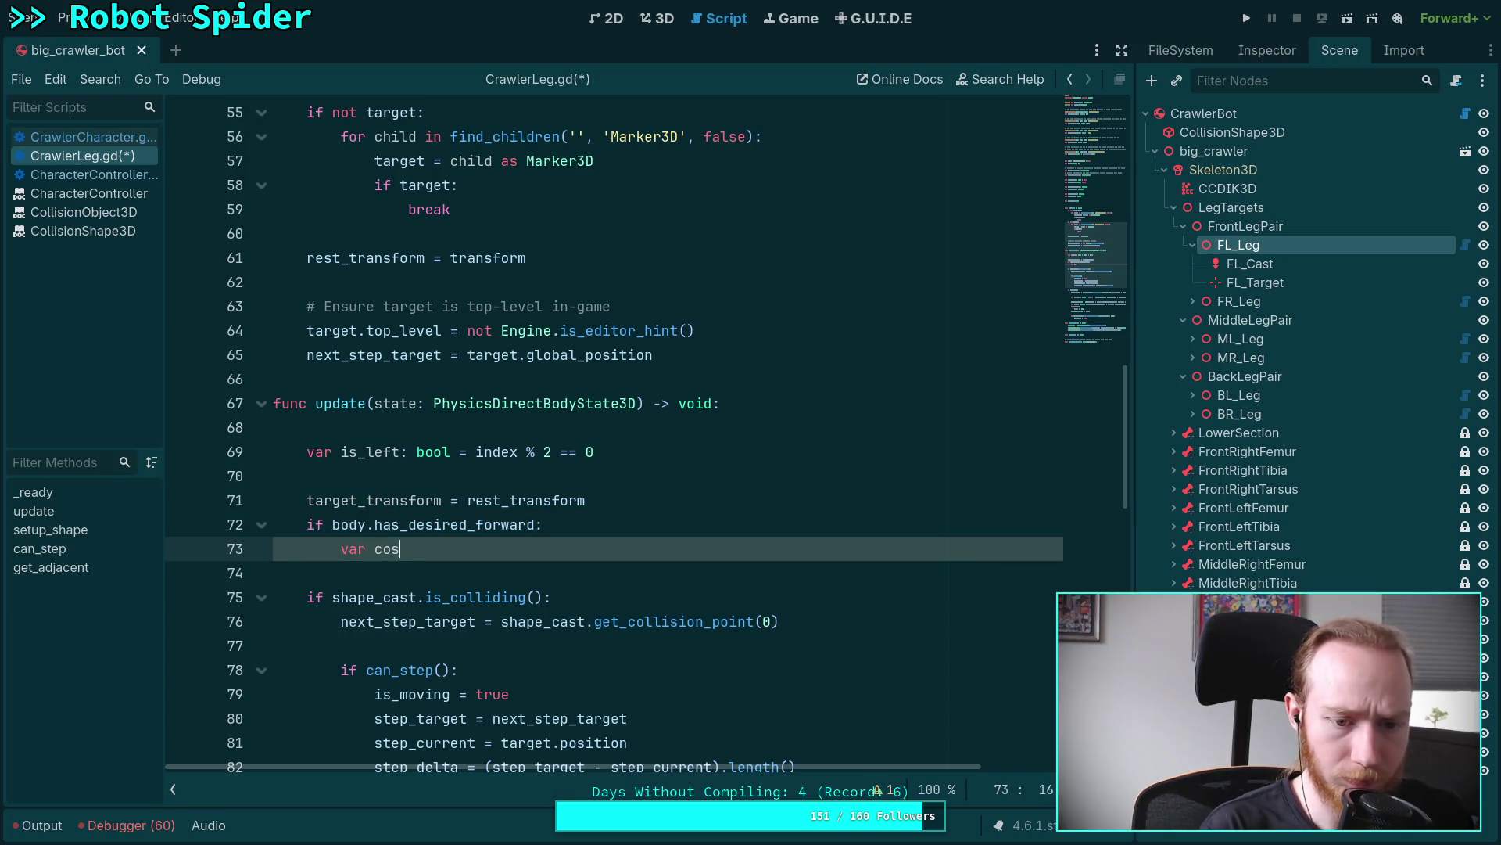
pyautogui.write('float =')
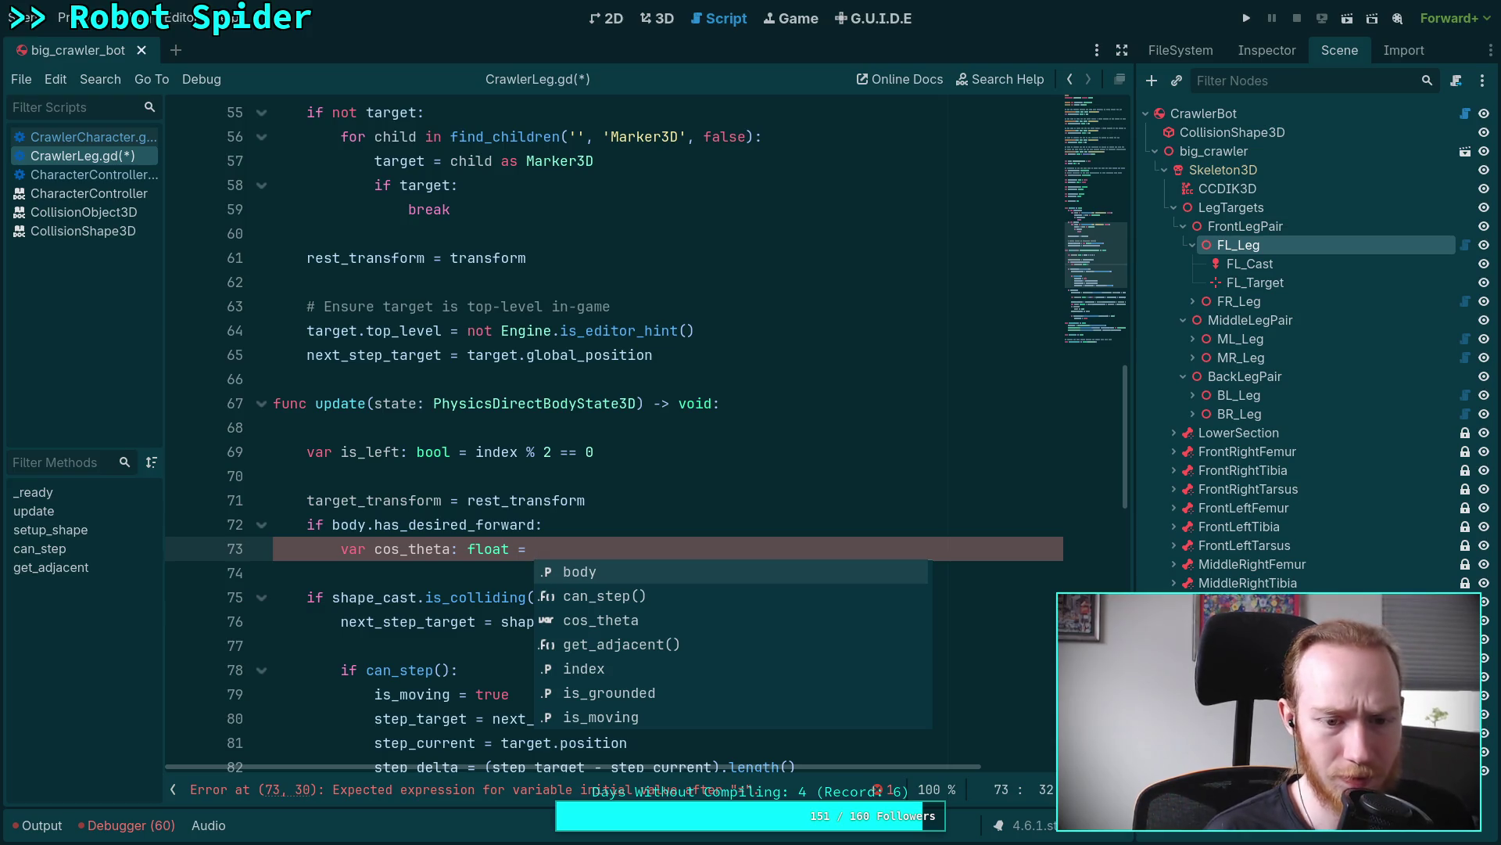
# Step: Assign cos_theta body.desired_direction.dot(state.transform.basis.z) and start a new line below
pyautogui.write('body.des')
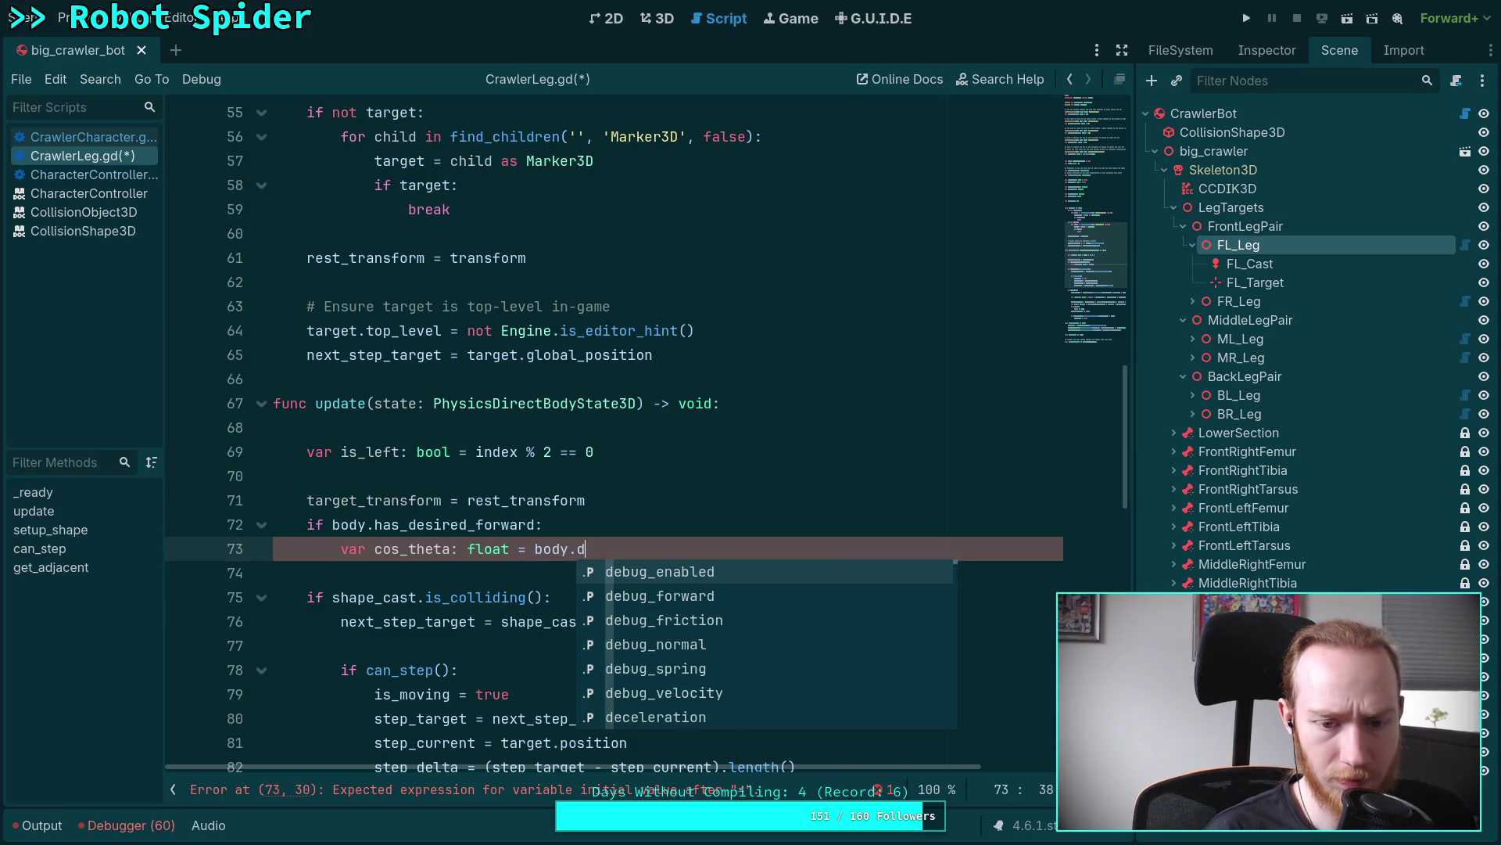
pyautogui.press('Down')
pyautogui.press('Return')
pyautogui.write('.dot')
pyautogui.press('Return')
pyautogui.write('body')
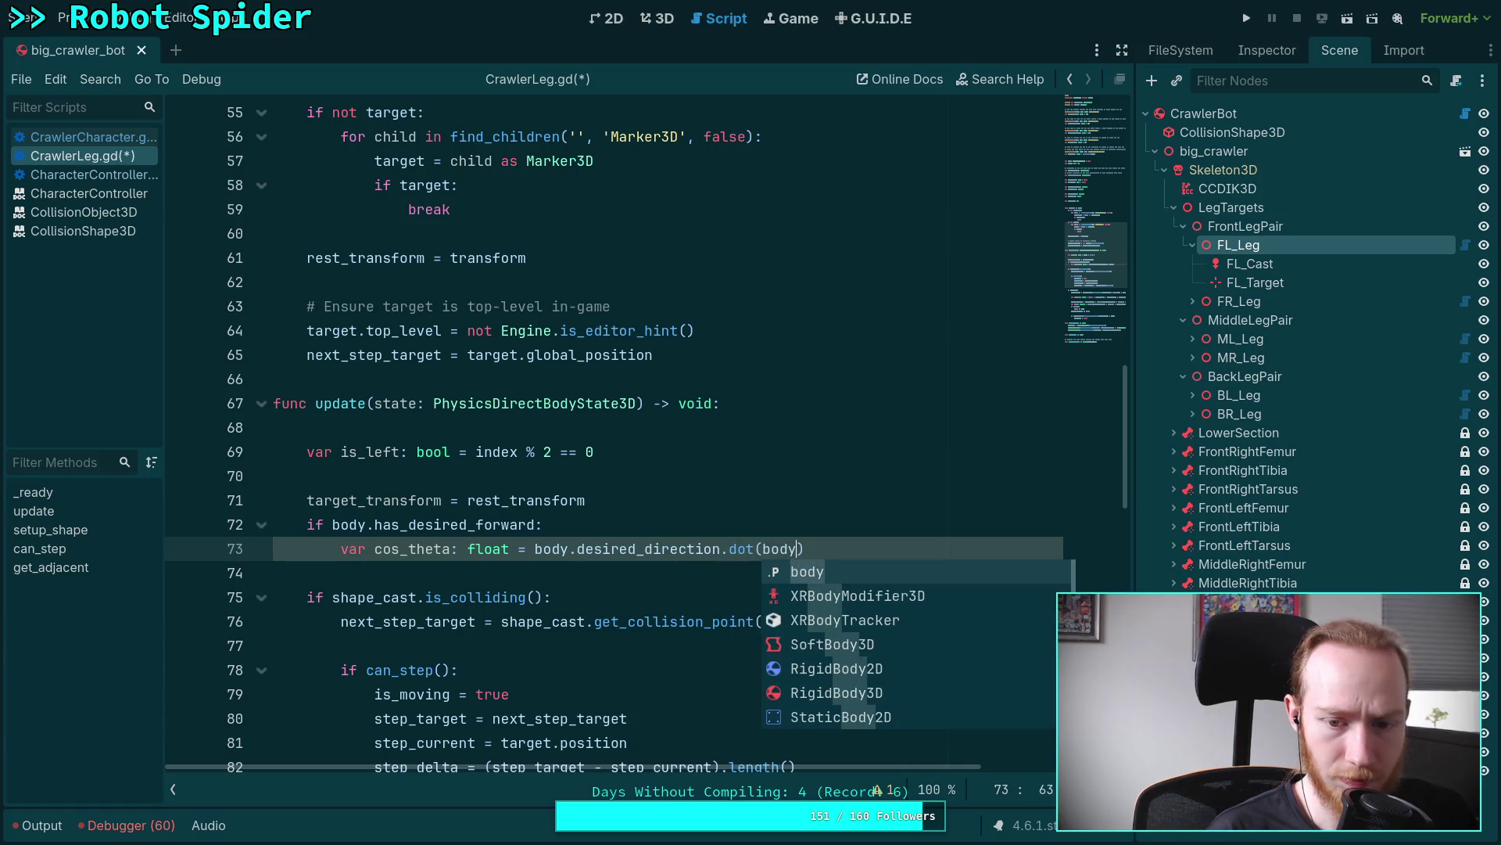
pyautogui.press('BackSpace')
pyautogui.press('BackSpace')
pyautogui.press('BackSpace')
pyautogui.write('stat.')
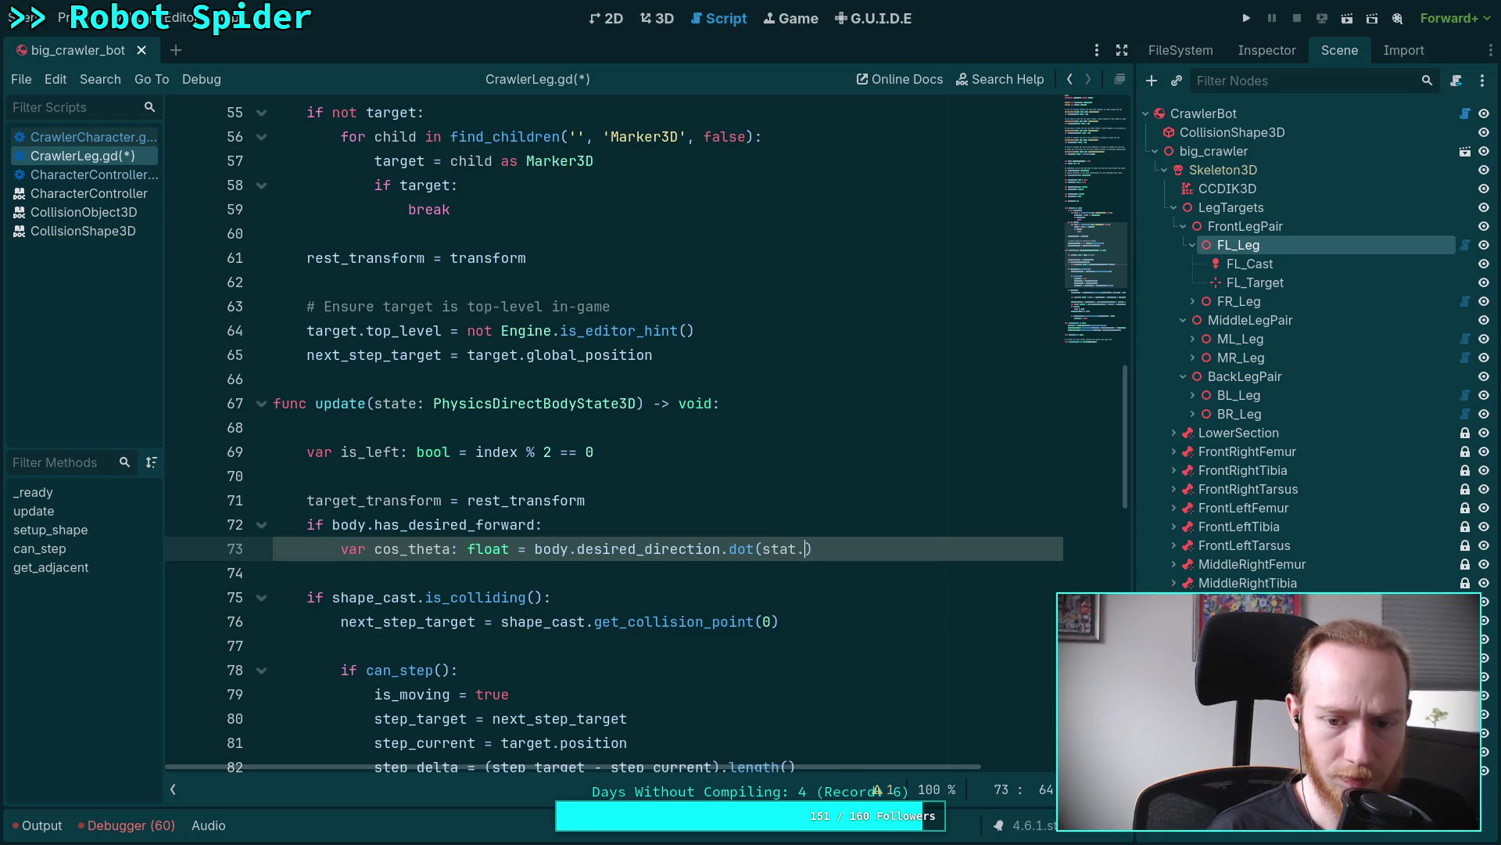
pyautogui.press('BackSpace')
pyautogui.write('e.transform')
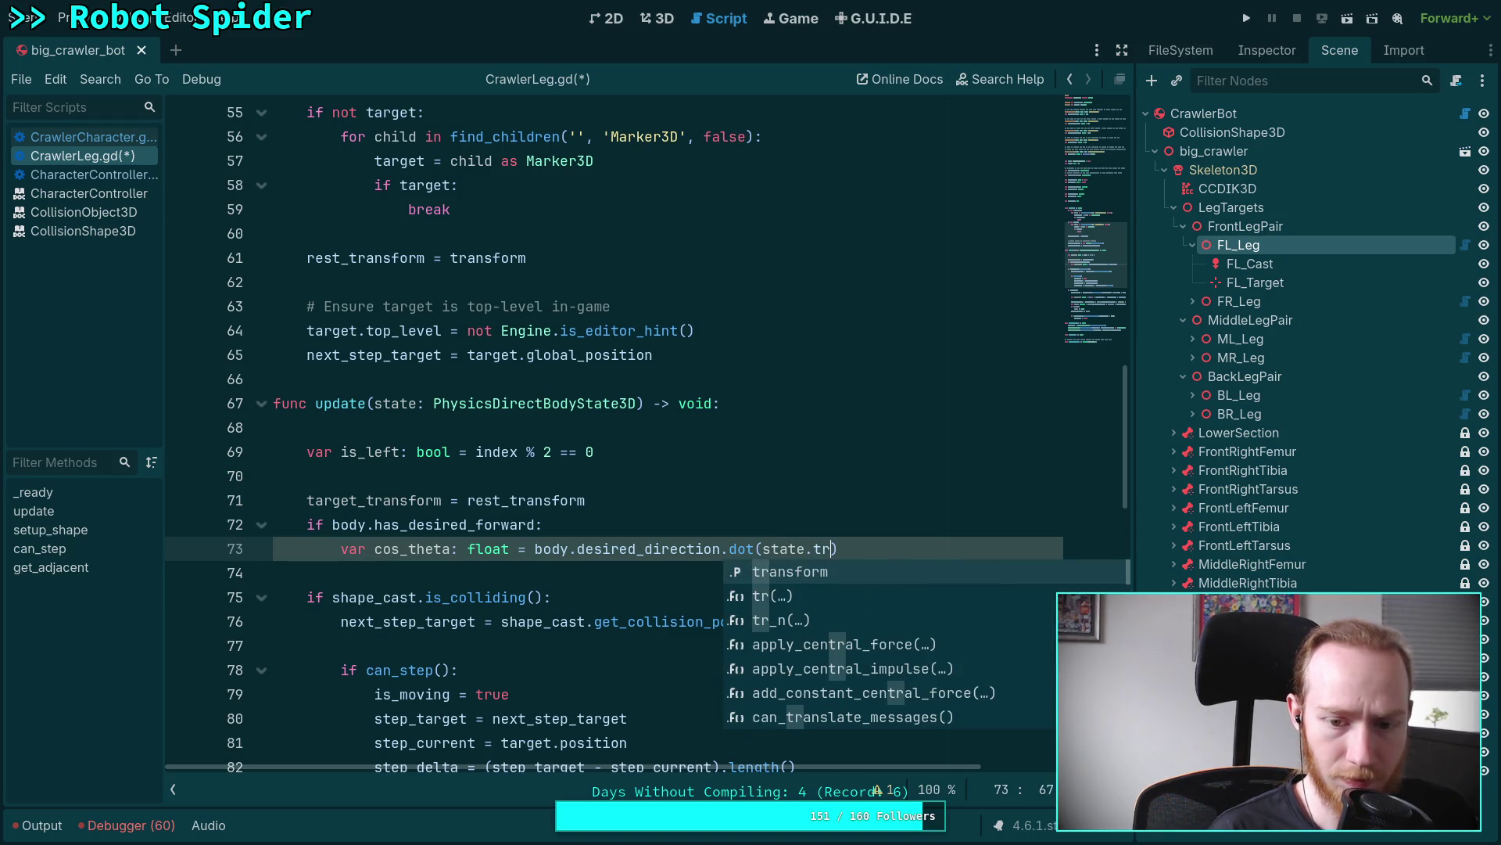
pyautogui.press('Return')
pyautogui.write('.basis.z)')
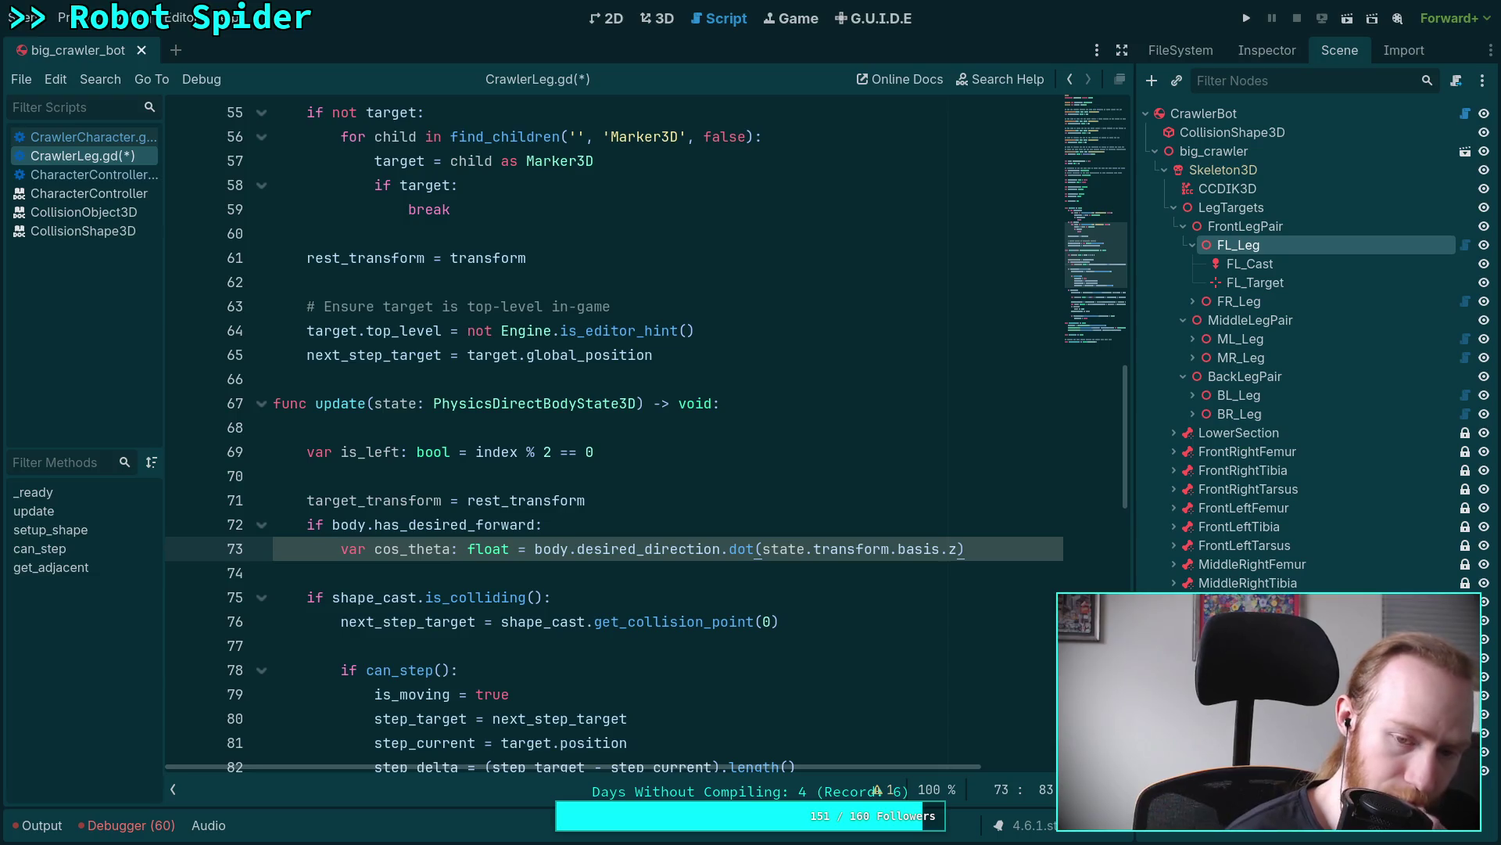
pyautogui.press('Return')
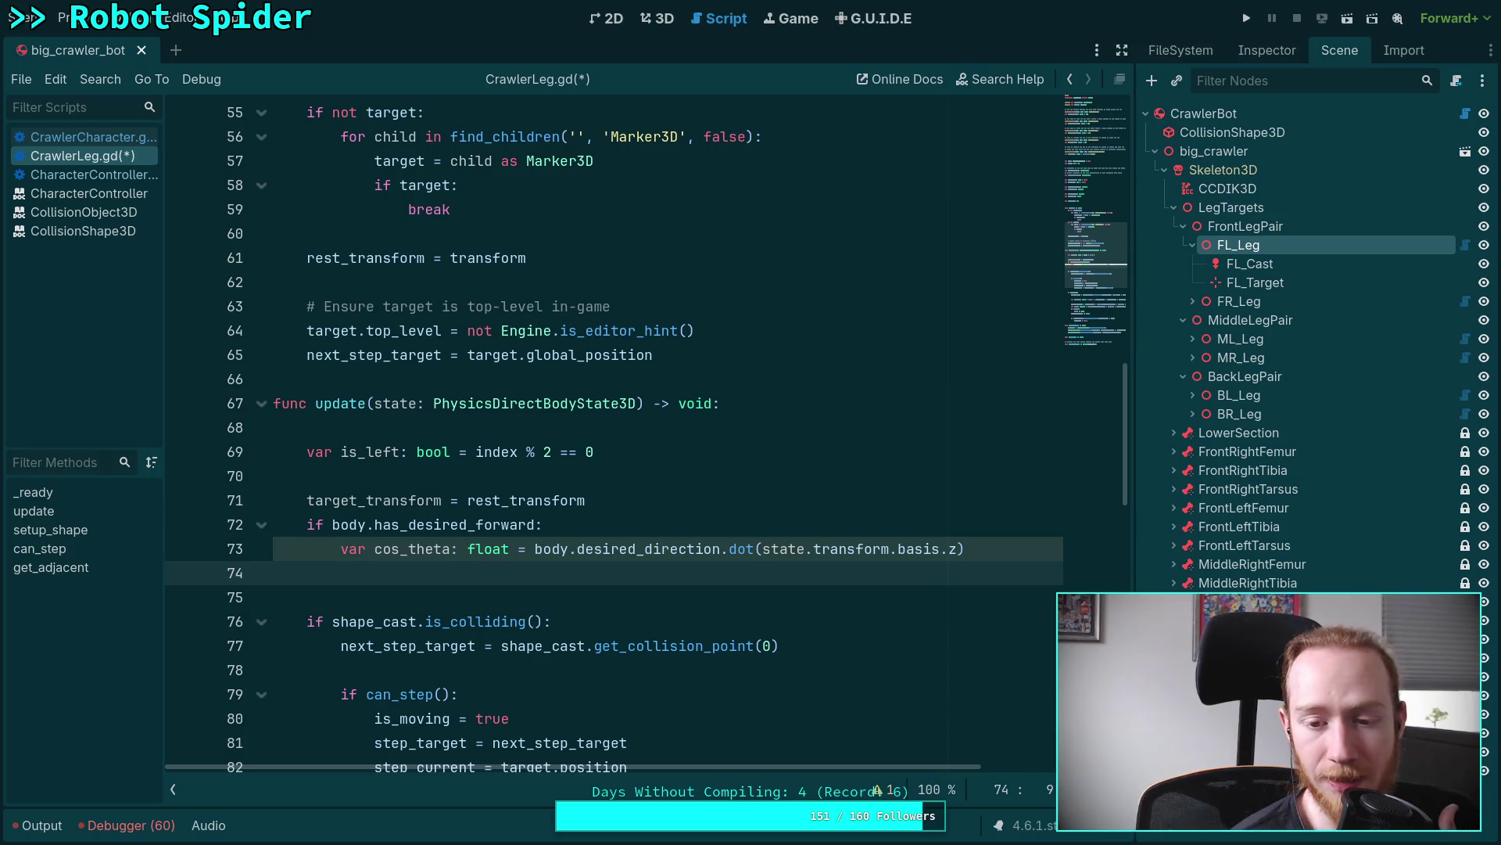
pyautogui.scroll(15, 1106, 140)
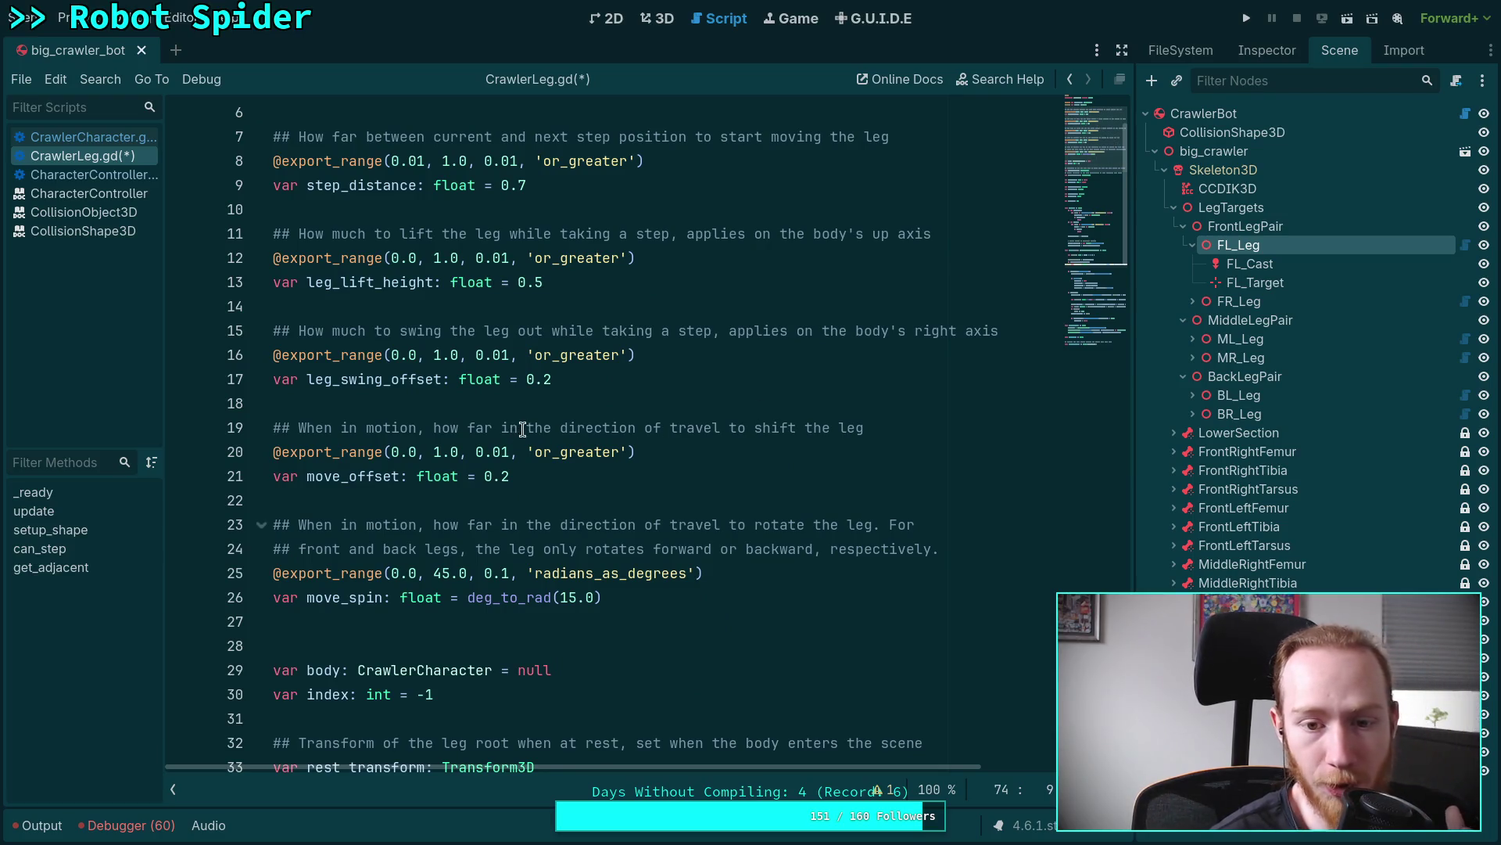
pyautogui.moveTo(653, 598); pyautogui.dragTo(305, 597)
pyautogui.click(669, 597)
pyautogui.scroll(-1, 778, 585)
pyautogui.scroll(-18, 778, 585)
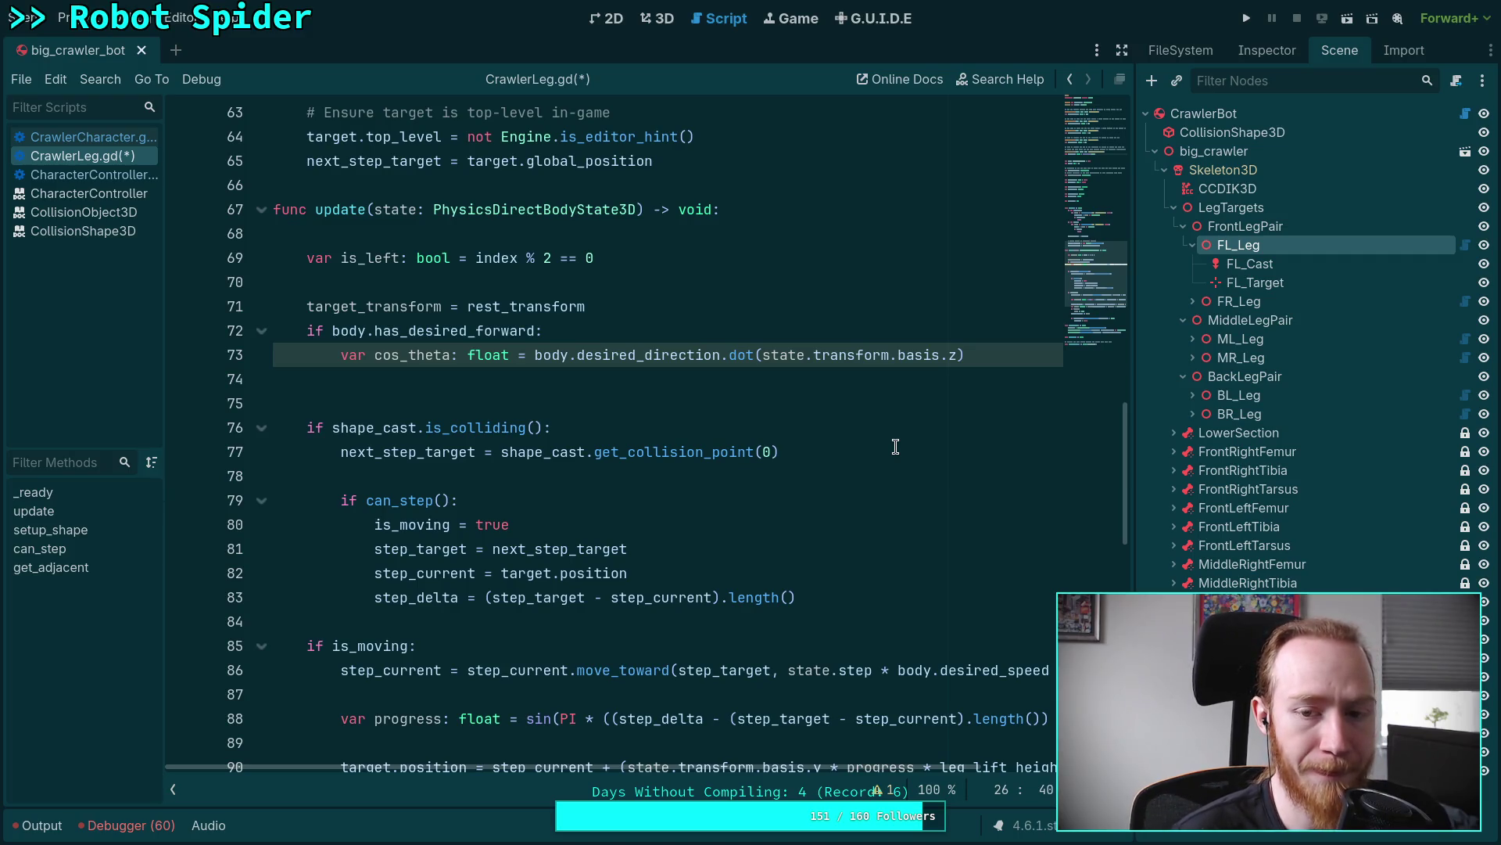
pyautogui.scroll(12, 811, 436)
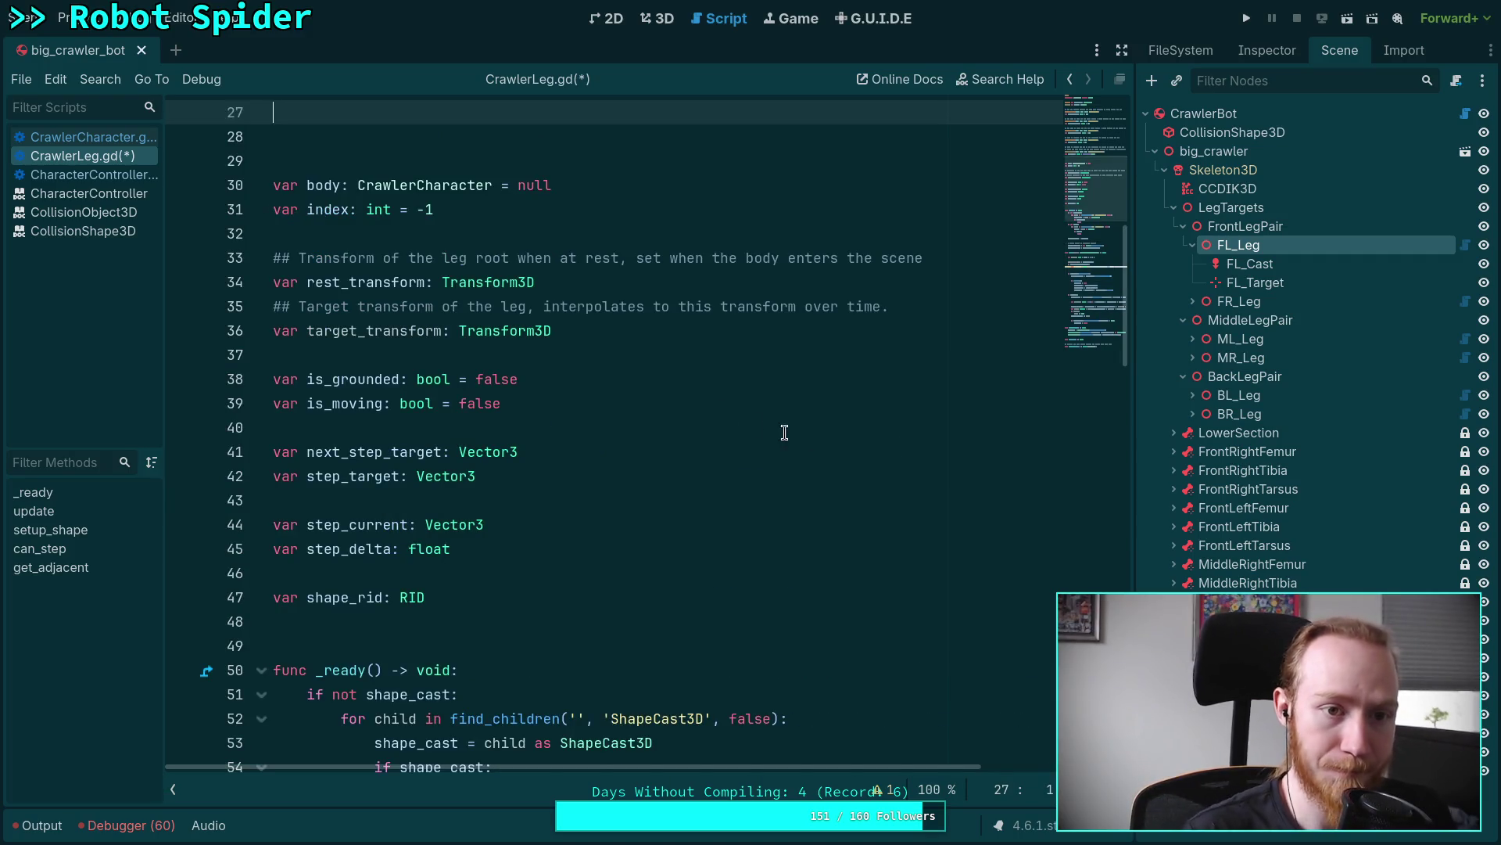
pyautogui.scroll(4, 670, 552)
pyautogui.scroll(-1, 971, 358)
pyautogui.scroll(-12, 971, 358)
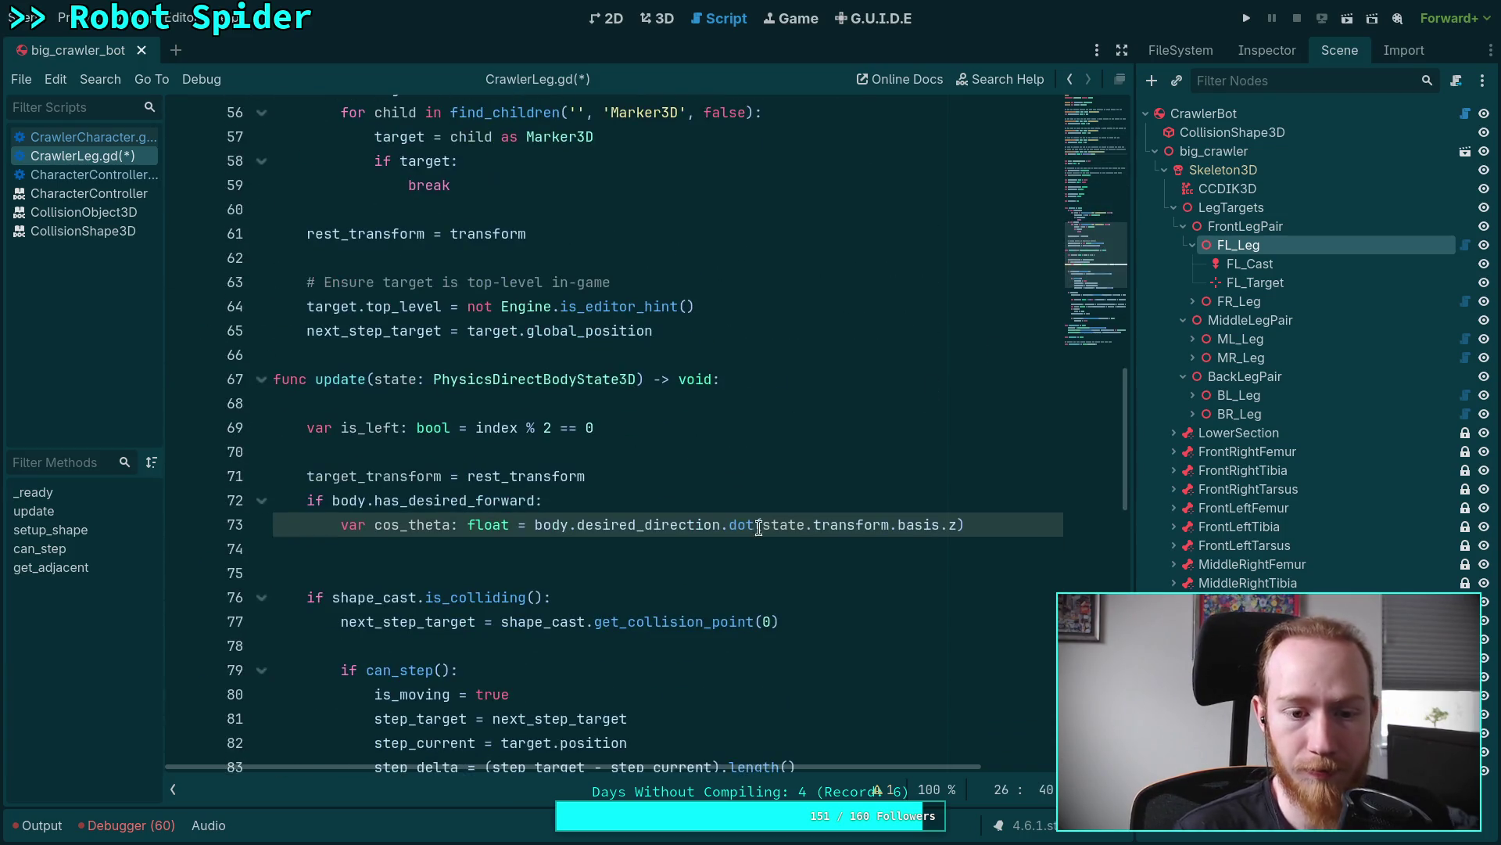
pyautogui.click(789, 550)
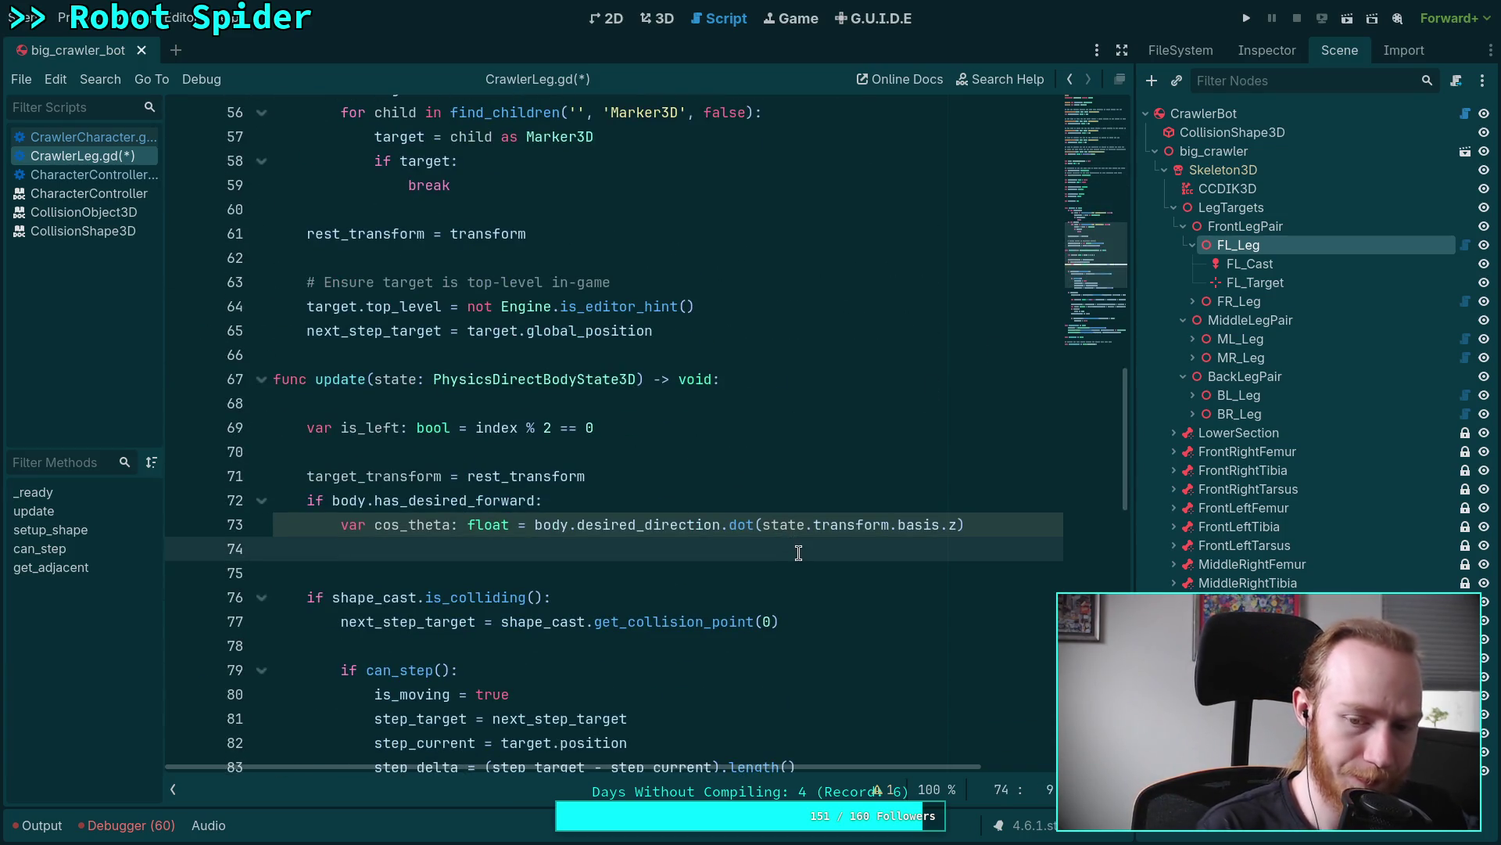
# Step: Start line 74 with target_transform.origin, clearing out the false starts
pyautogui.write('target')
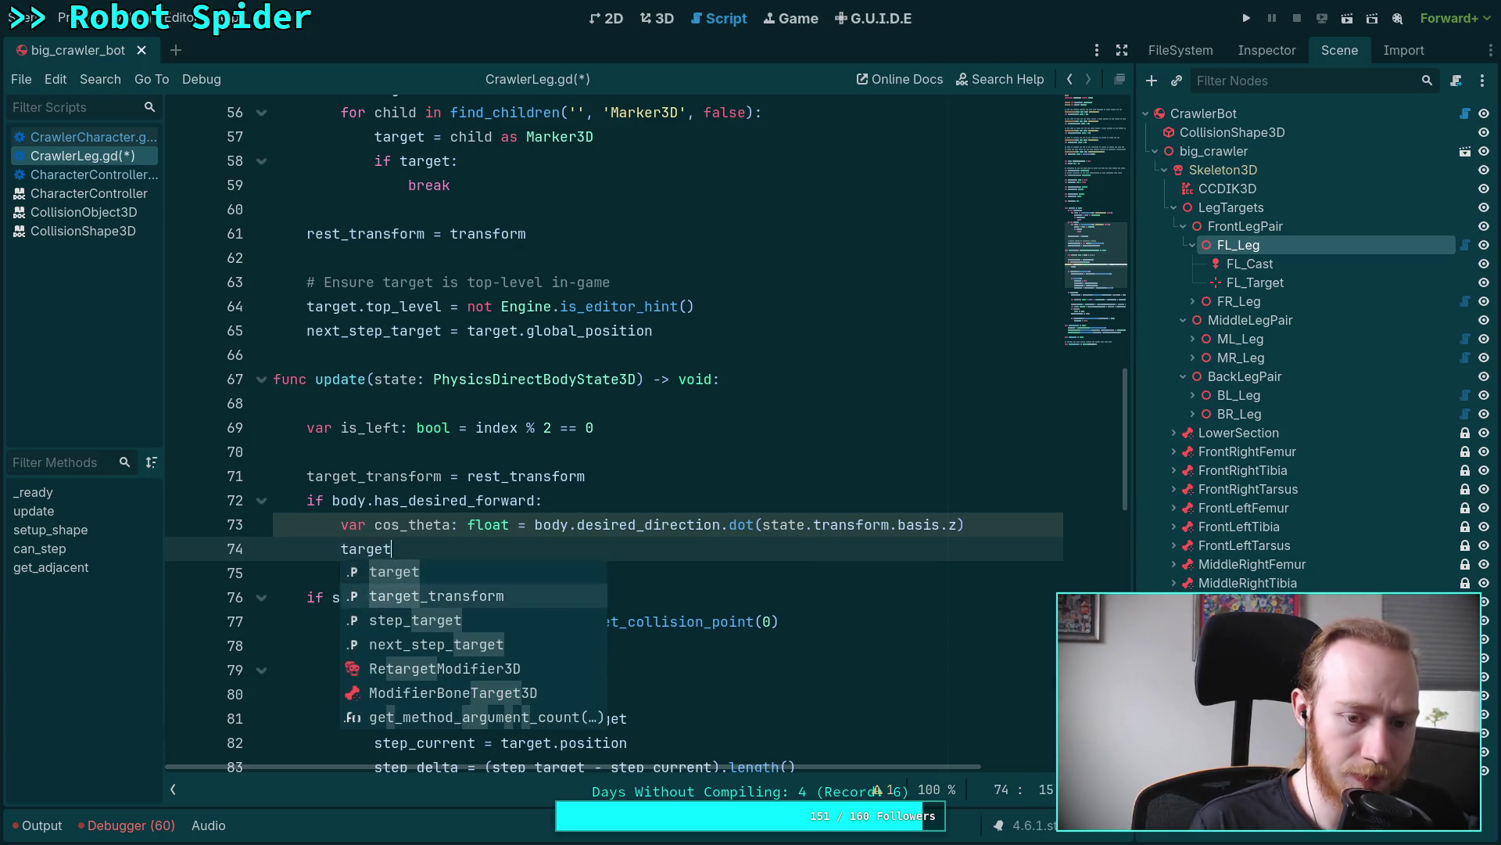
pyautogui.press('Return')
pyautogui.write('.')
pyautogui.press('BackSpace')
pyautogui.write('= tar')
pyautogui.press('BackSpace')
pyautogui.press('BackSpace')
pyautogui.press('BackSpace')
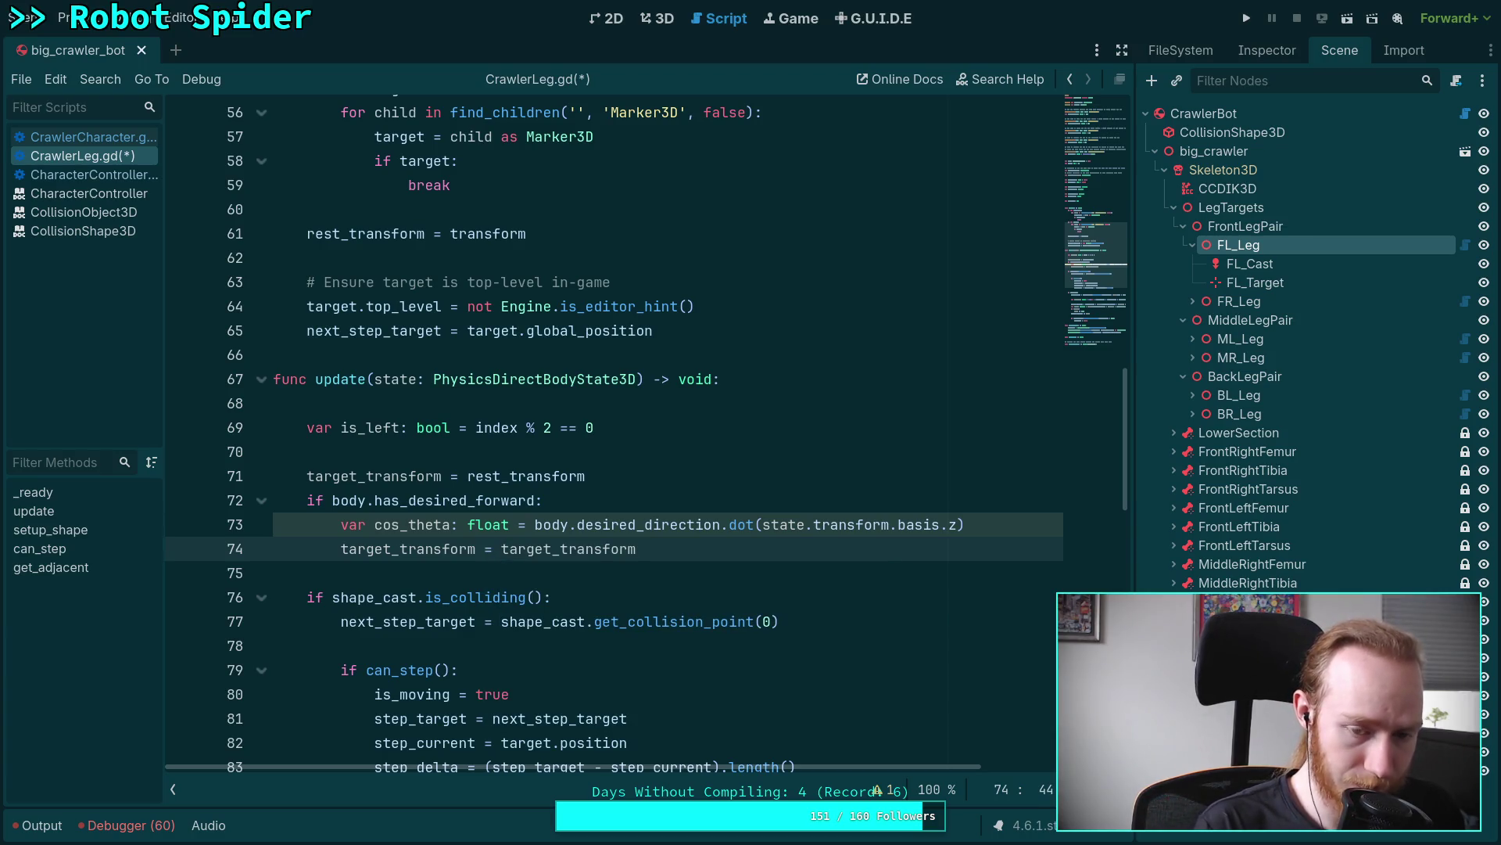
pyautogui.press('BackSpace')
pyautogui.press('BackSpace')
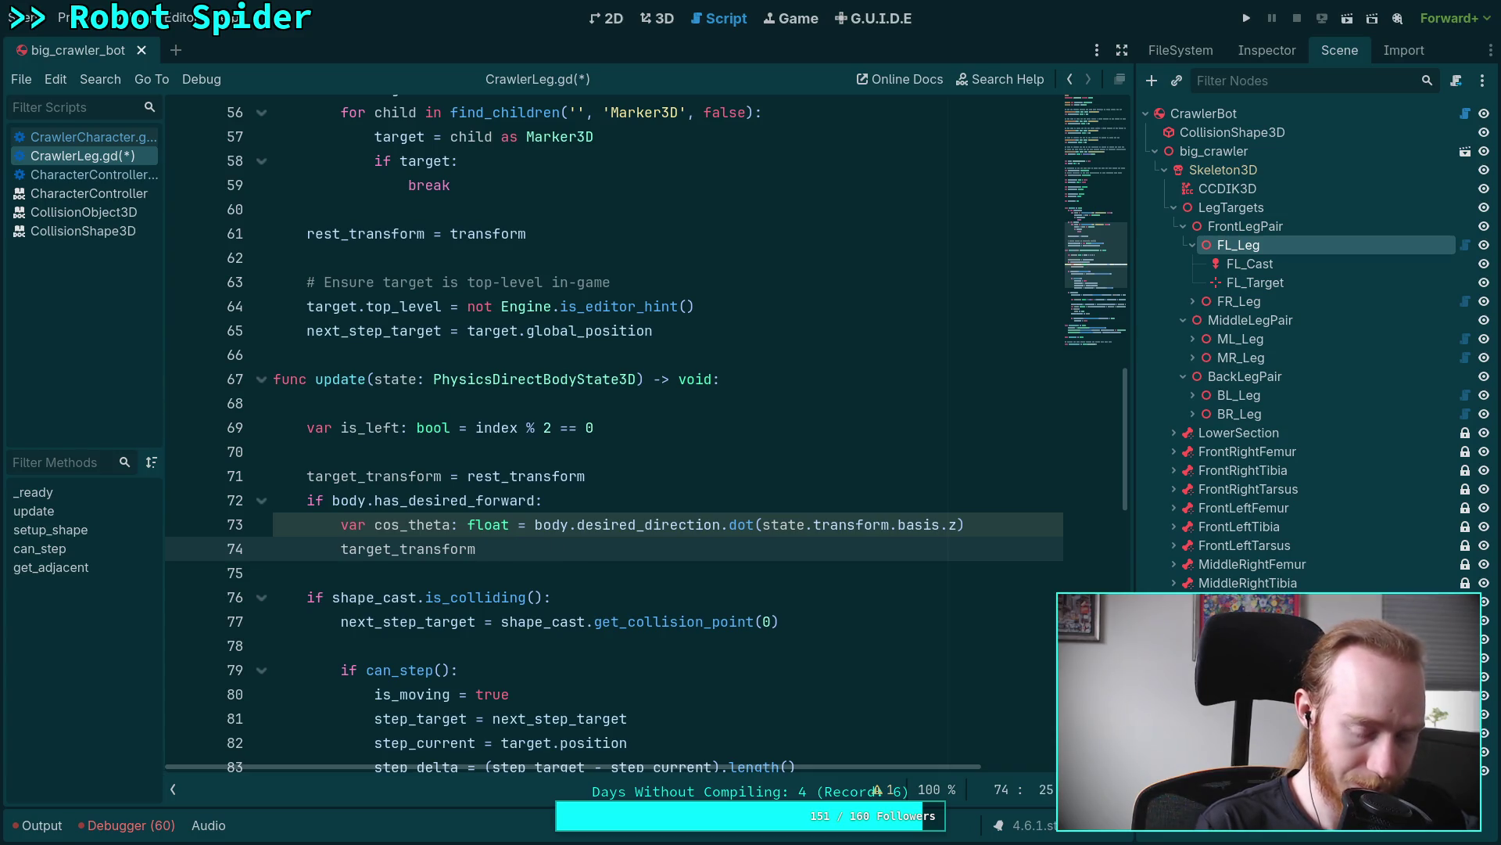
pyautogui.press('BackSpace')
pyautogui.press('BackSpace')
pyautogui.press('BackSpace')
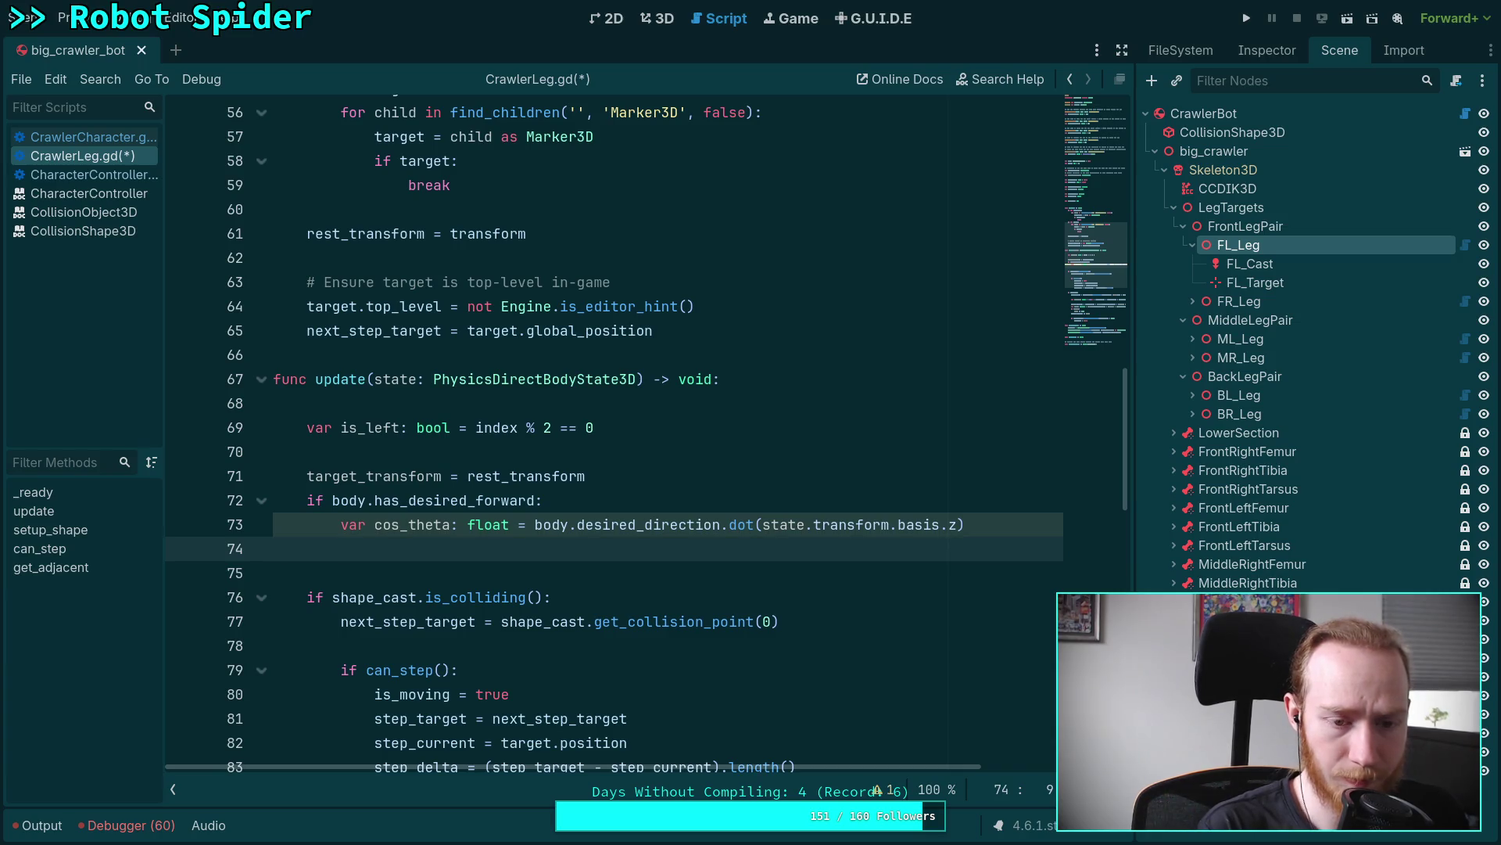
pyautogui.write('target_')
pyautogui.press('Return')
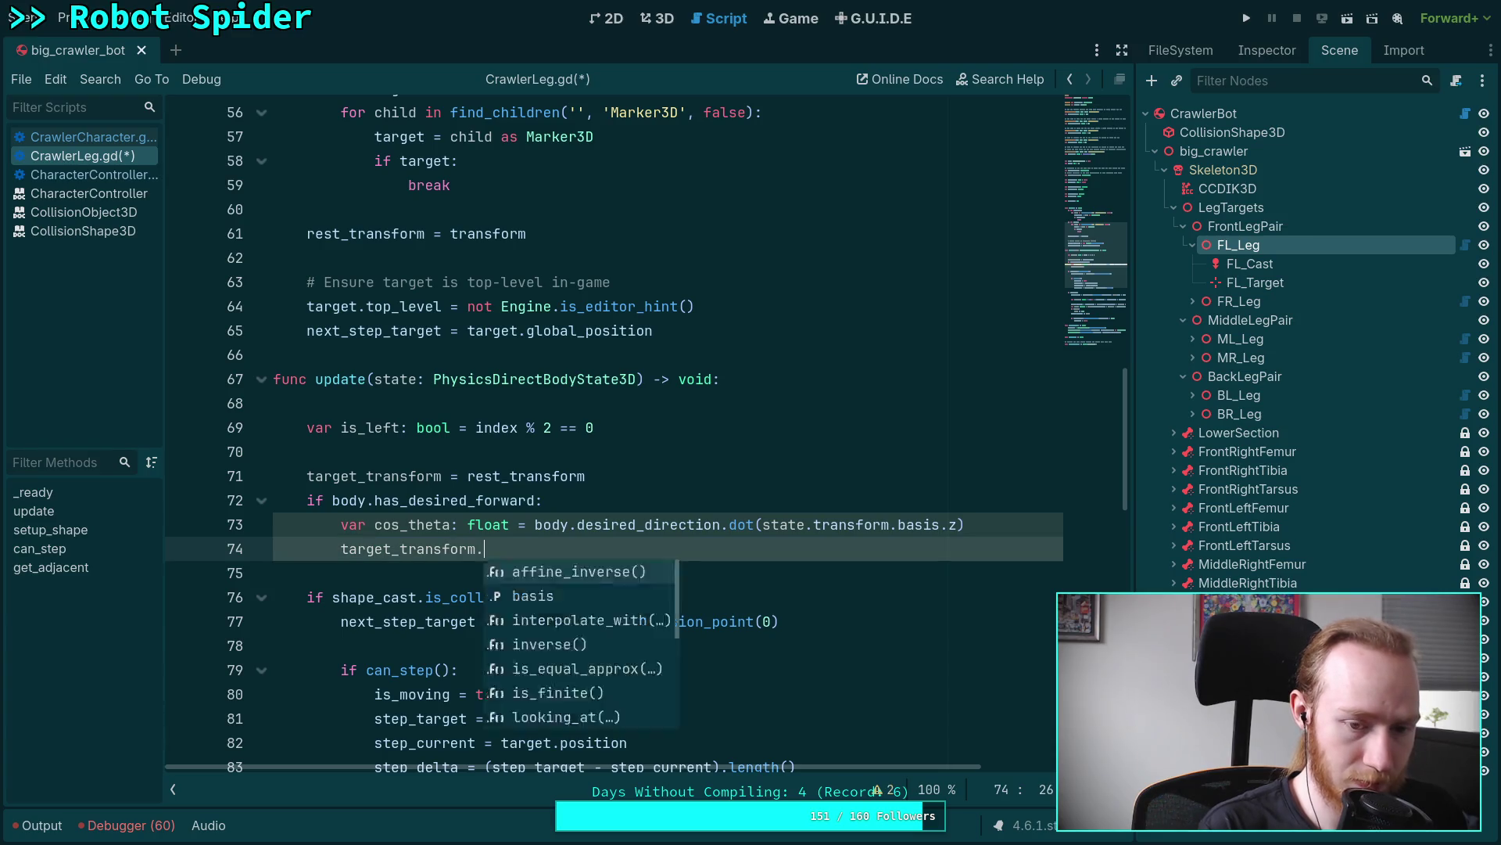
pyautogui.write('= ta')
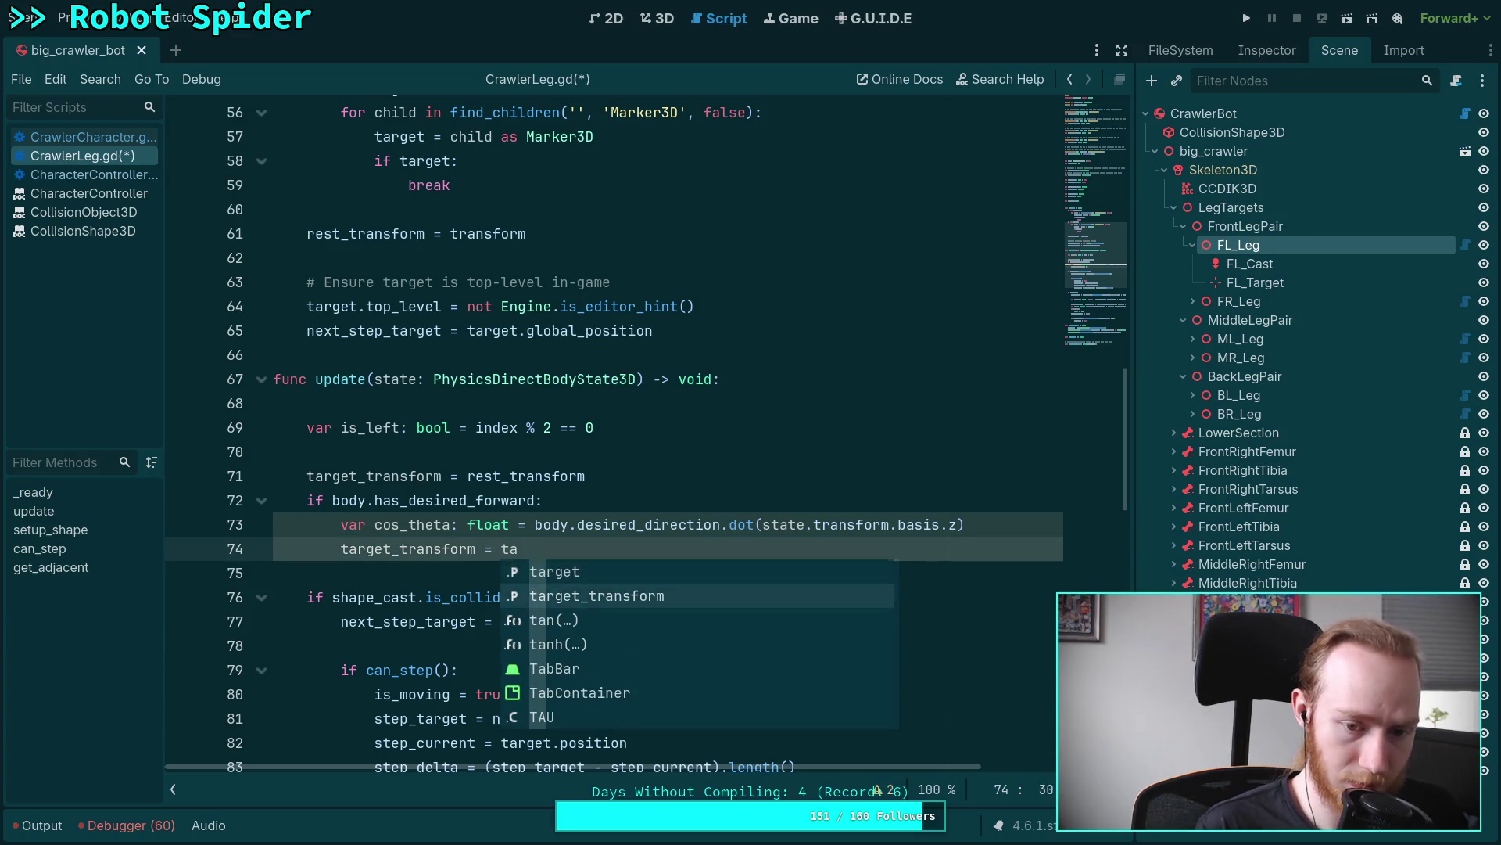
pyautogui.press('Return')
pyautogui.write('.')
pyautogui.press('BackSpace')
pyautogui.press('BackSpace')
pyautogui.press('BackSpace')
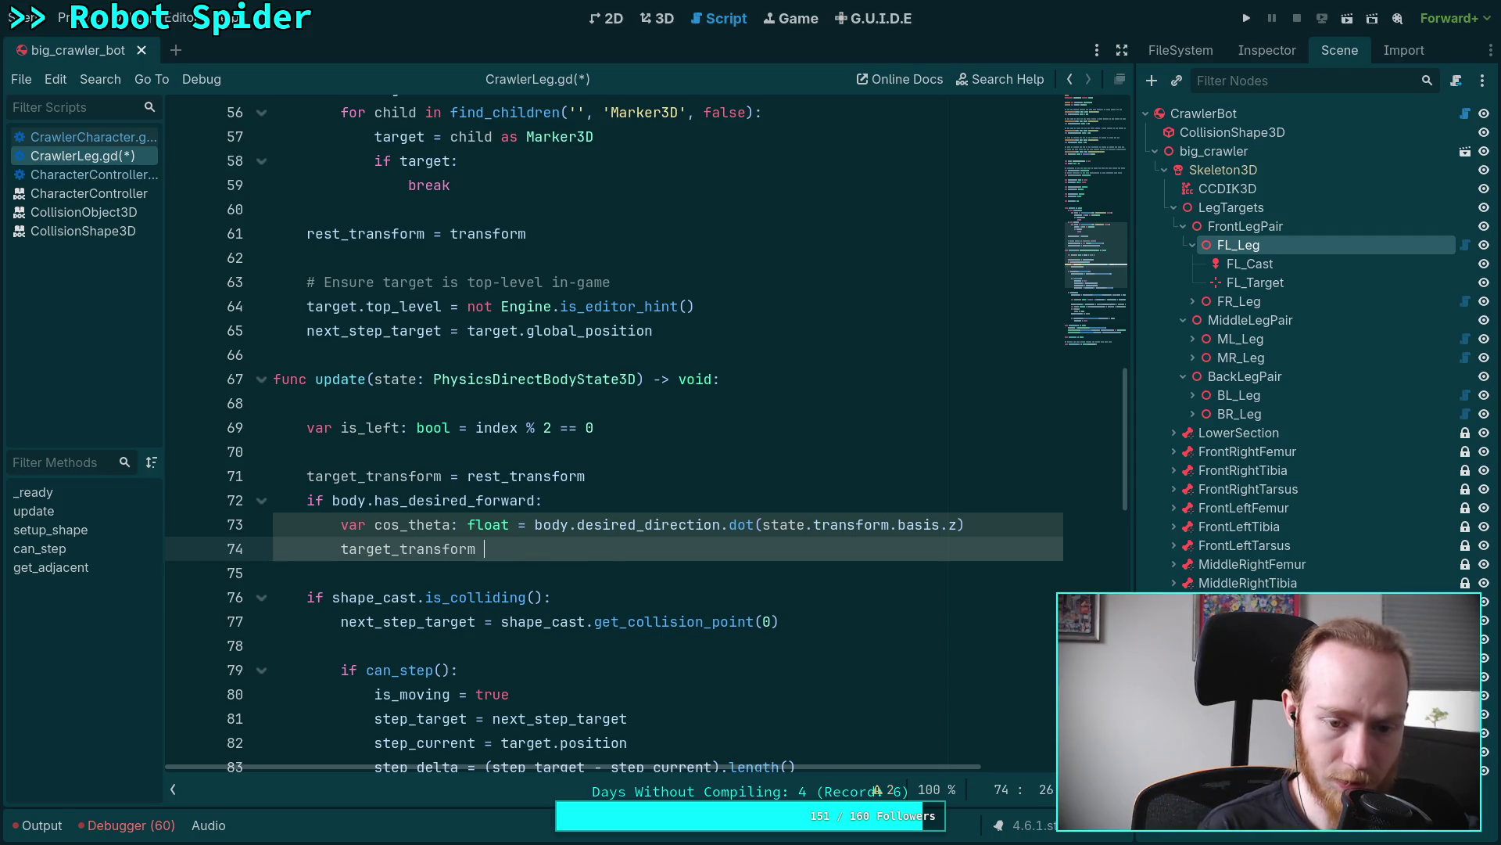
pyautogui.write('ba')
pyautogui.press('BackSpace')
pyautogui.press('BackSpace')
pyautogui.press('BackSpace')
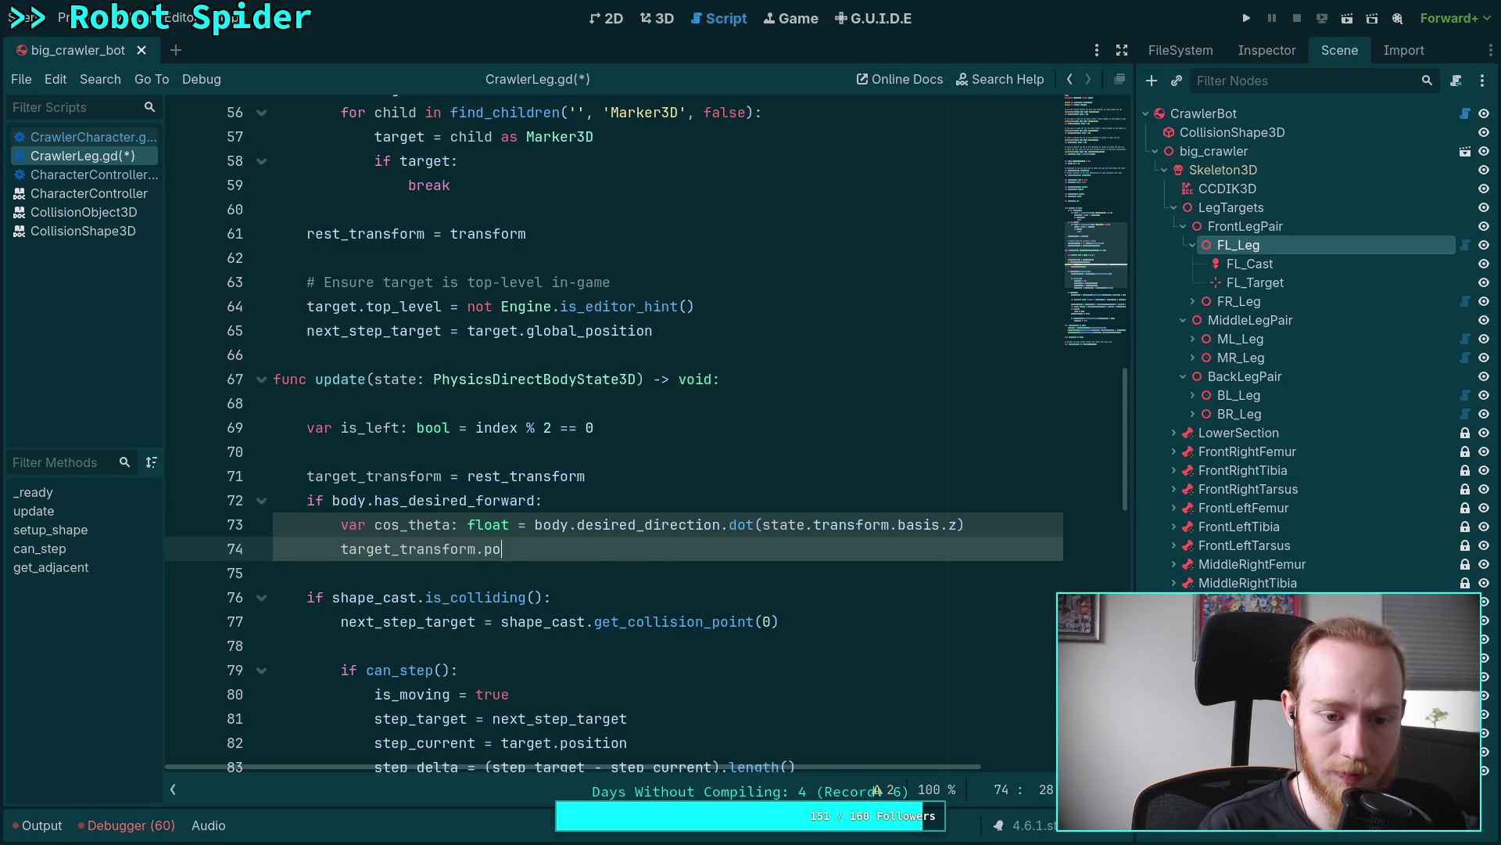
pyautogui.write('.or')
pyautogui.press('Return')
# Step: Complete it as += body.desired_direction * move_offset and open a new line
pyautogui.write('+=')
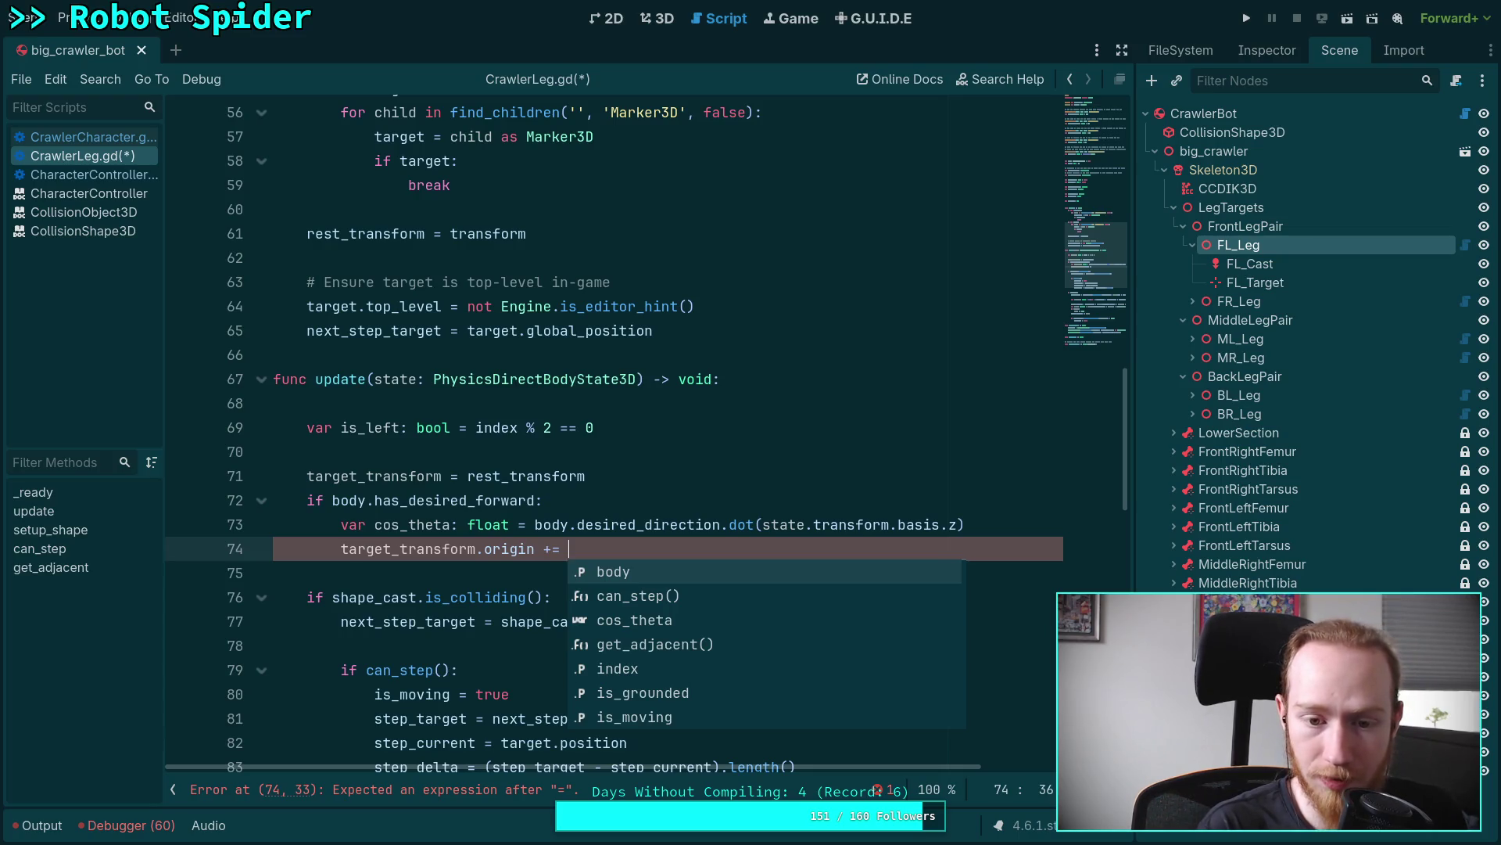
pyautogui.write('body.')
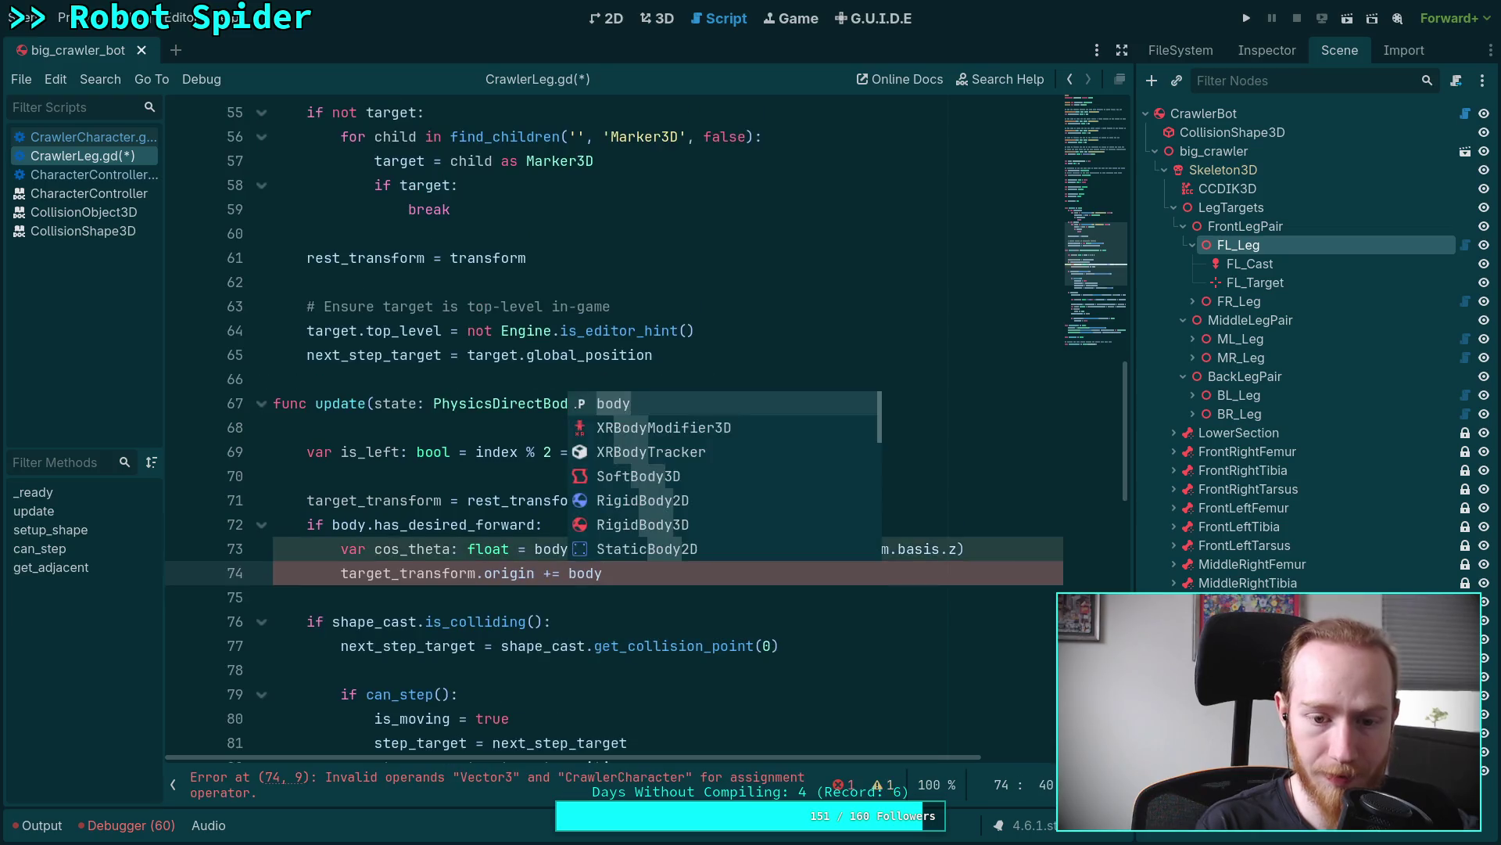
pyautogui.write('de')
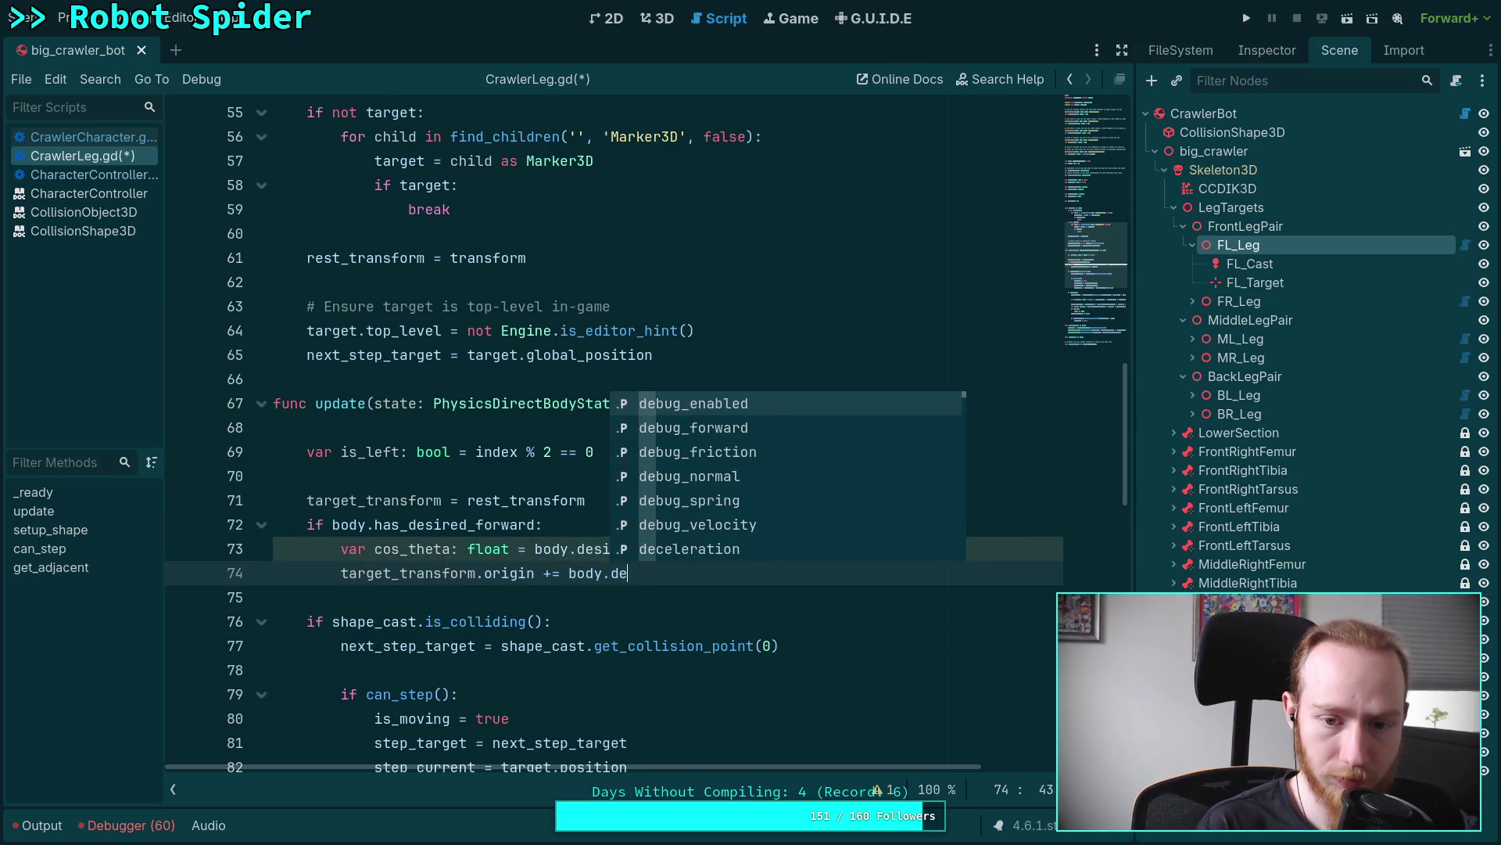
pyautogui.write('si')
pyautogui.press('Down')
pyautogui.press('Return')
pyautogui.write('* m')
pyautogui.press('Return')
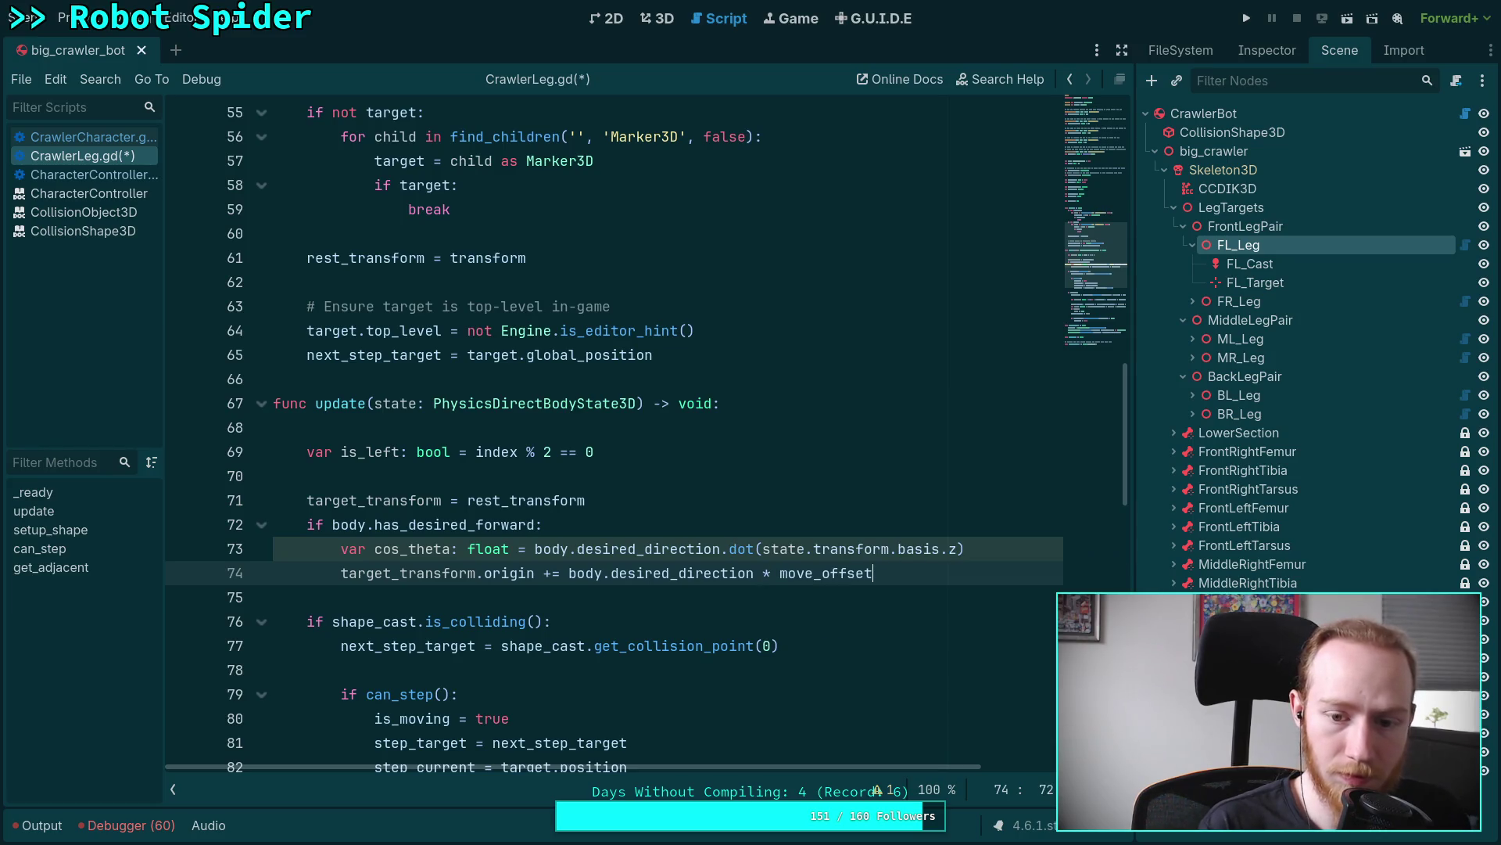
pyautogui.press('Return')
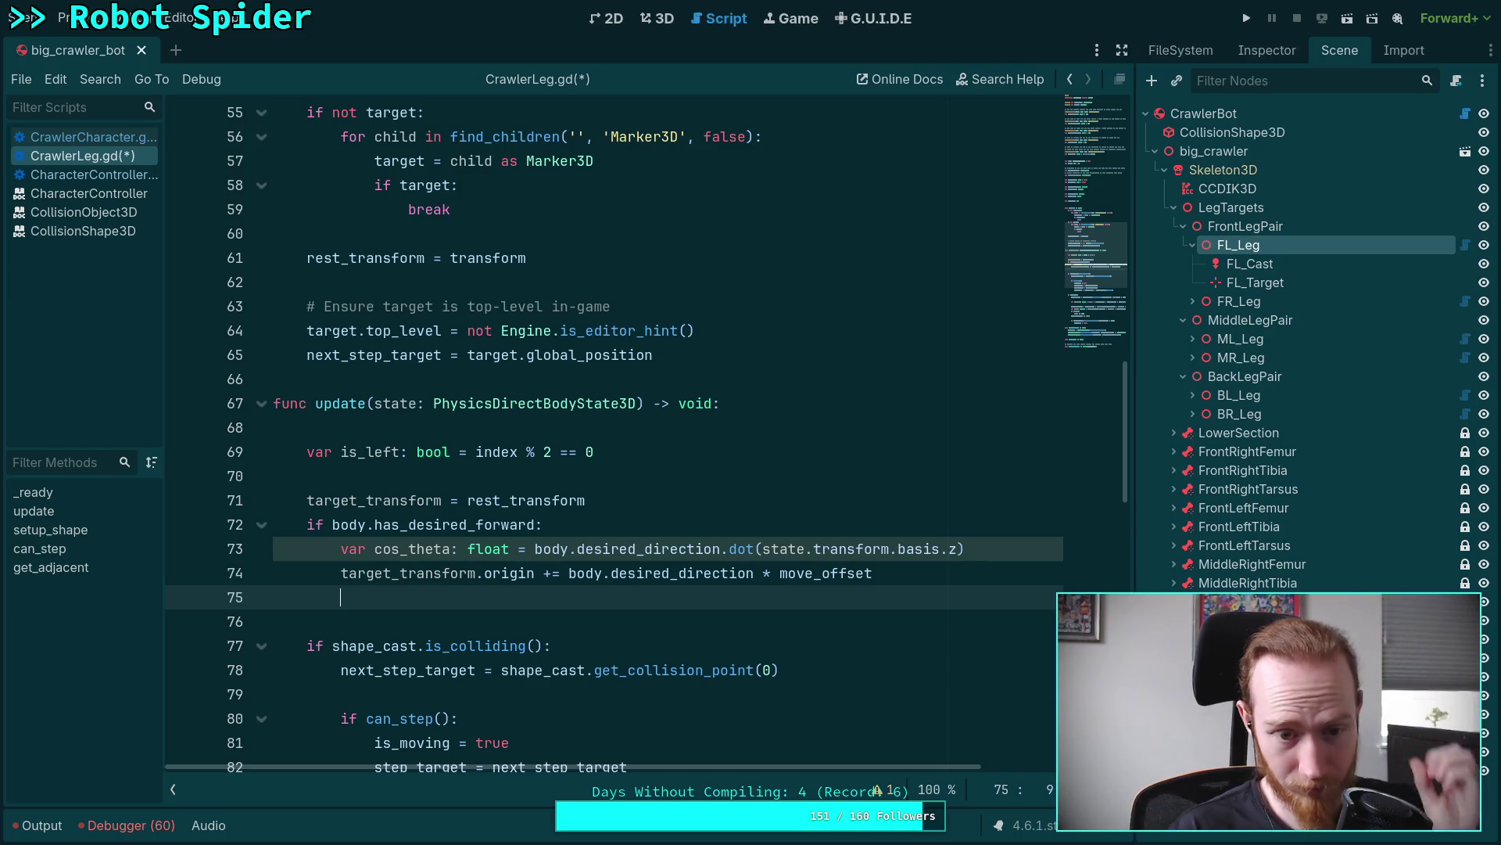
pyautogui.scroll(-2, 667, 612)
pyautogui.scroll(-2, 666, 612)
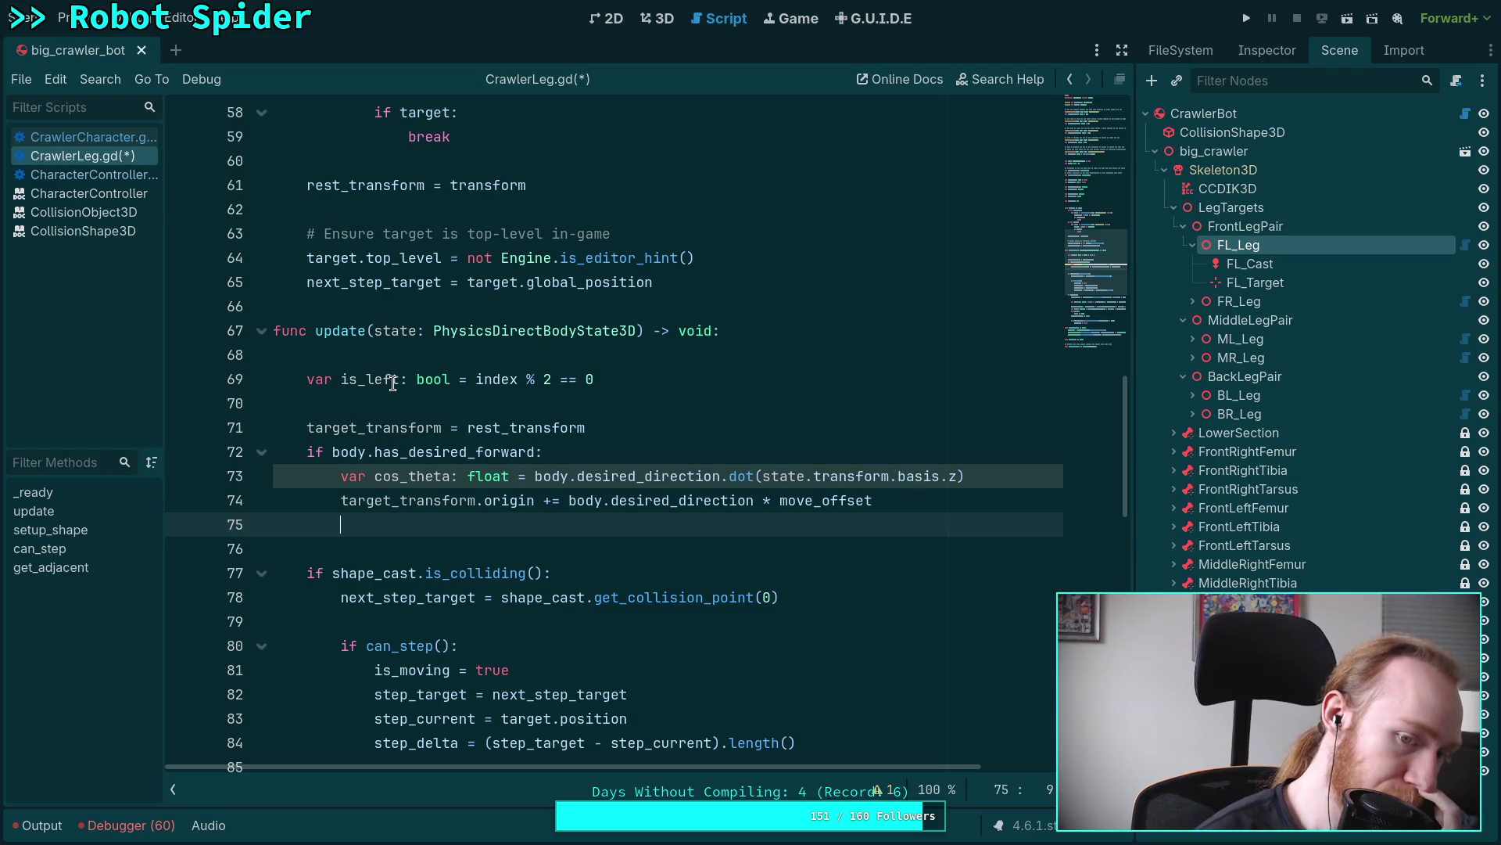
# Step: Turn line 71 into a local declaration: var target_transform: Transform3D = rest_transform
pyautogui.doubleClick(378, 430)
pyautogui.click(308, 429)
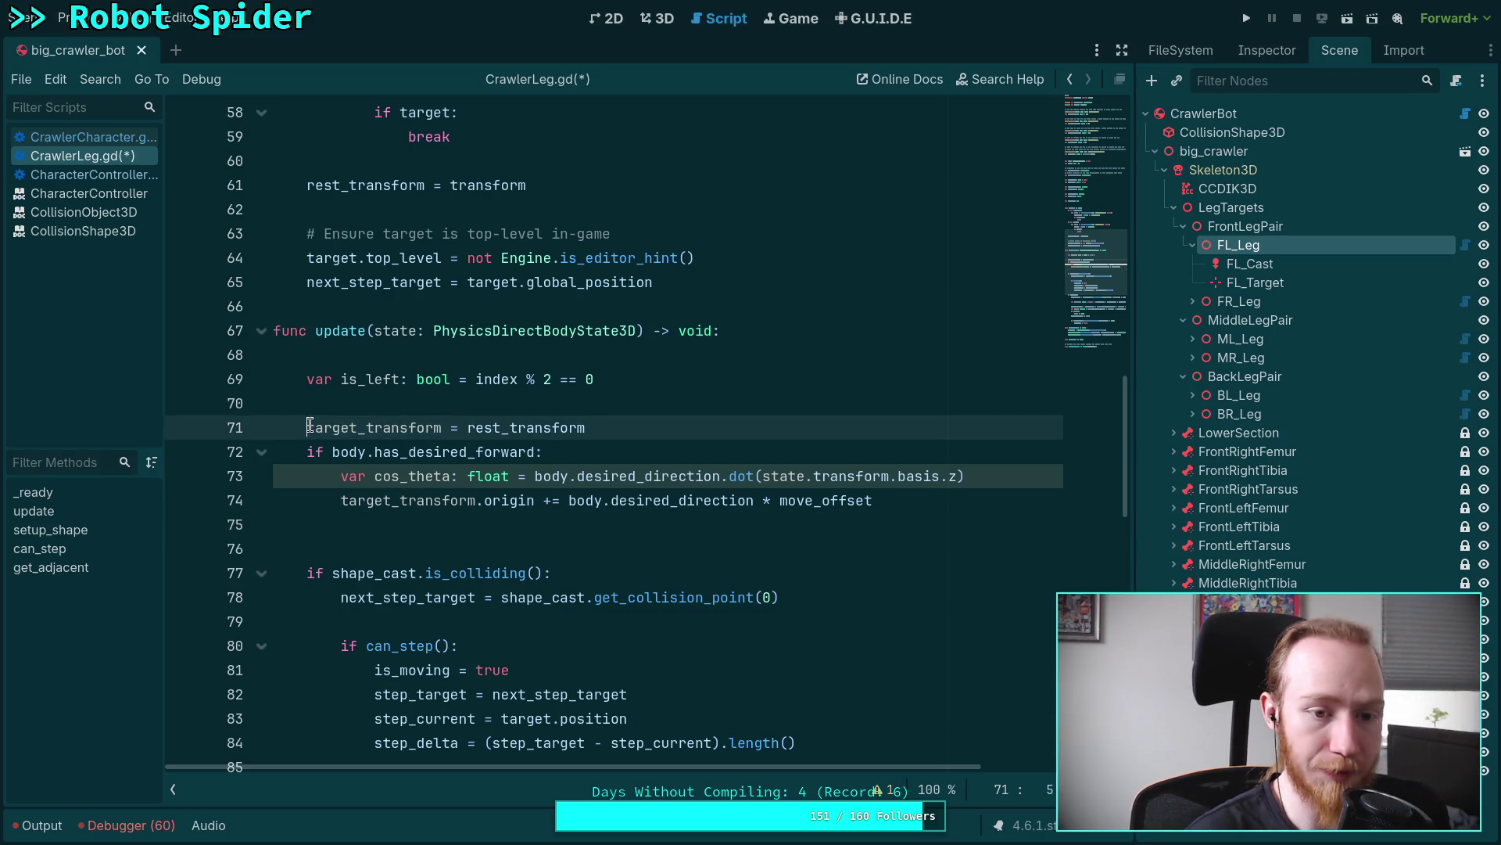
pyautogui.write('var')
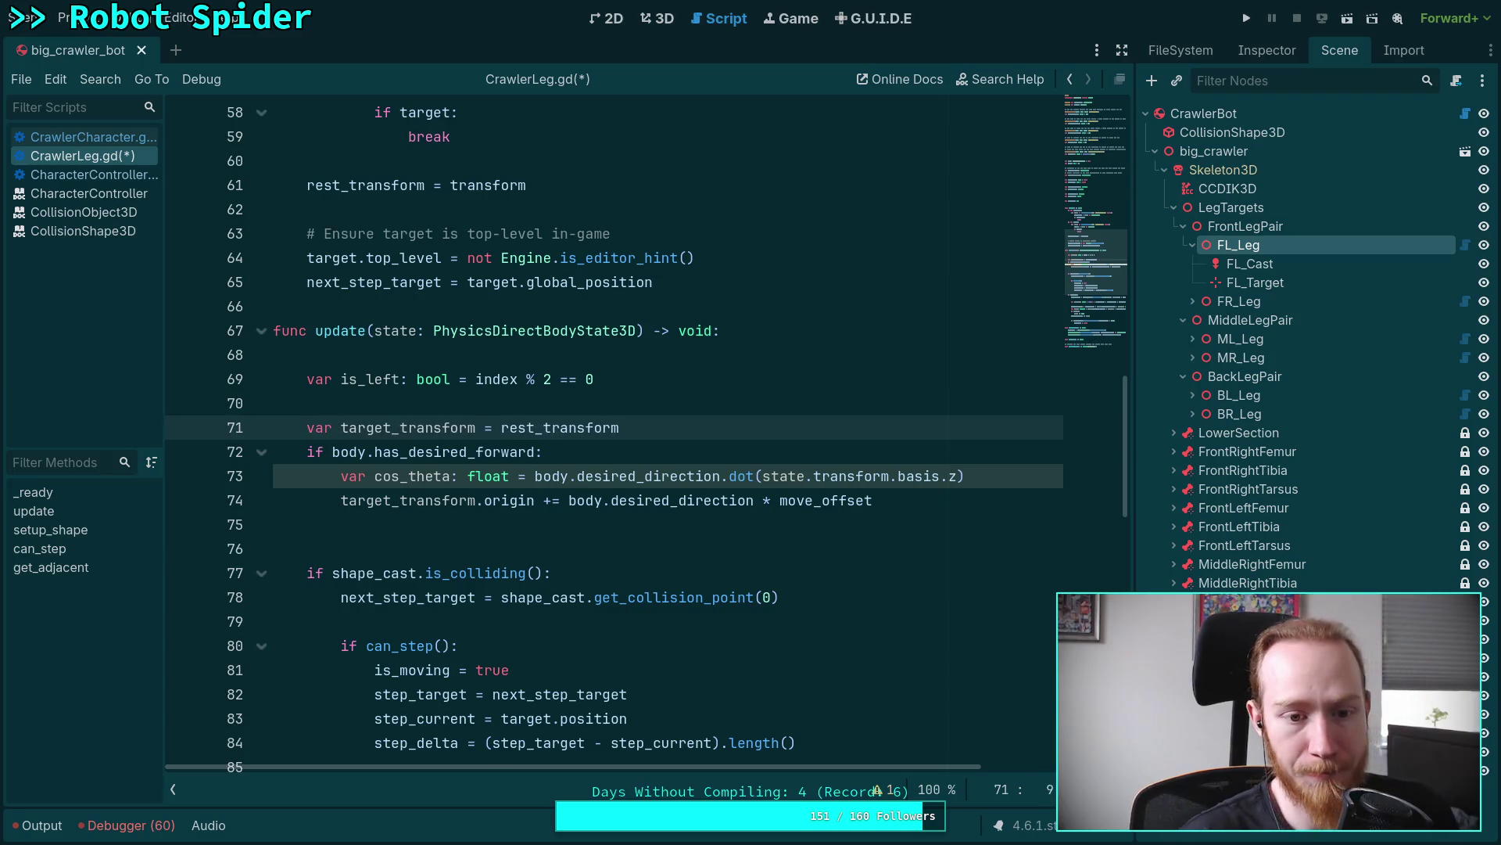
pyautogui.click(479, 427)
pyautogui.write(': Transform3D')
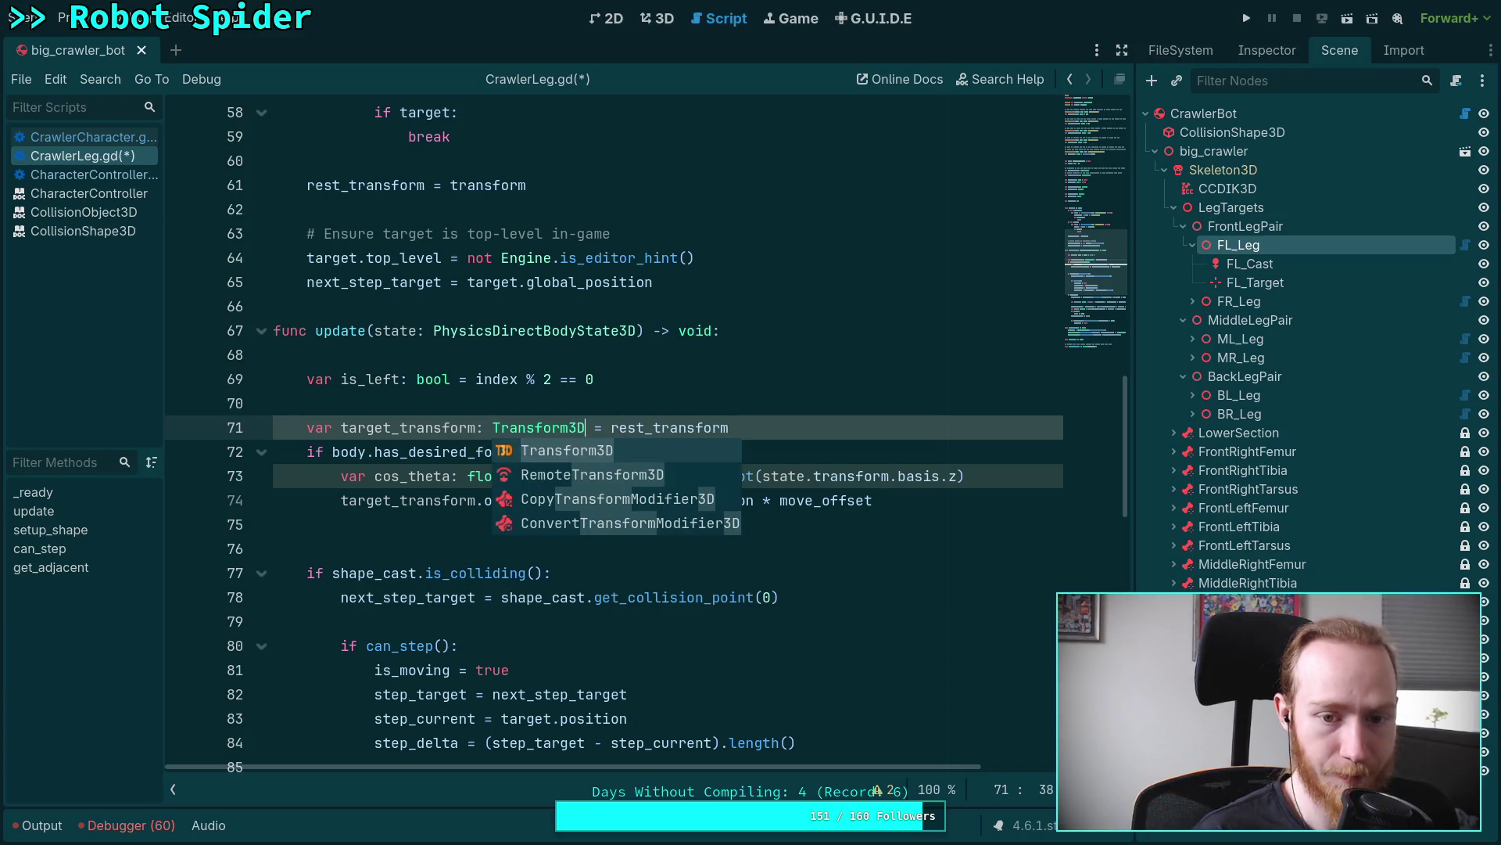
pyautogui.click(553, 403)
# Step: Delete the old class-level target_transform declaration and its comment
pyautogui.scroll(10, 634, 356)
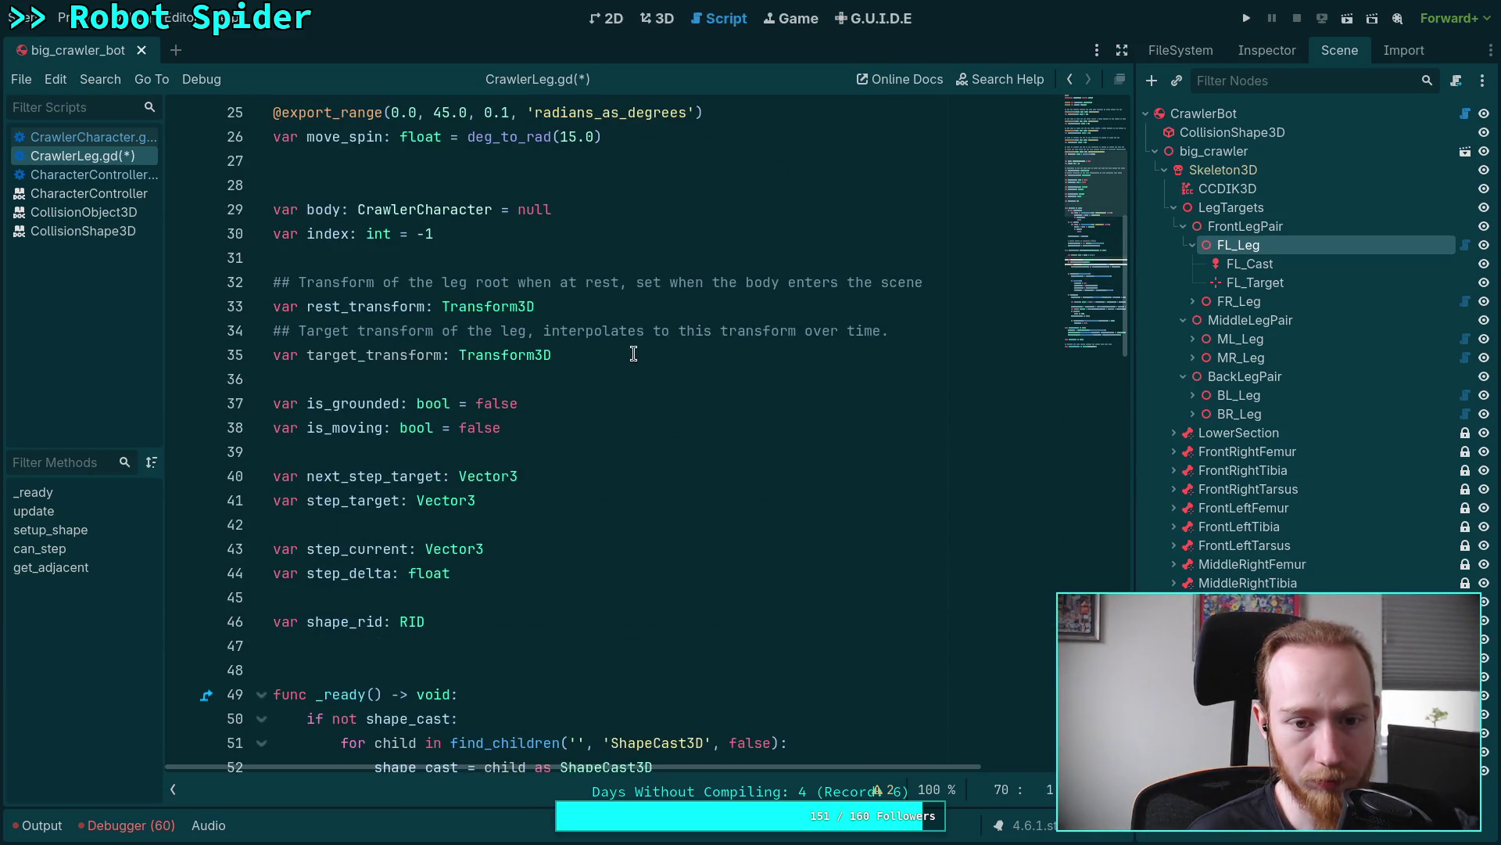
pyautogui.moveTo(634, 356); pyautogui.dragTo(647, 305)
pyautogui.press('BackSpace')
pyautogui.scroll(-6, 687, 435)
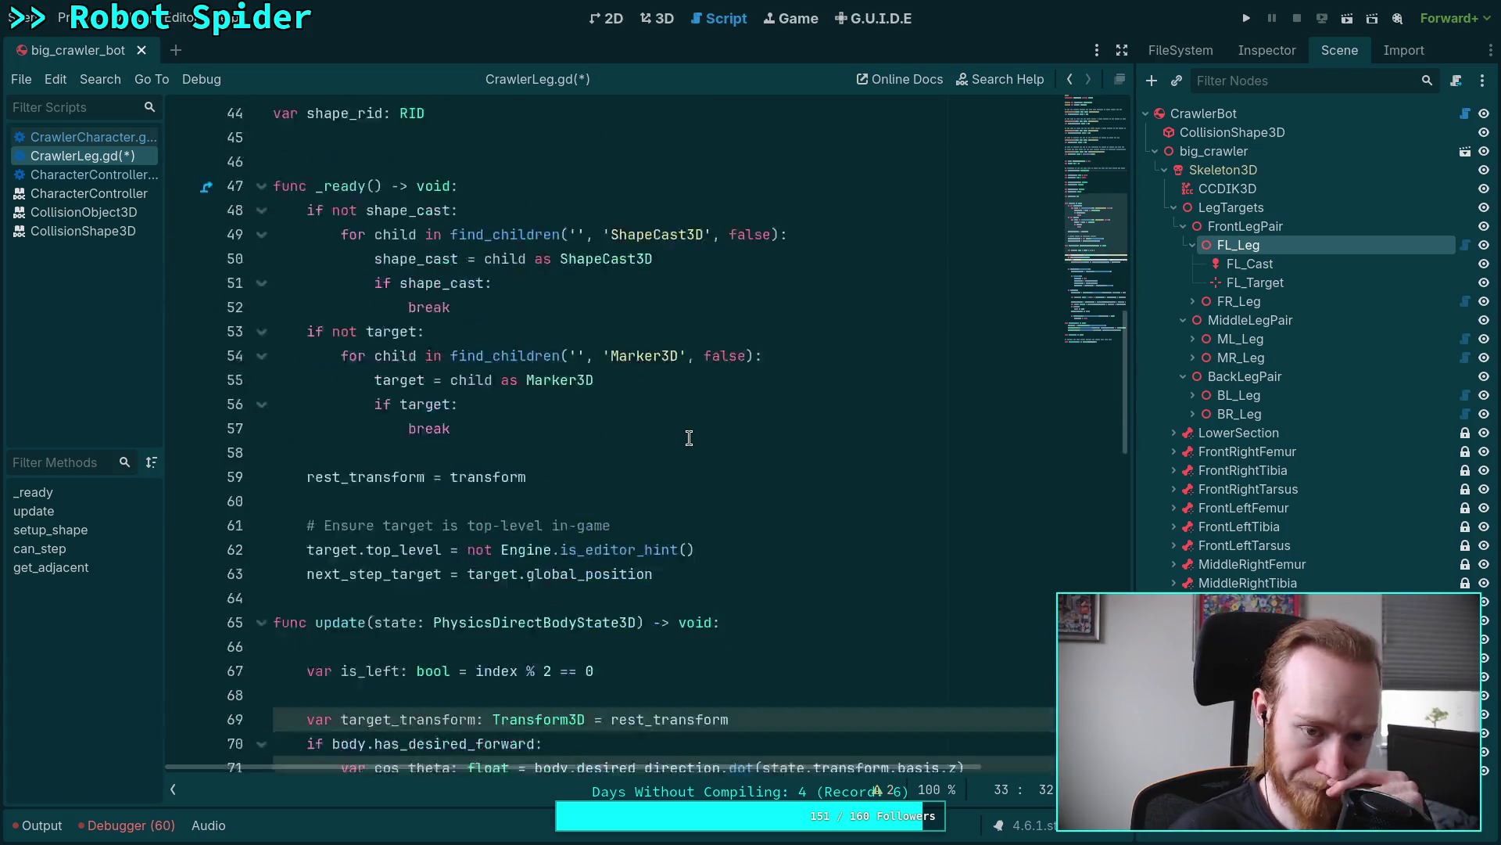
pyautogui.scroll(-5, 689, 438)
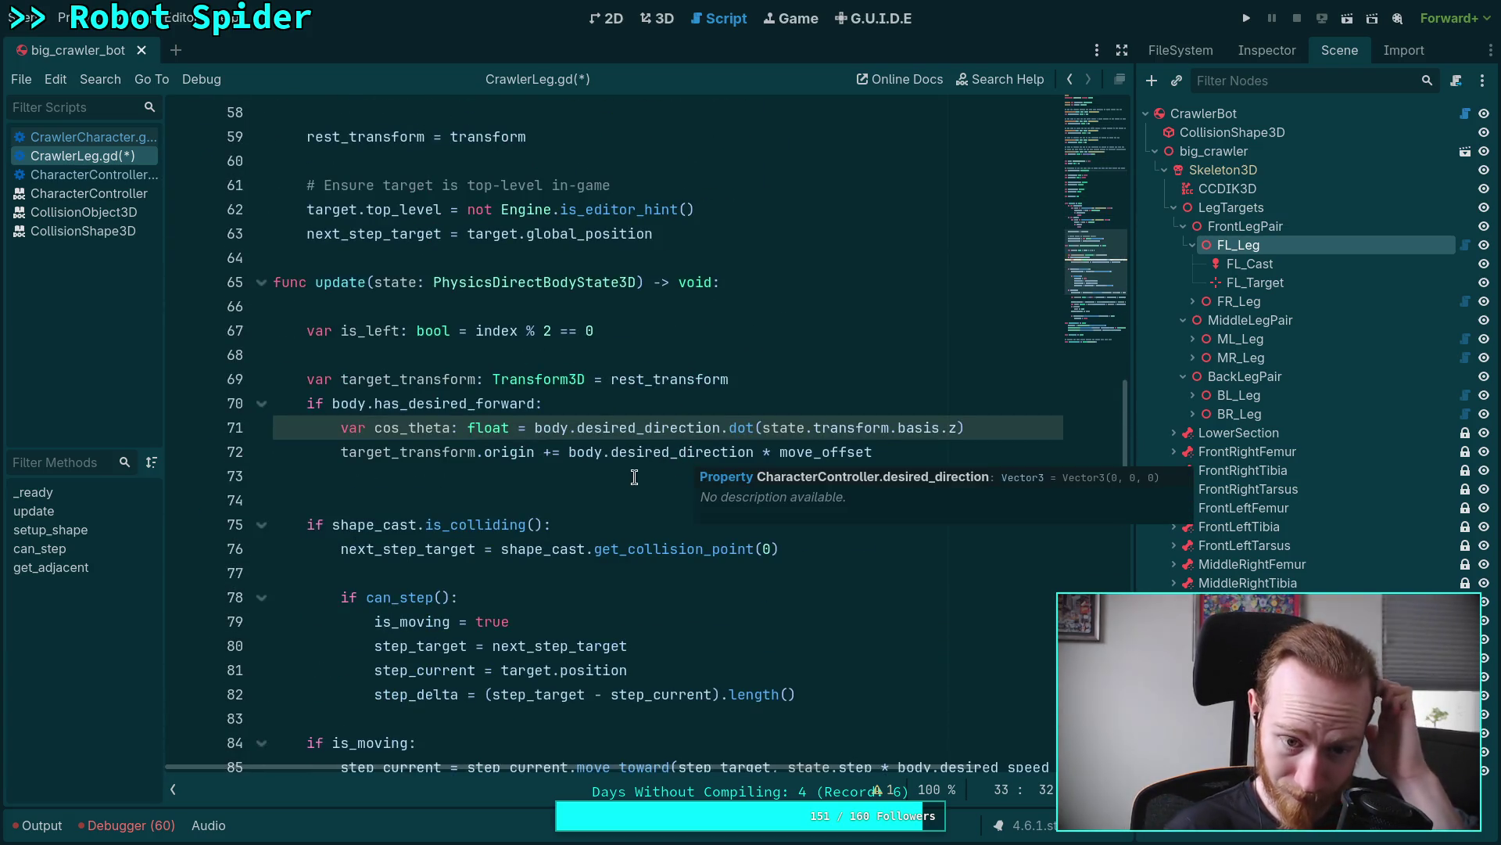
pyautogui.click(636, 476)
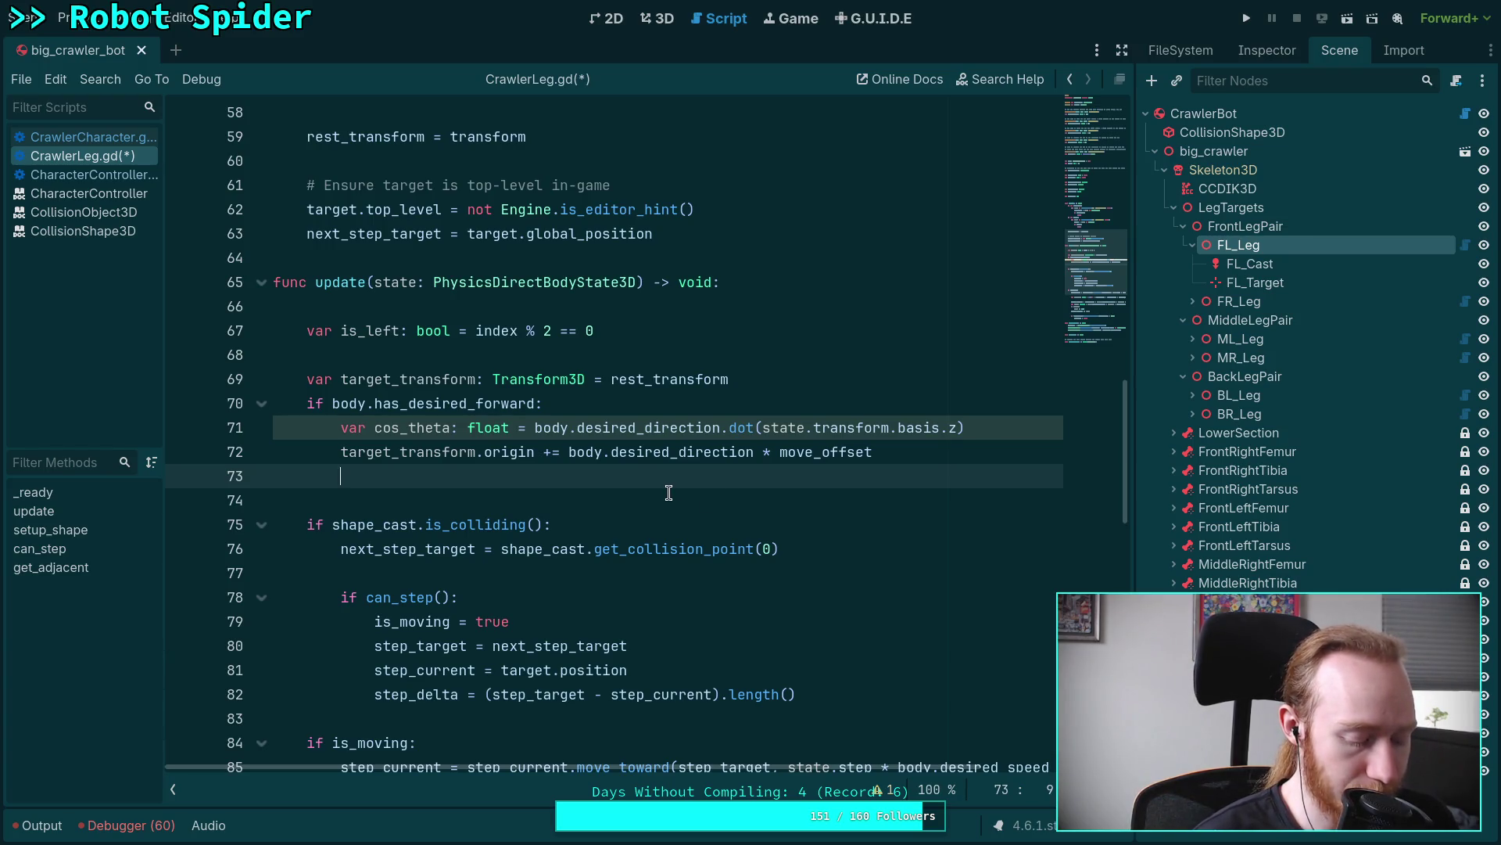
# Step: Add a target_transform.rotated_local() call on line 73, then switch to the 3D view
pyautogui.write('target_transform.')
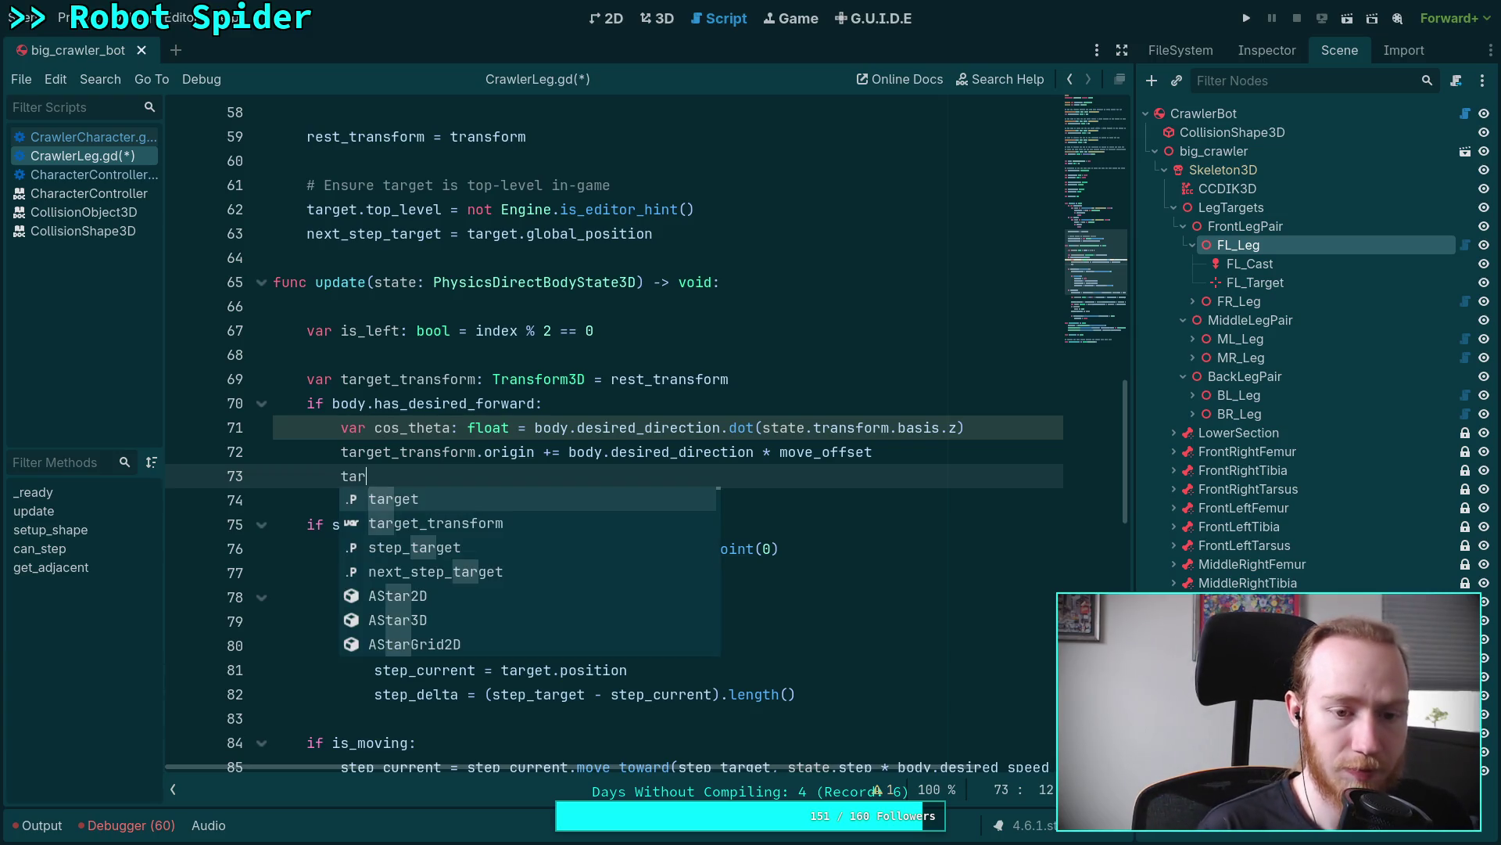
pyautogui.write('rotated_l')
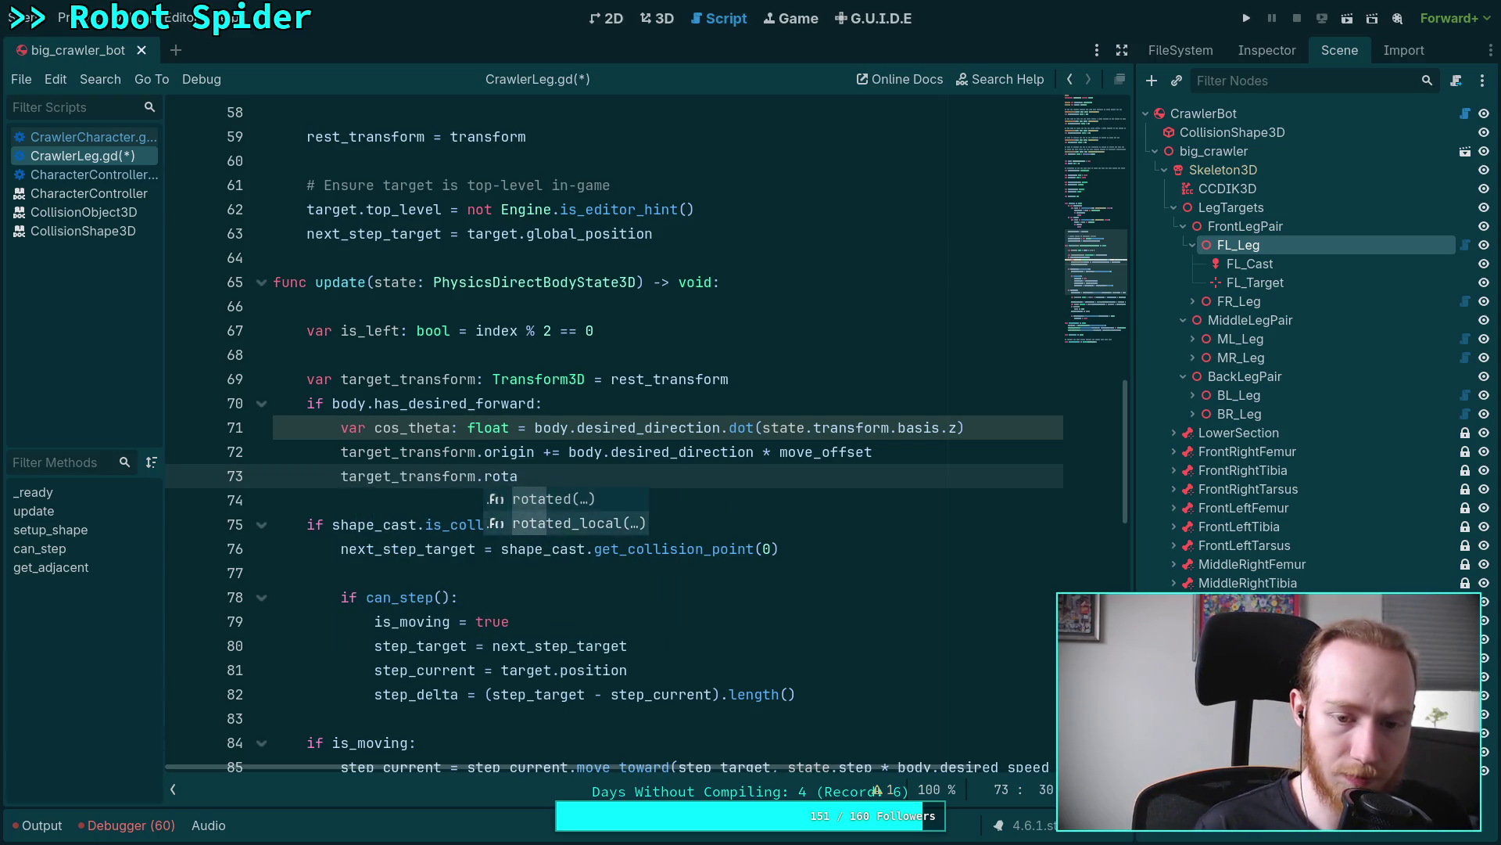
pyautogui.press('Return')
pyautogui.moveTo(578, 475)
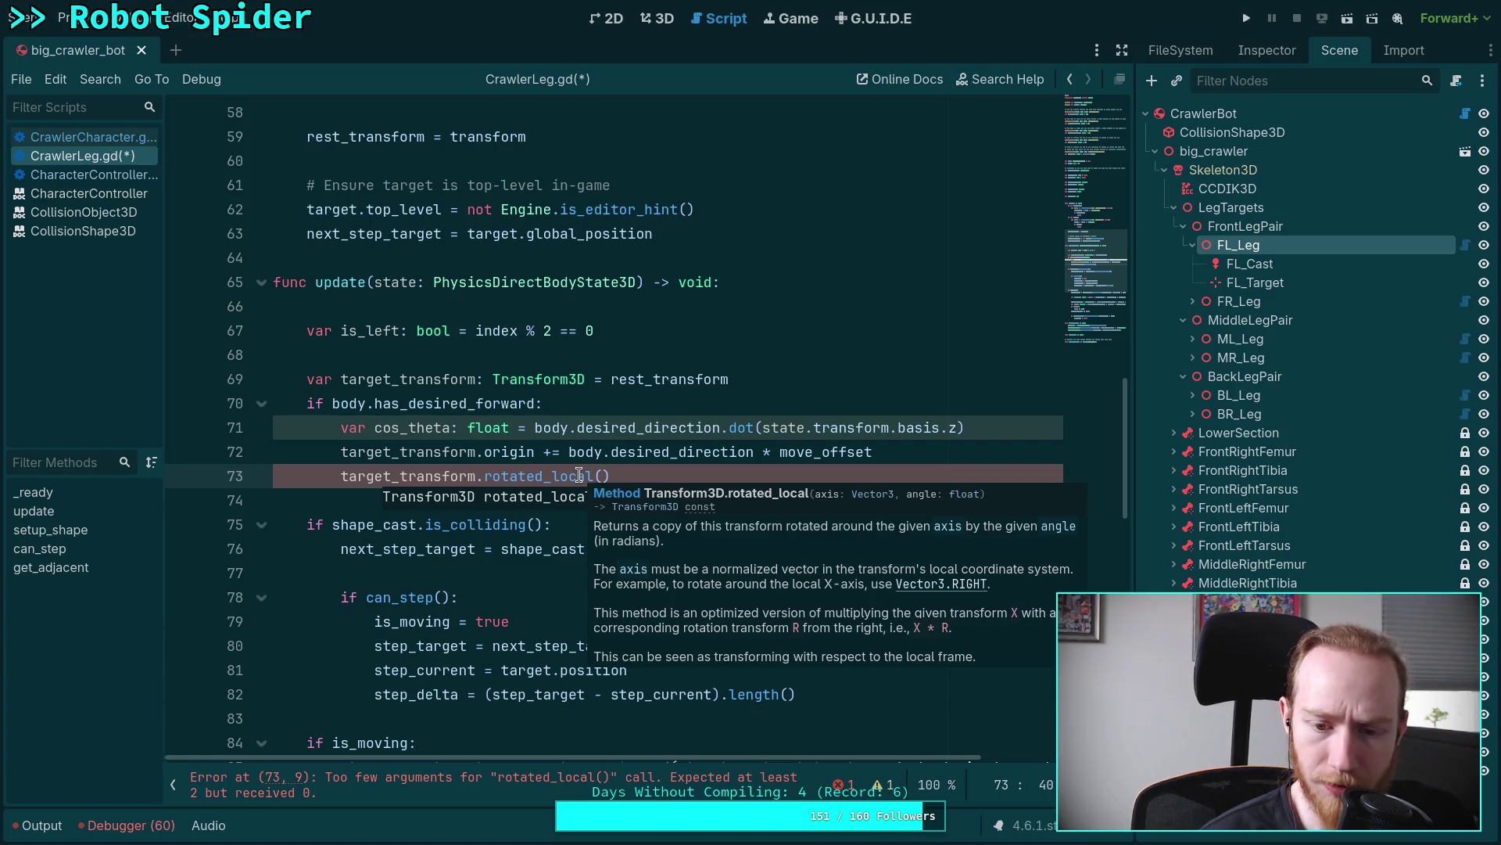
pyautogui.click(659, 18)
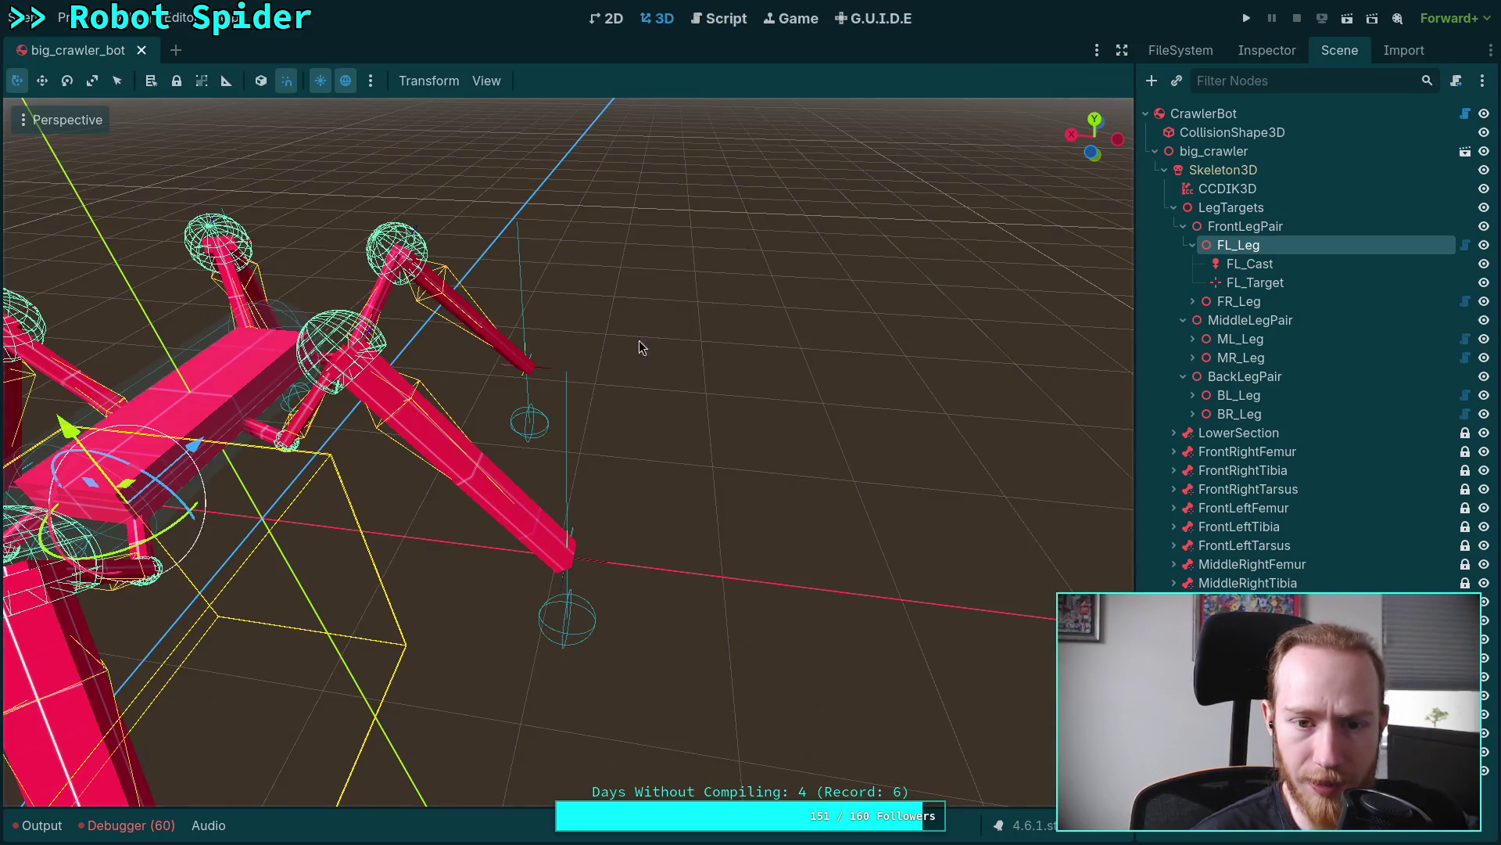
# Step: In Top view, select ML_Leg, trial-rotate it around the vertical axis, and undo
pyautogui.click(1094, 121)
pyautogui.scroll(6, 781, 297)
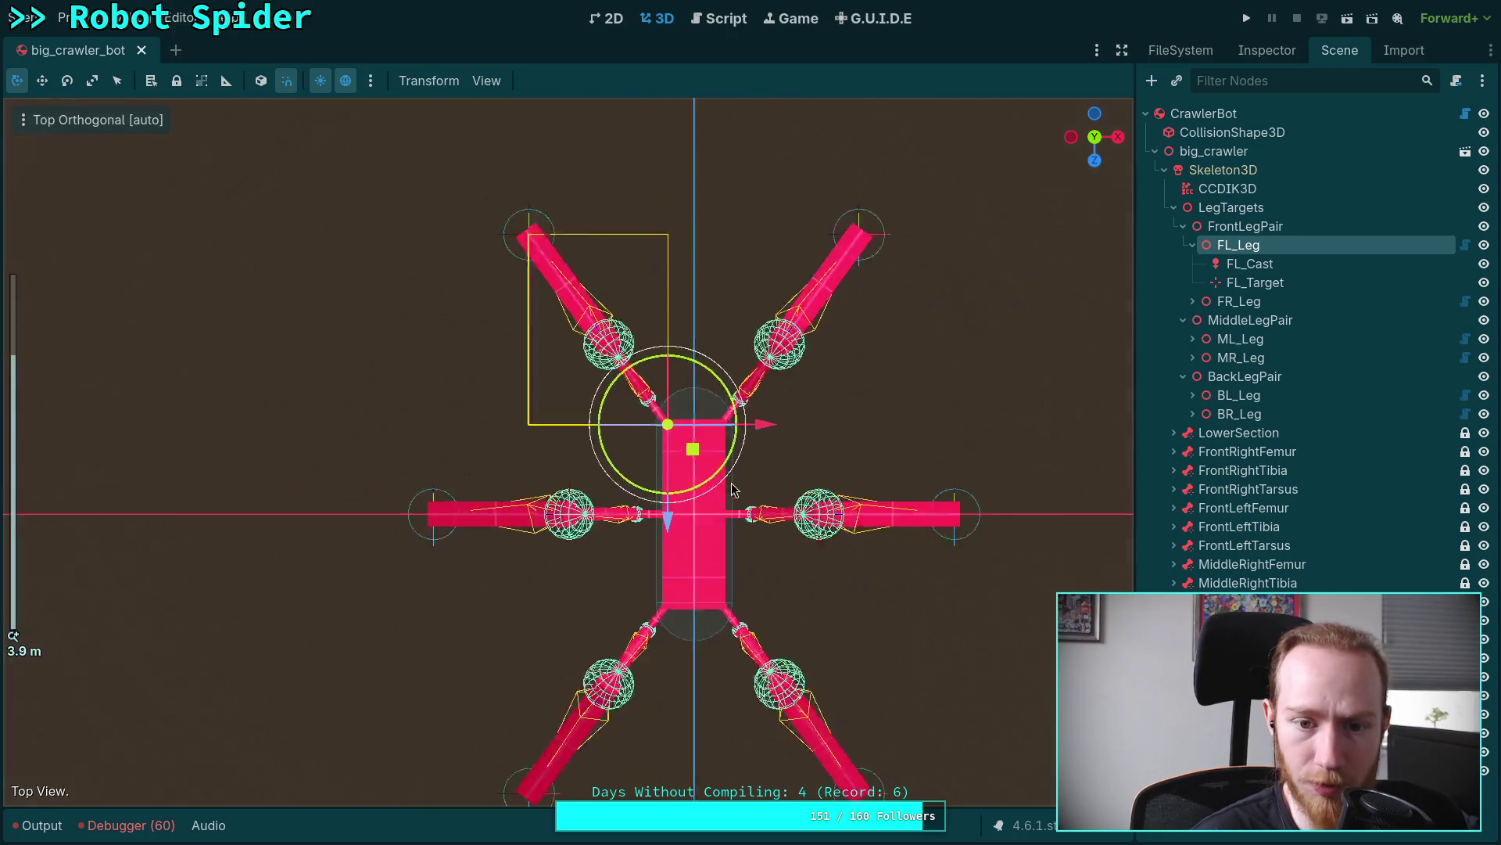
pyautogui.click(670, 374)
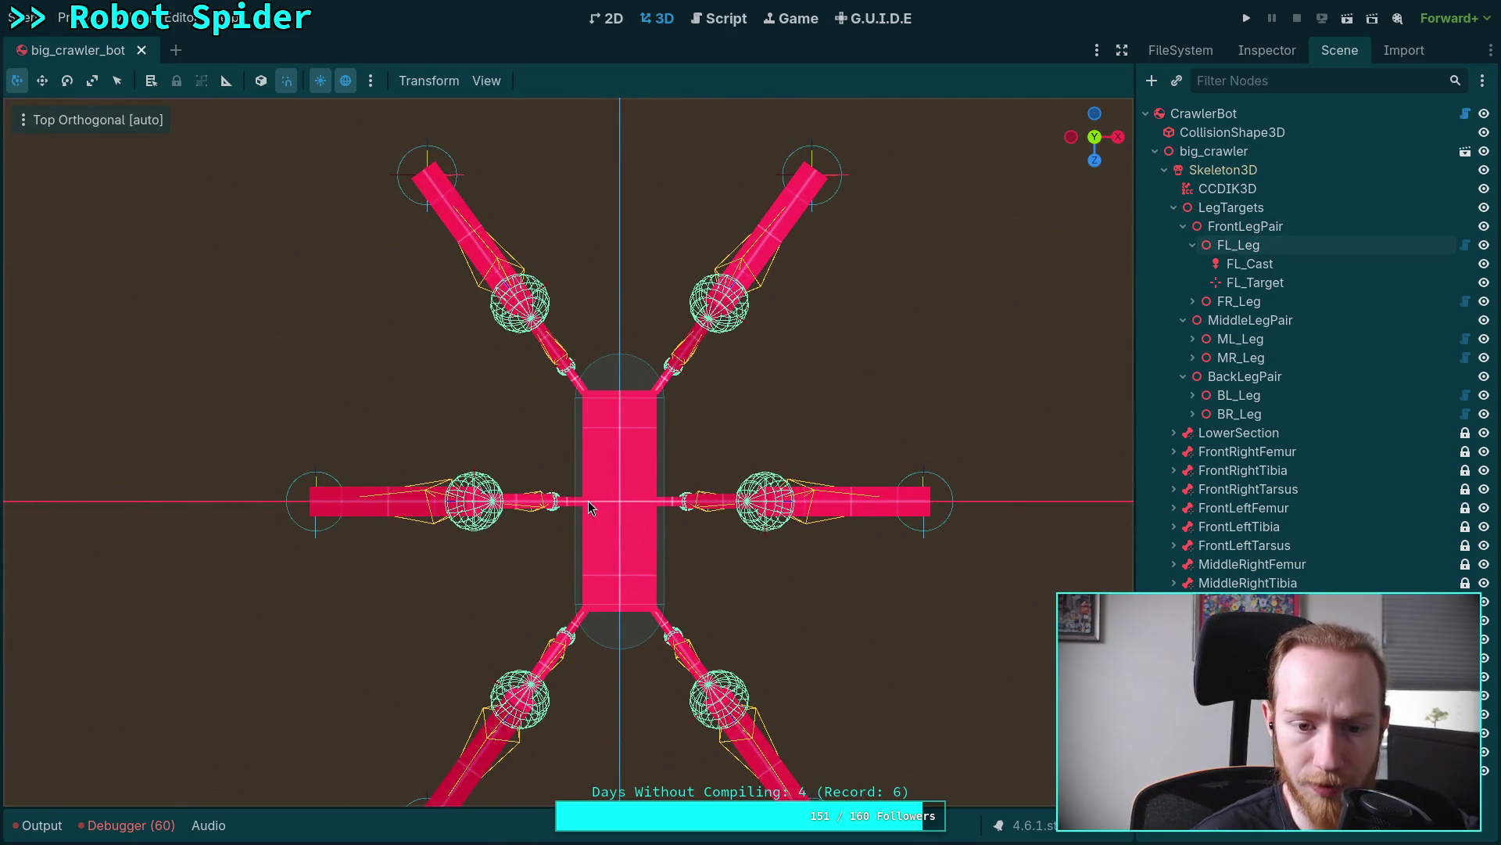
pyautogui.click(1243, 339)
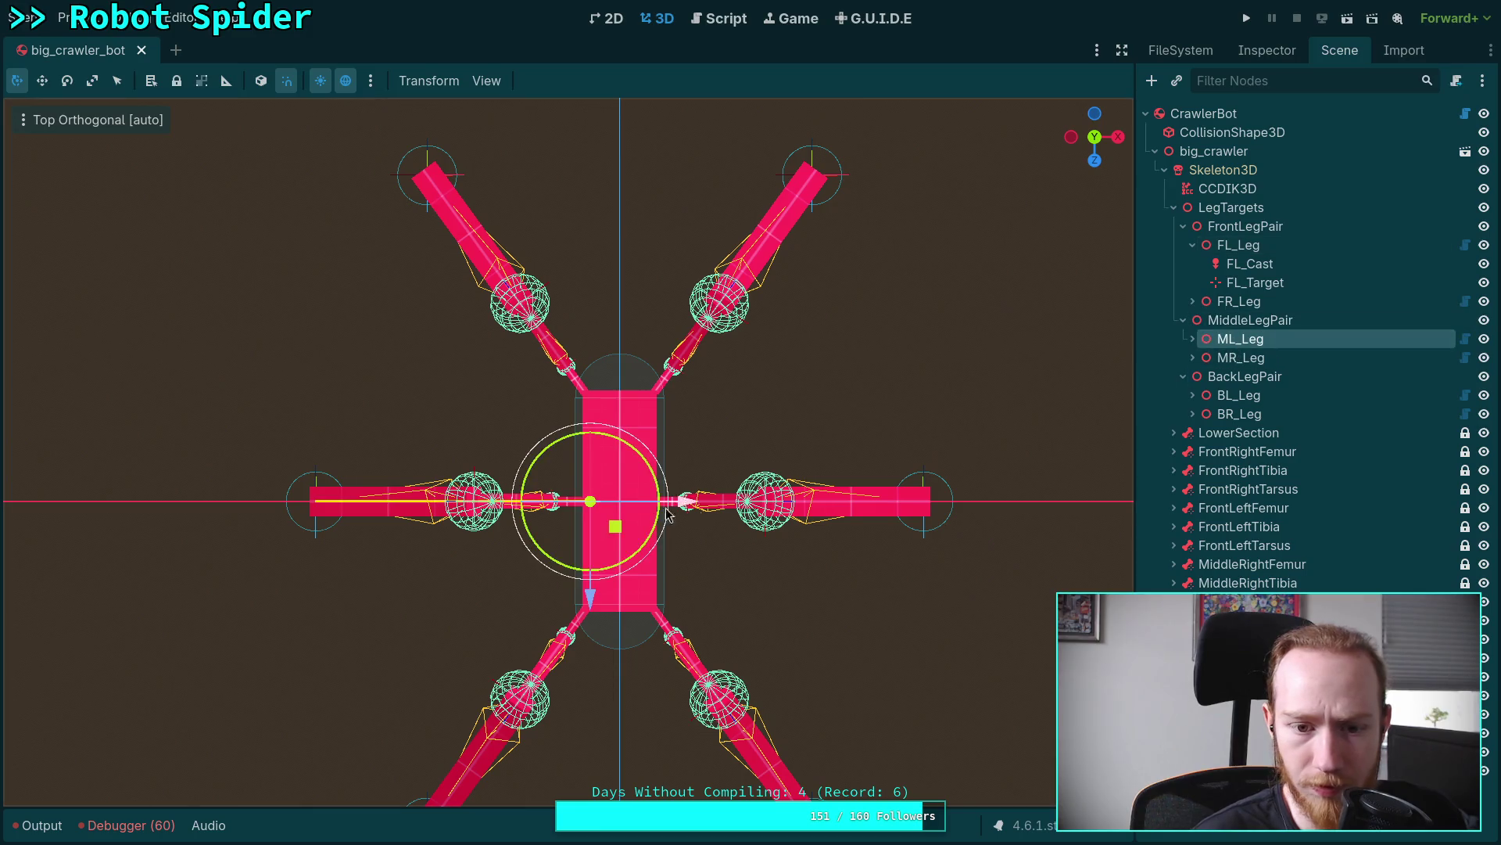
pyautogui.moveTo(593, 430); pyautogui.dragTo(634, 452)
pyautogui.hotkey('ctrl', 'z')
pyautogui.hotkey('ctrl', 'z')
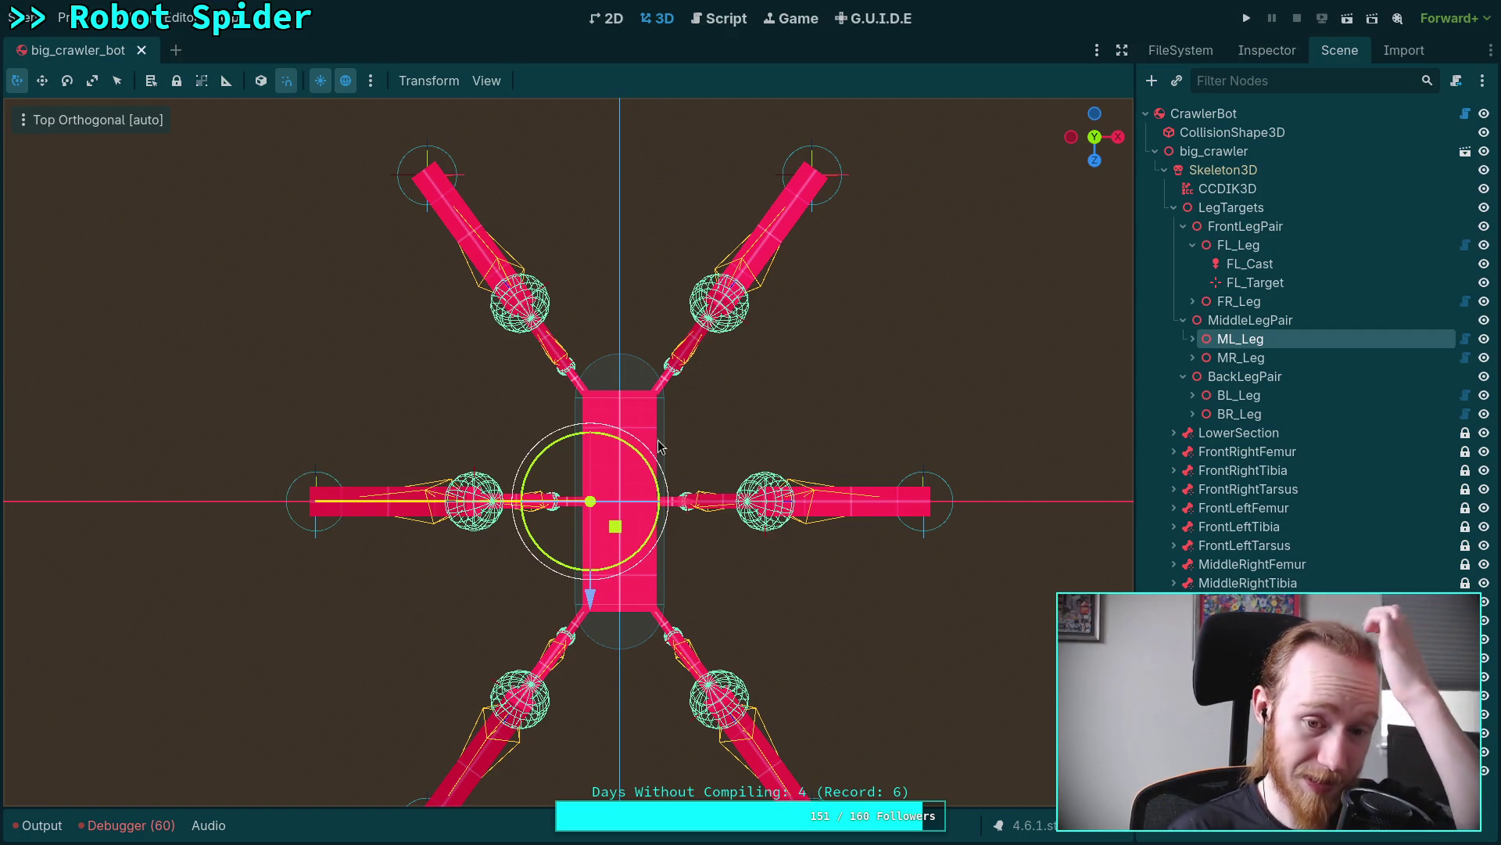
# Step: Flip to Bottom view and back to Top, then rotate ML_Leg again and undo
pyautogui.click(1094, 139)
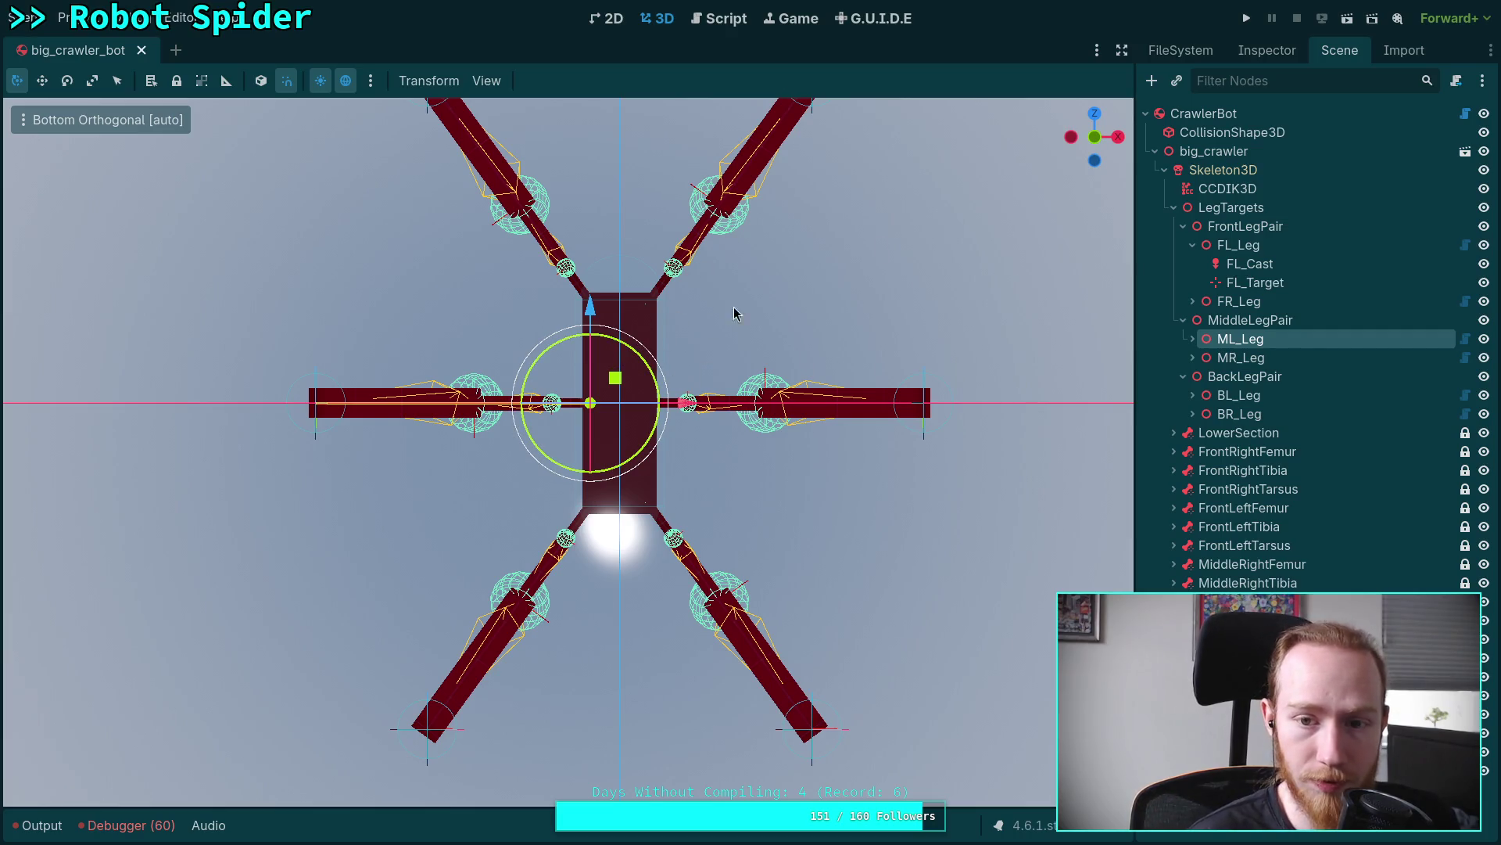
pyautogui.click(1094, 137)
pyautogui.moveTo(618, 439); pyautogui.dragTo(633, 448)
pyautogui.hotkey('ctrl', 'z')
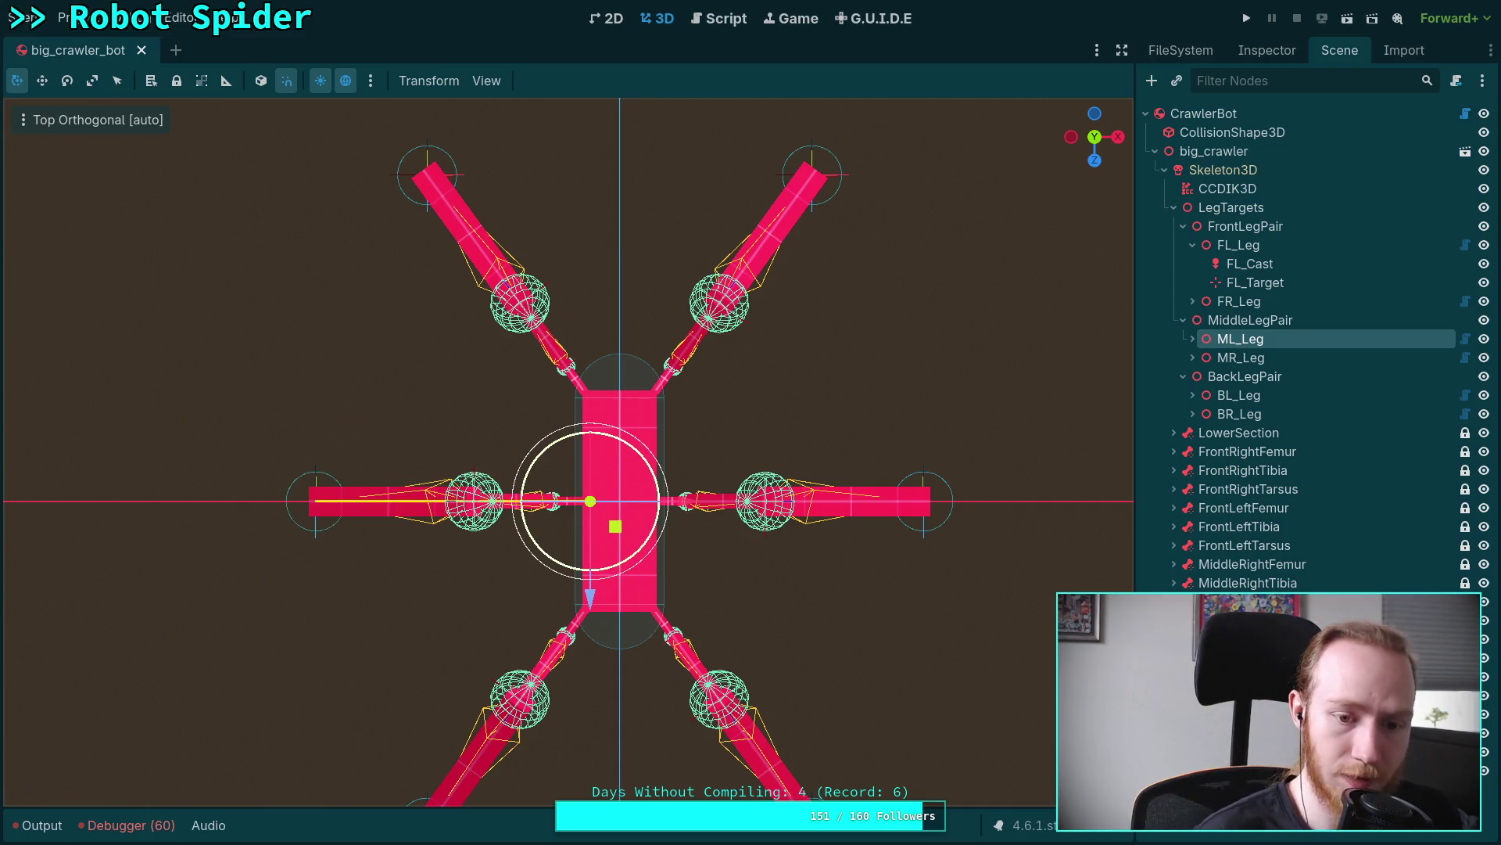
# Step: Rotate ML_Leg while viewed from below, undo it, and restore the Top view
pyautogui.click(1095, 137)
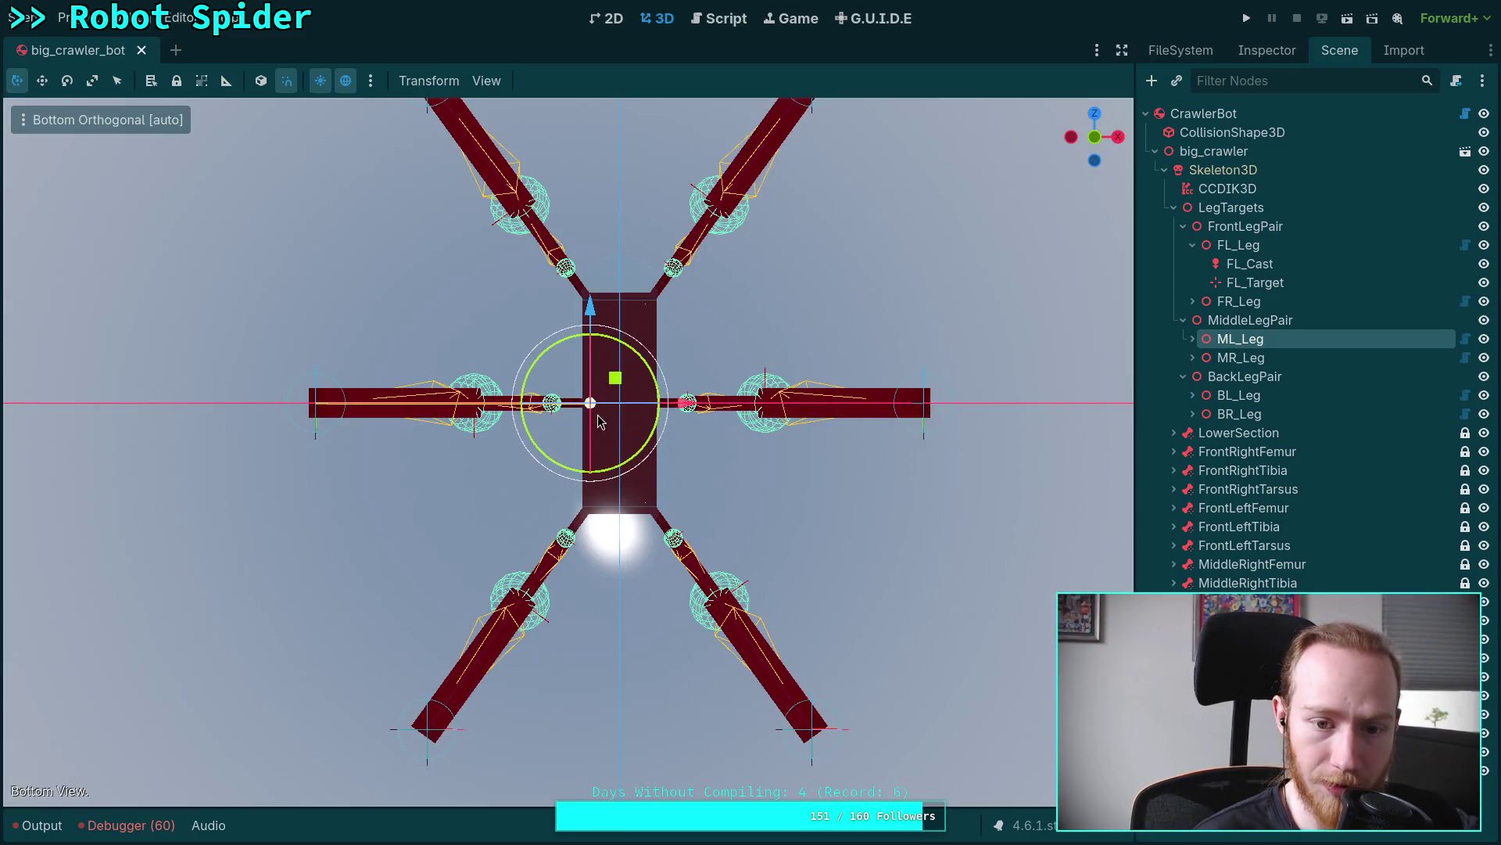
pyautogui.moveTo(612, 358); pyautogui.dragTo(608, 346)
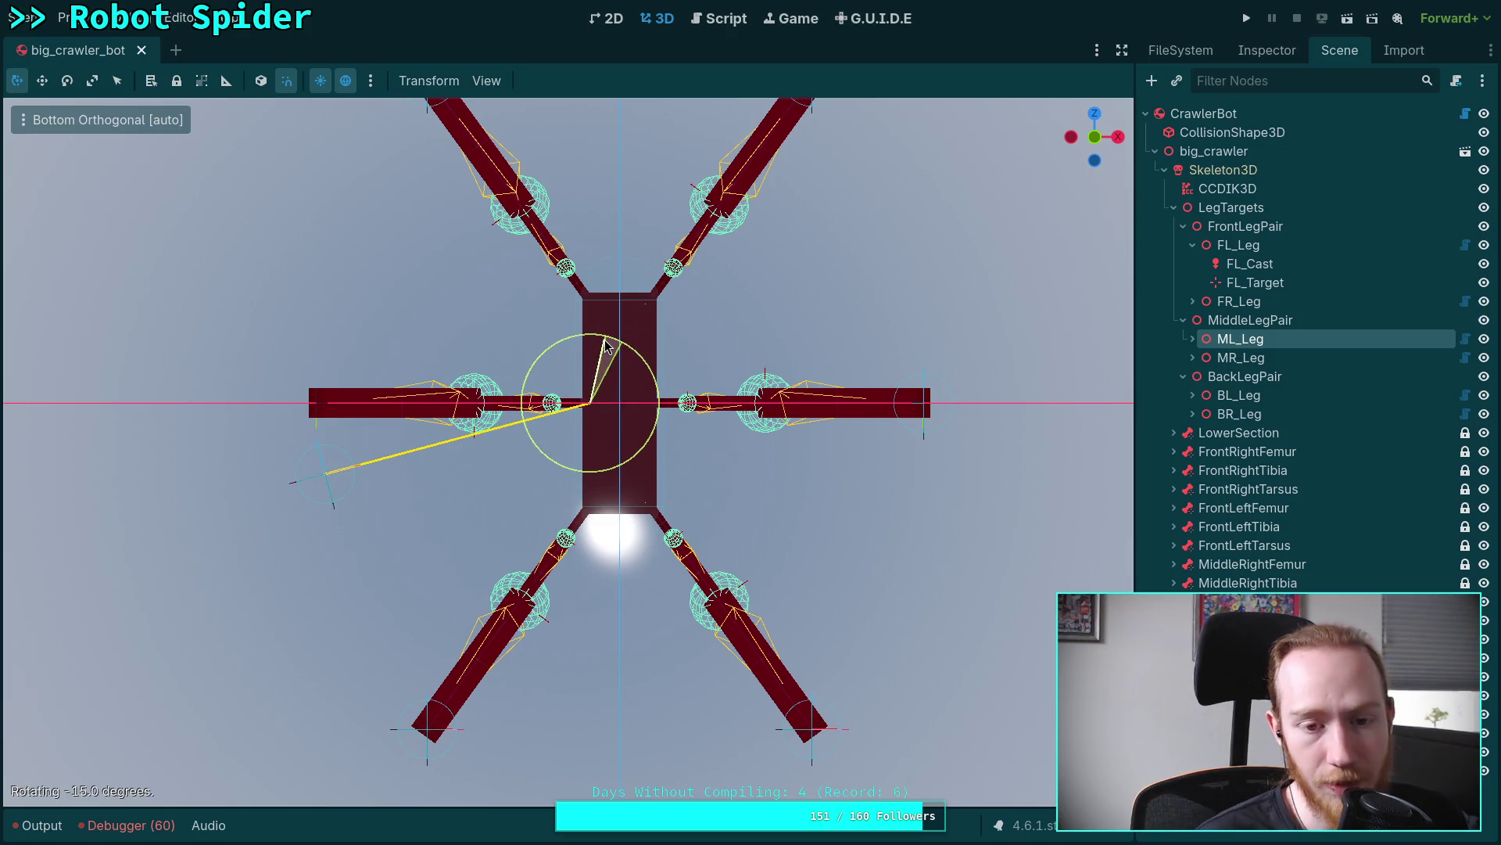
pyautogui.hotkey('ctrl', 'z')
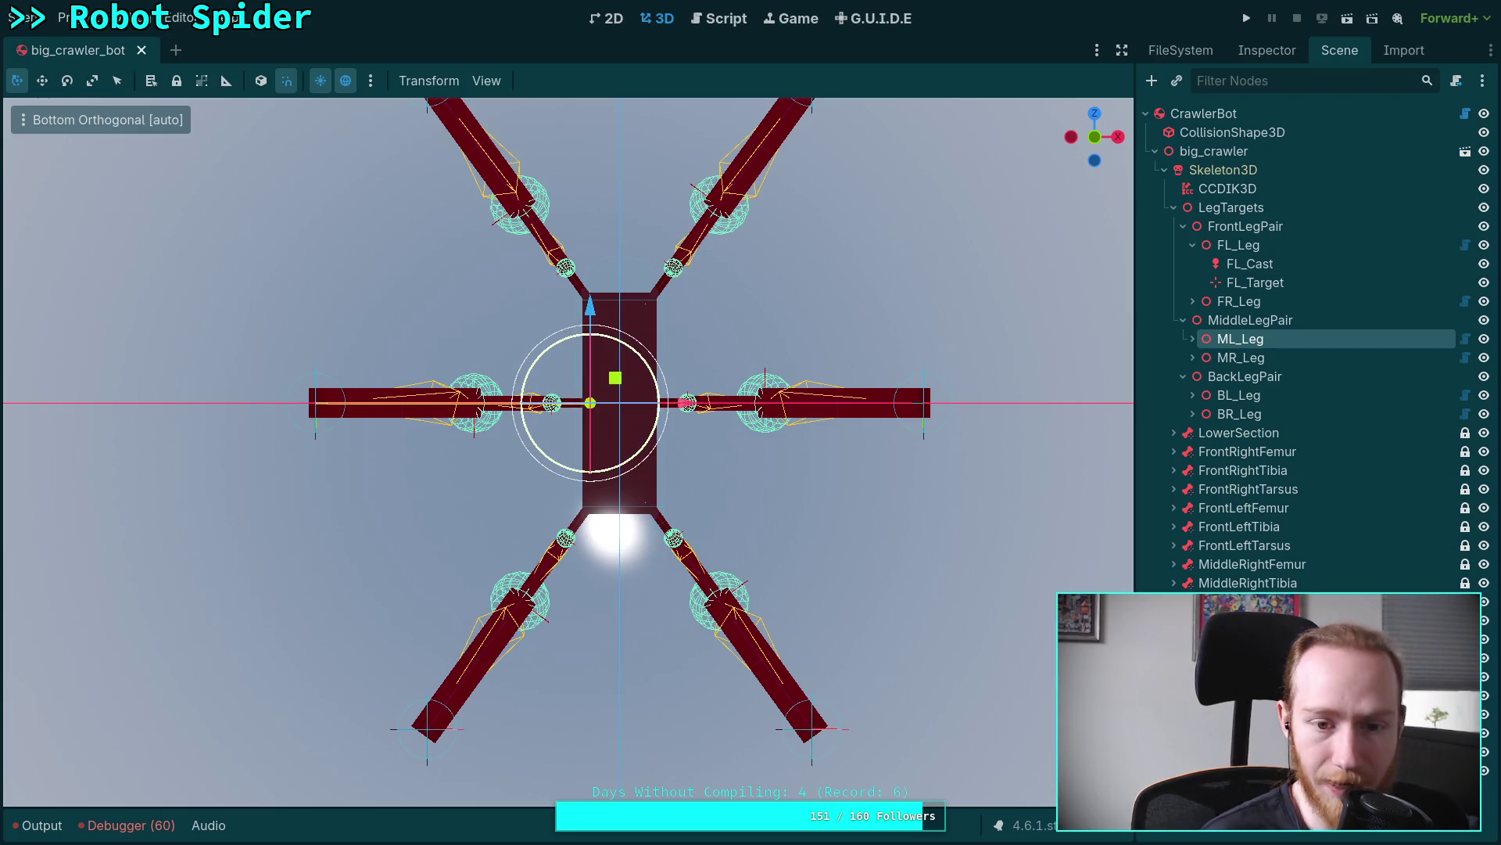
pyautogui.click(1095, 137)
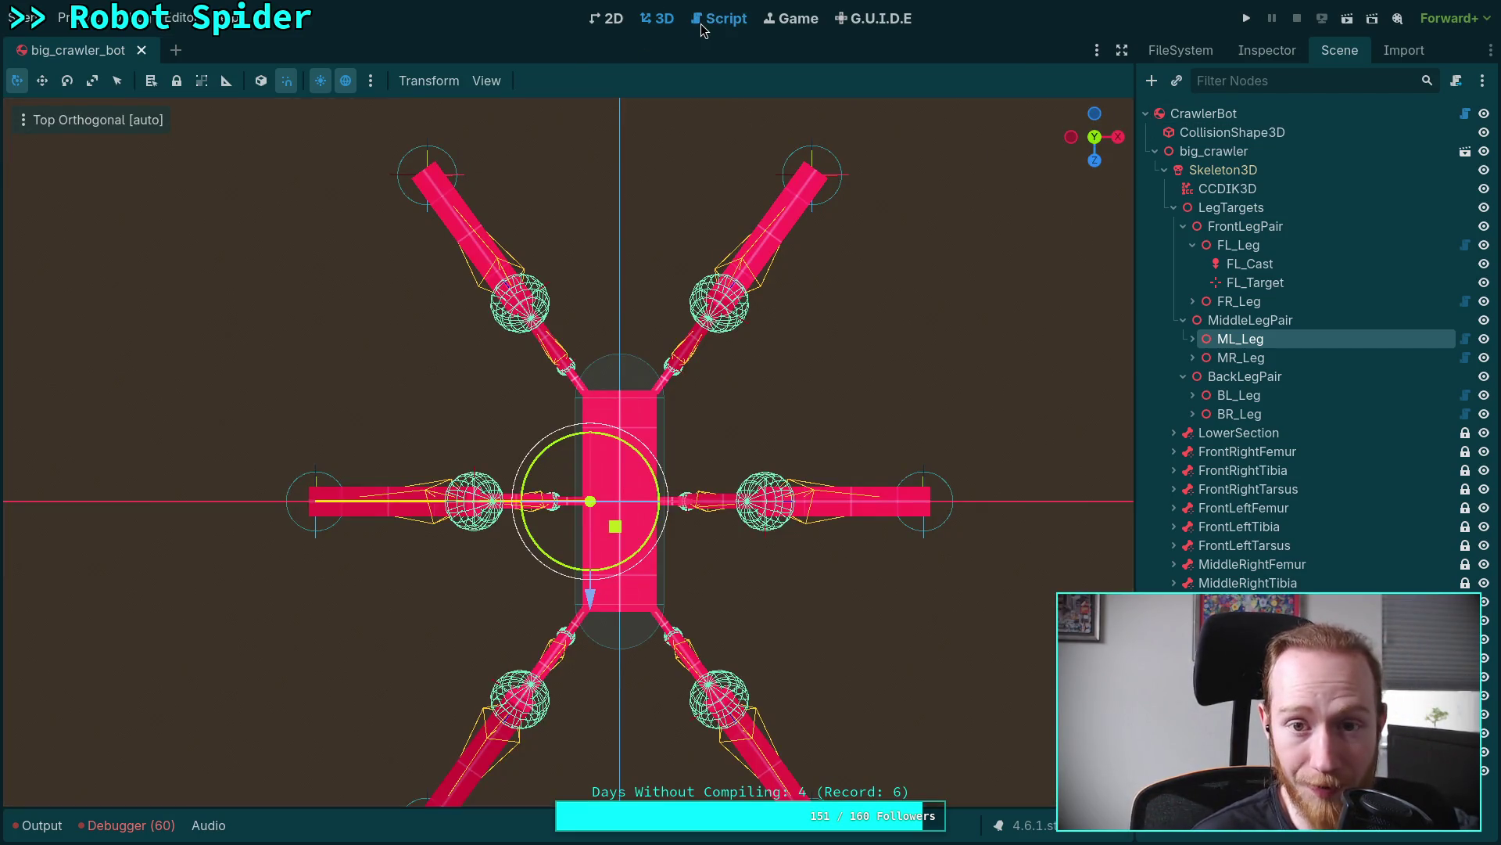
pyautogui.click(700, 23)
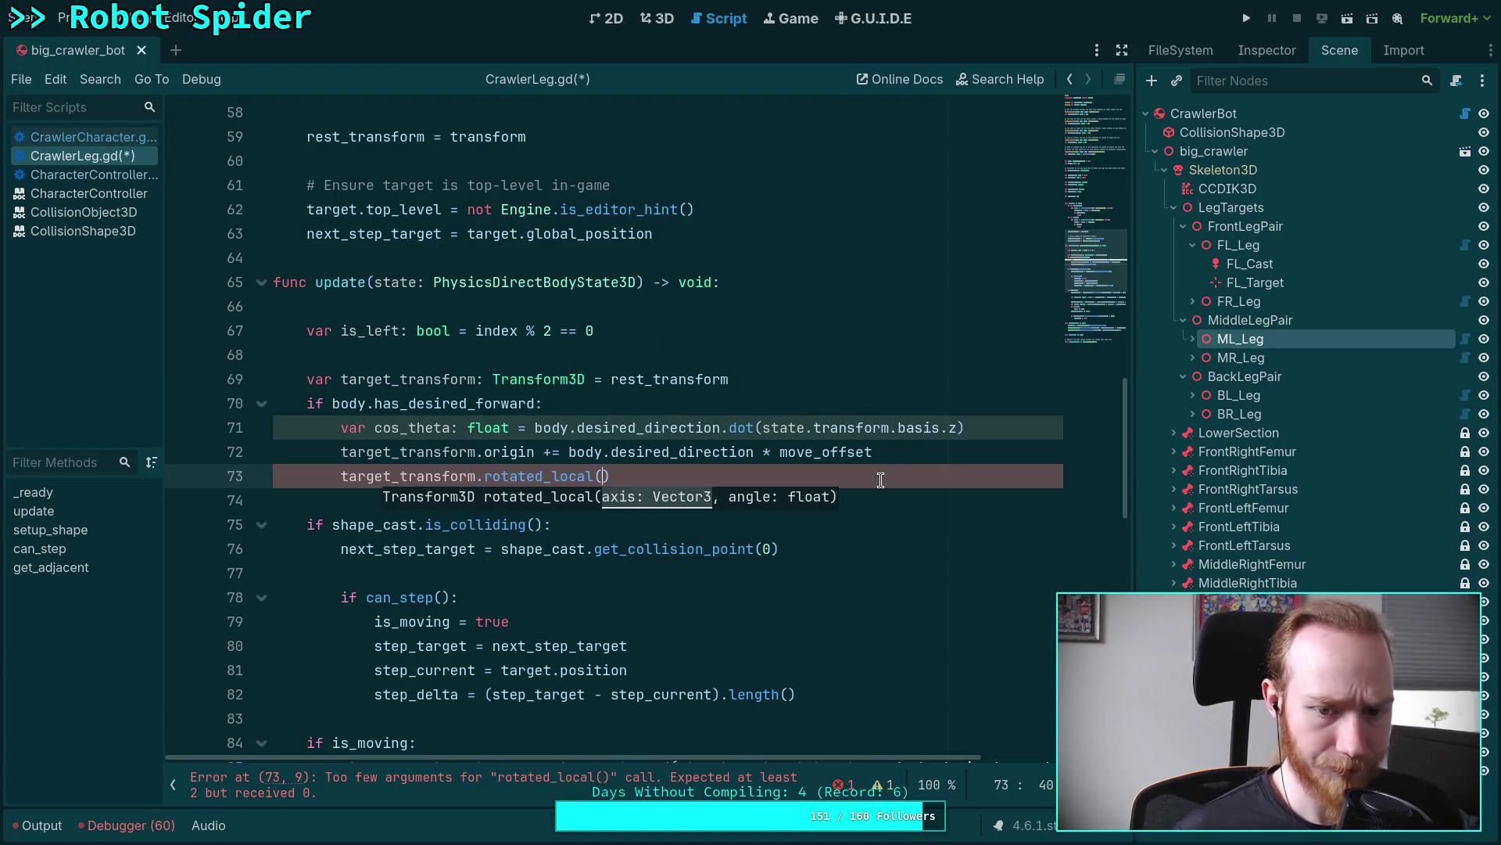
# Step: Pass transform.basis.y as the rotated_local() argument
pyautogui.write('state.')
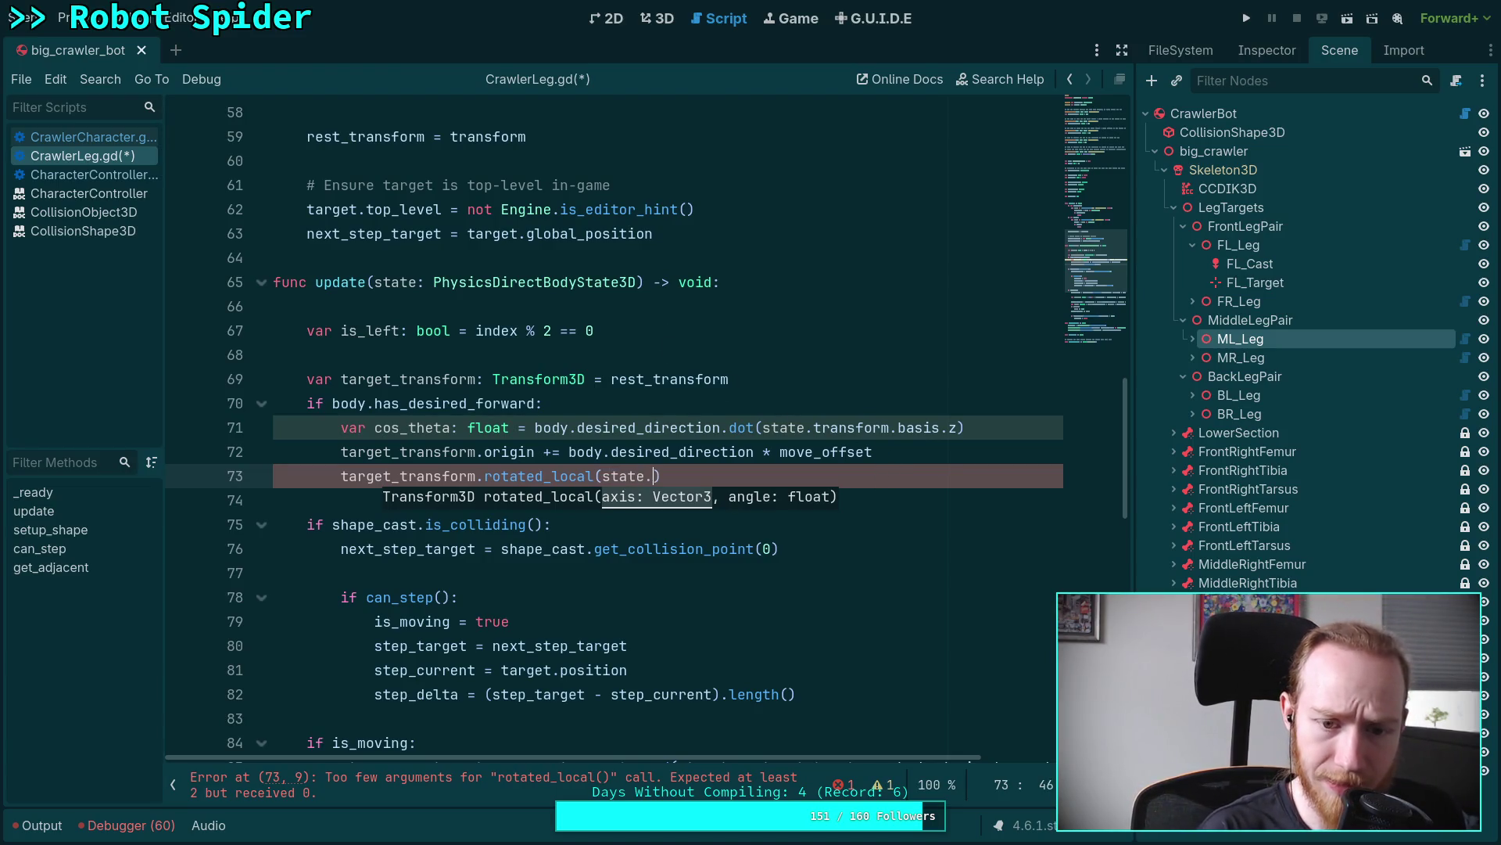
pyautogui.write('tr')
pyautogui.press('Return')
pyautogui.write('.')
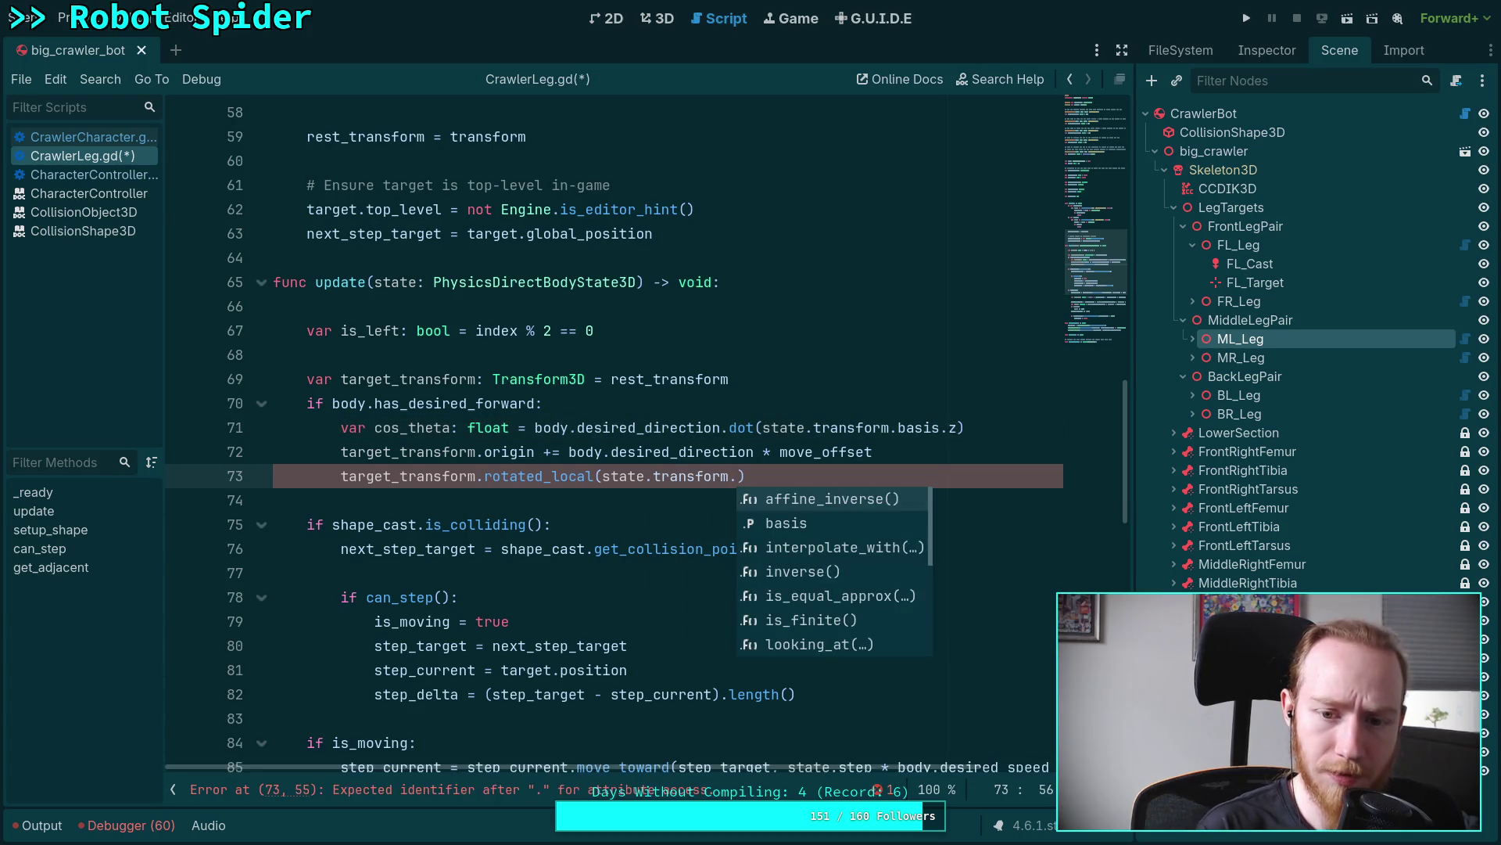
pyautogui.press('BackSpace')
pyautogui.press('BackSpace')
pyautogui.press('BackSpace')
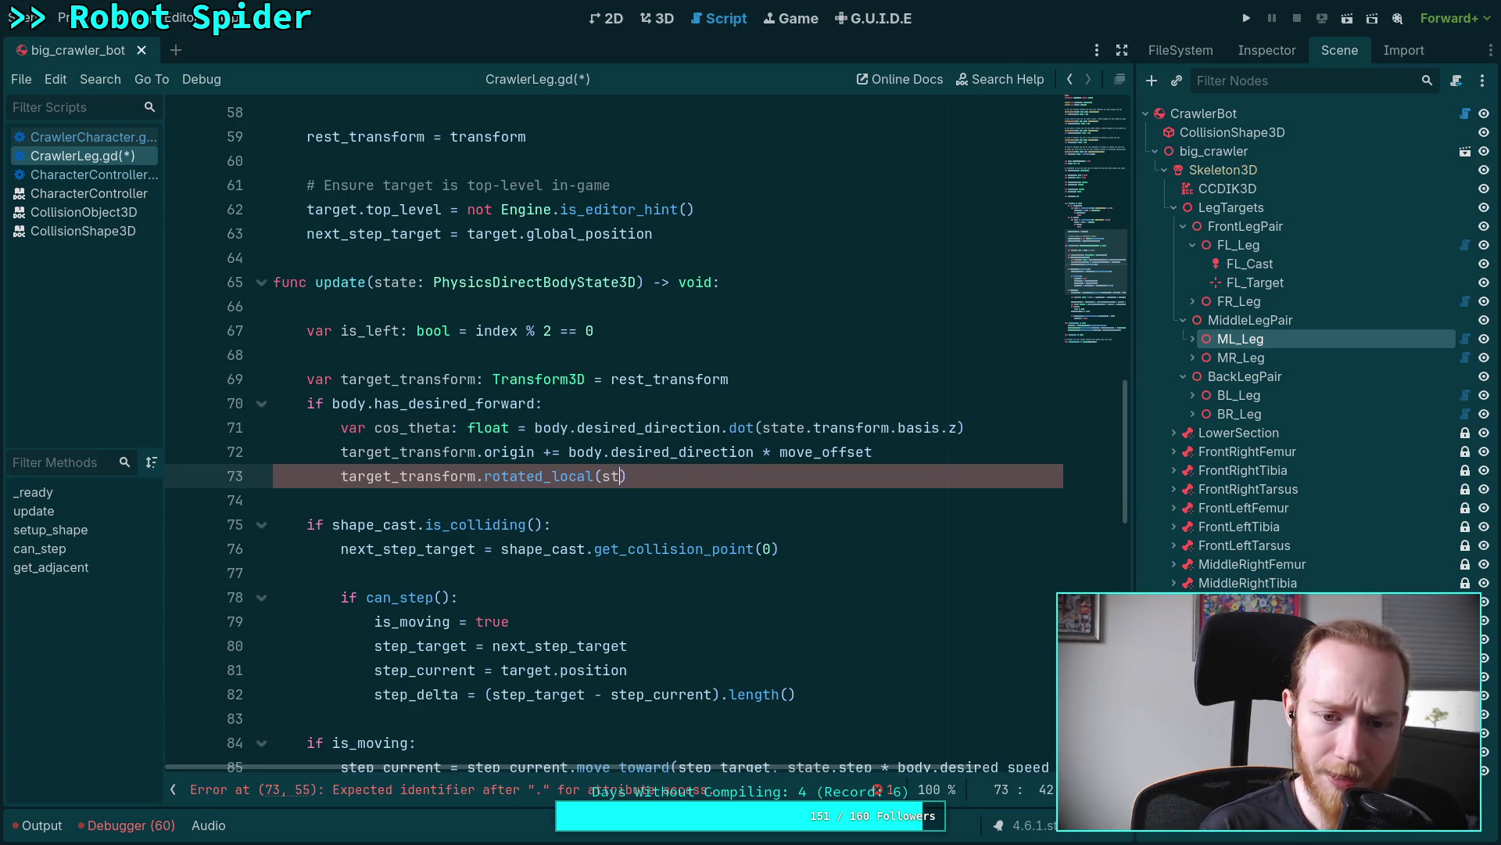
pyautogui.write('tr')
pyautogui.press('Return')
pyautogui.write('.ba')
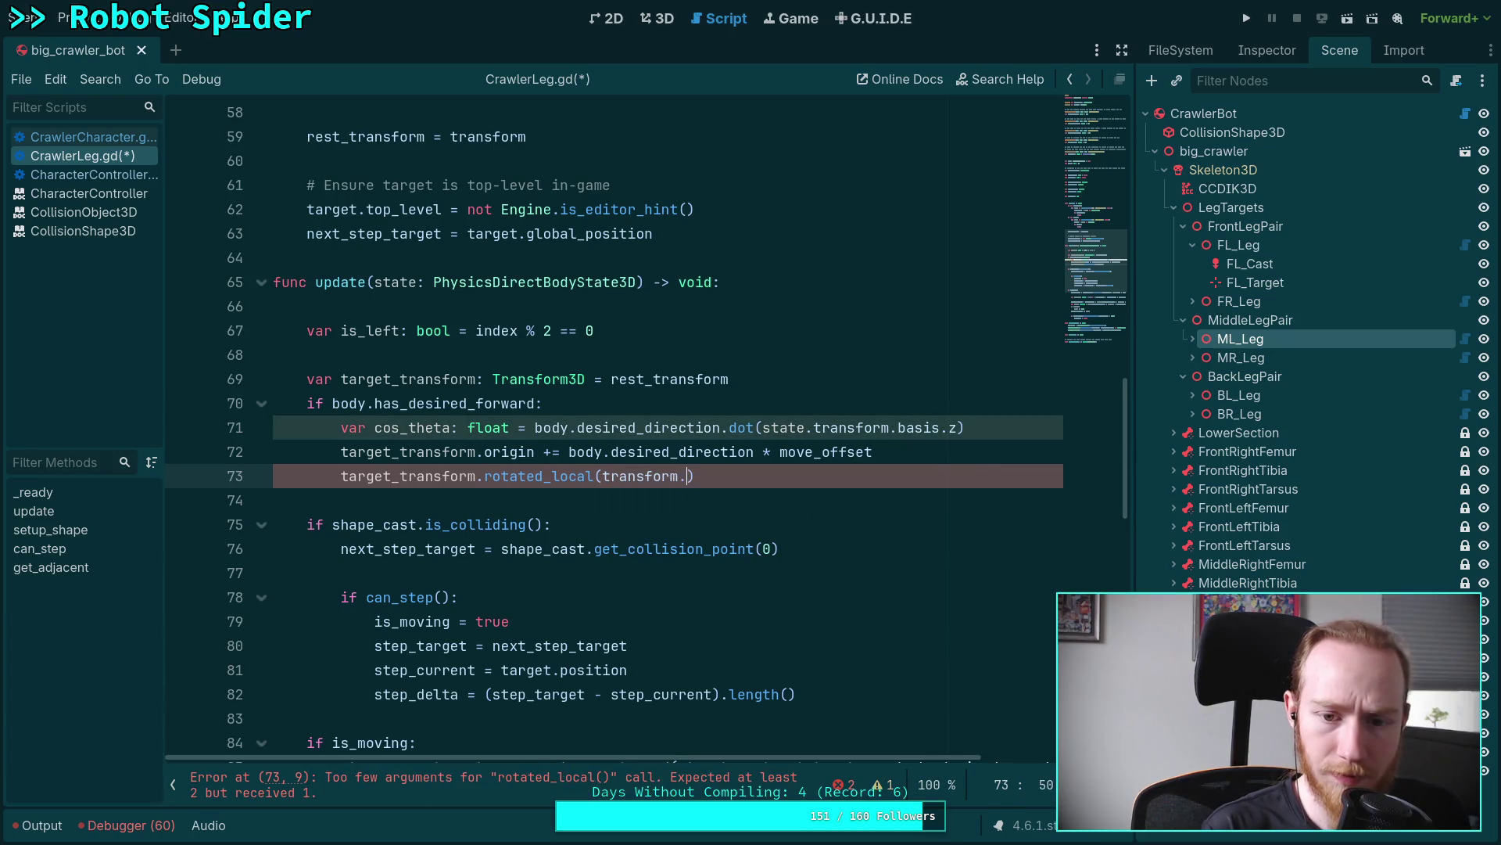
pyautogui.press('Return')
pyautogui.write('.y')
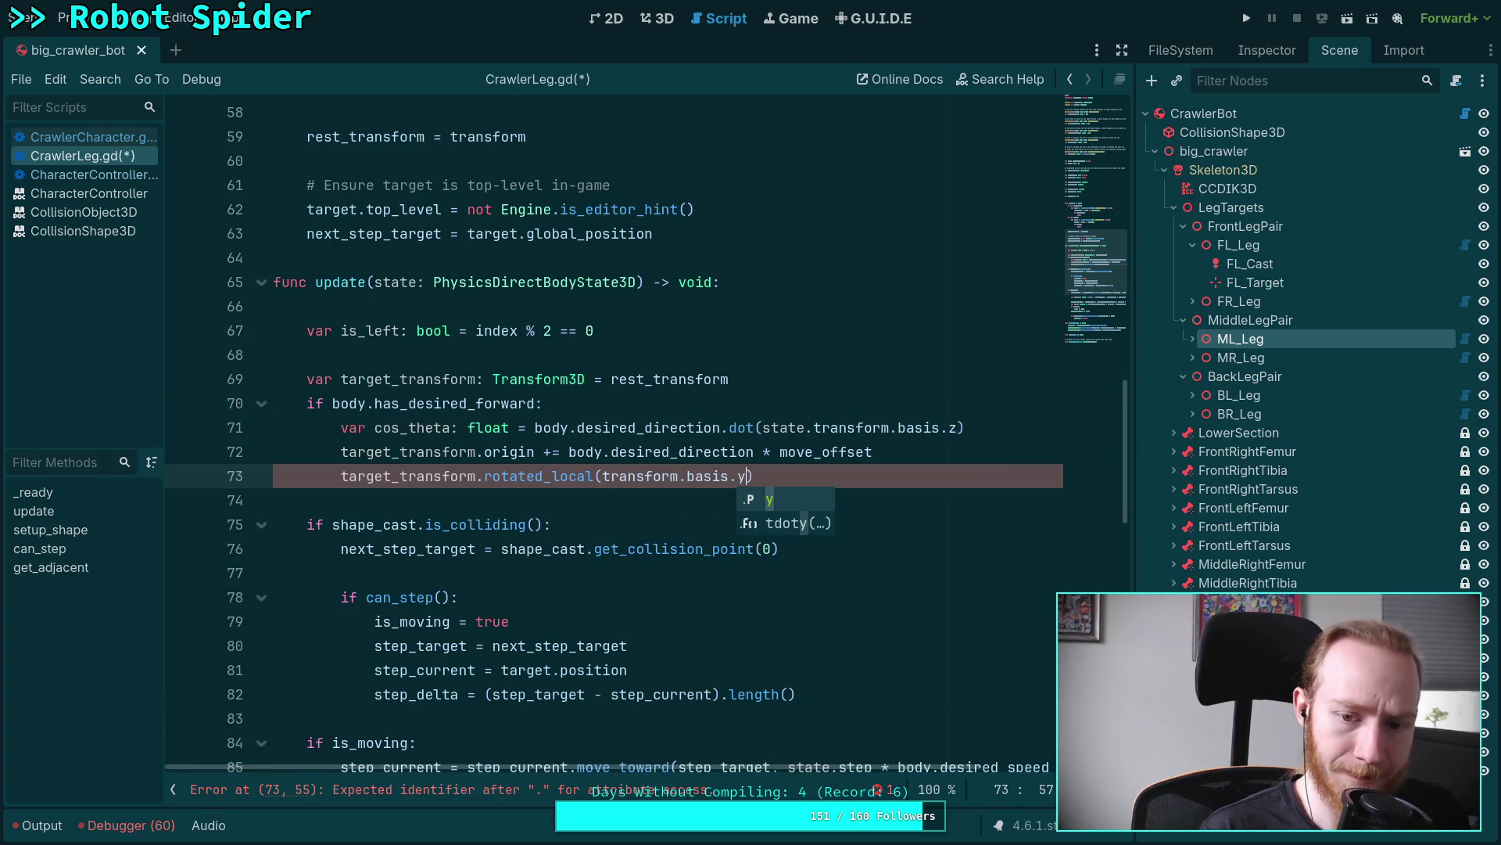
# Step: Try negating the axis with a minus sign, then remove it again
pyautogui.click(598, 478)
pyautogui.write('-')
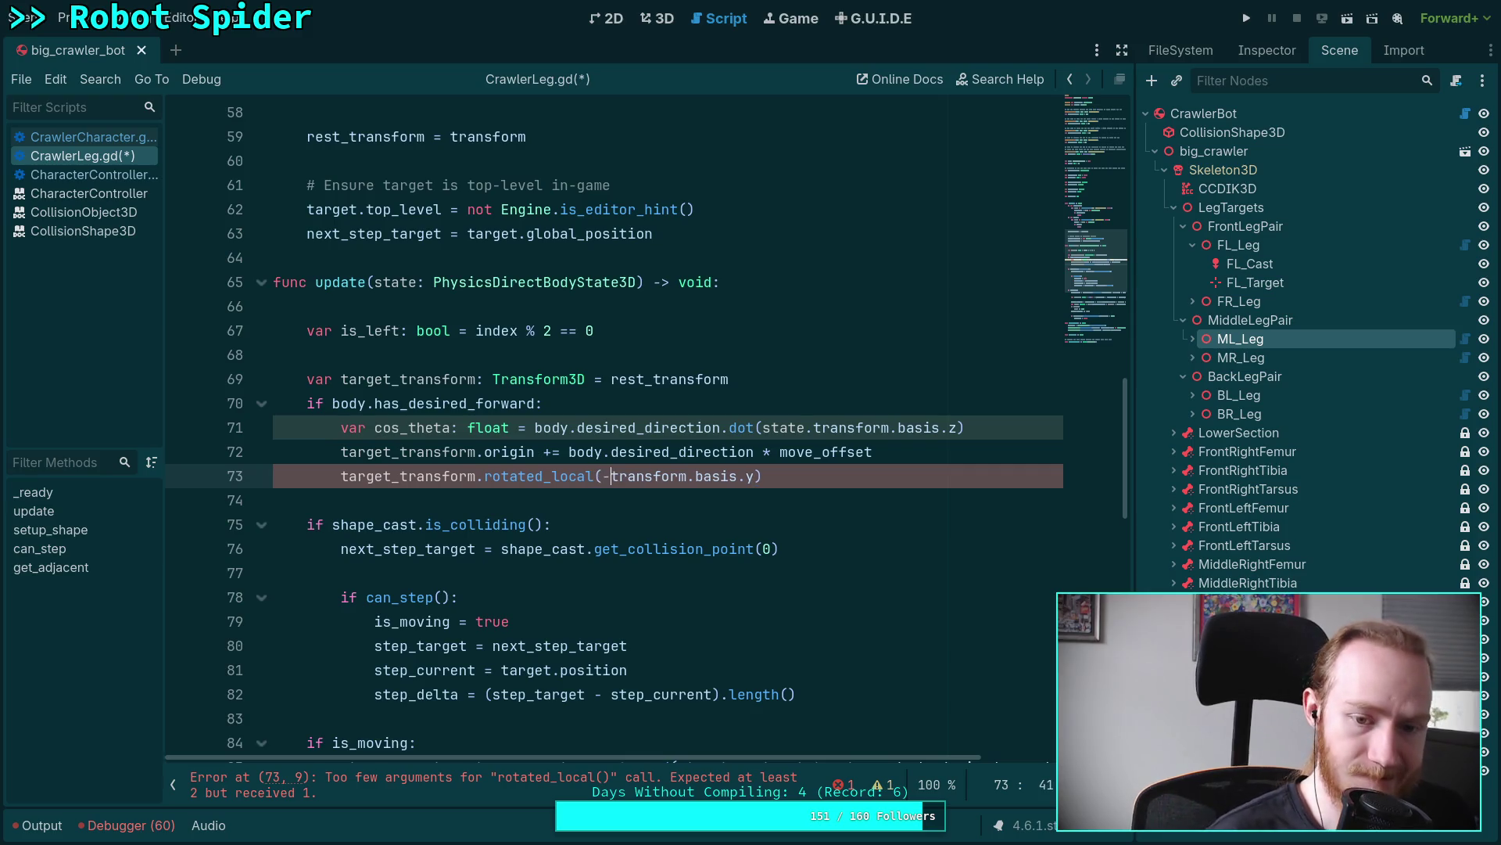
pyautogui.click(765, 476)
pyautogui.click(608, 477)
pyautogui.press('BackSpace')
pyautogui.press('BackSpace')
# Step: Insert a blank line above the rotation call and new lines under the has_desired_forward check
pyautogui.click(897, 461)
pyautogui.press('Return')
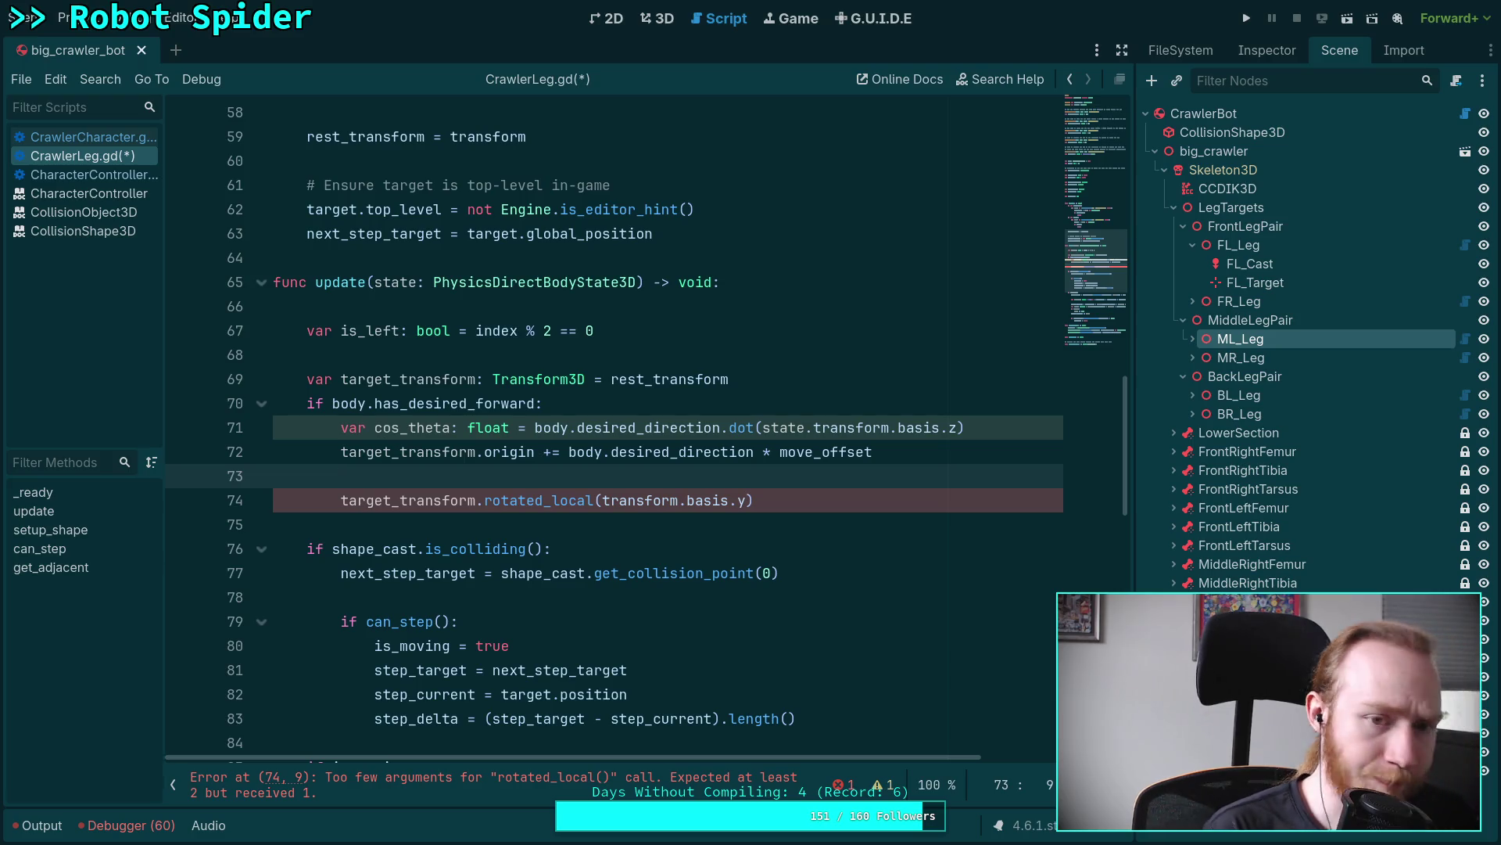
pyautogui.click(657, 407)
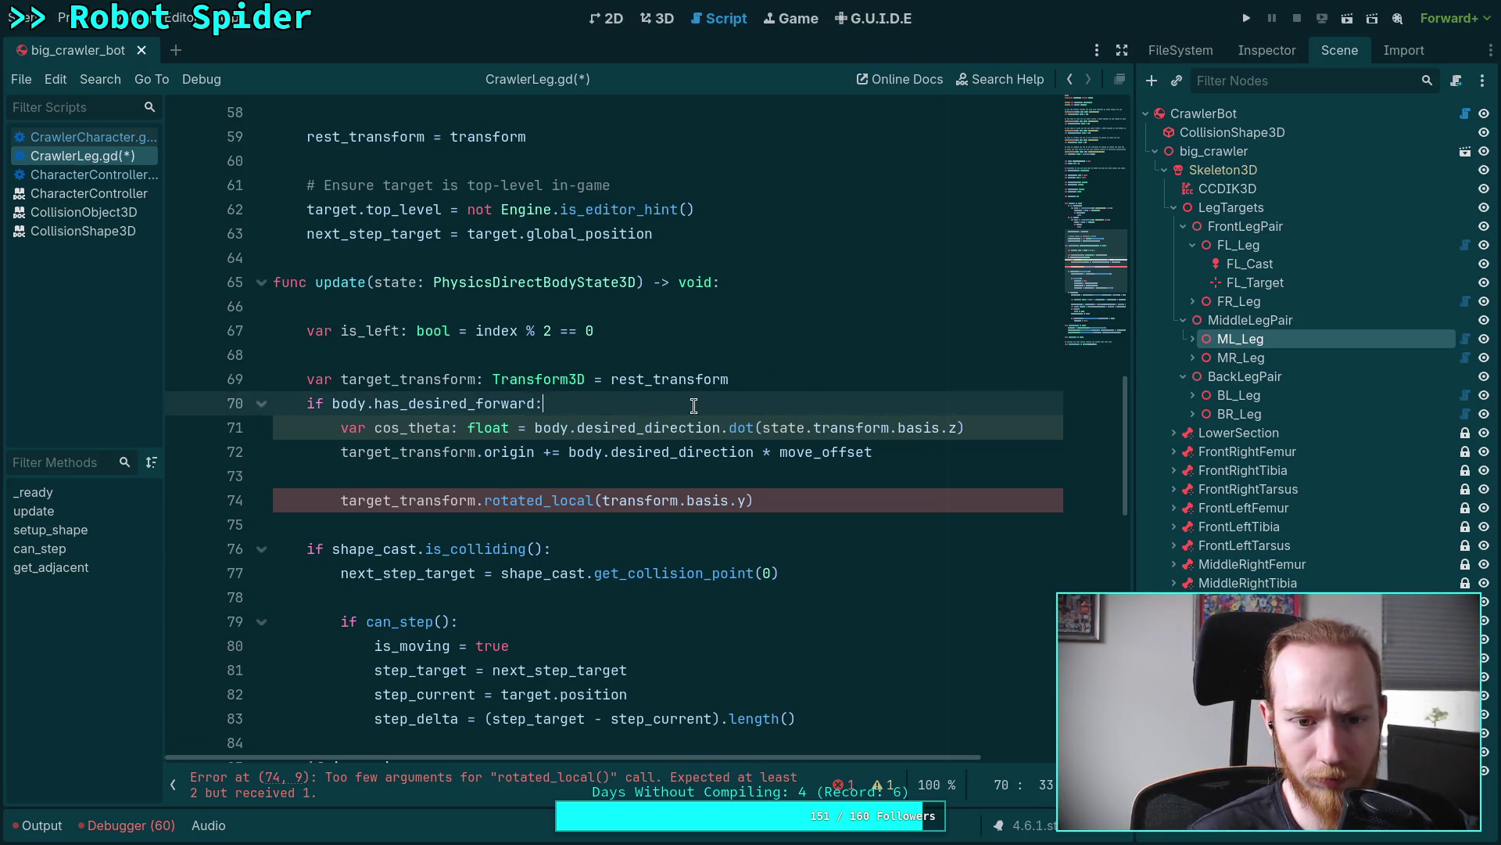
pyautogui.press('Return')
pyautogui.press('Return')
# Step: Declare var is_front: bool = index < 2
pyautogui.press('Up')
pyautogui.write('var ')
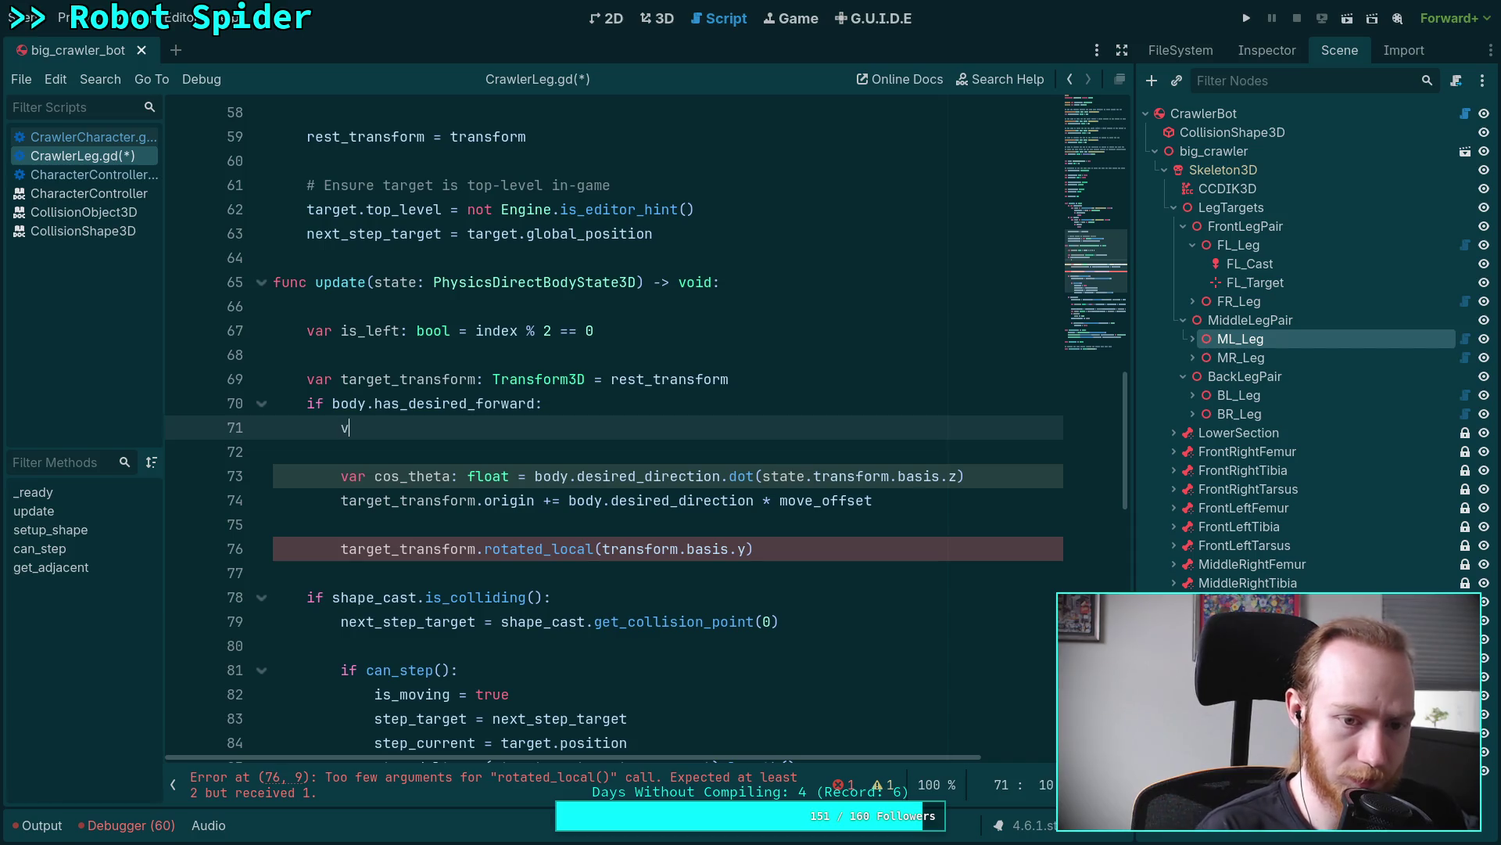
pyautogui.write('is_f')
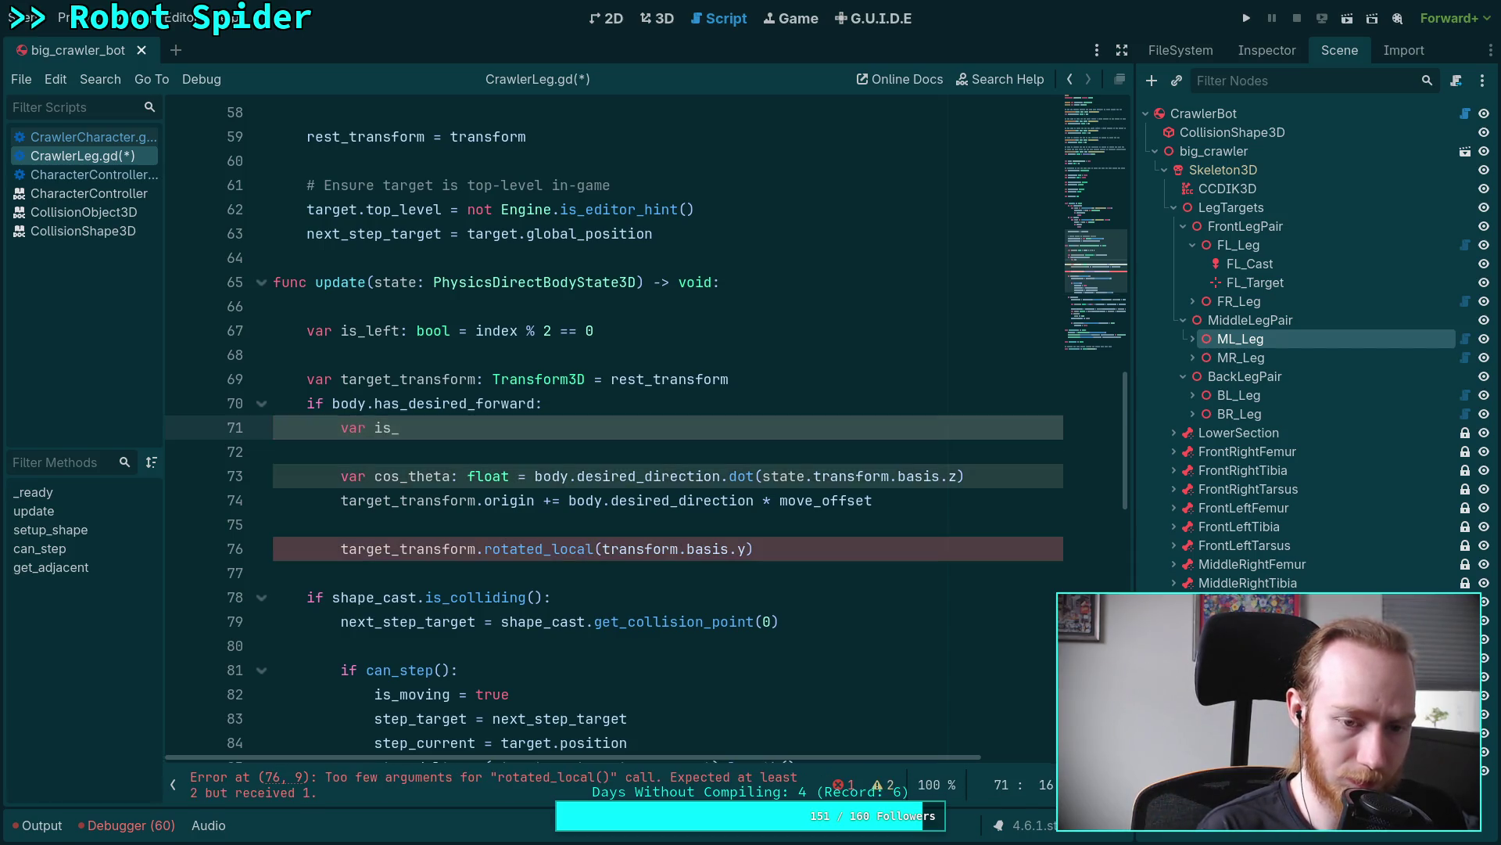
pyautogui.write('ront: bool = index ')
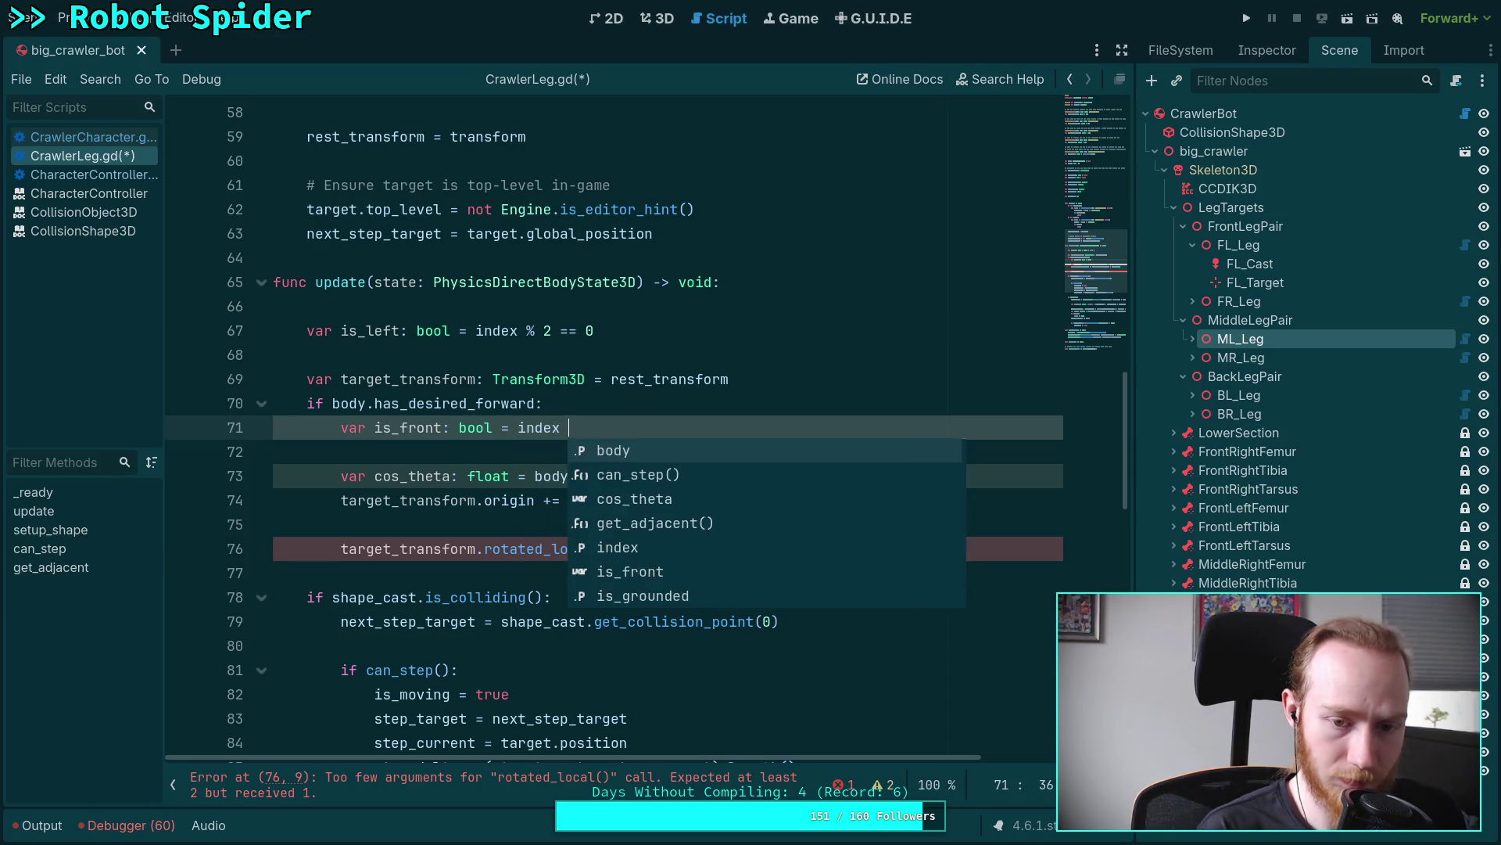
pyautogui.write('<=')
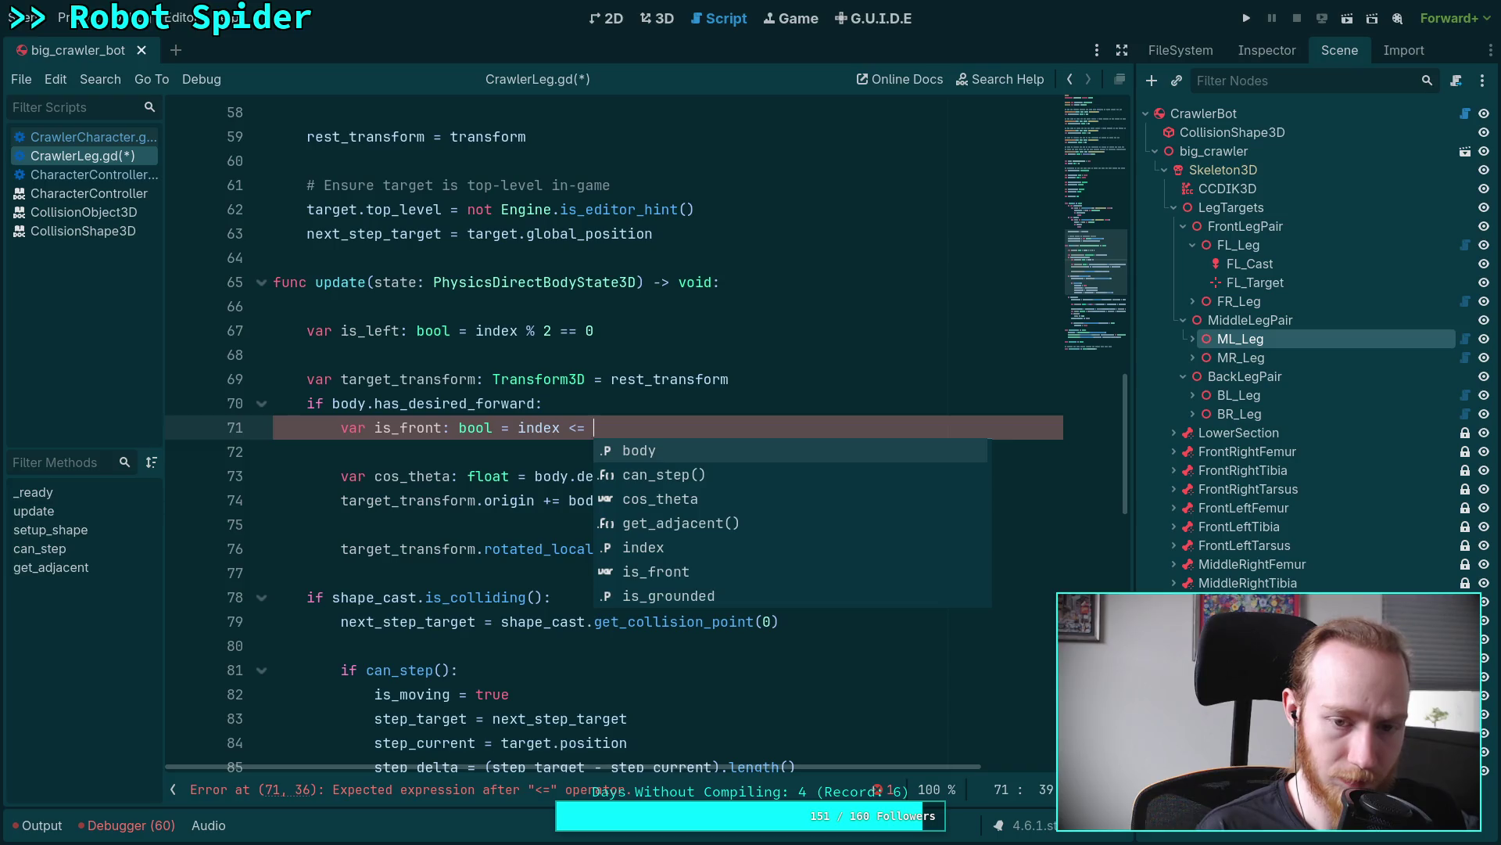
pyautogui.press('BackSpace')
pyautogui.press('BackSpace')
pyautogui.write('2')
pyautogui.press('Return')
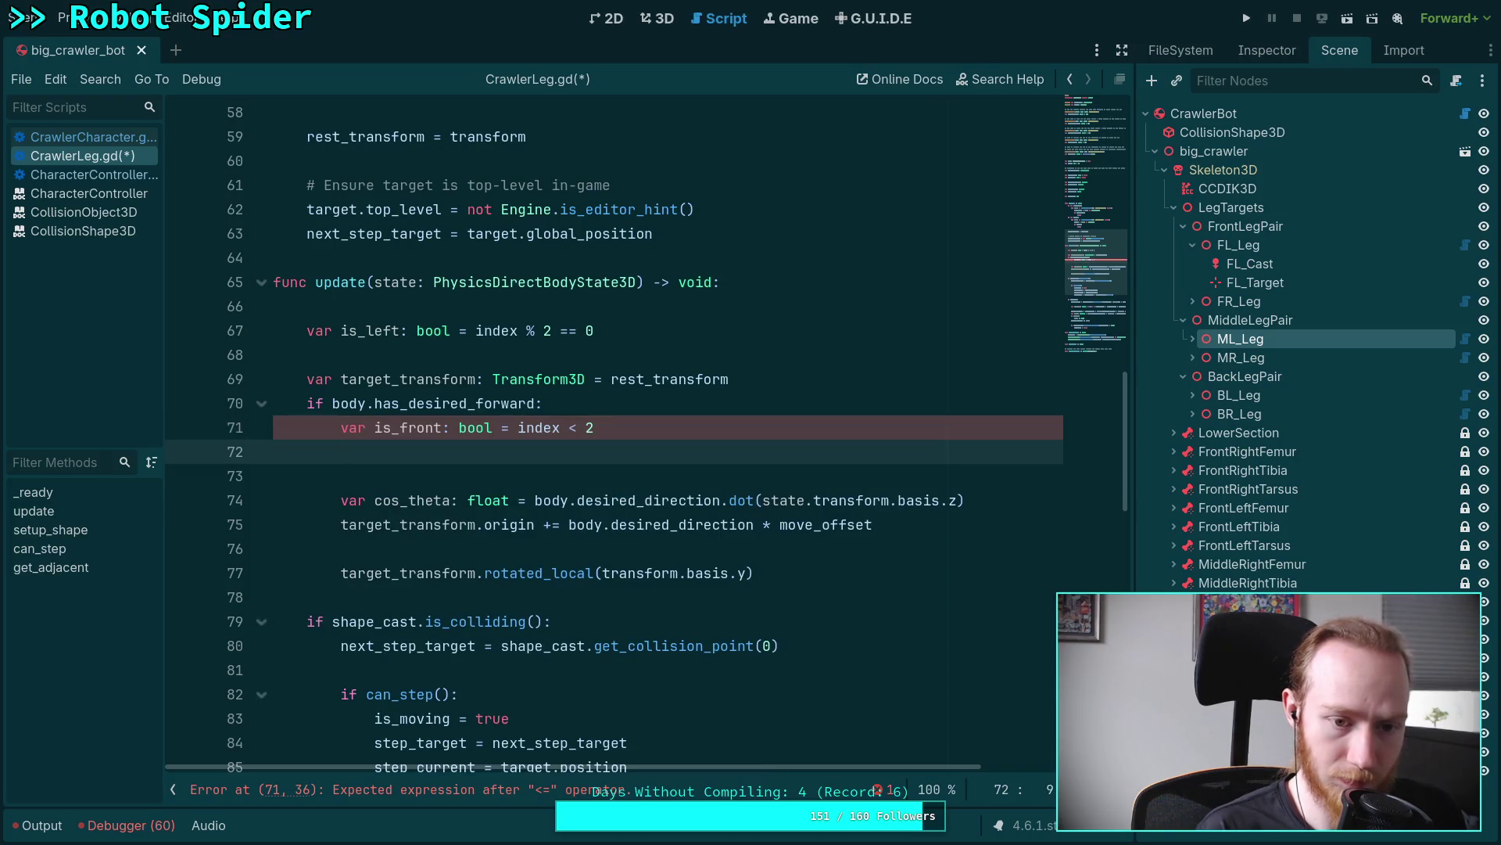
# Step: Start var is_back: bool = index + 2 > on the next line
pyautogui.write('var is_back')
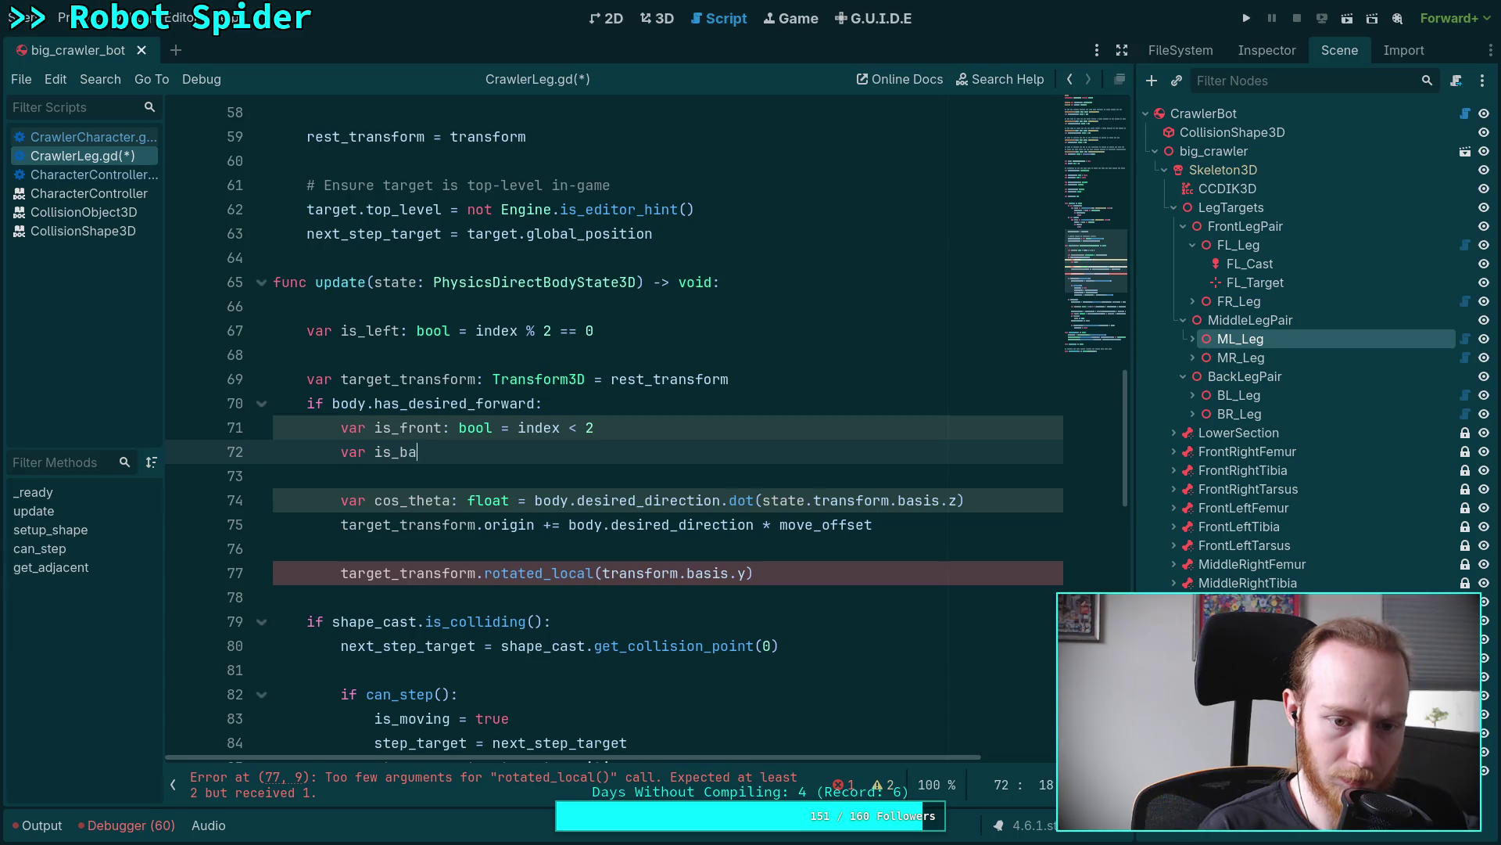
pyautogui.write(': bool = ind')
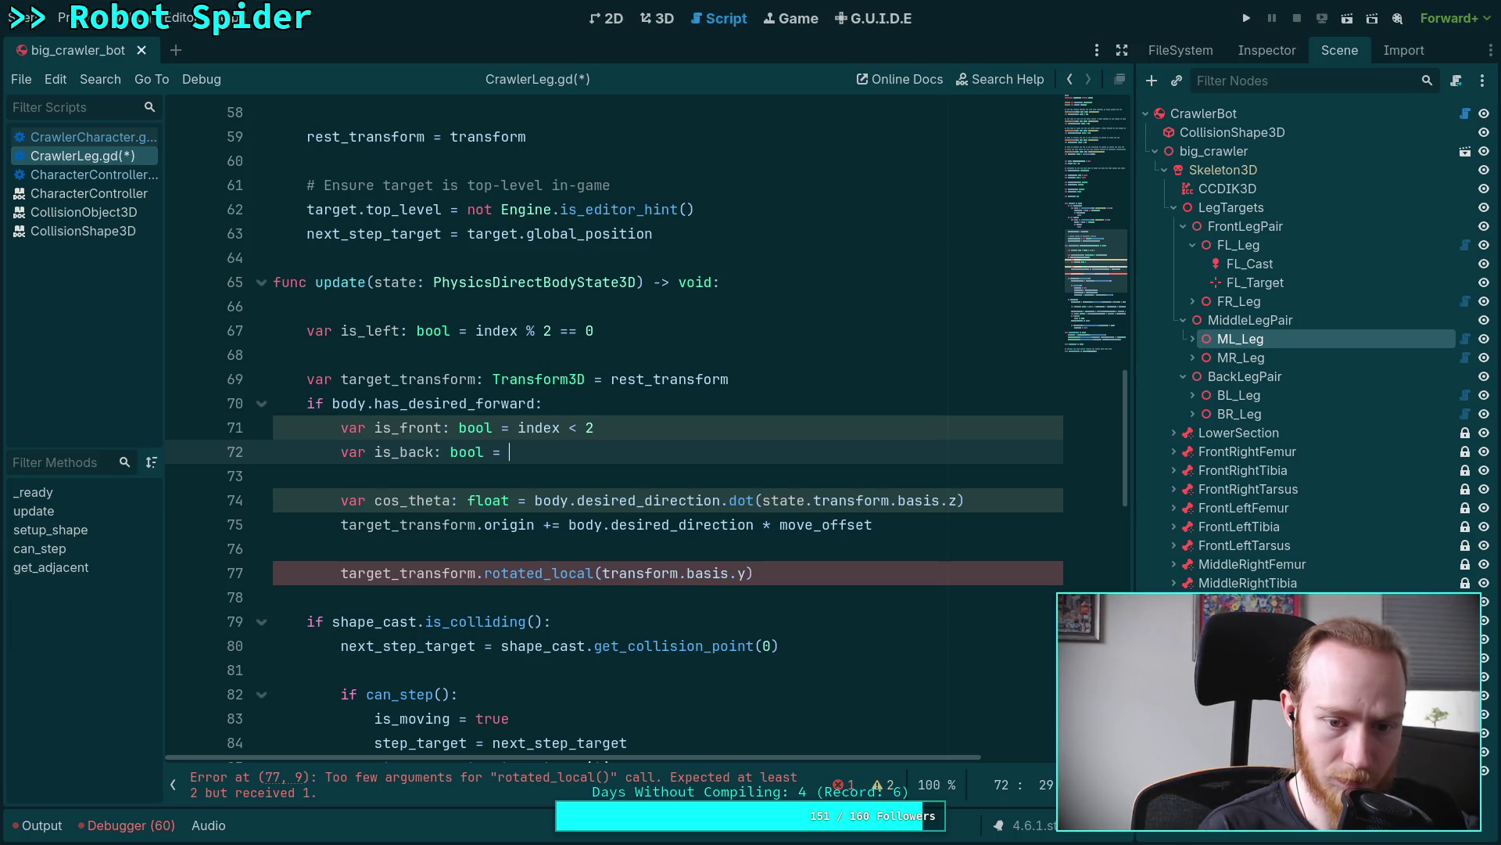
pyautogui.write('x')
pyautogui.press('BackSpace')
pyautogui.write('u')
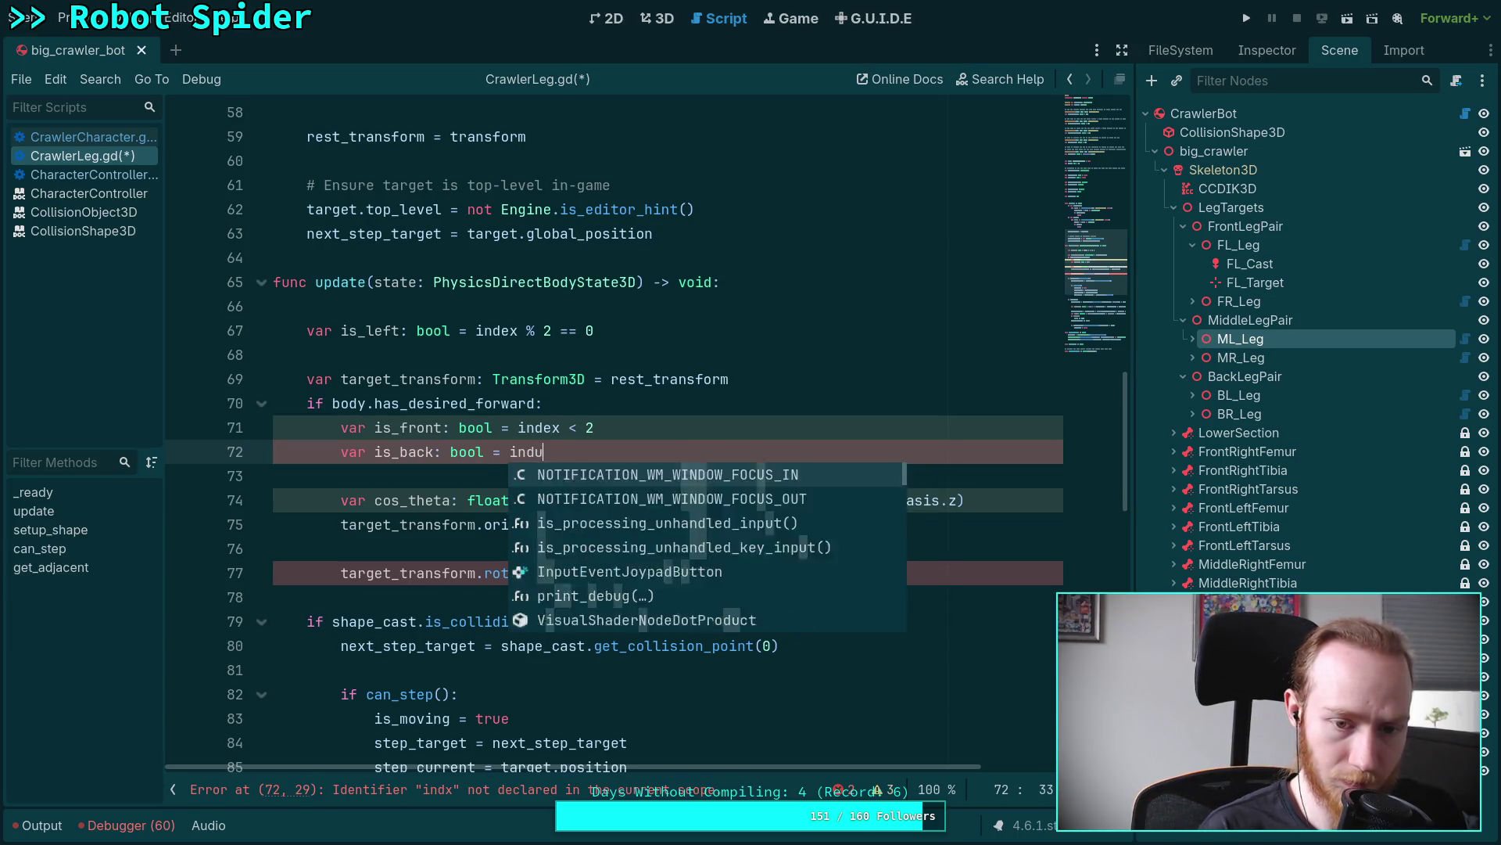
pyautogui.press('BackSpace')
pyautogui.write('ex')
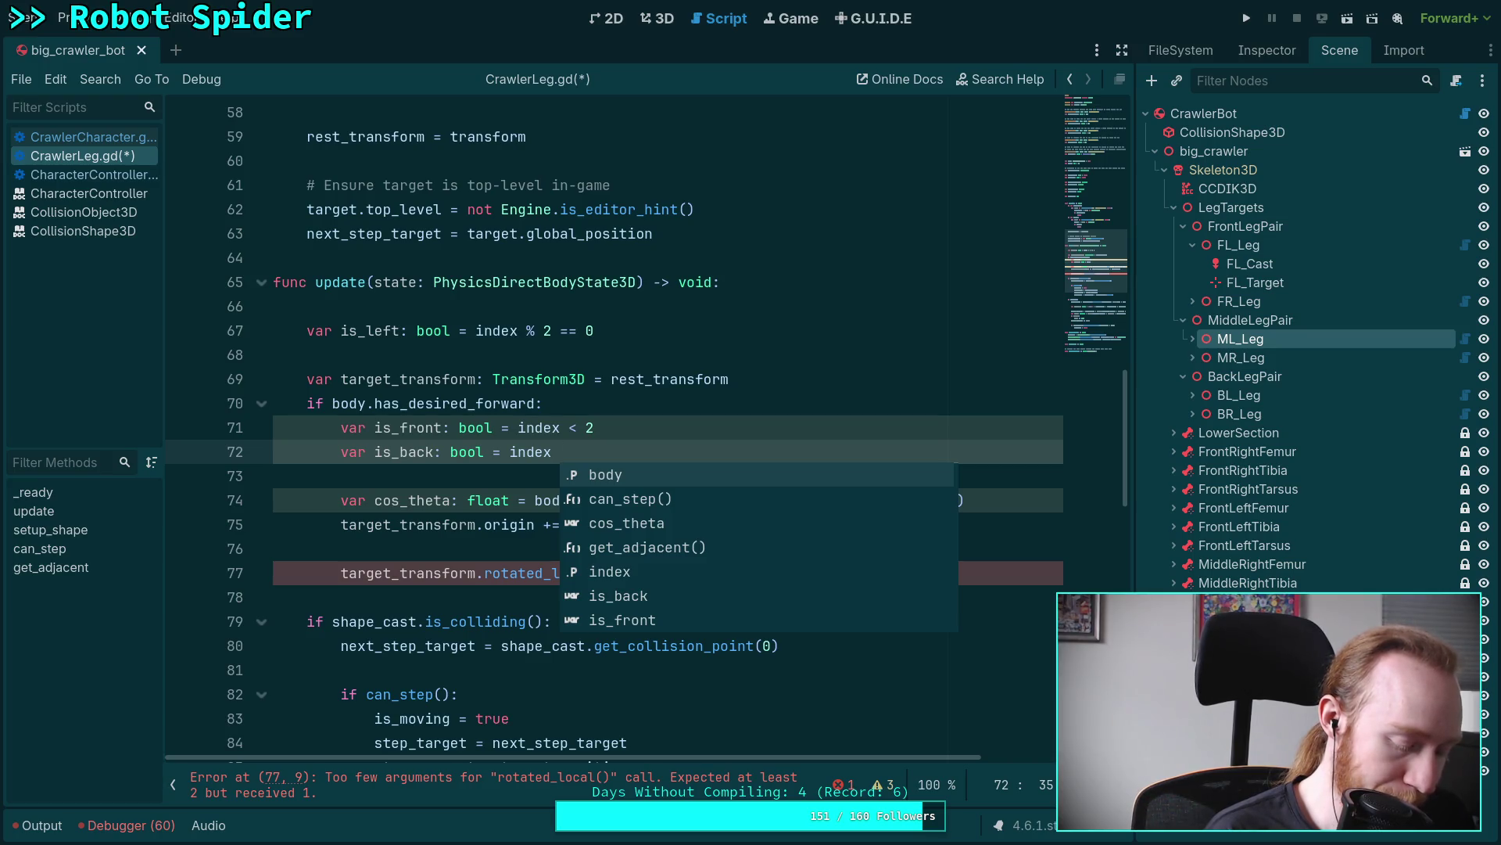
pyautogui.write('+ 2')
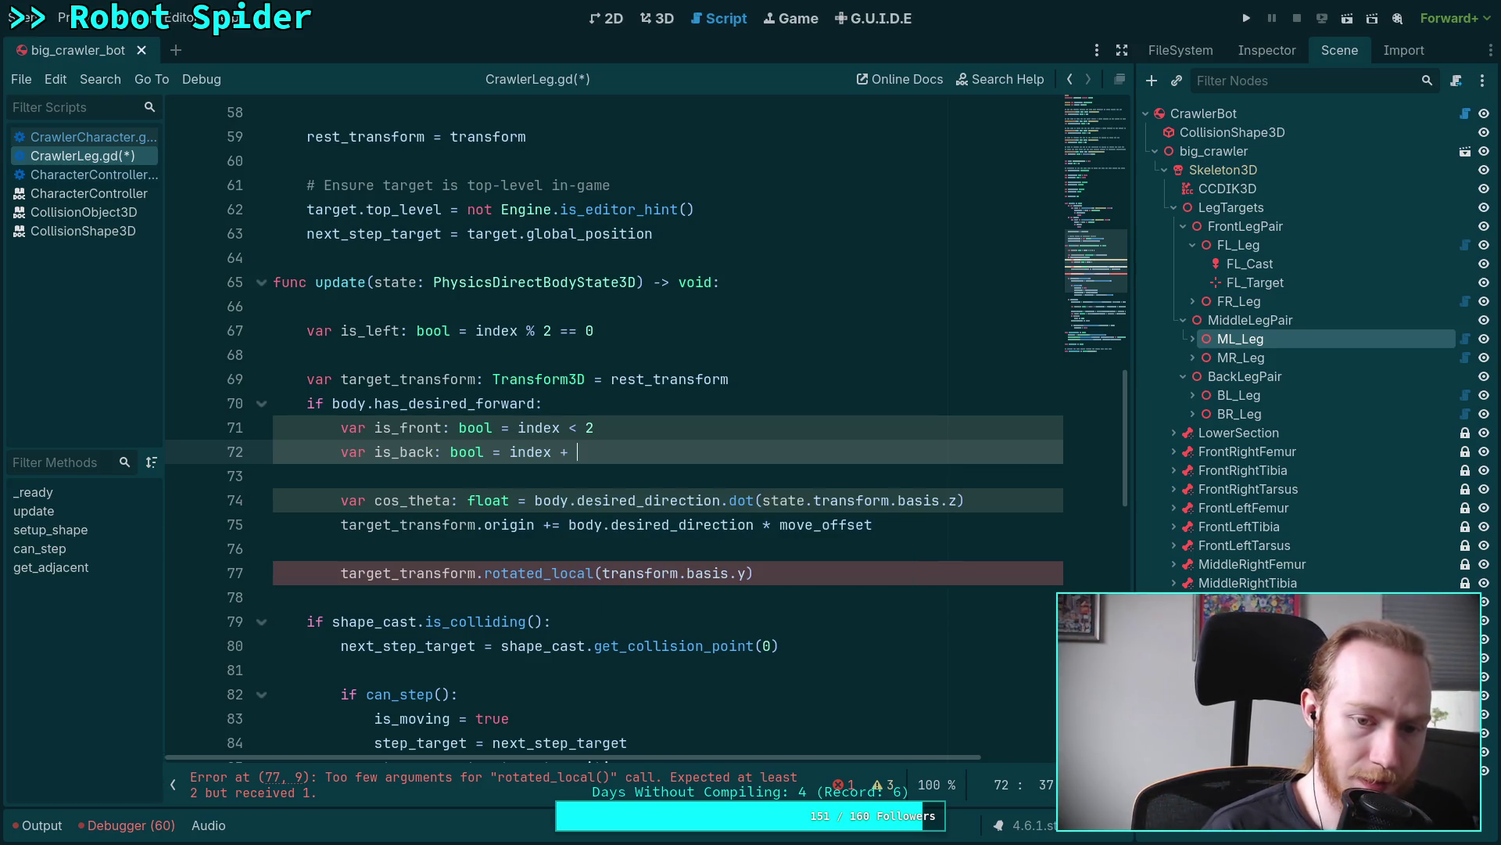
pyautogui.write(' >=')
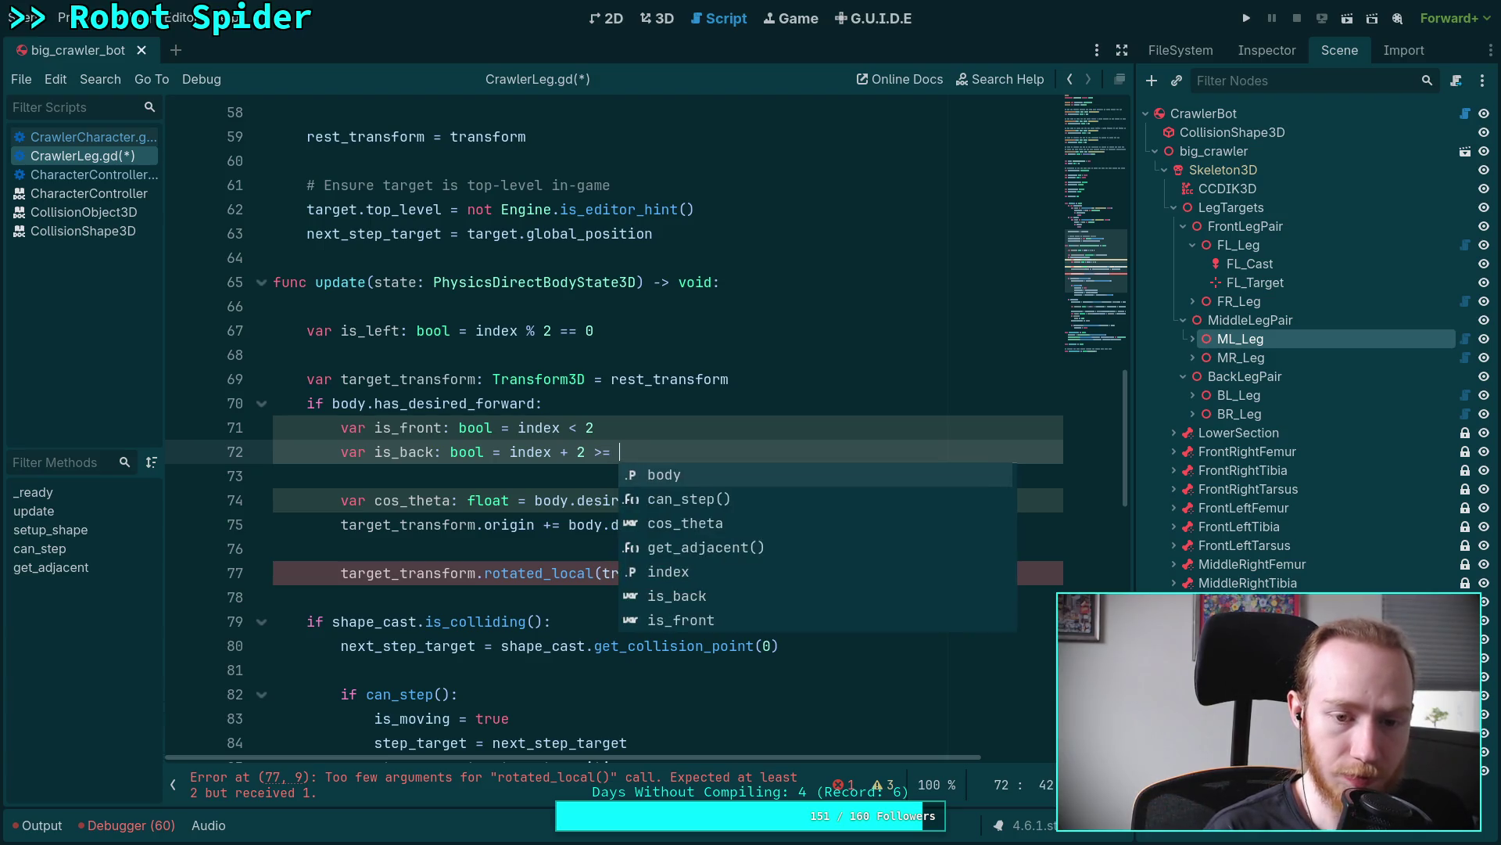
pyautogui.press('BackSpace')
pyautogui.press('BackSpace')
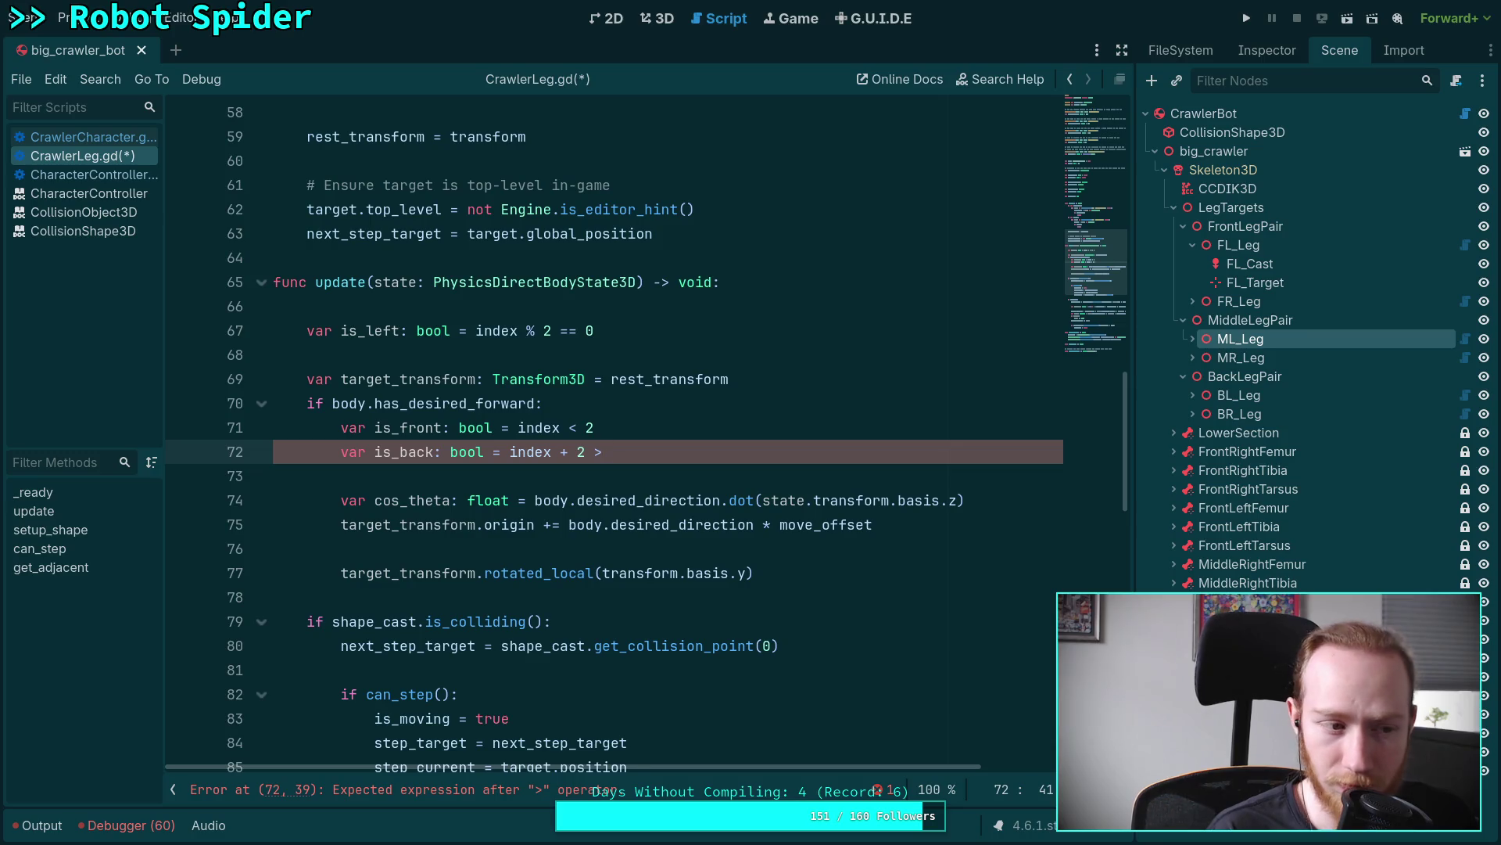
# Step: Compare is_back against body.legs.size() and change the operator to >=
pyautogui.write('body.lock_rotation')
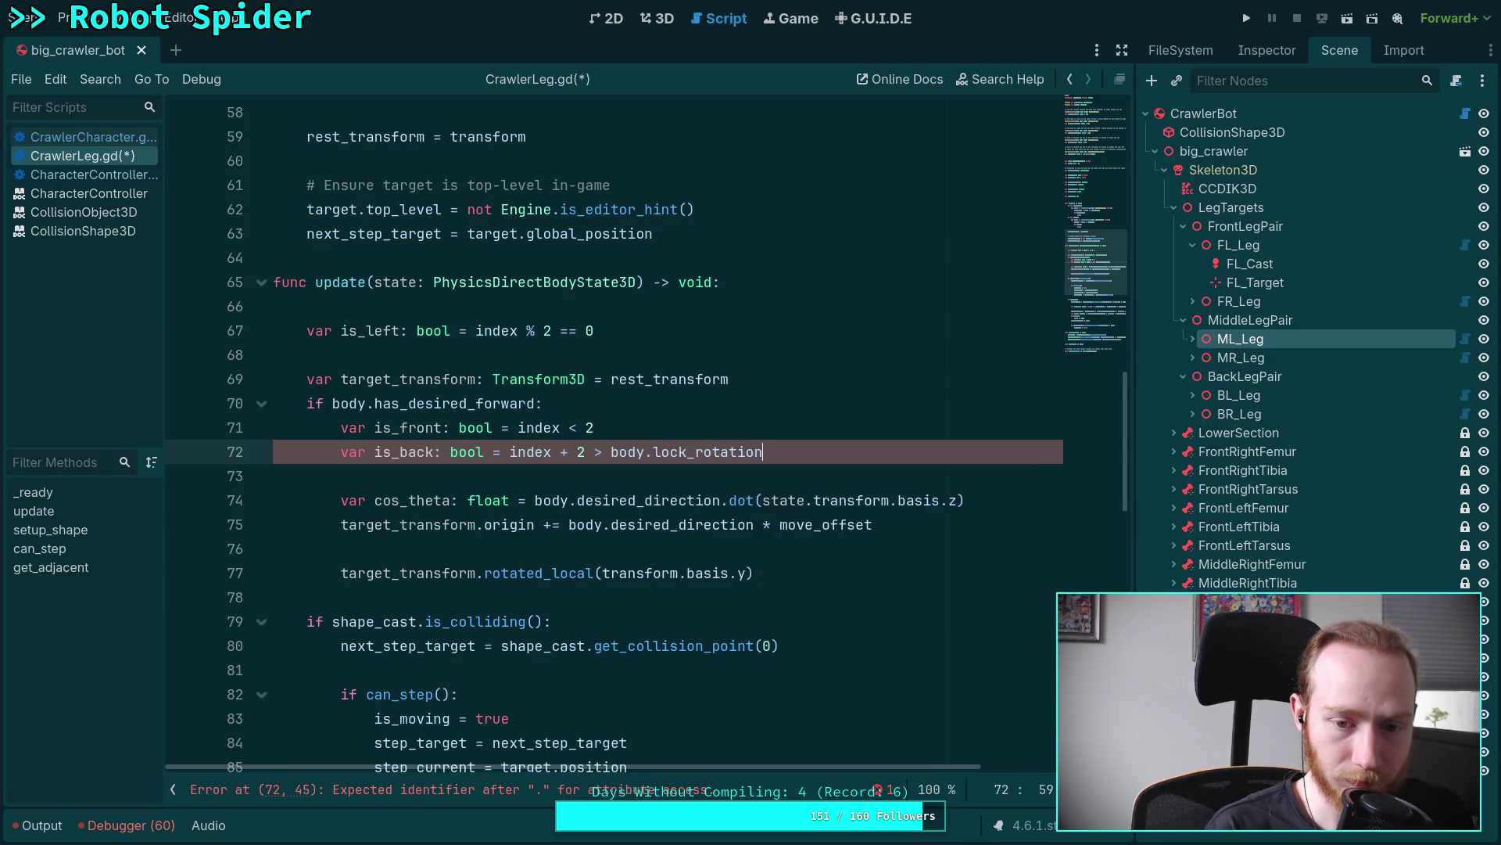
pyautogui.press('BackSpace')
pyautogui.press('BackSpace')
pyautogui.press('BackSpace')
pyautogui.write('le')
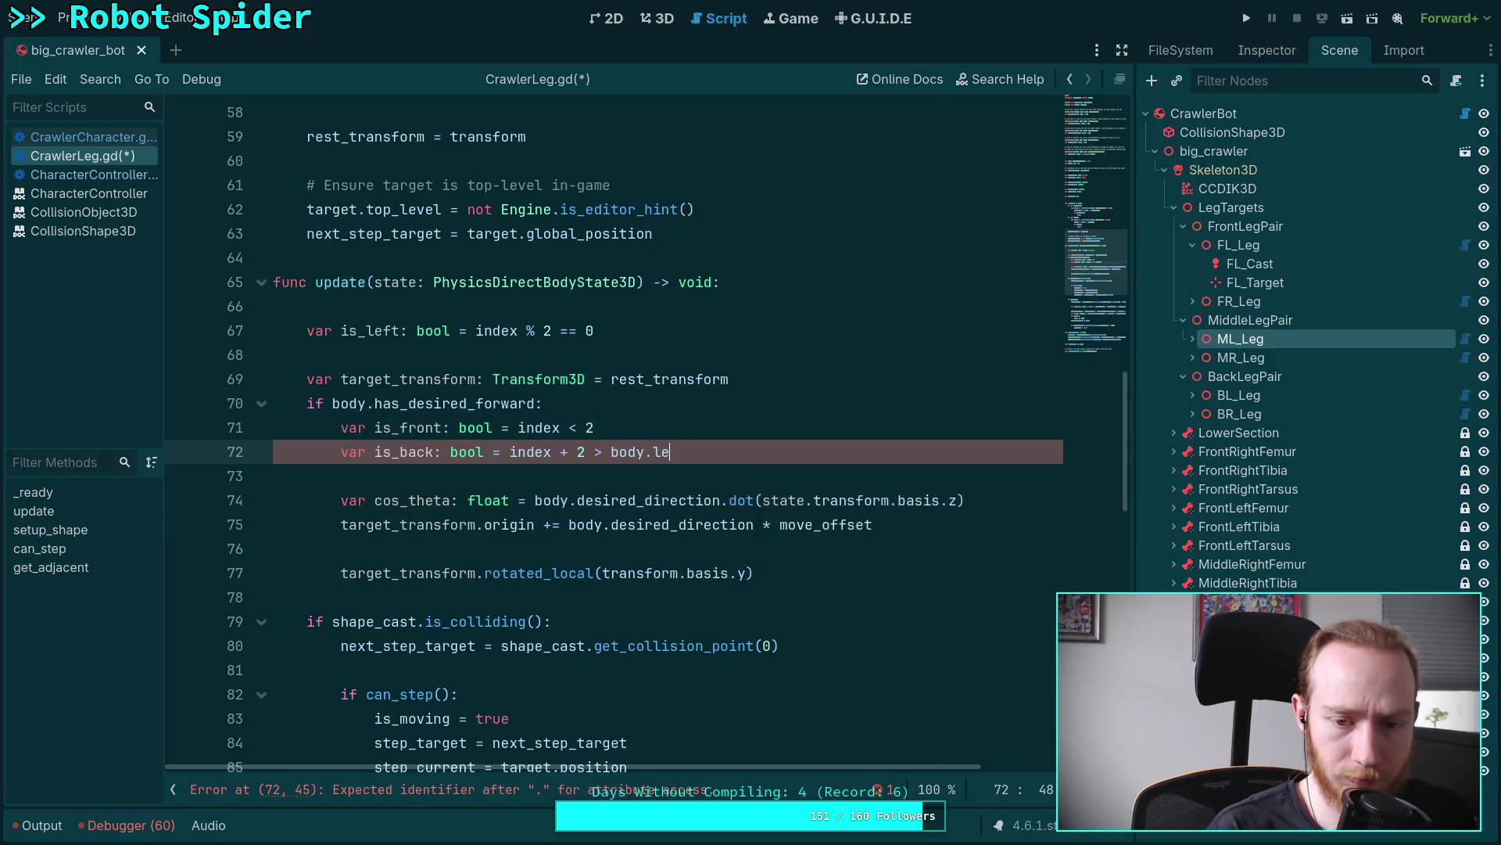
pyautogui.press('Return')
pyautogui.write('.si')
pyautogui.press('Return')
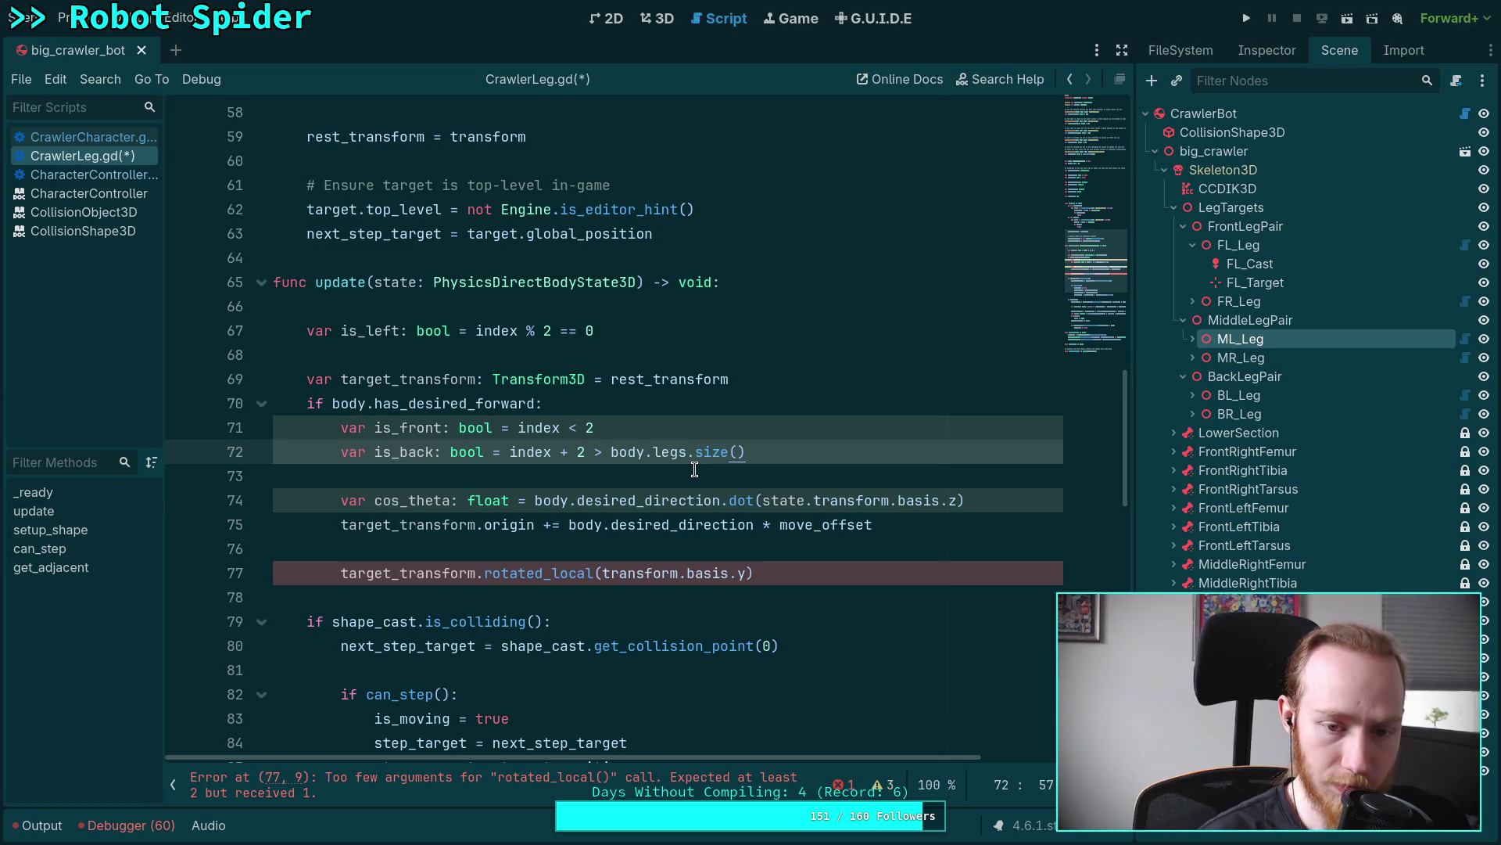
pyautogui.click(604, 452)
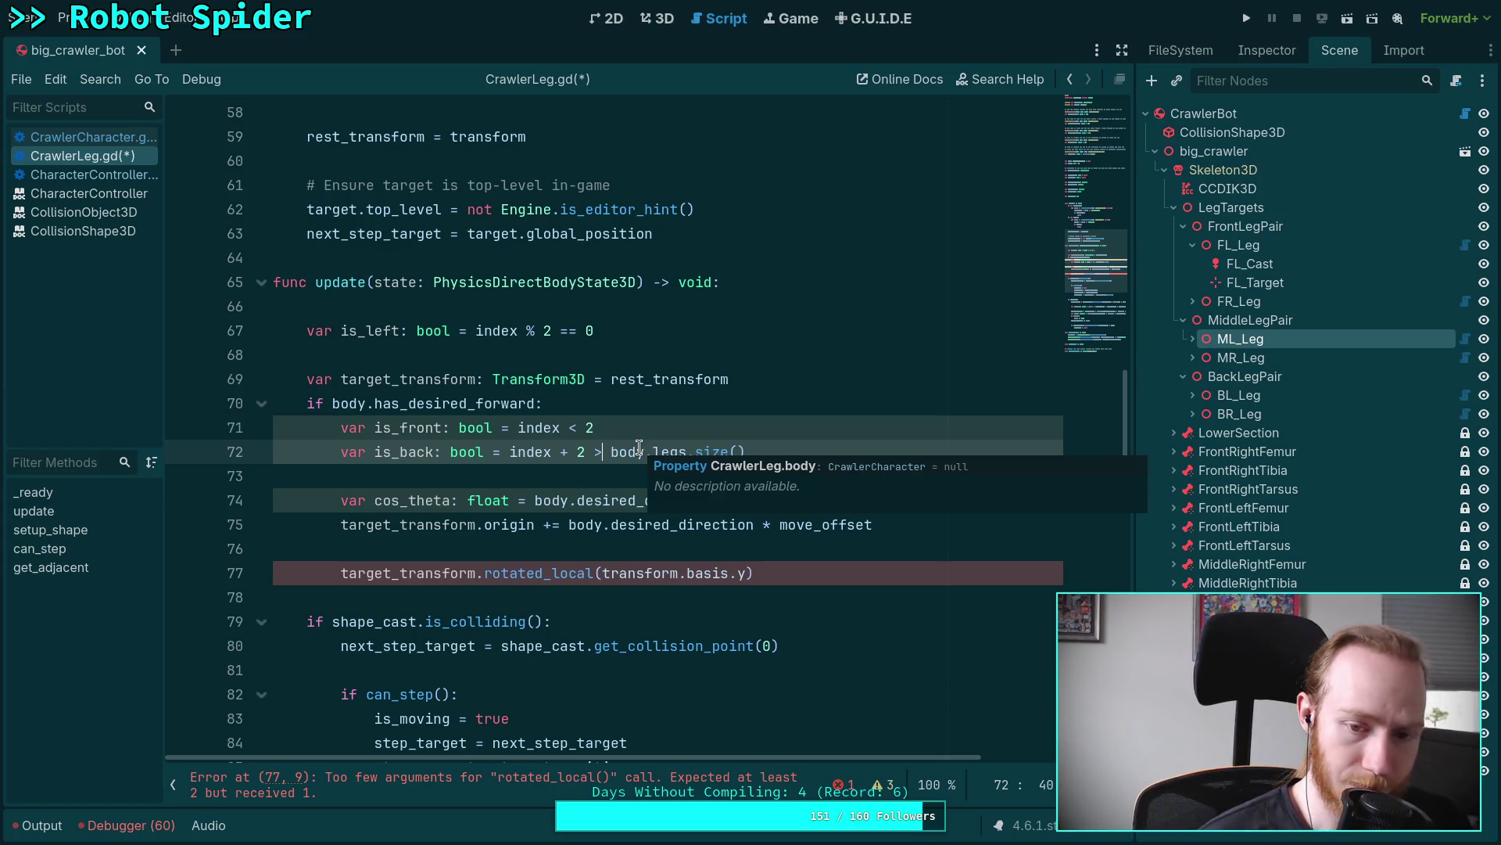
pyautogui.hotkey('ctrl', 'space')
pyautogui.press('Escape')
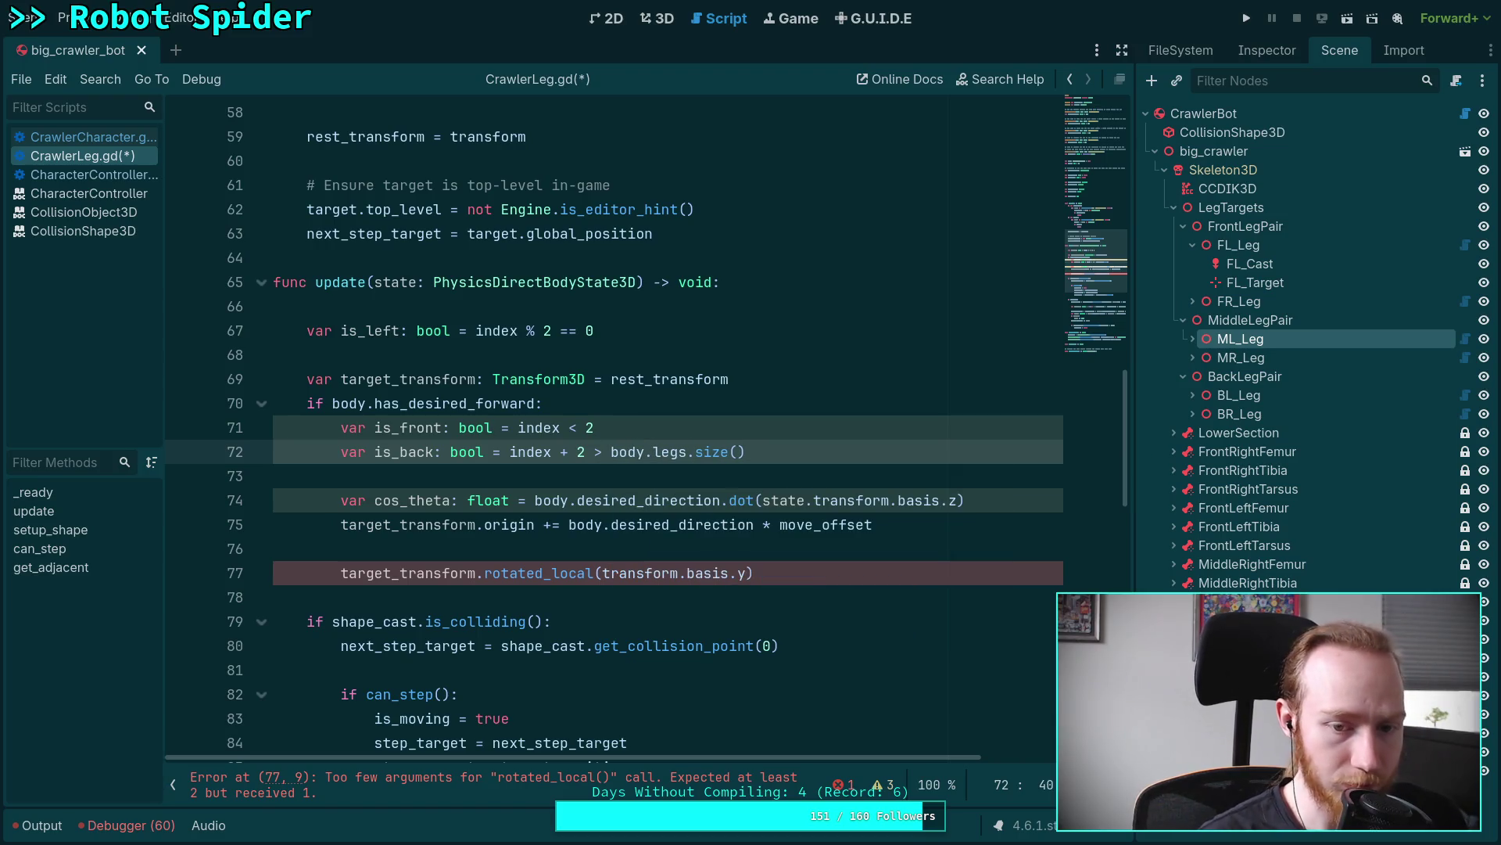
pyautogui.write('=')
pyautogui.click(572, 477)
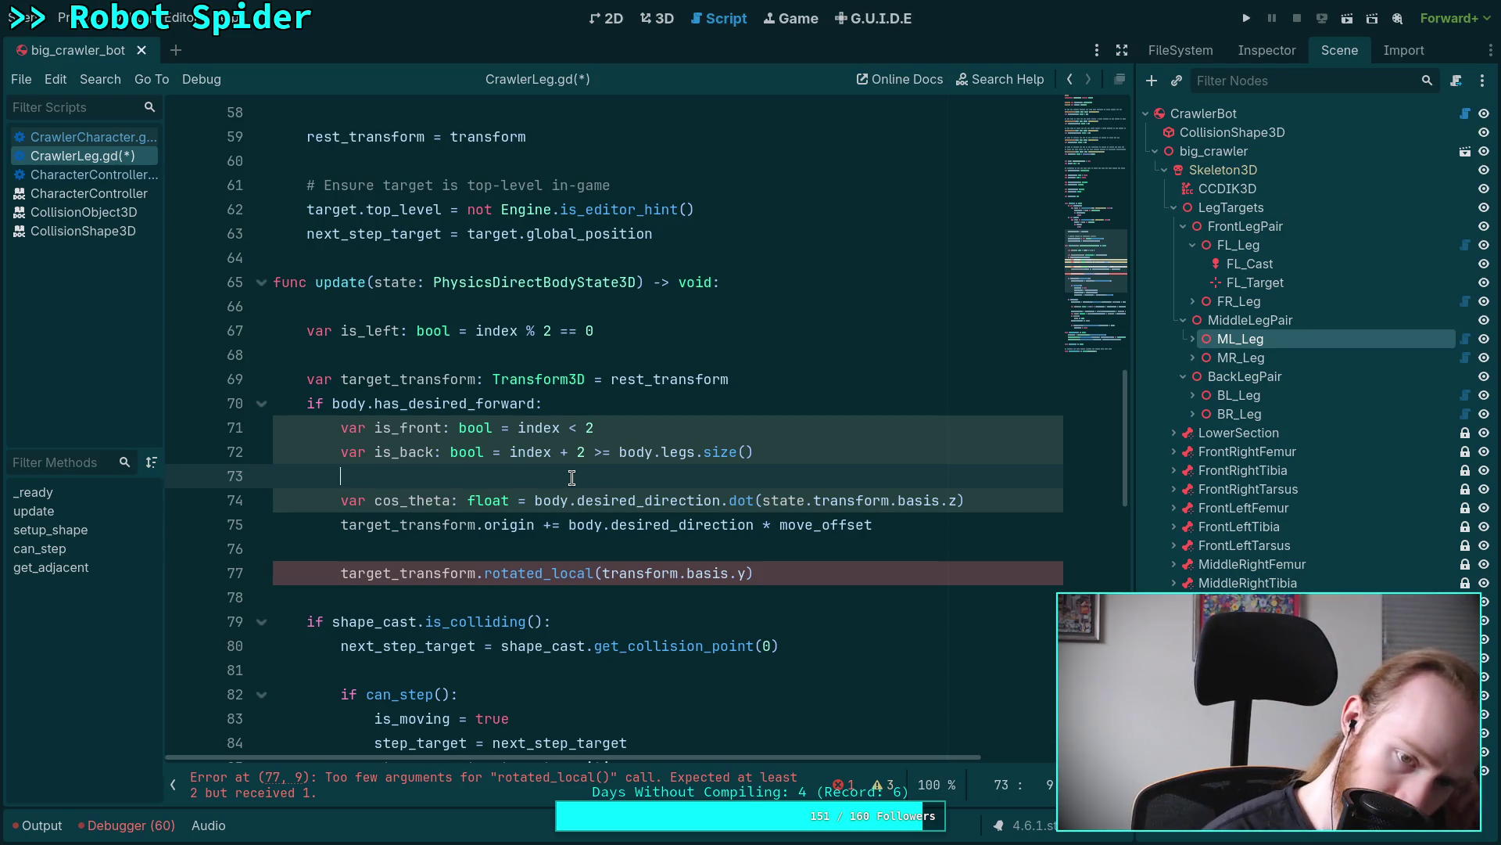
# Step: Move the cos_theta line down next to the rotated_local call
pyautogui.click(856, 569)
pyautogui.click(925, 545)
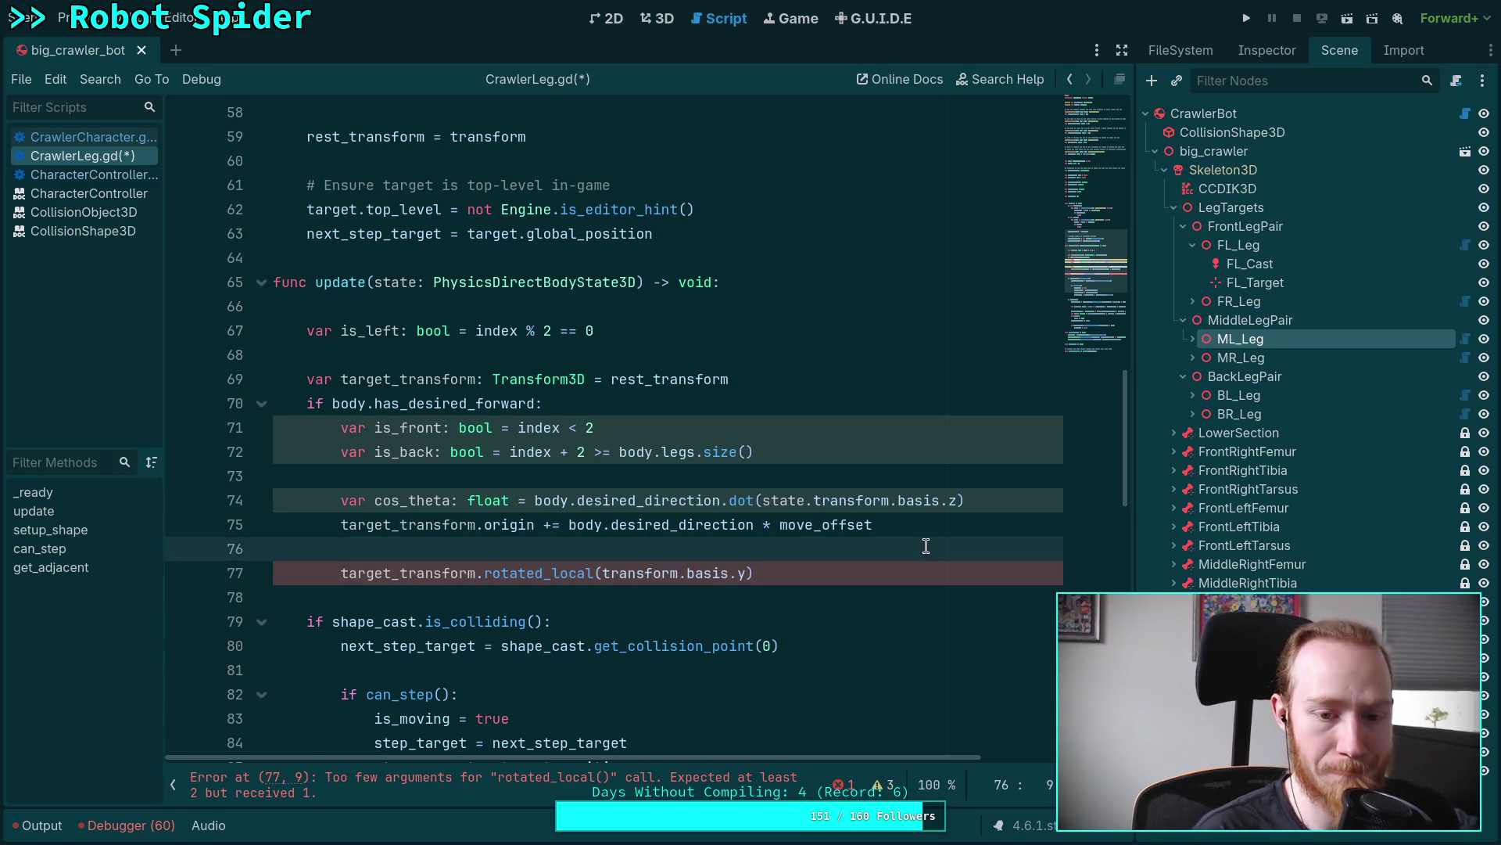
pyautogui.click(969, 503)
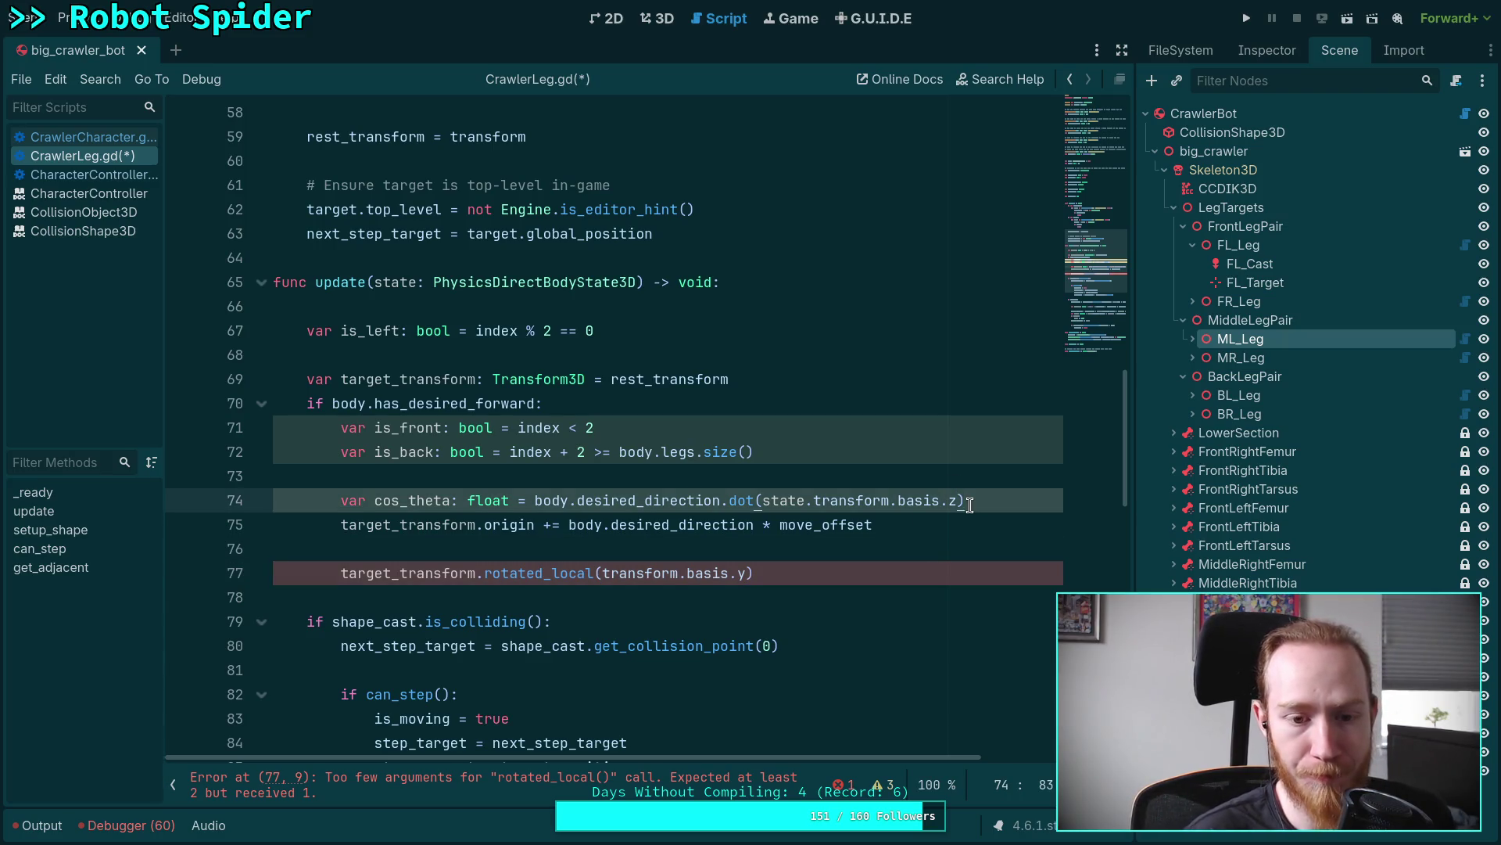
pyautogui.hotkey('alt', 'Down')
pyautogui.hotkey('alt', 'Down')
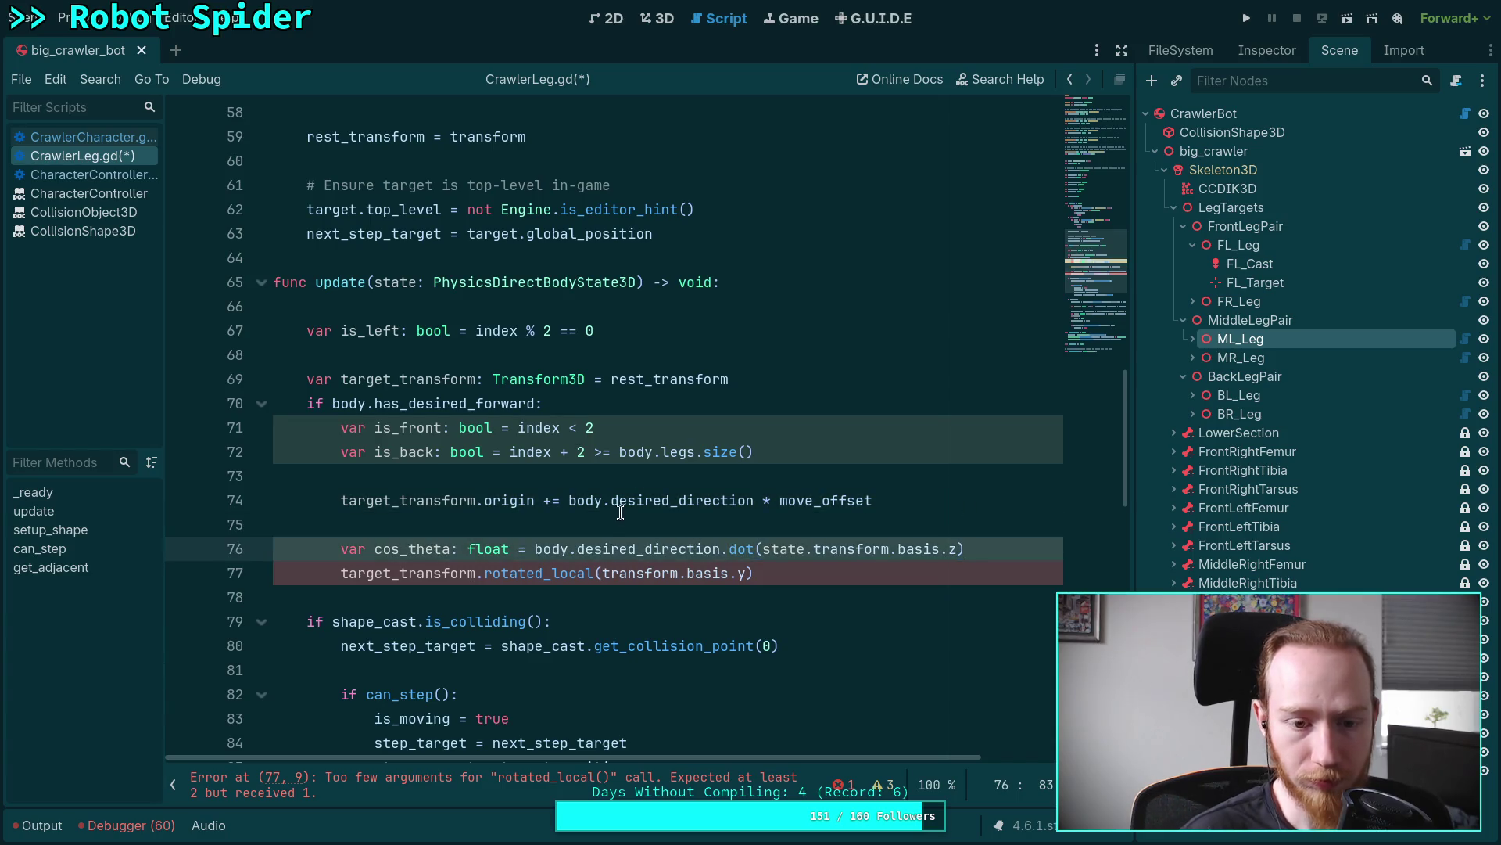
pyautogui.hotkey('ctrl', 'shift', 'Return')
pyautogui.write('if ')
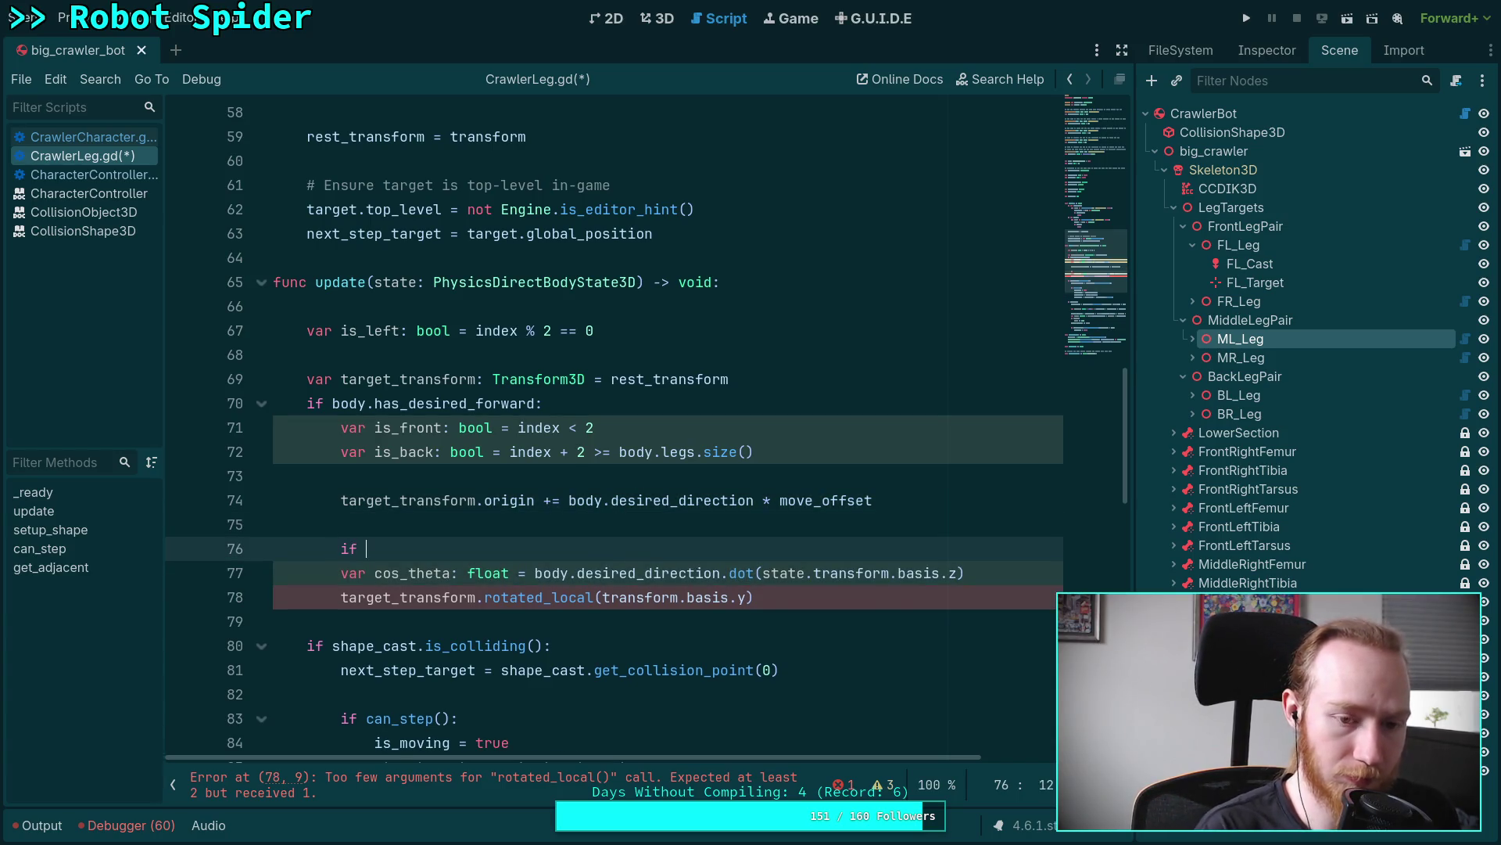
pyautogui.write('is_')
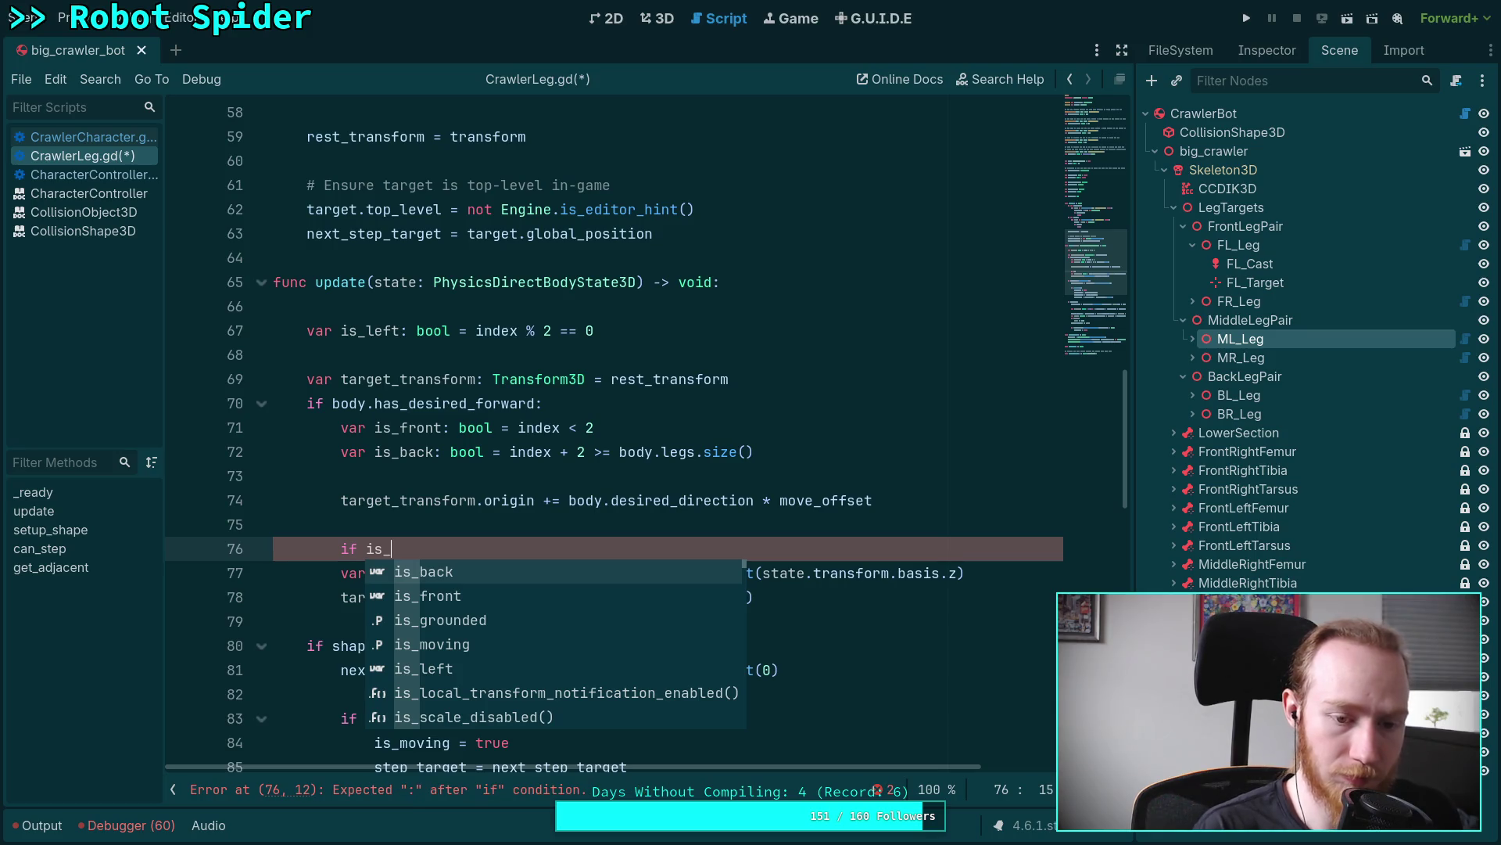
pyautogui.press('BackSpace')
pyautogui.press('BackSpace')
pyautogui.press('BackSpace')
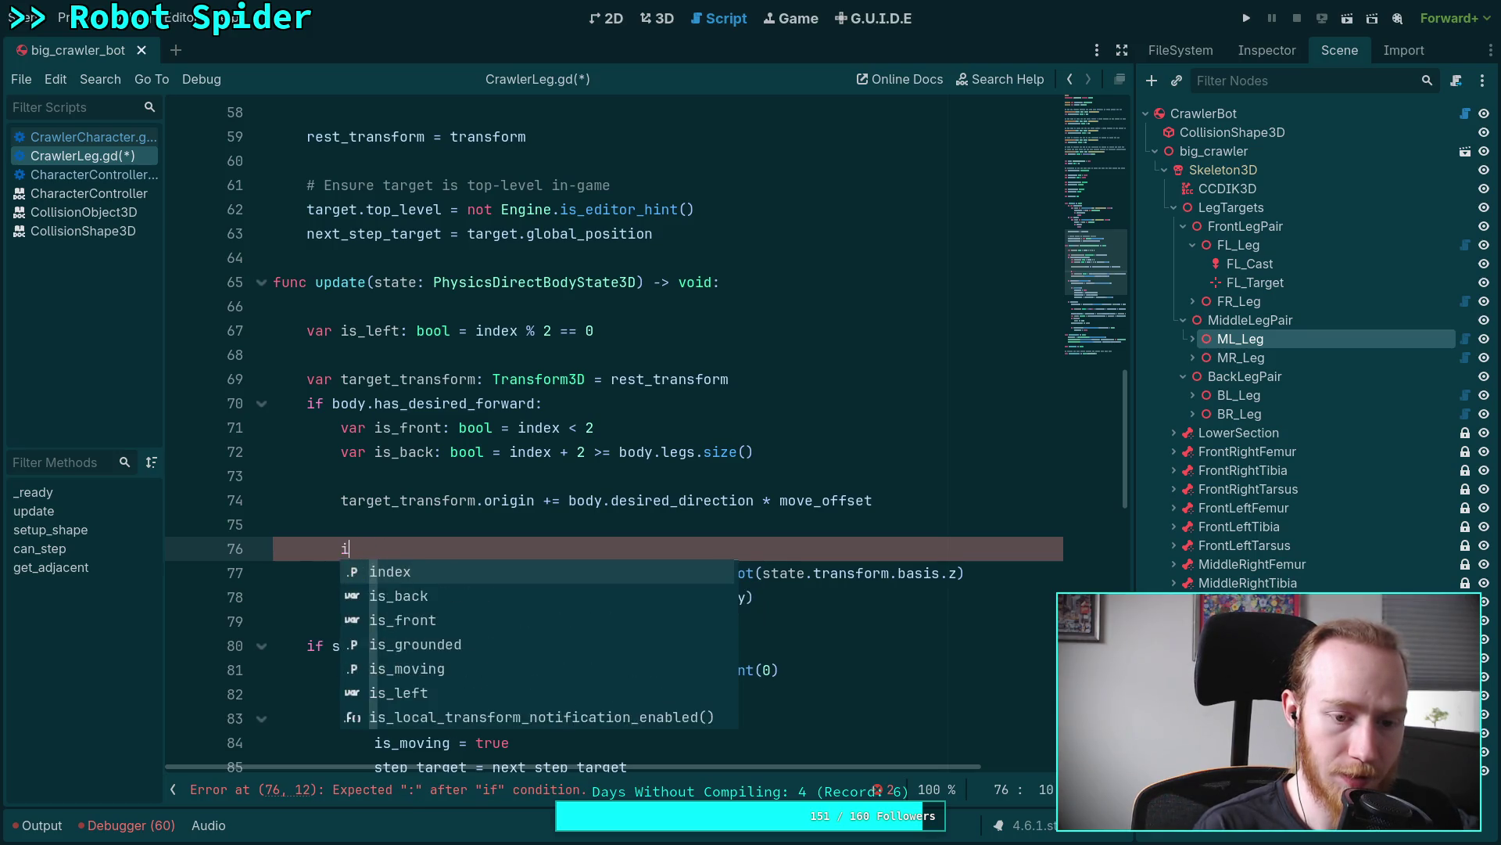
pyautogui.press('BackSpace')
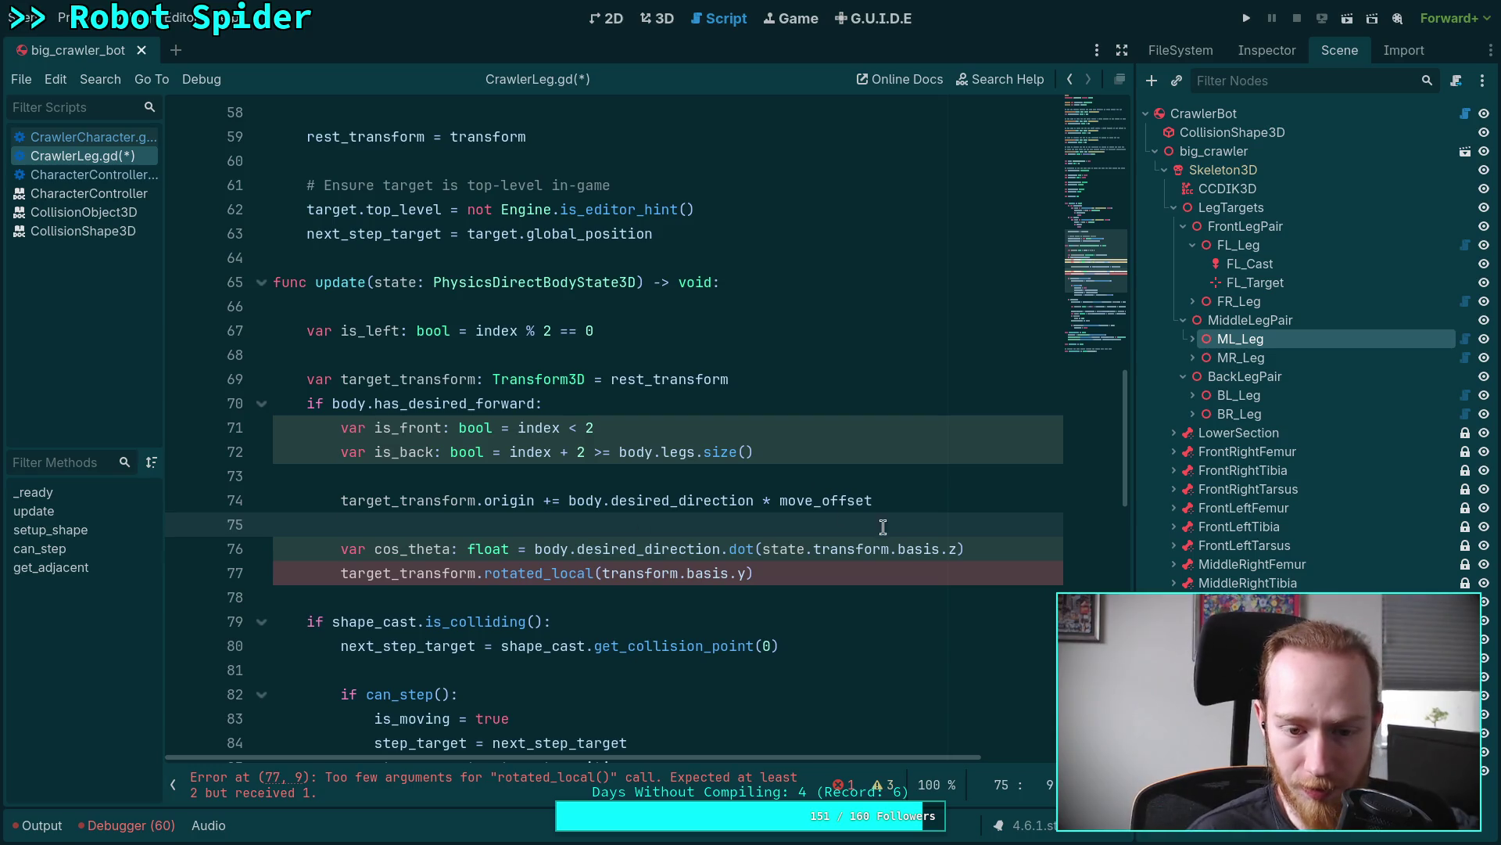
# Step: Place the is_front and is_back lines just above cos_theta and remove the extra blank line
pyautogui.click(1027, 549)
pyautogui.press('Return')
pyautogui.press('Up')
pyautogui.press('Up')
pyautogui.press('Up')
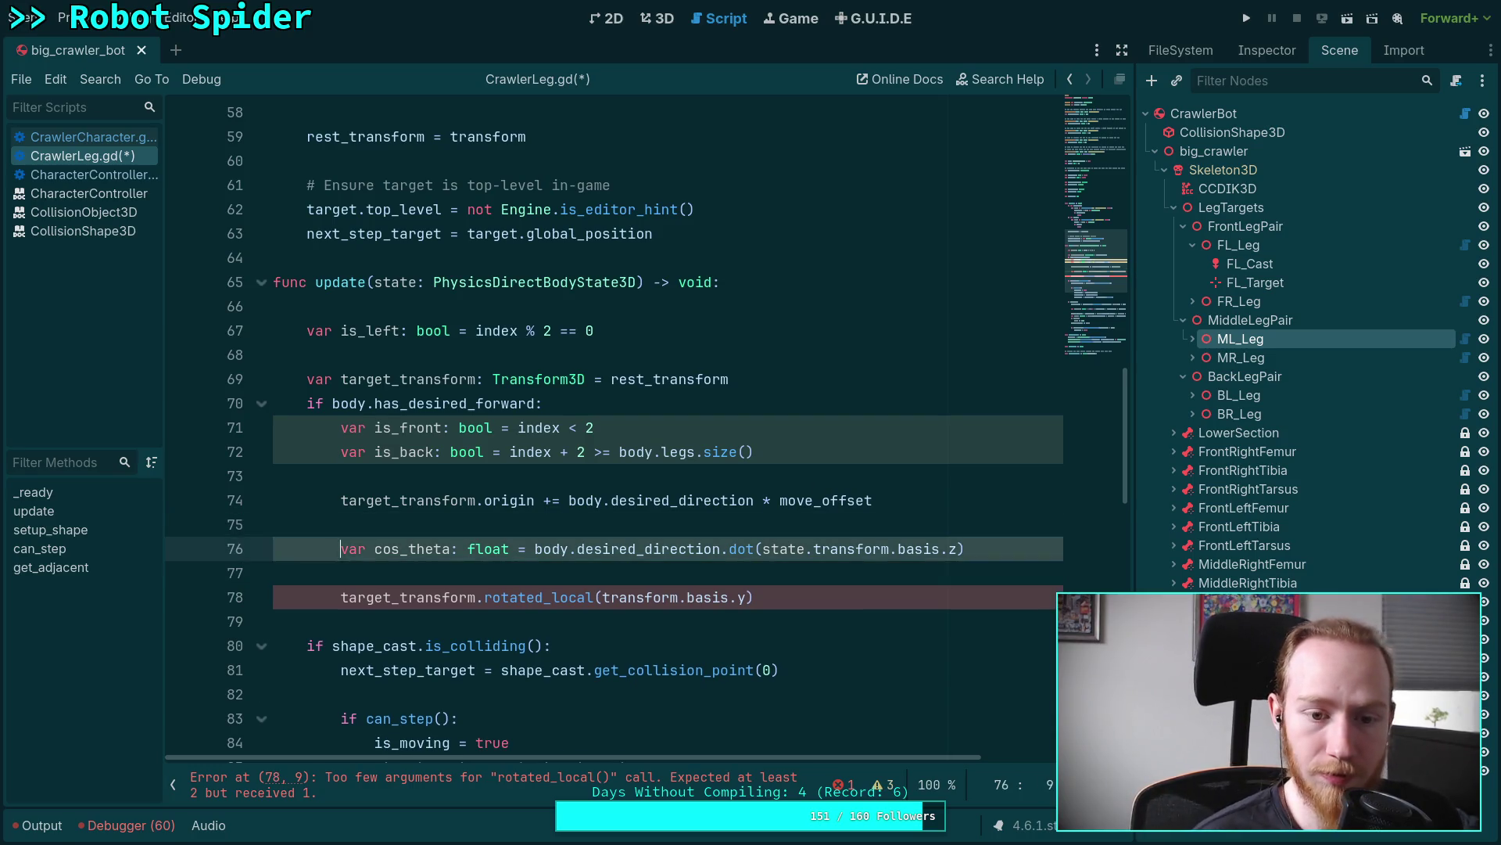
pyautogui.hotkey('shift', 'Up')
pyautogui.hotkey('alt', 'Down')
pyautogui.hotkey('alt', 'Down')
pyautogui.hotkey('alt', 'Down')
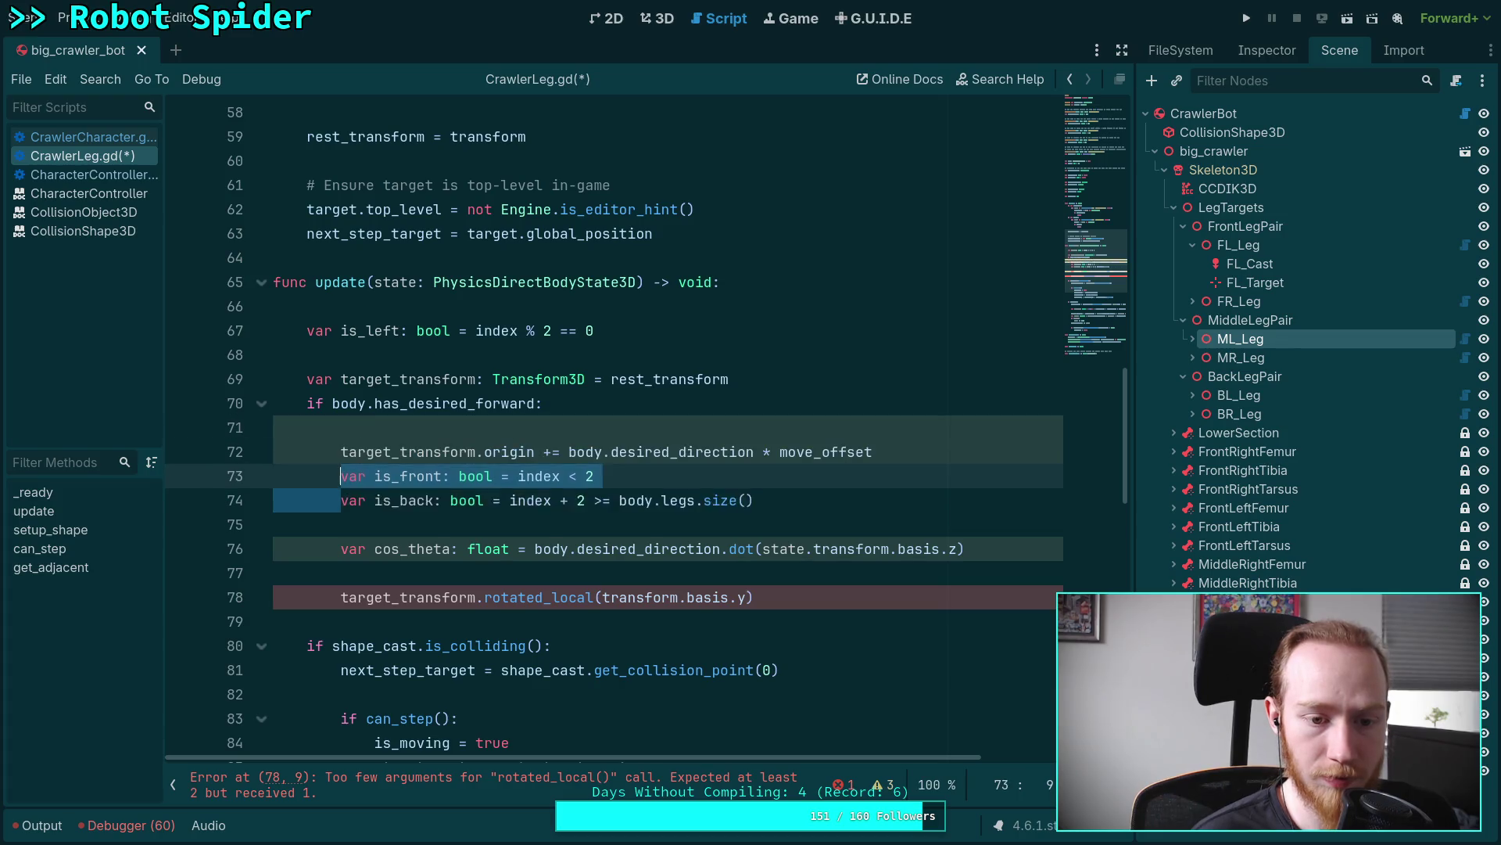
pyautogui.hotkey('alt', 'Up')
pyautogui.press('Up')
pyautogui.press('Up')
pyautogui.press('Up')
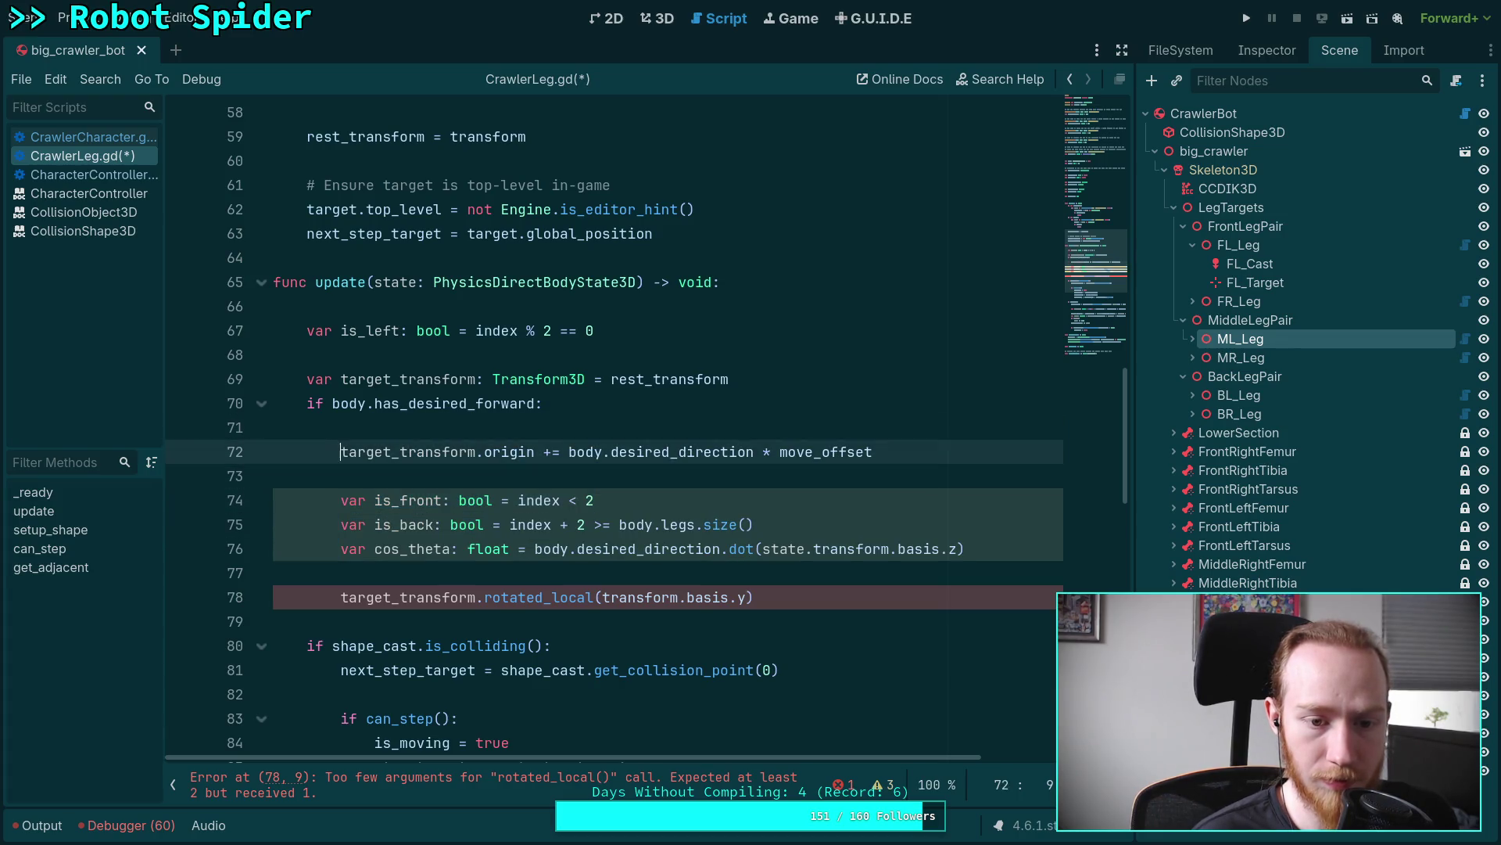
pyautogui.press('BackSpace')
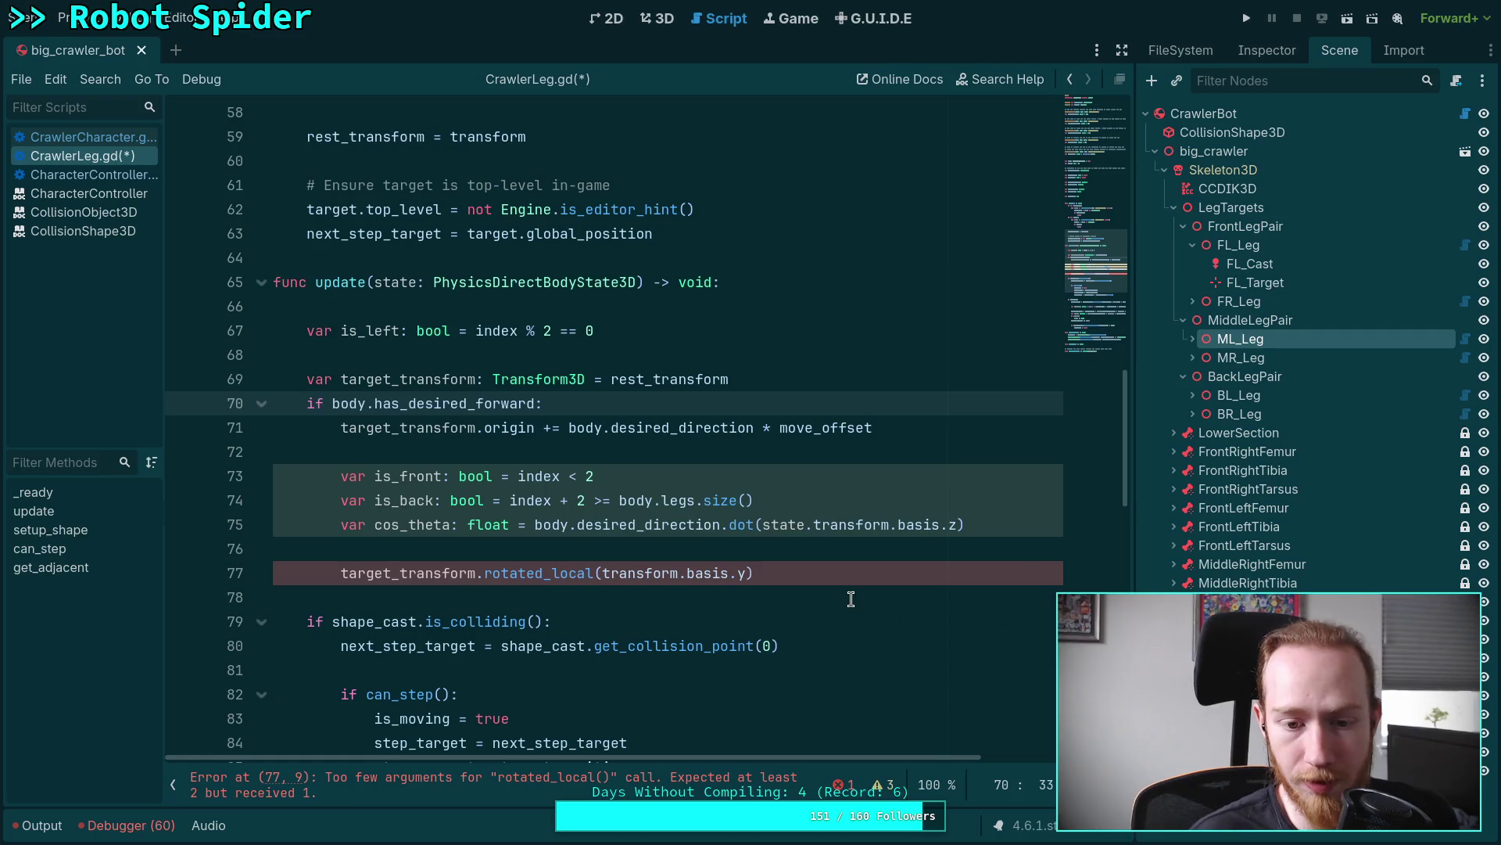
# Step: Add an 'if is_front:' line above the rotated_local call
pyautogui.click(871, 556)
pyautogui.press('Return')
pyautogui.write('if is')
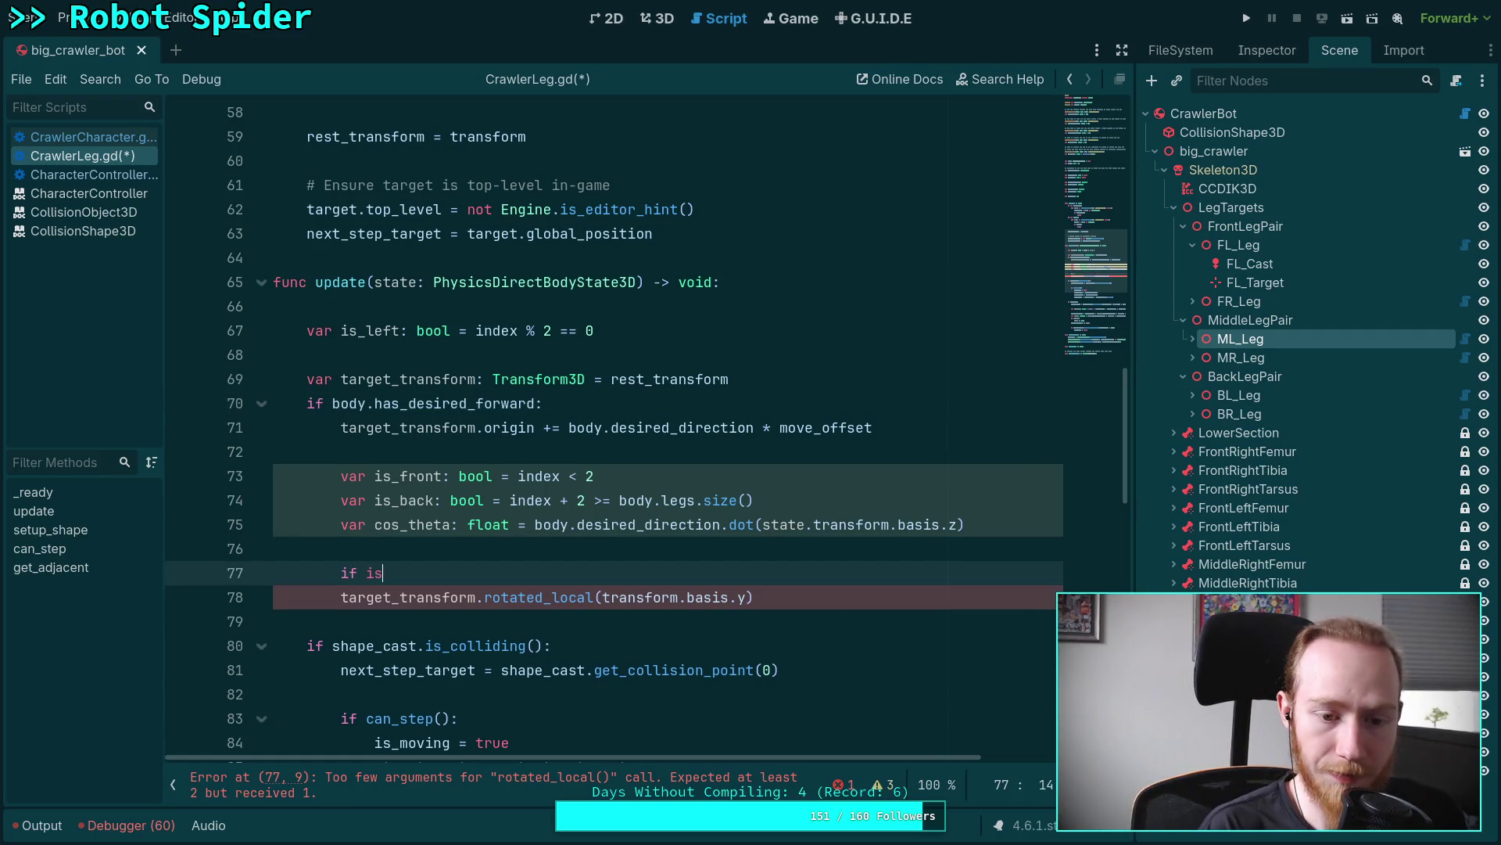
pyautogui.press('Down')
pyautogui.press('Return')
pyautogui.write(':')
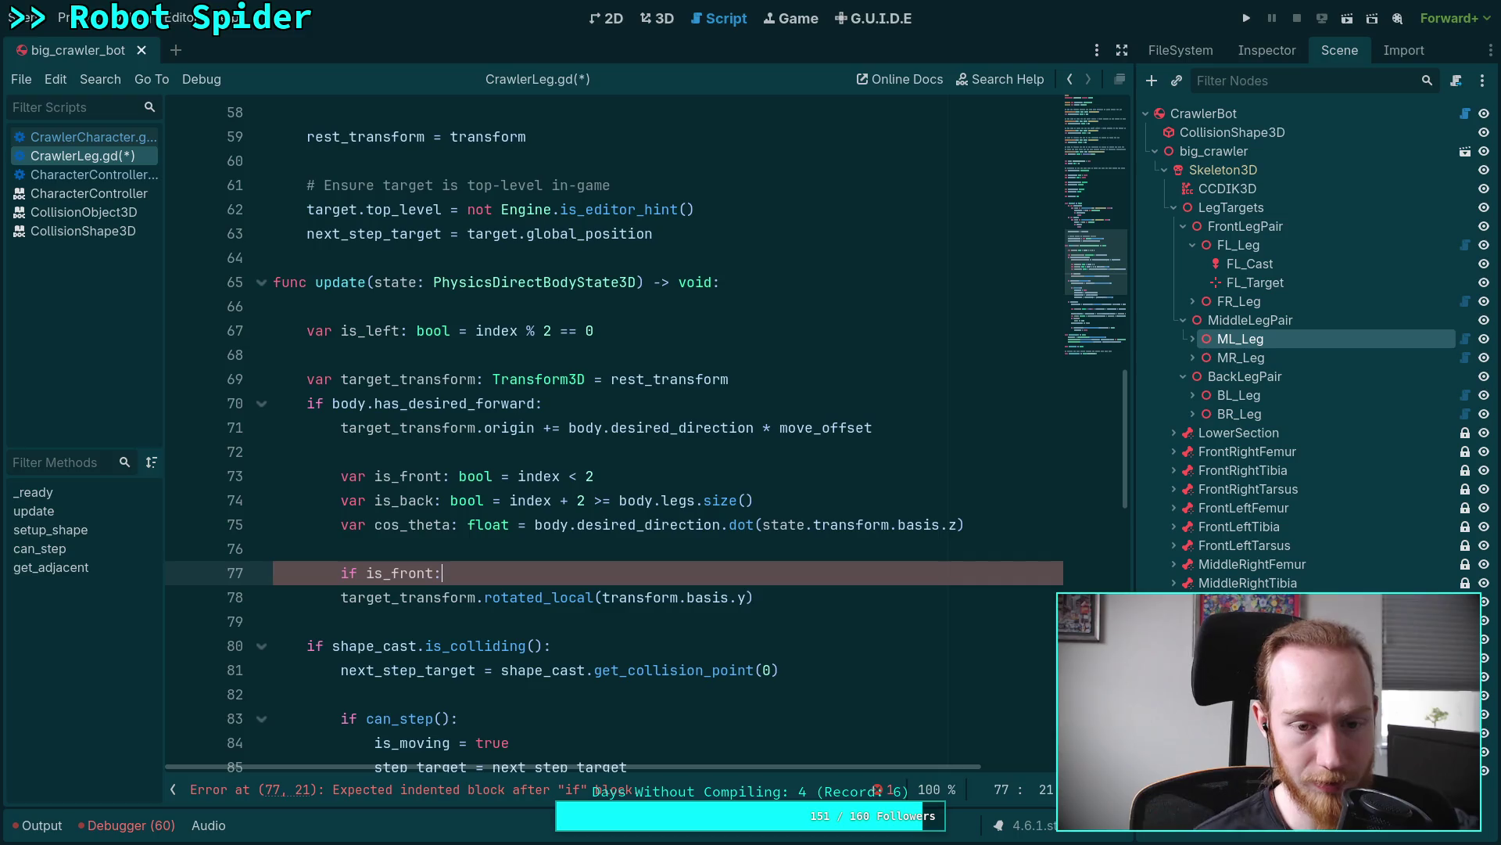
pyautogui.scroll(-1, 822, 529)
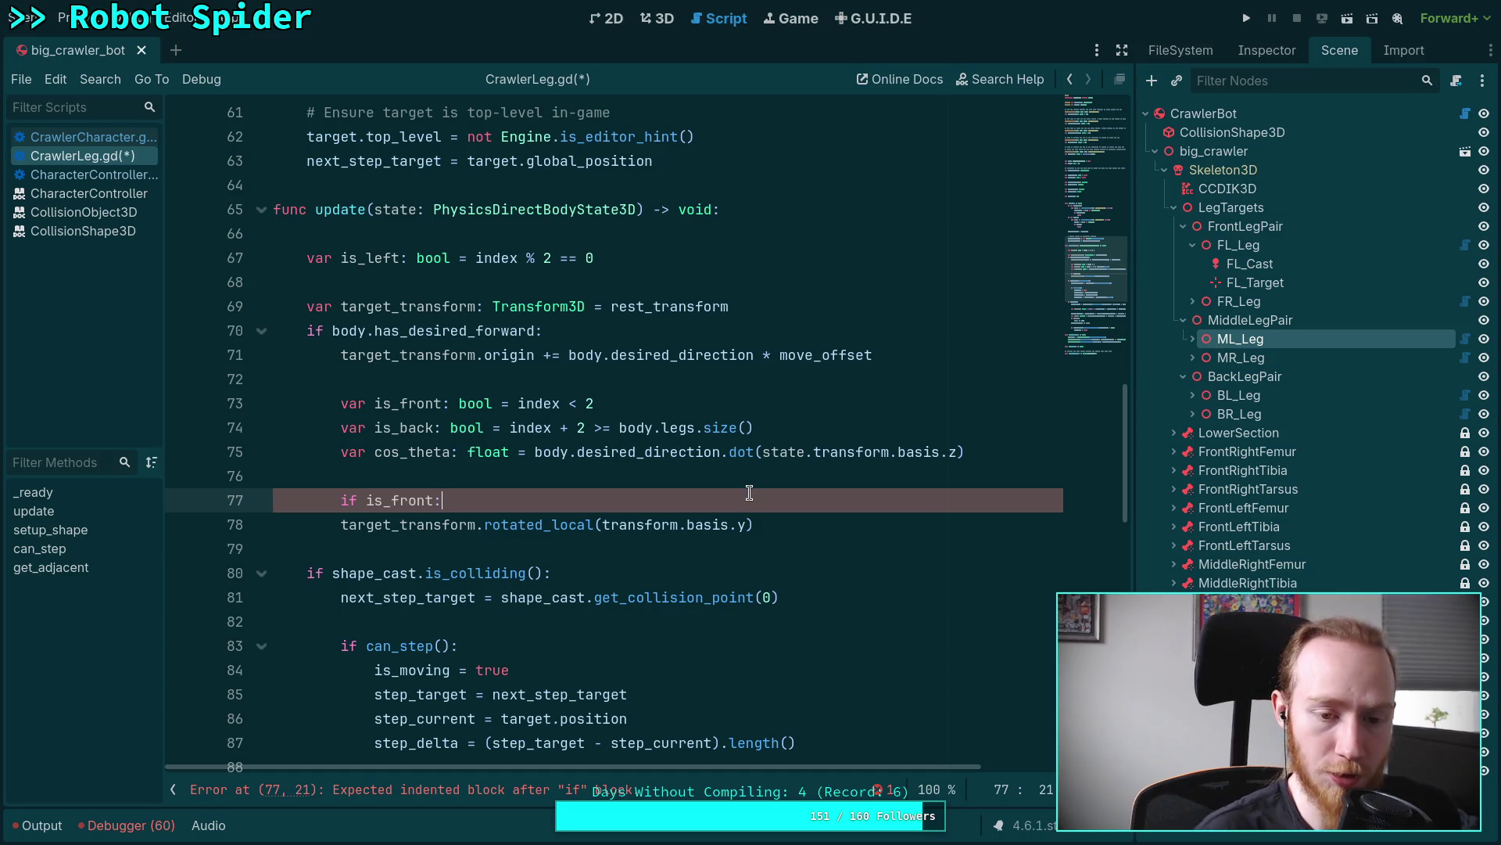
# Step: Indent the rotated_local call under is_front and leave an empty line in that branch
pyautogui.press('Return')
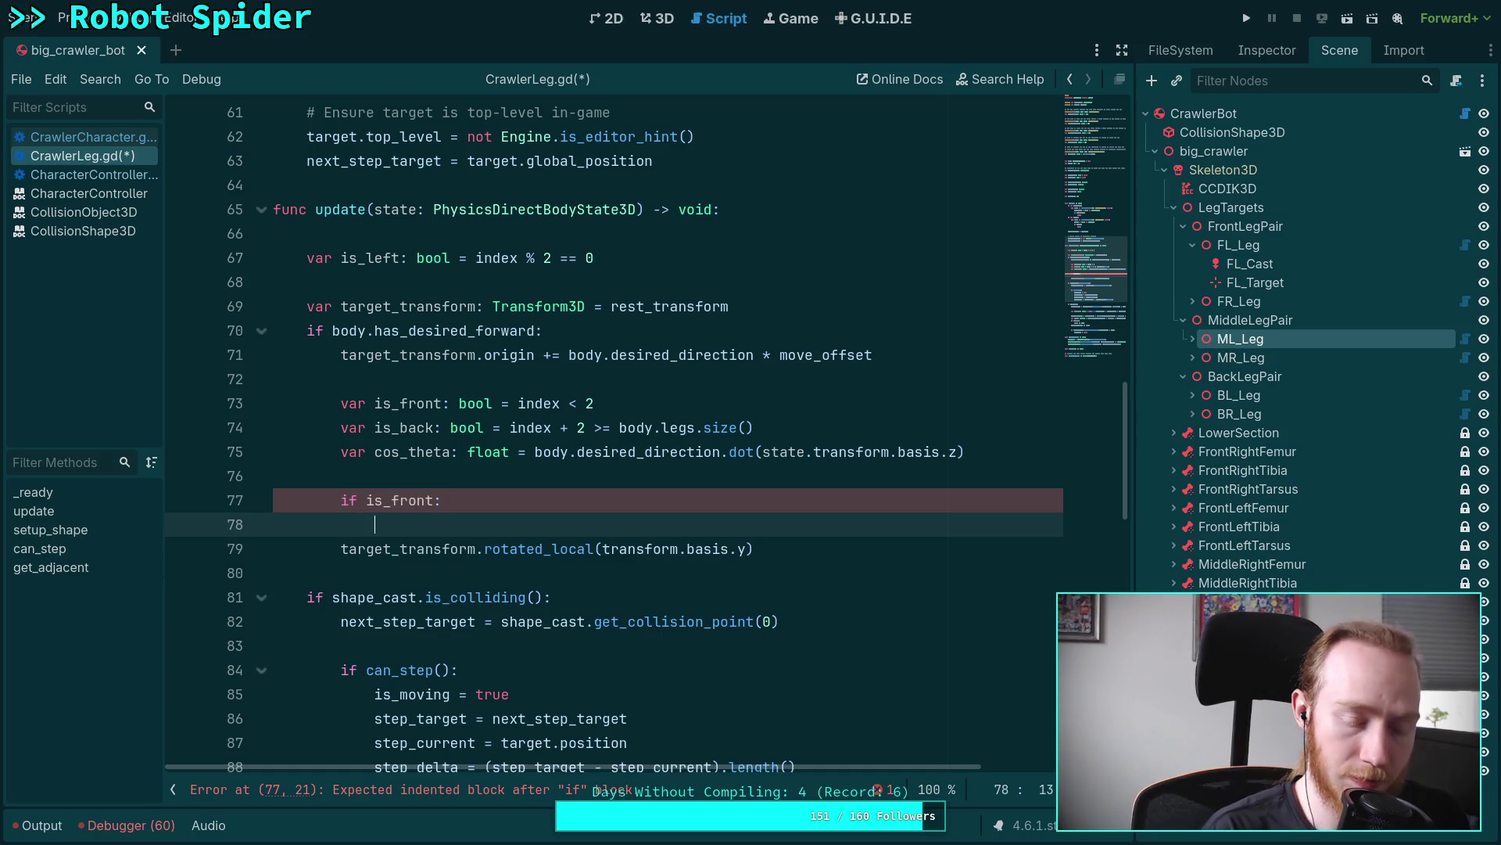
pyautogui.click(341, 546)
pyautogui.press('Tab')
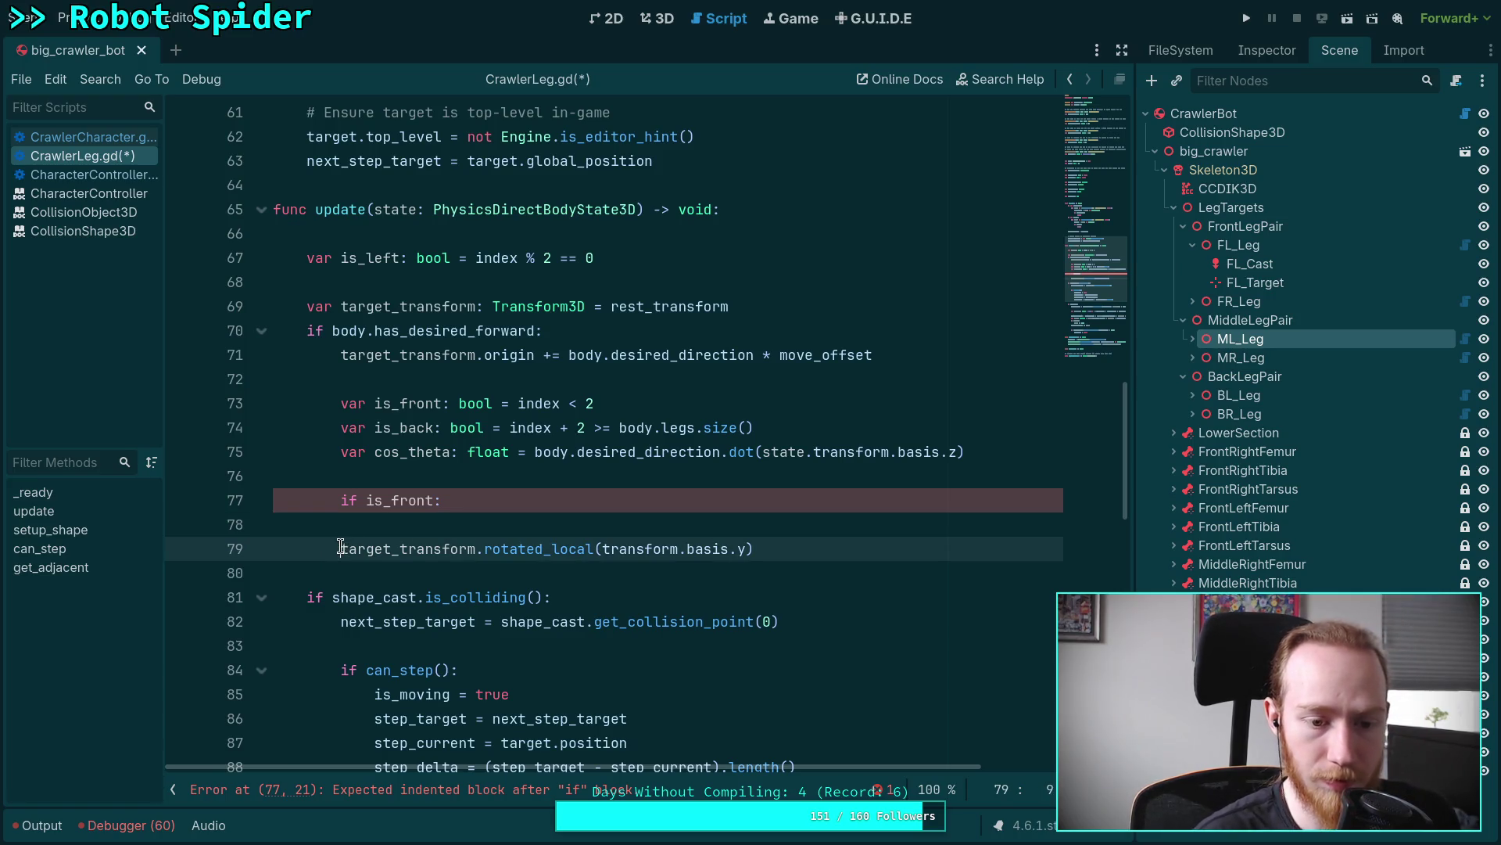
pyautogui.click(476, 518)
pyautogui.press('BackSpace')
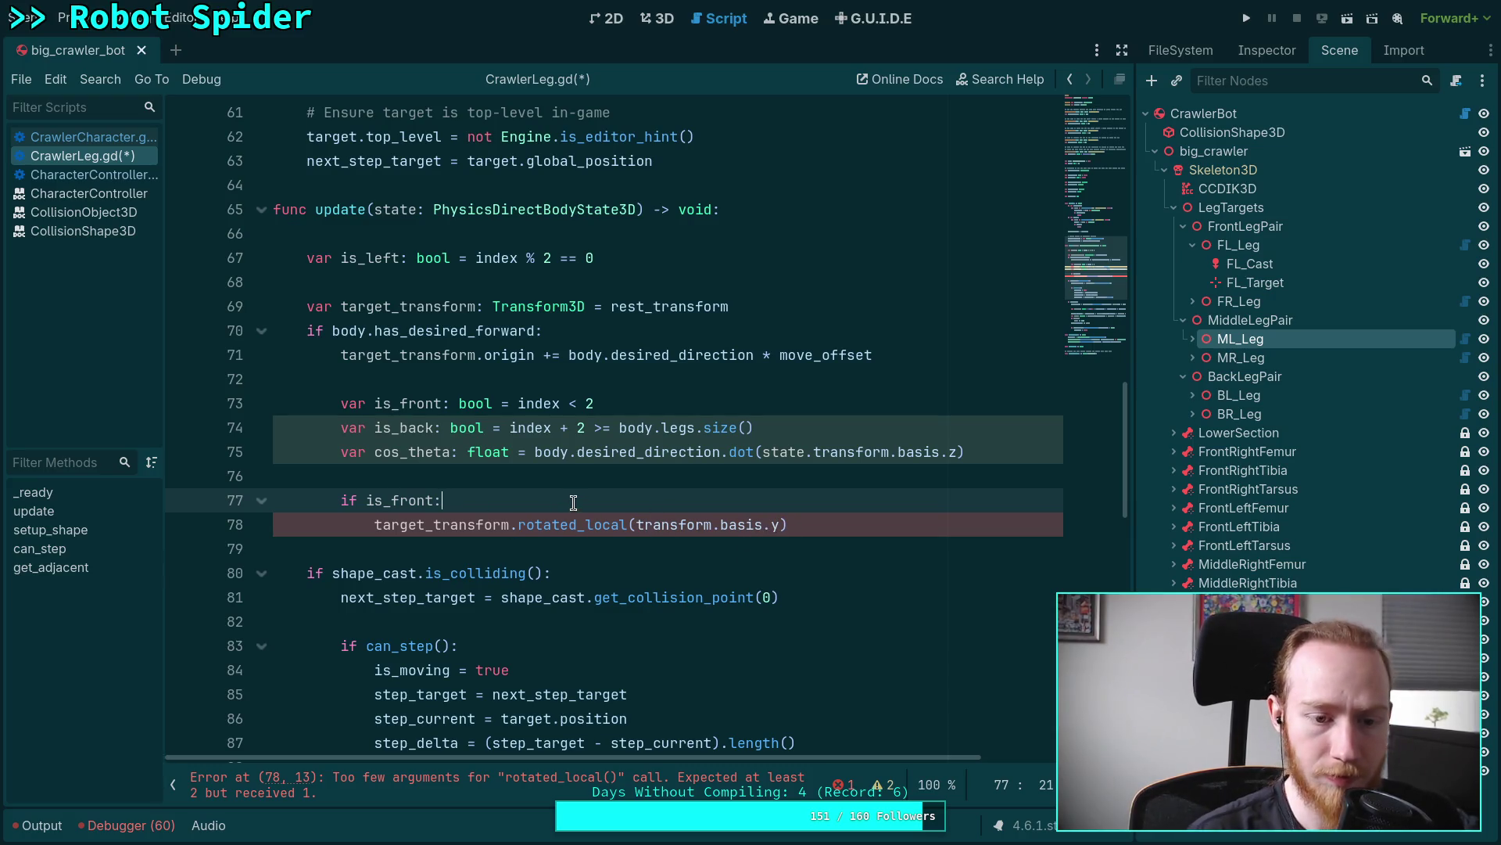
pyautogui.press('Return')
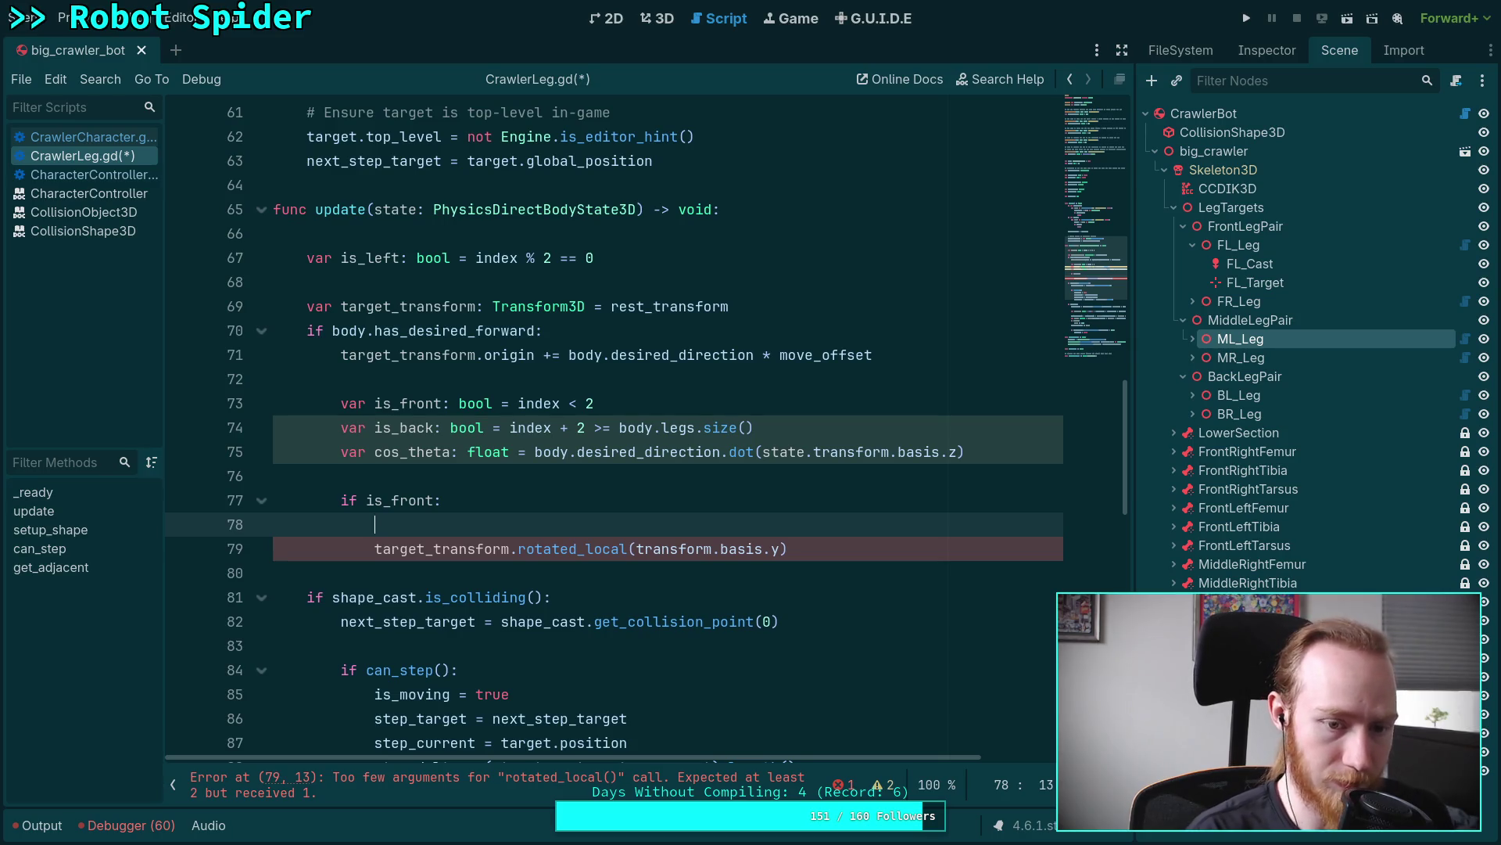
# Step: Declare 'var rot: float = move_spin' above the is_front check
pyautogui.write('var rot:')
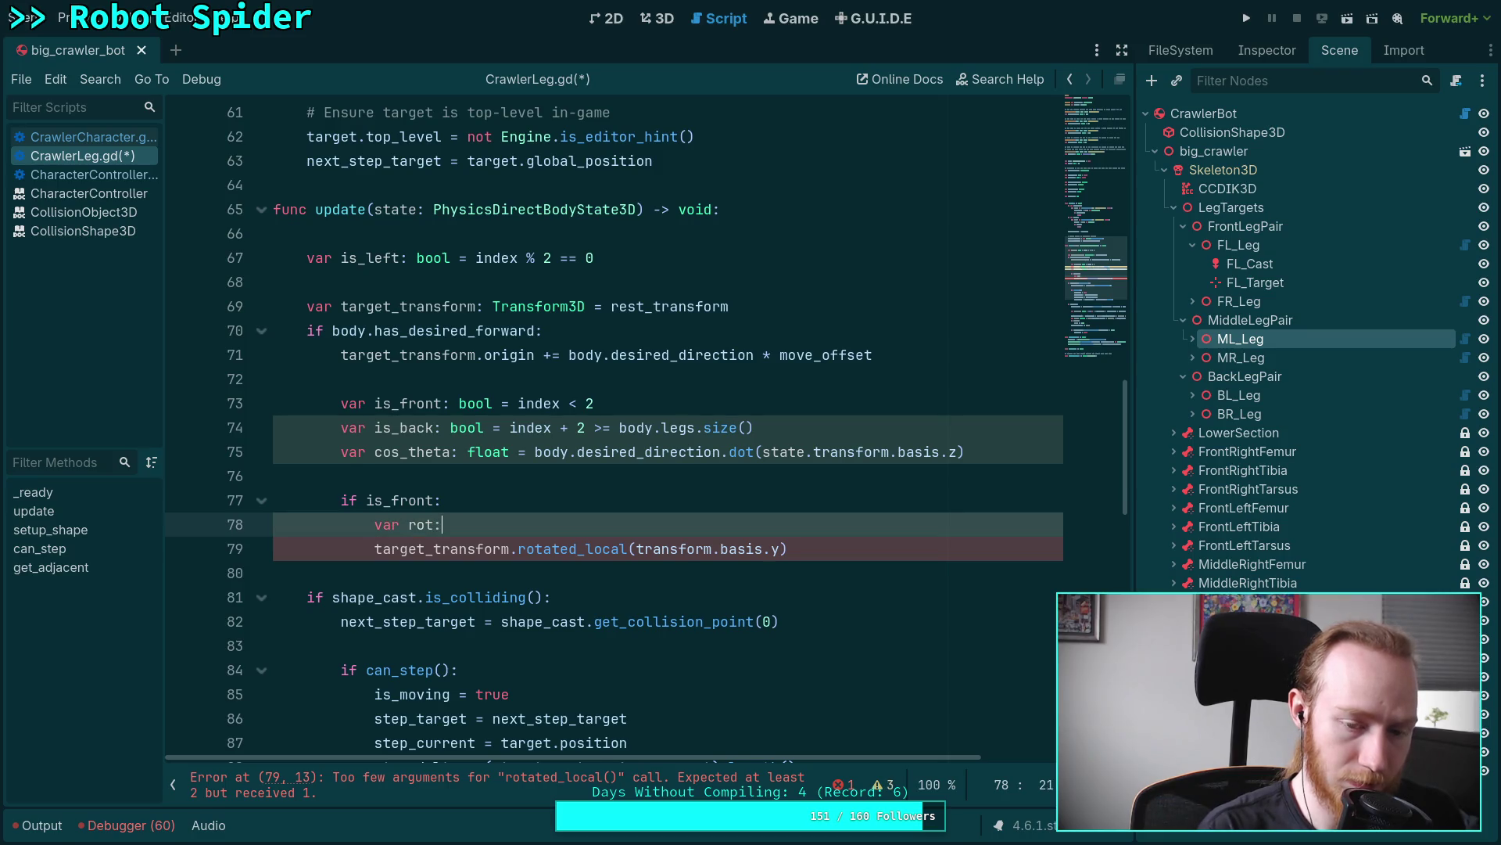
pyautogui.write(' float')
pyautogui.hotkey('alt', 'Up')
pyautogui.hotkey('shift', 'Tab')
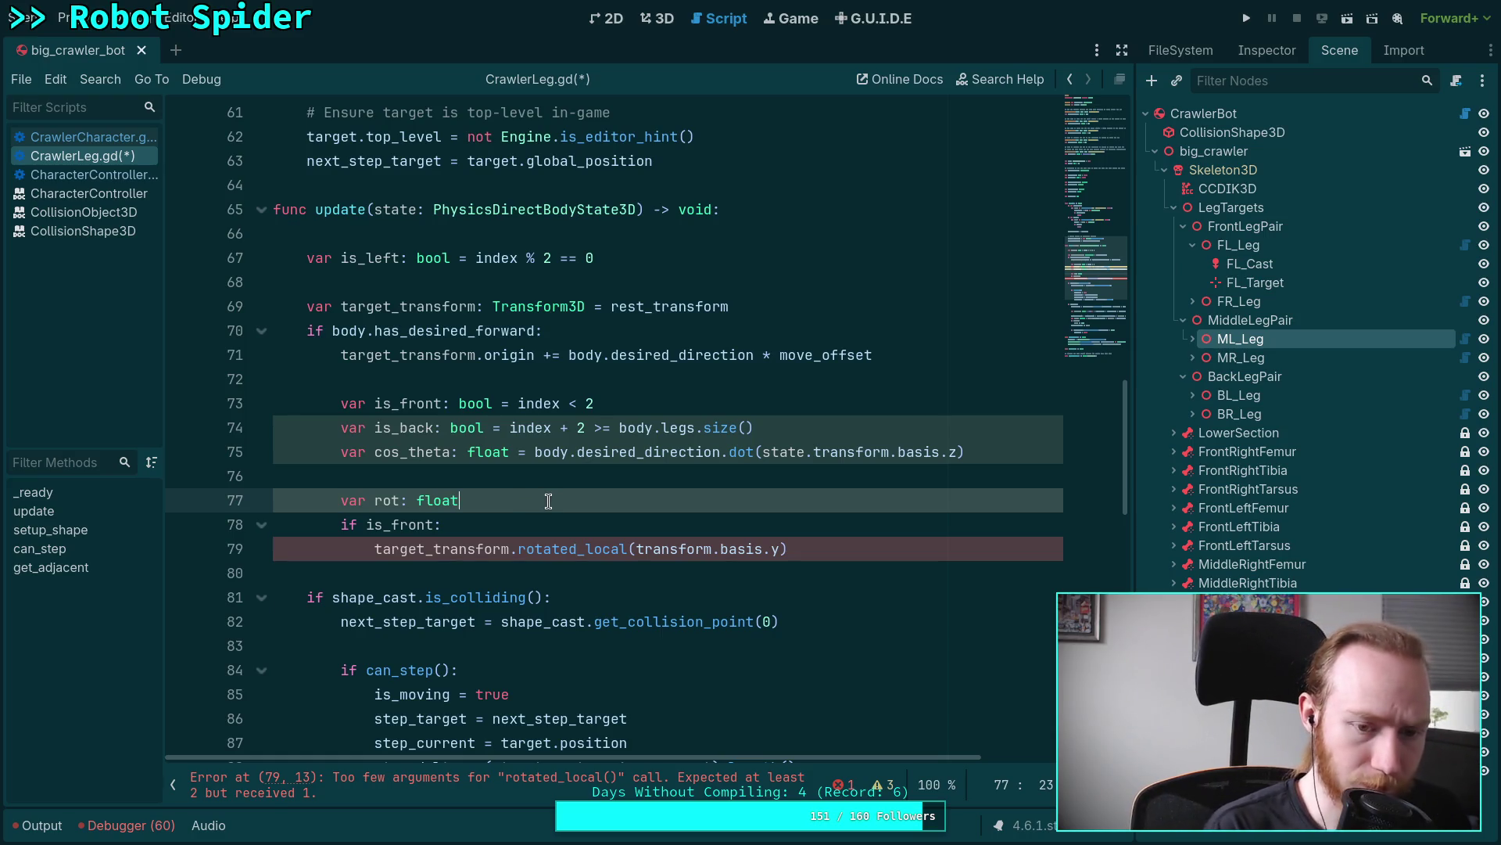
pyautogui.write('= ')
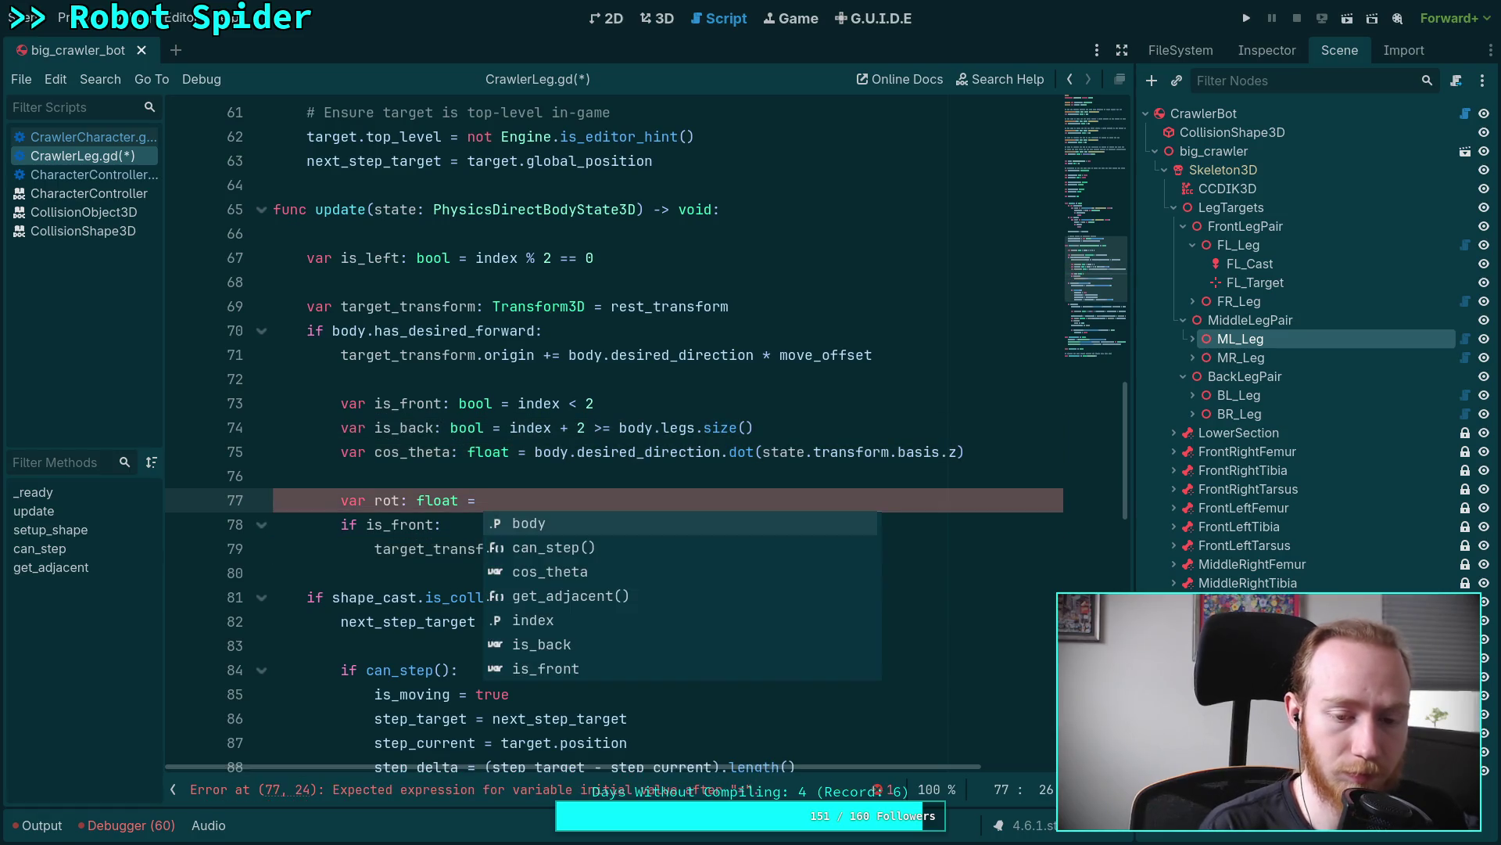
pyautogui.write('ro')
pyautogui.press('BackSpace')
pyautogui.press('BackSpace')
pyautogui.write('mo')
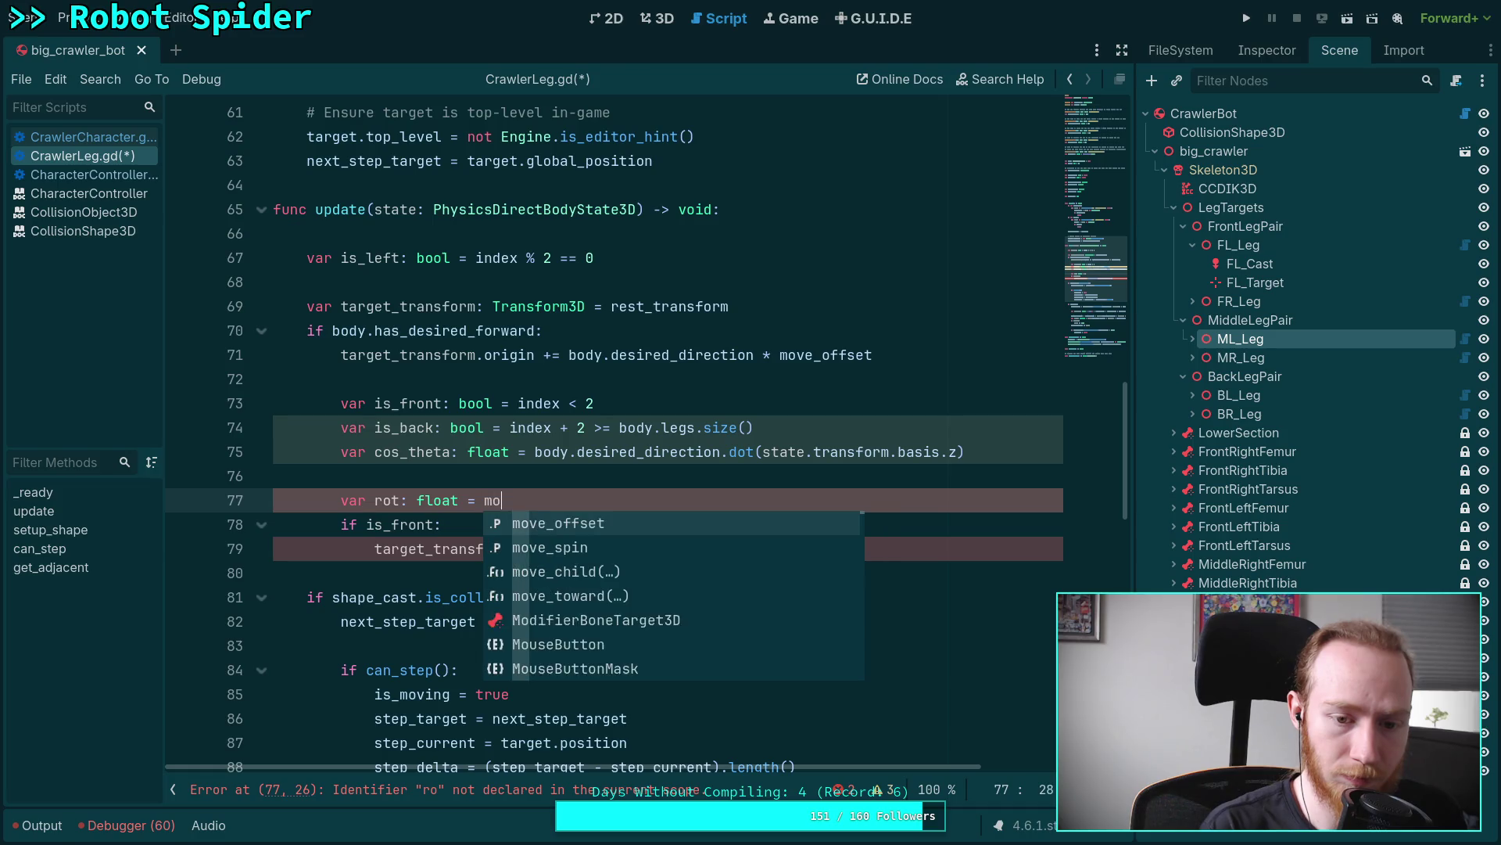
pyautogui.write('ve')
pyautogui.press('Down')
pyautogui.press('Return')
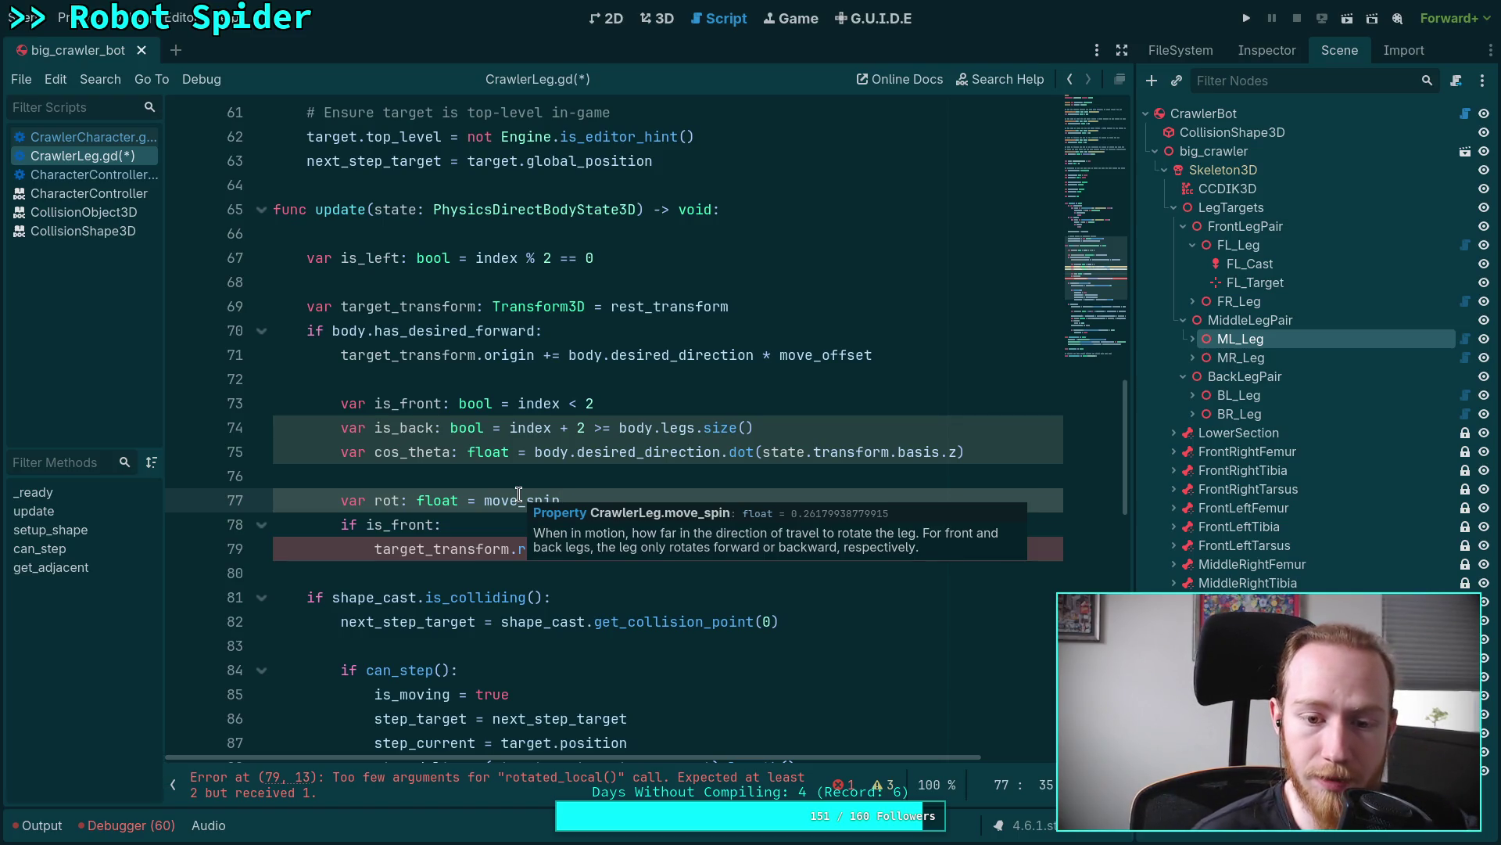
# Step: Move the rotated_local call out of is_front and pass rot as its second argument
pyautogui.click(480, 526)
pyautogui.scroll(-1, 561, 523)
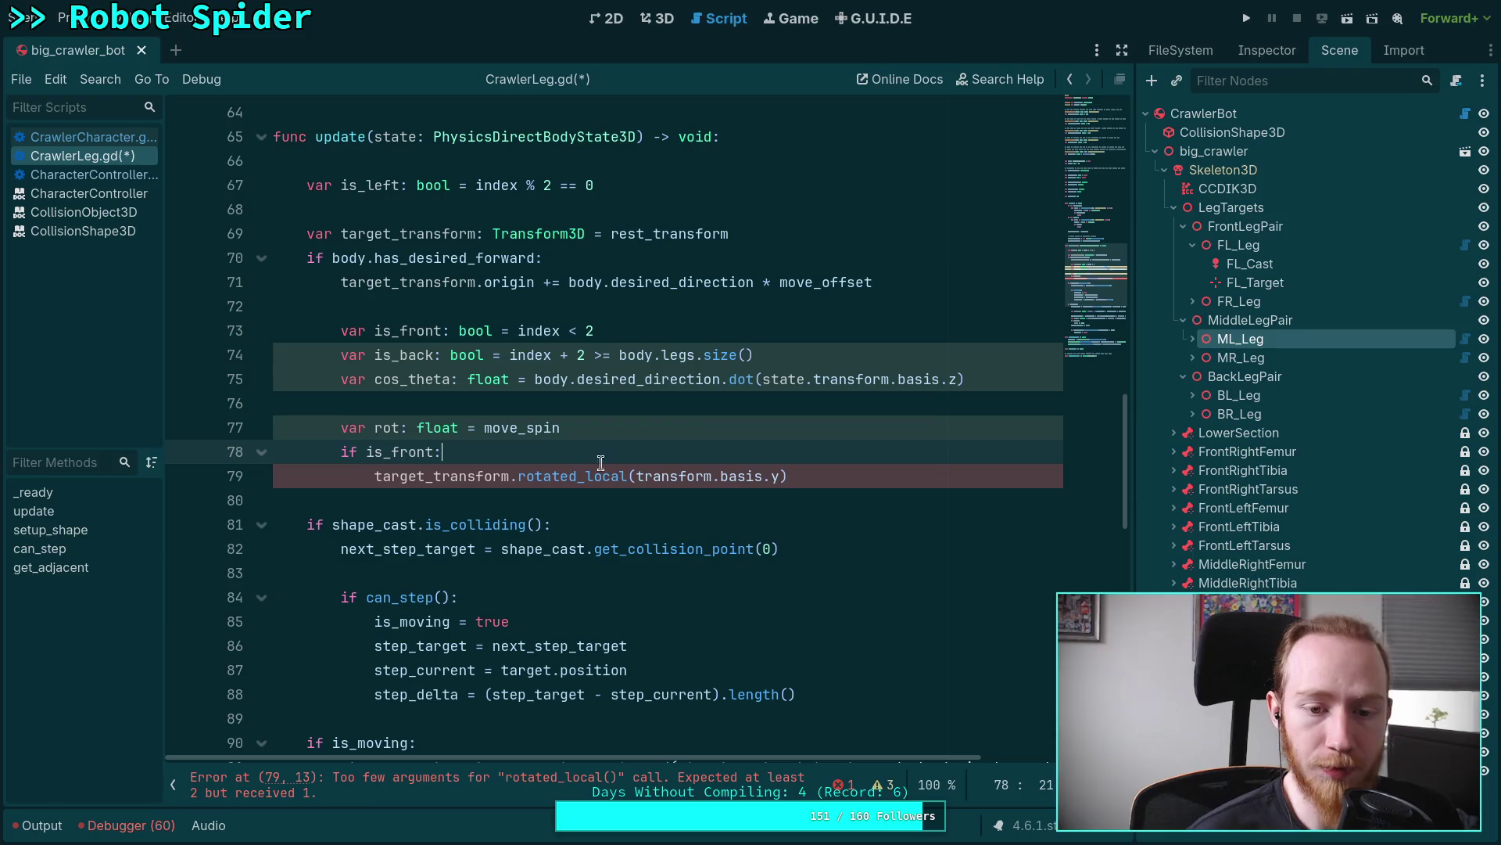
pyautogui.click(701, 477)
pyautogui.moveTo(706, 483)
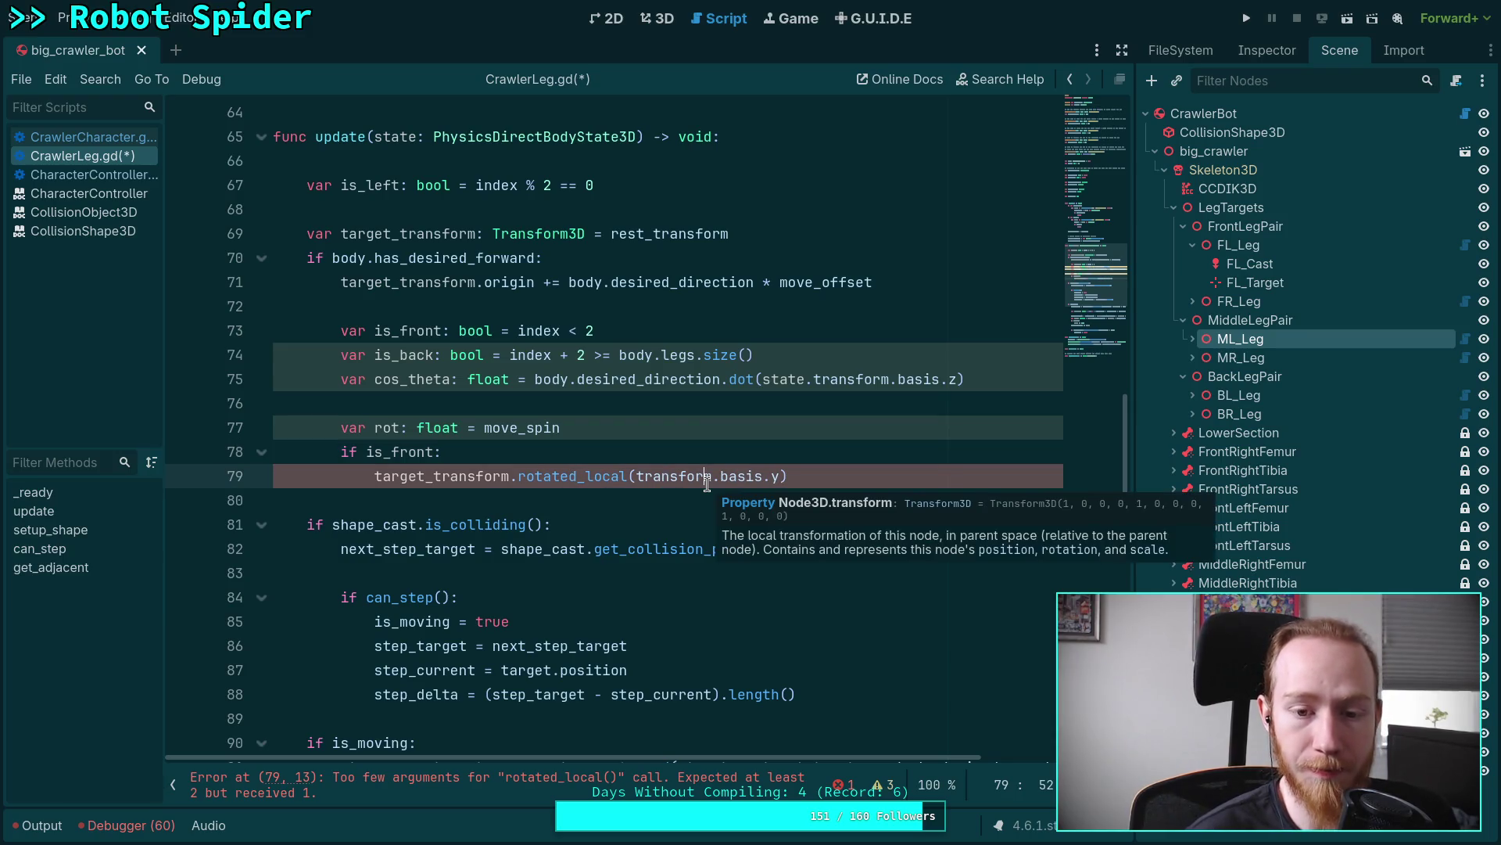
pyautogui.click(375, 476)
pyautogui.press('Return')
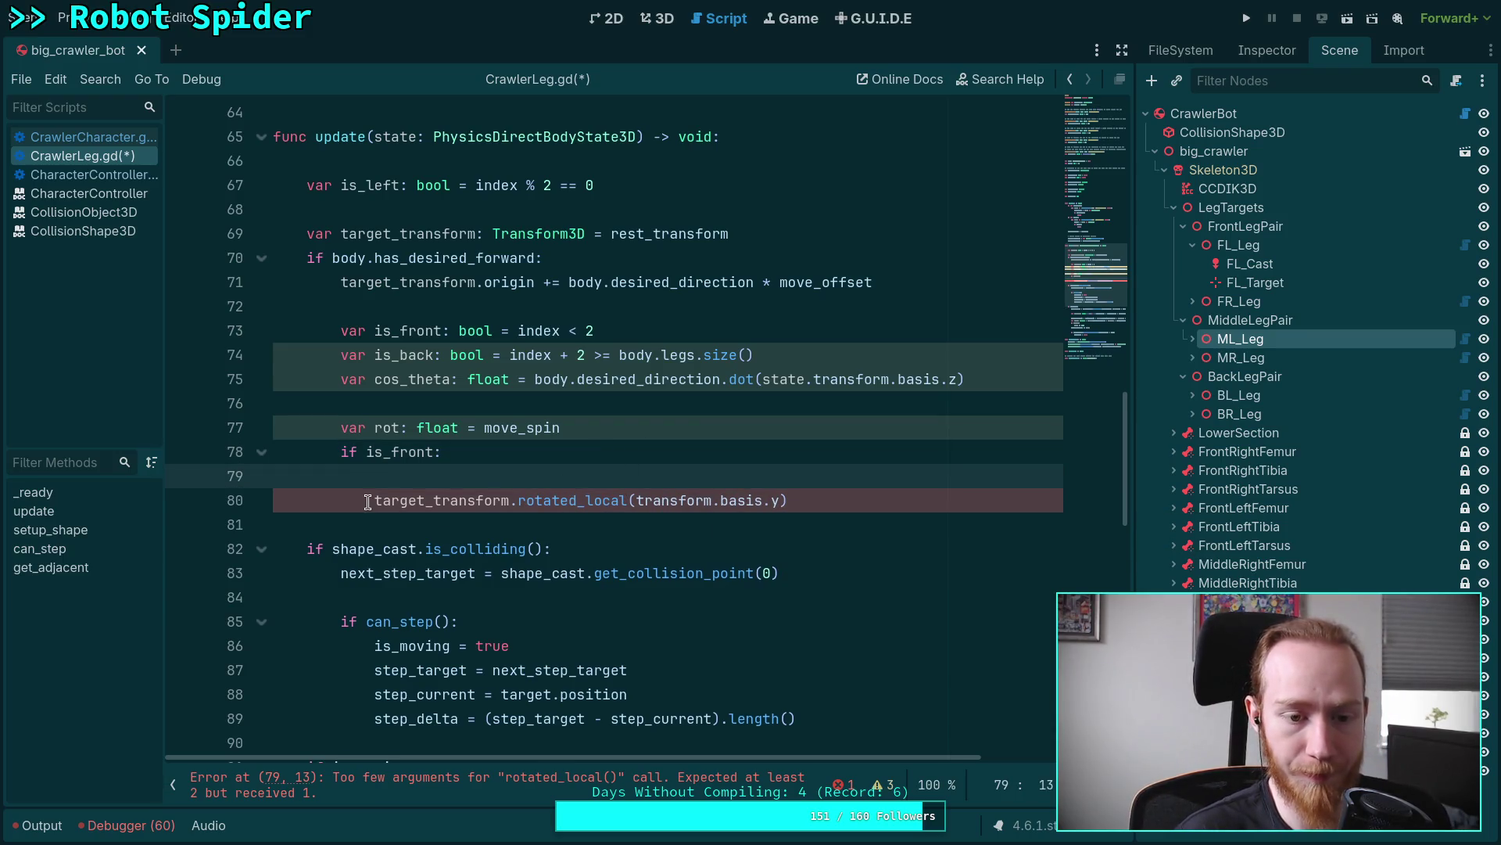
pyautogui.press('BackSpace')
pyautogui.click(747, 501)
pyautogui.write(', ')
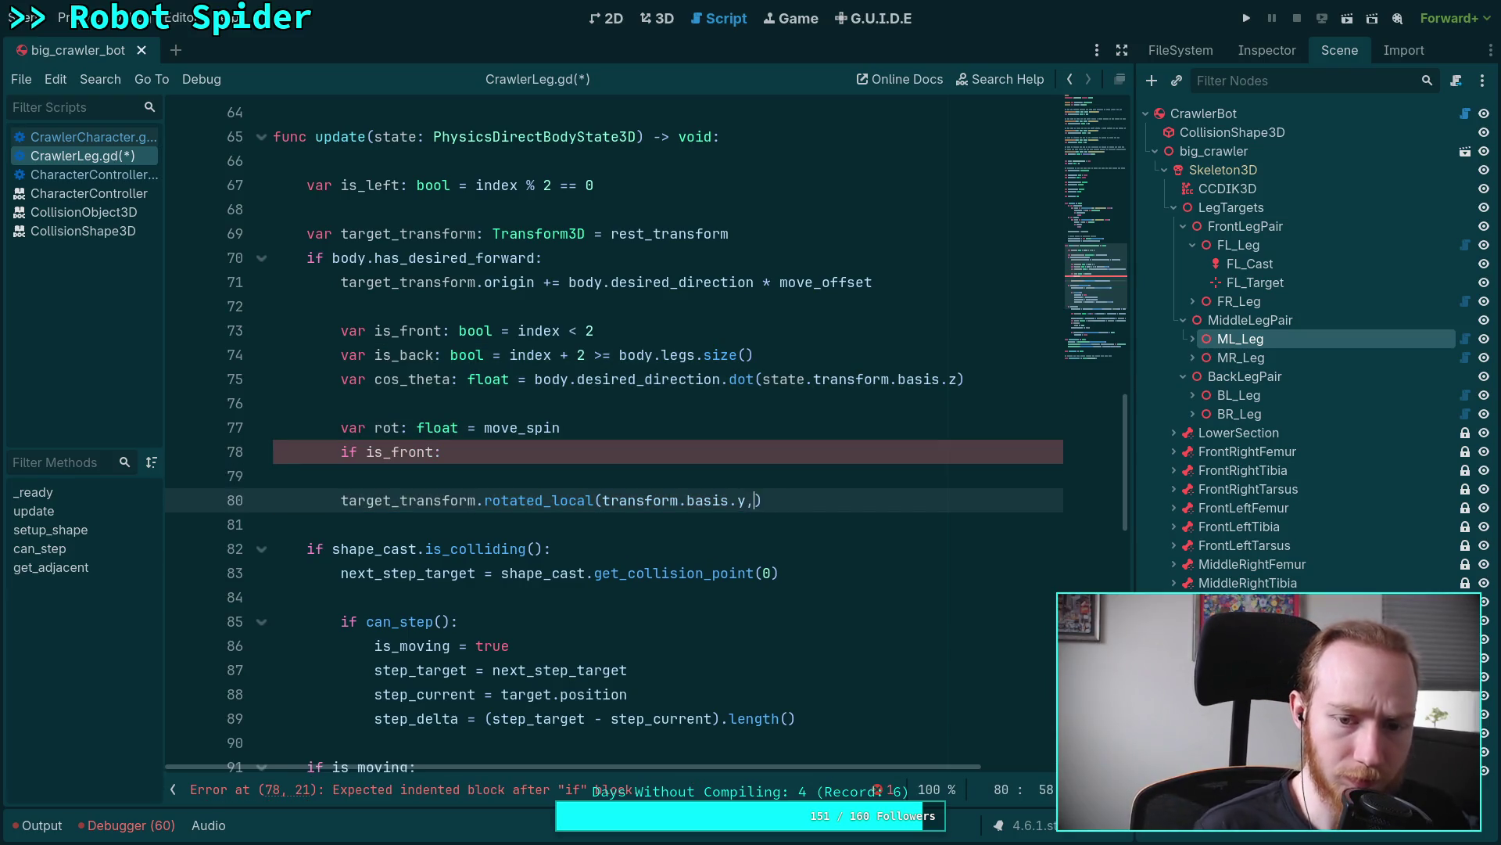
pyautogui.write('rot')
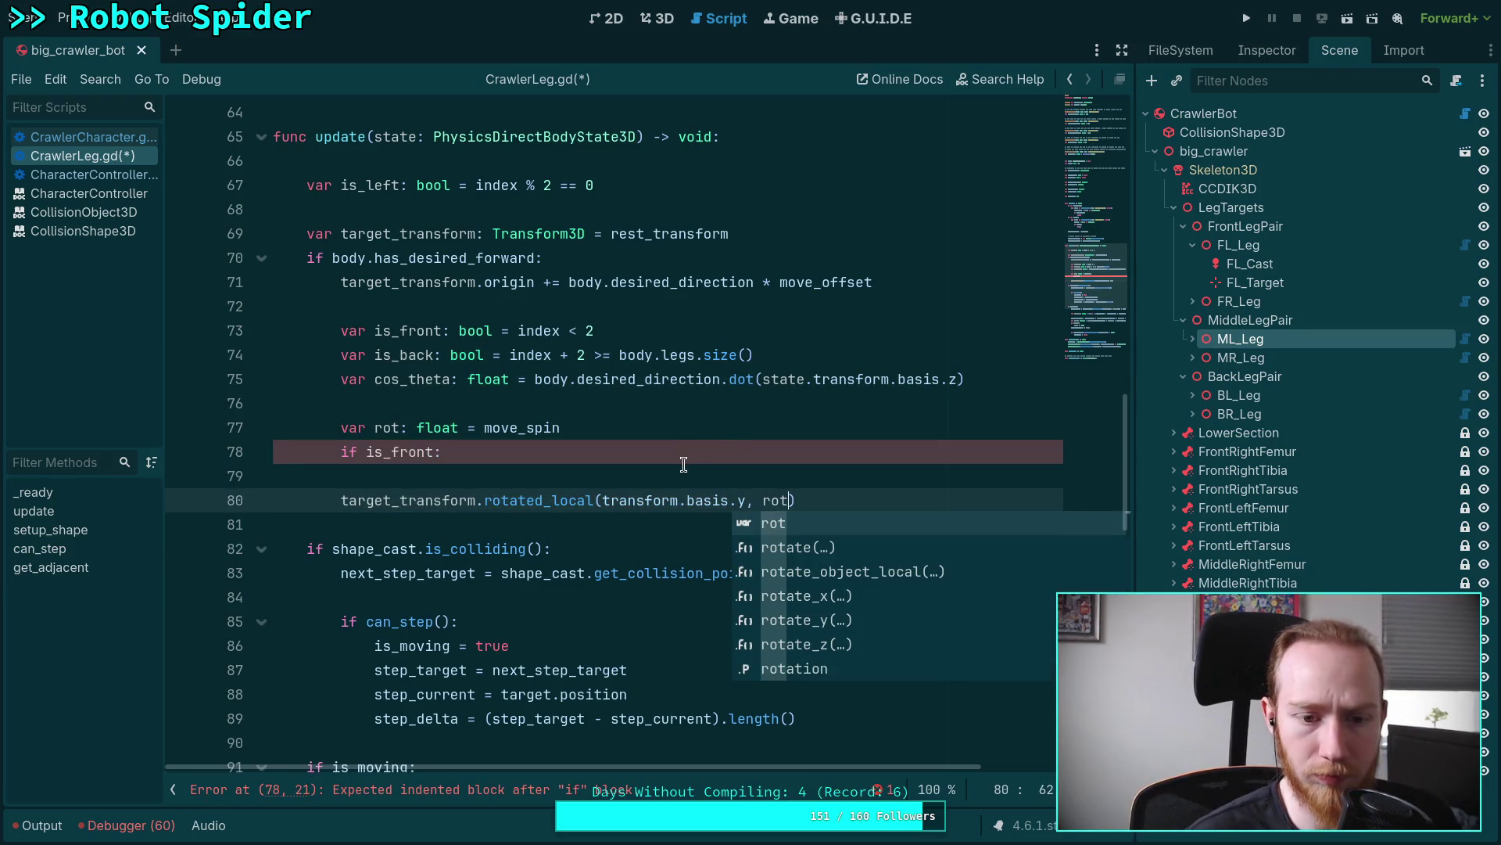
# Step: Add a blank line under is_front and begin a nested 'if is_' condition
pyautogui.click(683, 467)
pyautogui.press('Return')
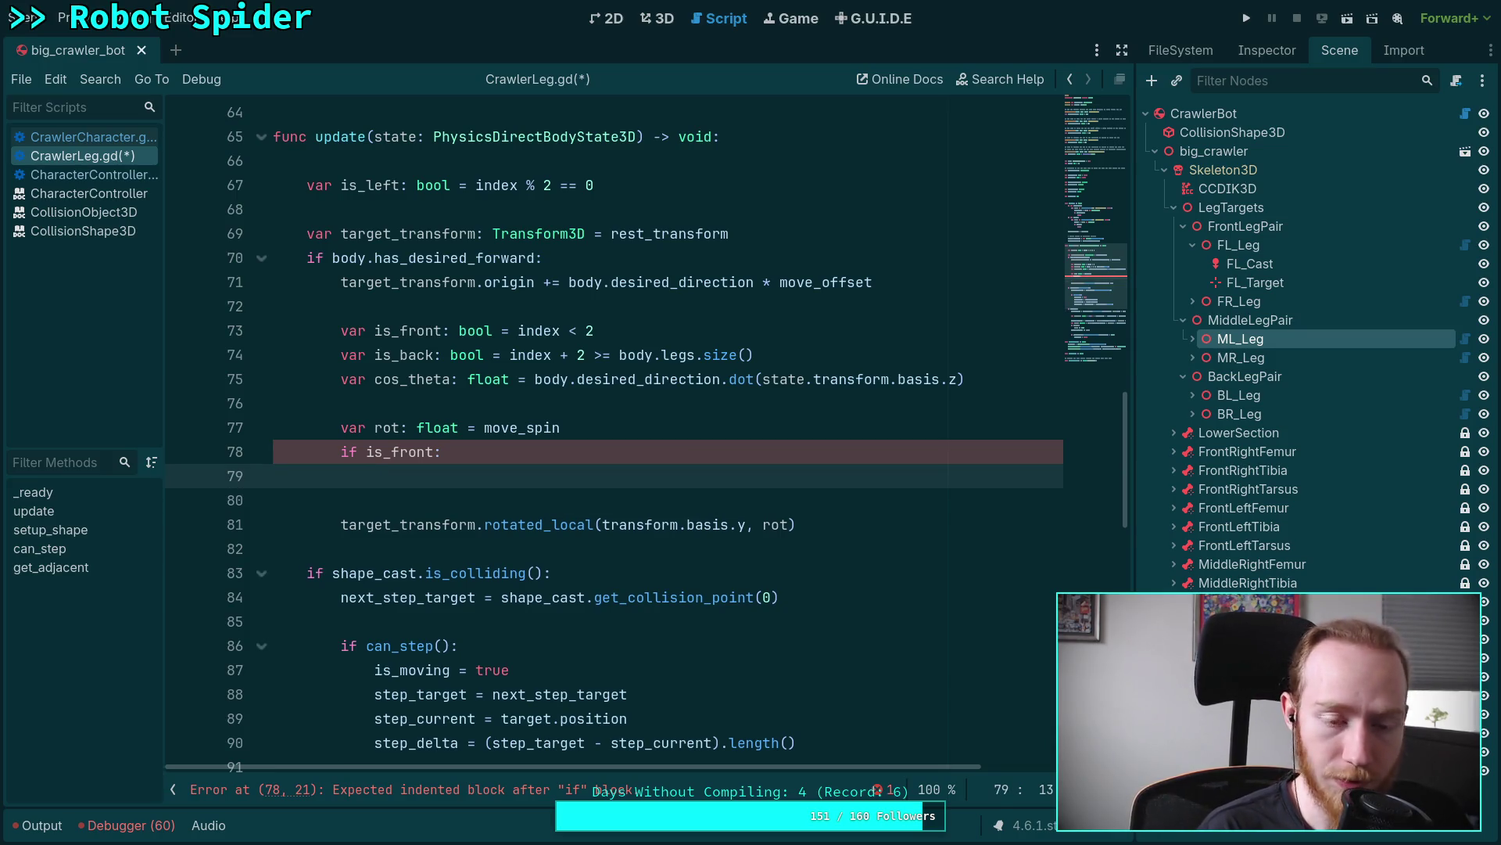
pyautogui.write('if is_')
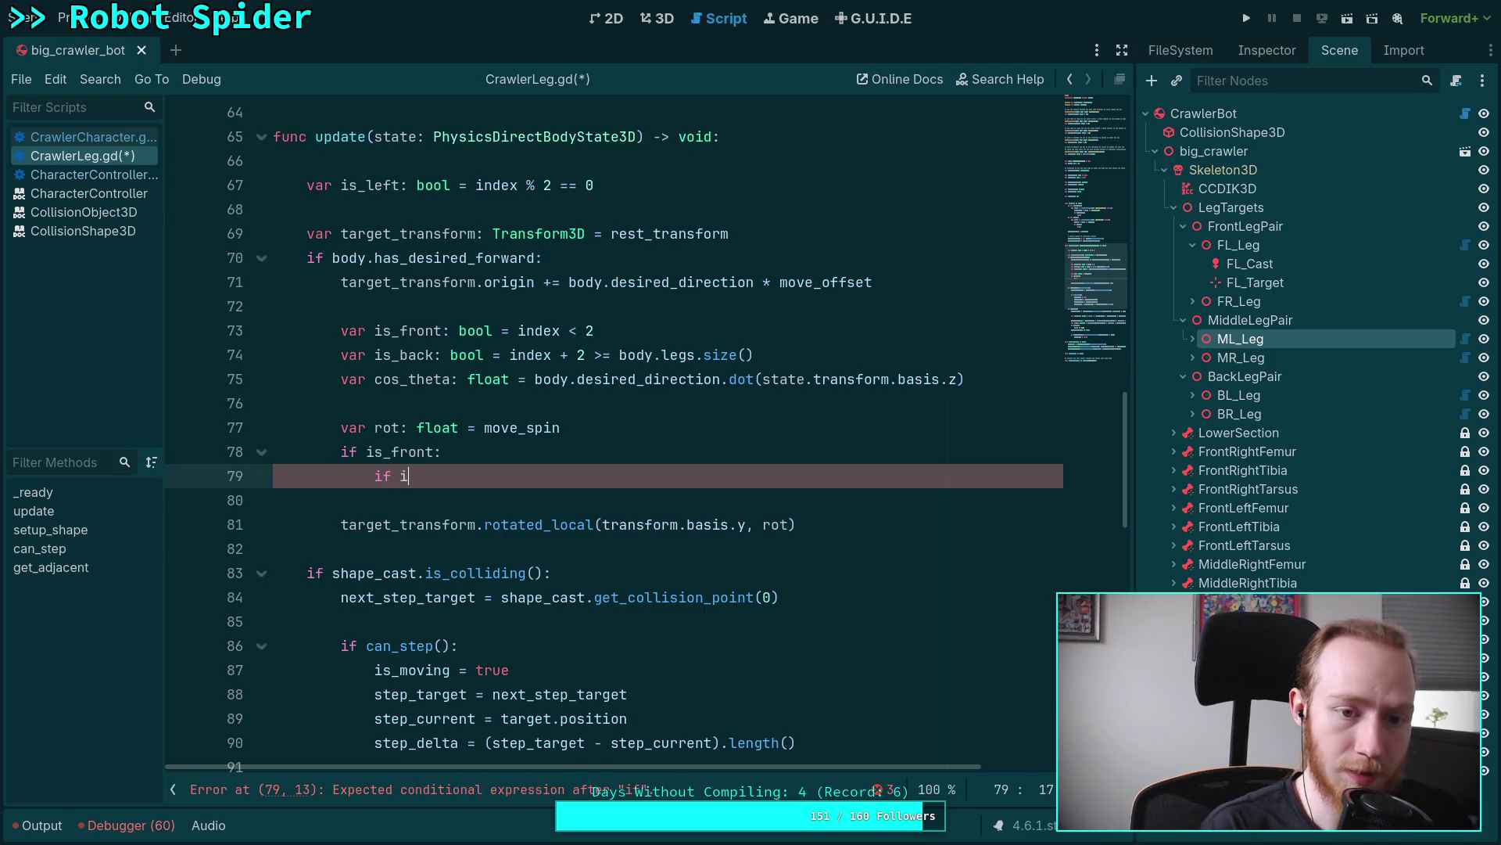
# Step: Add 'if is_left: rot *= -1.0' under is_front and multiply rot's declaration by cos_theta
pyautogui.press('Down')
pyautogui.press('Down')
pyautogui.press('Down')
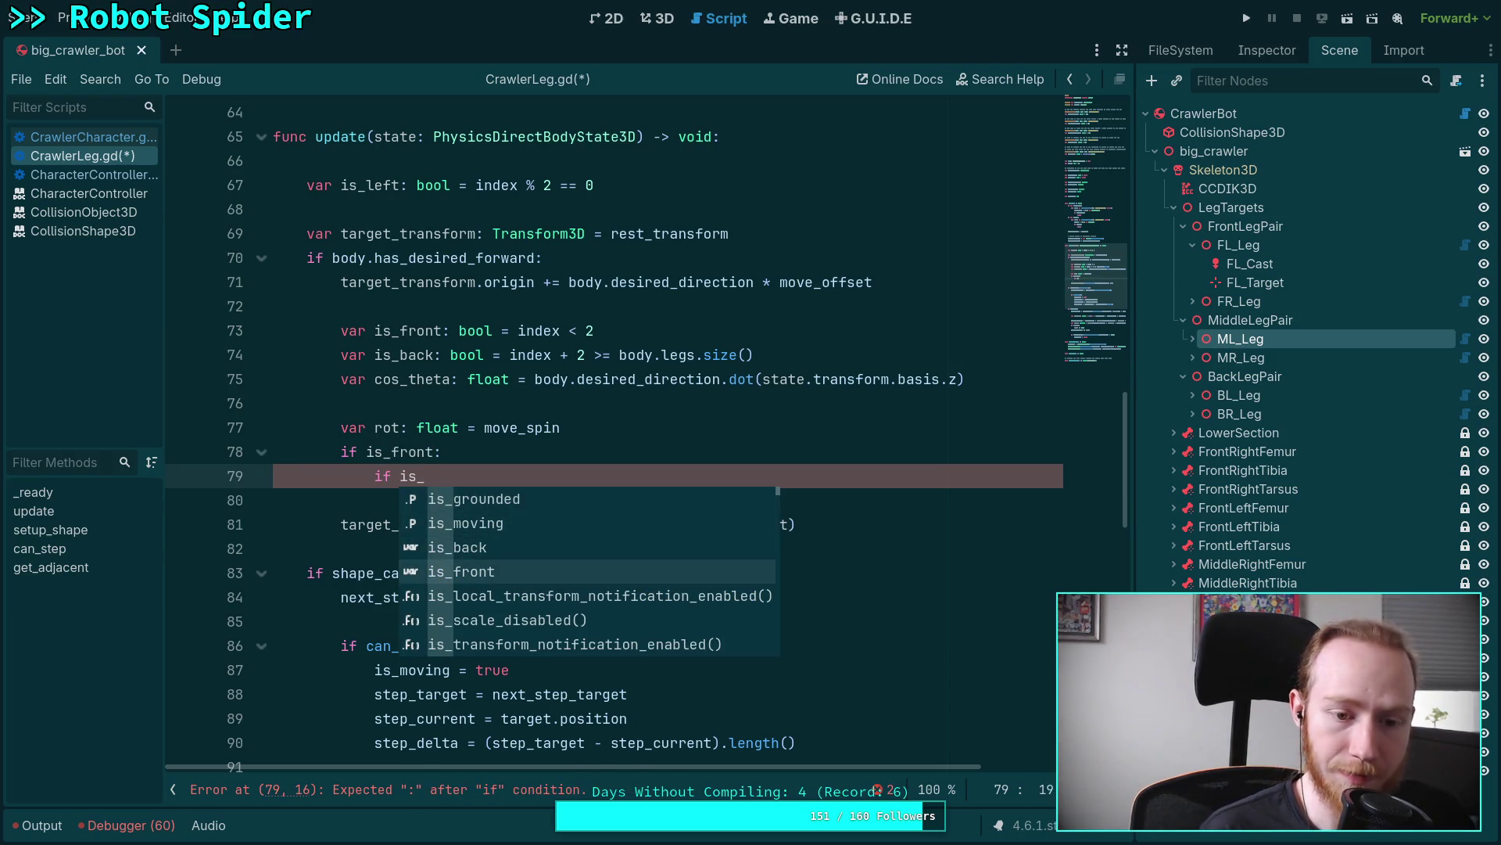
pyautogui.write('left:')
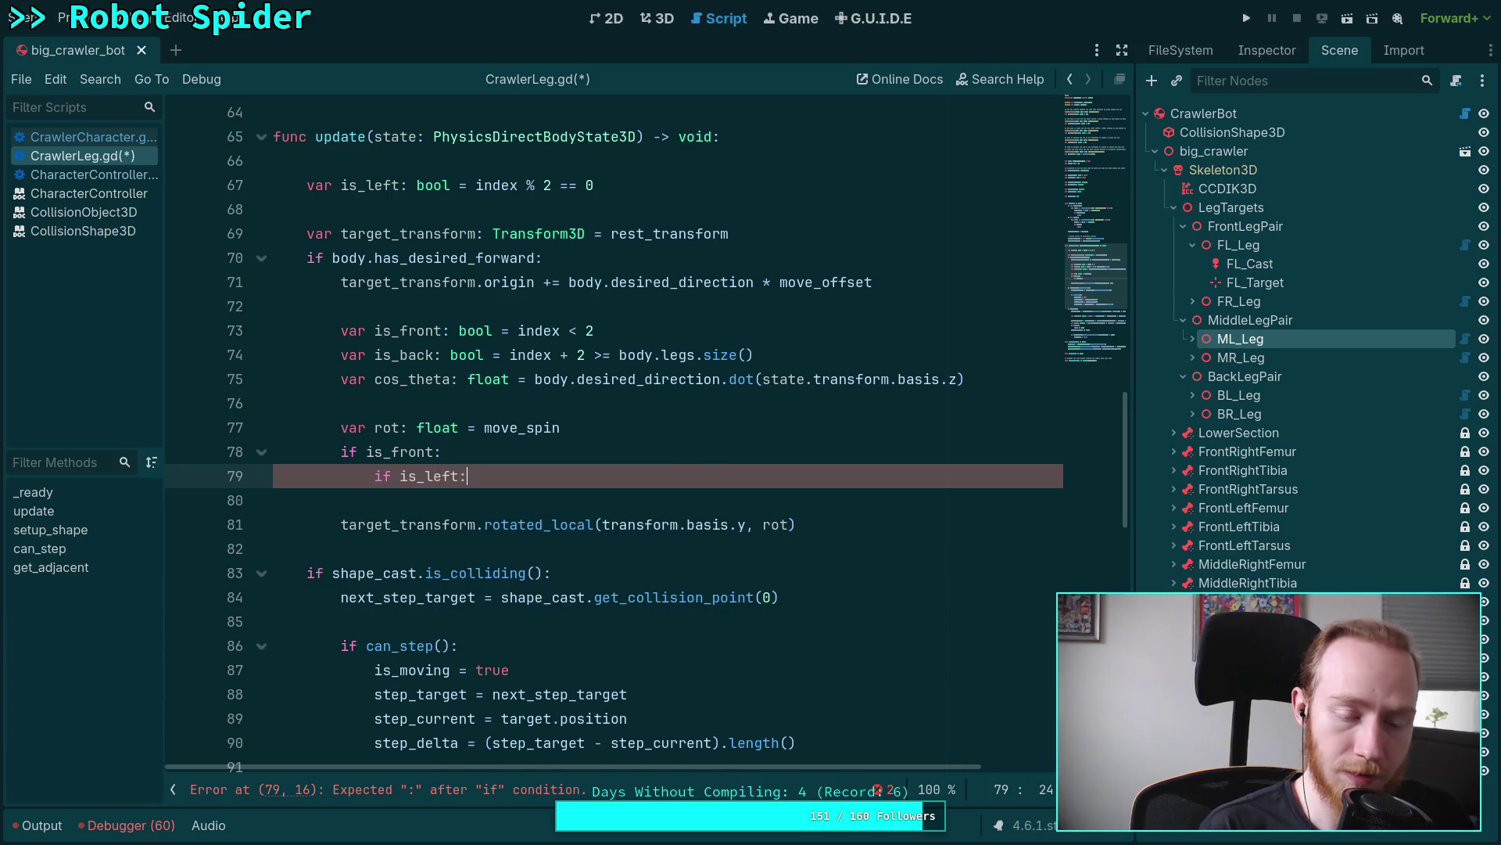
pyautogui.press('Return')
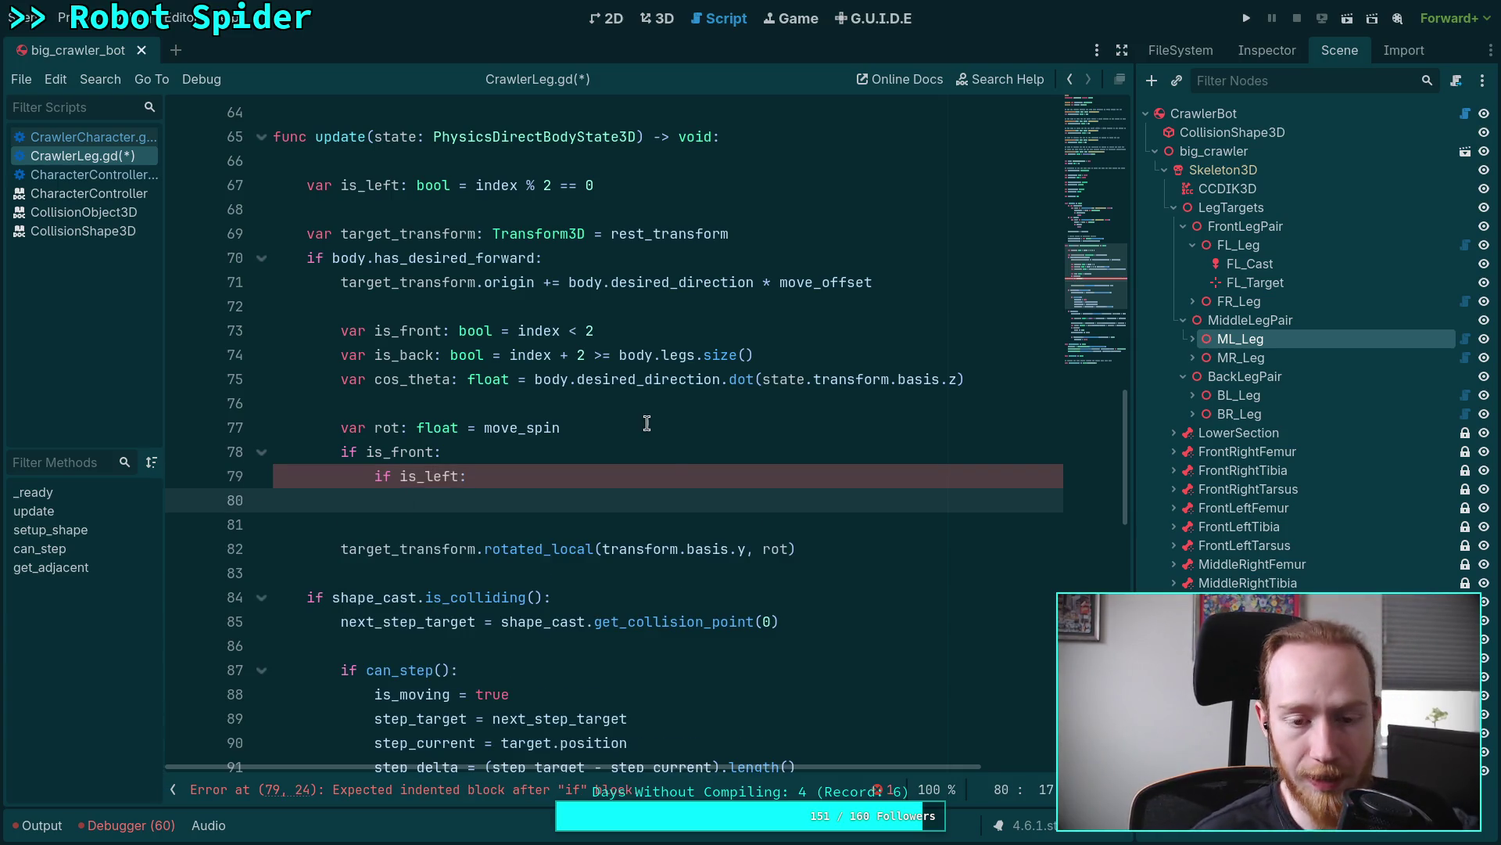
pyautogui.write('rot')
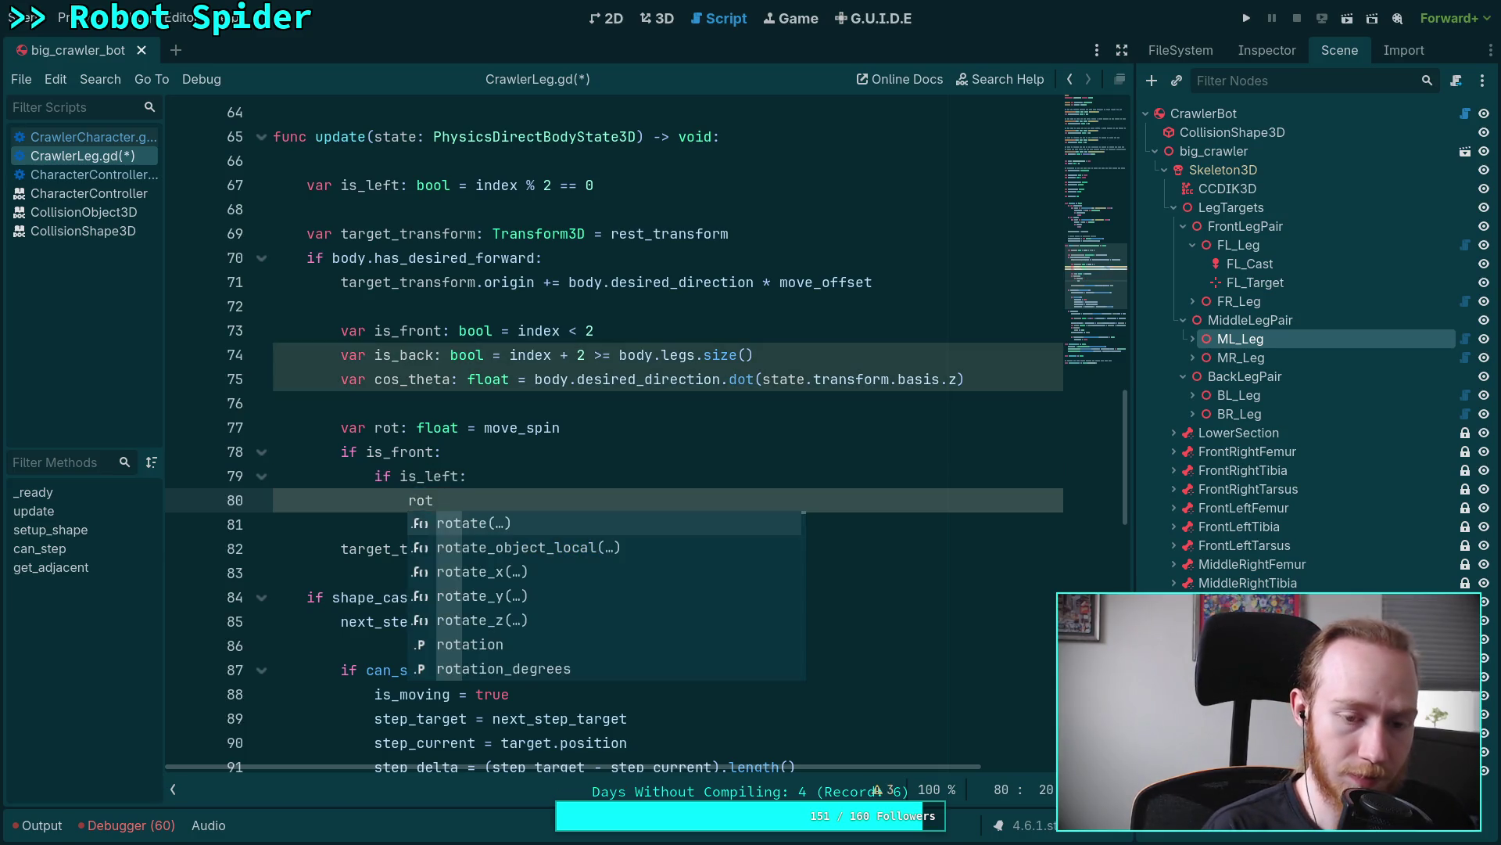
pyautogui.click(635, 427)
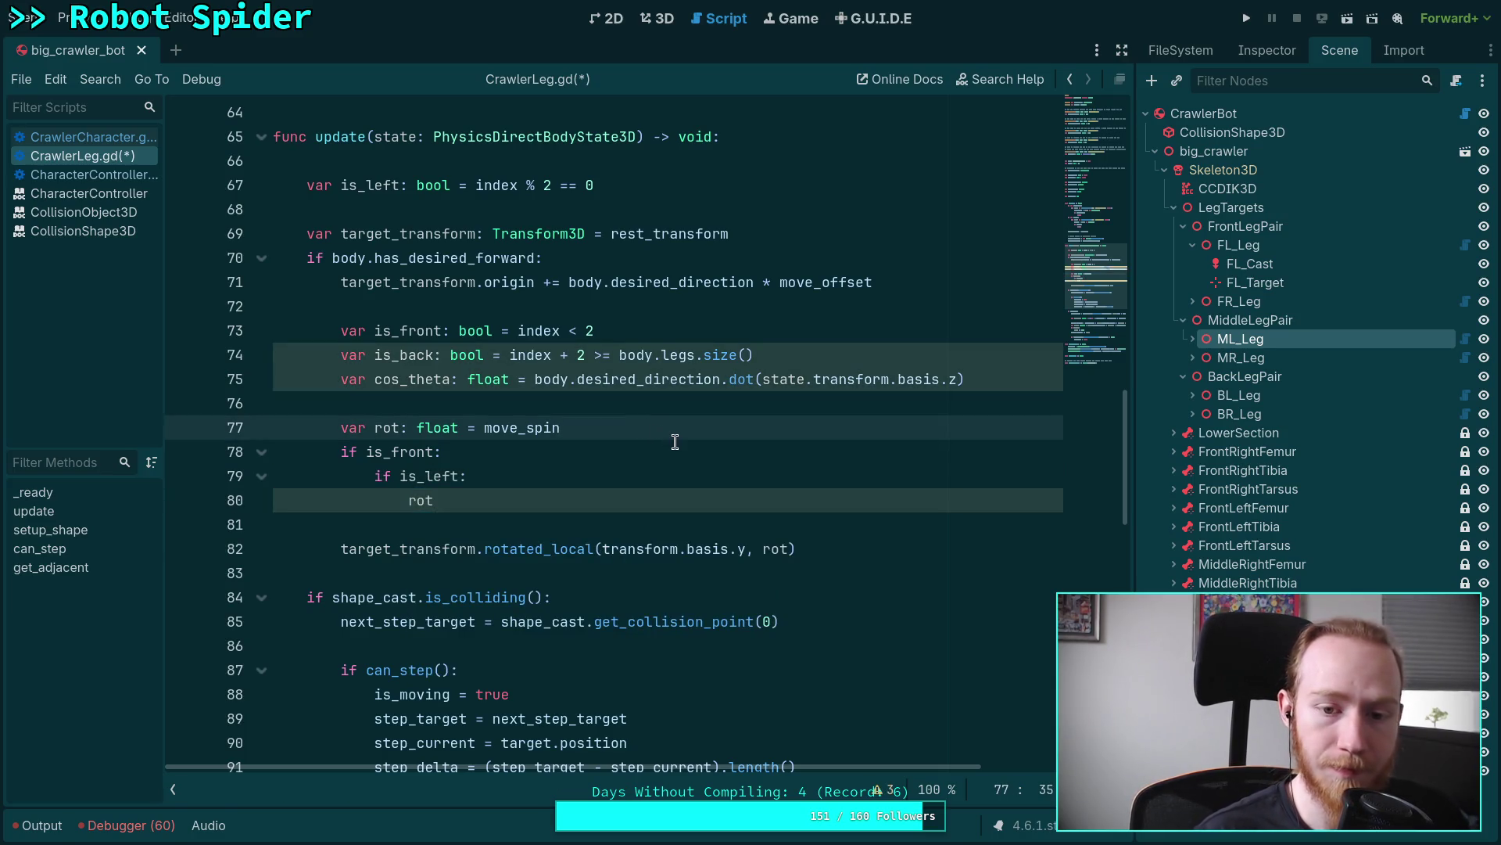
pyautogui.write('* cos_theta')
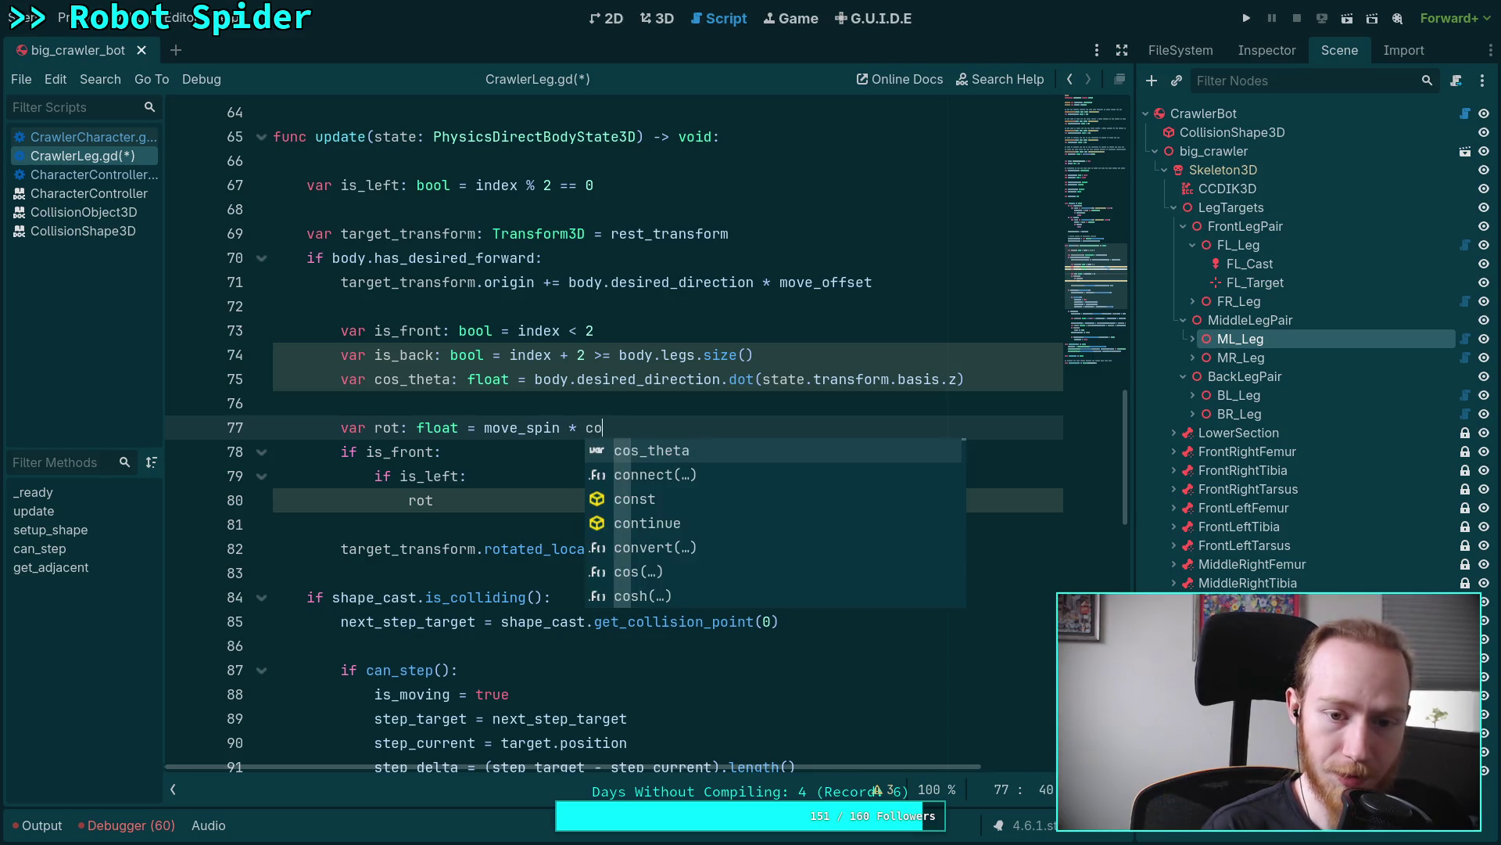
pyautogui.click(579, 506)
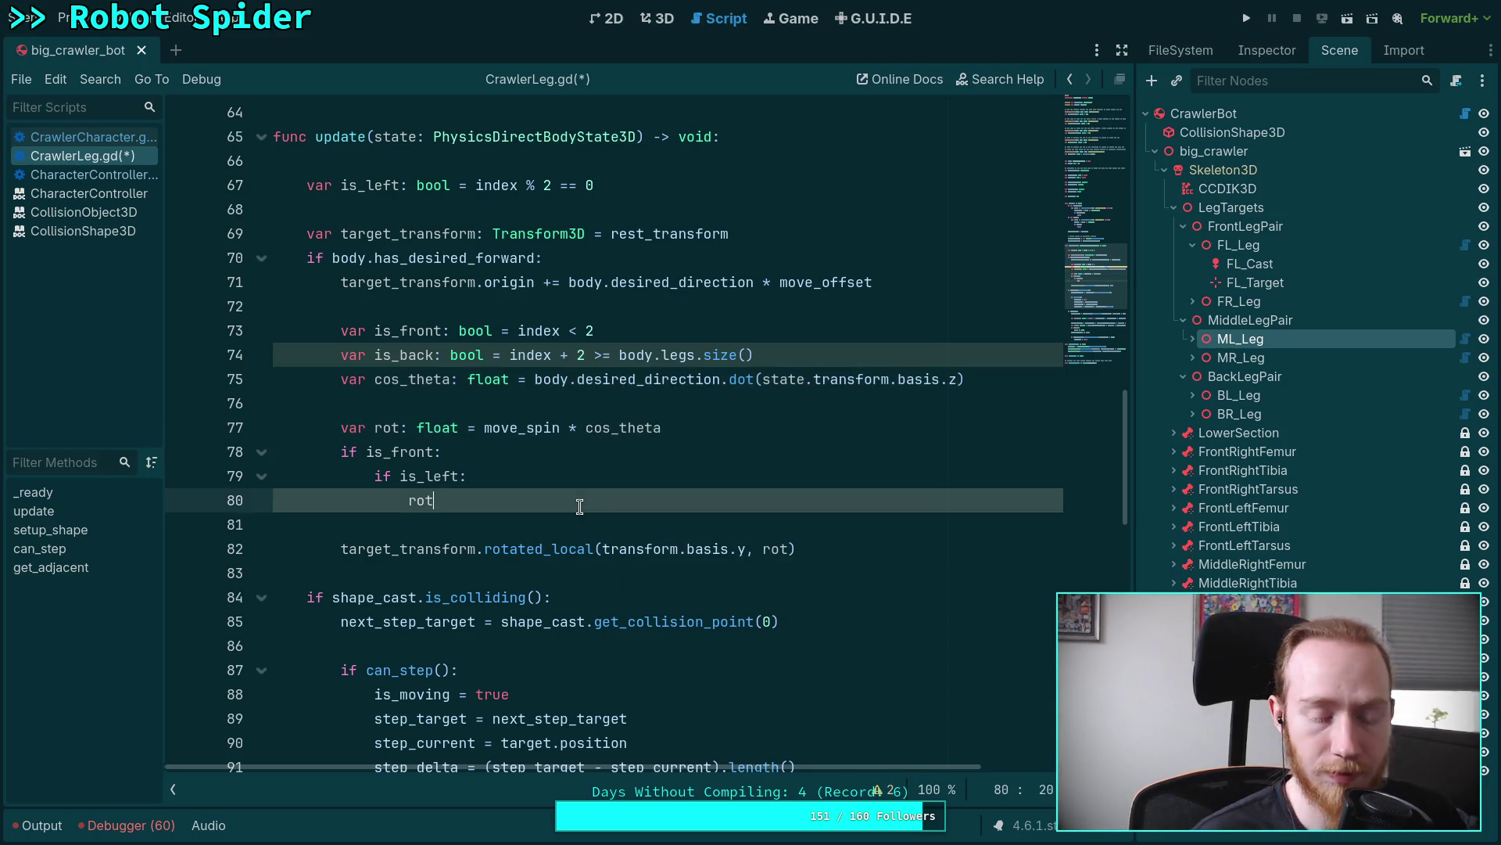
pyautogui.write('*= -')
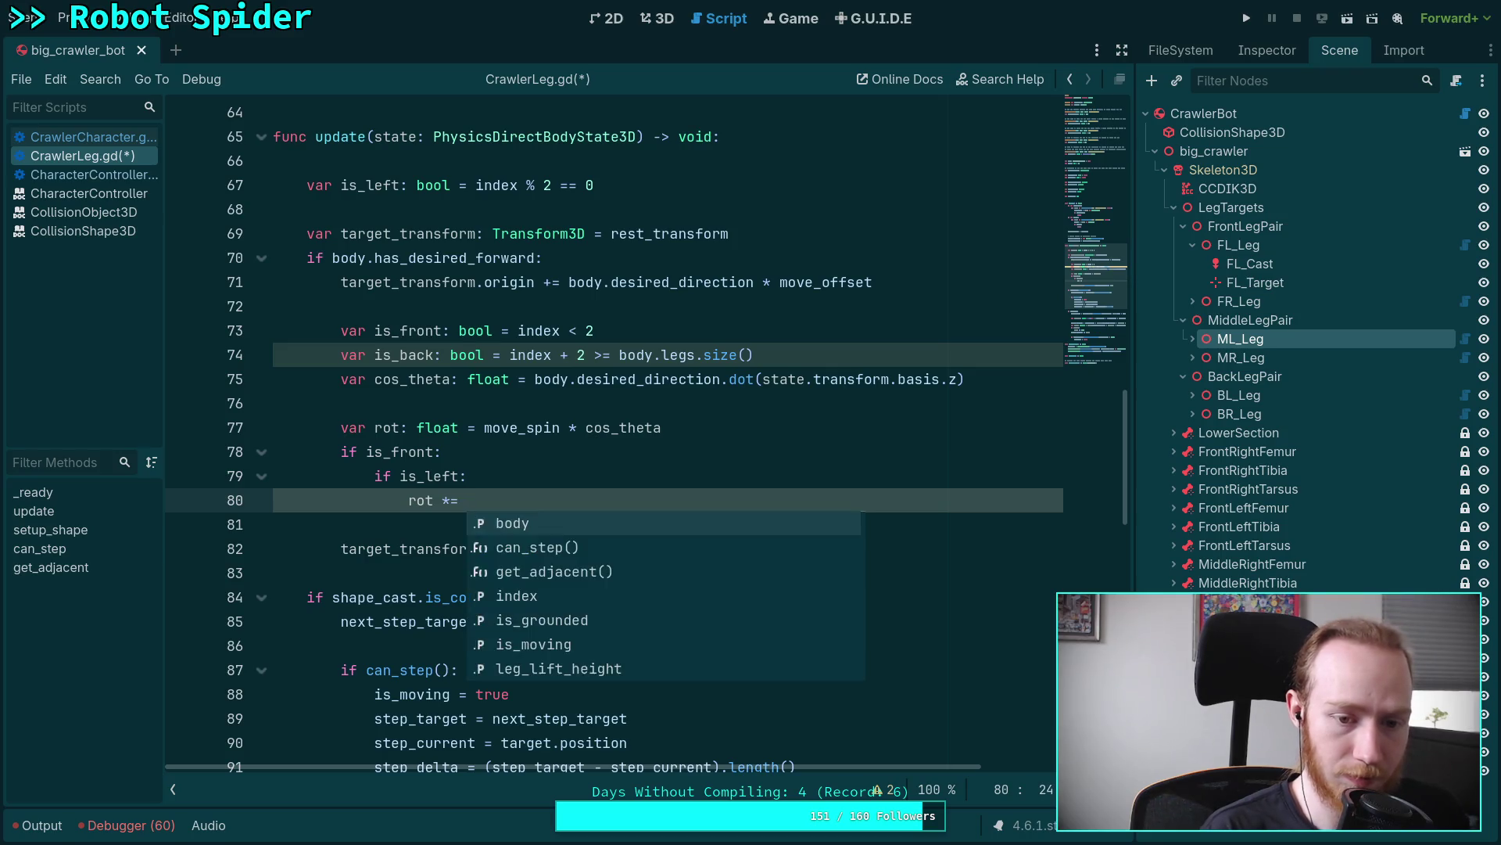
pyautogui.write('1.0')
pyautogui.press('Return')
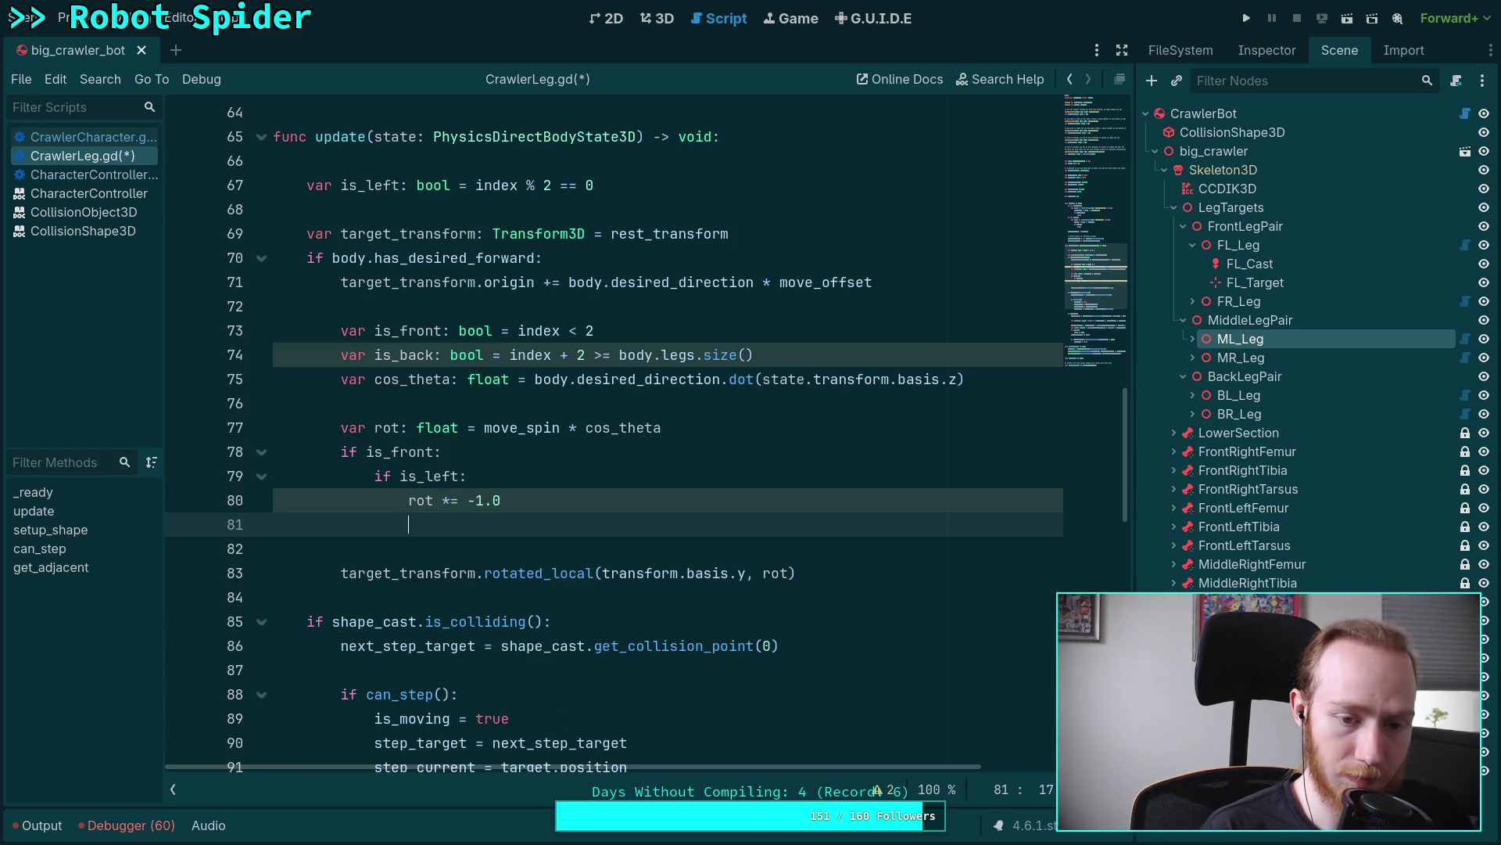
# Step: Add an 'elif is_back:' branch and start an if line beneath it
pyautogui.press('BackSpace')
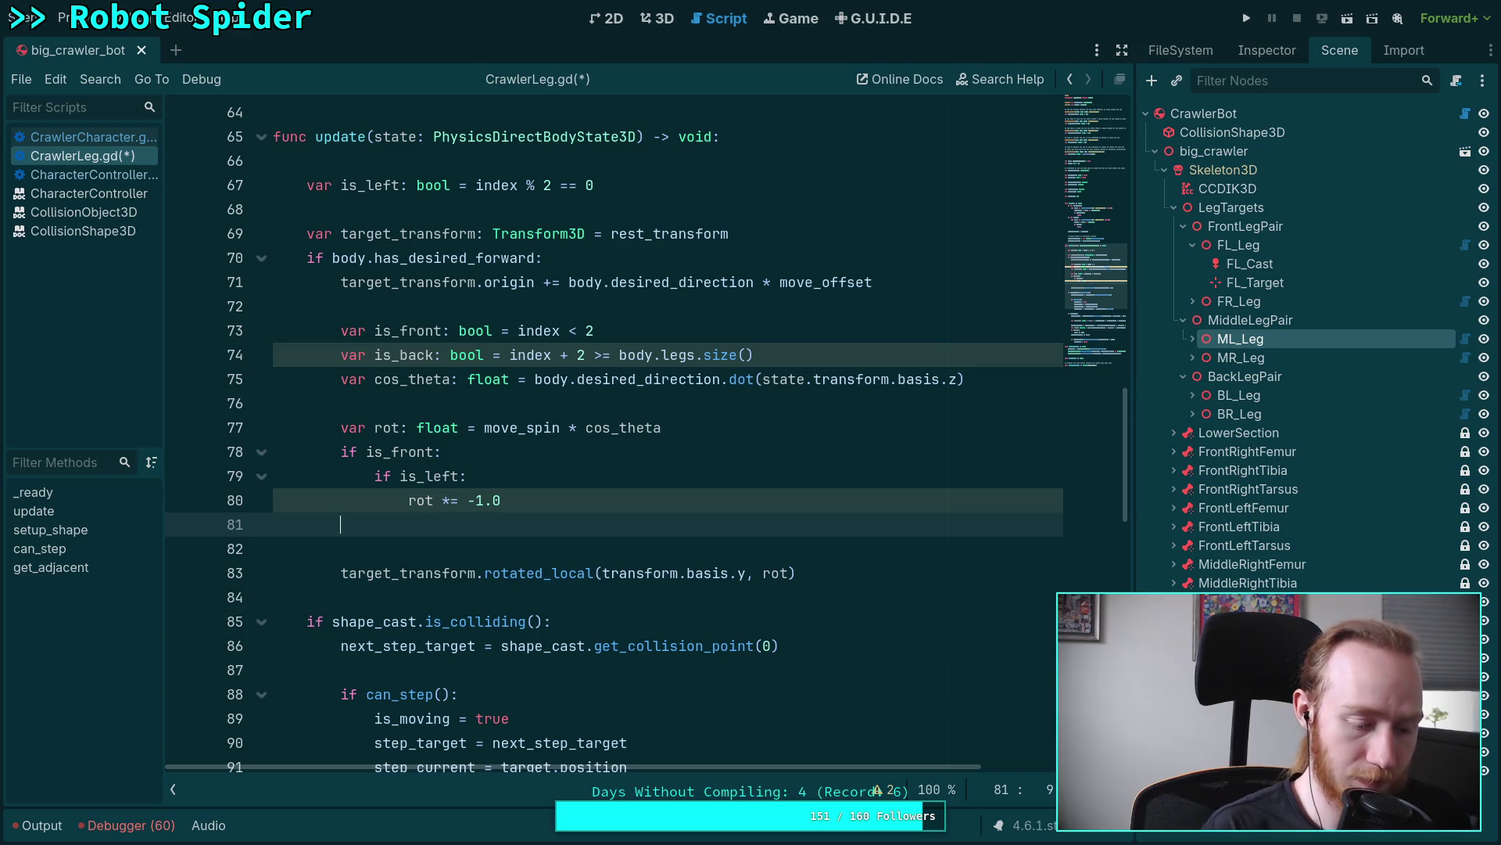
pyautogui.write('elif is_b')
pyautogui.press('Return')
pyautogui.write(':')
pyautogui.press('Return')
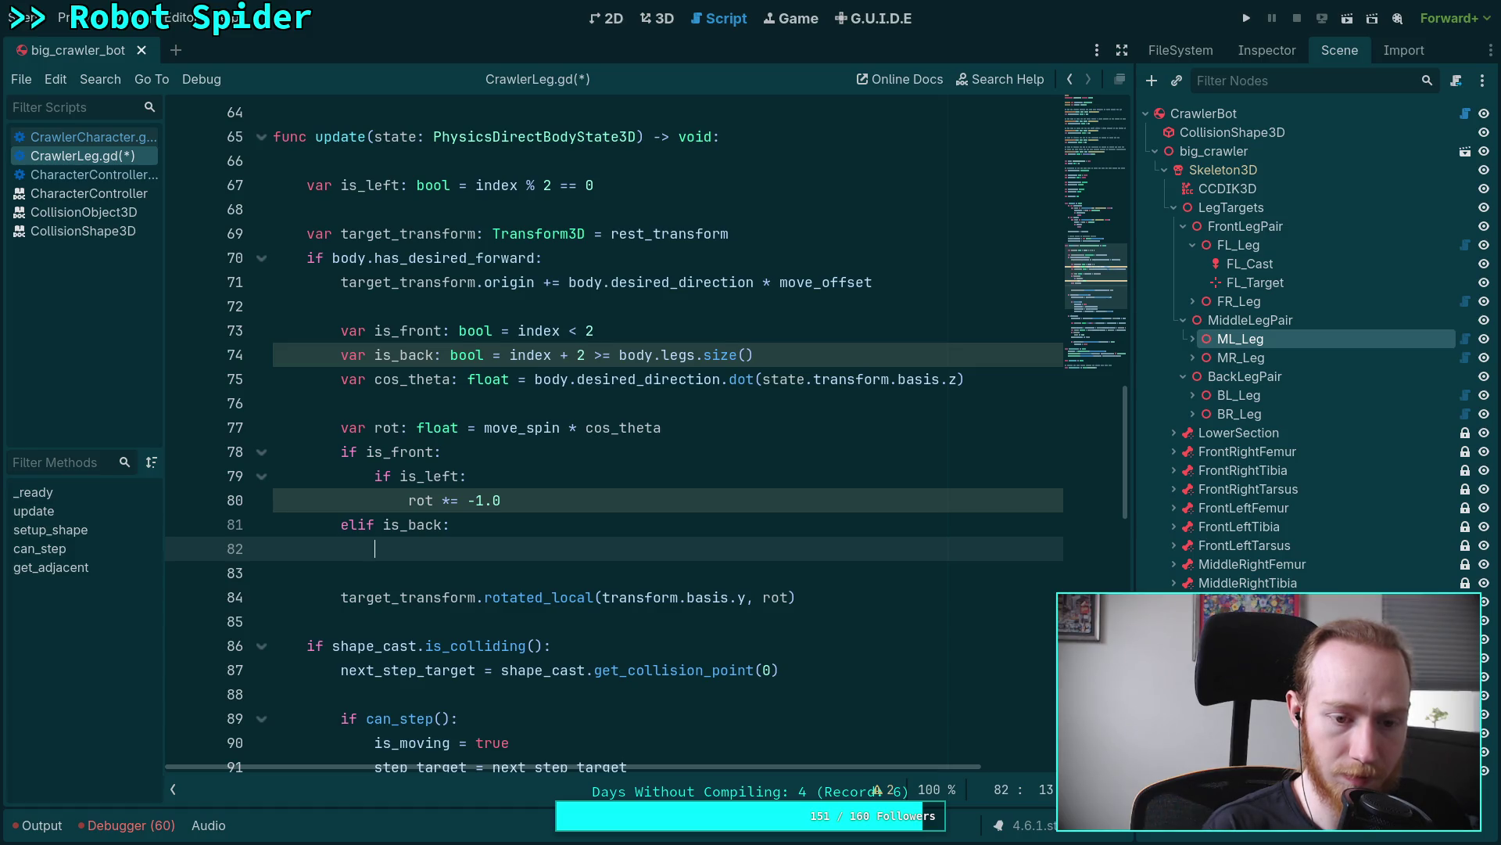
pyautogui.write('if')
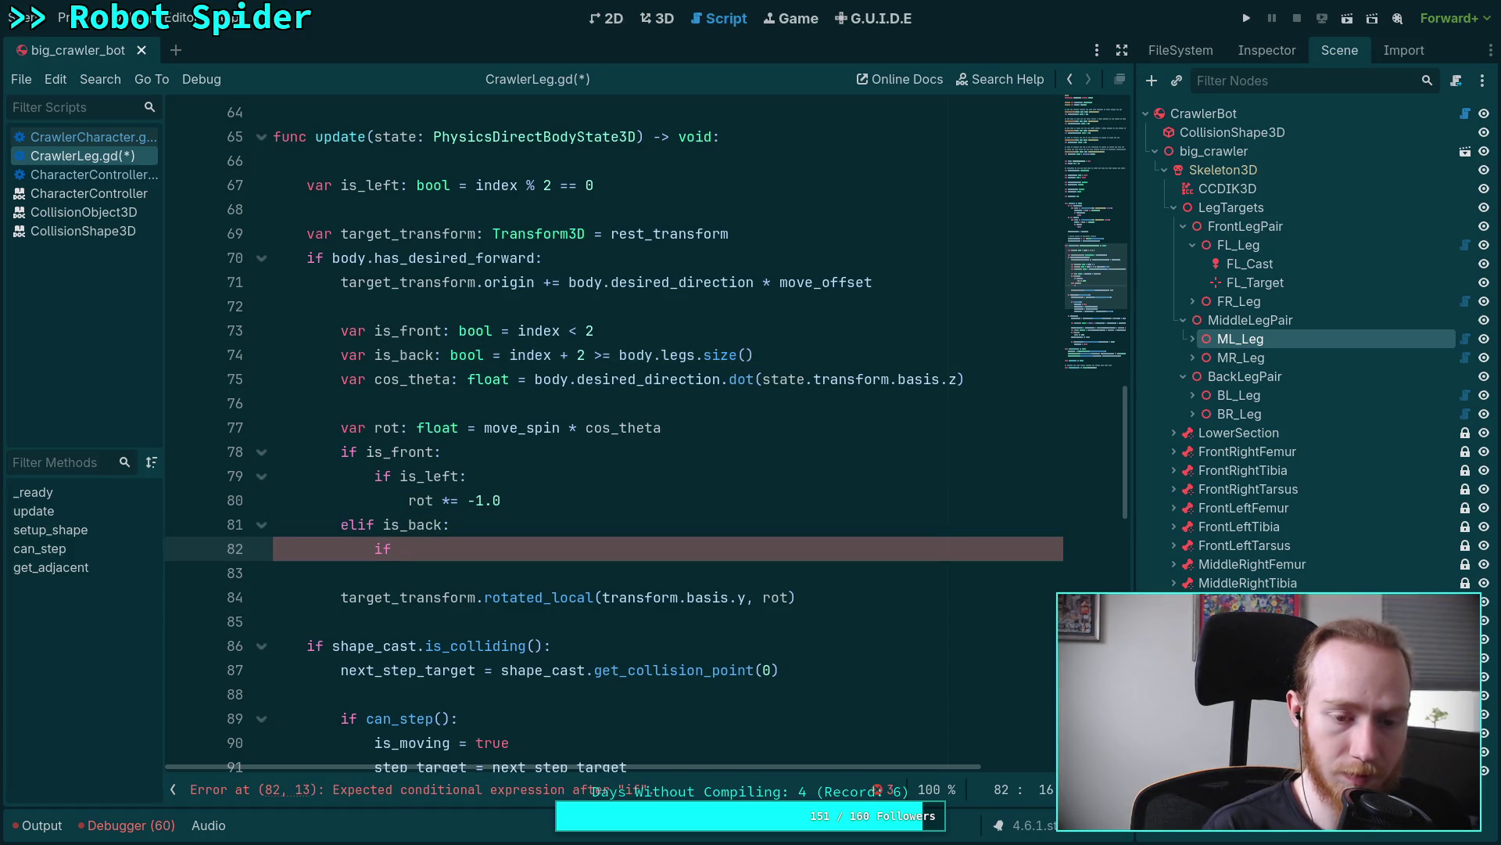
# Step: Glance at the 3D view, then remove the '* cos_theta' multiplication from the rot declaration
pyautogui.click(650, 23)
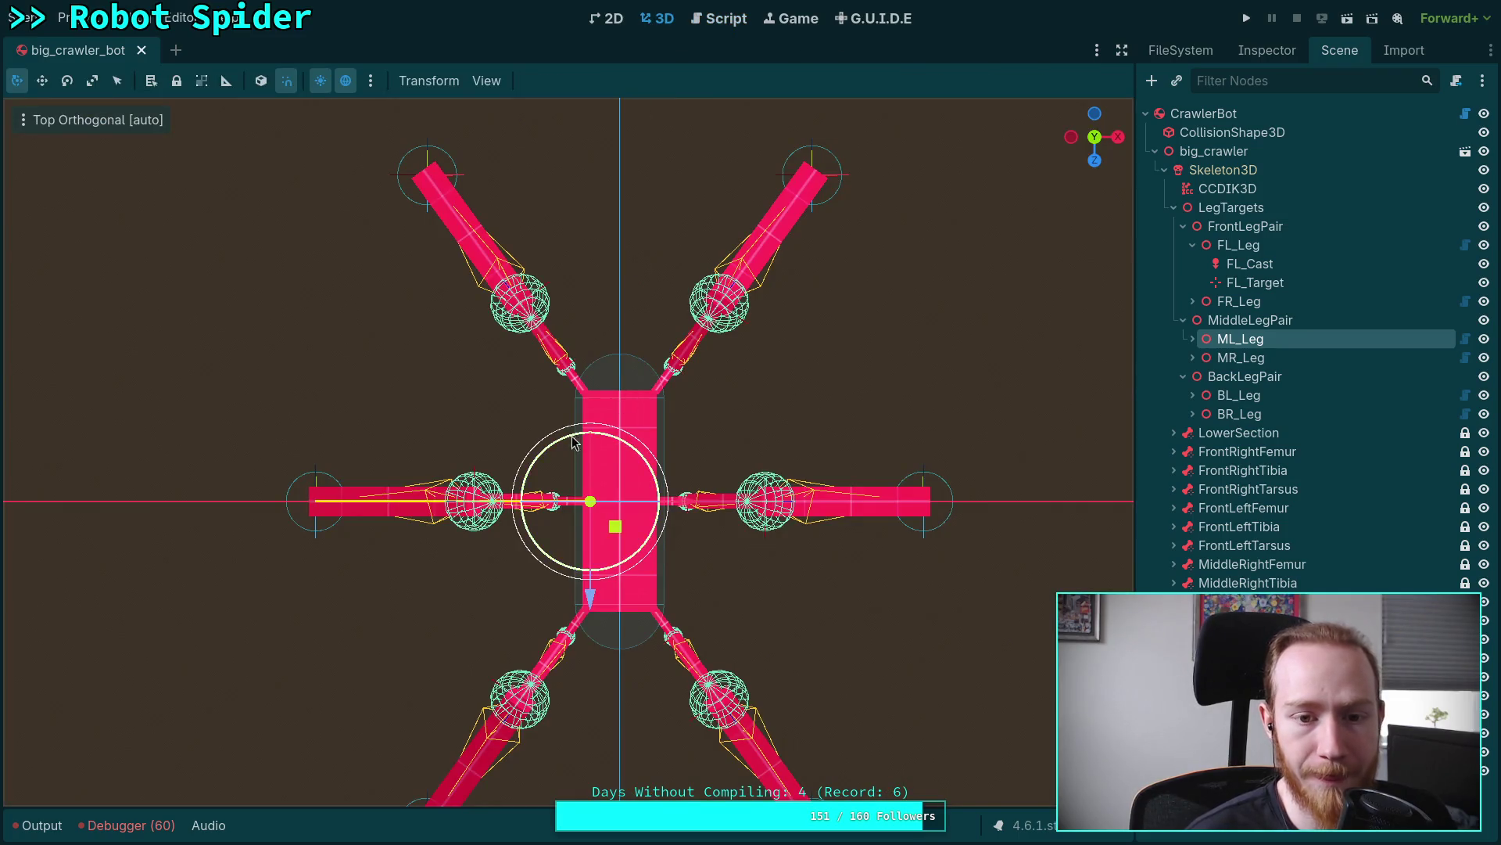
pyautogui.click(713, 19)
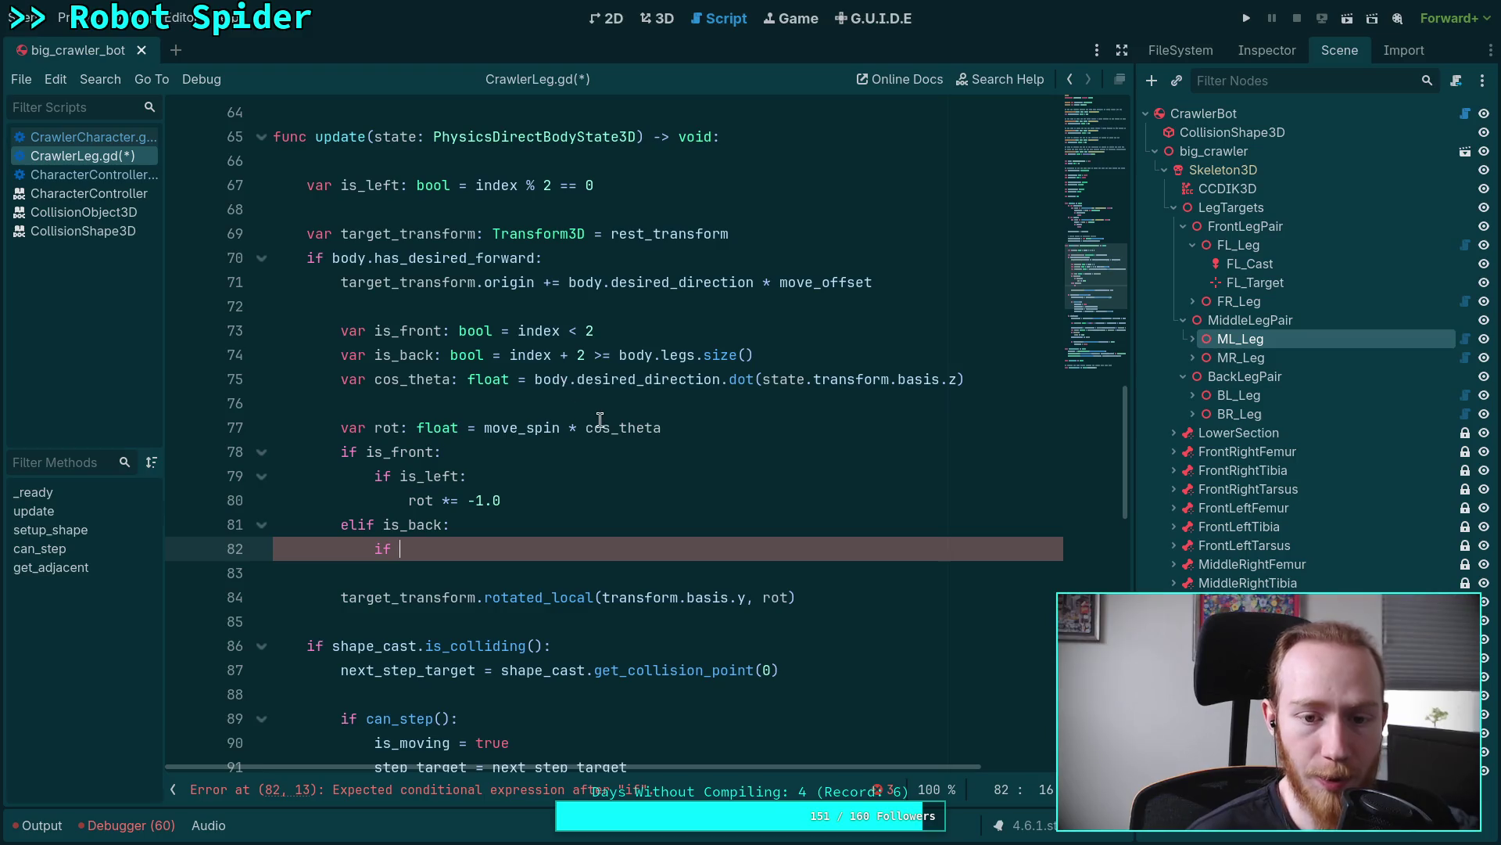
pyautogui.moveTo(567, 432); pyautogui.dragTo(664, 431)
pyautogui.press('BackSpace')
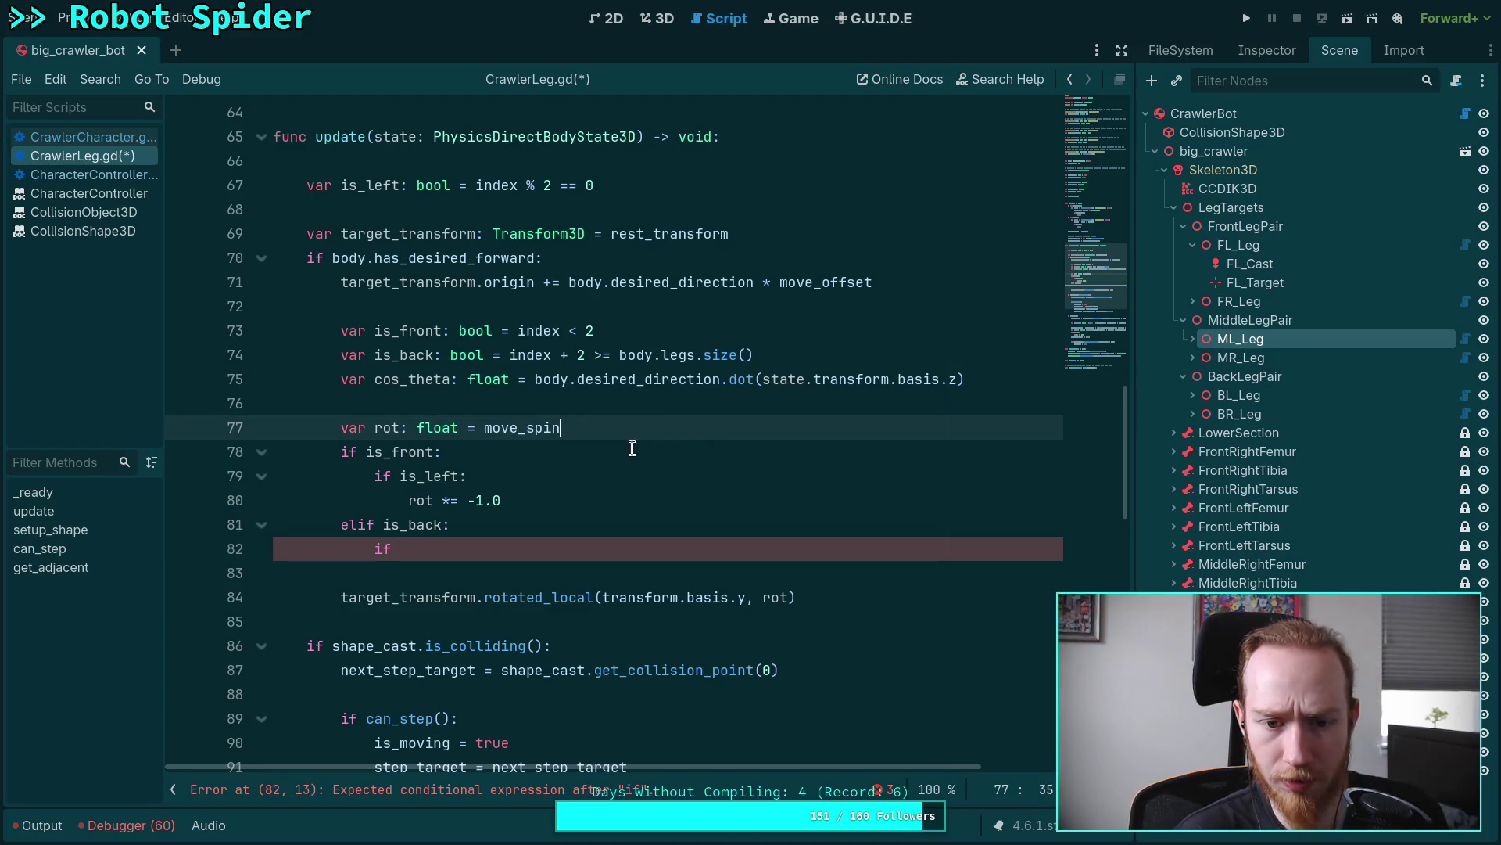
# Step: Start a 'rot *=' line directly under if is_front and view the crawler bot in 3D
pyautogui.click(580, 504)
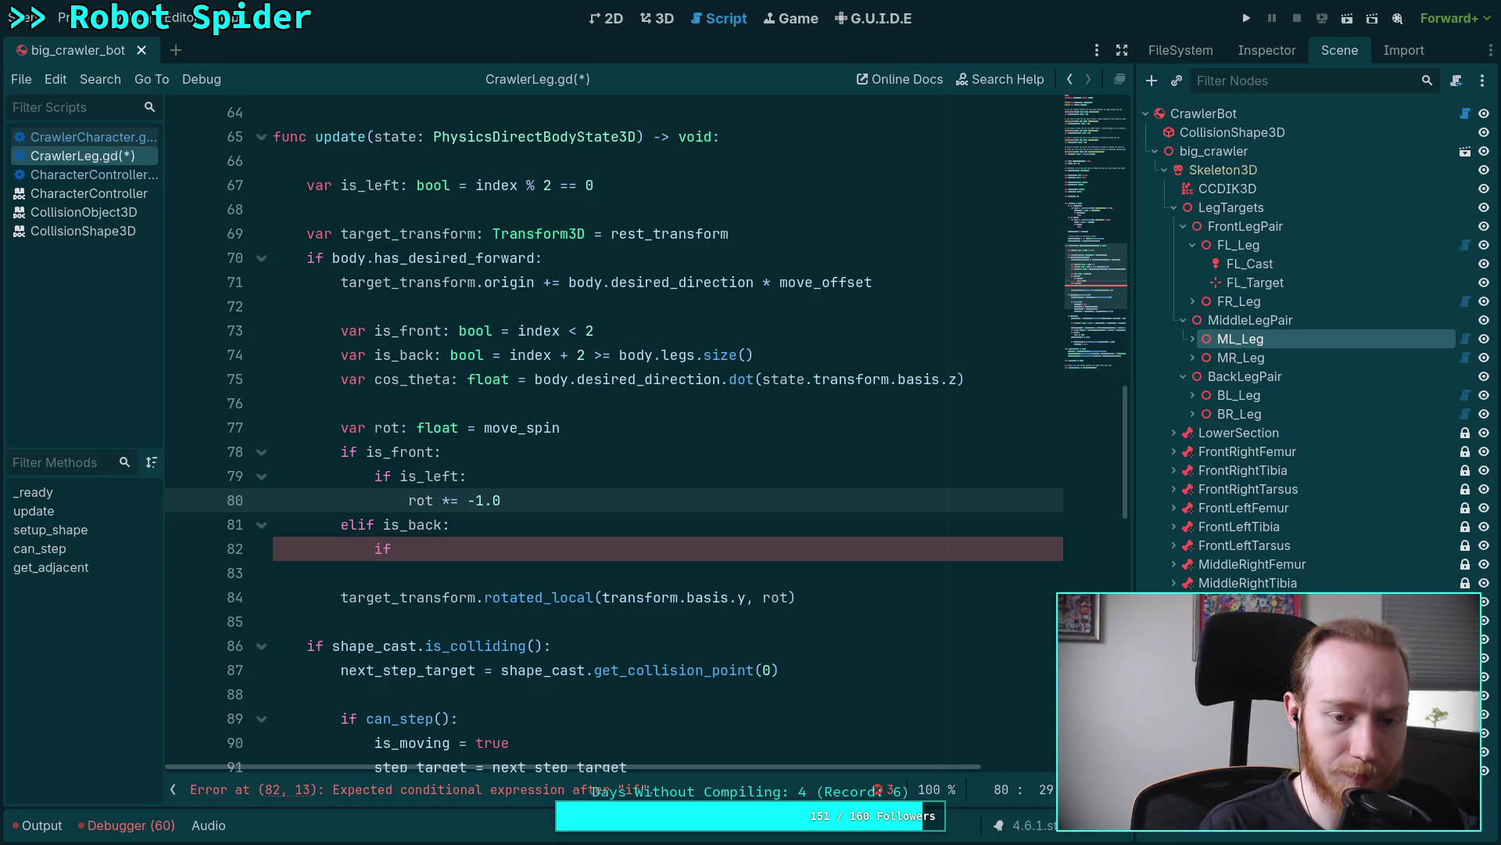
pyautogui.press('Return')
pyautogui.press('BackSpace')
pyautogui.press('BackSpace')
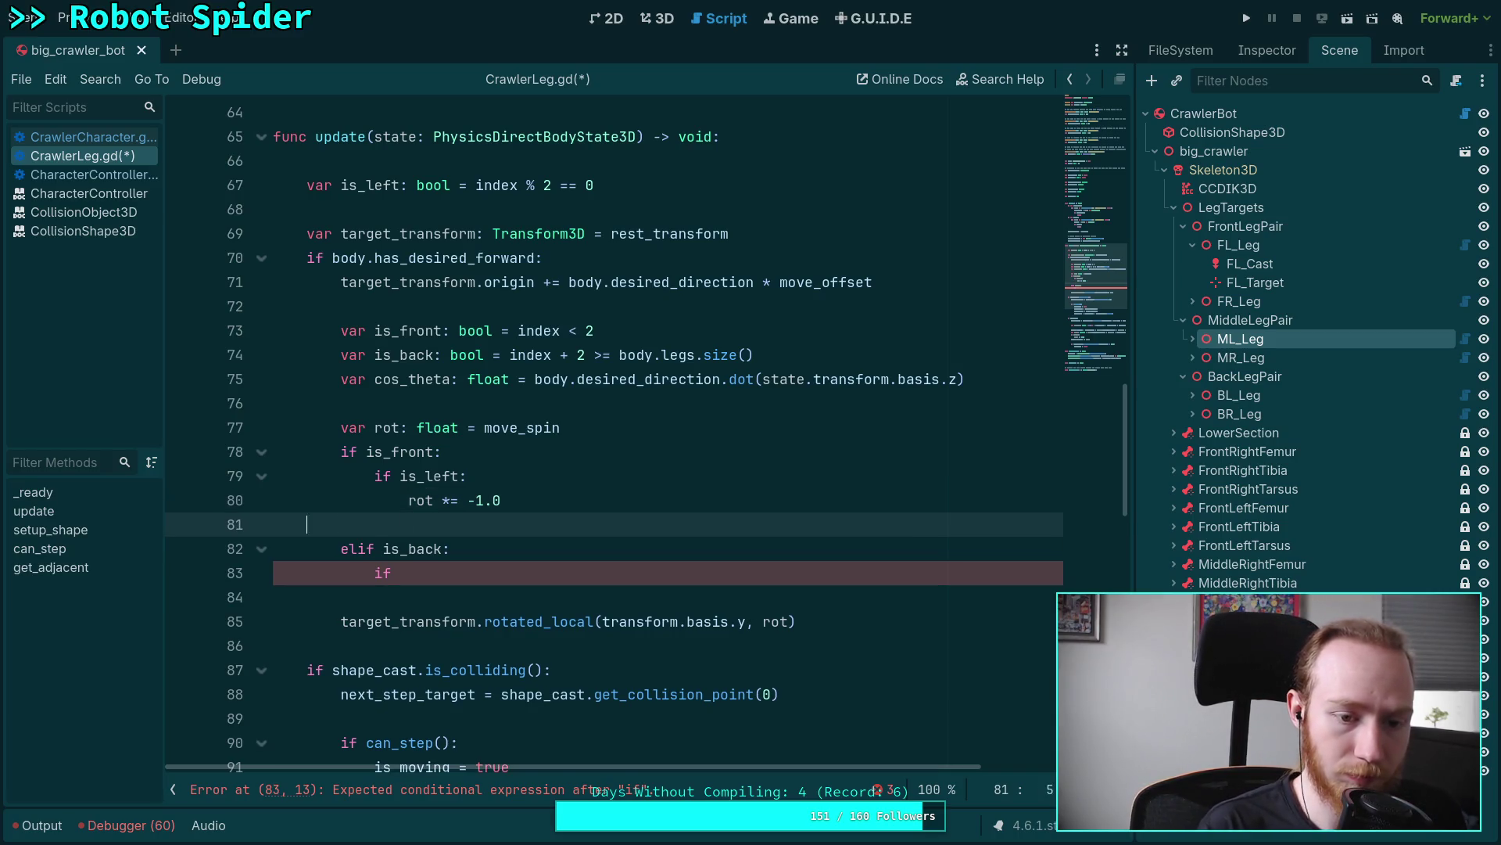
pyautogui.press('BackSpace')
pyautogui.press('BackSpace')
pyautogui.press('BackSpace')
pyautogui.press('Up')
pyautogui.press('Up')
pyautogui.press('Return')
pyautogui.write('rot *=')
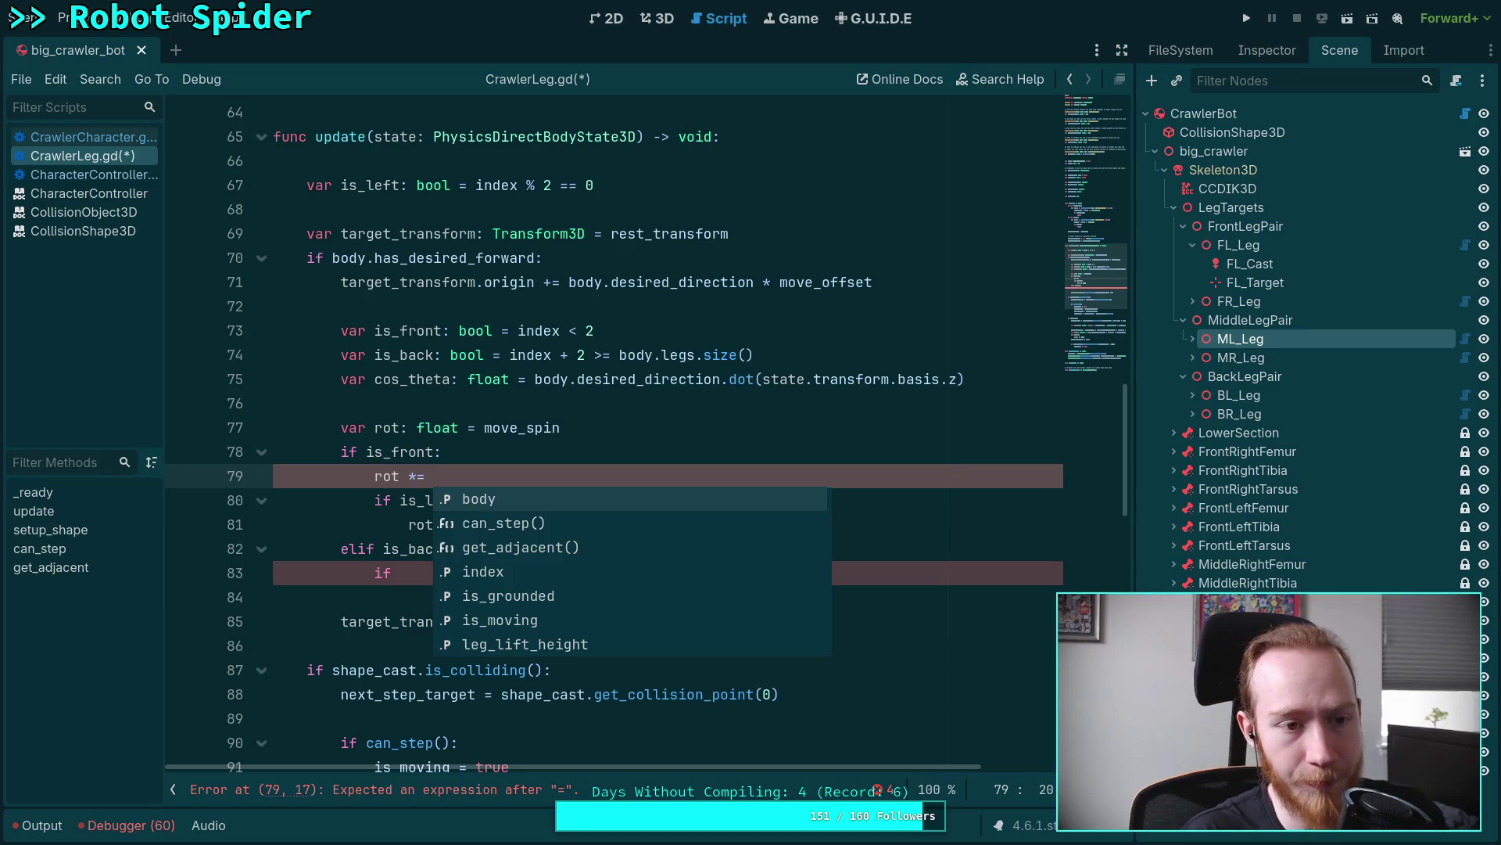
pyautogui.click(660, 24)
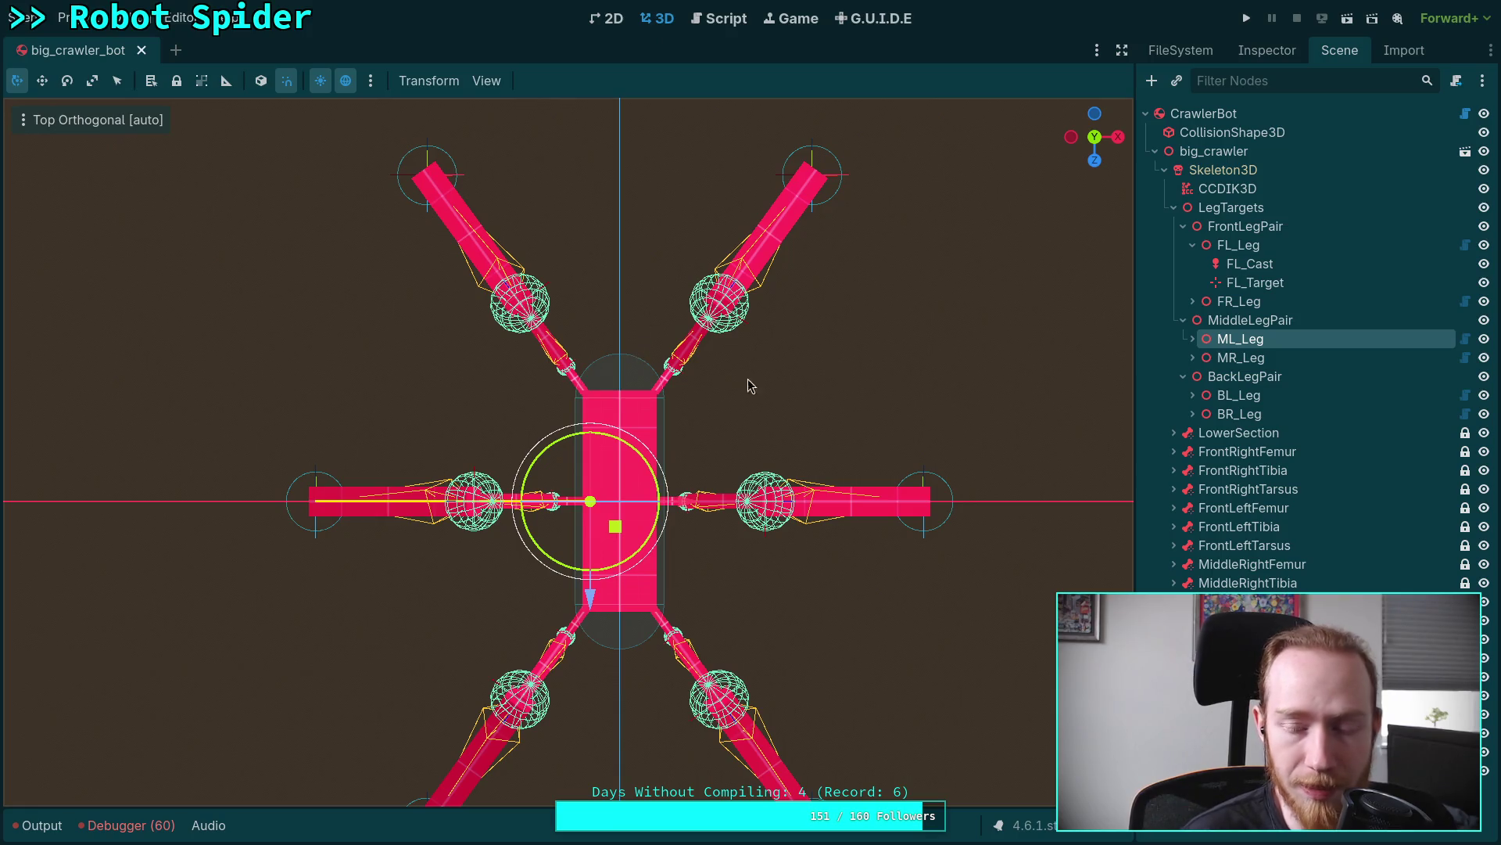
pyautogui.click(1242, 247)
pyautogui.moveTo(596, 327)
pyautogui.mouseDown()
pyautogui.moveTo(632, 335)
pyautogui.moveTo(563, 322)
pyautogui.mouseUp()
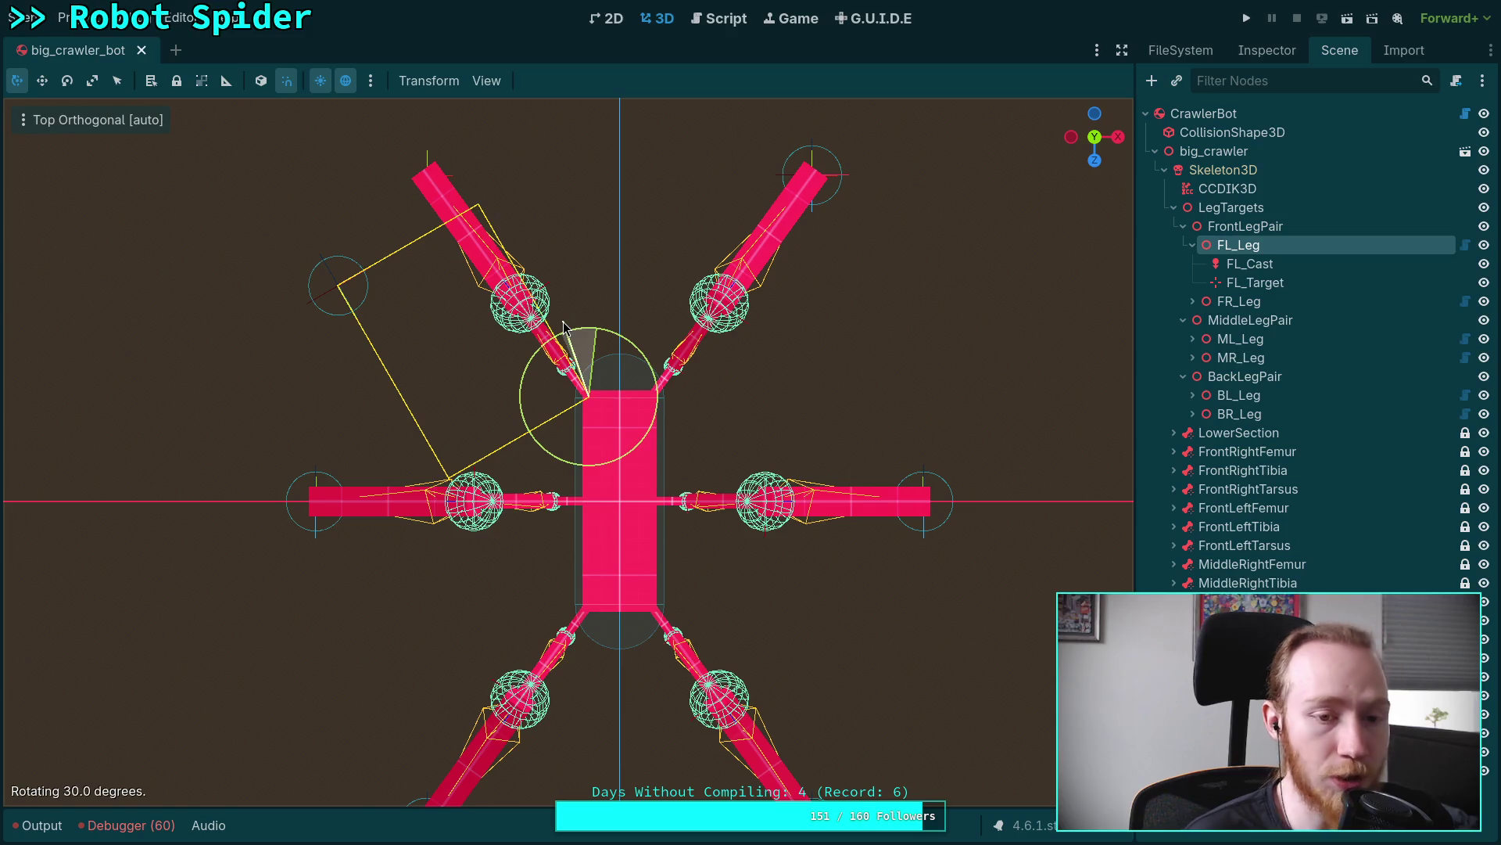
pyautogui.moveTo(563, 321); pyautogui.dragTo(606, 332)
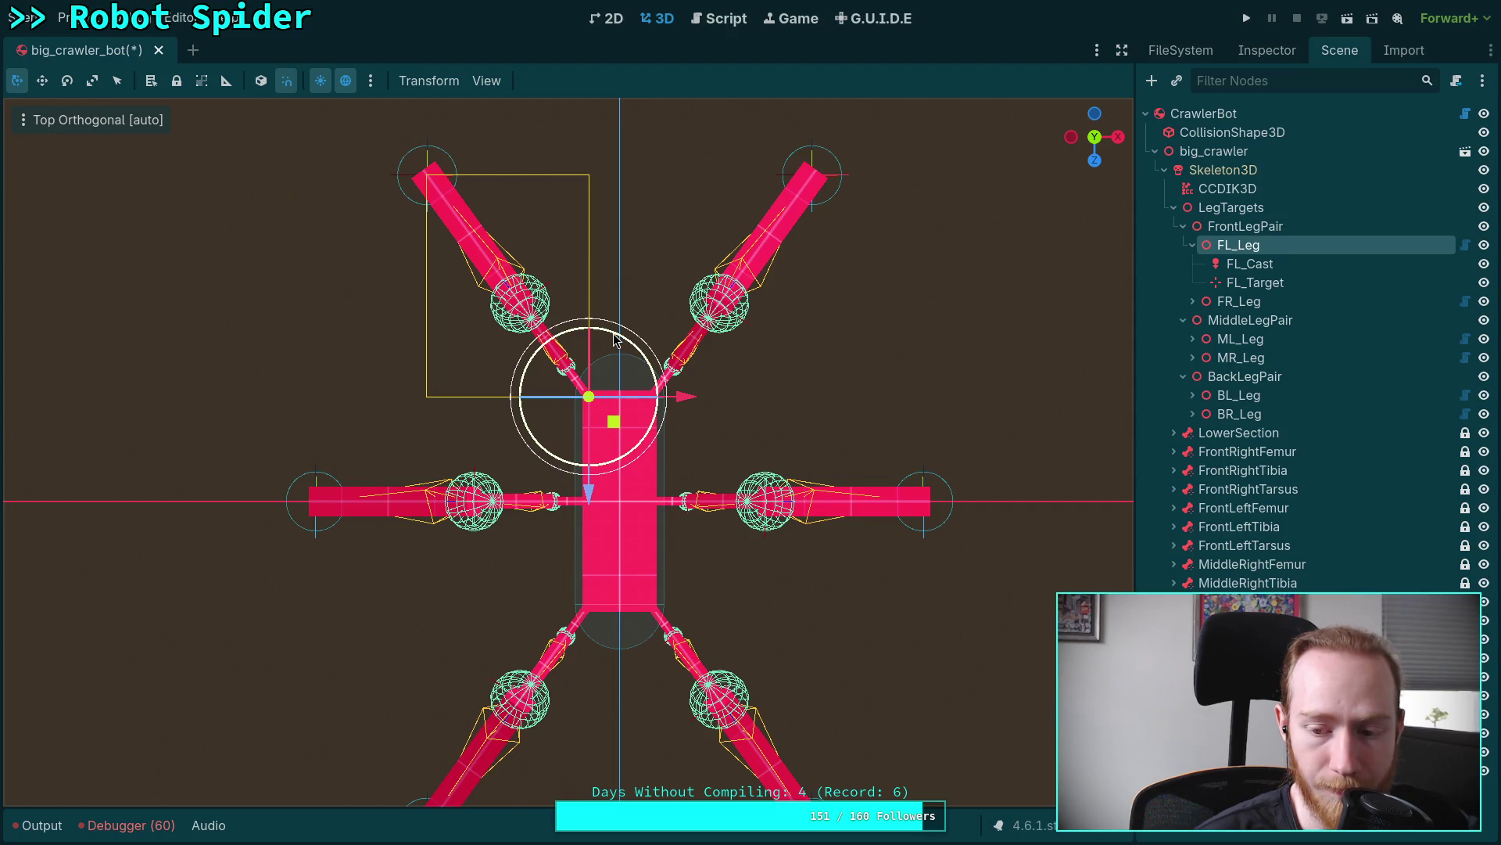
pyautogui.moveTo(614, 337); pyautogui.dragTo(583, 336)
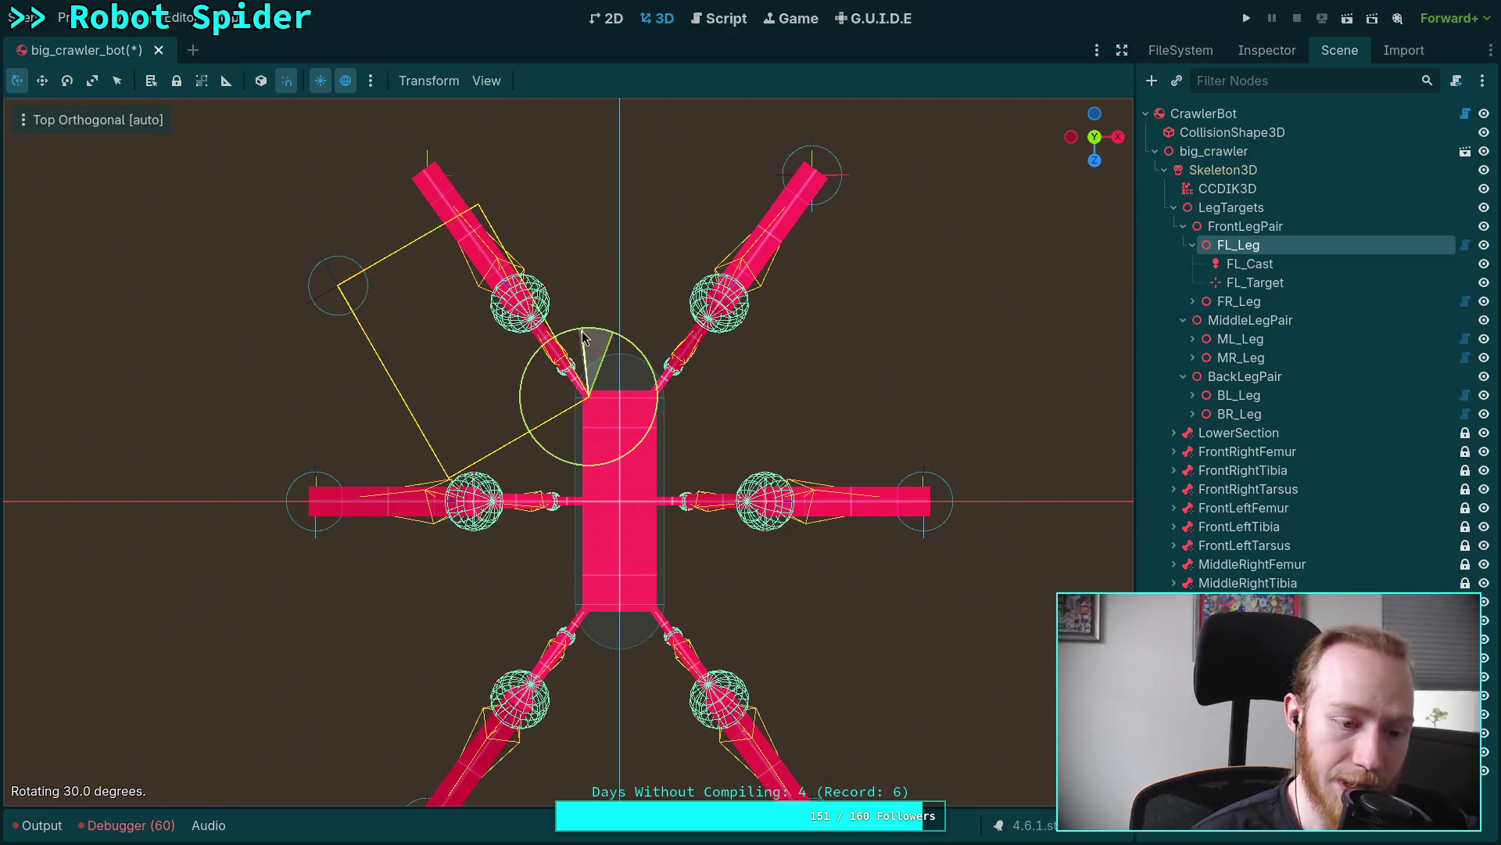
pyautogui.moveTo(583, 336); pyautogui.dragTo(611, 332)
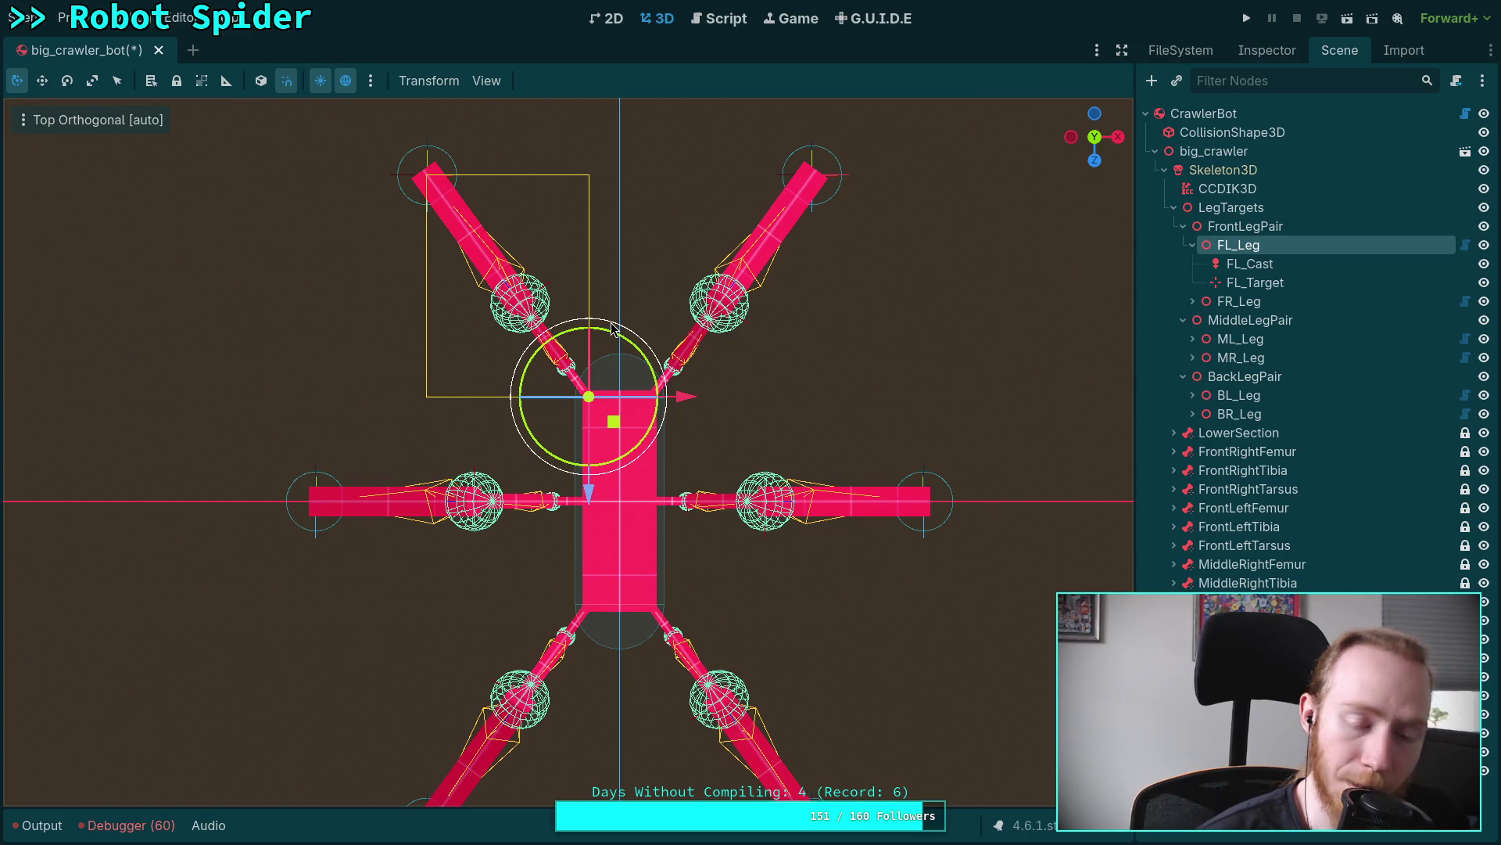
pyautogui.moveTo(614, 329)
pyautogui.mouseDown()
pyautogui.moveTo(590, 336)
pyautogui.moveTo(618, 338)
pyautogui.mouseUp()
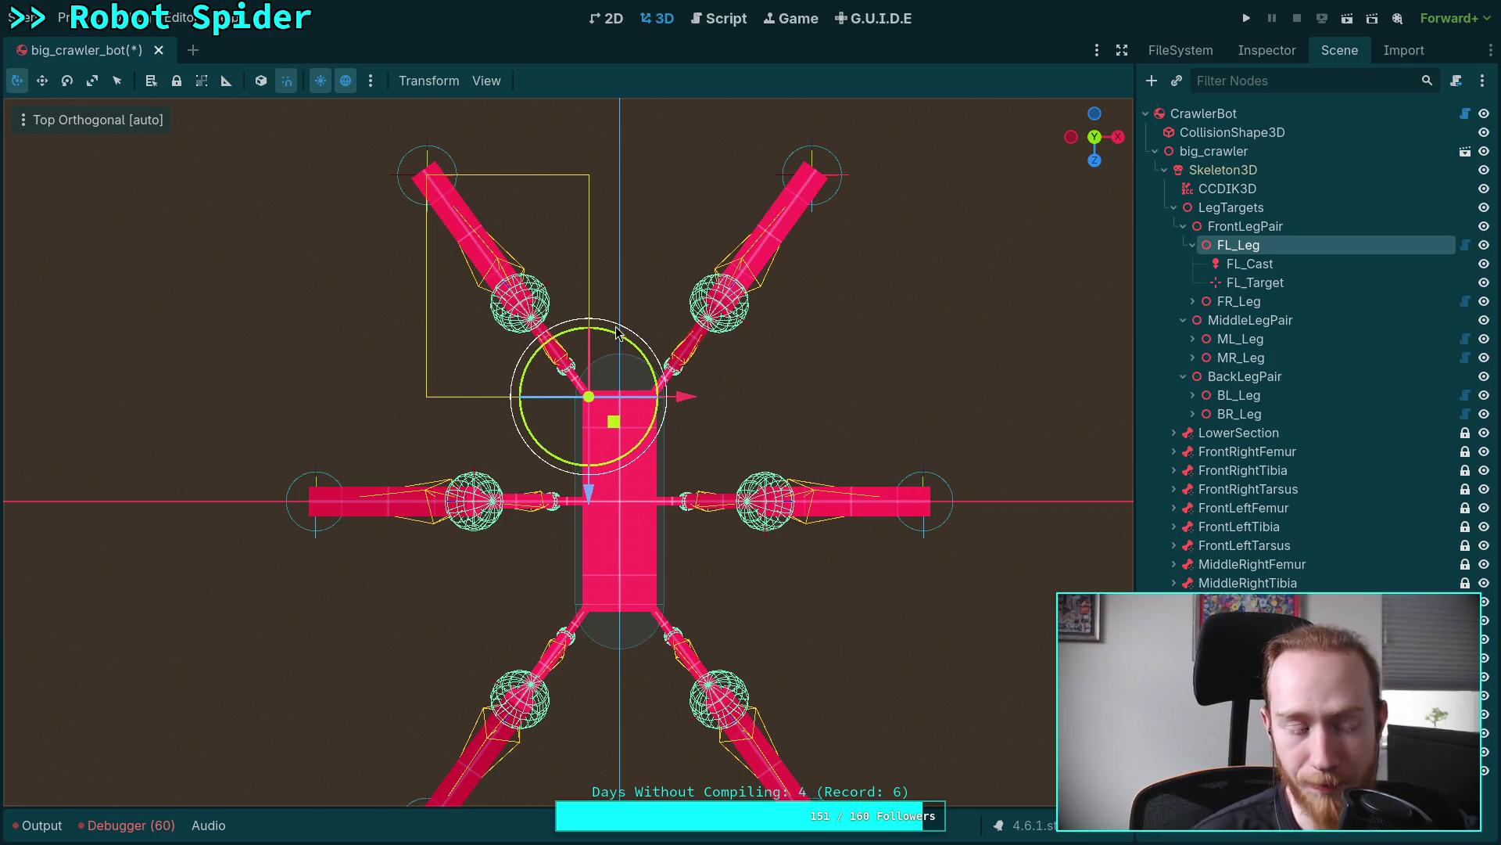
pyautogui.moveTo(614, 333)
pyautogui.mouseDown()
pyautogui.moveTo(588, 335)
pyautogui.moveTo(617, 338)
pyautogui.mouseUp()
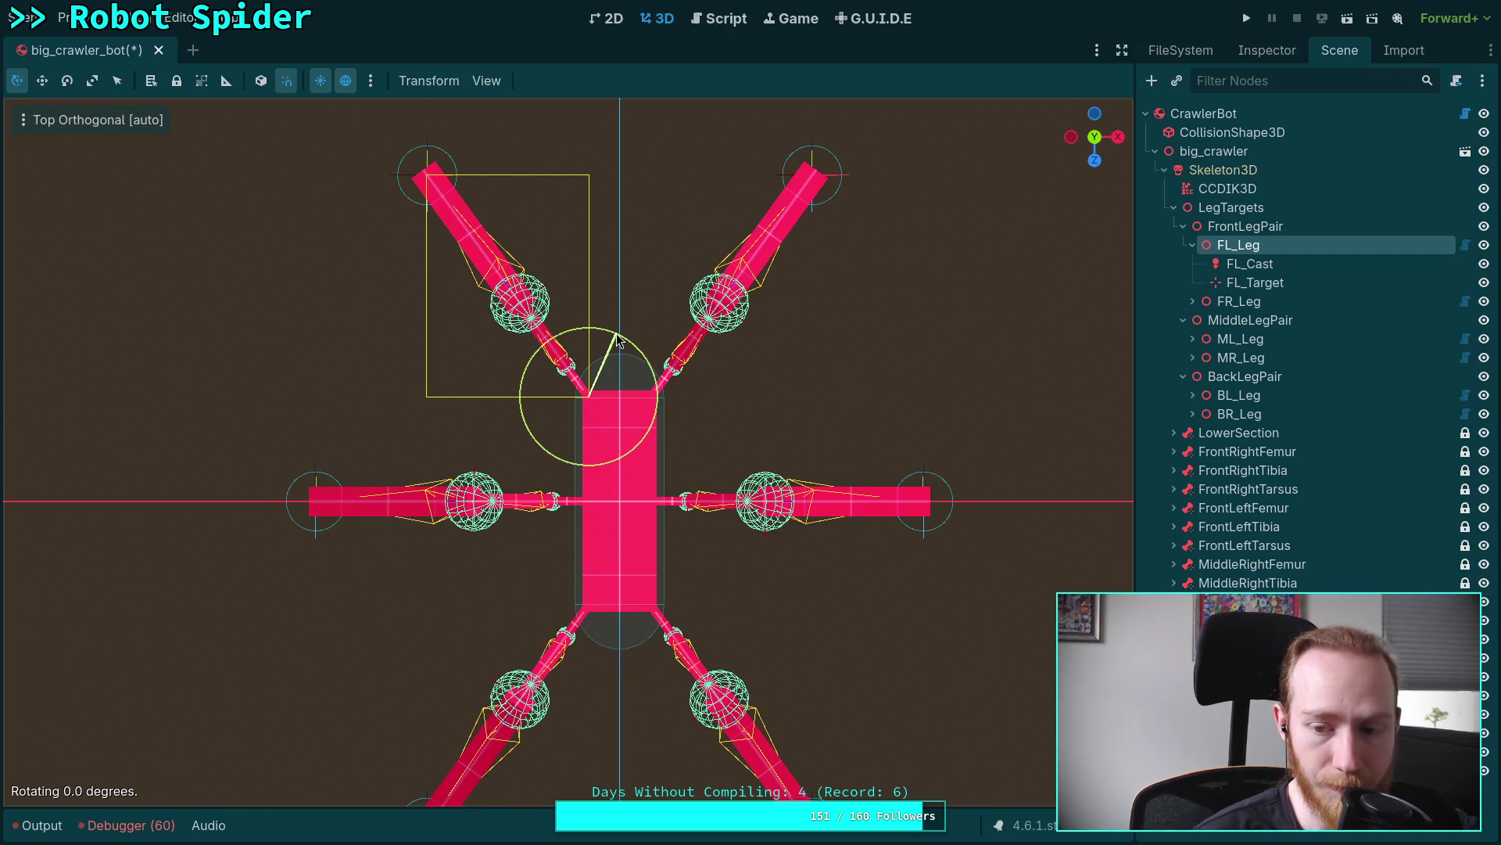
pyautogui.moveTo(617, 338); pyautogui.dragTo(615, 338)
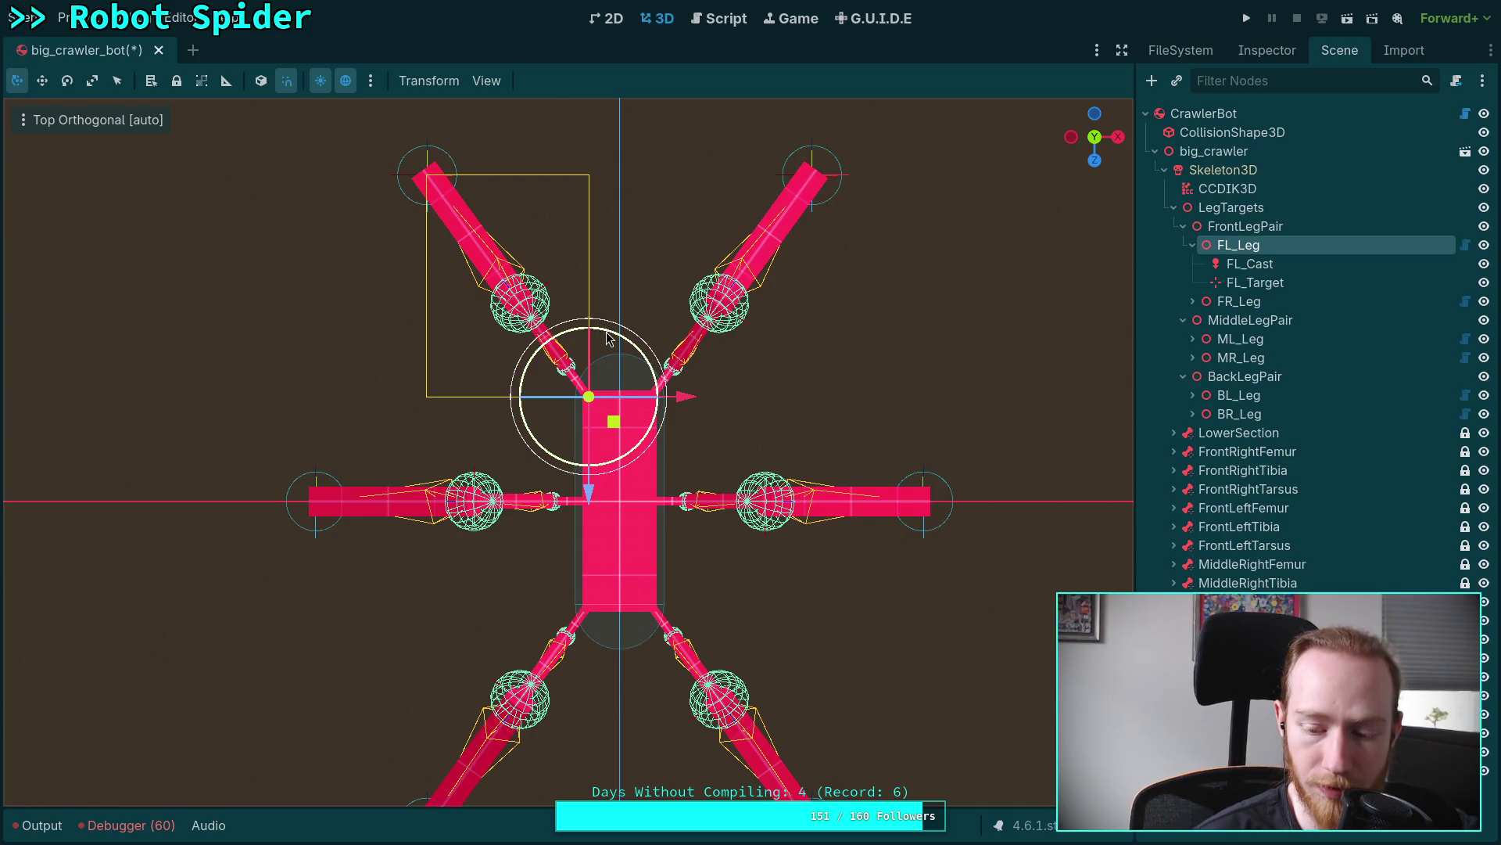
# Step: Complete line 79 as 'rot *= absf(cos_theta) - 1.0' and rotate FL_Leg in the 3D scene to test
pyautogui.click(718, 18)
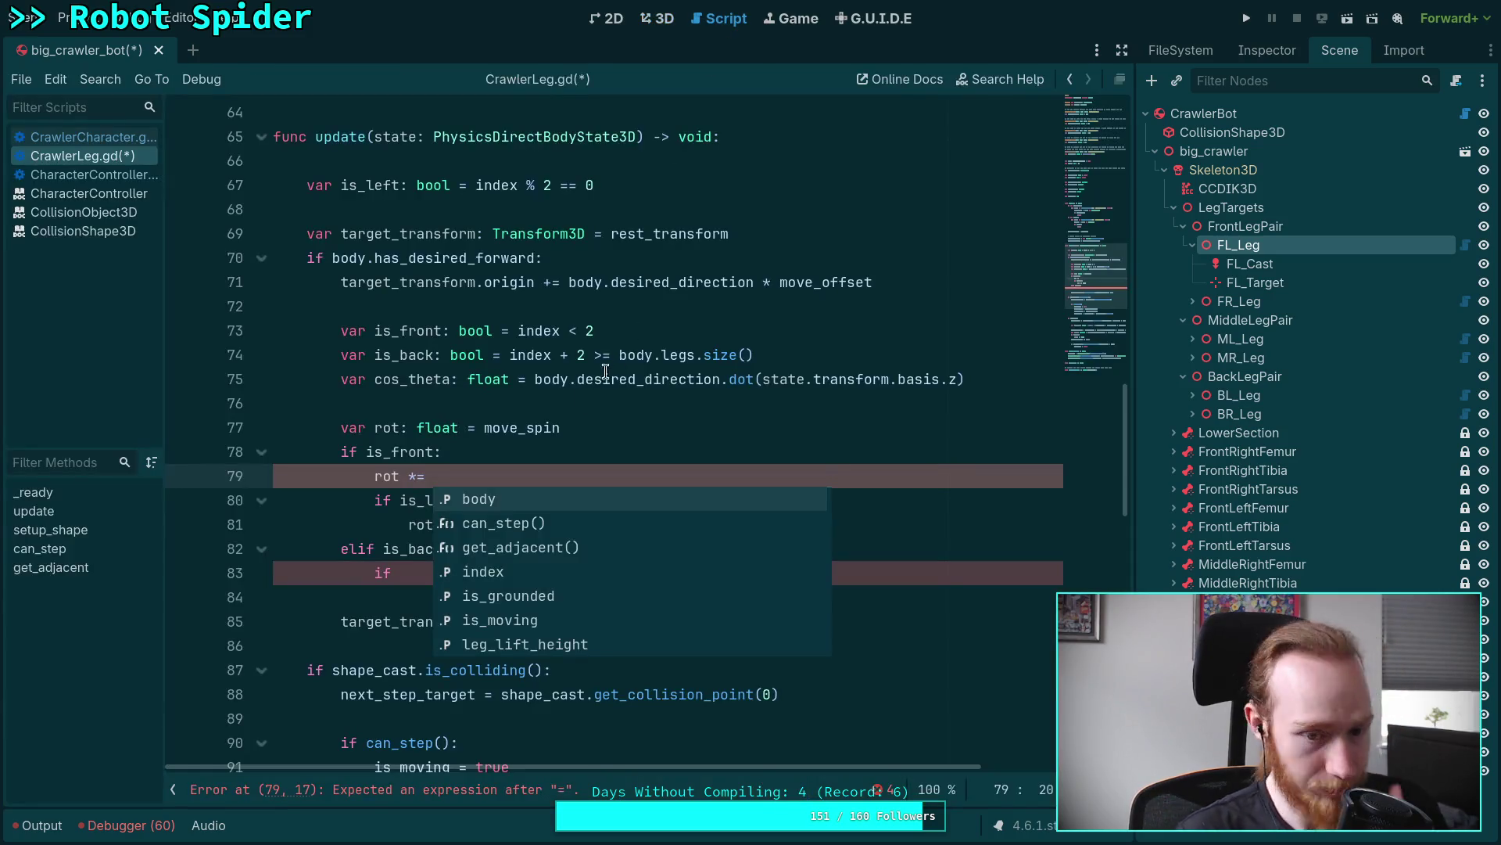
pyautogui.write('absf(')
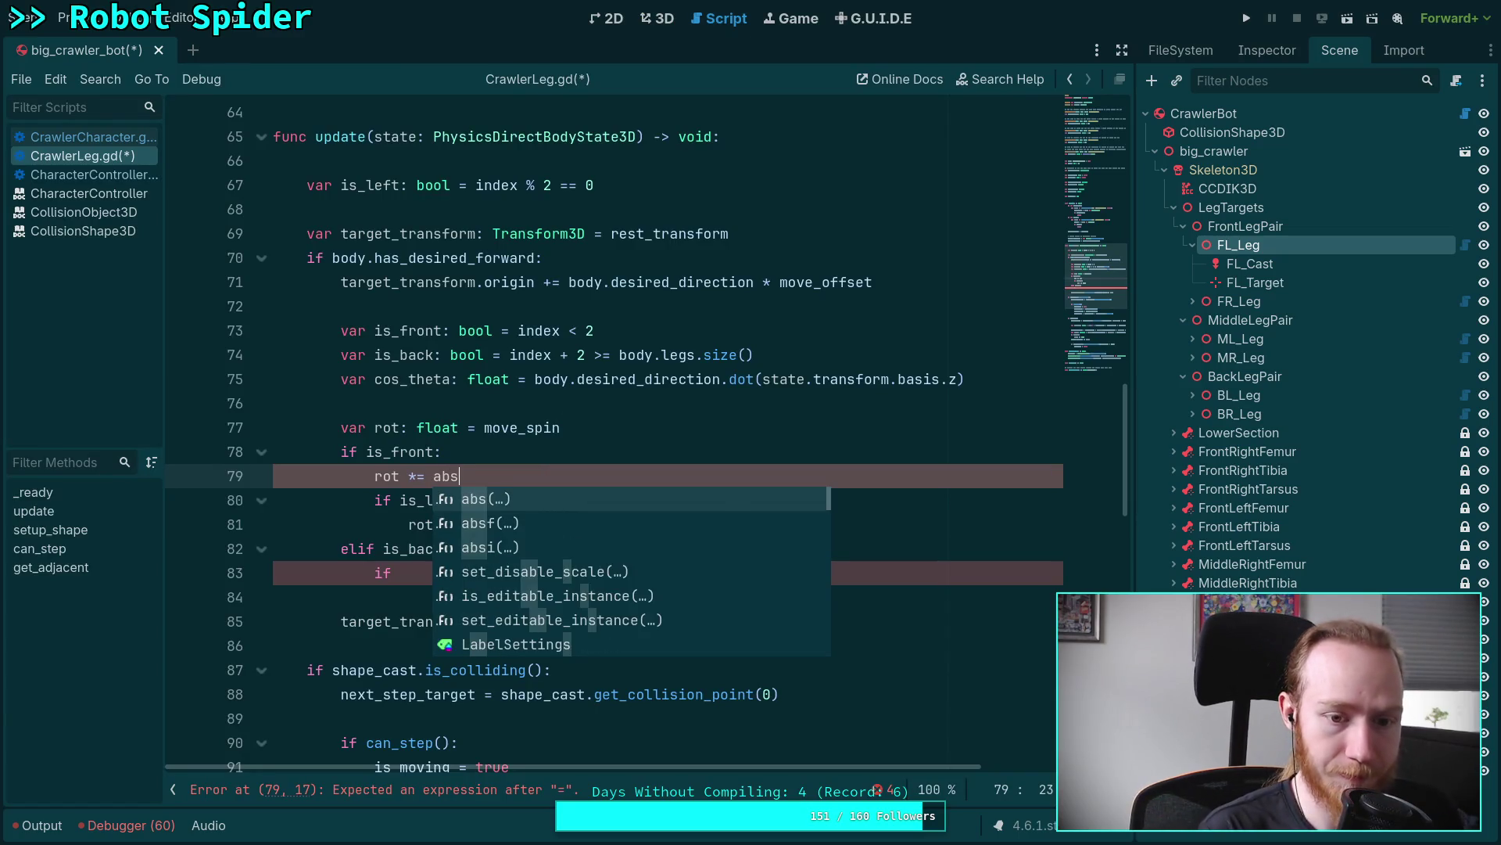
pyautogui.write('cos_theta) - ')
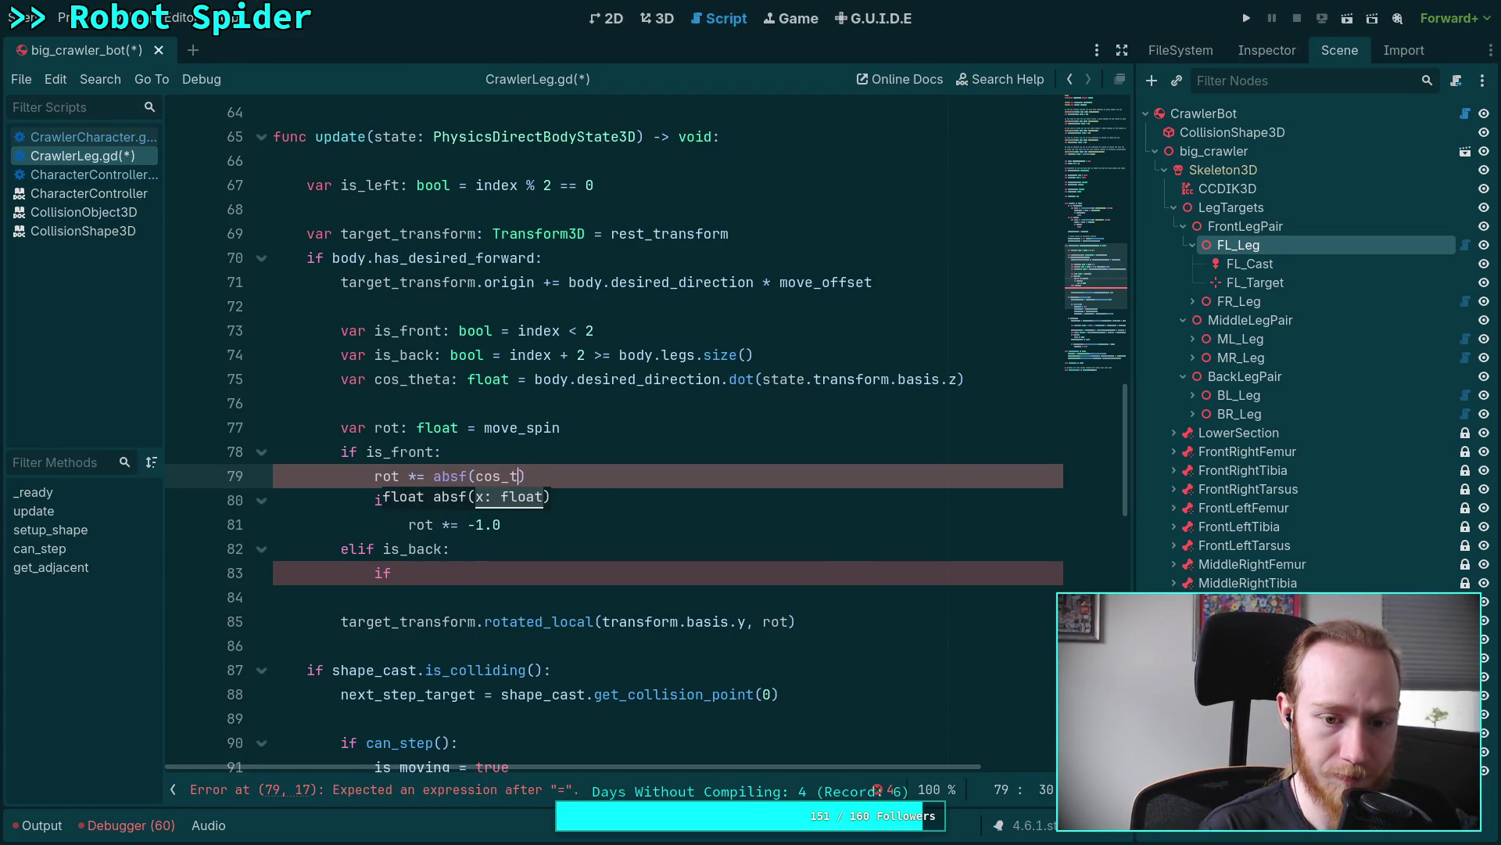
pyautogui.write('1.0')
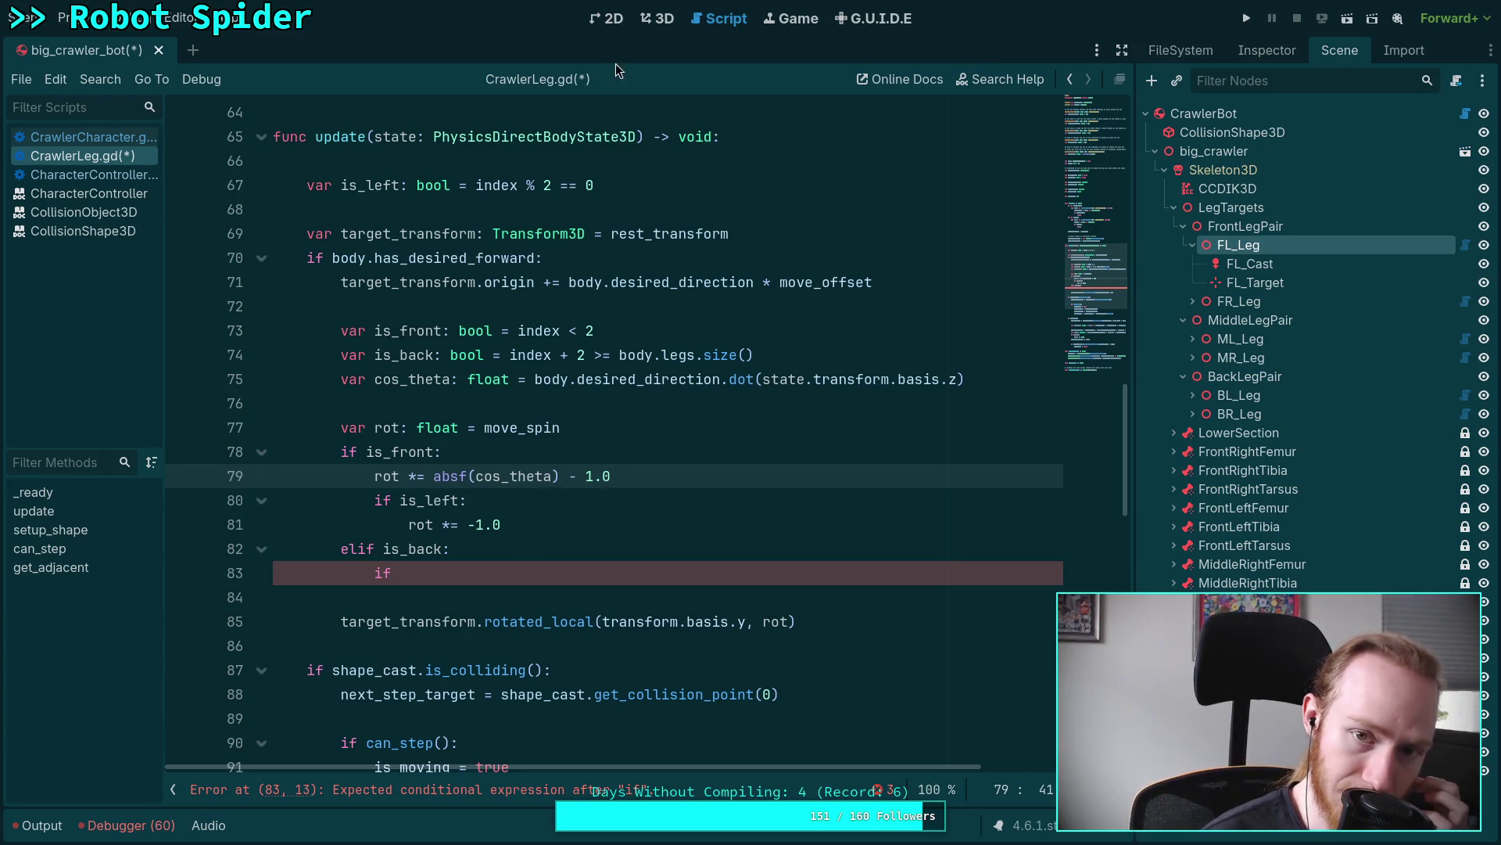
pyautogui.click(663, 18)
pyautogui.moveTo(578, 331)
pyautogui.mouseDown()
pyautogui.moveTo(596, 333)
pyautogui.moveTo(577, 330)
pyautogui.mouseUp()
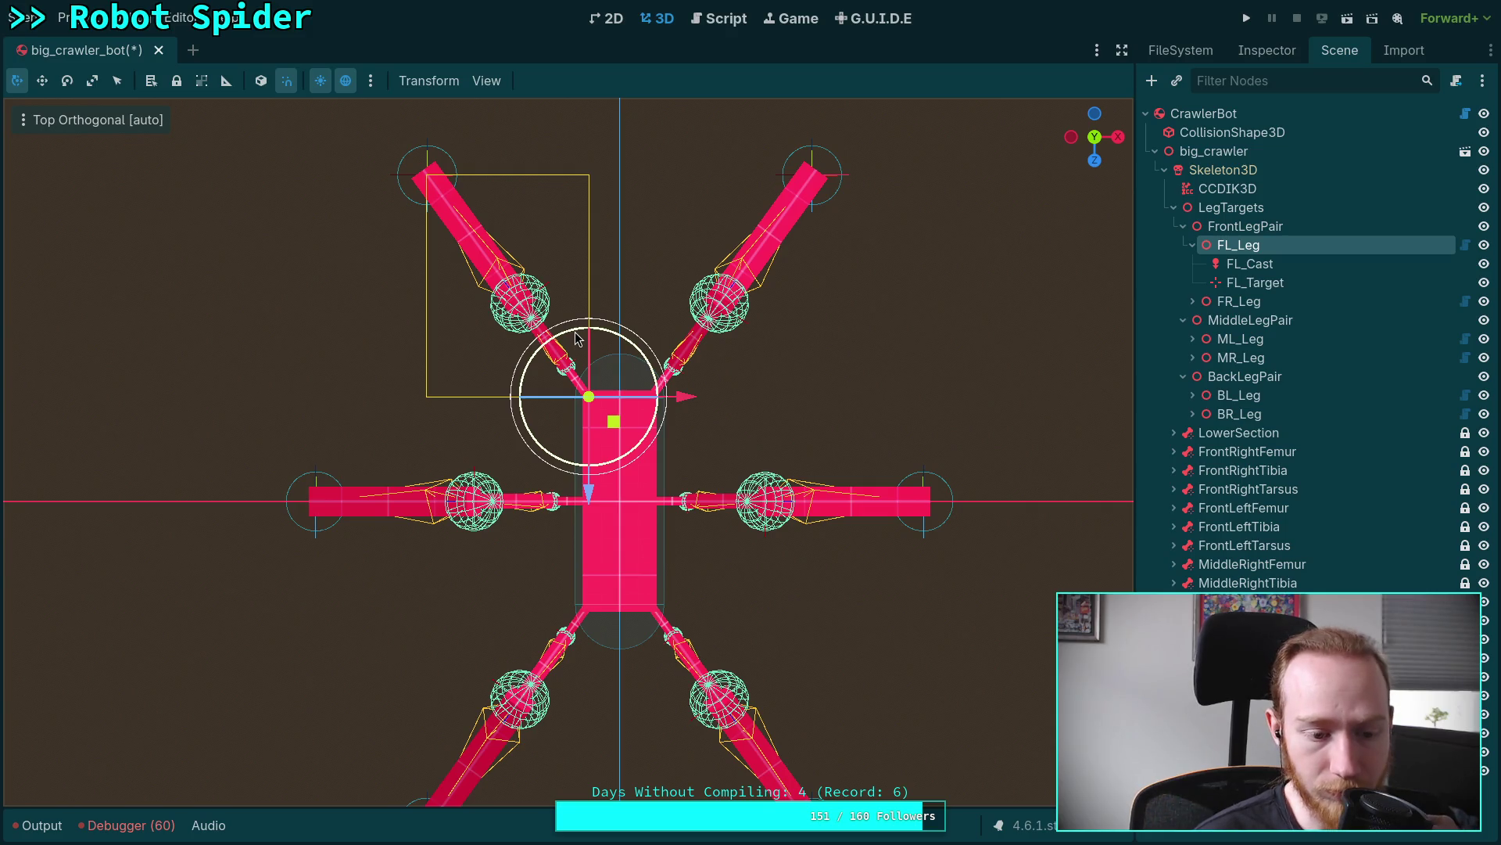
# Step: Rotate the FL_Leg target to about -15, 30 and -60 degrees to watch the leg respond
pyautogui.moveTo(575, 331); pyautogui.dragTo(576, 331)
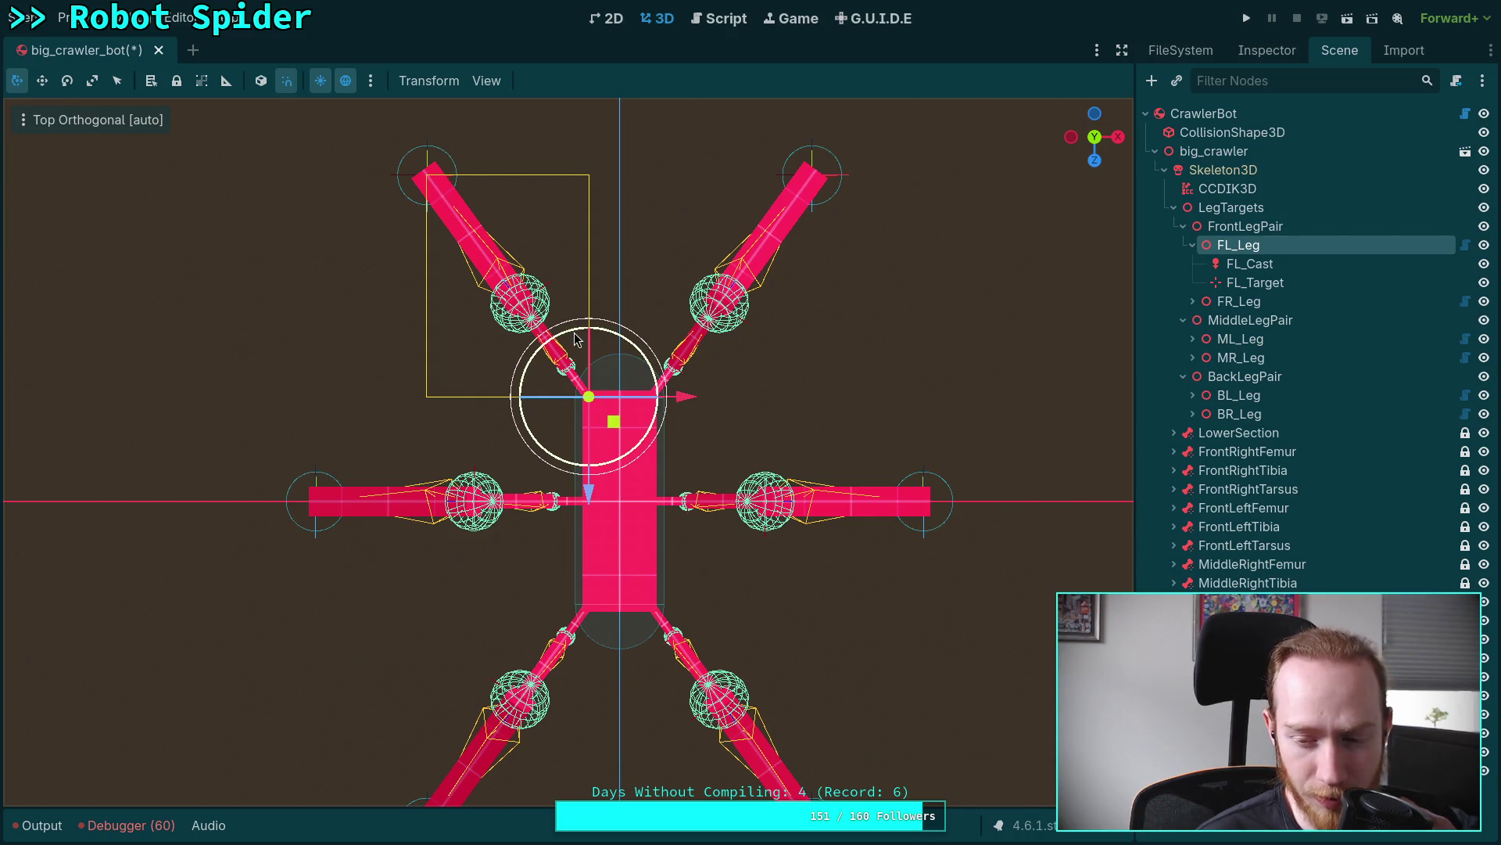
pyautogui.moveTo(574, 332); pyautogui.dragTo(538, 342)
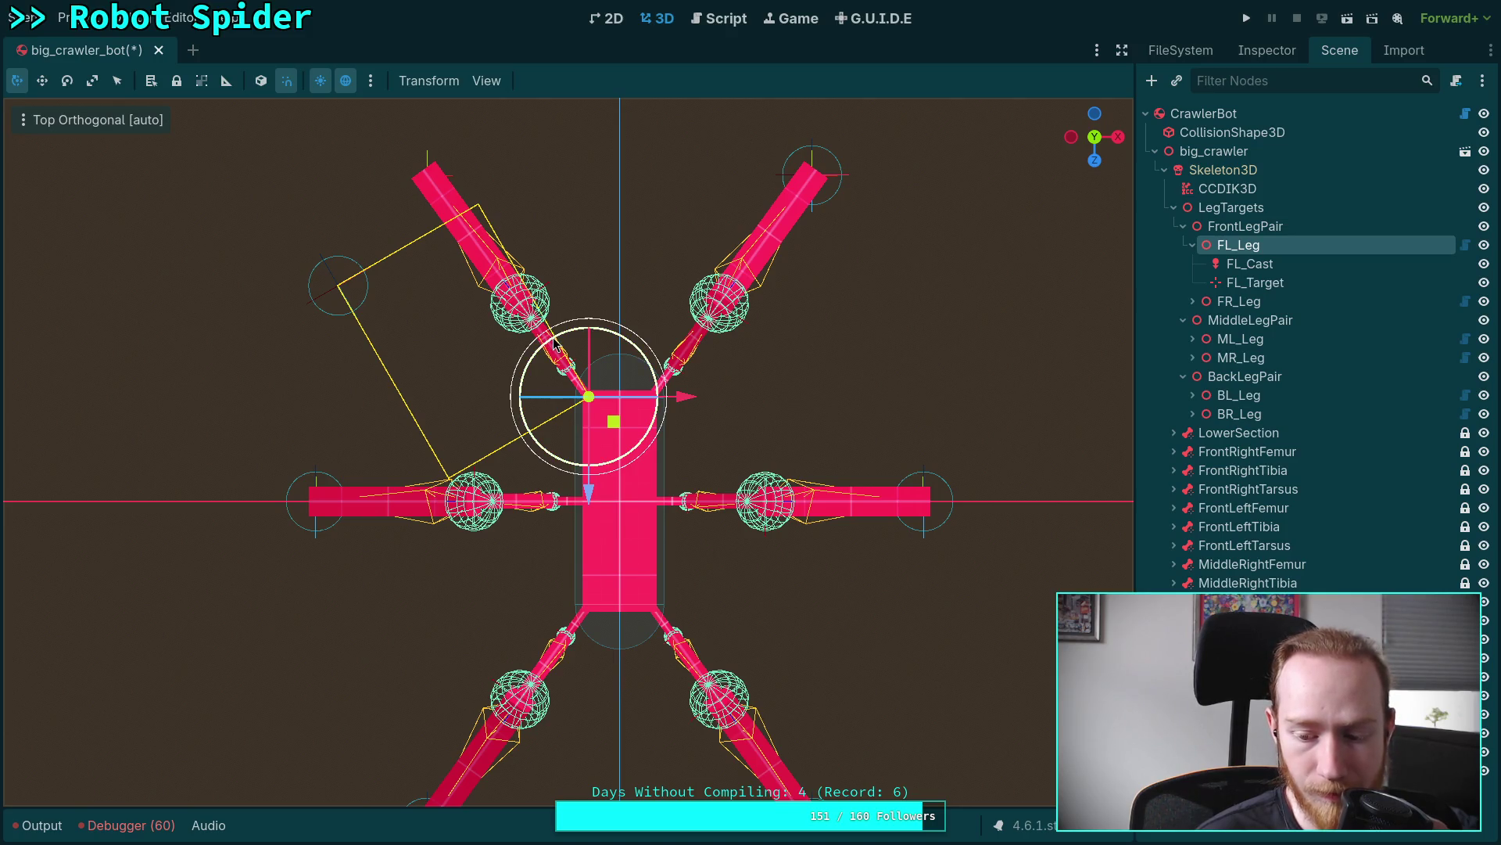
pyautogui.moveTo(554, 342)
pyautogui.mouseDown()
pyautogui.moveTo(621, 334)
pyautogui.moveTo(558, 334)
pyautogui.moveTo(583, 323)
pyautogui.moveTo(645, 336)
pyautogui.moveTo(590, 328)
pyautogui.mouseUp()
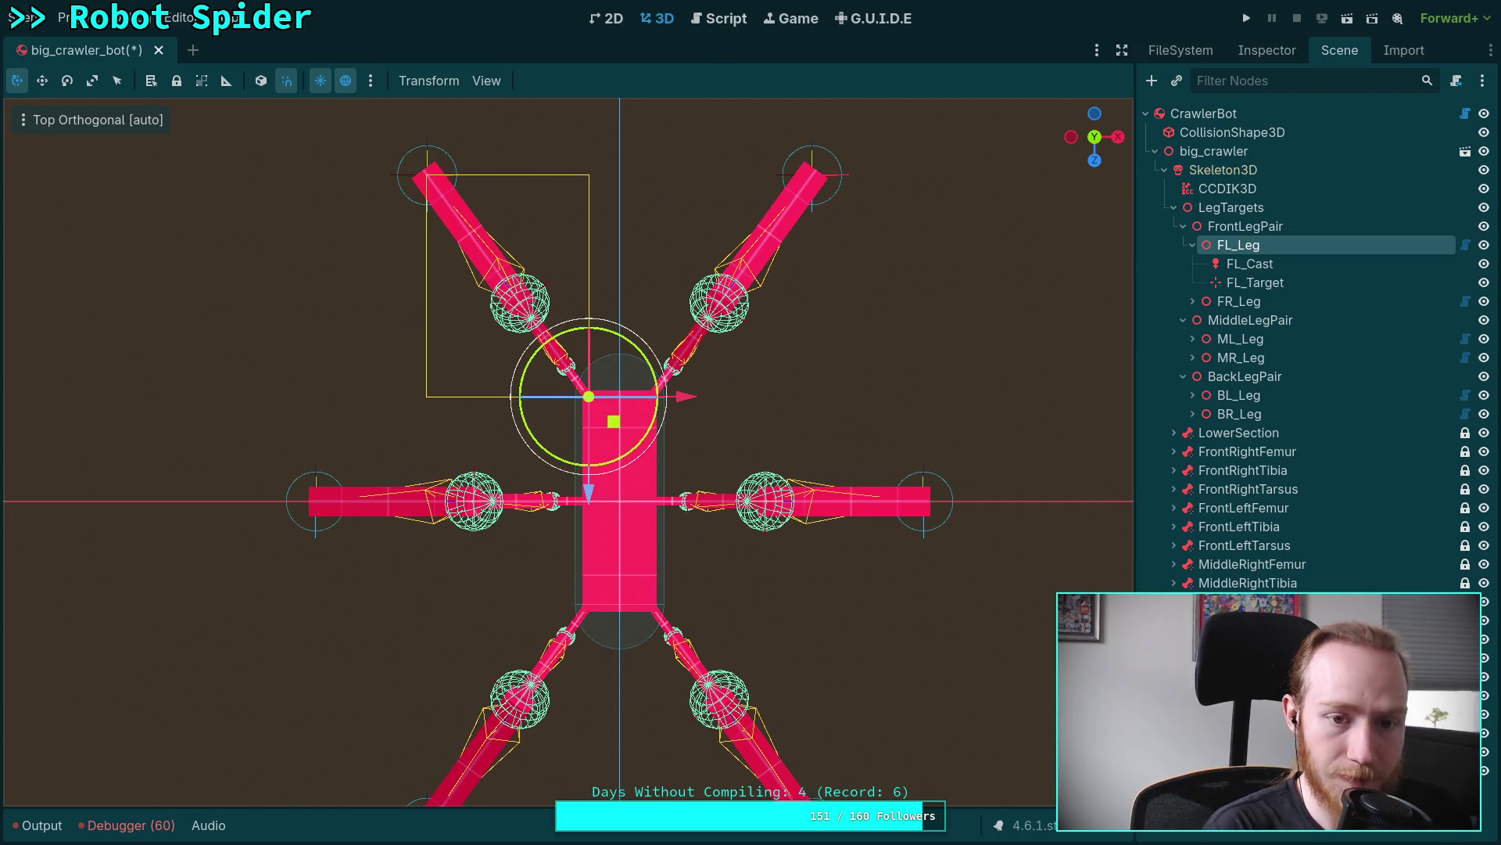
# Step: Move the var cos_theta line below 'if is_front:' and indent it into that branch
pyautogui.press('super+4')
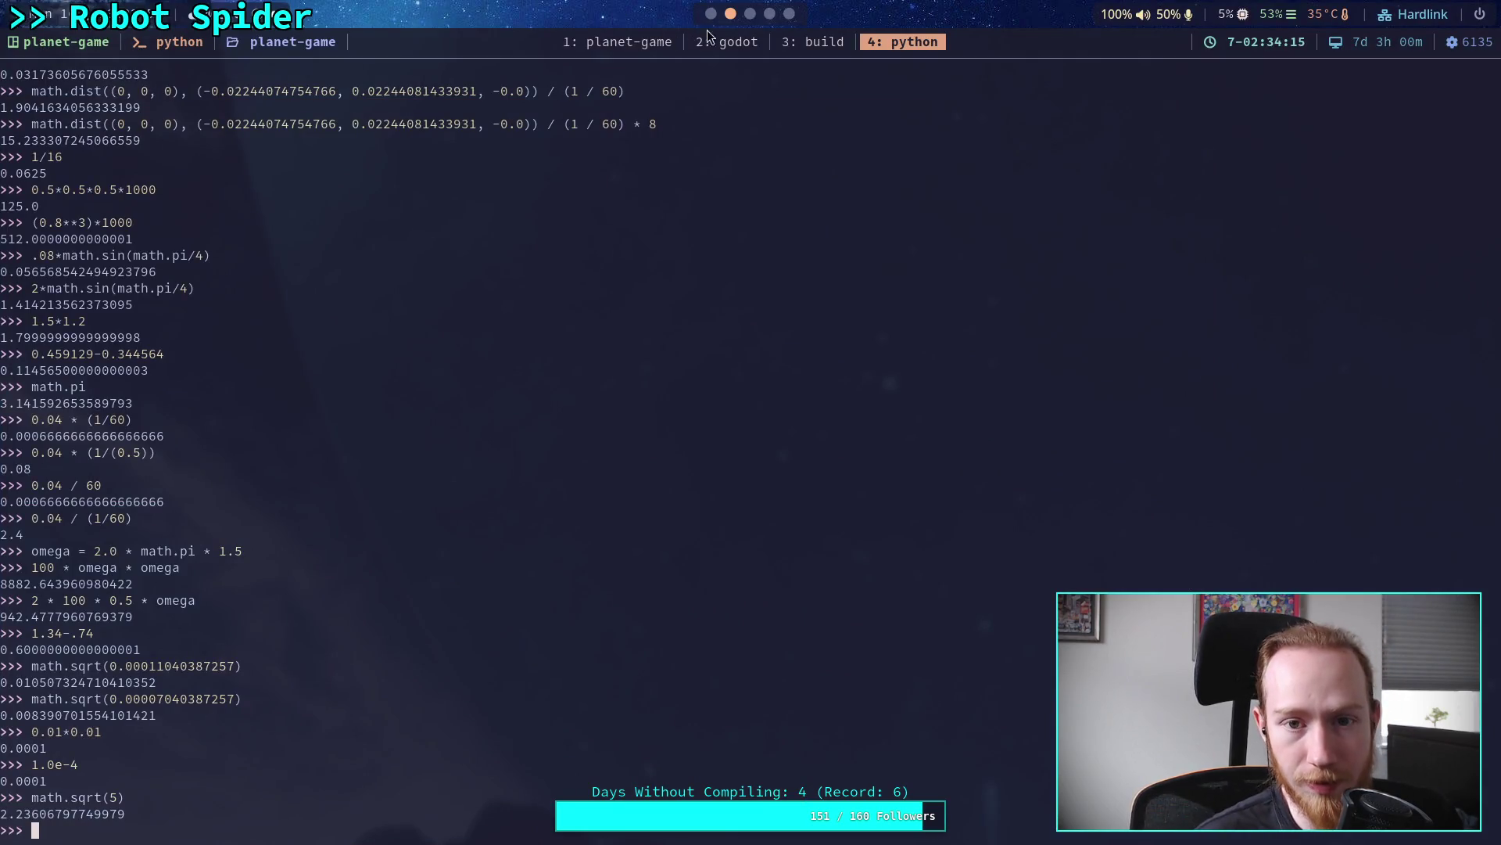
pyautogui.click(703, 34)
pyautogui.click(717, 27)
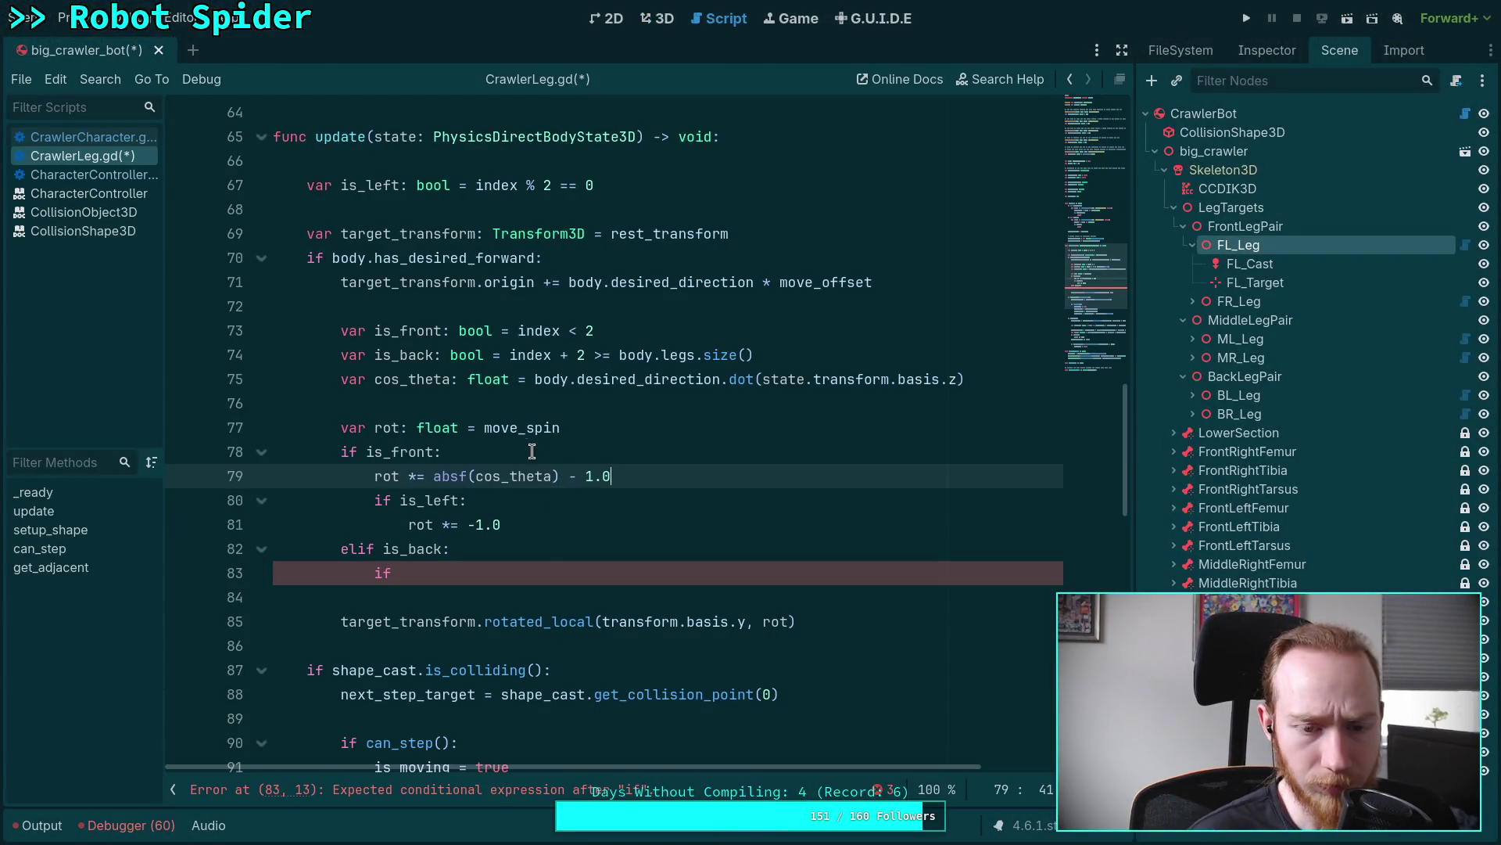
pyautogui.click(610, 461)
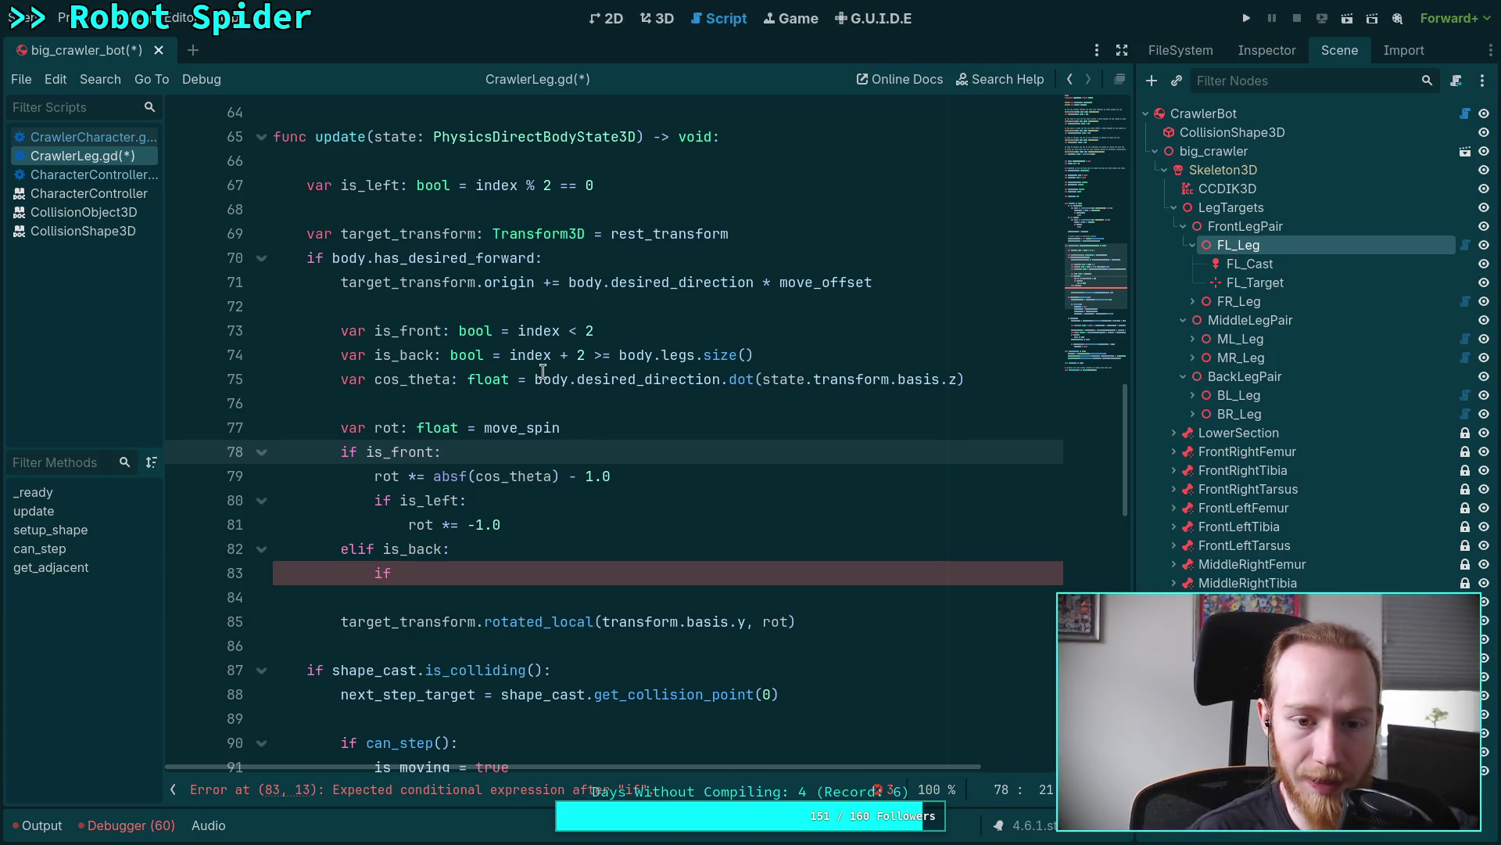
pyautogui.click(573, 378)
pyautogui.hotkey('alt', 'Down')
pyautogui.hotkey('alt', 'Down')
pyautogui.hotkey('alt', 'Down')
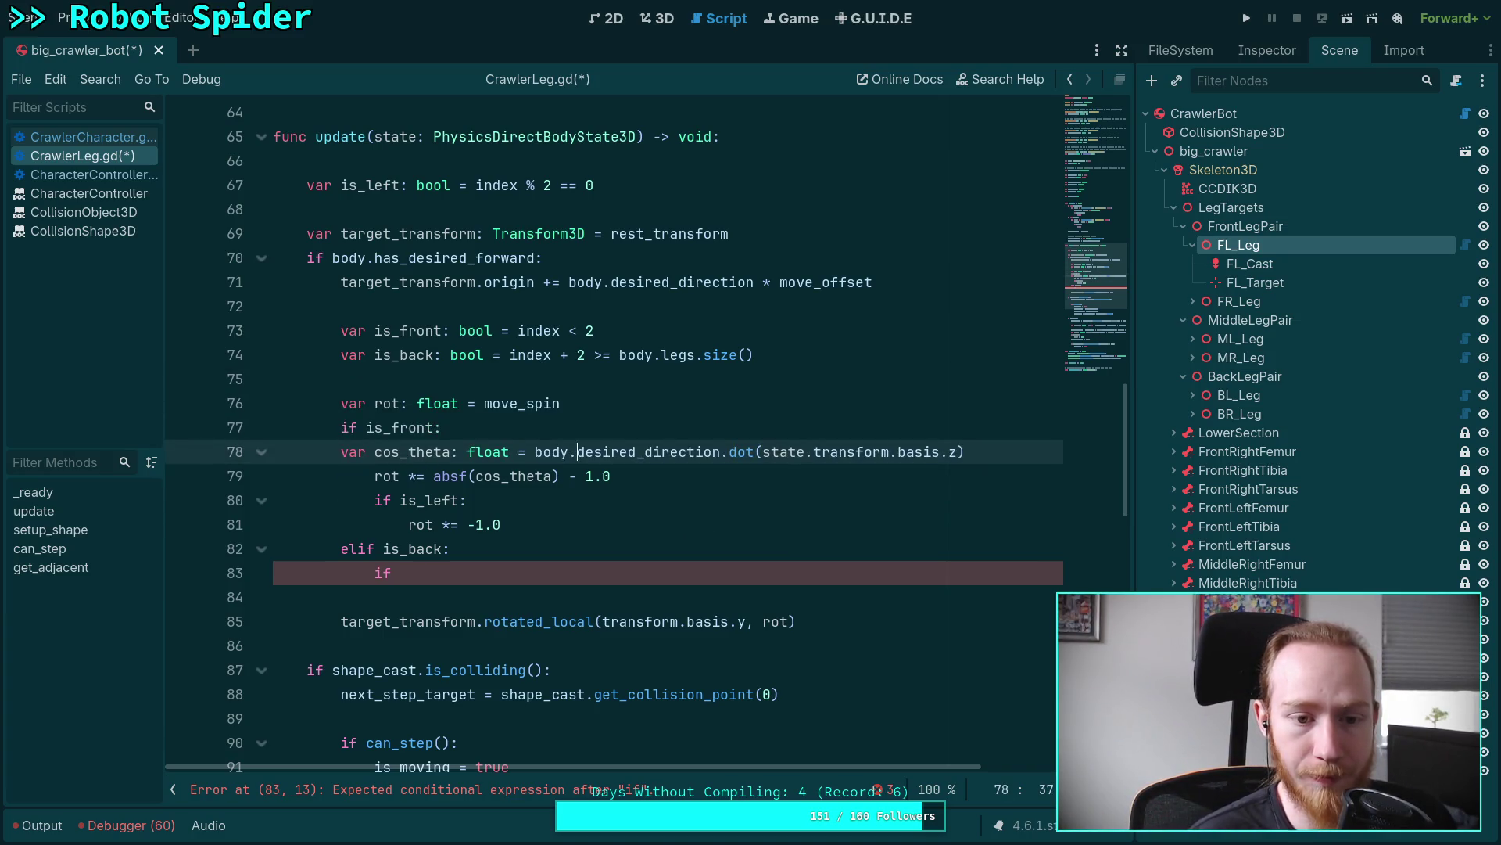
pyautogui.press('Home')
pyautogui.press('Tab')
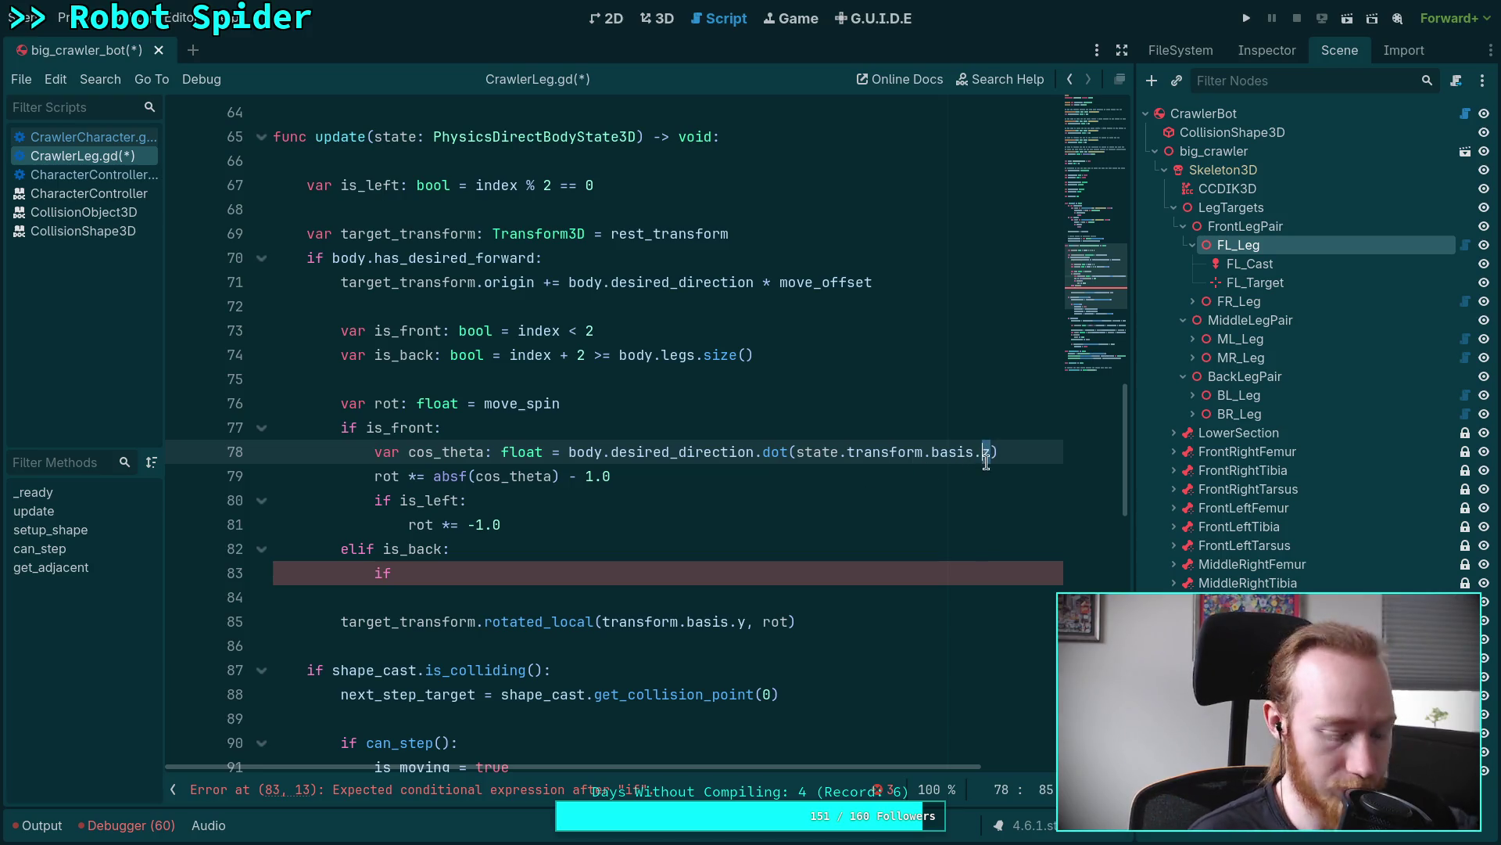
# Step: Make cos_theta dot desired_direction with basis.x instead of basis.z
pyautogui.press('BackSpace')
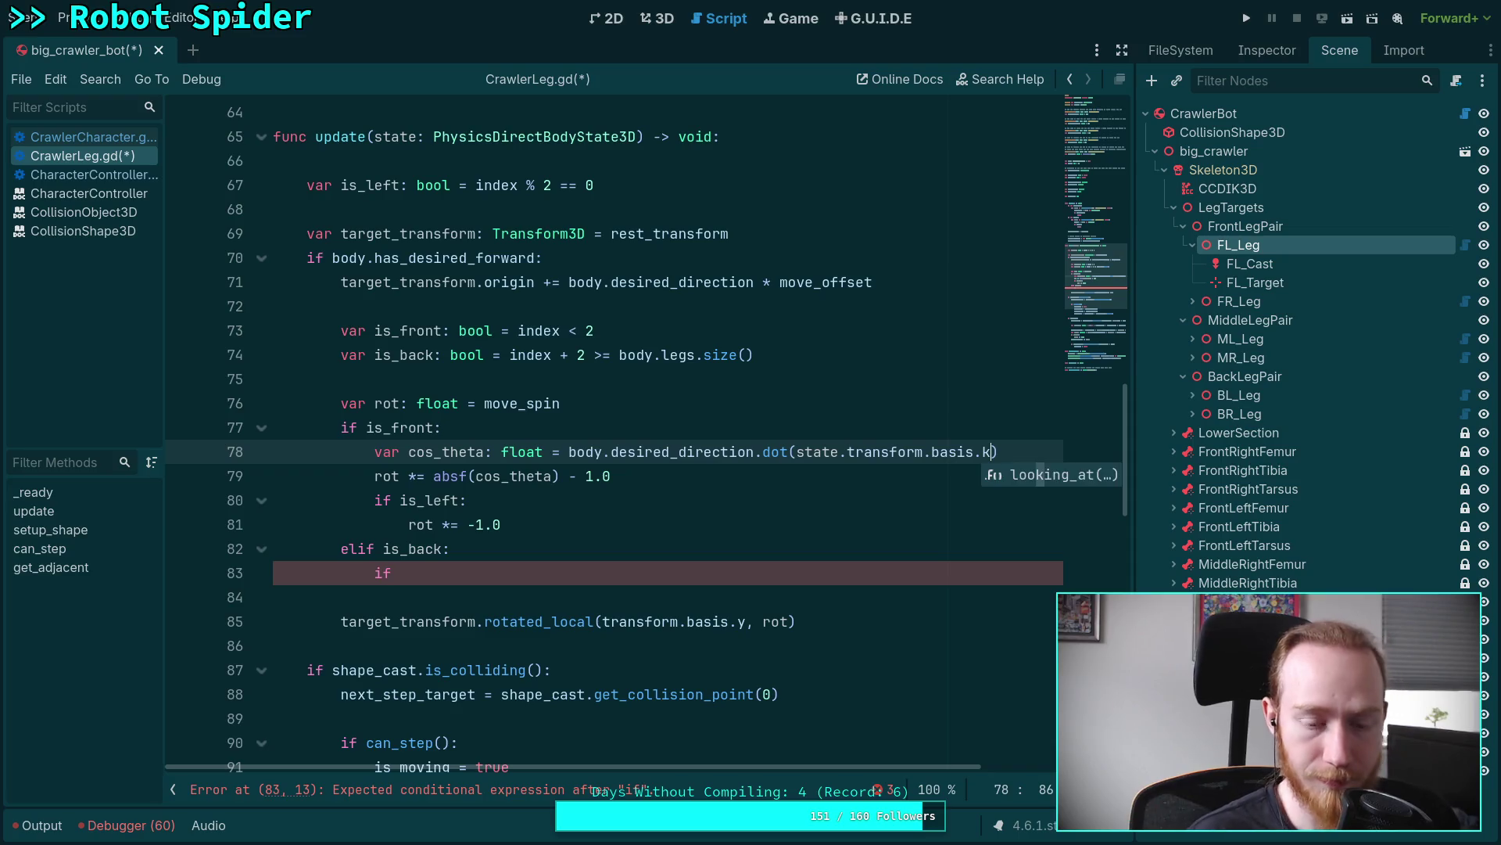
pyautogui.write('x')
pyautogui.click(897, 410)
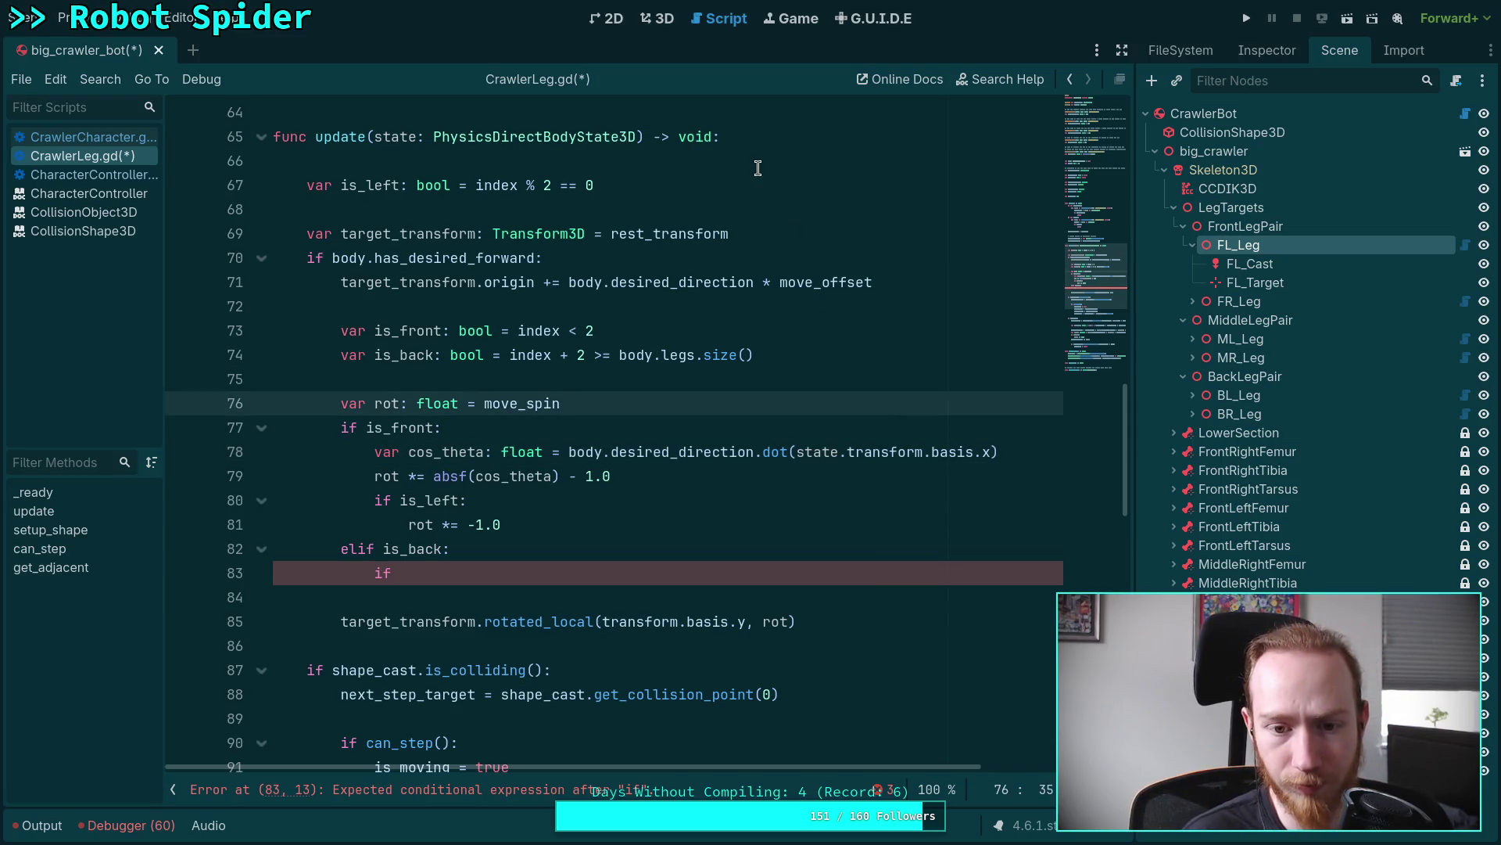
pyautogui.click(659, 18)
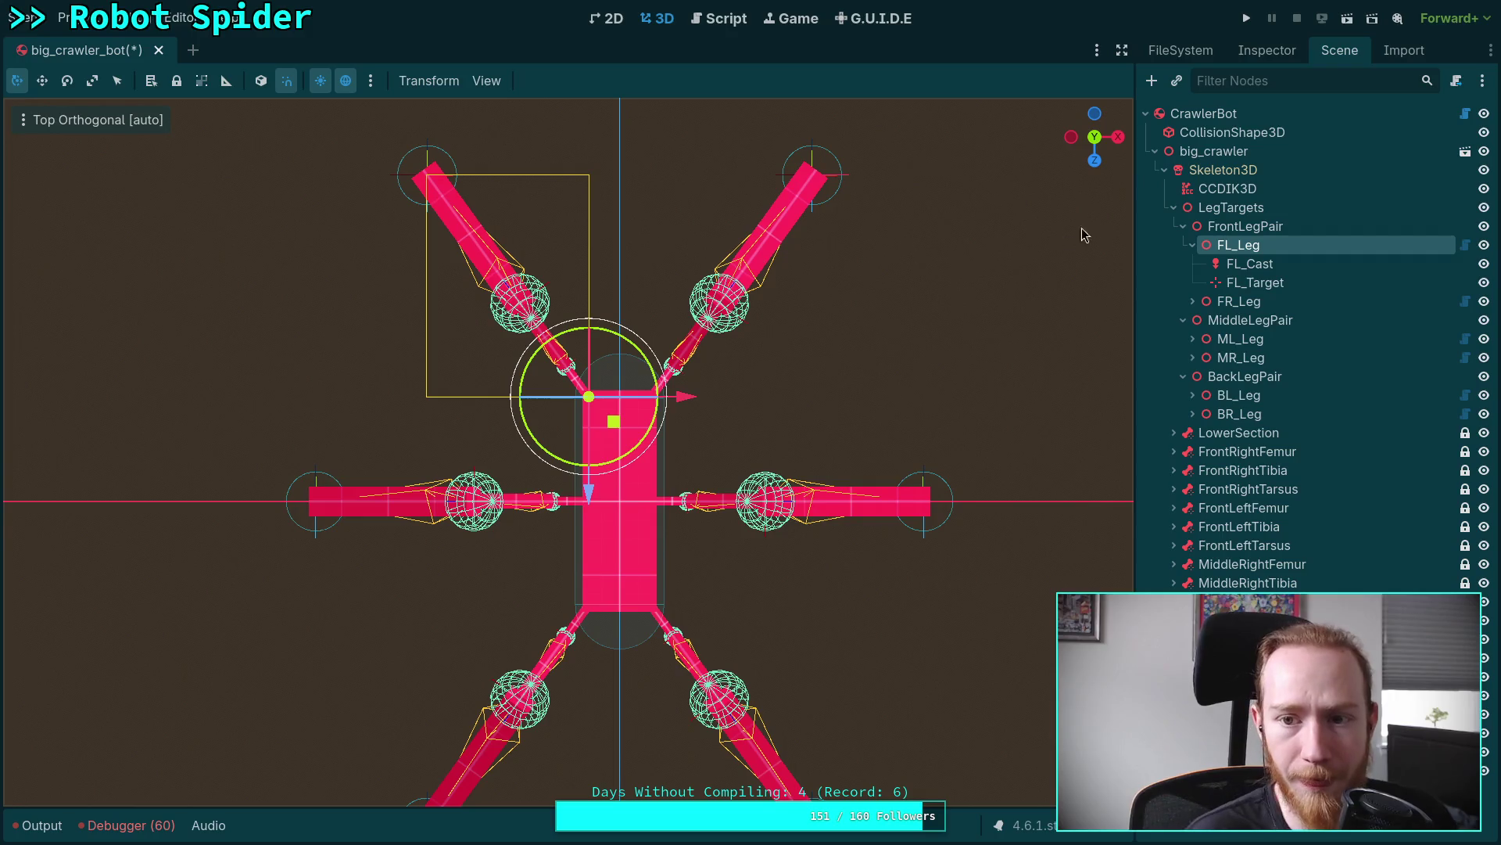
pyautogui.moveTo(617, 338)
pyautogui.mouseDown()
pyautogui.moveTo(659, 330)
pyautogui.moveTo(617, 339)
pyautogui.mouseUp()
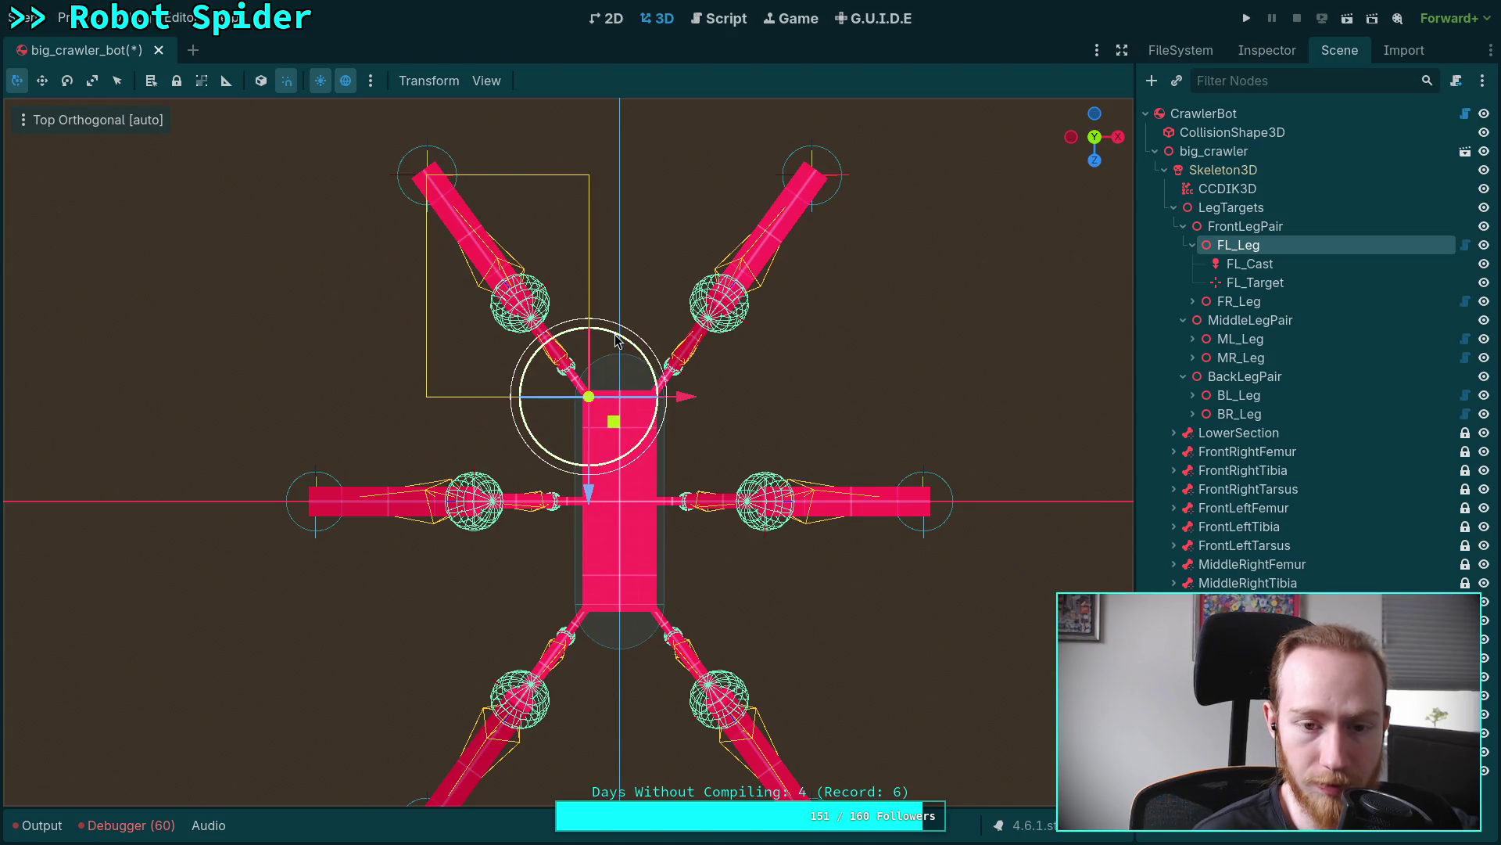
pyautogui.moveTo(617, 340)
pyautogui.mouseDown()
pyautogui.moveTo(655, 334)
pyautogui.moveTo(618, 336)
pyautogui.mouseUp()
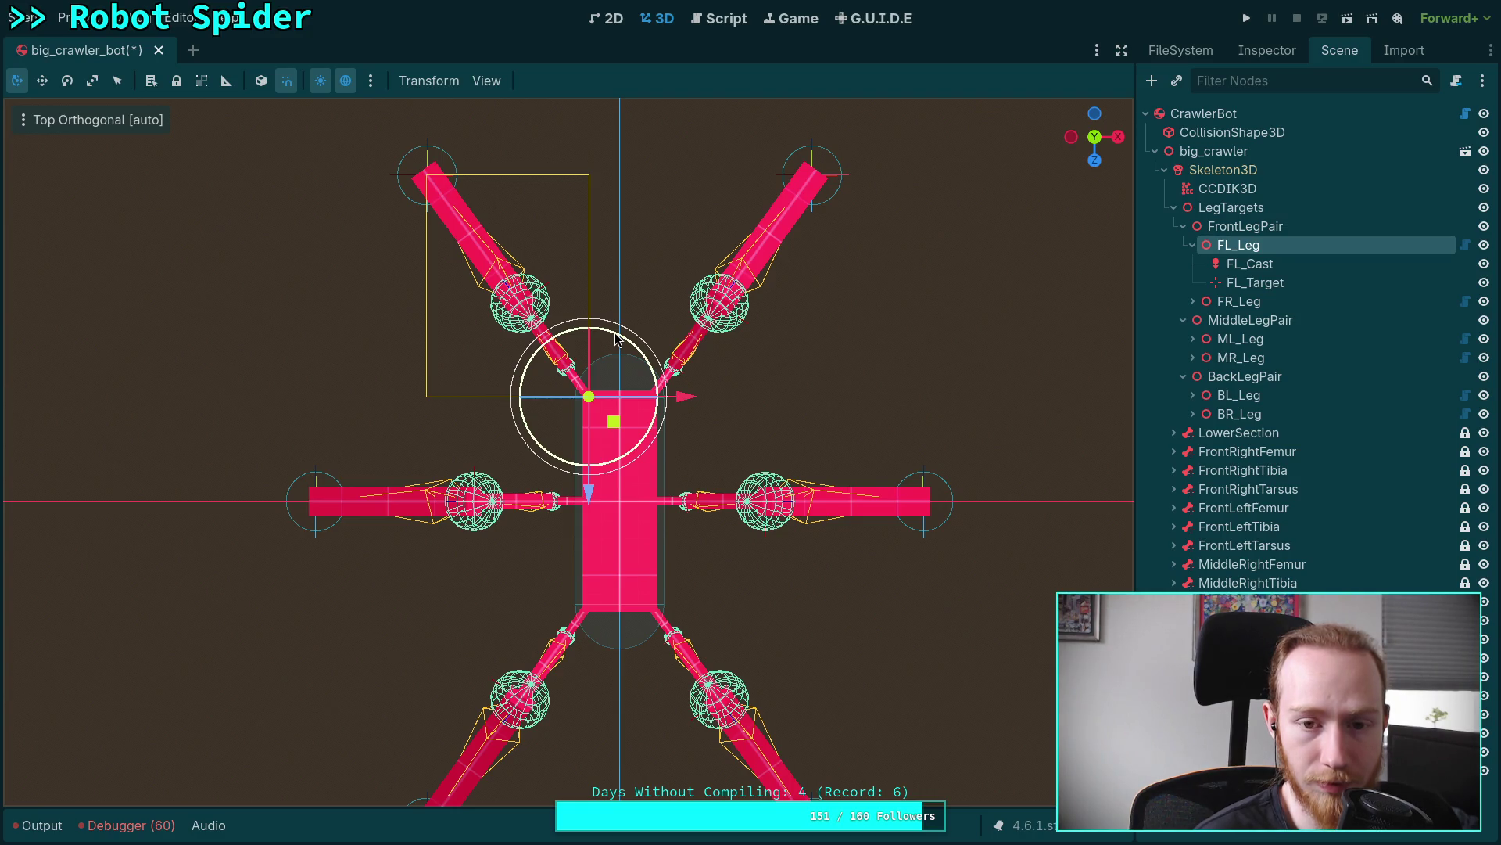
pyautogui.moveTo(618, 338); pyautogui.dragTo(655, 336)
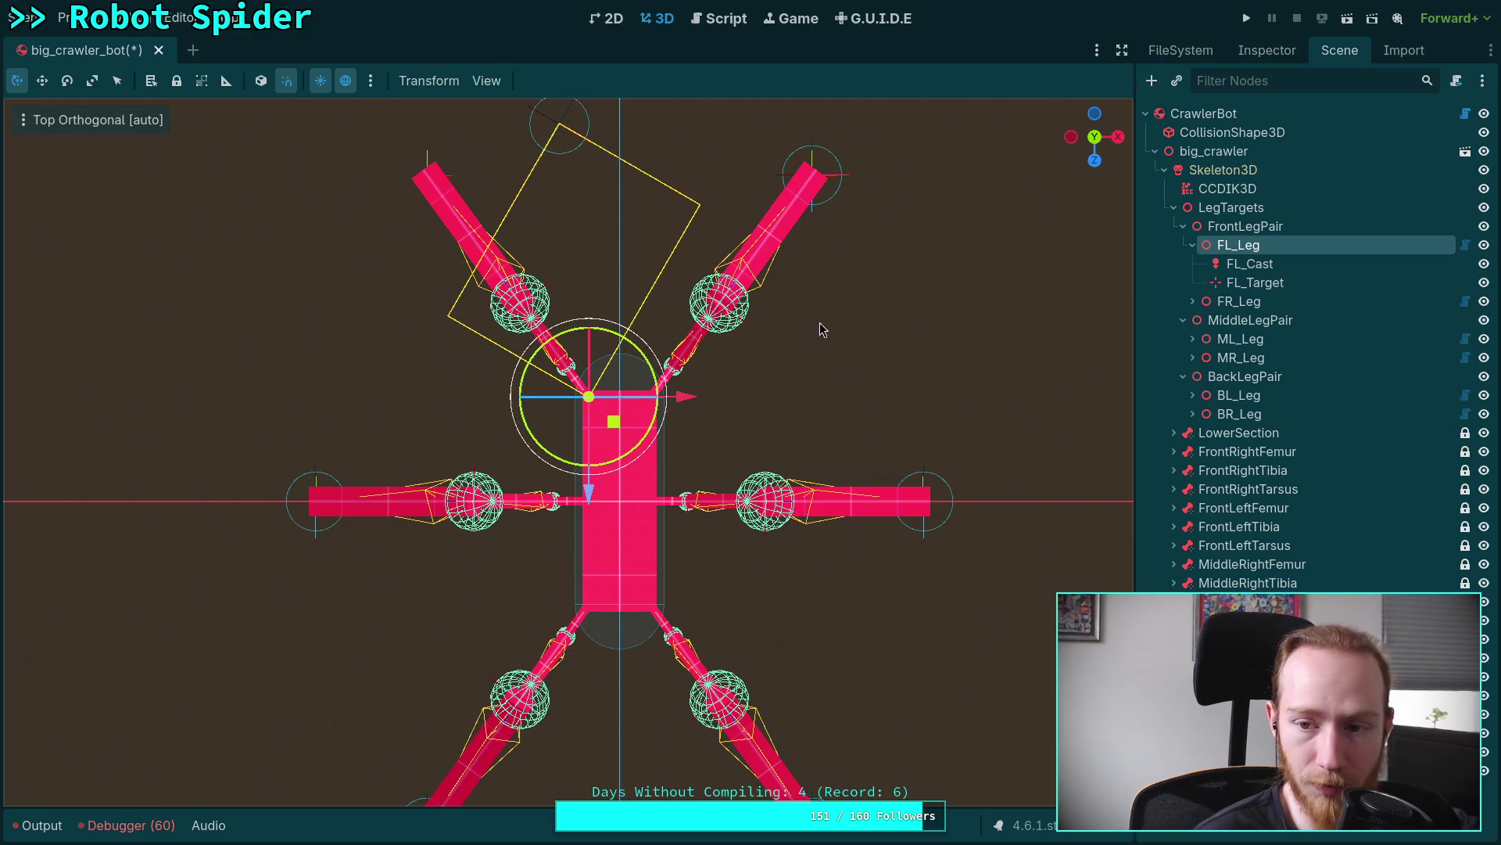
pyautogui.click(1248, 305)
pyautogui.moveTo(669, 317); pyautogui.dragTo(720, 350)
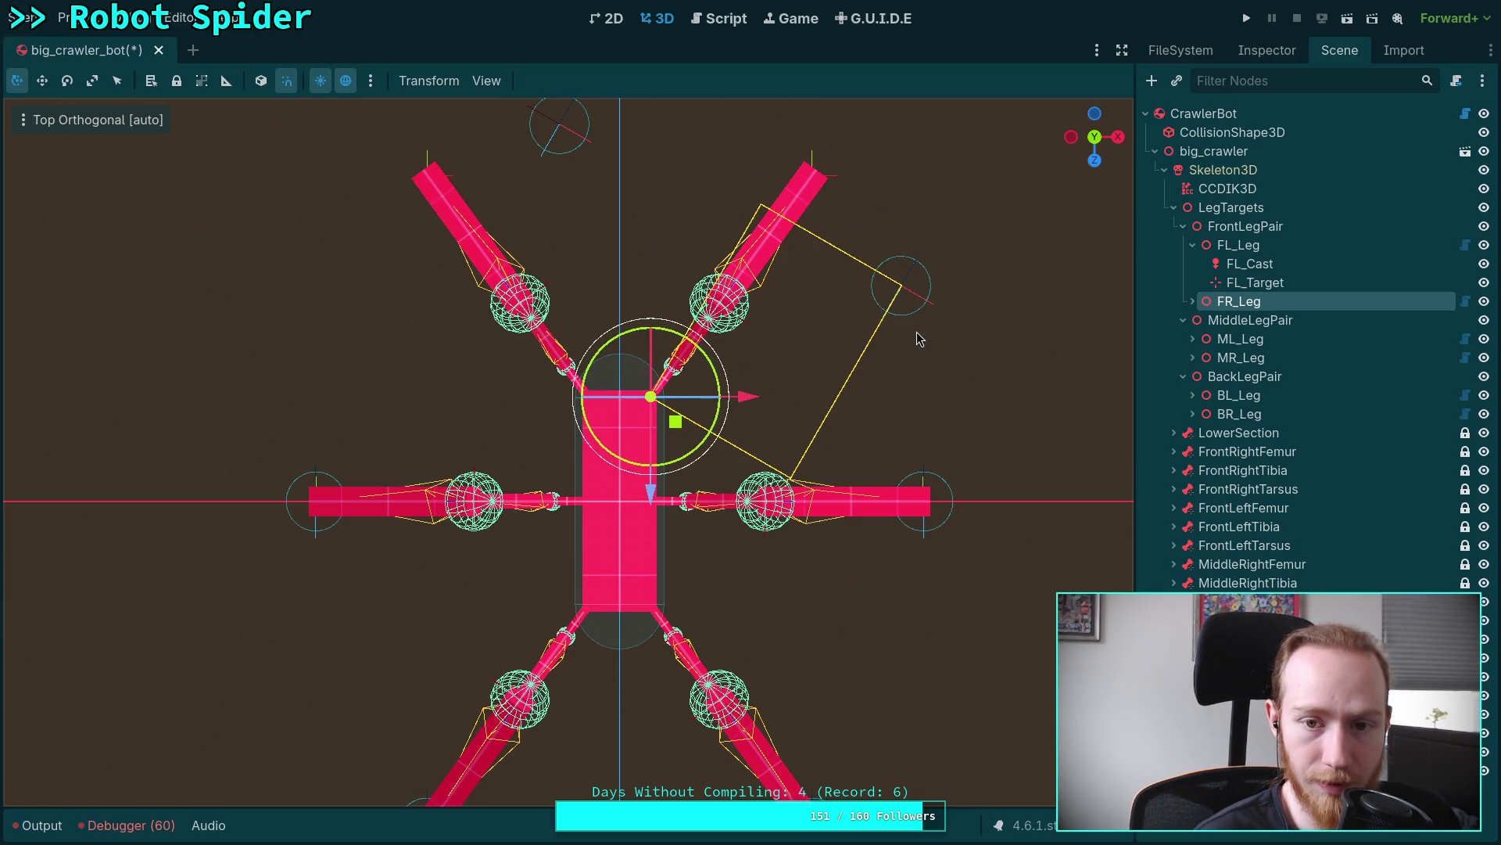
pyautogui.hotkey('ctrl', 'z')
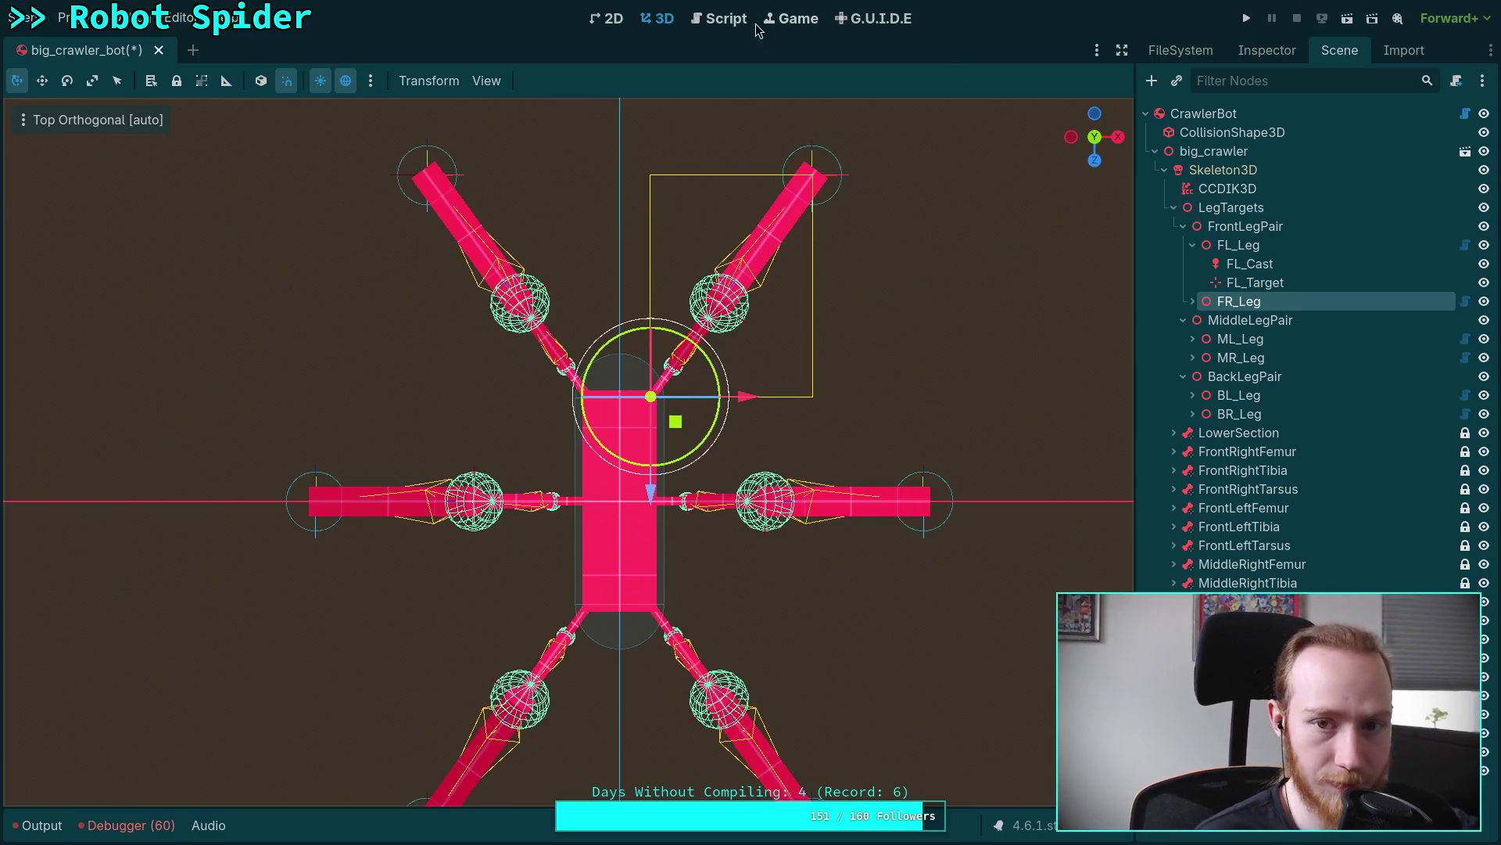
pyautogui.click(721, 18)
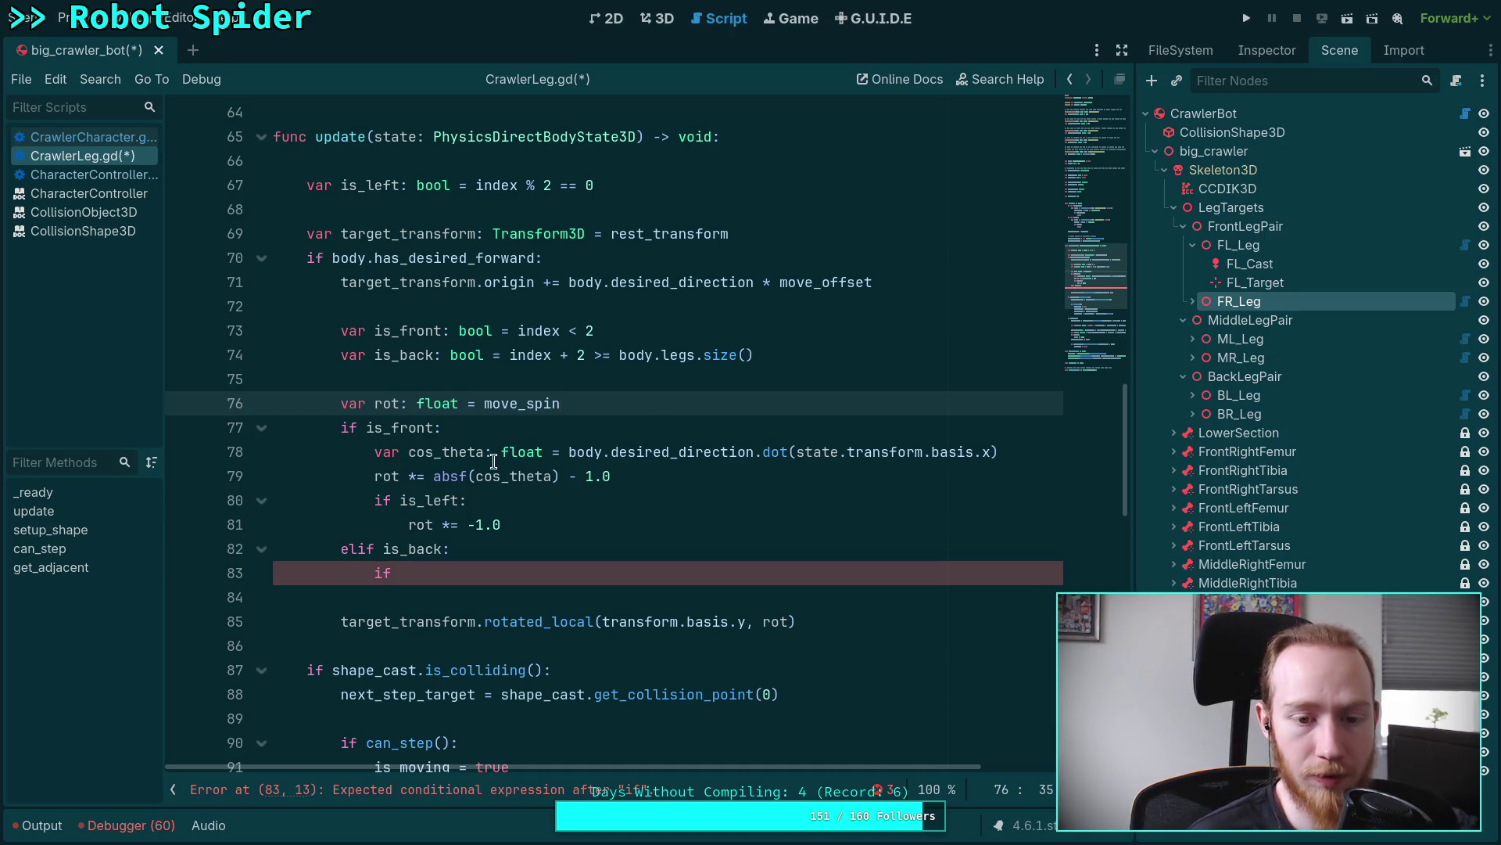
# Step: Reduce line 79 to 'rot *= cos_theta' by deleting 'absf(' and ') - 1.0'
pyautogui.moveTo(475, 475); pyautogui.dragTo(433, 475)
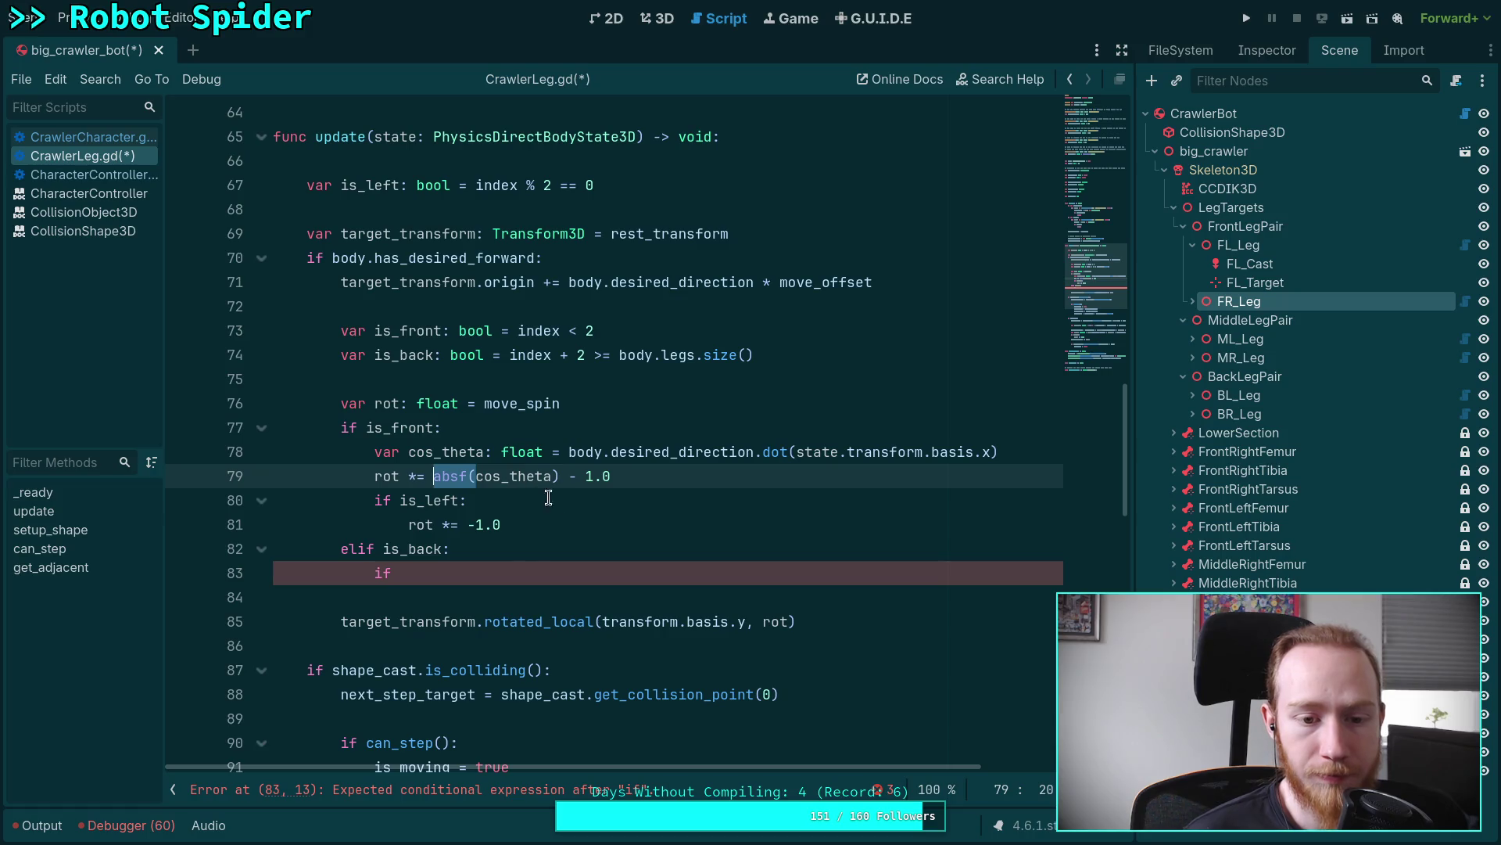
pyautogui.press('Delete')
pyautogui.press('Delete')
pyautogui.moveTo(510, 476); pyautogui.dragTo(580, 480)
pyautogui.press('Delete')
pyautogui.click(580, 503)
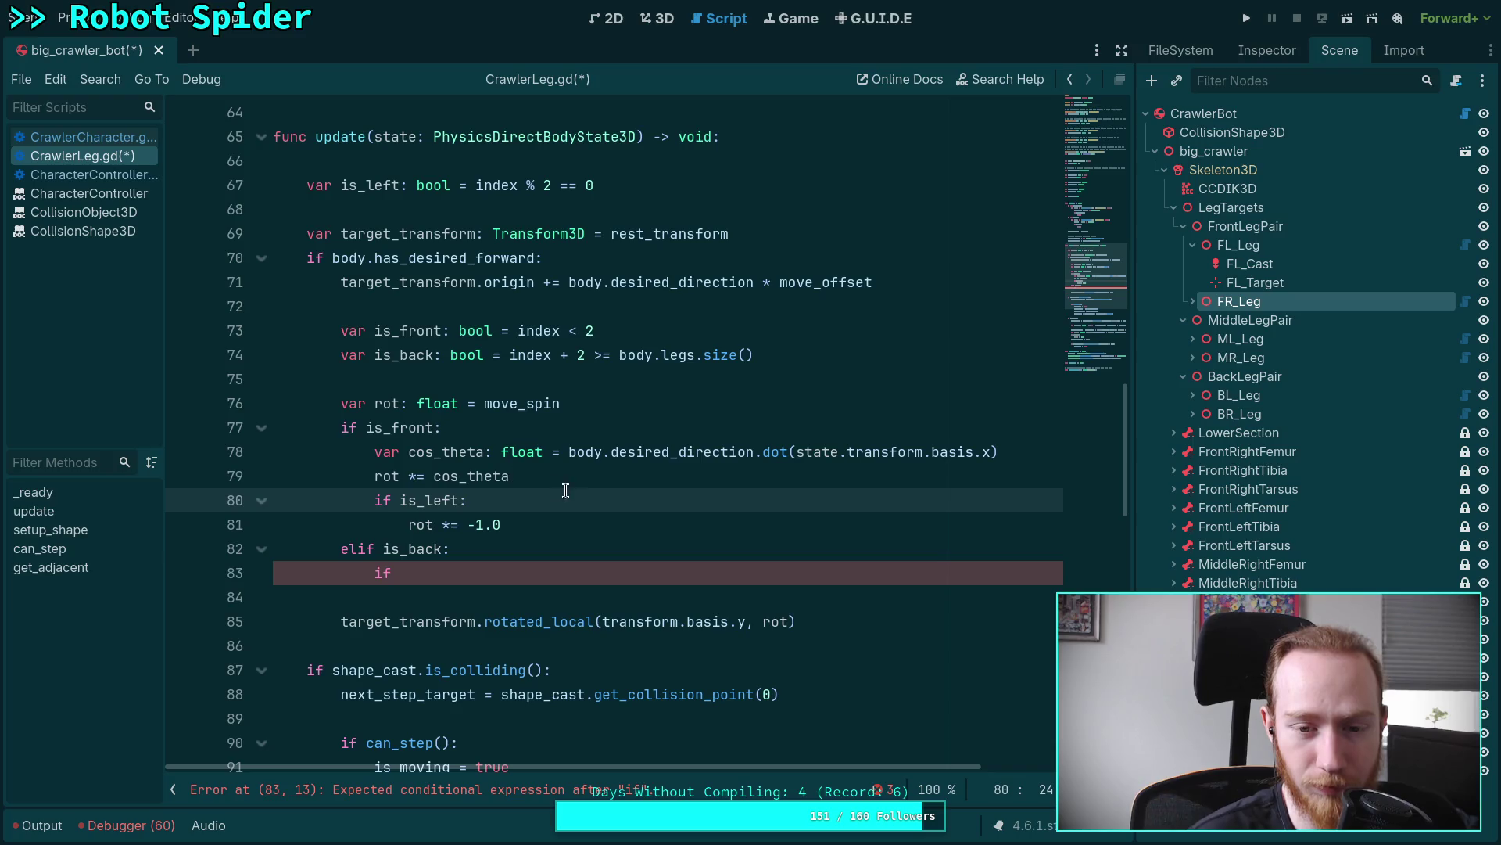
# Step: Move var cos_theta above var rot as a bare declaration without its value
pyautogui.click(643, 452)
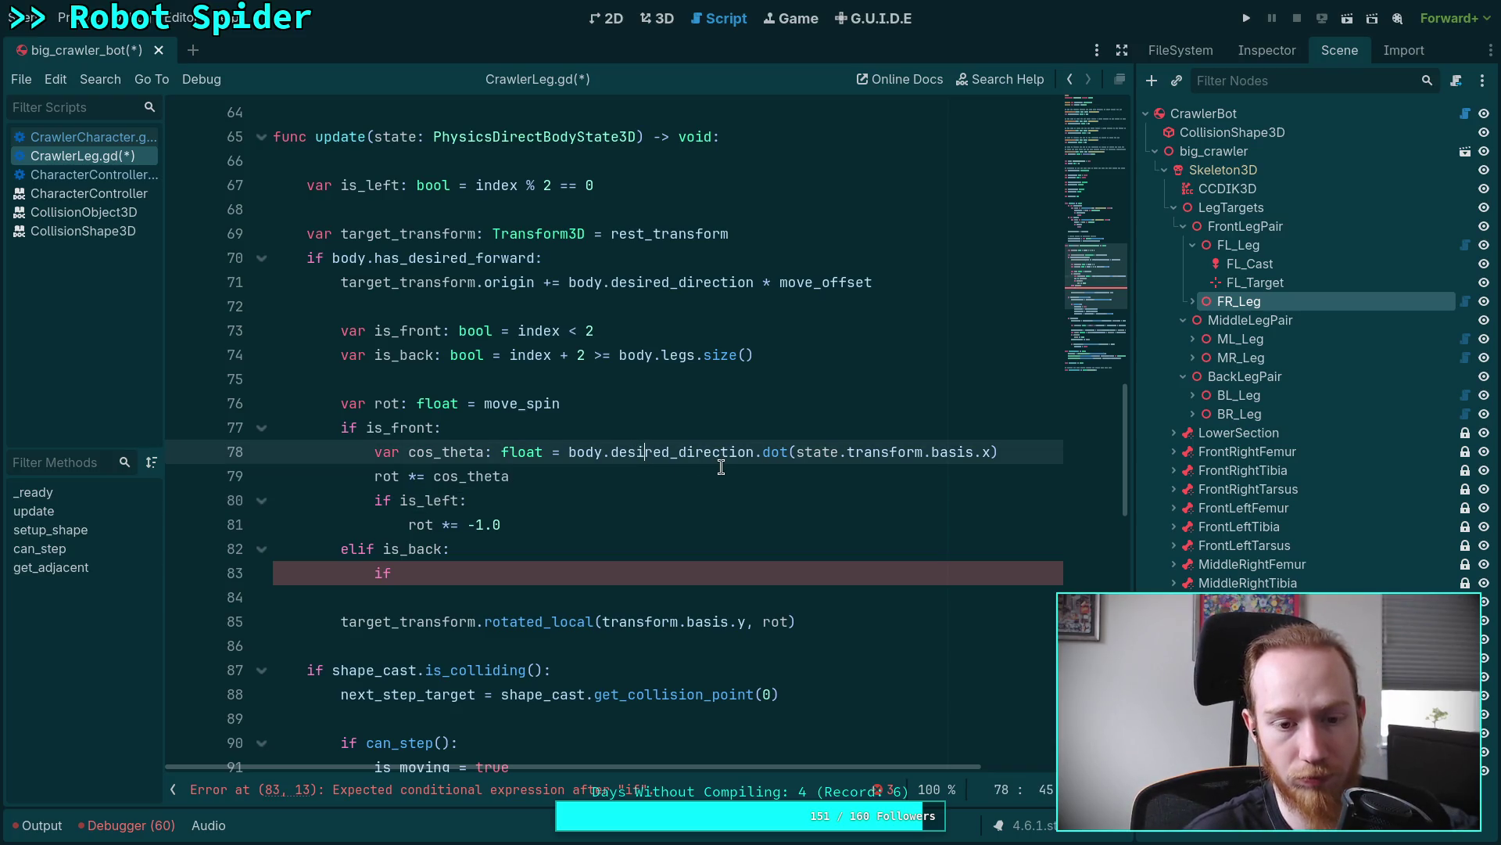
pyautogui.hotkey('alt', 'Up')
pyautogui.hotkey('alt', 'Up')
pyautogui.hotkey('shift', 'Tab')
pyautogui.moveTo(537, 402); pyautogui.dragTo(965, 403)
pyautogui.hotkey('ctrl', 'x')
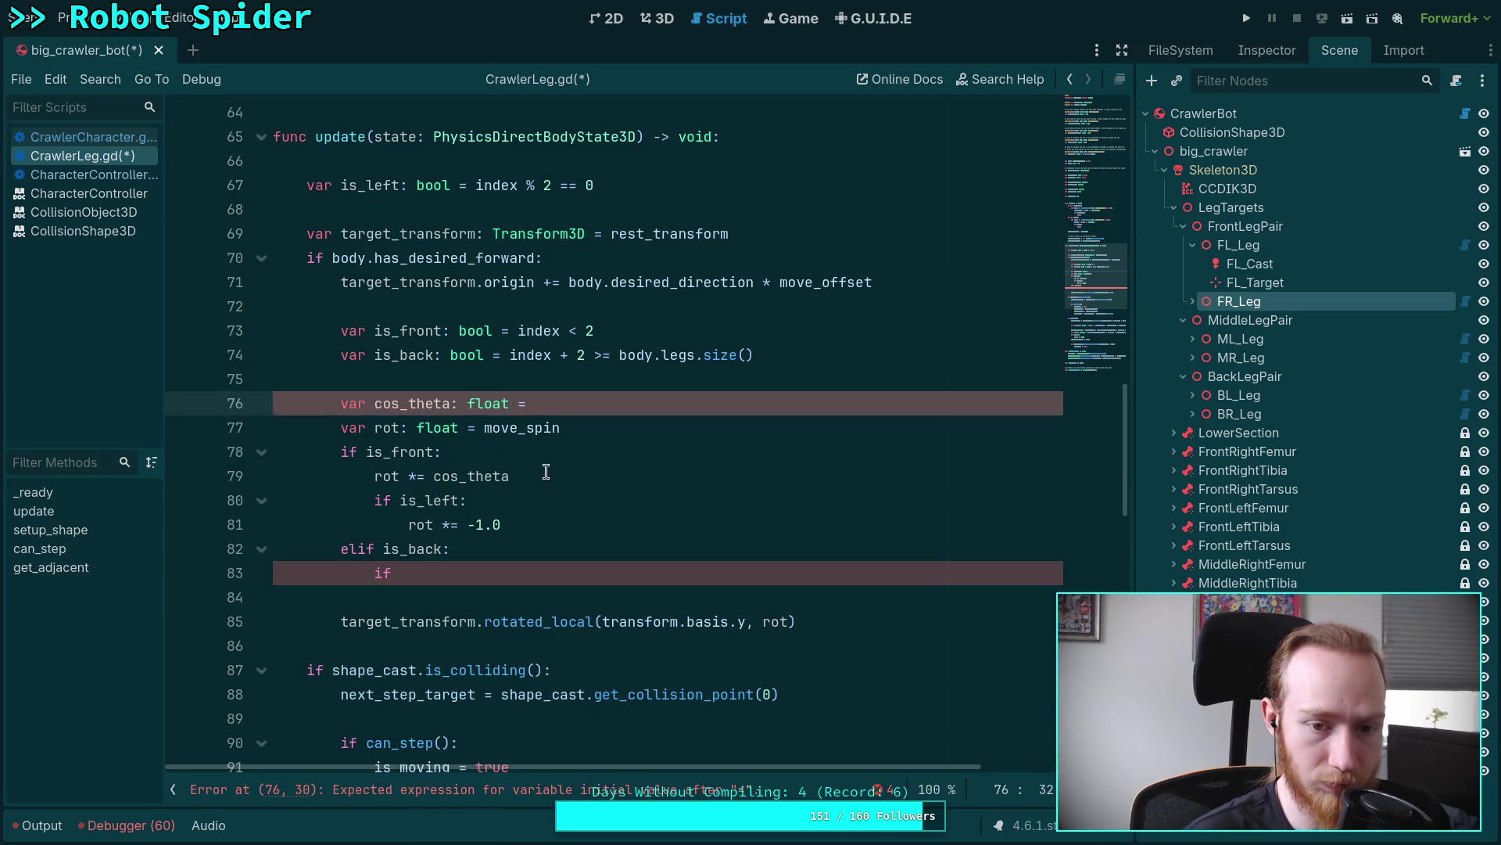
pyautogui.press('BackSpace')
pyautogui.press('BackSpace')
# Step: Assign 'cos_theta = body.desired_direction.dot(state.transform.basis.x)' inside the is_front branch
pyautogui.click(510, 451)
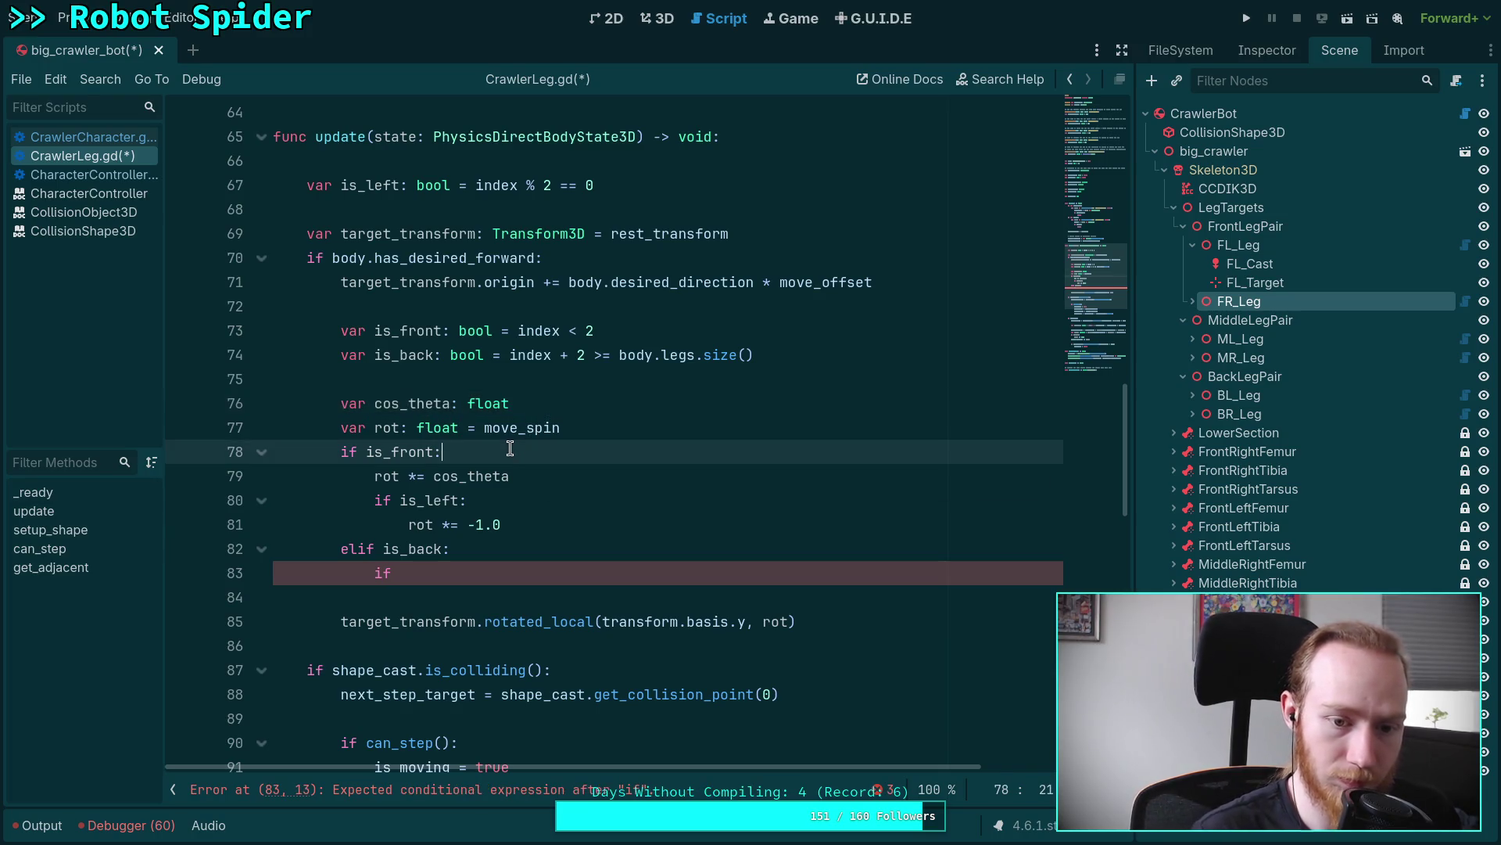
pyautogui.press('Return')
pyautogui.write('cos_theta = ')
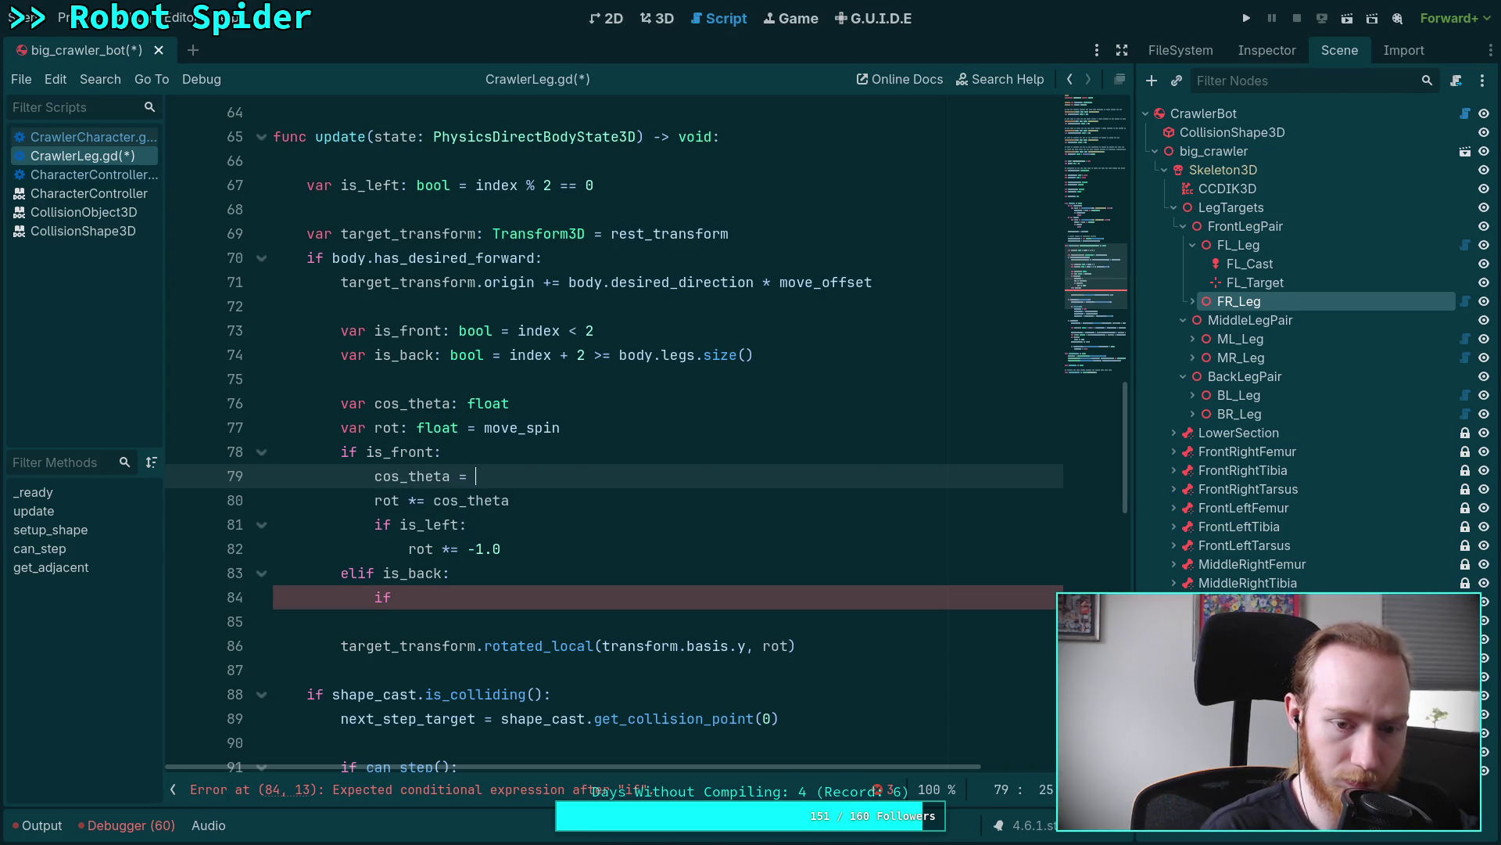
pyautogui.write('body.desired_direction.dot(state.transform.basis.x)')
pyautogui.scroll(-1, 516, 441)
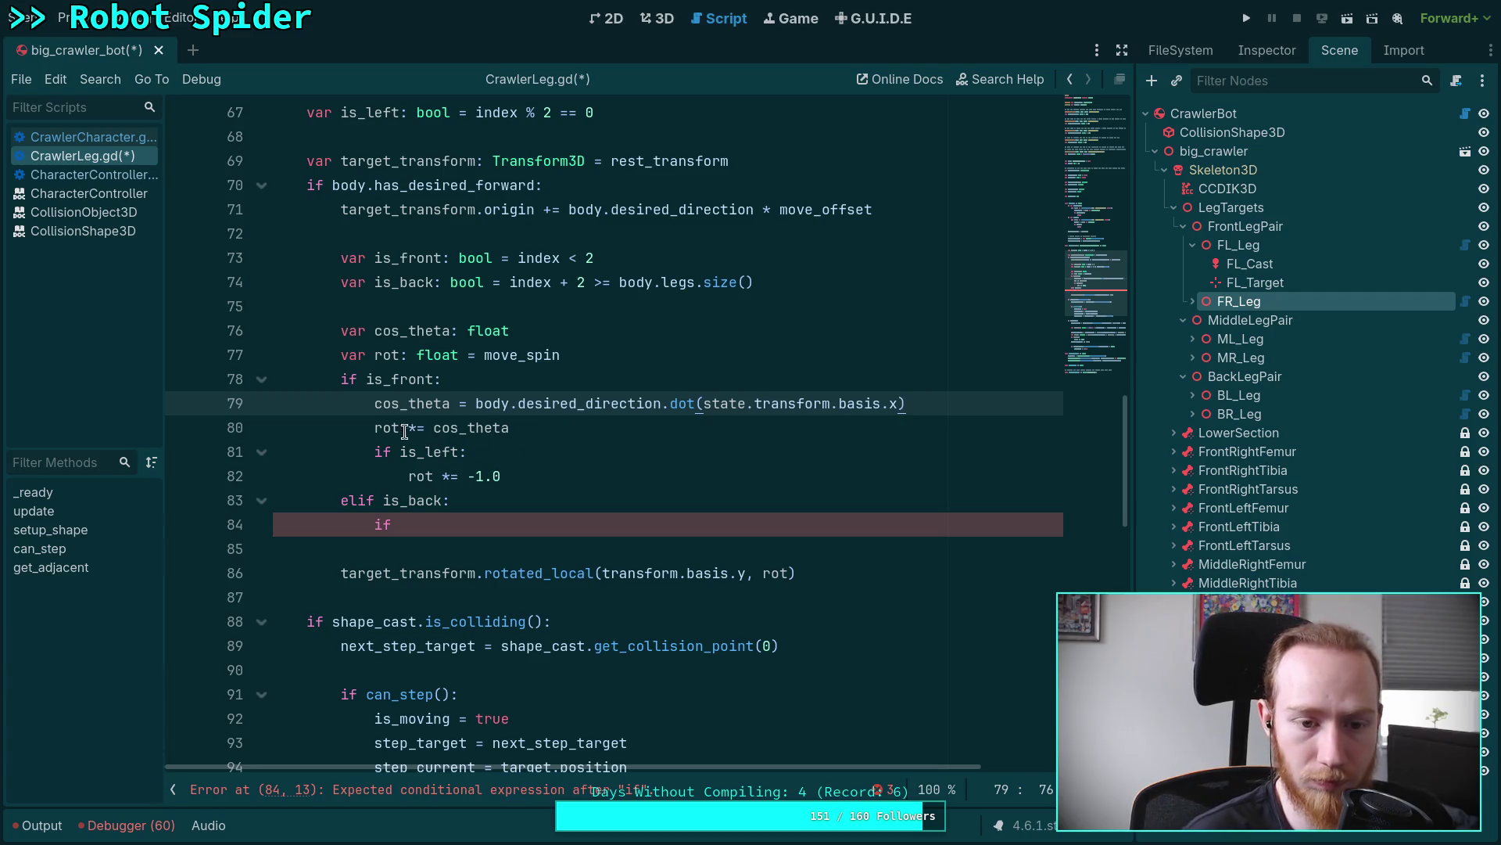
pyautogui.click(525, 427)
# Step: Multiply rot by cos_theta inside the rotated_local call and delete the separate 'rot *= cos_theta' line
pyautogui.hotkey('alt', 'Down')
pyautogui.hotkey('alt', 'Down')
pyautogui.hotkey('alt', 'Down')
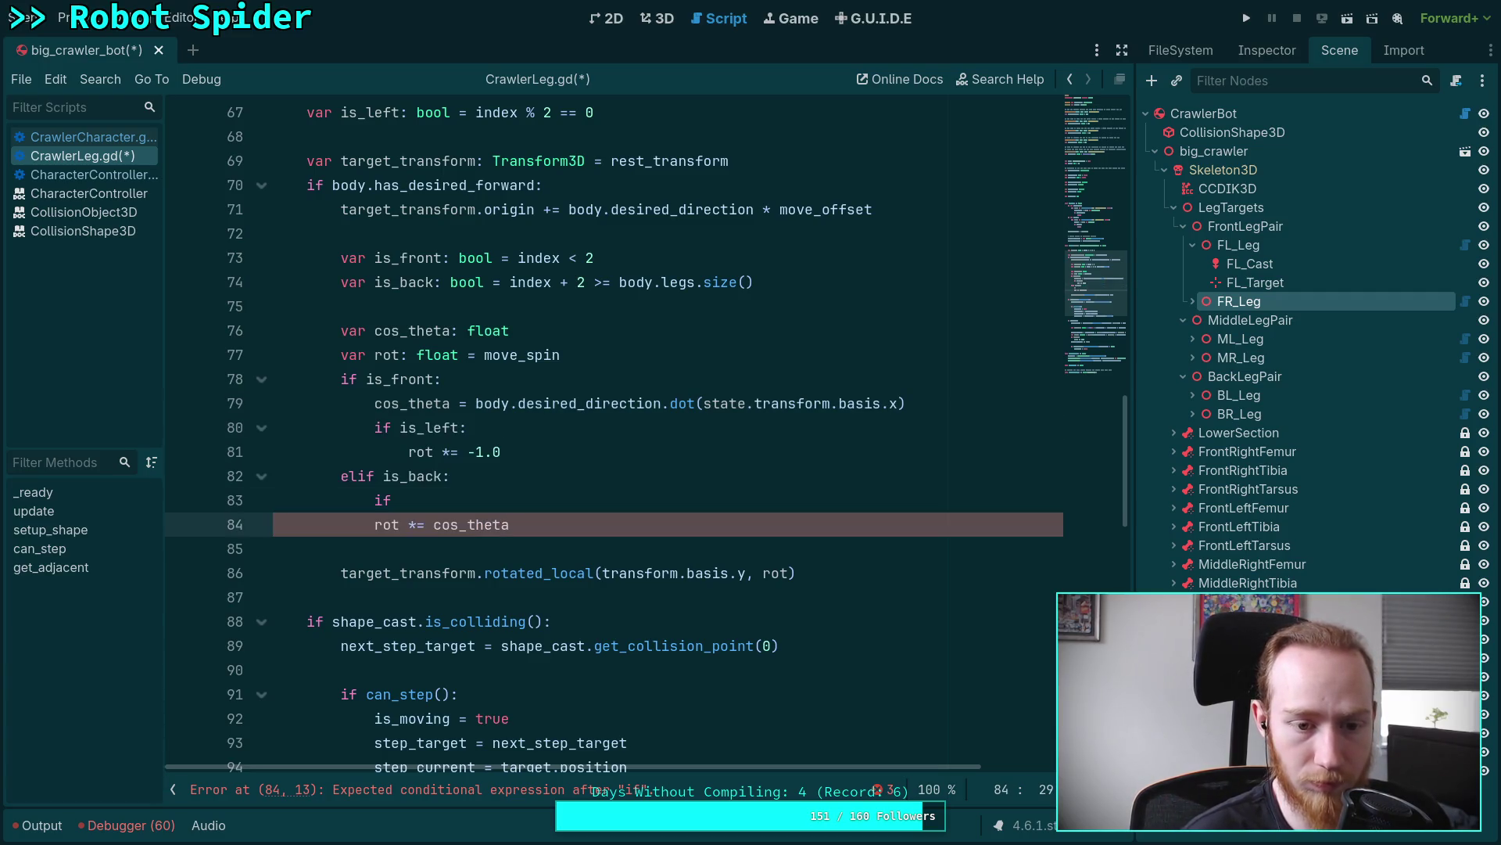
pyautogui.hotkey('alt', 'Down')
pyautogui.click(793, 571)
pyautogui.write('* cos_theta')
pyautogui.moveTo(557, 557); pyautogui.dragTo(570, 526)
pyautogui.press('Delete')
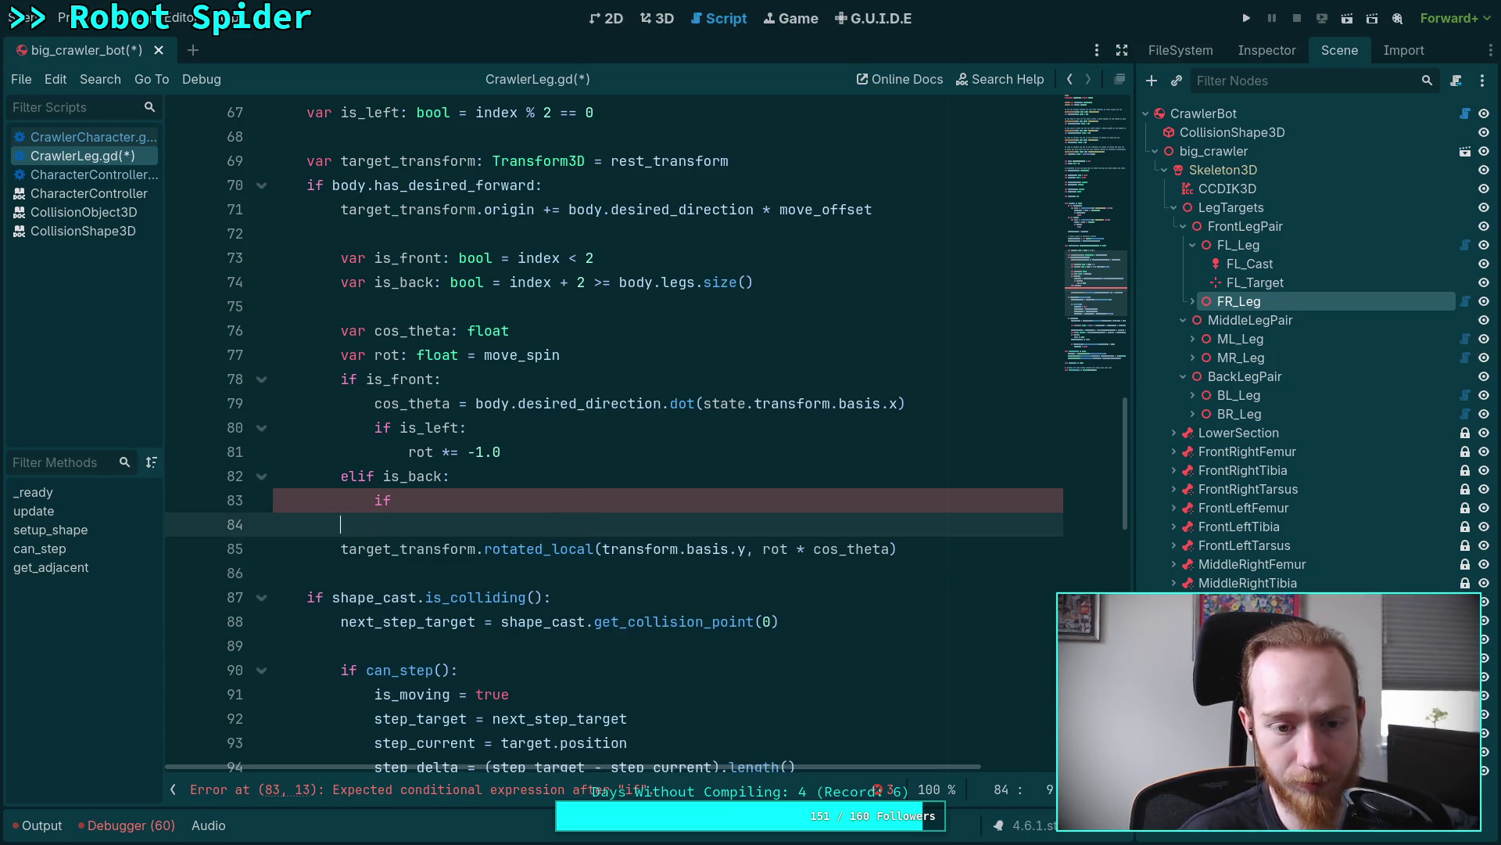
# Step: Pass move_spin * cos_theta to rotated_local and delete the unused var rot declaration
pyautogui.doubleClick(422, 453)
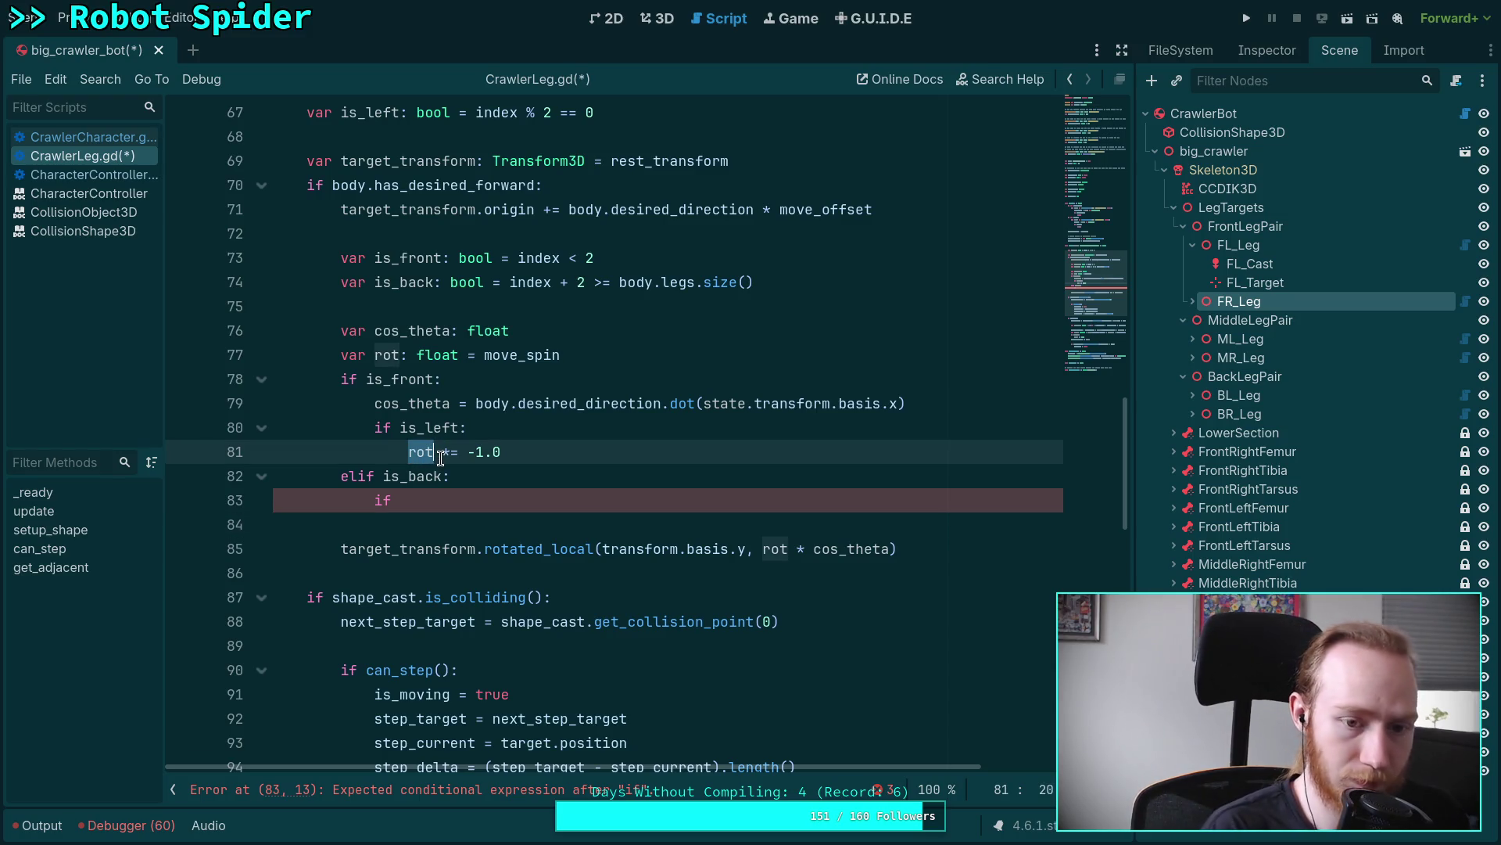
pyautogui.click(596, 453)
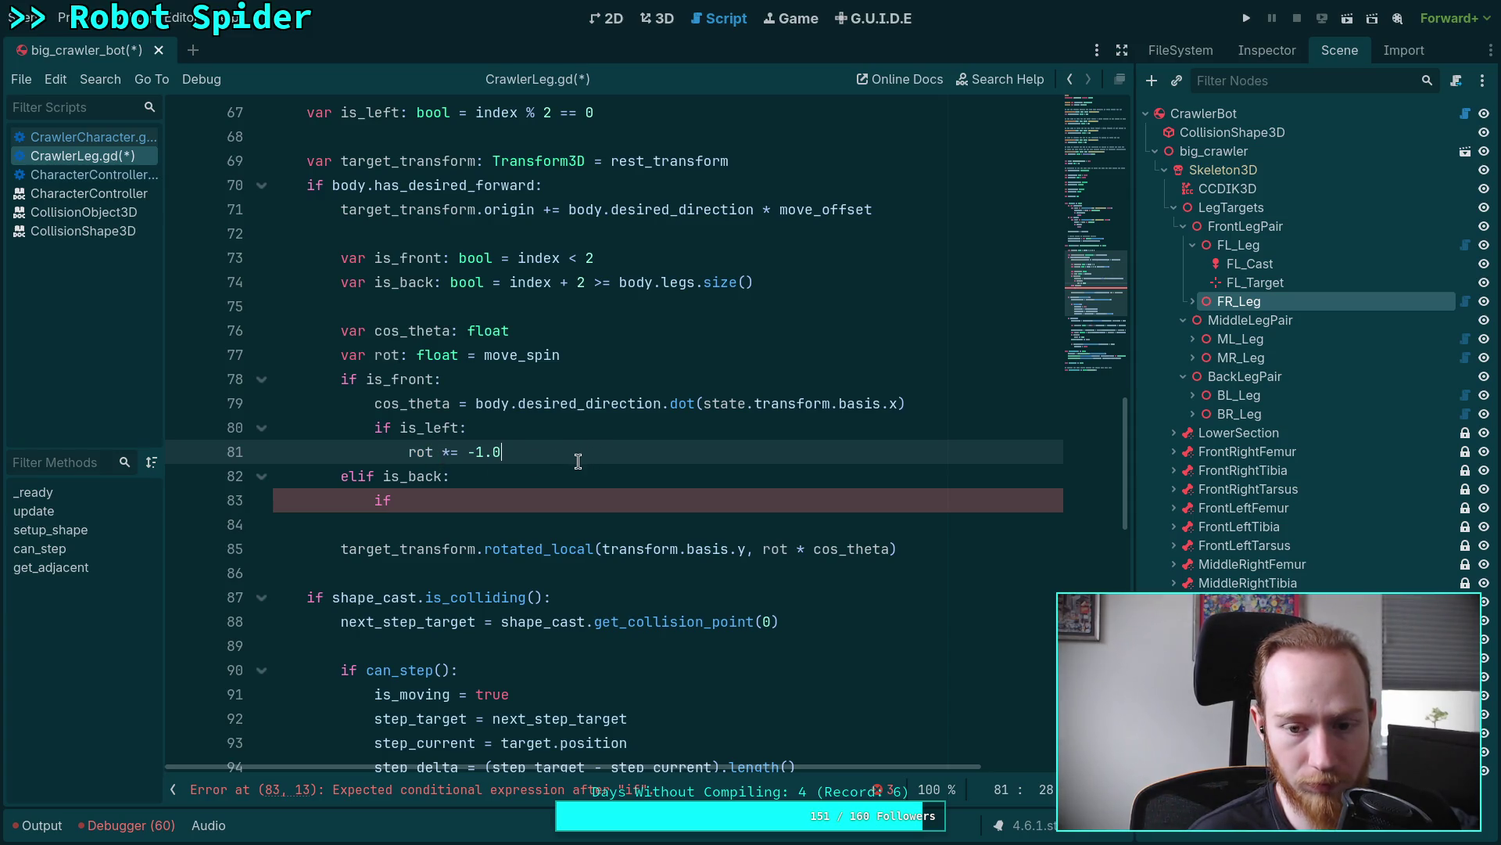
pyautogui.doubleClick(775, 550)
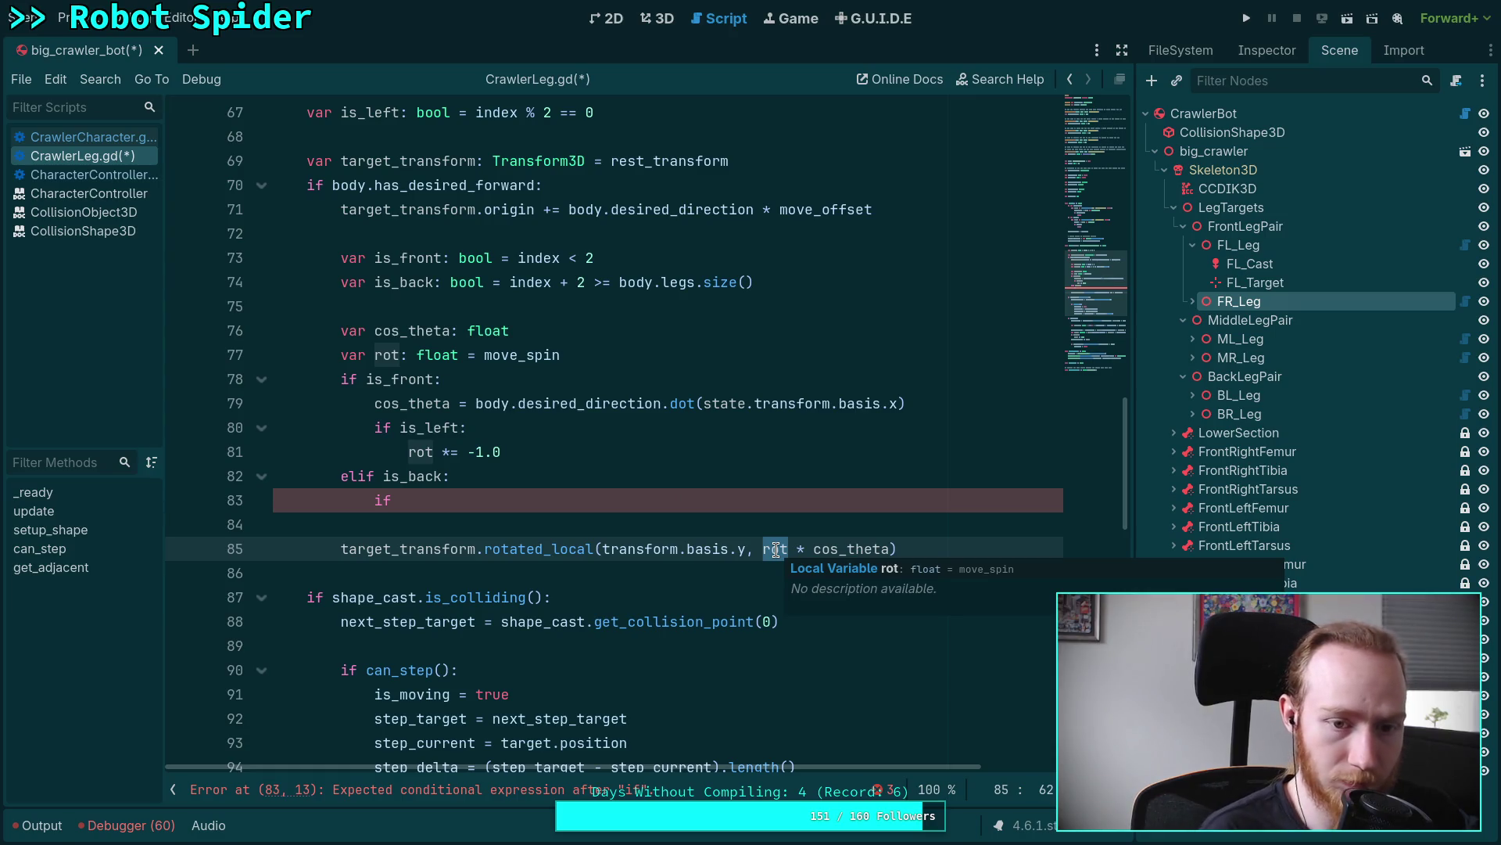
pyautogui.write('move_spin')
pyautogui.moveTo(552, 360); pyautogui.dragTo(583, 336)
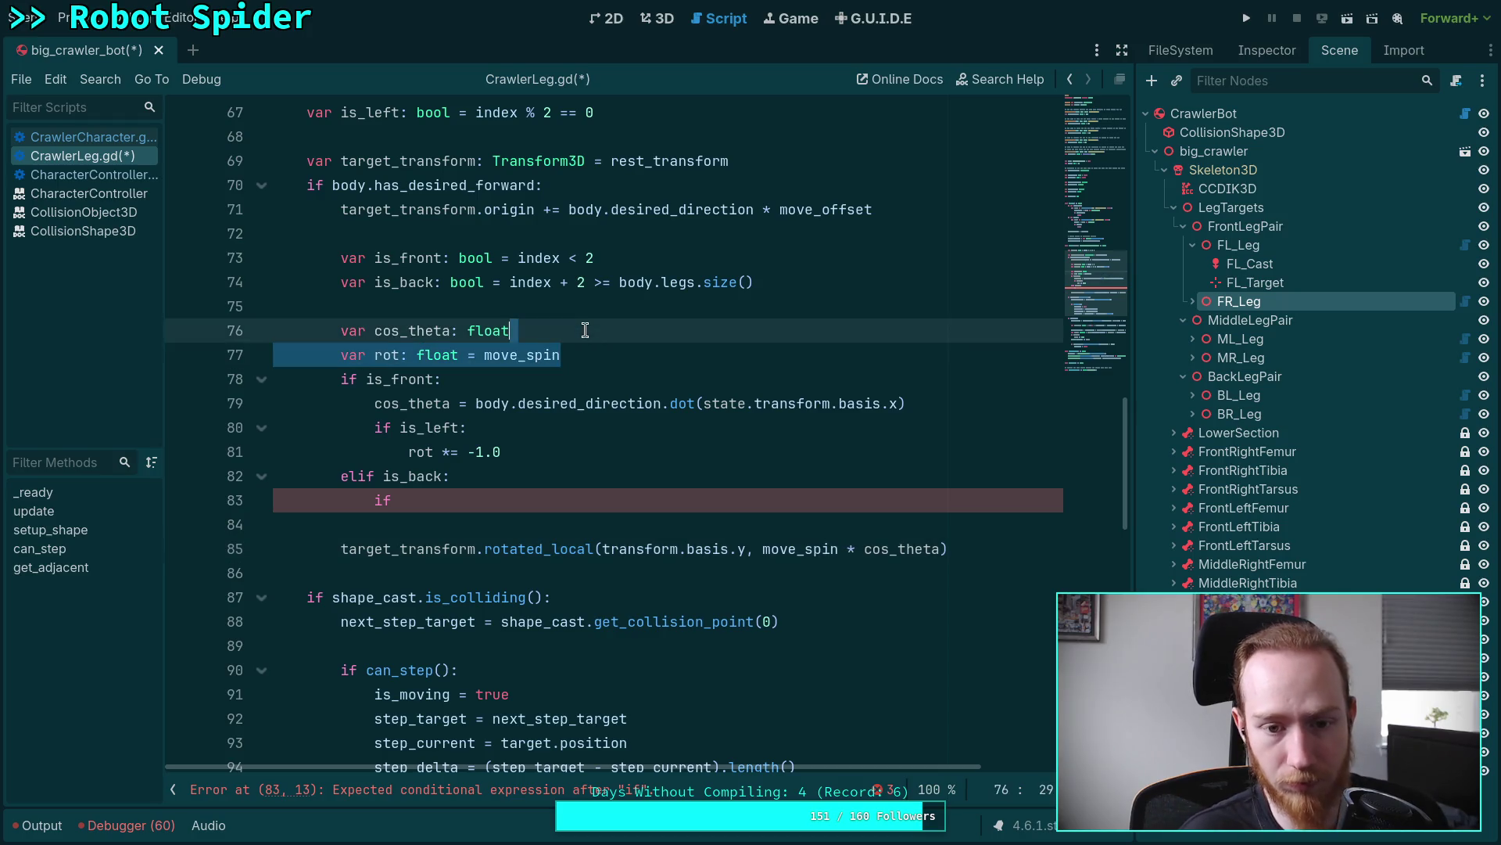
pyautogui.press('BackSpace')
# Step: Rewrite the sign flip as 'if not is_left: cos_theta *= -1.0'
pyautogui.doubleClick(411, 428)
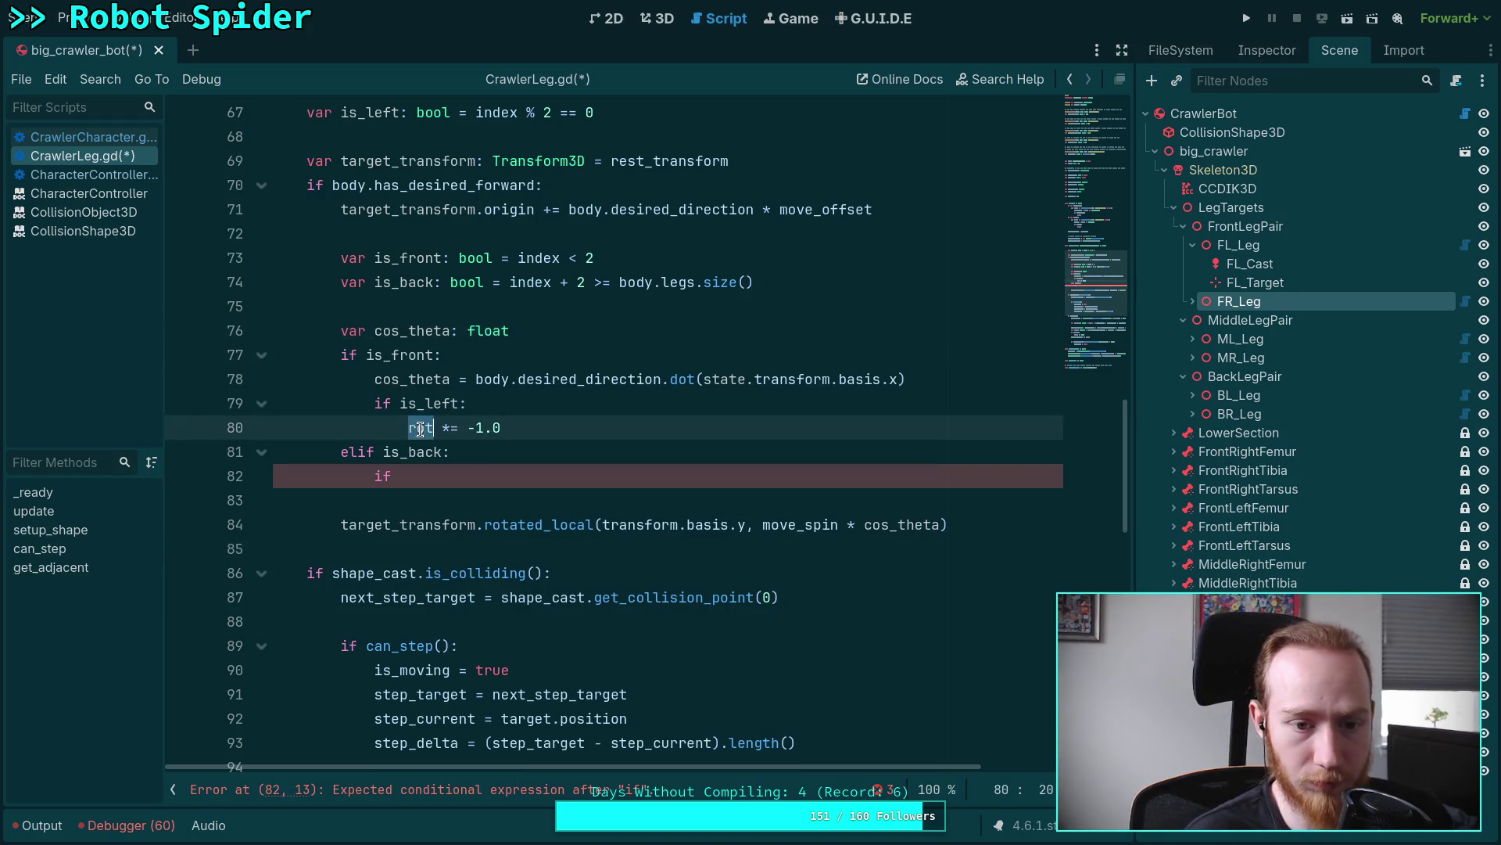
pyautogui.write('cos')
pyautogui.press('Return')
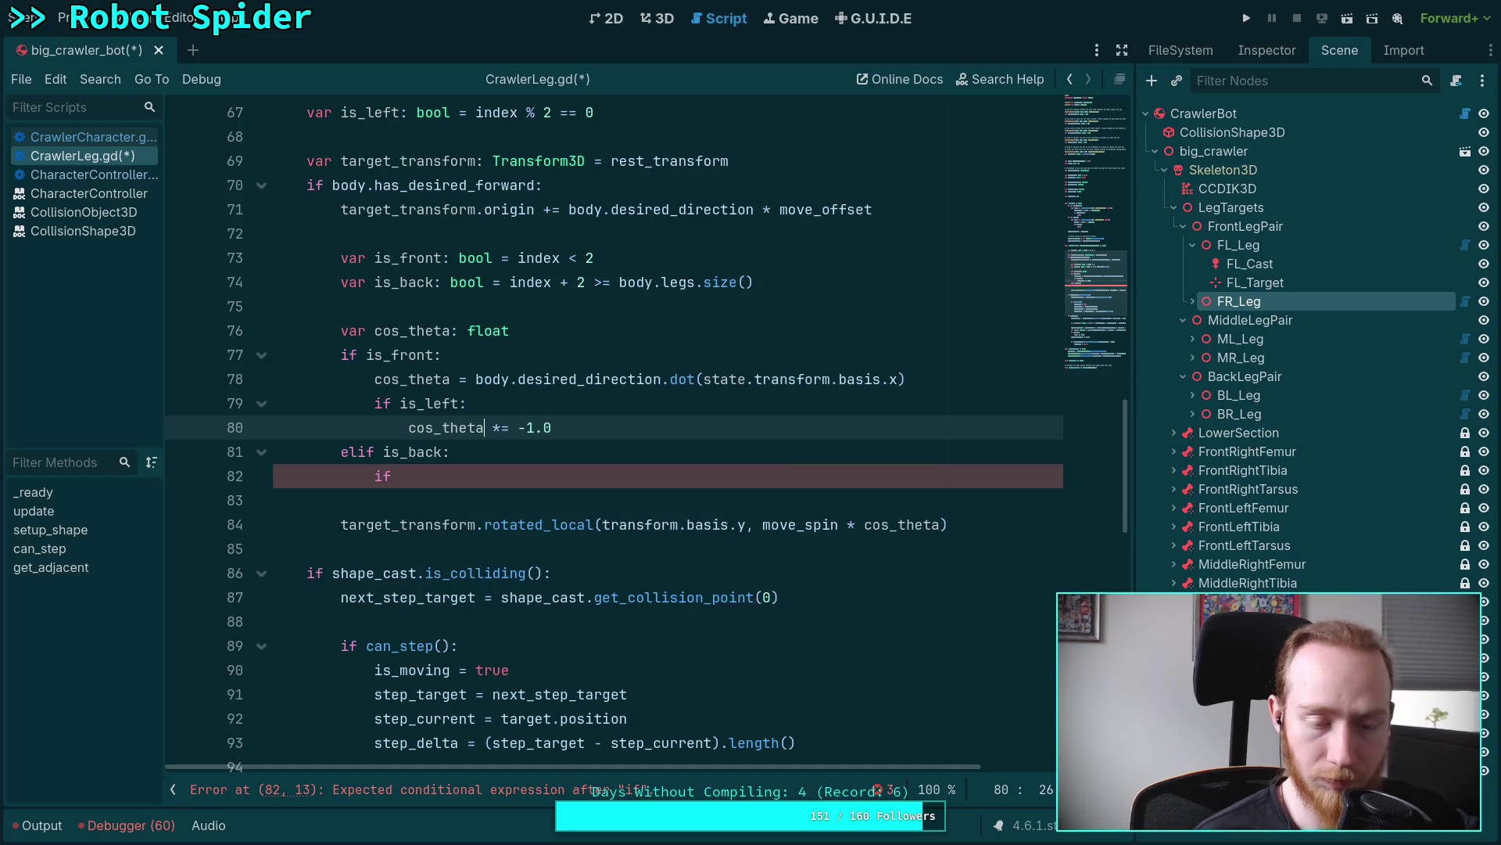
pyautogui.click(616, 427)
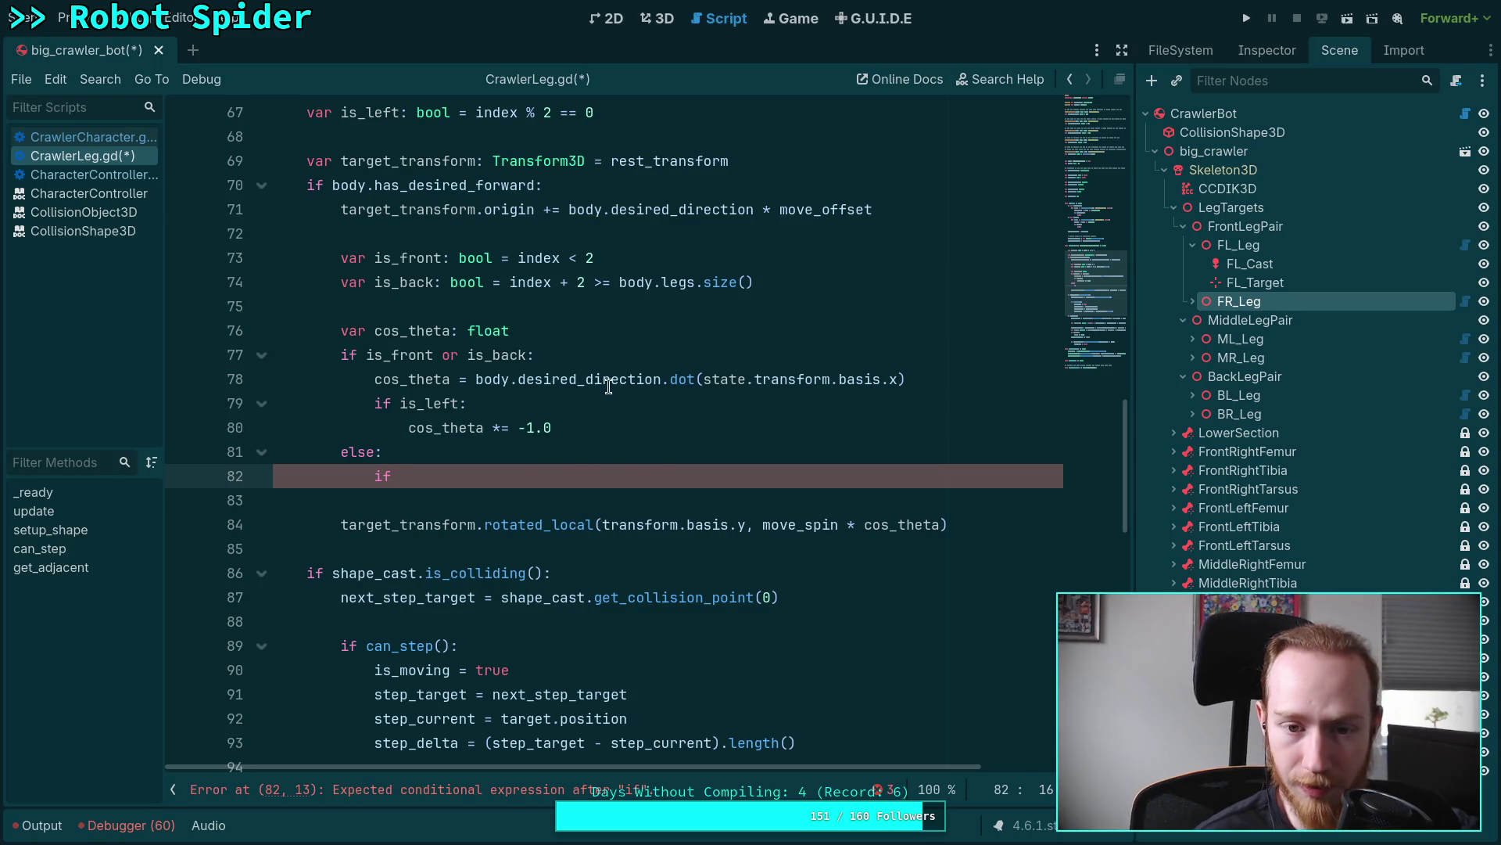
pyautogui.click(396, 400)
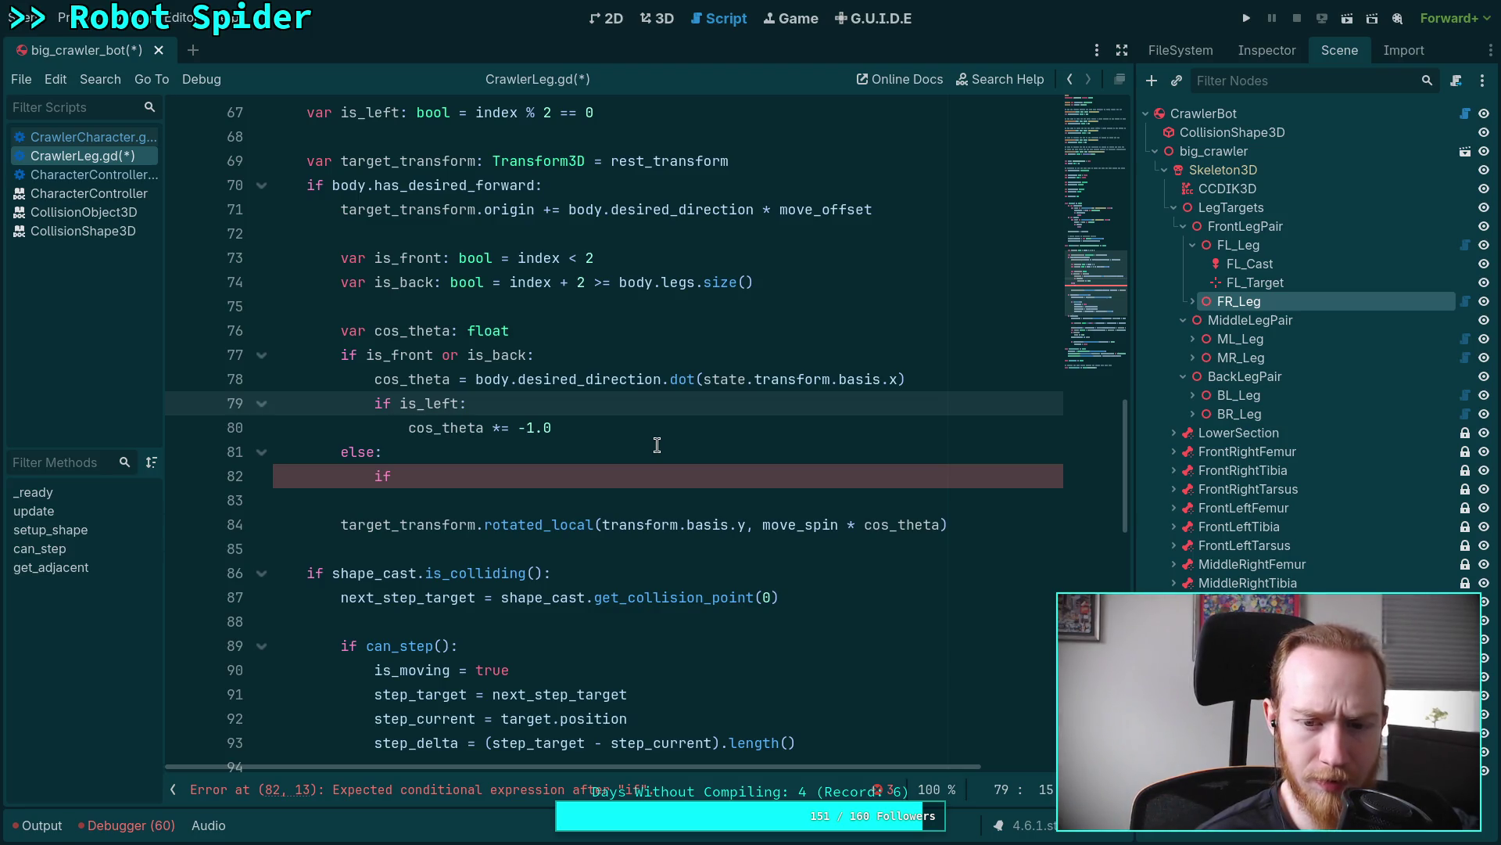
pyautogui.write('not')
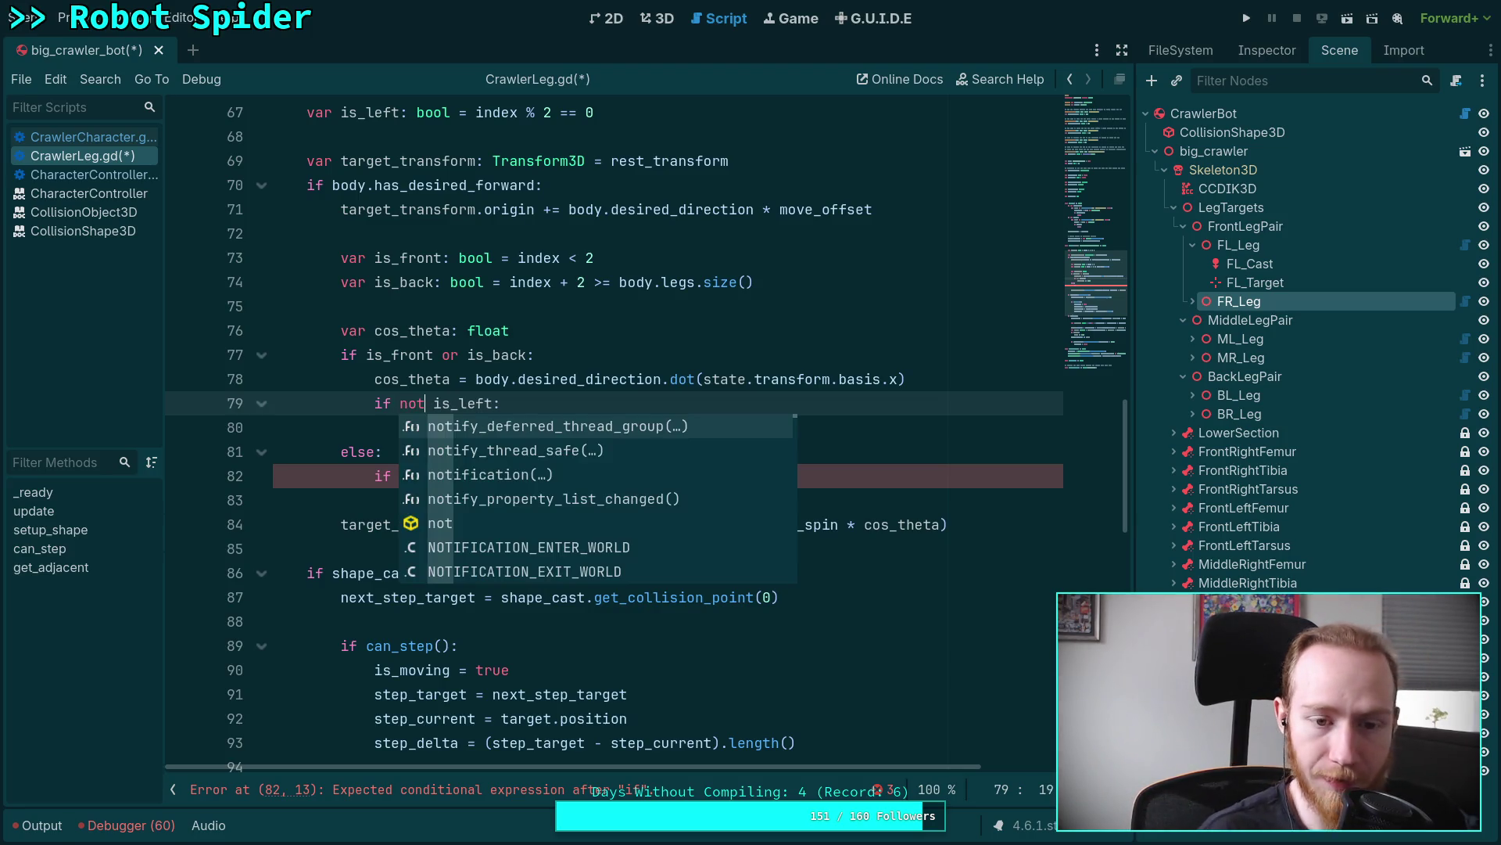
pyautogui.click(679, 402)
pyautogui.click(648, 24)
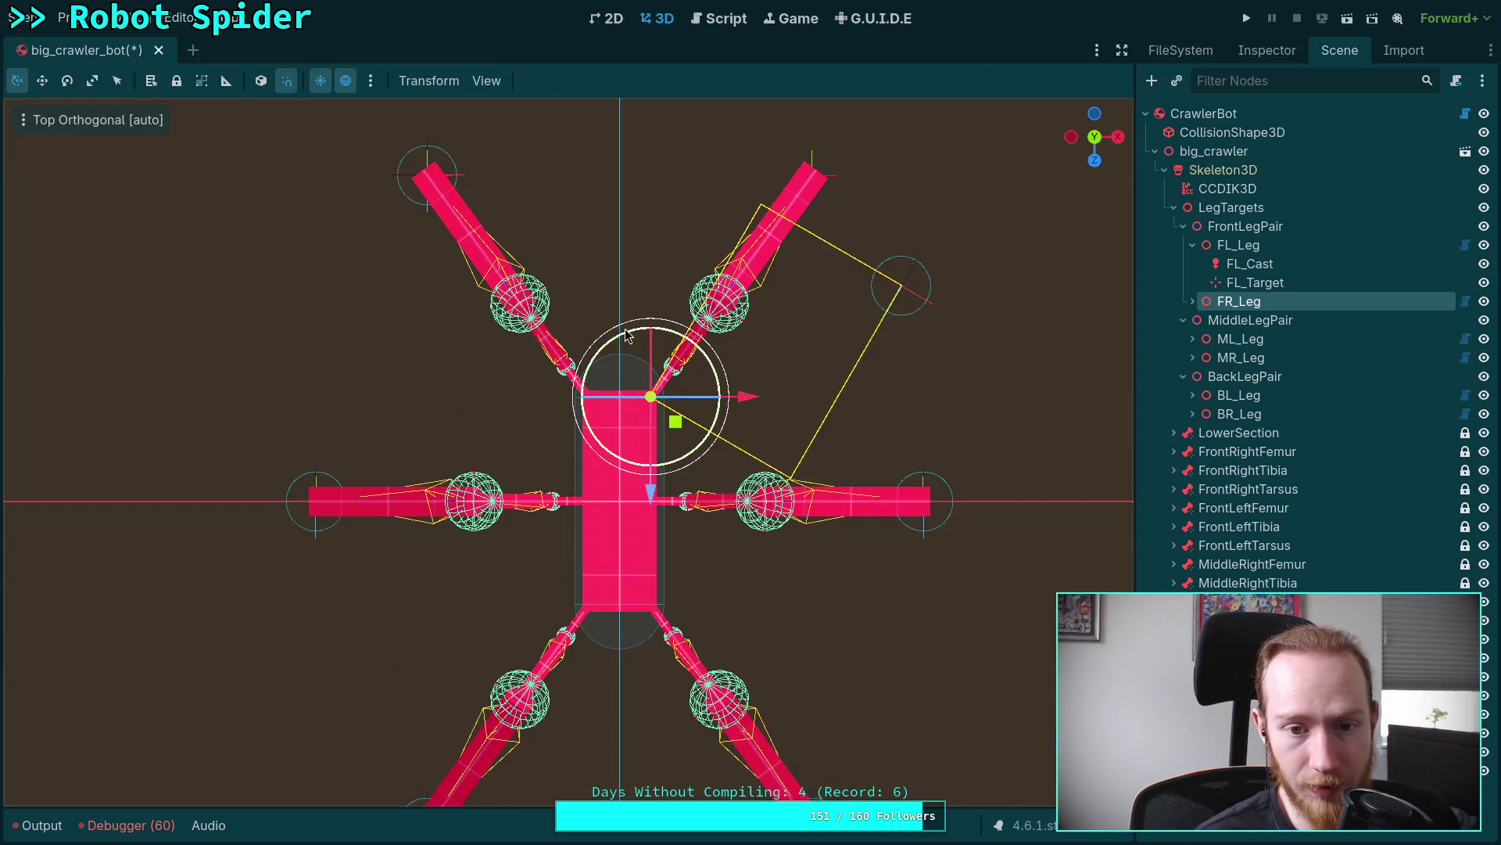
pyautogui.moveTo(674, 335)
pyautogui.mouseDown()
pyautogui.moveTo(636, 327)
pyautogui.moveTo(675, 336)
pyautogui.mouseUp()
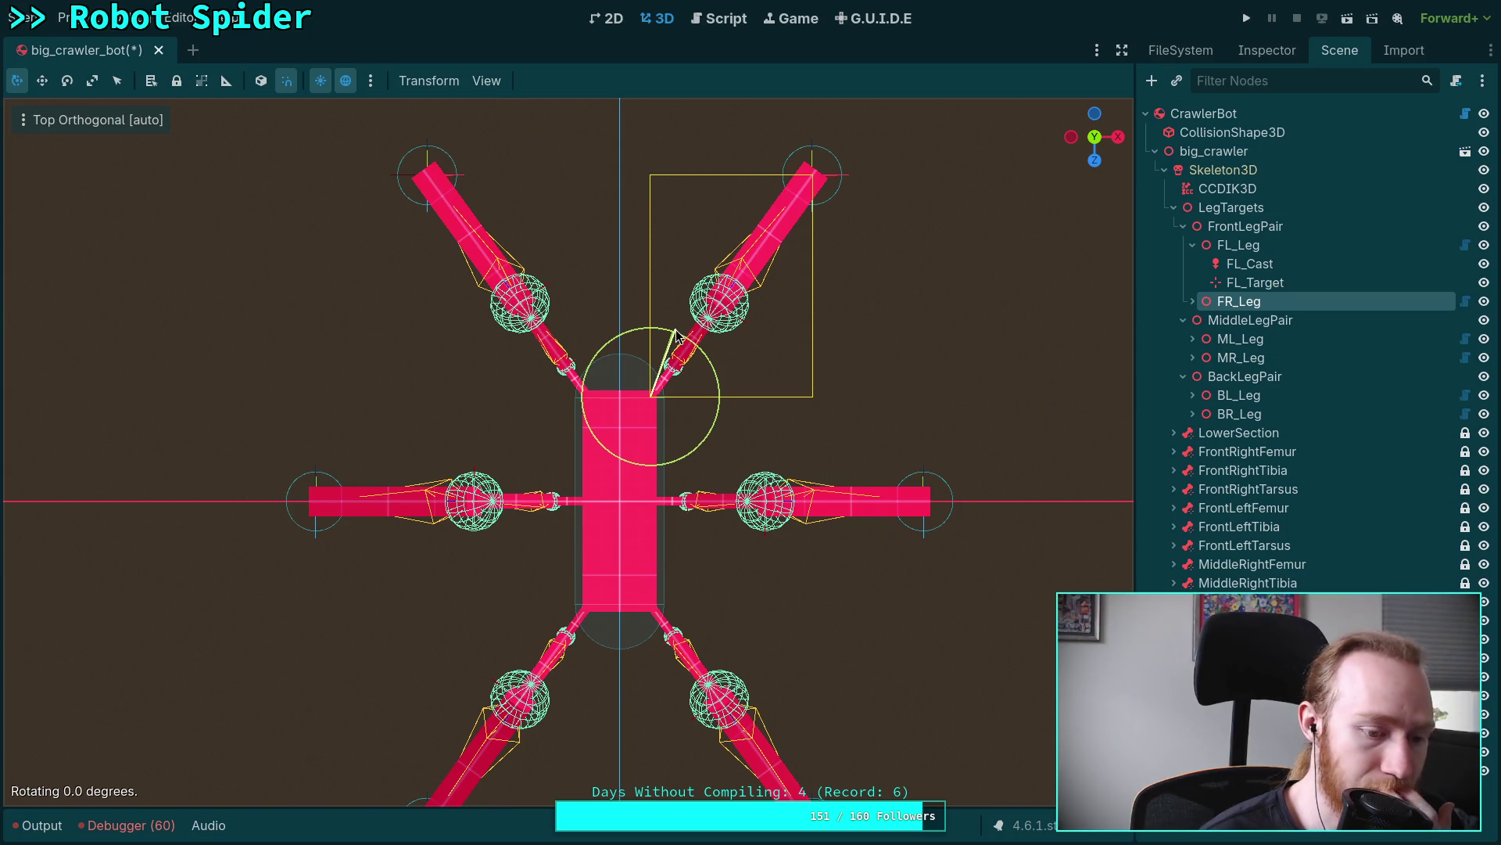
pyautogui.moveTo(675, 336)
pyautogui.mouseDown()
pyautogui.moveTo(714, 370)
pyautogui.moveTo(669, 348)
pyautogui.mouseUp()
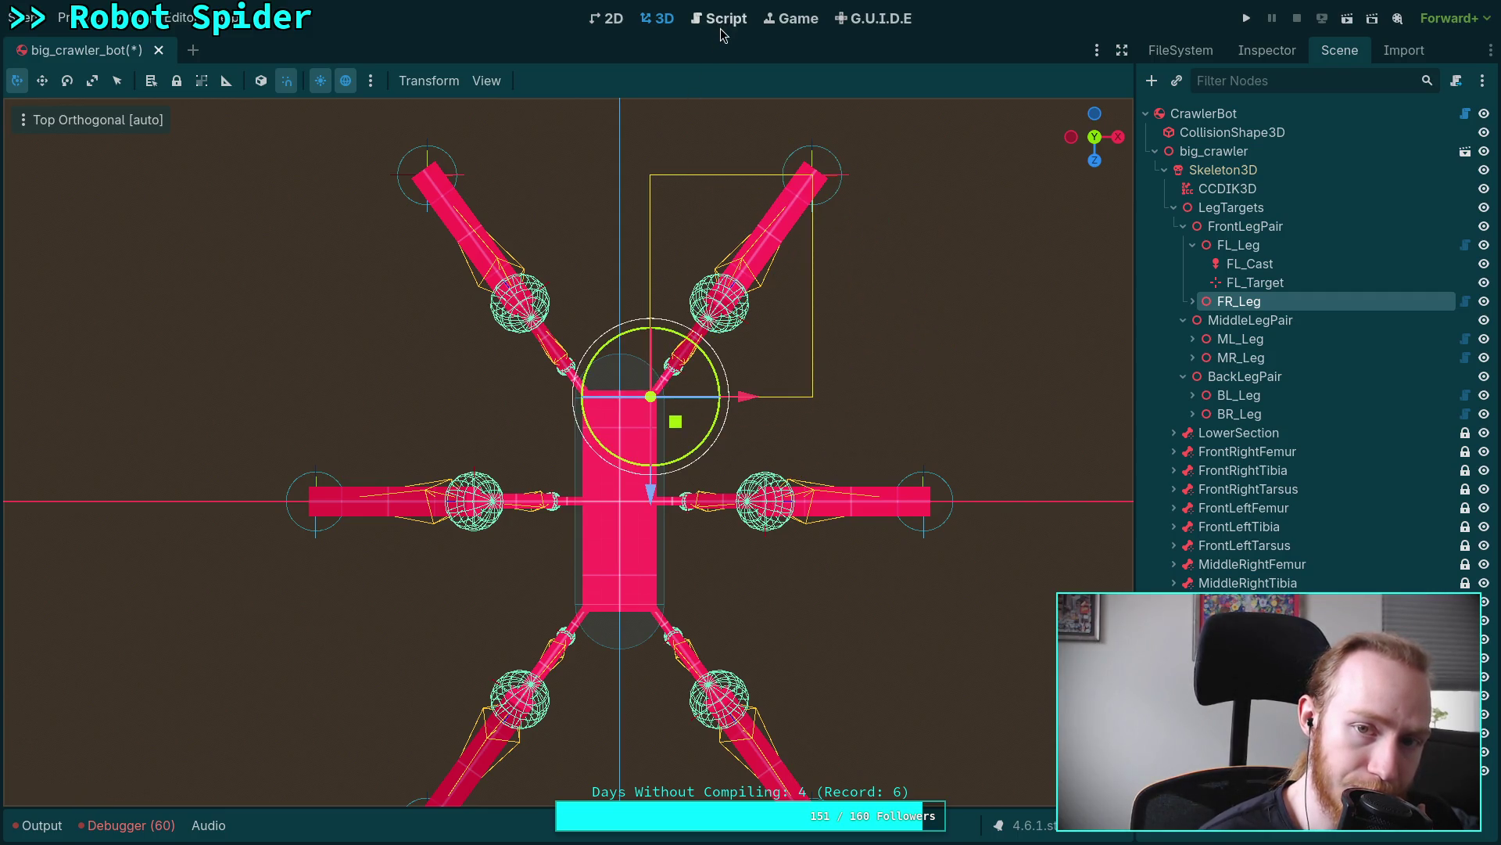
pyautogui.click(721, 29)
pyautogui.click(663, 25)
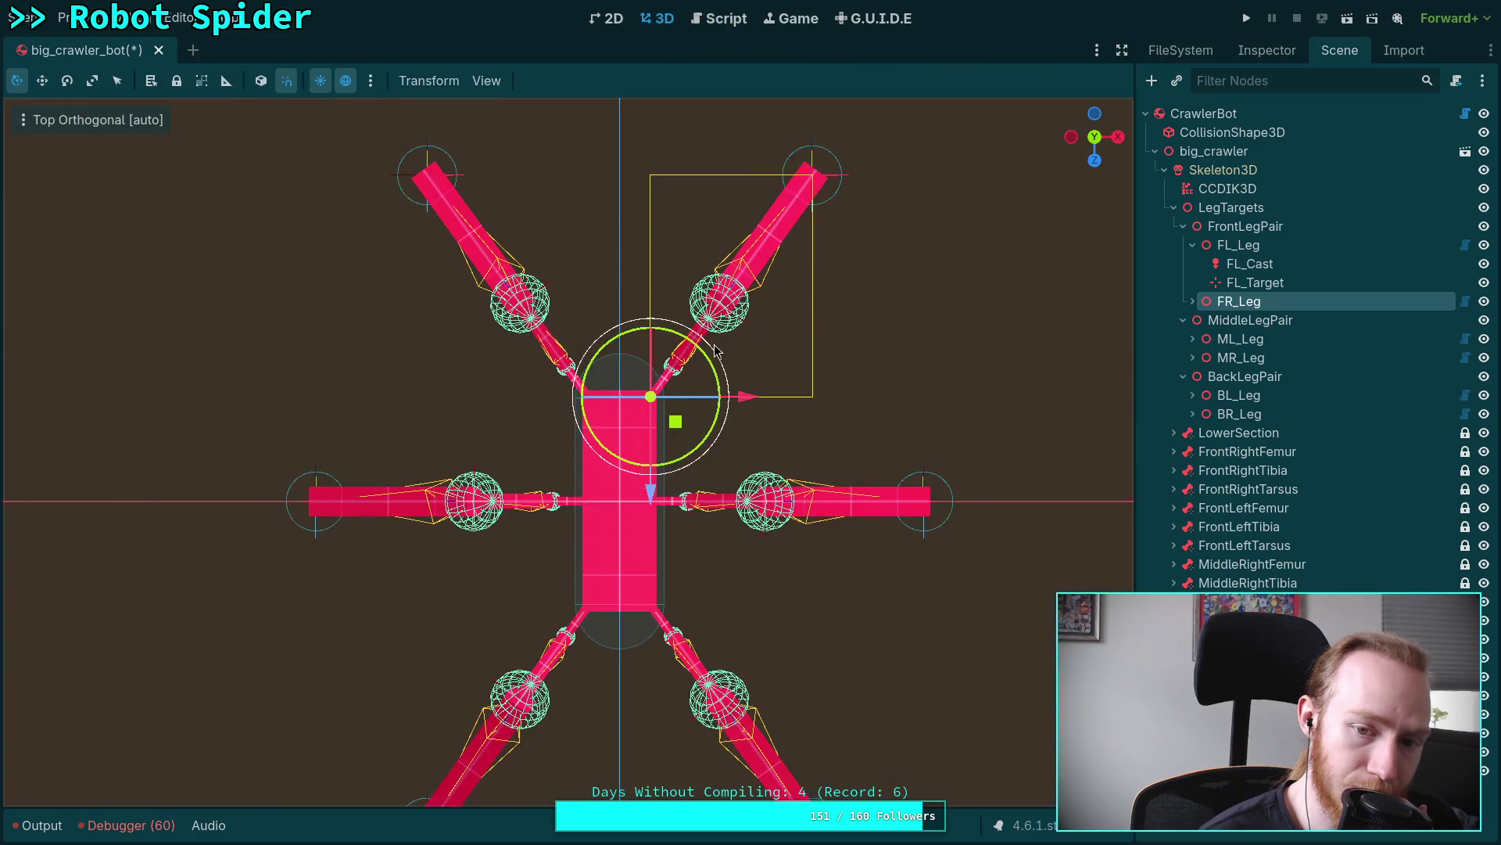
pyautogui.moveTo(691, 348)
pyautogui.mouseDown()
pyautogui.moveTo(713, 368)
pyautogui.moveTo(649, 338)
pyautogui.mouseUp()
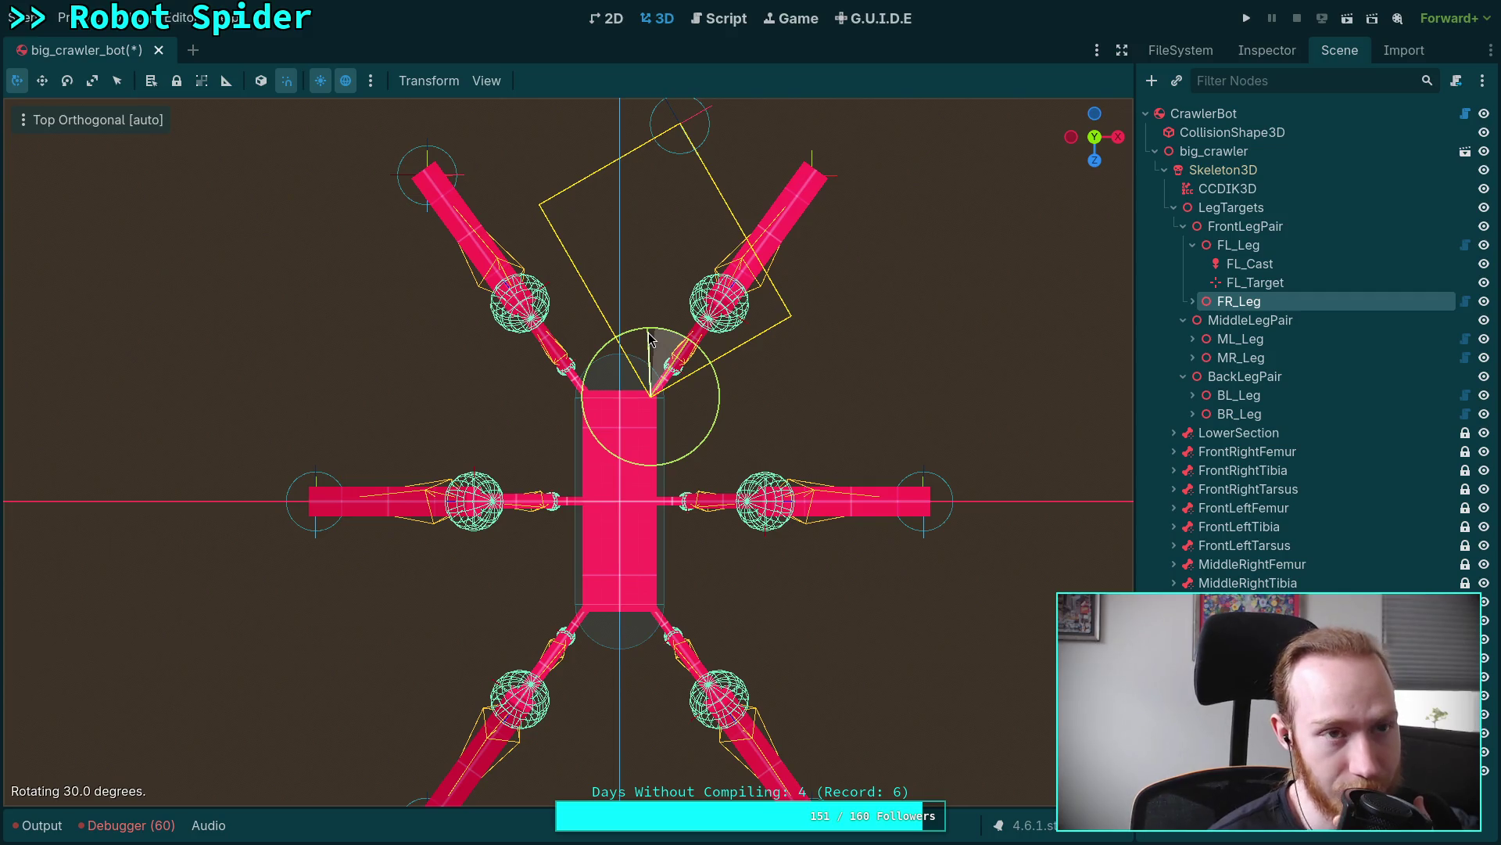
pyautogui.moveTo(649, 338)
pyautogui.mouseDown()
pyautogui.moveTo(711, 369)
pyautogui.moveTo(677, 344)
pyautogui.moveTo(692, 344)
pyautogui.mouseUp()
pyautogui.click(718, 18)
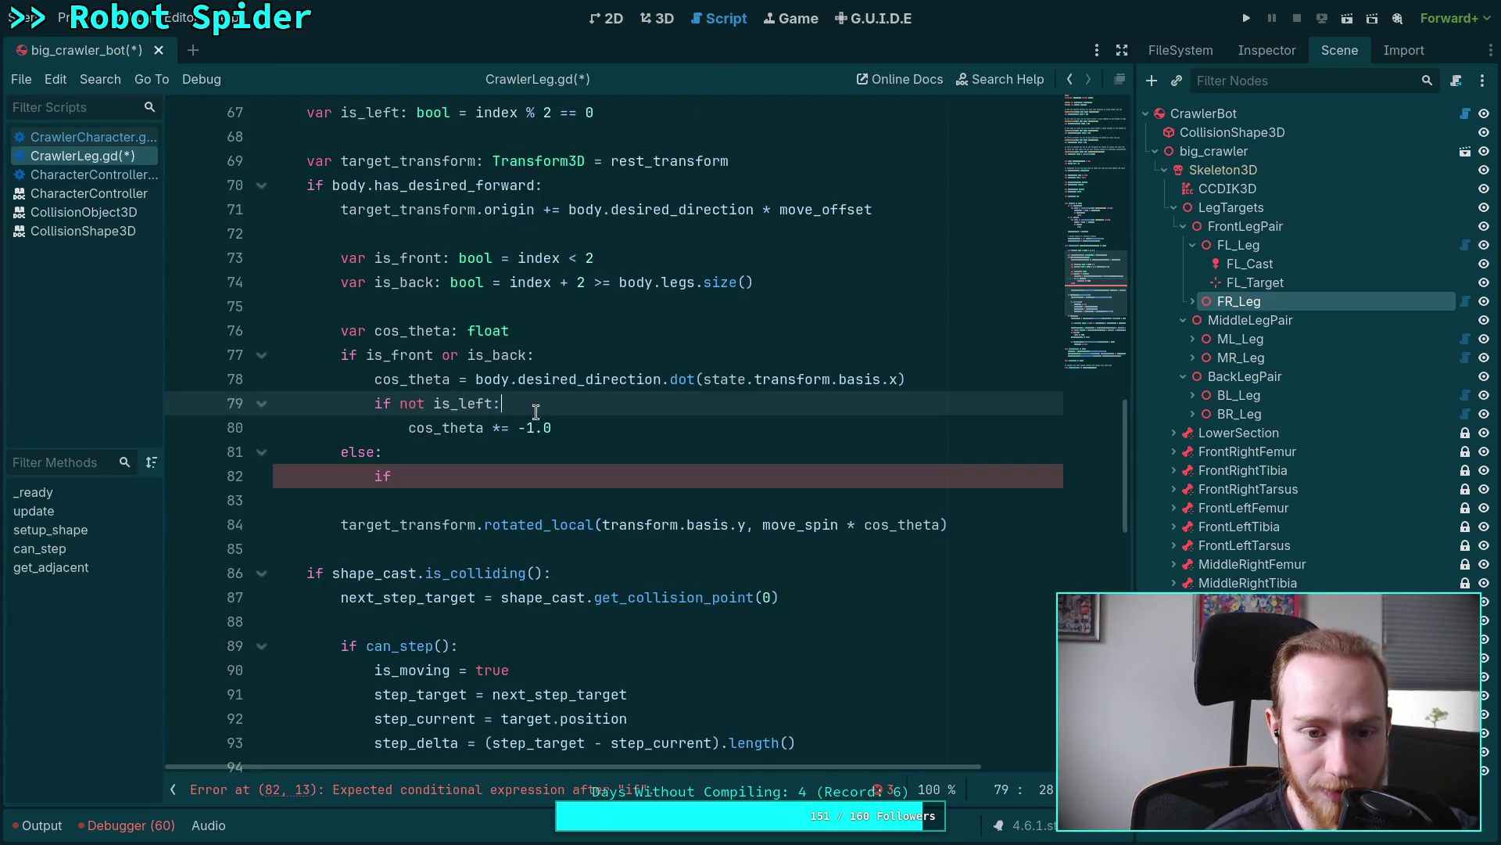
pyautogui.click(657, 18)
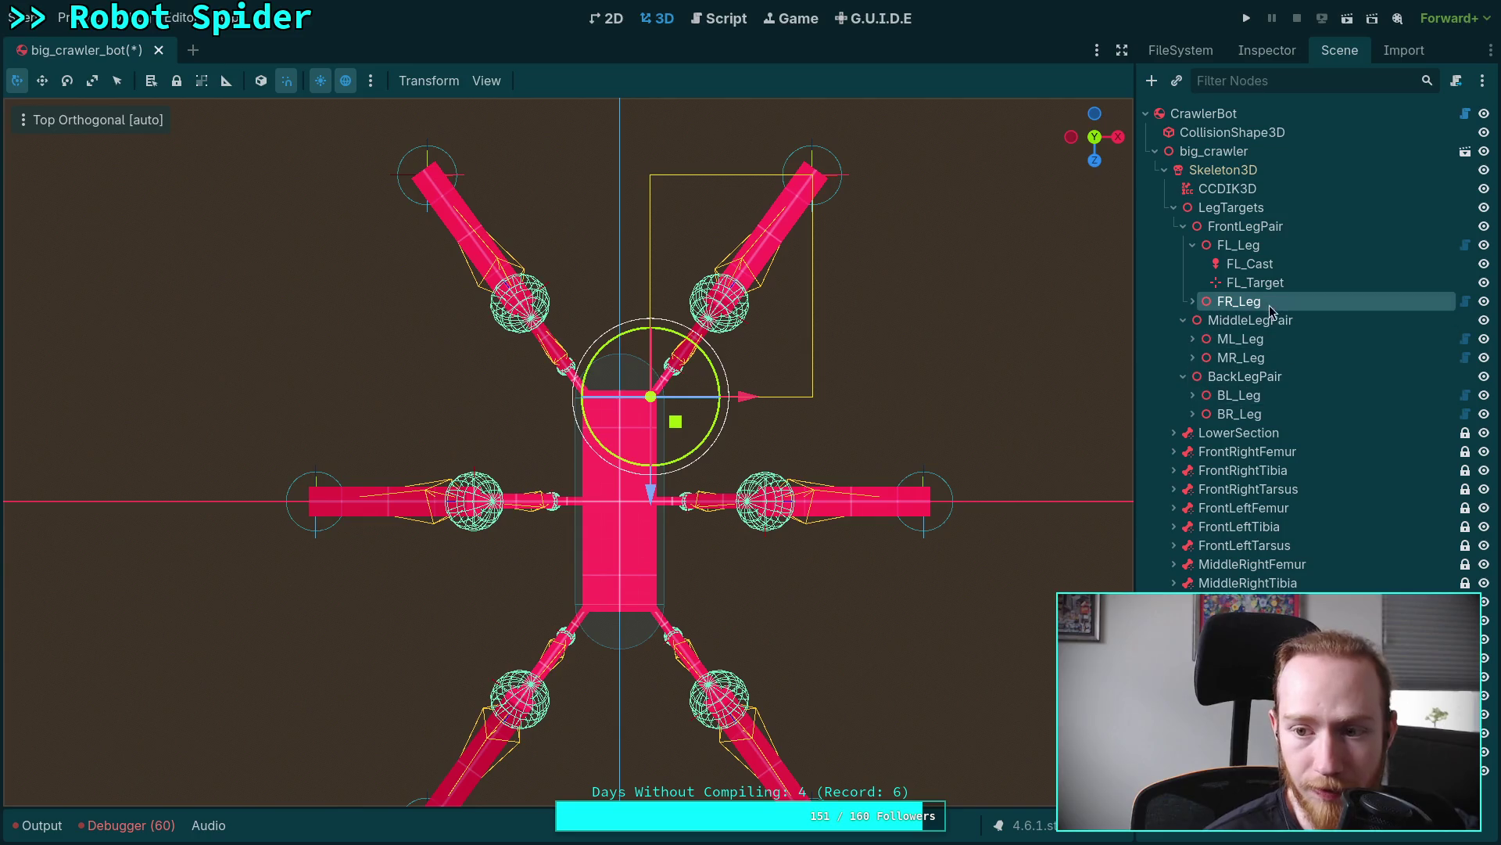
pyautogui.click(1254, 250)
pyautogui.moveTo(626, 342)
pyautogui.mouseDown()
pyautogui.moveTo(666, 352)
pyautogui.moveTo(623, 331)
pyautogui.moveTo(653, 361)
pyautogui.mouseUp()
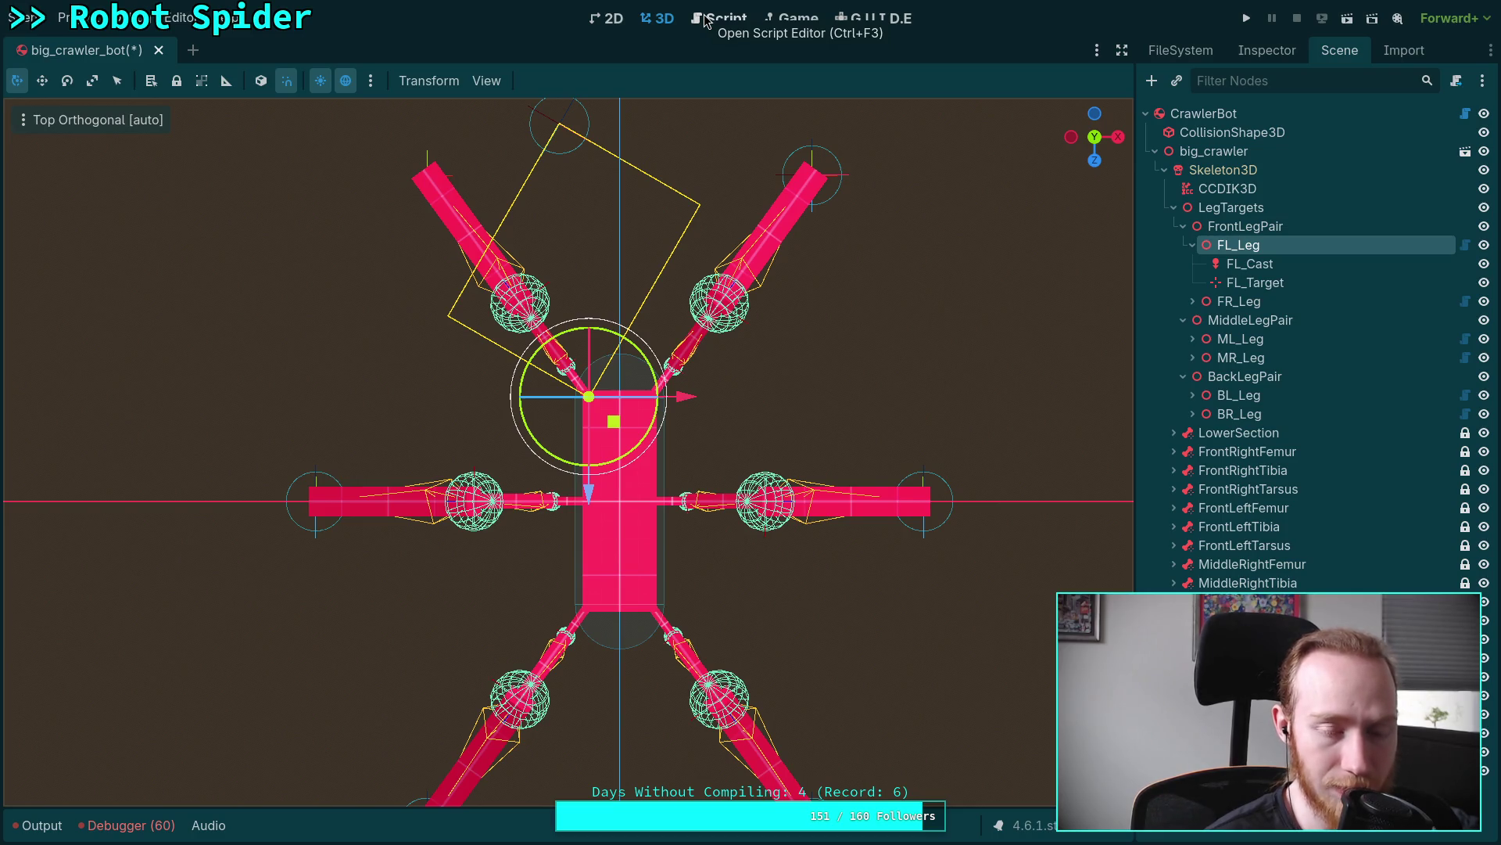
pyautogui.hotkey('ctrl', 'z')
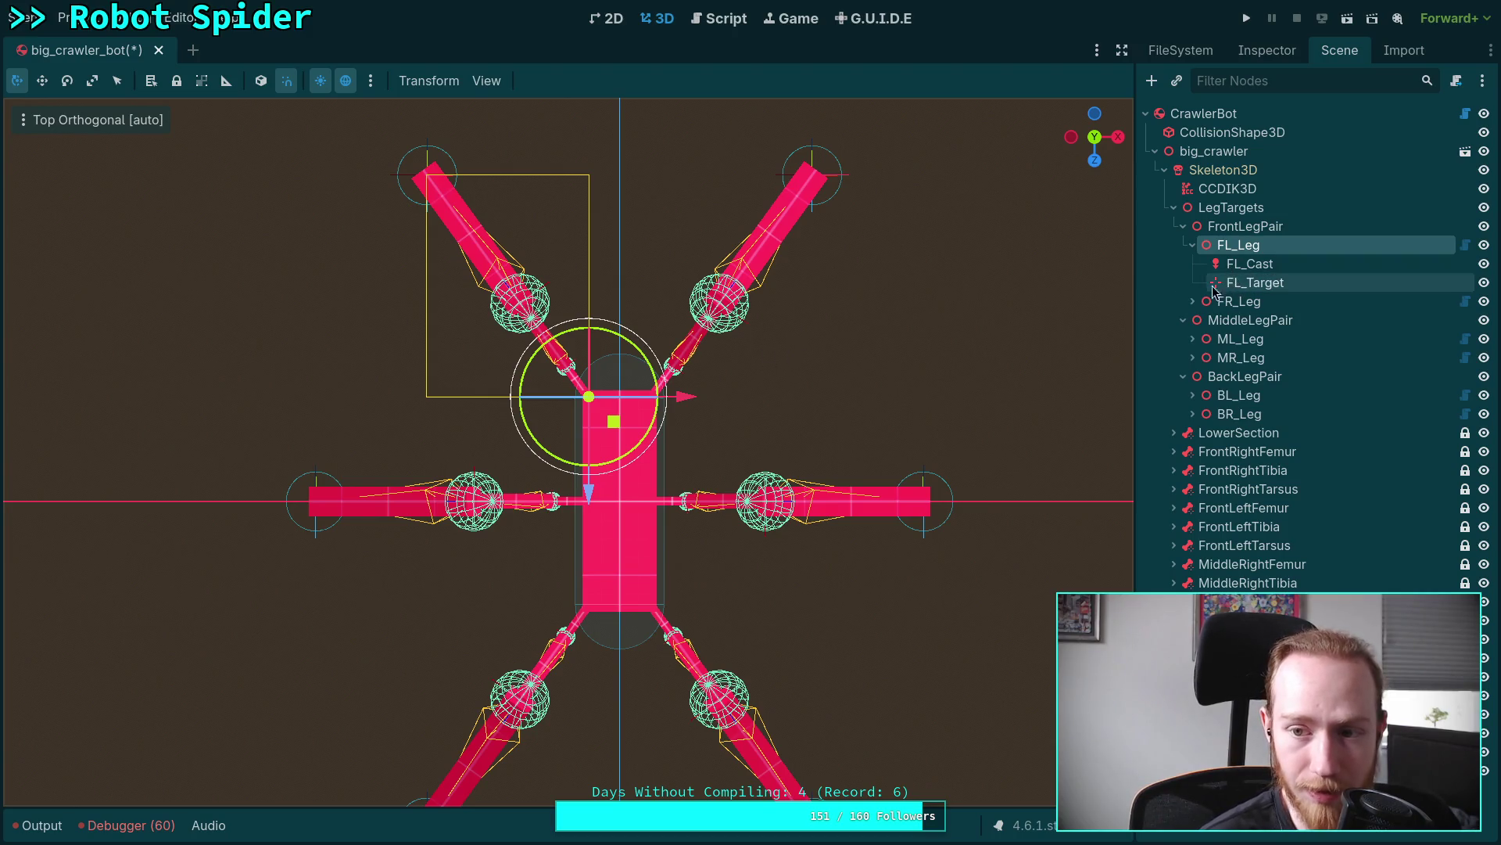
pyautogui.click(1193, 245)
pyautogui.click(1239, 263)
pyautogui.moveTo(701, 358); pyautogui.dragTo(734, 390)
pyautogui.hotkey('ctrl', 'z')
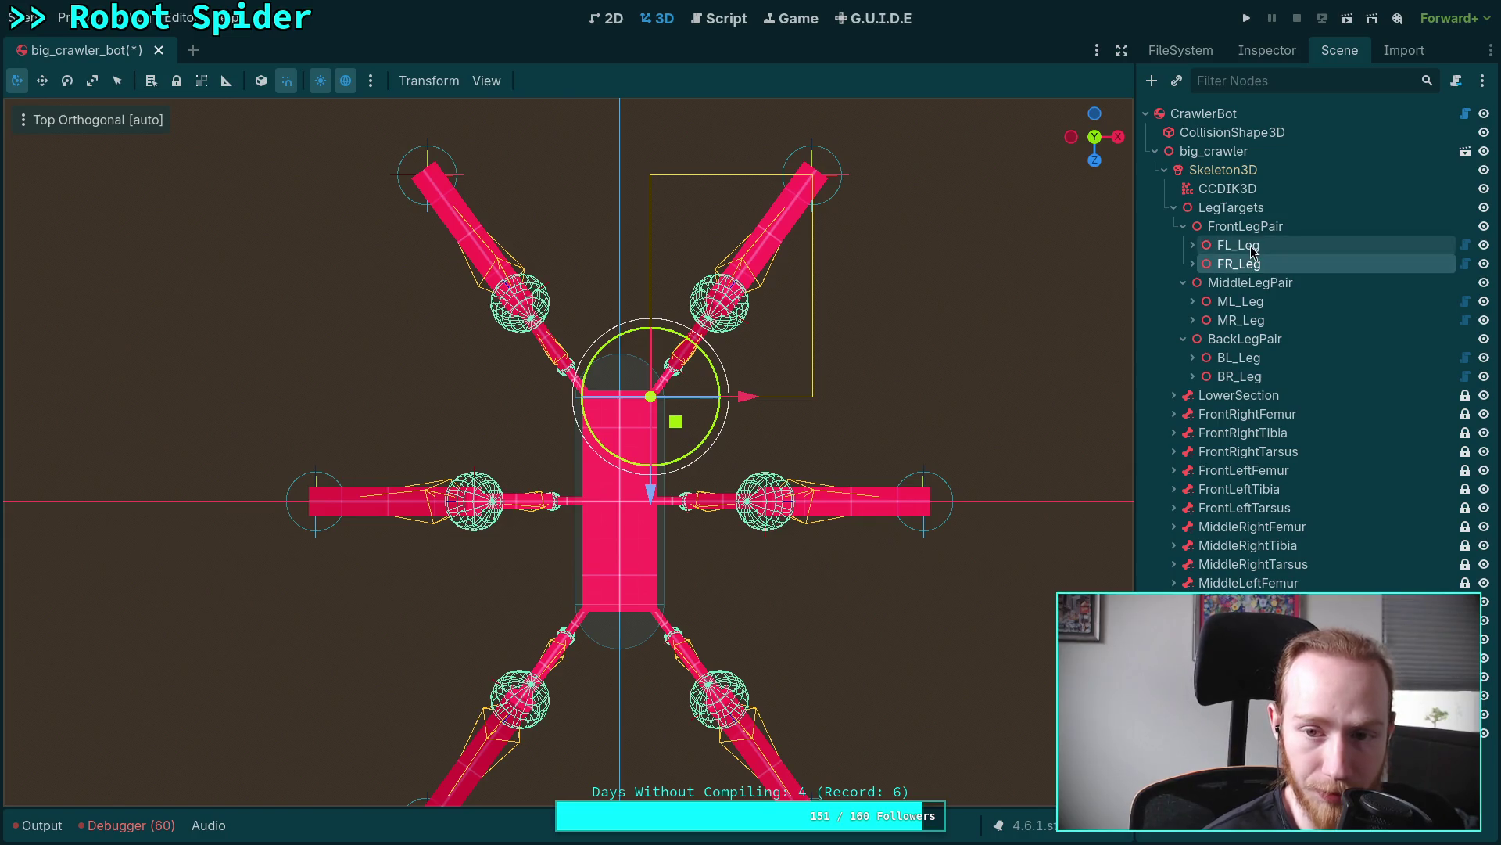
pyautogui.moveTo(710, 372)
pyautogui.mouseDown()
pyautogui.moveTo(677, 335)
pyautogui.moveTo(712, 353)
pyautogui.moveTo(686, 347)
pyautogui.mouseUp()
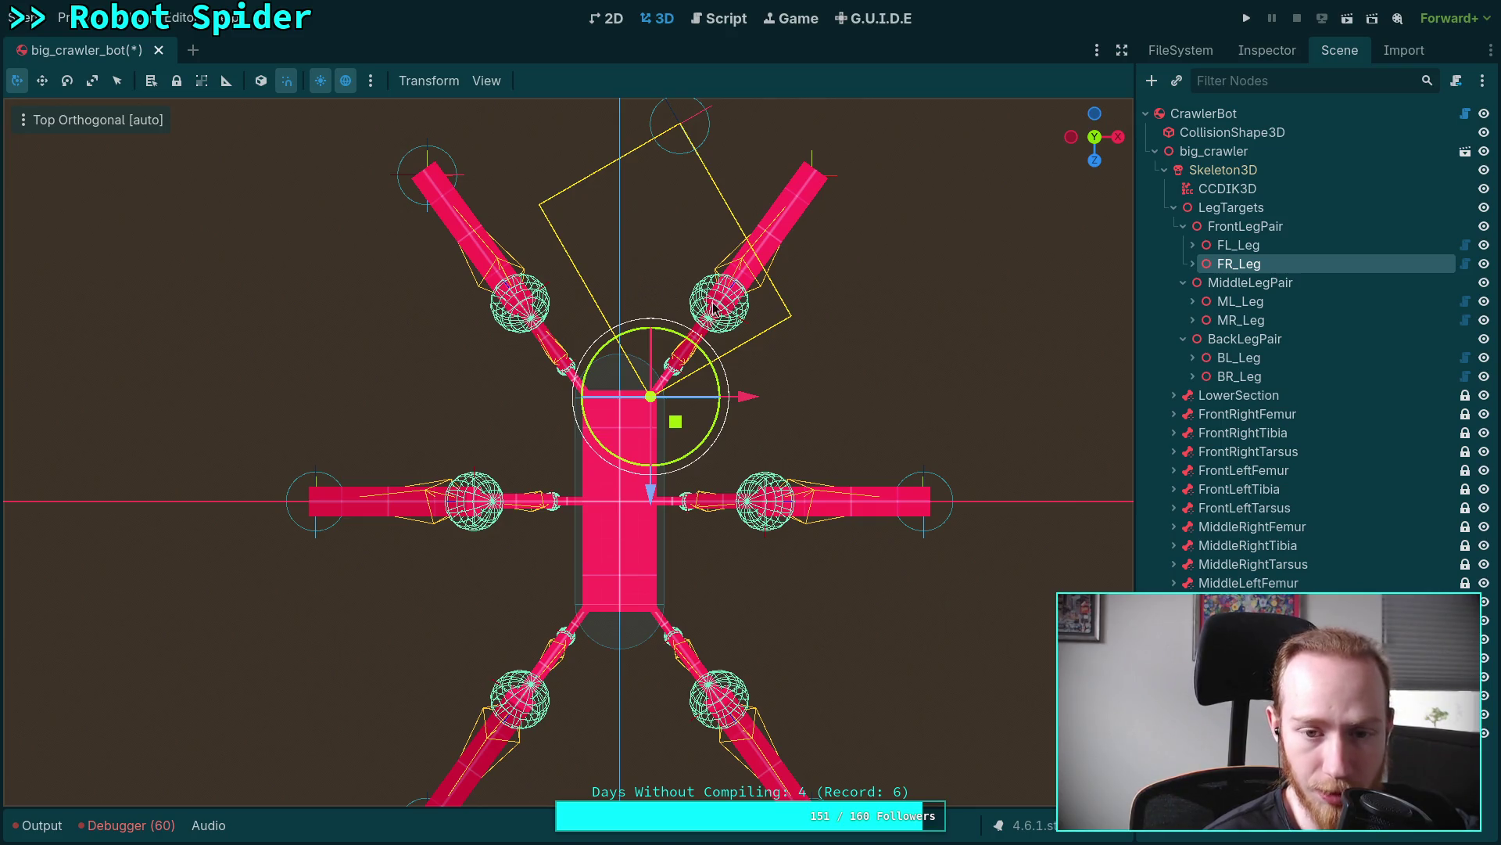
pyautogui.click(1238, 245)
pyautogui.moveTo(602, 327)
pyautogui.mouseDown()
pyautogui.moveTo(640, 338)
pyautogui.moveTo(607, 338)
pyautogui.mouseUp()
pyautogui.hotkey('ctrl', 'z')
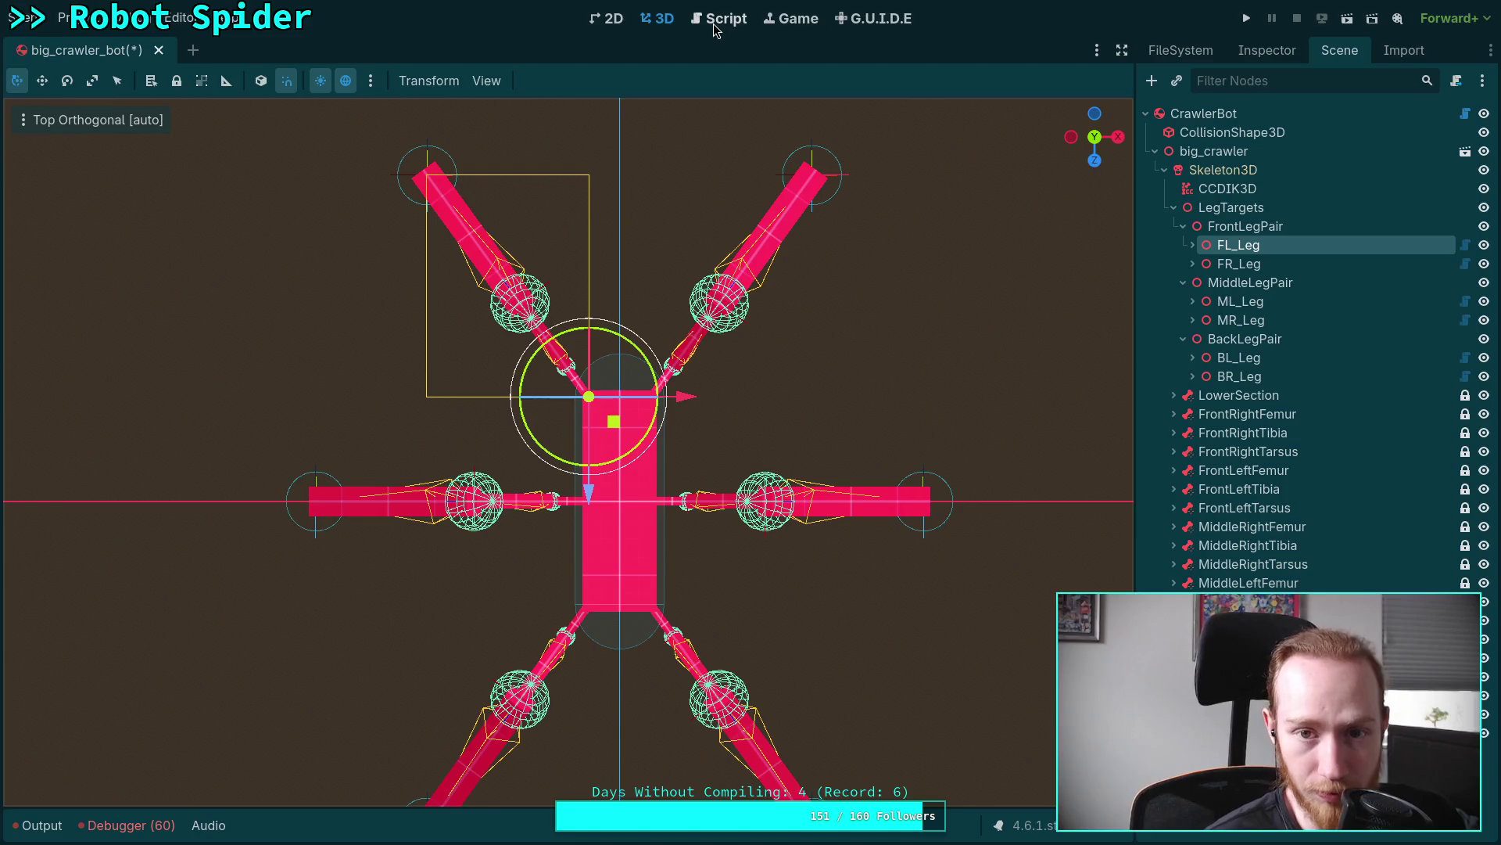
pyautogui.click(714, 29)
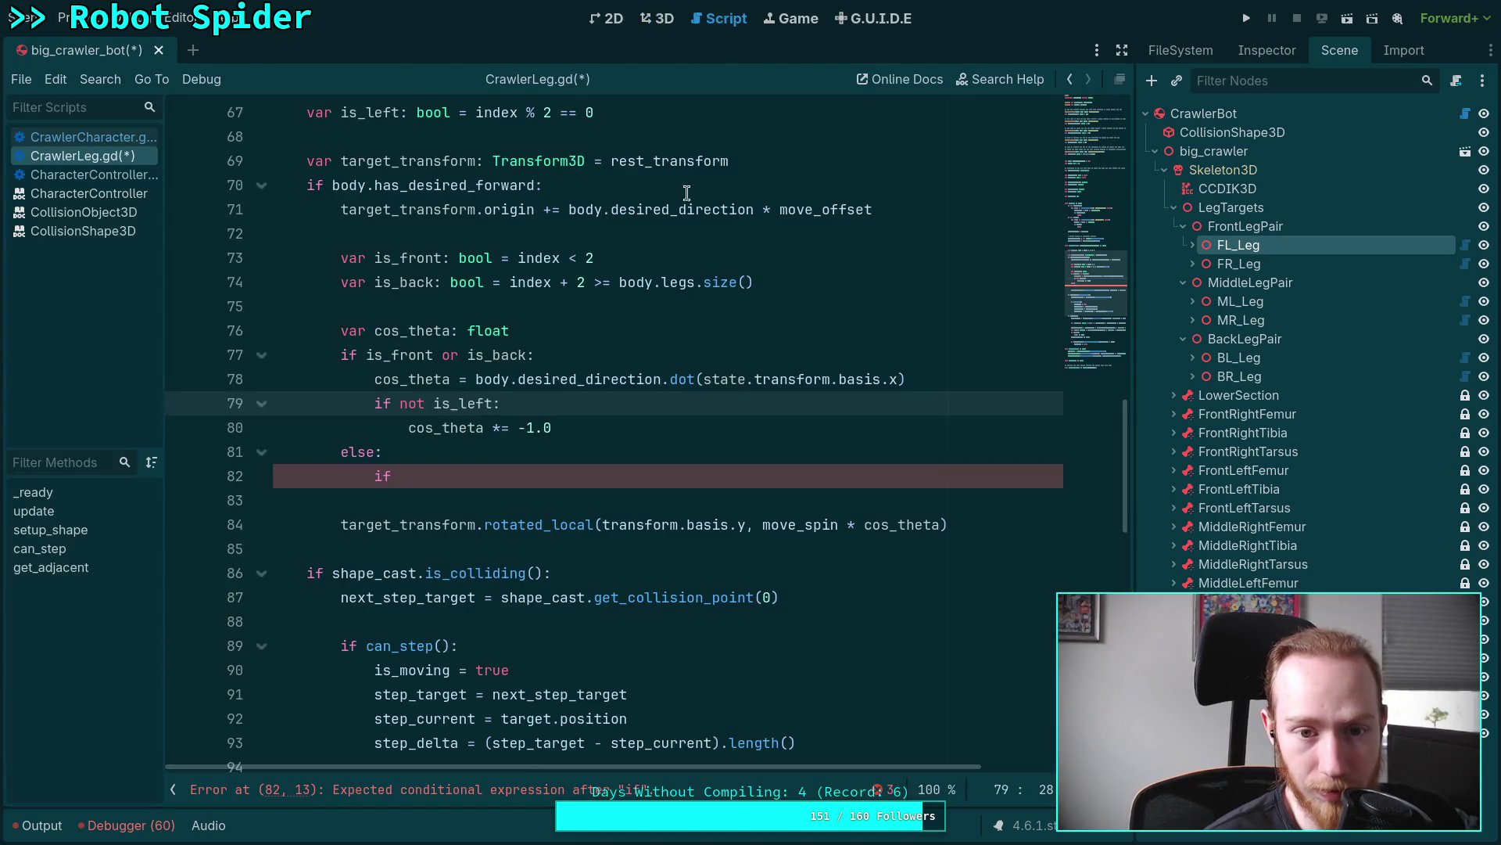
pyautogui.click(659, 416)
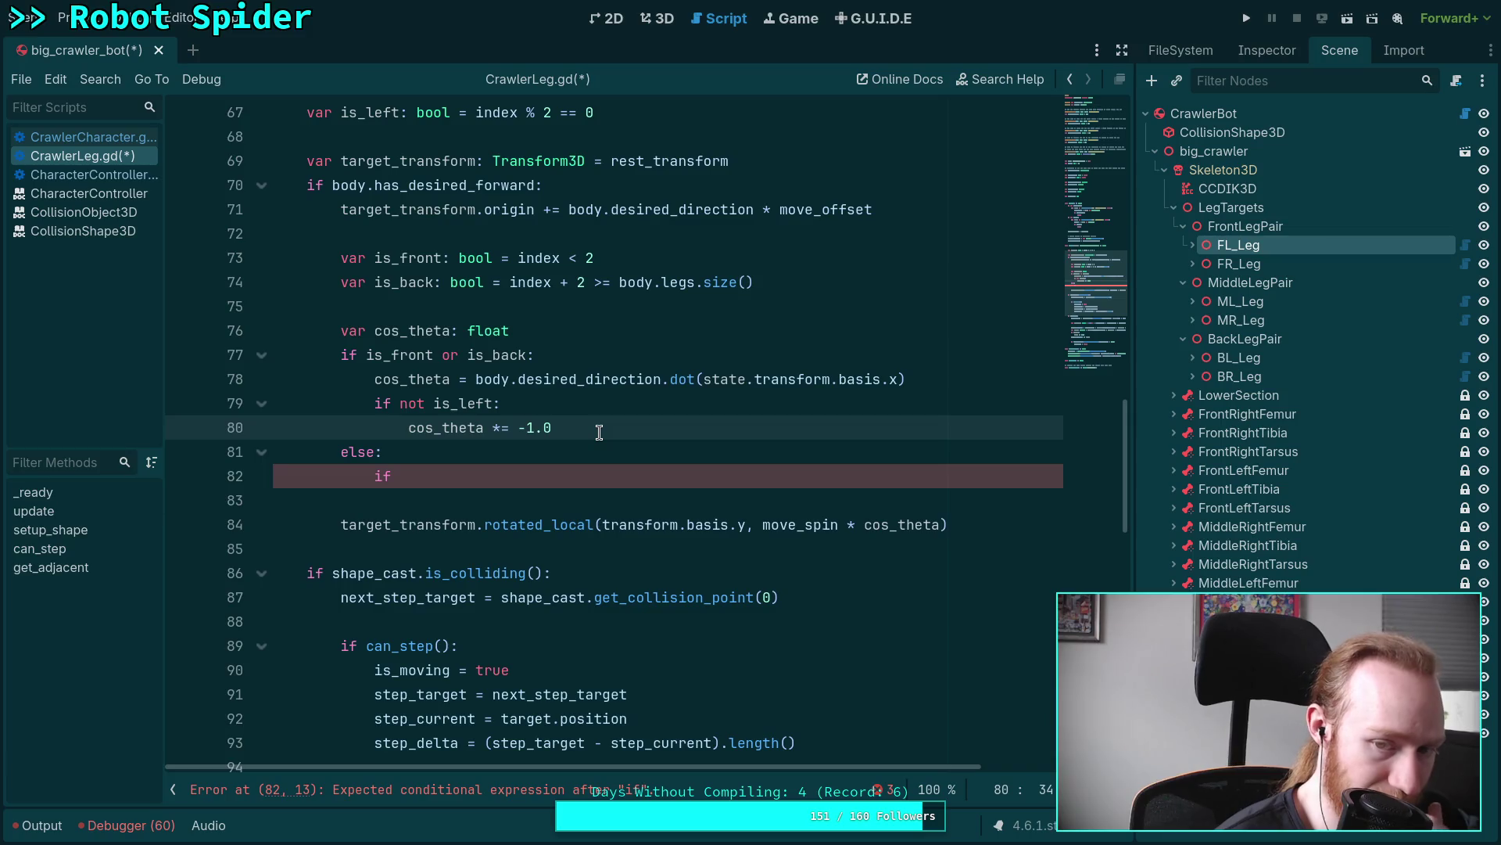
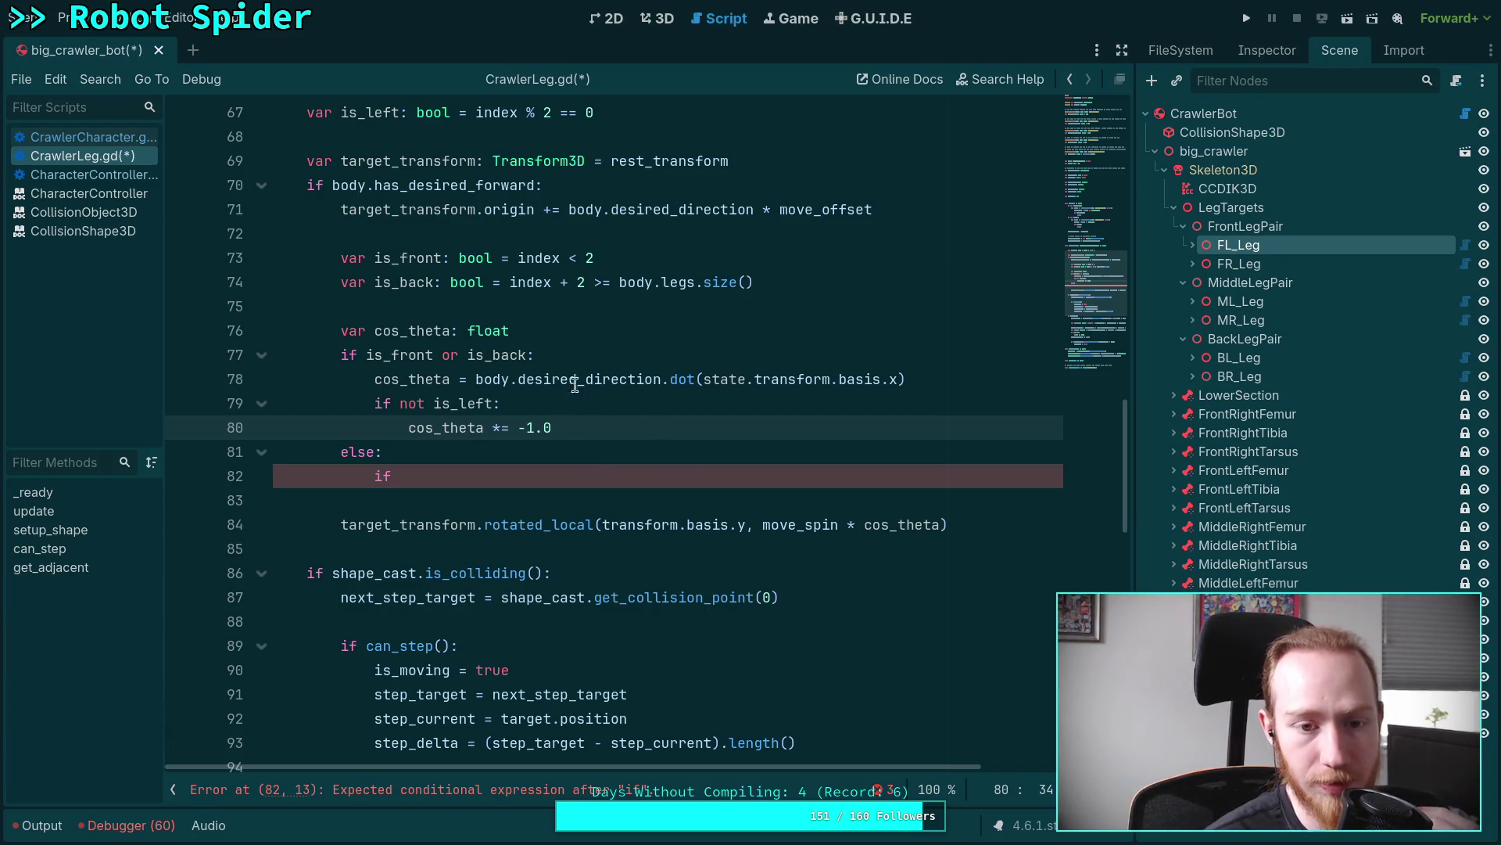
# Step: Move the cos_theta assignment up and paste its dot-product expression after 'var cos_theta: float'
pyautogui.click(602, 380)
pyautogui.hotkey('alt', 'Up')
pyautogui.hotkey('alt', 'Up')
pyautogui.hotkey('shift', 'Tab')
pyautogui.click(423, 331)
pyautogui.moveTo(423, 331); pyautogui.dragTo(875, 331)
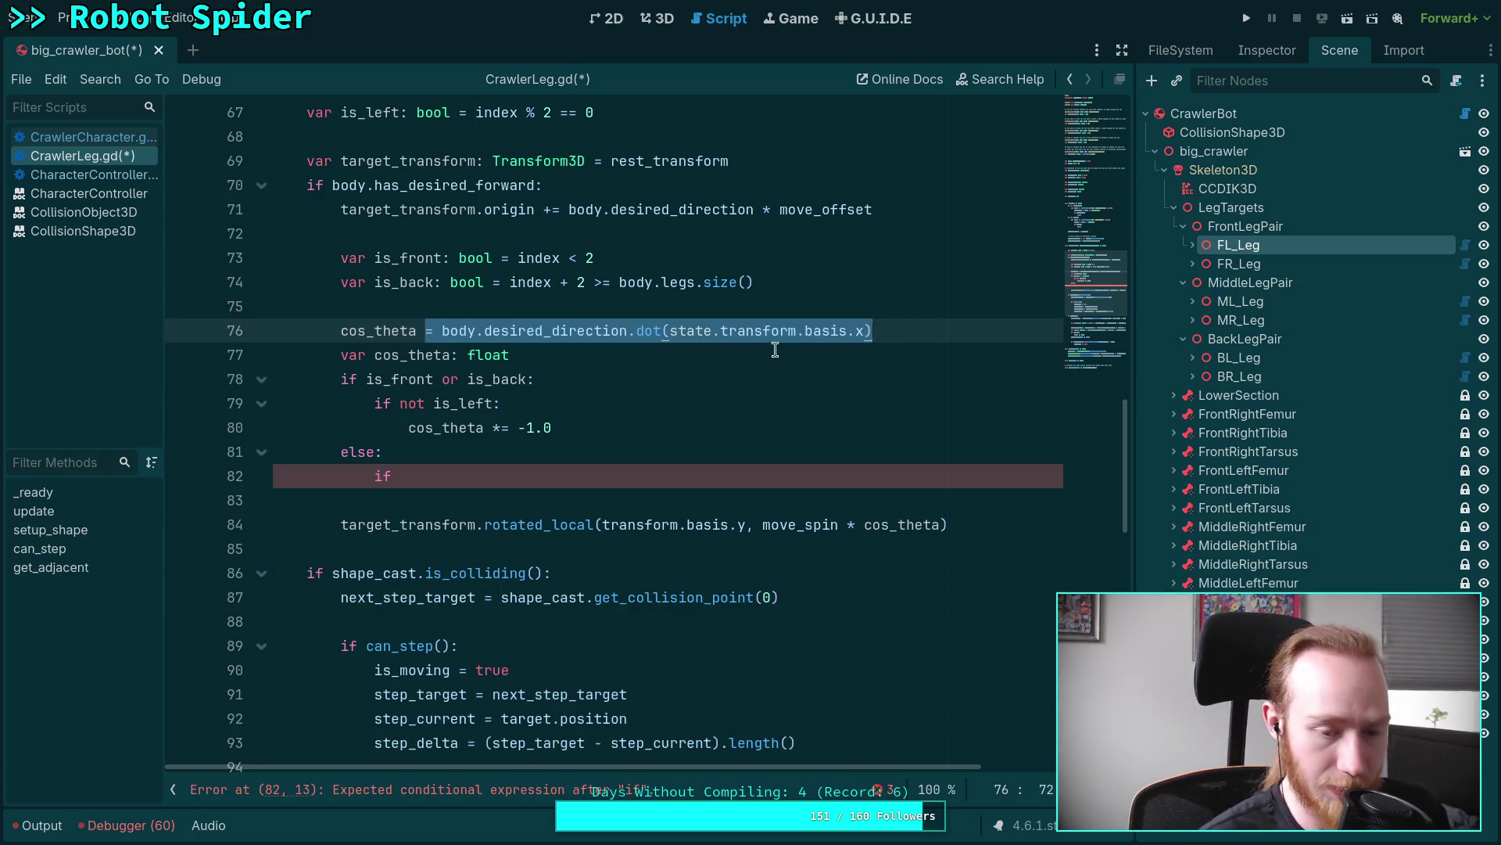
pyautogui.hotkey('ctrl', 'x')
pyautogui.click(609, 356)
pyautogui.write('=')
pyautogui.hotkey('ctrl', 'v')
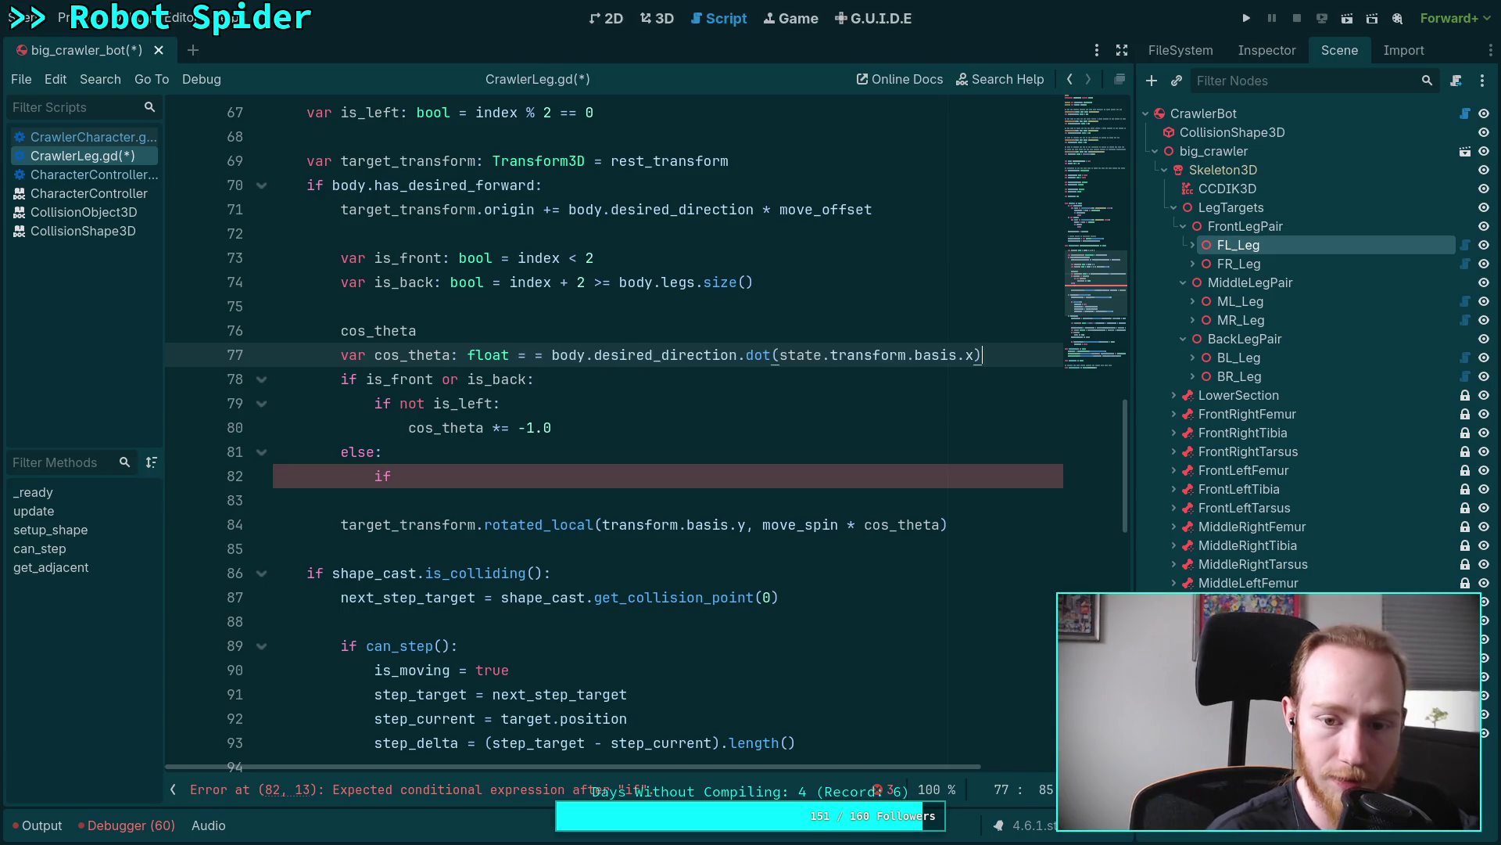
# Step: Remove the duplicate equals sign and leftover line, and change basis.x to basis.z
pyautogui.click(549, 354)
pyautogui.press('BackSpace')
pyautogui.press('Up')
pyautogui.hotkey('shift', 'Up')
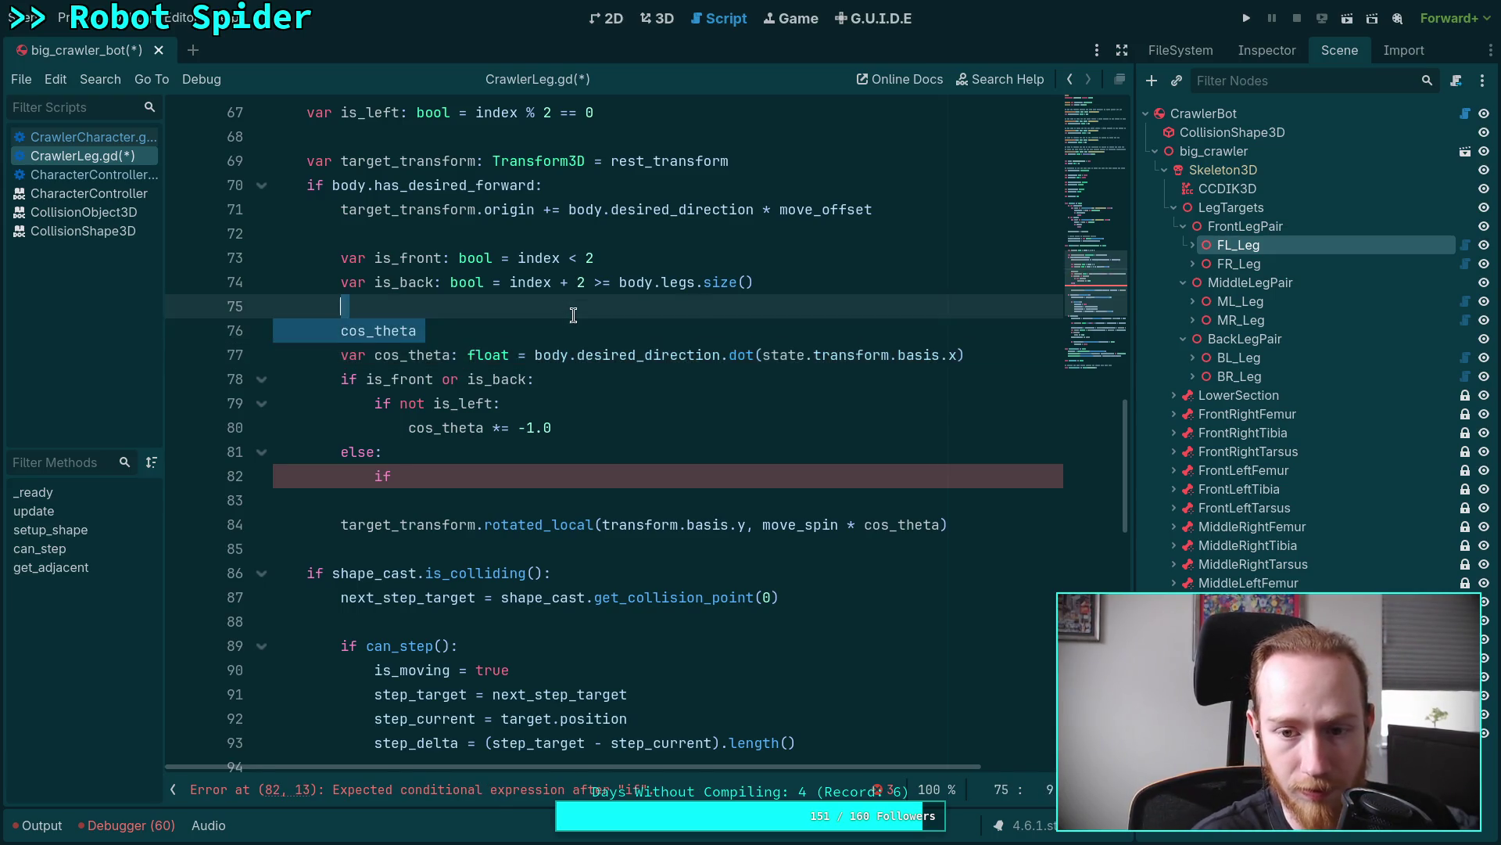
pyautogui.press('BackSpace')
pyautogui.click(950, 331)
pyautogui.write('z')
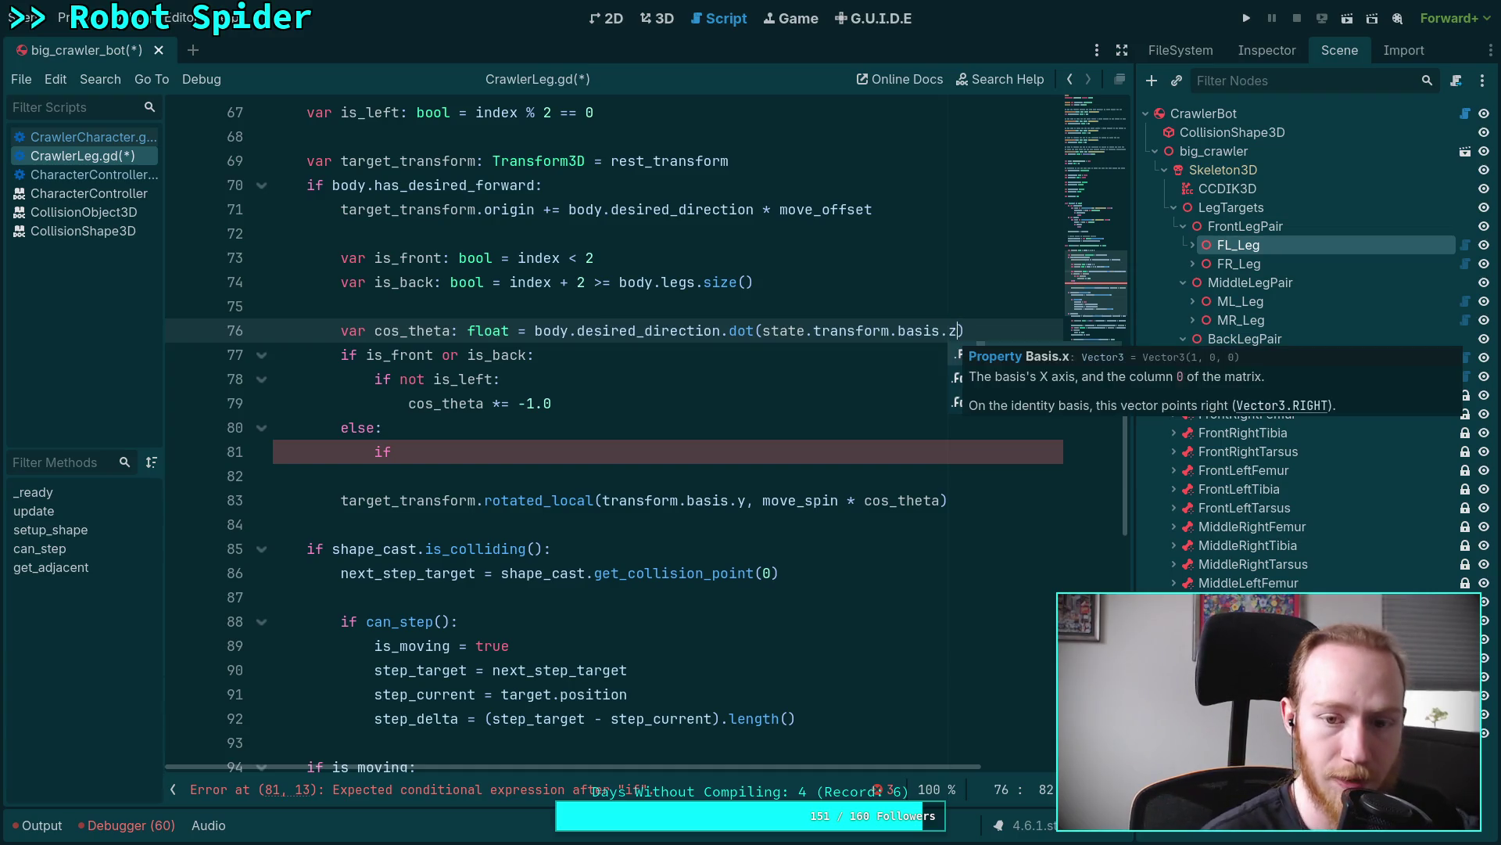
pyautogui.click(660, 424)
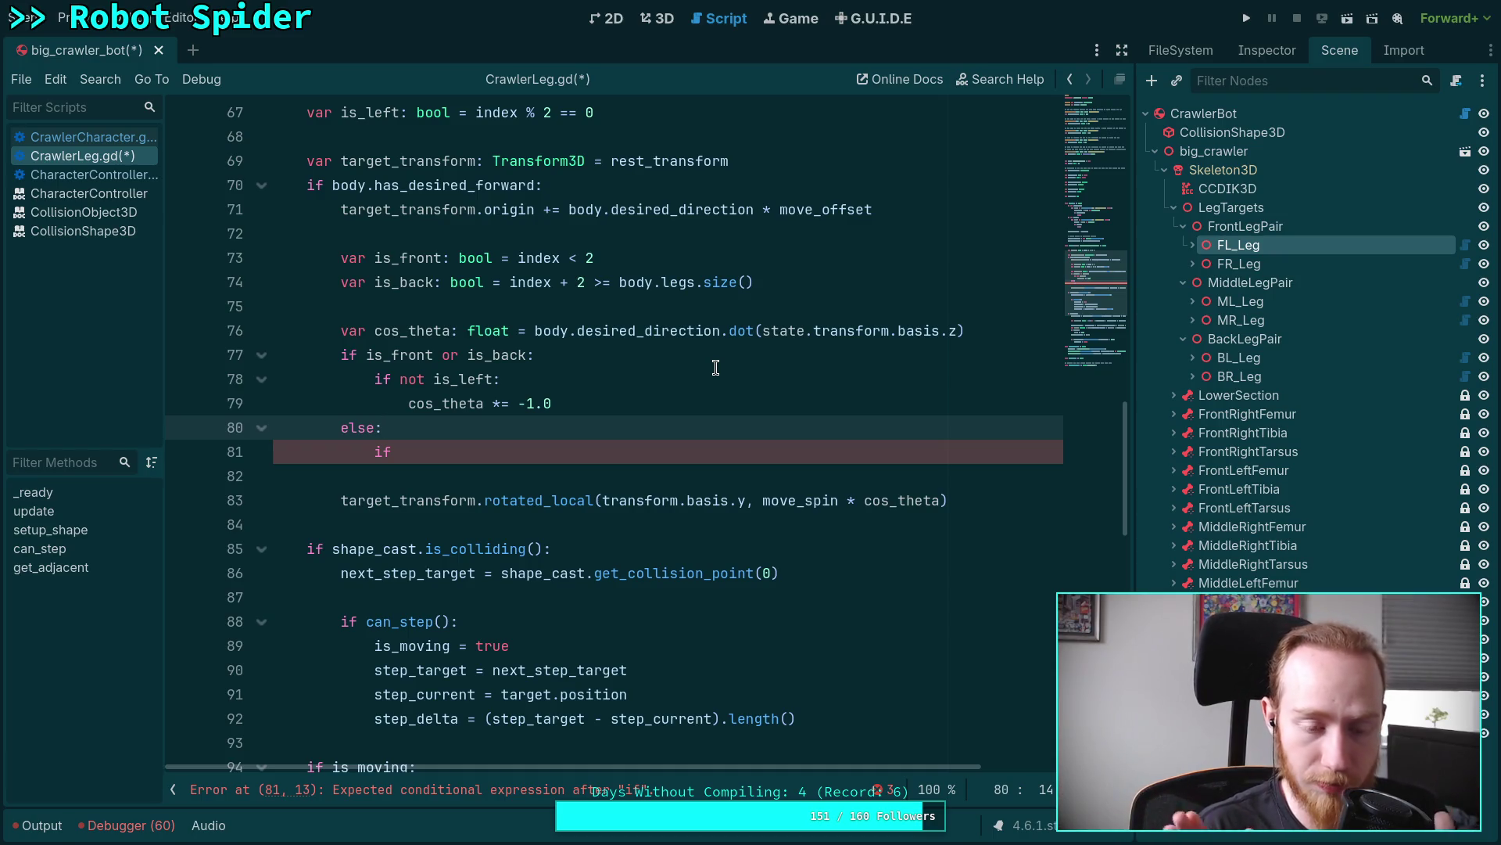
# Step: Keep 'if is_front or is_back:' on one line and add an indented line beneath it
pyautogui.click(435, 354)
pyautogui.write(':')
pyautogui.press('Return')
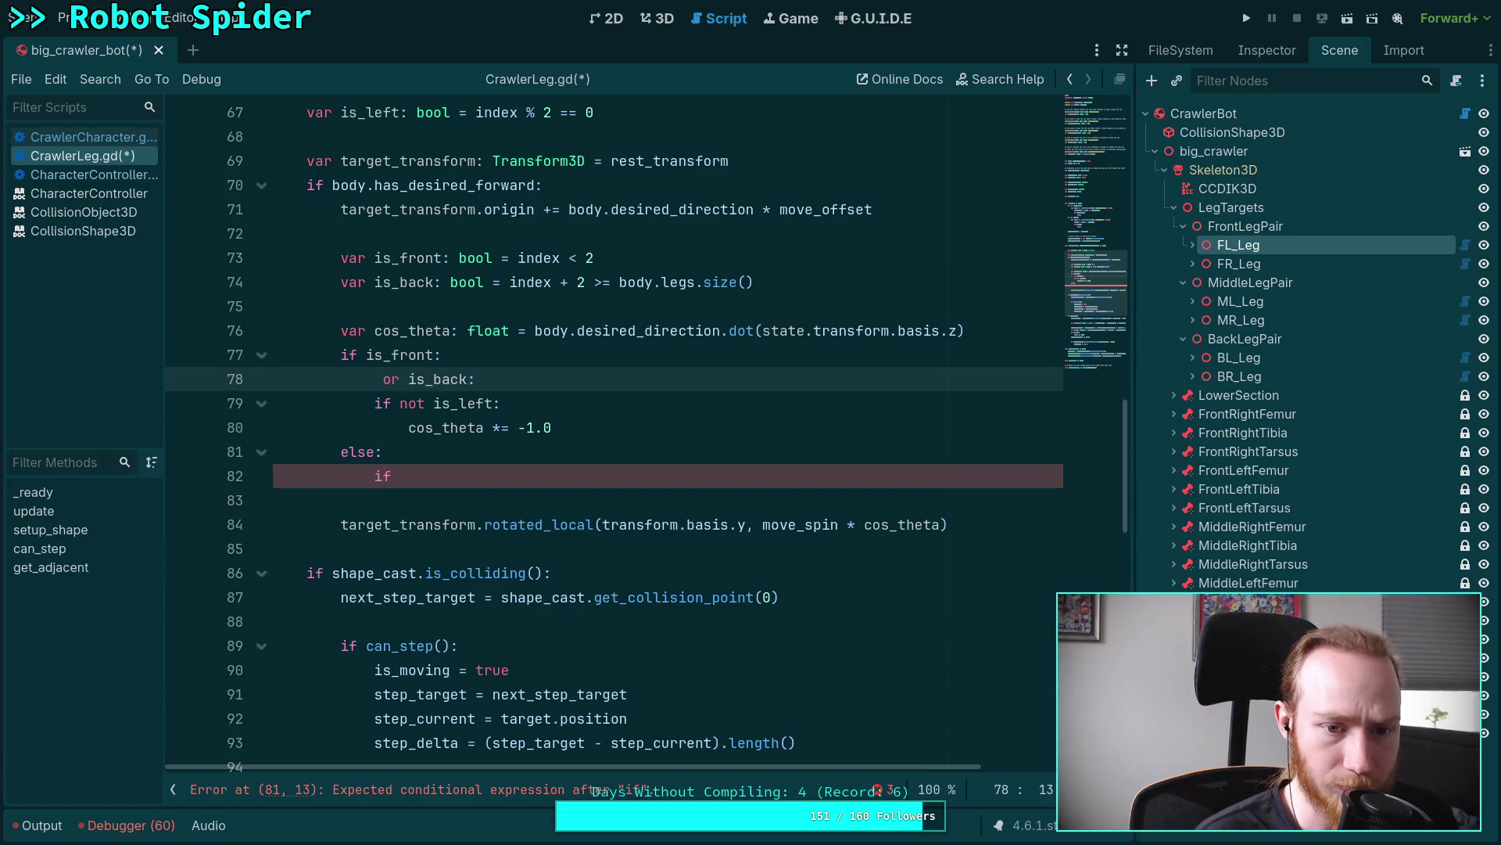
pyautogui.press('BackSpace')
pyautogui.press('BackSpace')
pyautogui.press('BackSpace')
pyautogui.press('BackSpace')
pyautogui.press('BackSpace')
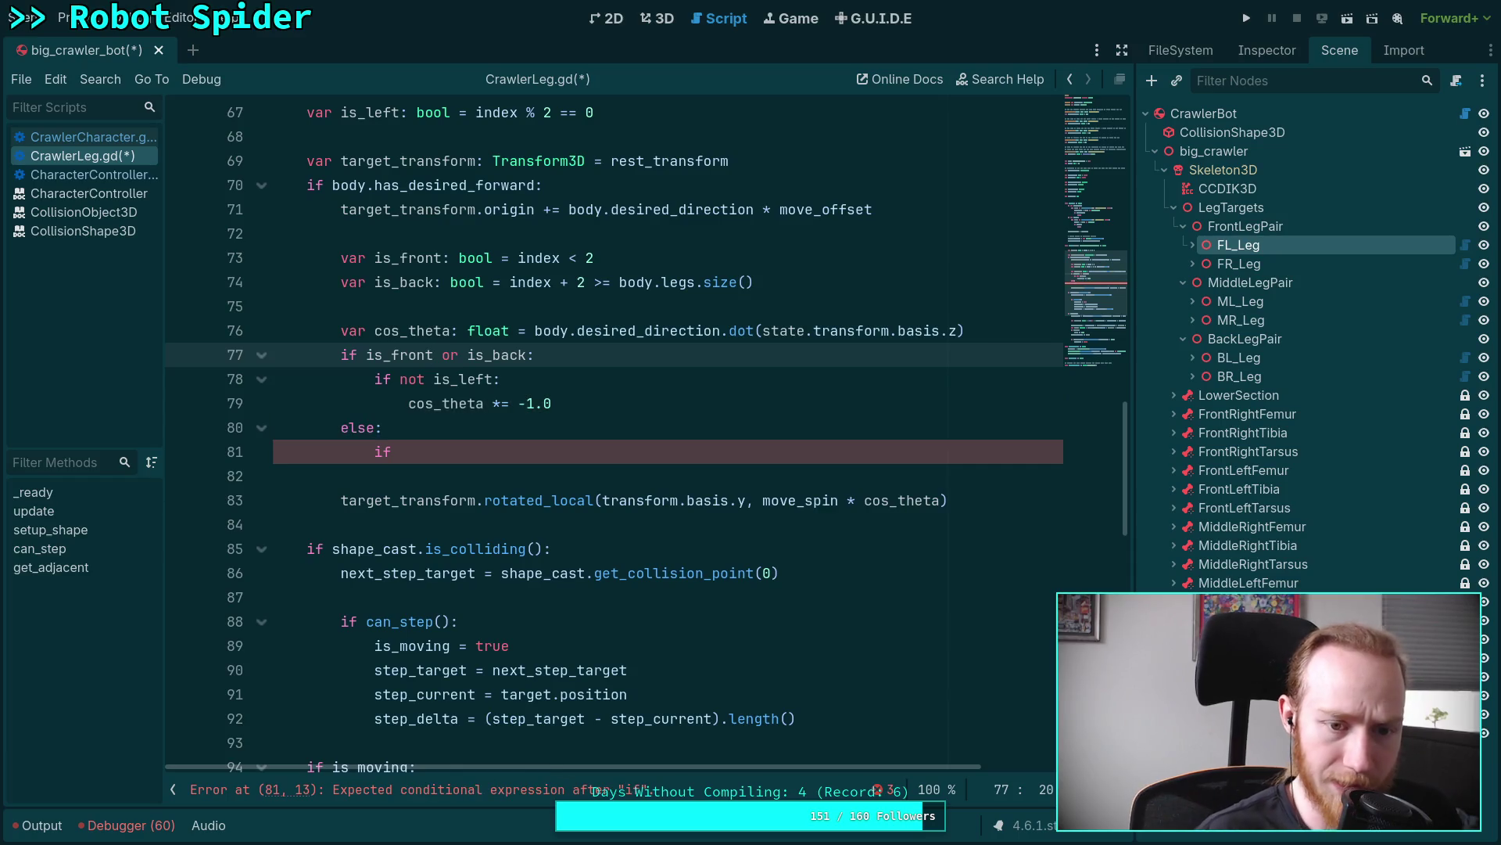
pyautogui.press('End')
pyautogui.press('Return')
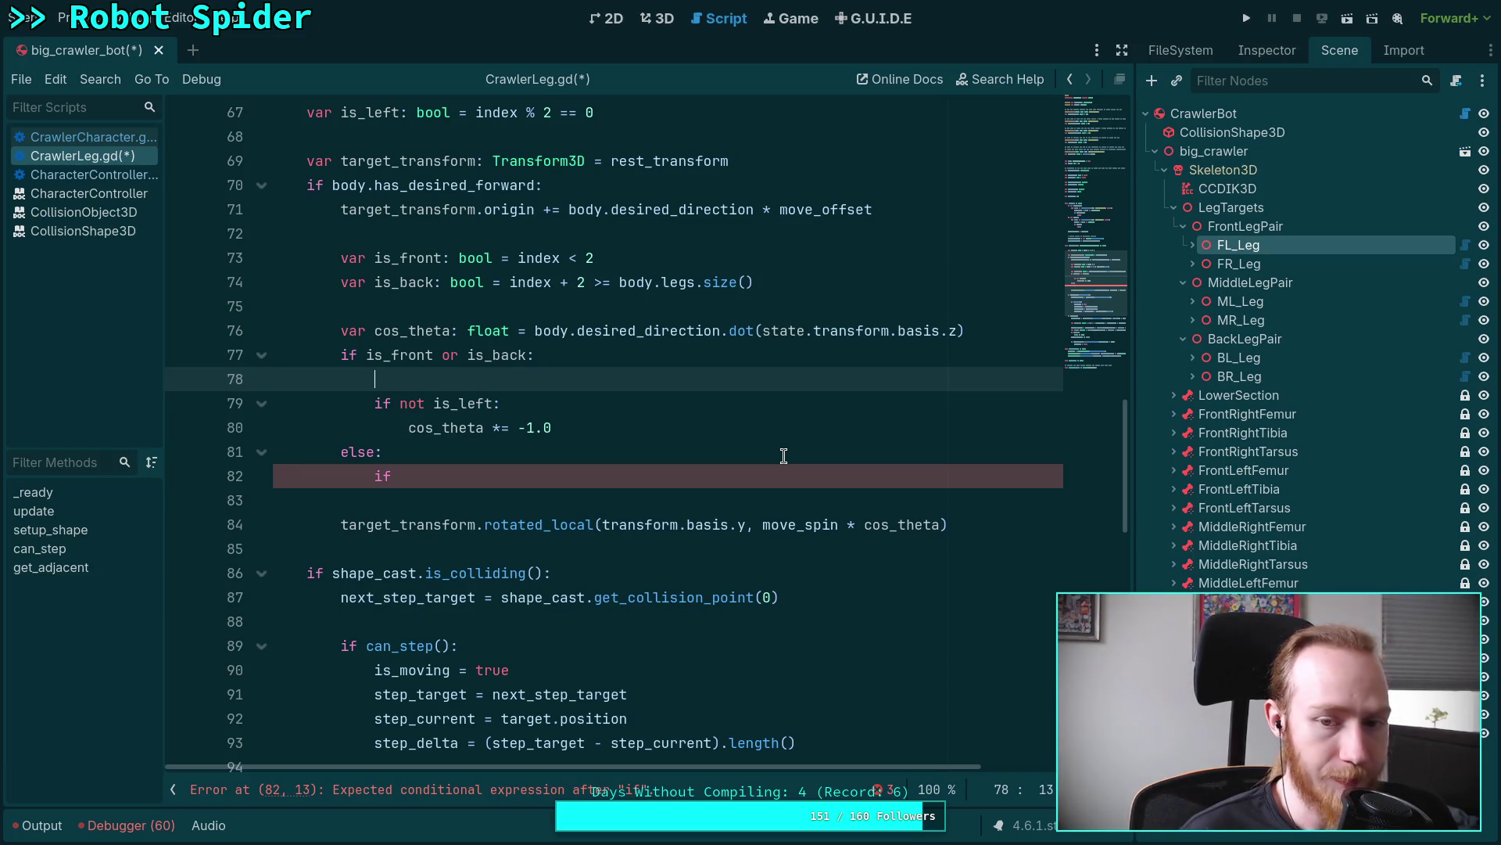
# Step: Test-rotate the front-left leg target in 3D, then start empty line 78 with cos_theta
pyautogui.click(657, 18)
pyautogui.moveTo(615, 342)
pyautogui.mouseDown()
pyautogui.moveTo(646, 350)
pyautogui.moveTo(613, 342)
pyautogui.moveTo(660, 332)
pyautogui.moveTo(641, 258)
pyautogui.moveTo(689, 117)
pyautogui.mouseUp()
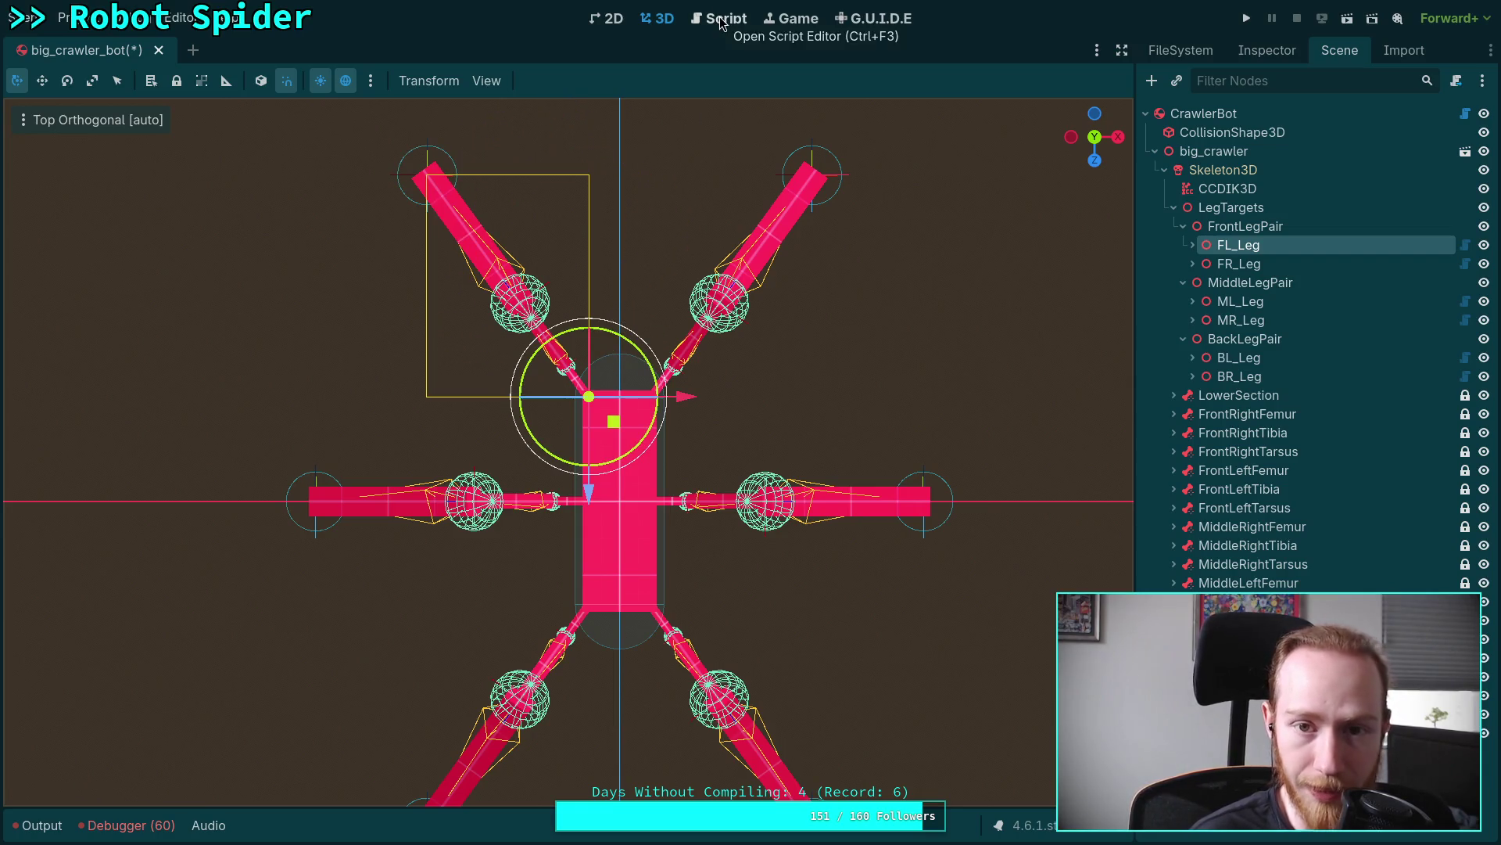
pyautogui.click(719, 18)
pyautogui.click(613, 391)
pyautogui.click(646, 380)
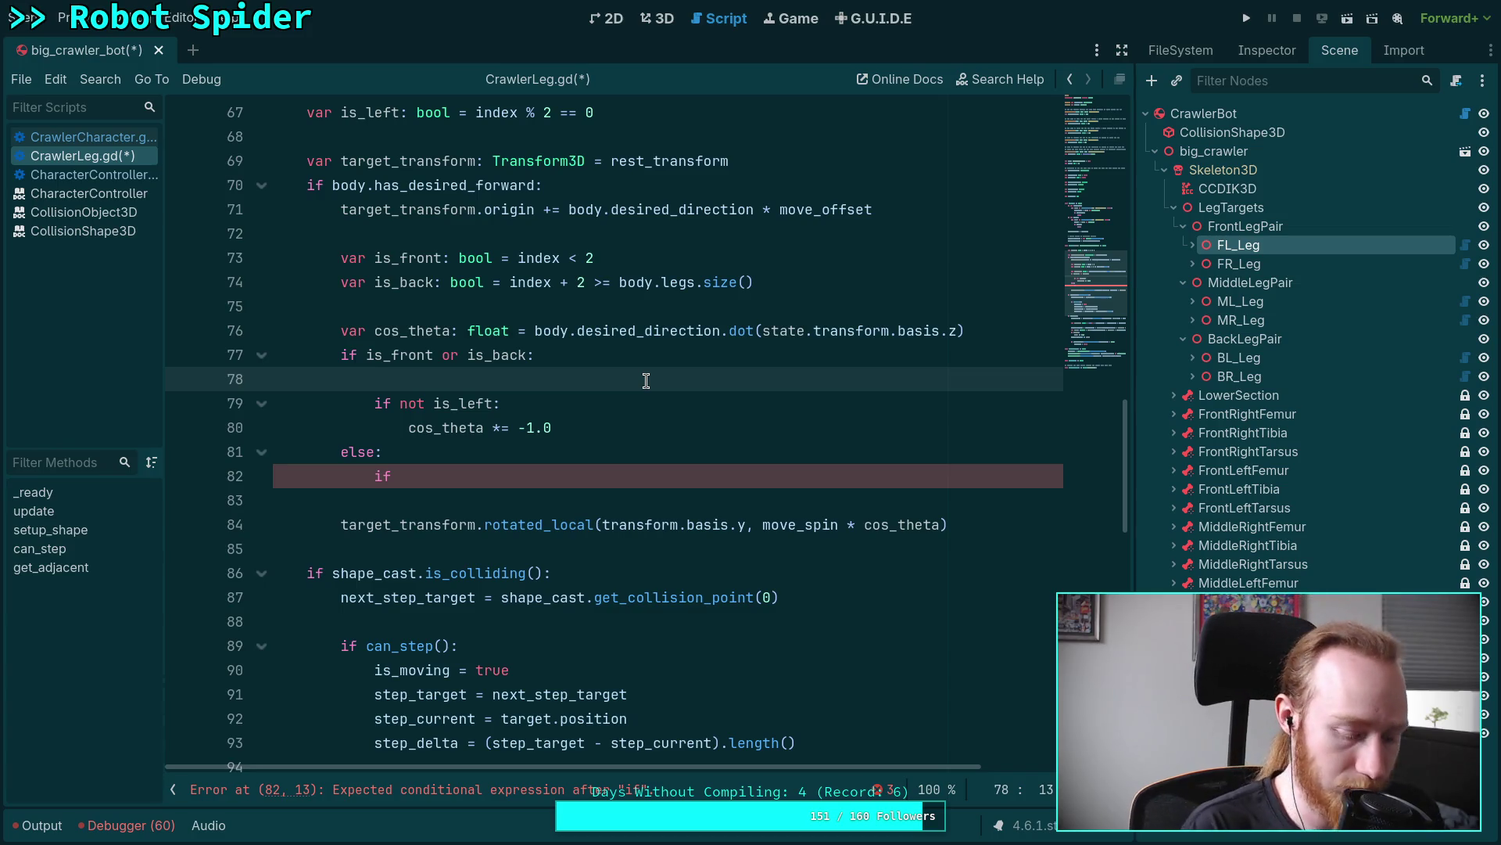
pyautogui.write('cos_theta')
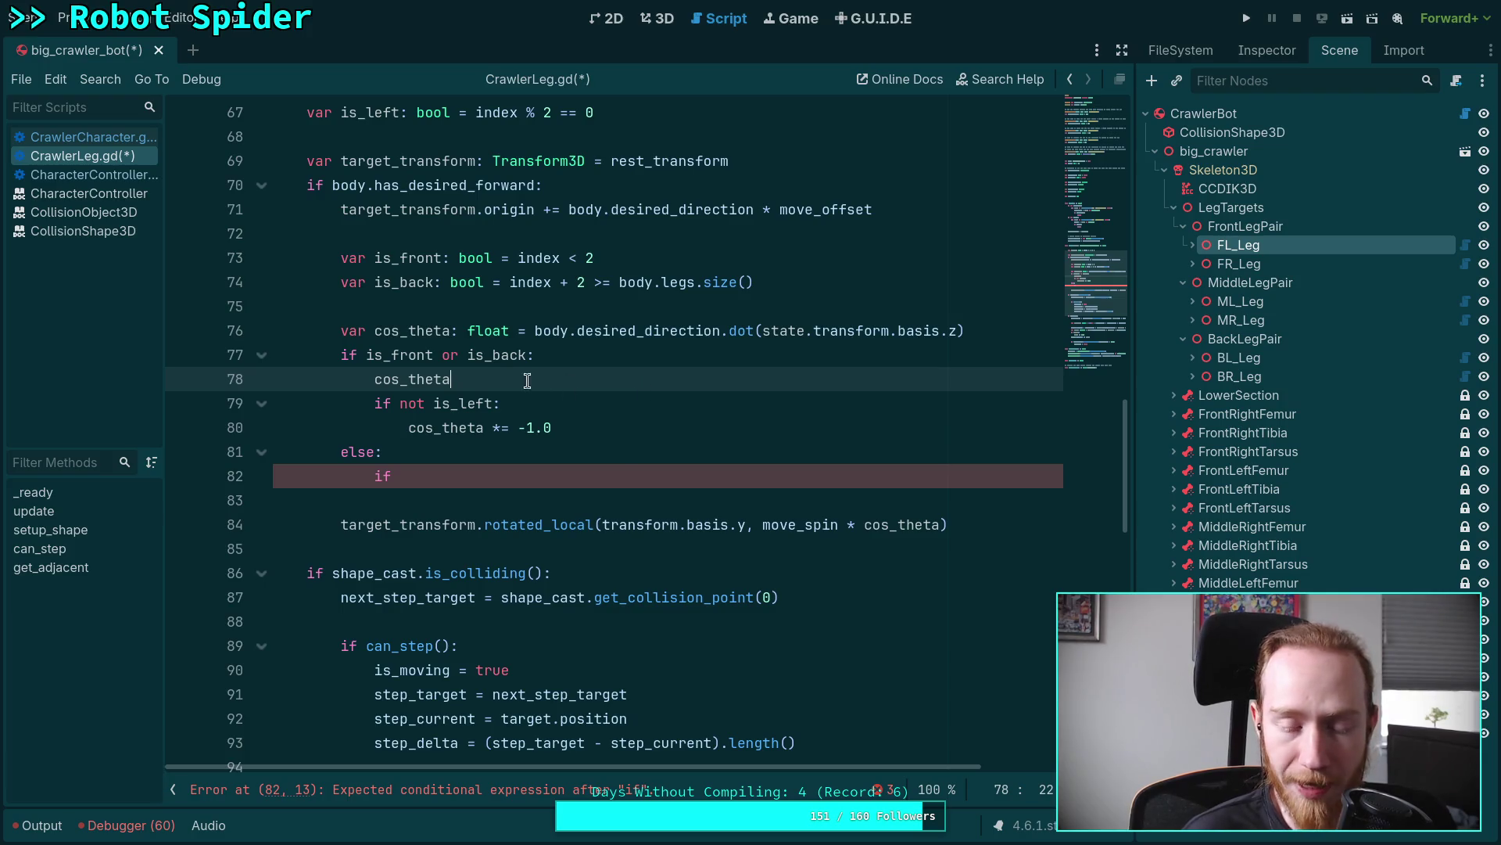
# Step: Replace cos_theta on line 78 with 'var side_theta: float ='
pyautogui.keyDown('shift'); pyautogui.click(376, 379); pyautogui.keyUp('shift')
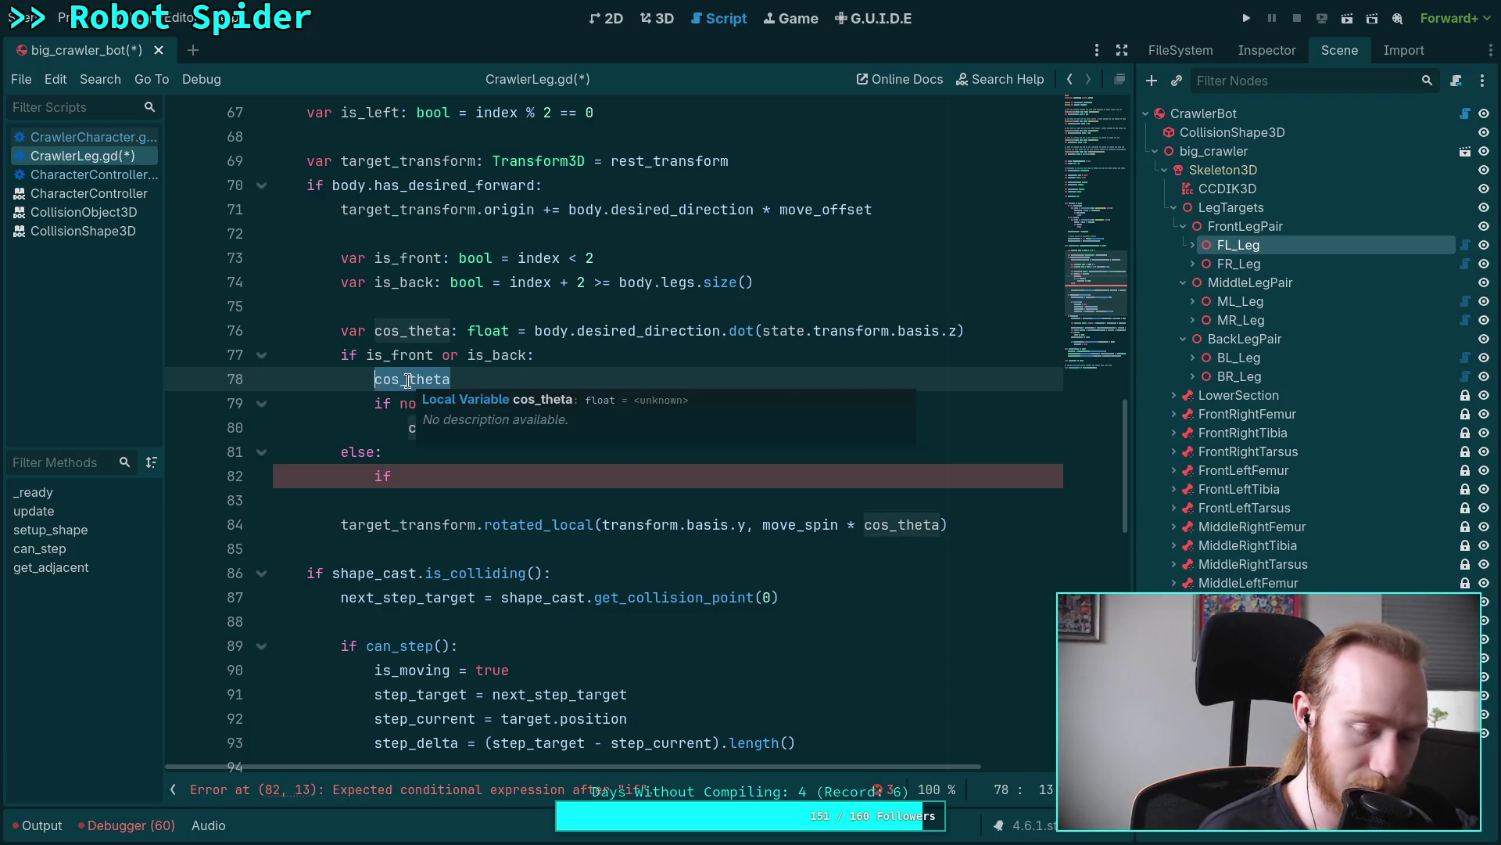
pyautogui.press('BackSpace')
pyautogui.write('var ')
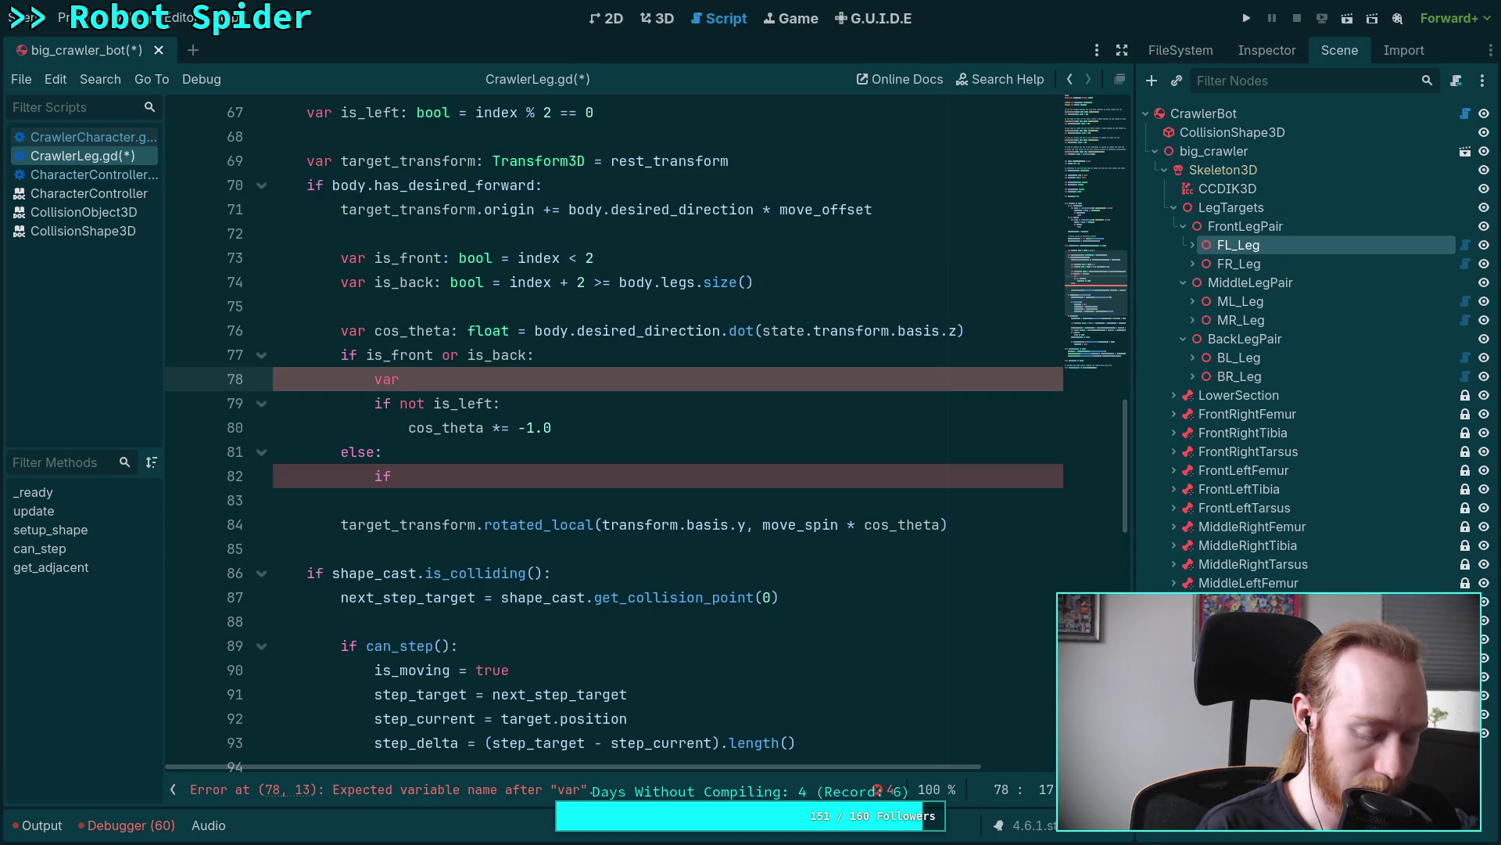
pyautogui.write('side')
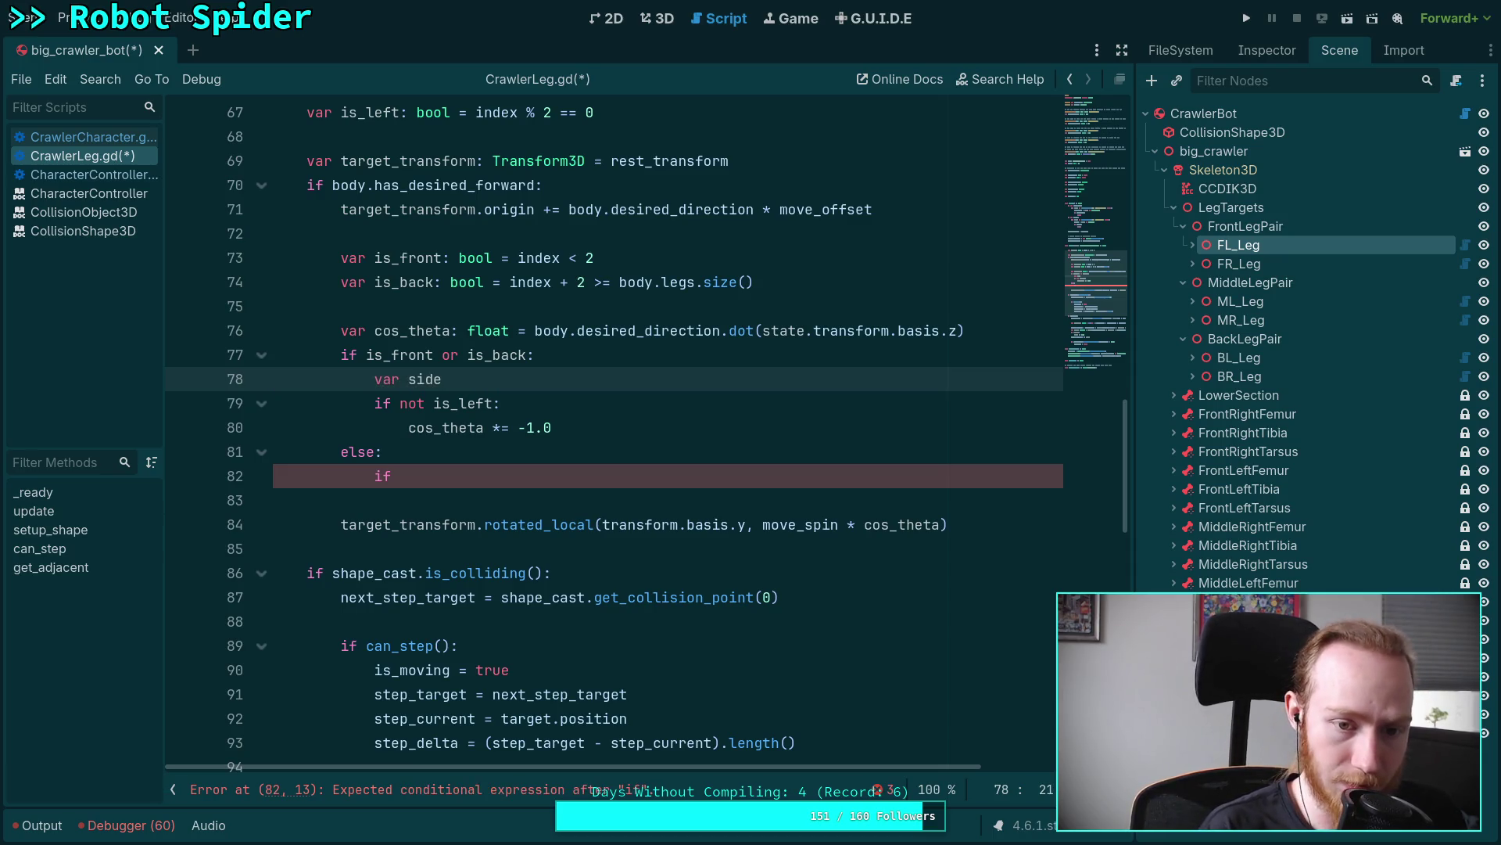
pyautogui.write('_theta')
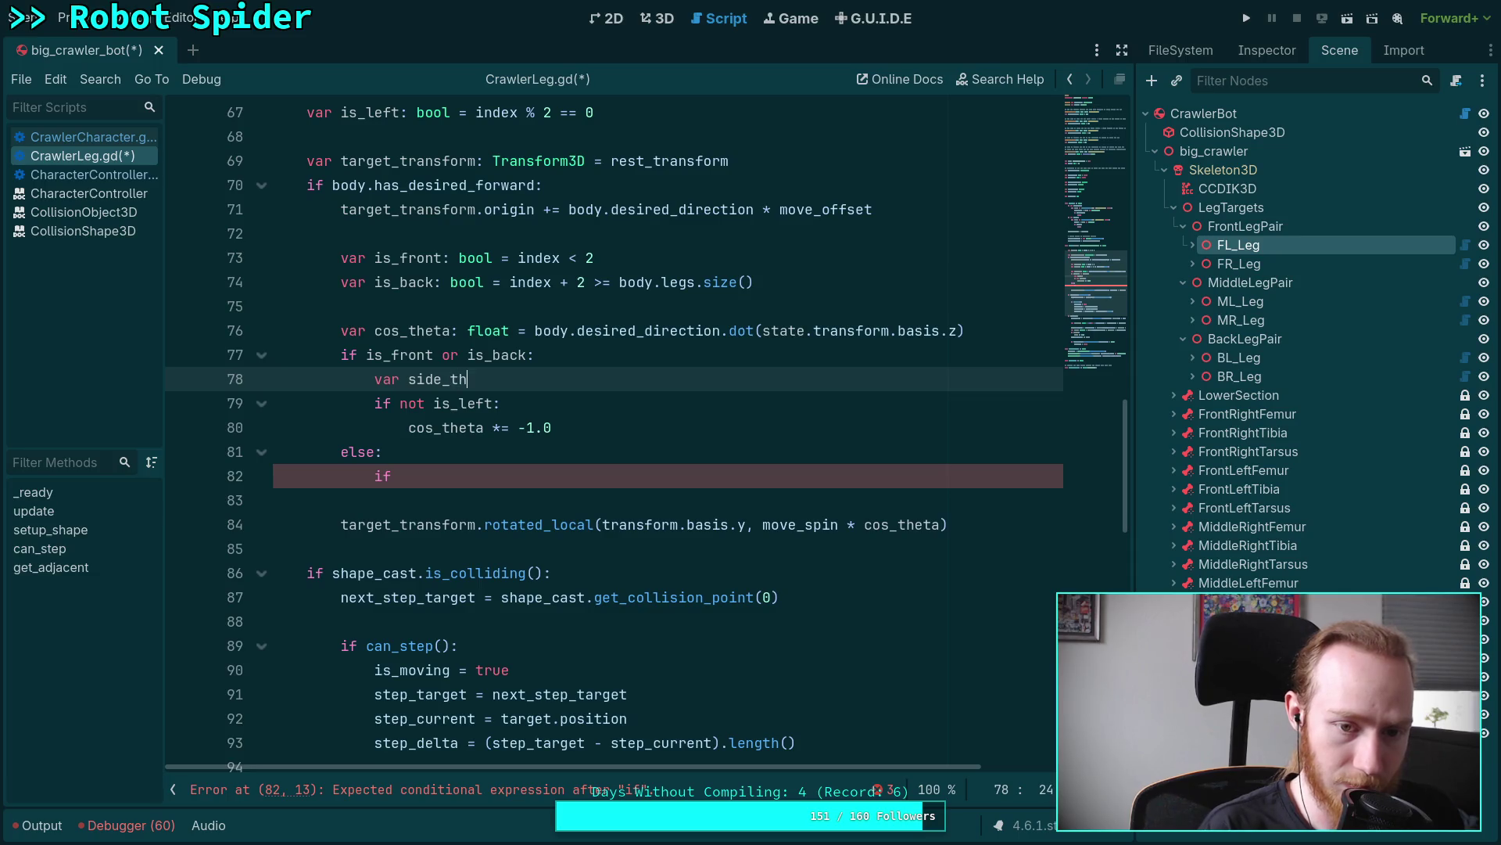
pyautogui.write('at =')
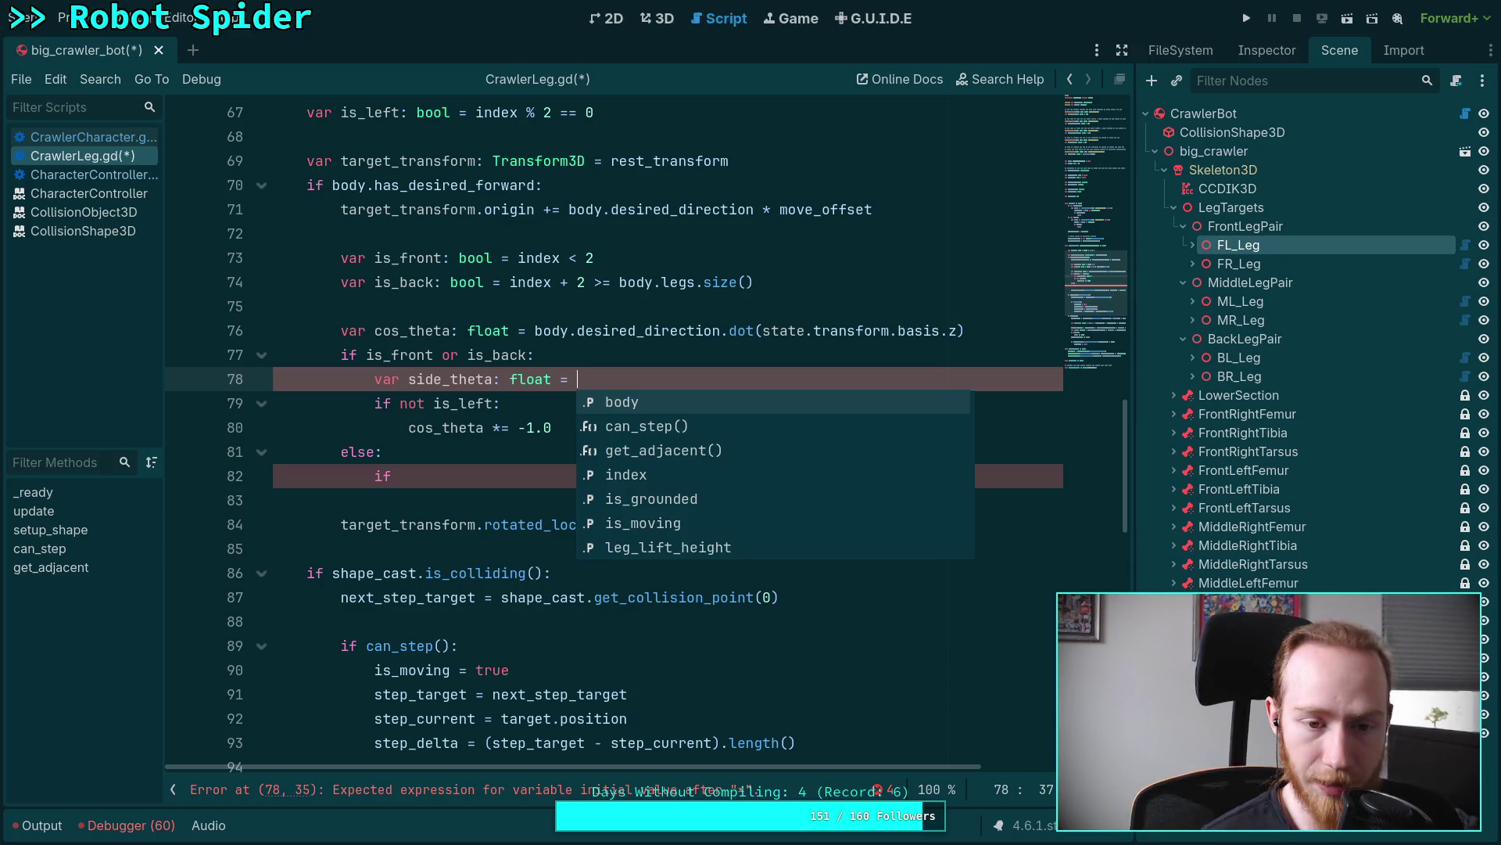
# Step: Copy line 76's dot-product expression as side_theta's value, switching basis.z to basis.x
pyautogui.moveTo(535, 332); pyautogui.dragTo(980, 333)
pyautogui.rightClick(876, 335)
pyautogui.click(892, 418)
pyautogui.click(609, 377)
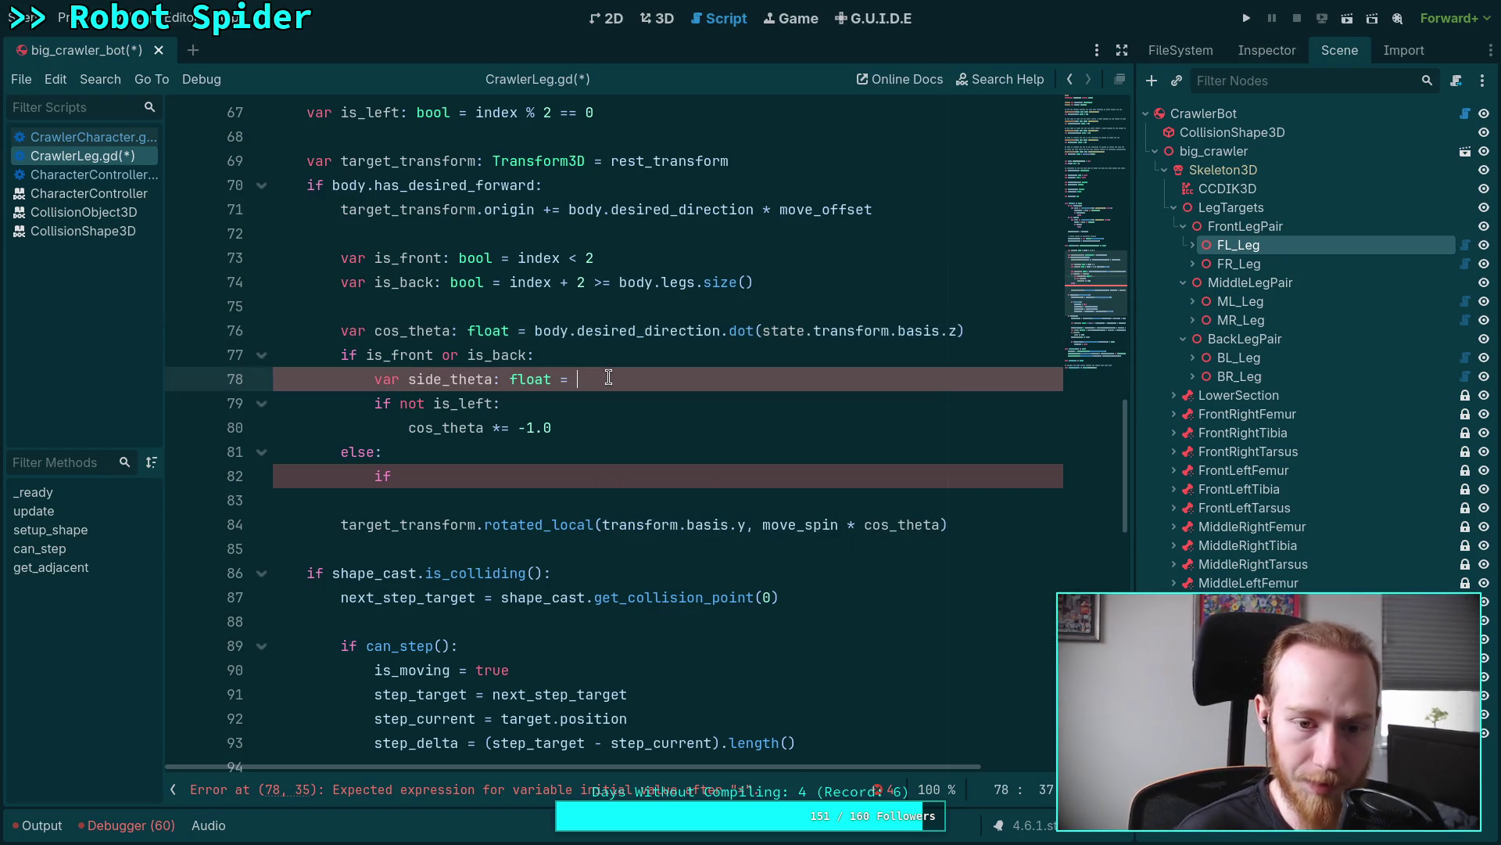
pyautogui.hotkey('ctrl', 'v')
pyautogui.doubleClick(996, 380)
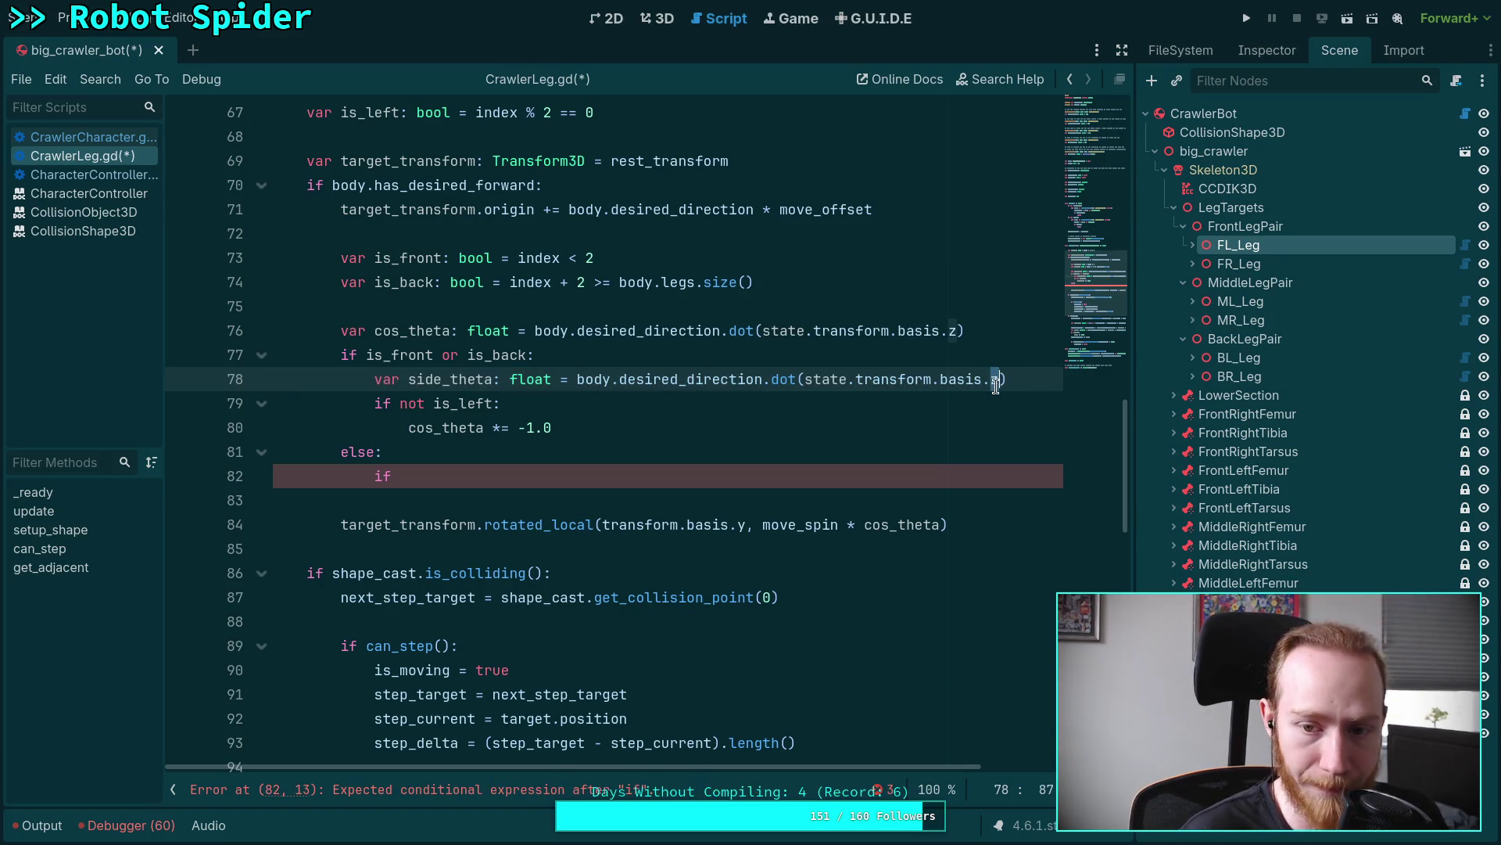
pyautogui.write('x')
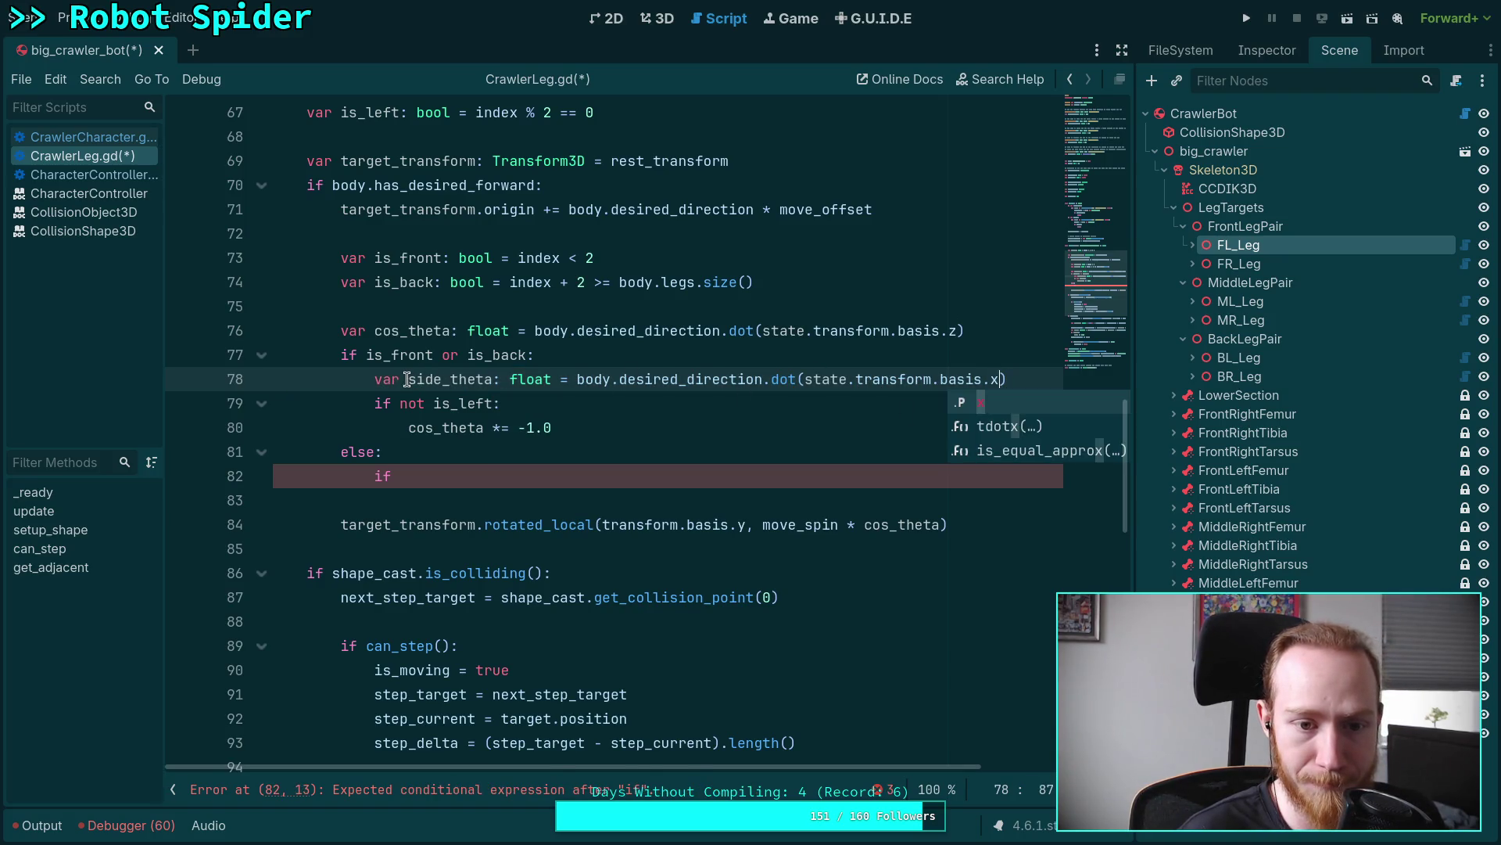
pyautogui.click(408, 380)
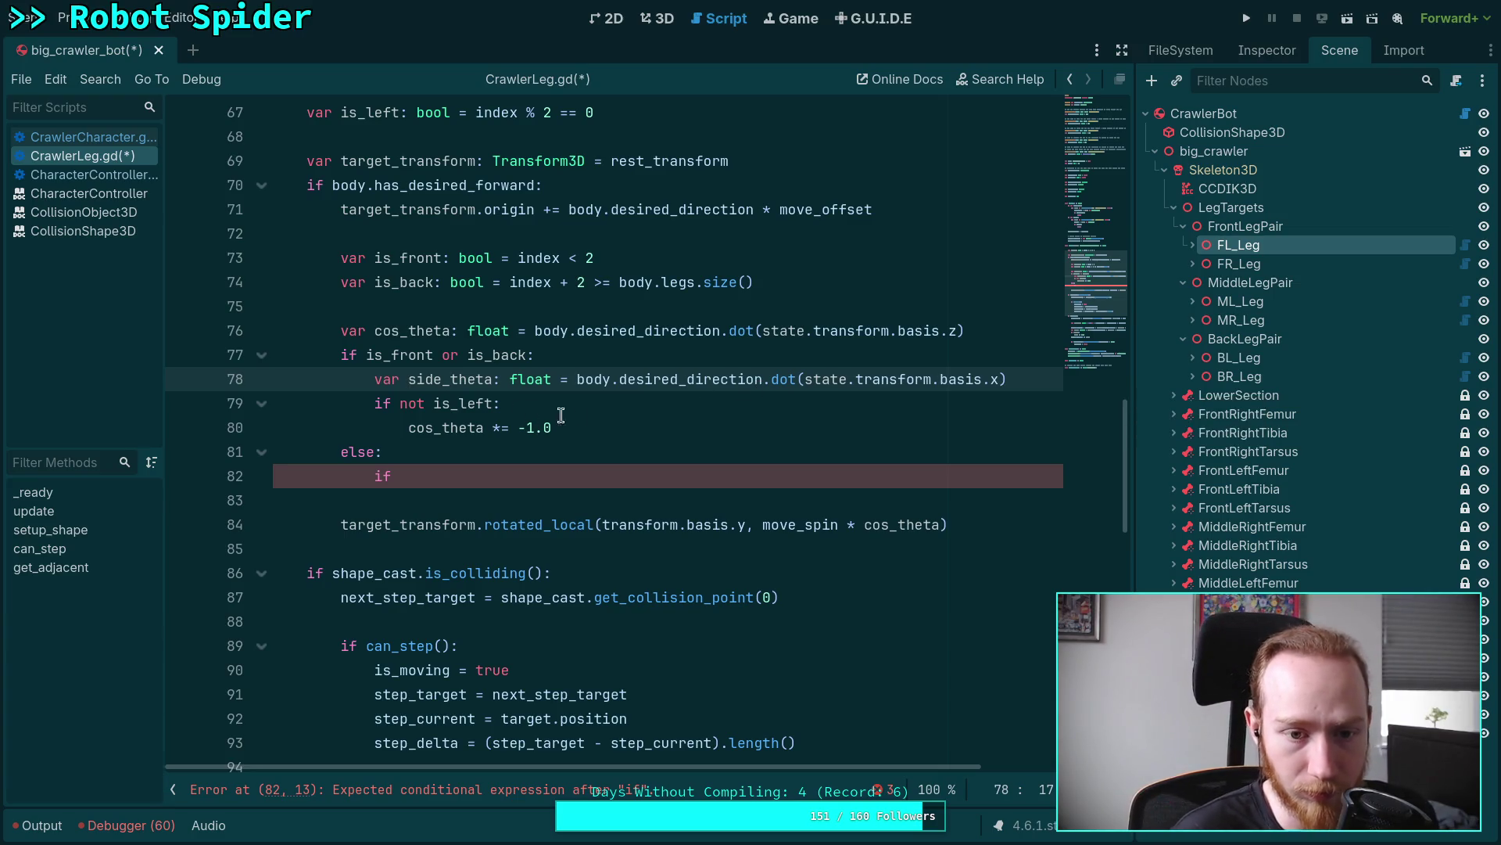
pyautogui.click(585, 425)
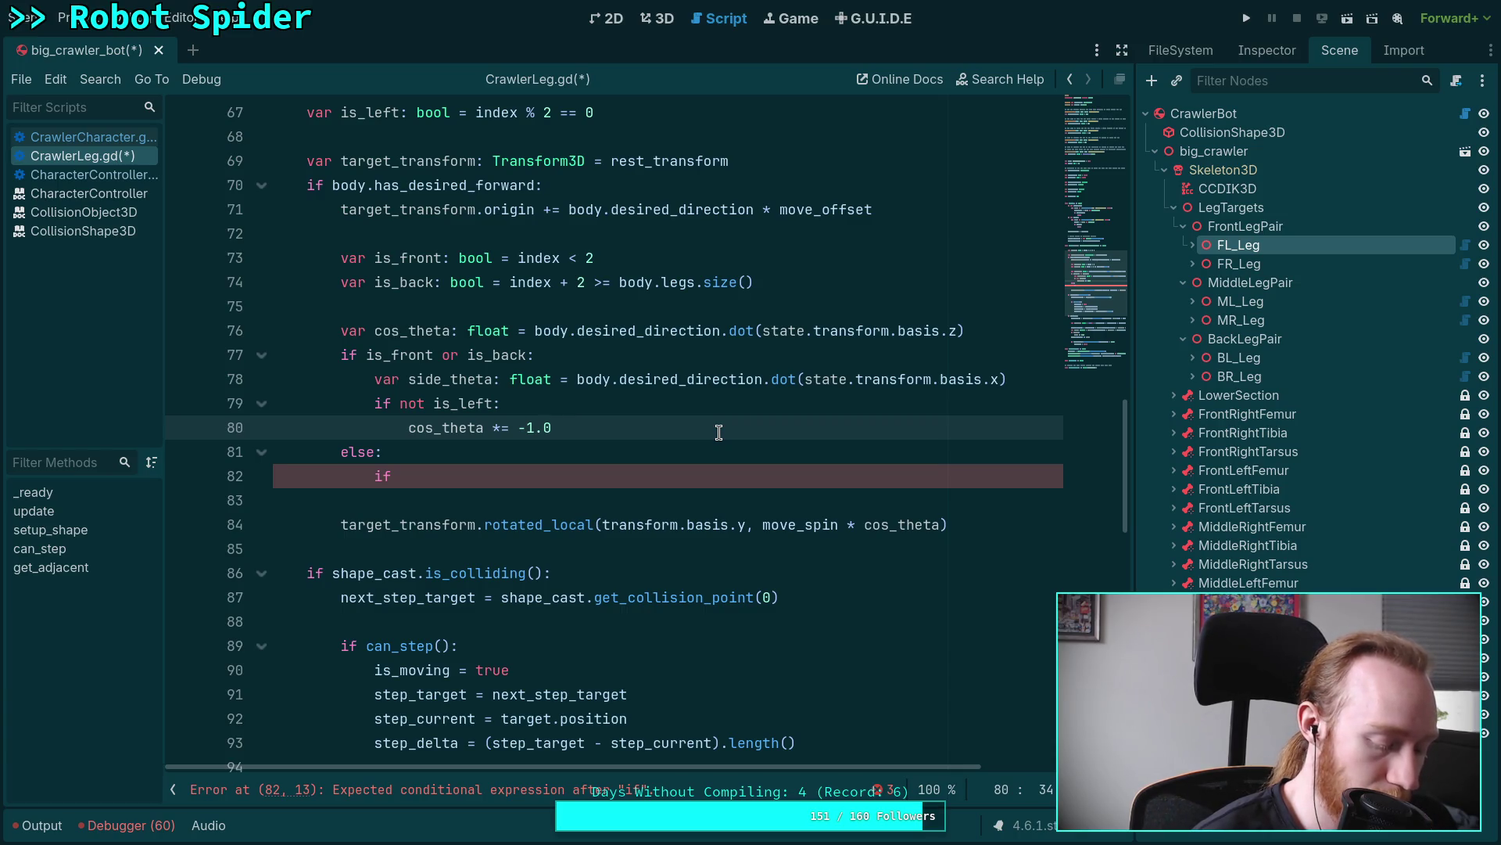
pyautogui.click(655, 19)
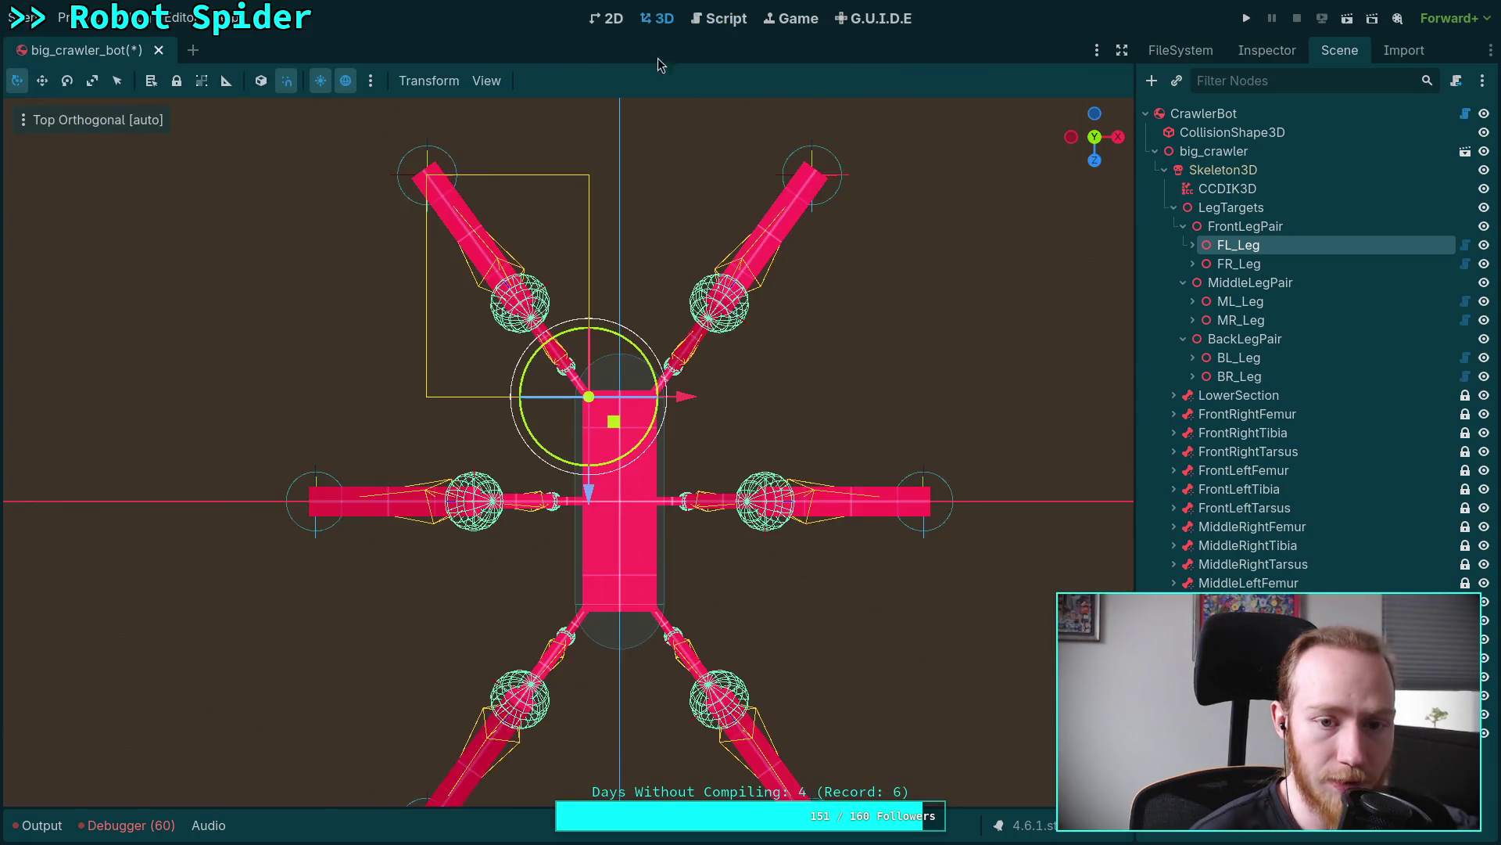
# Step: Test-rotate the FL_Leg and FR_Leg targets, undoing the front-right rotation
pyautogui.moveTo(592, 348); pyautogui.dragTo(619, 344)
pyautogui.rightClick(619, 344)
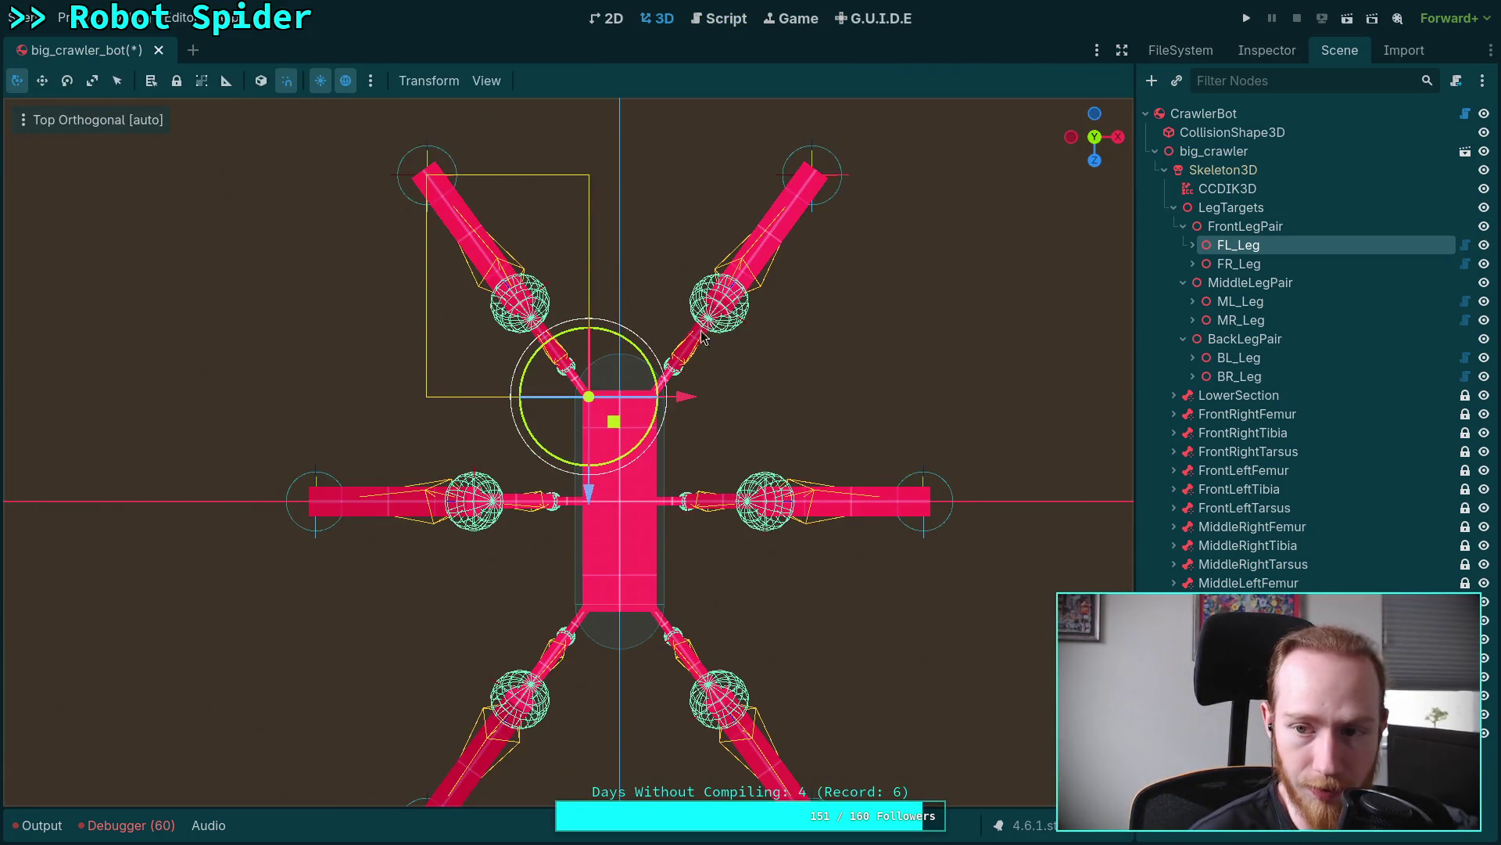
pyautogui.click(1228, 188)
pyautogui.click(1267, 50)
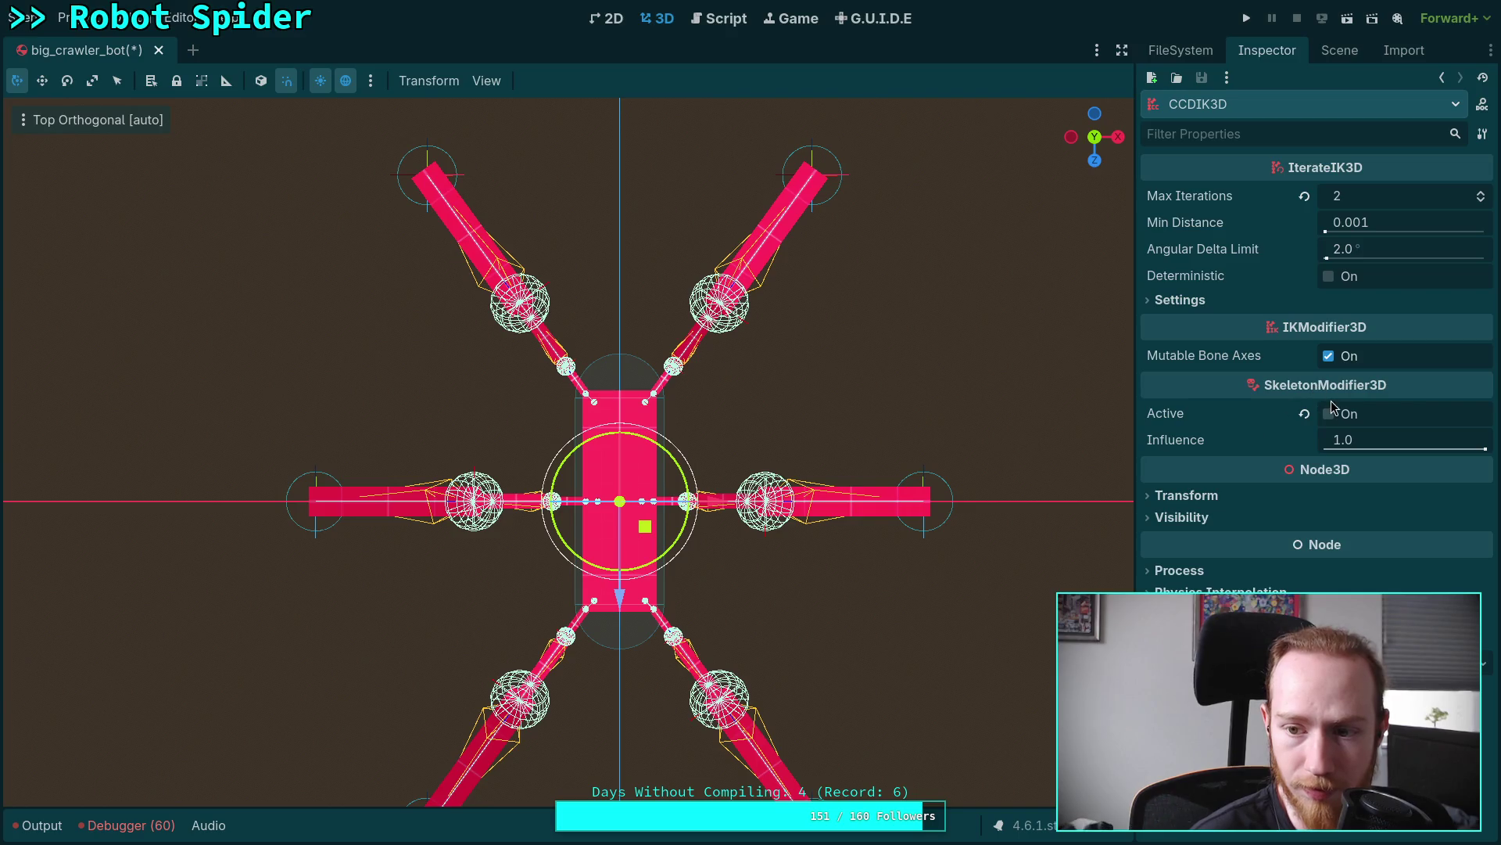
pyautogui.click(1340, 50)
pyautogui.click(1239, 245)
pyautogui.moveTo(620, 344); pyautogui.dragTo(571, 334)
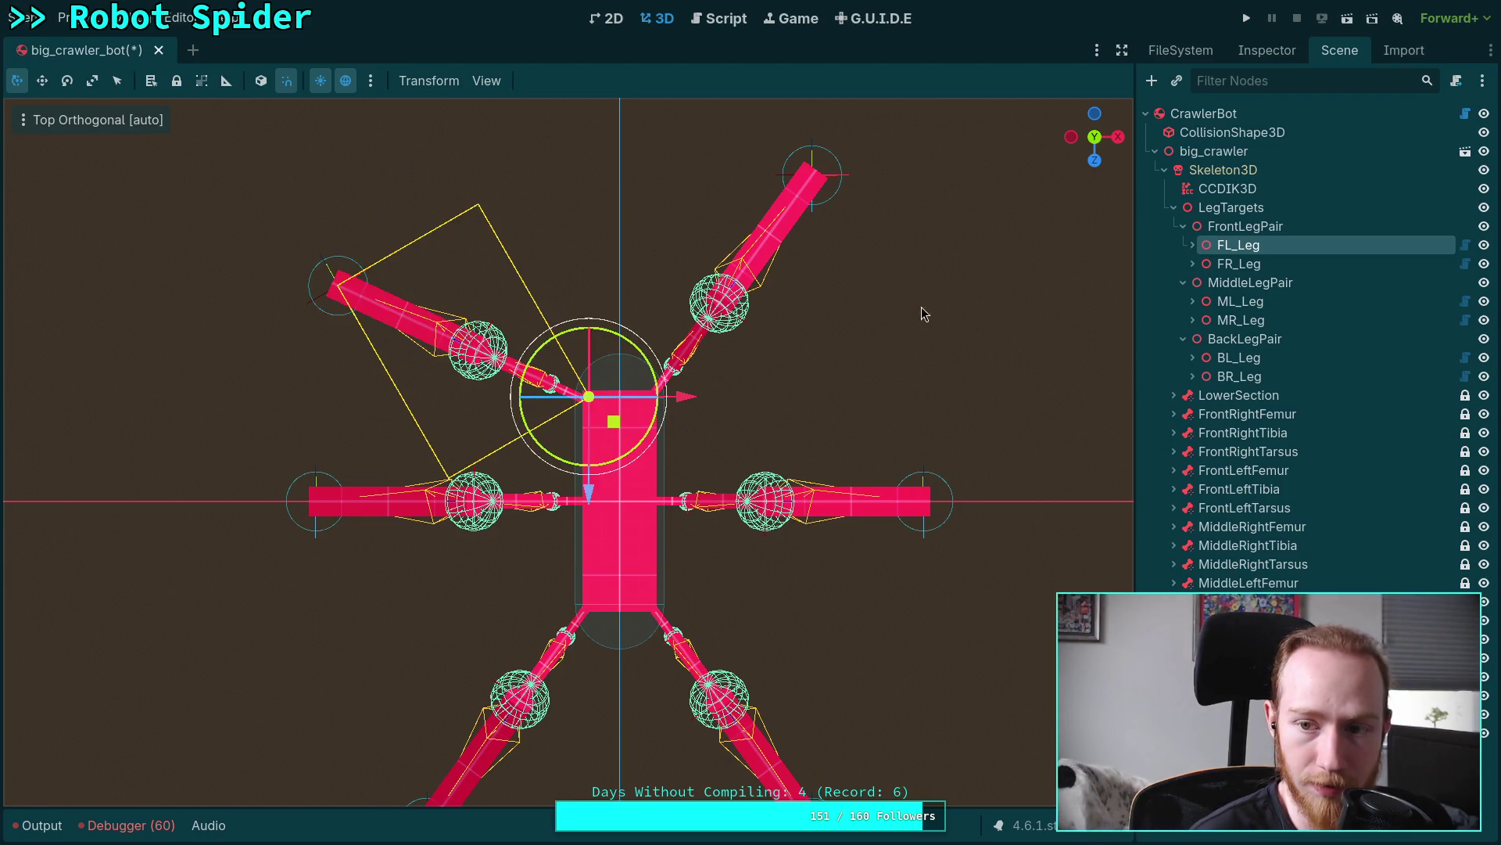
pyautogui.click(1239, 264)
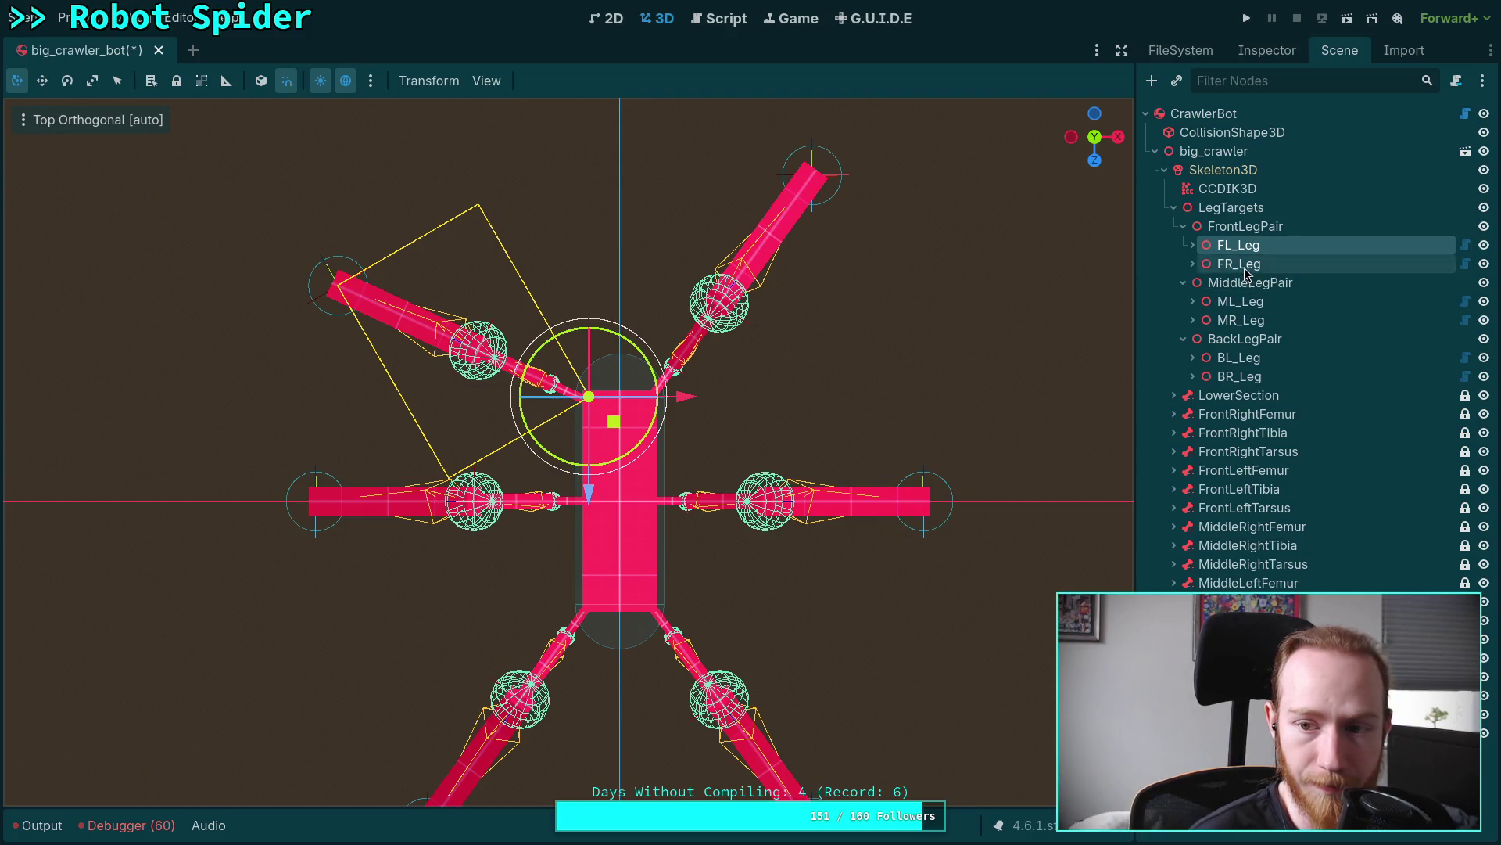
pyautogui.moveTo(700, 350); pyautogui.dragTo(825, 341)
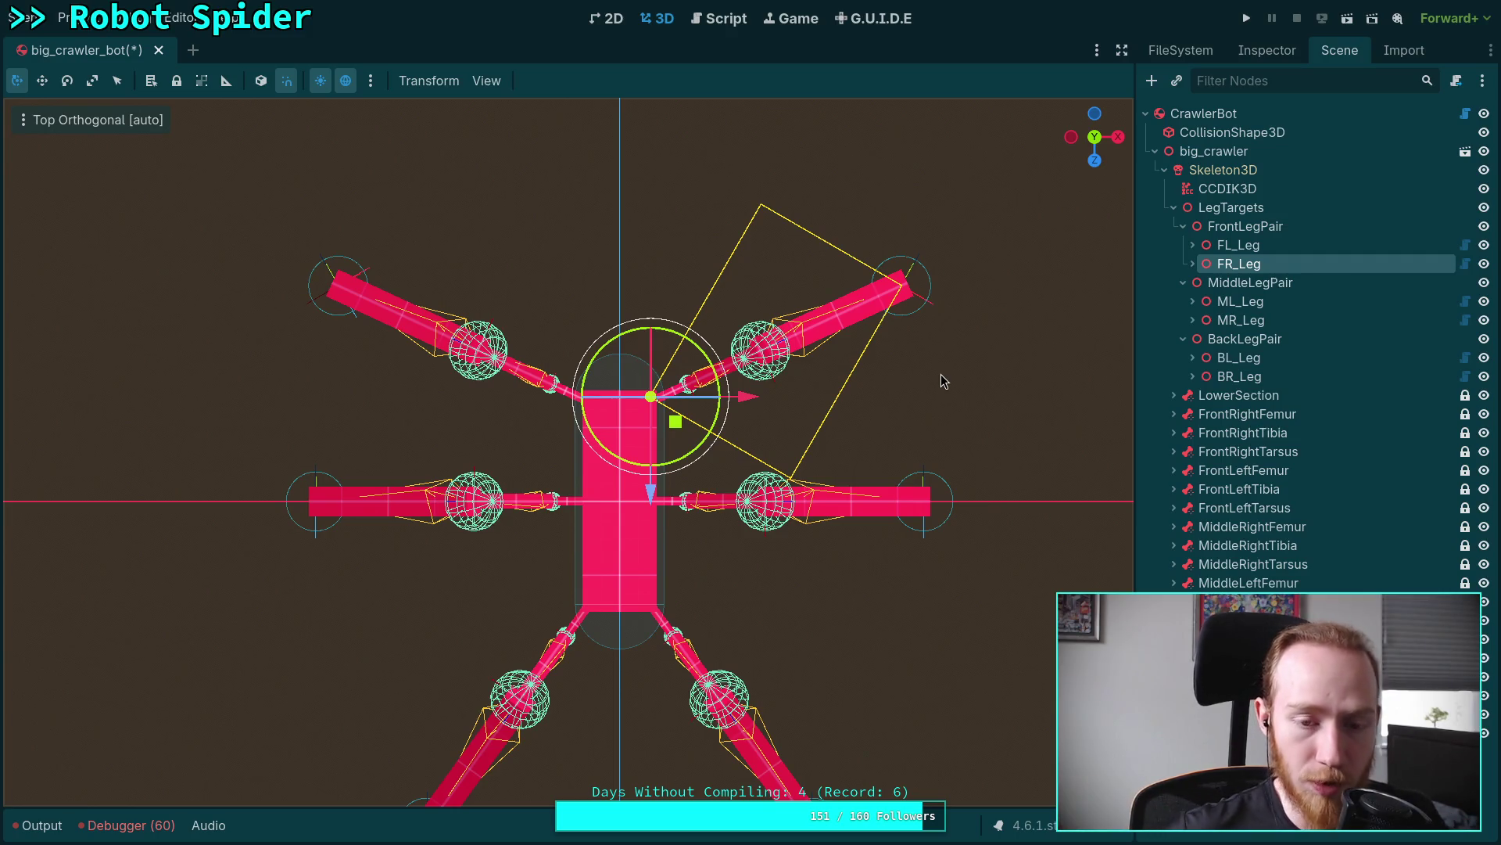
pyautogui.hotkey('ctrl', 'z')
pyautogui.hotkey('ctrl', 'z')
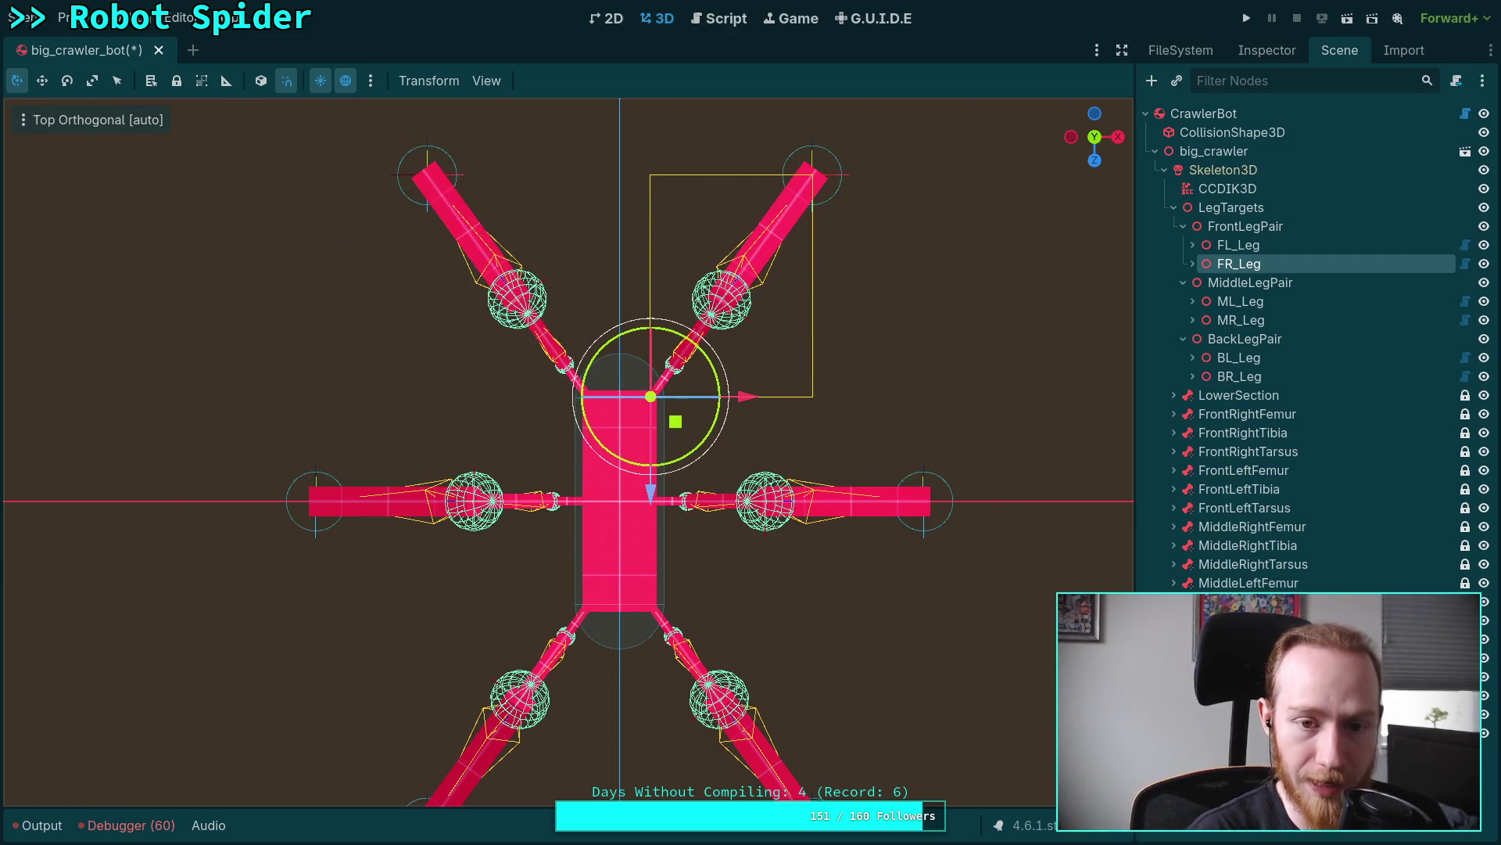
# Step: Rotate the FL_Leg and FR_Leg targets again with R, then undo both rotations
pyautogui.click(1229, 245)
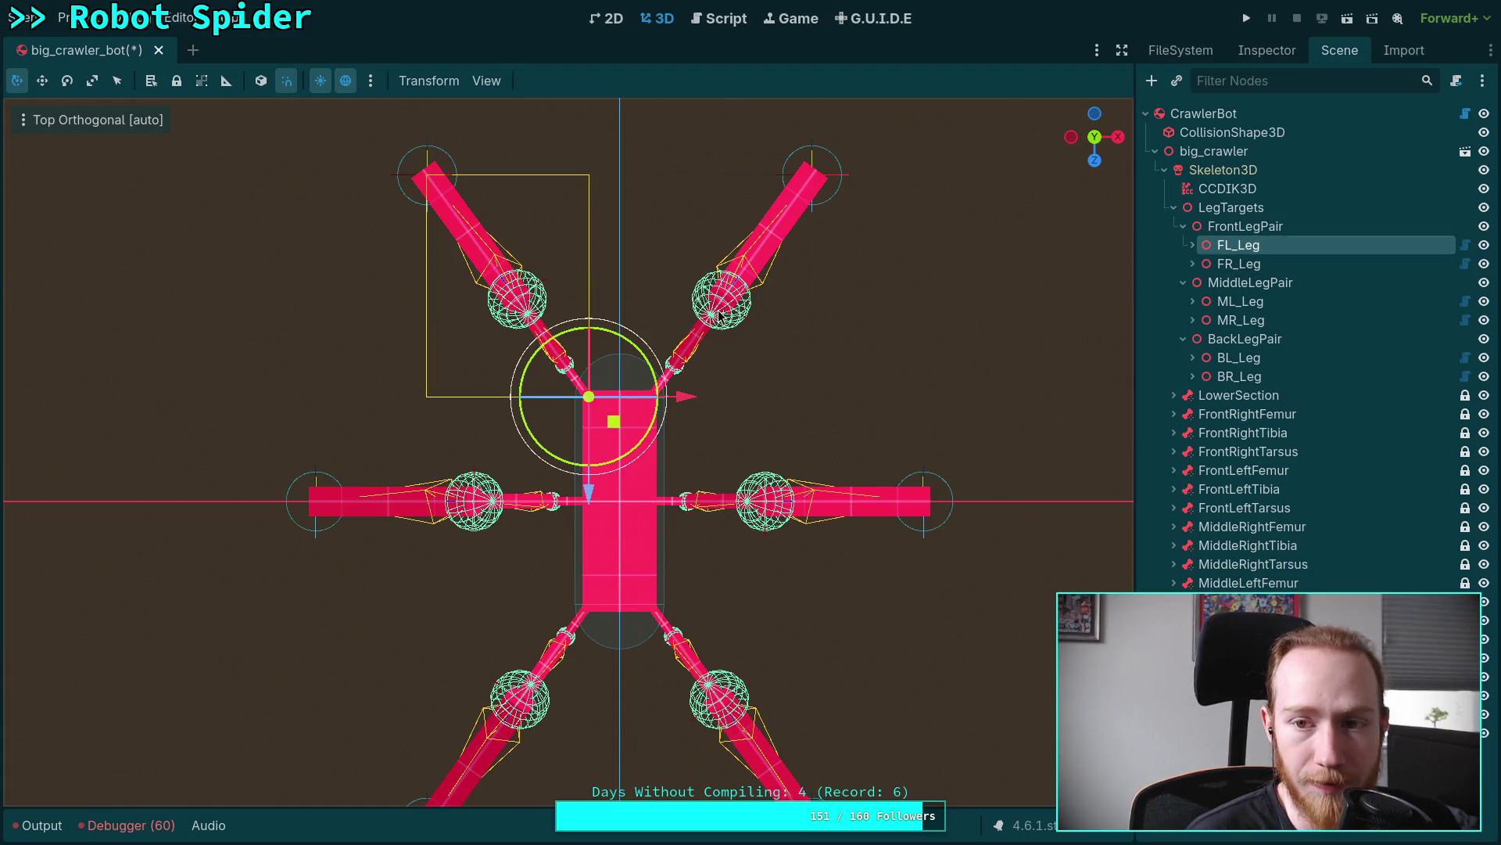
pyautogui.press('r')
pyautogui.click(727, 372)
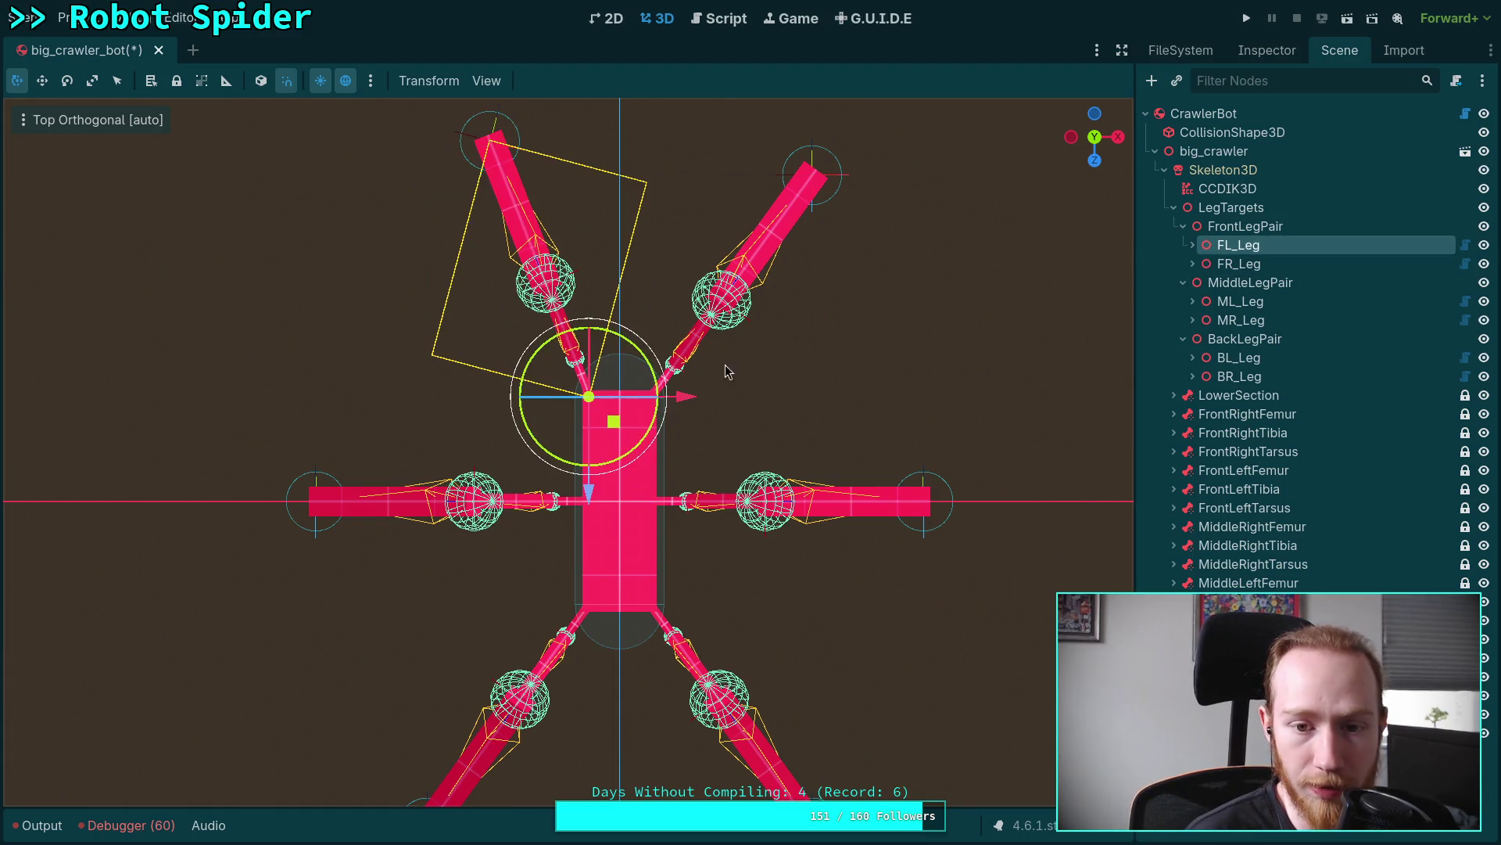
pyautogui.click(1239, 264)
pyautogui.press('r')
pyautogui.click(672, 332)
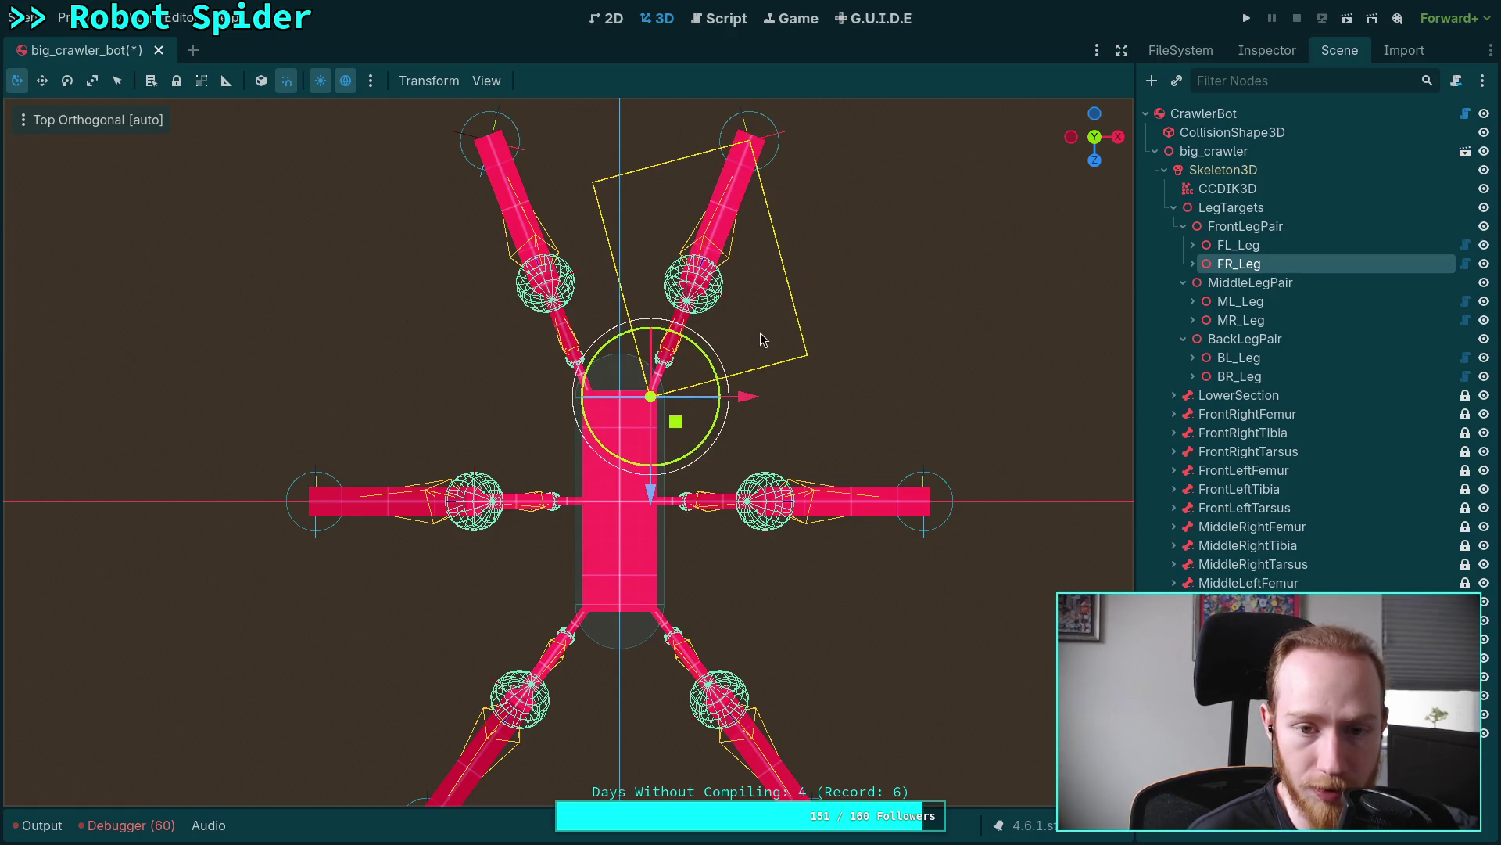
pyautogui.hotkey('ctrl', 'z')
pyautogui.hotkey('ctrl', 'z')
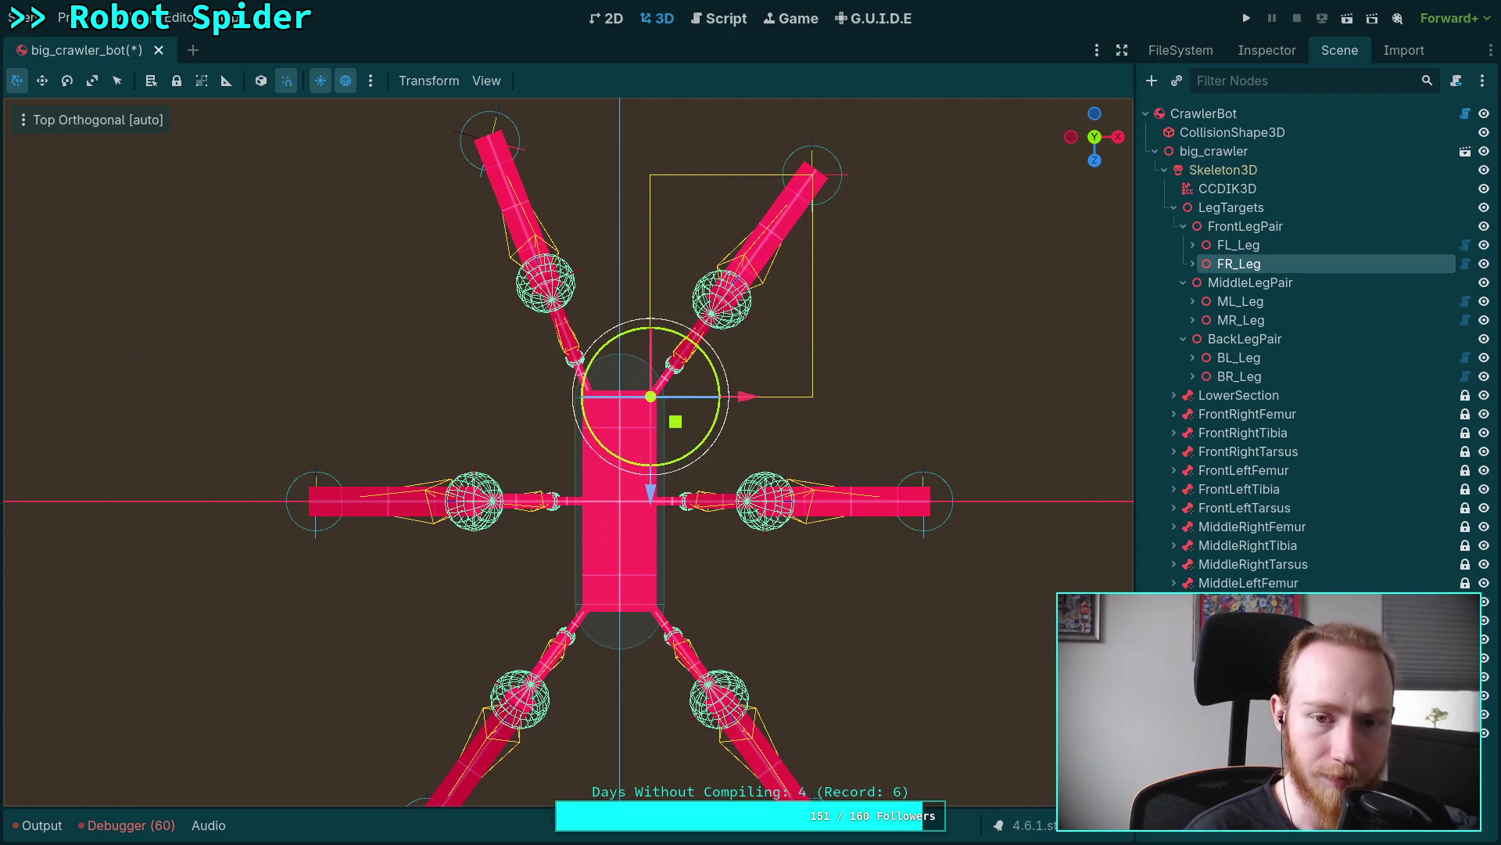
# Step: Turn off Active on the CCDIK3D modifier and return to CrawlerLeg.gd
pyautogui.click(1228, 189)
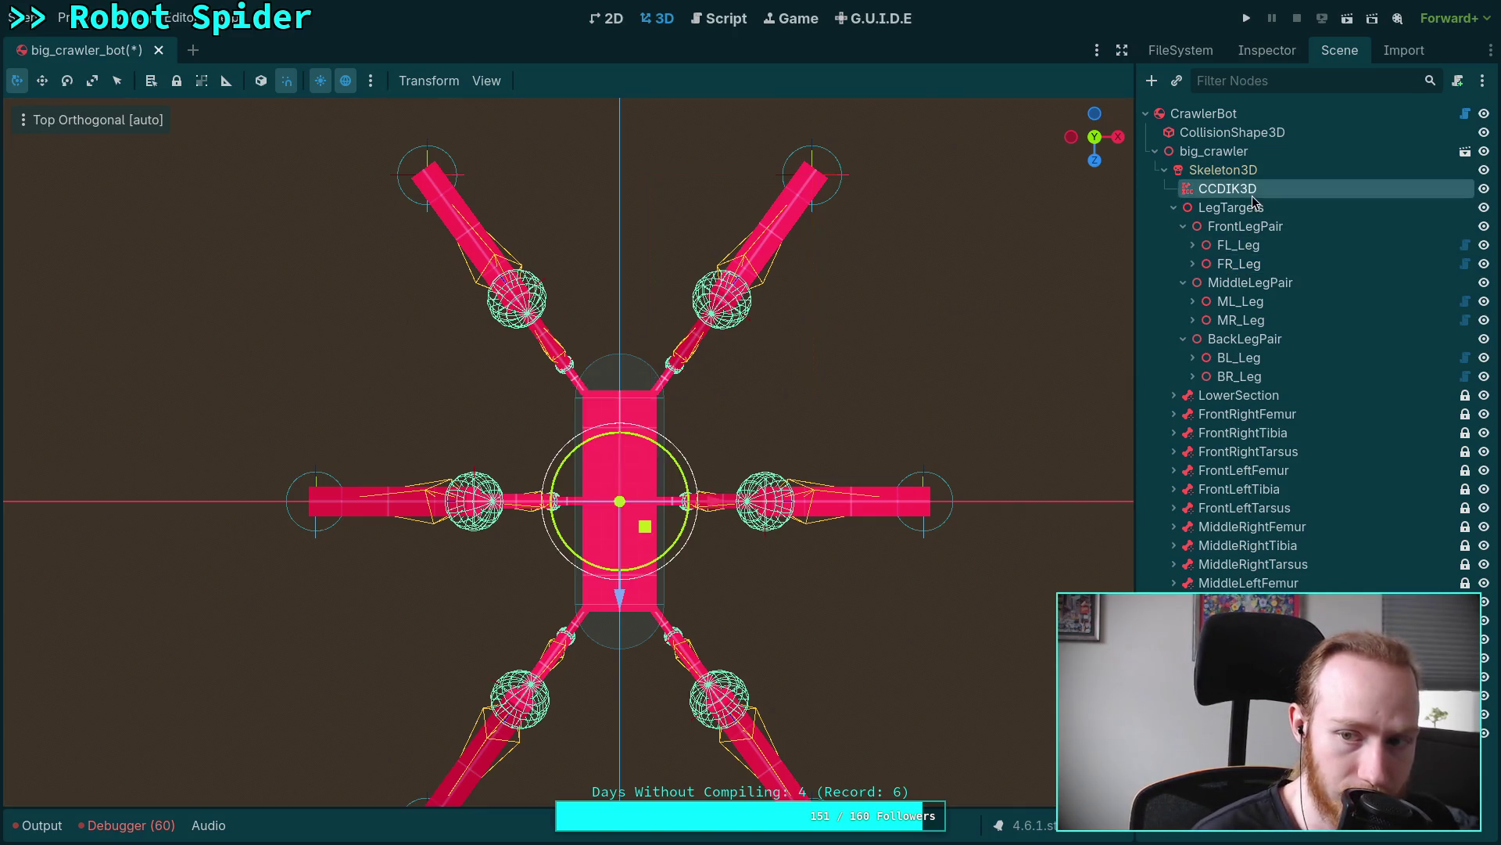
pyautogui.click(1267, 50)
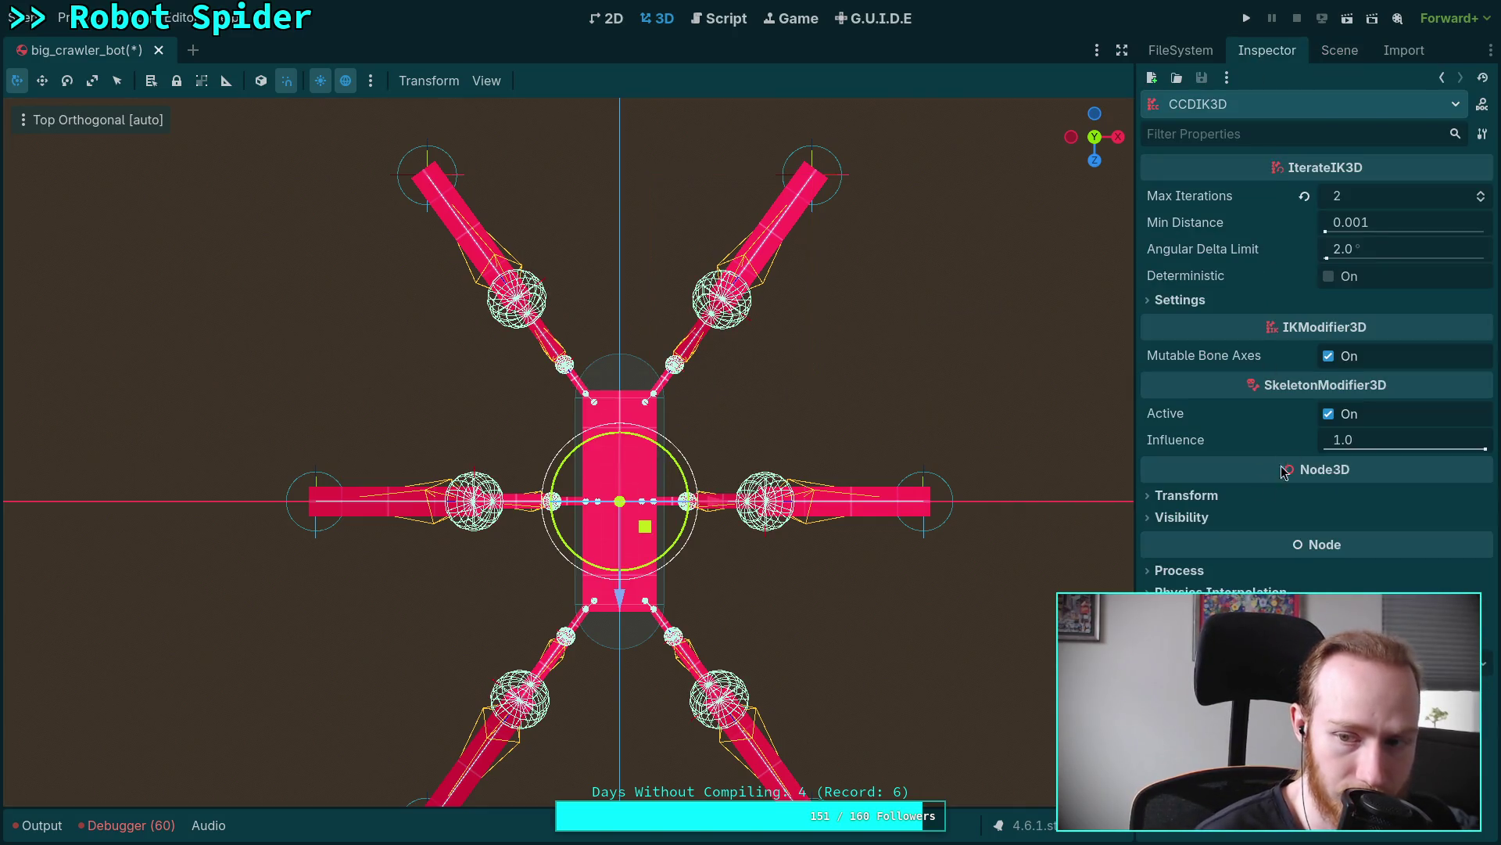
pyautogui.click(1329, 413)
pyautogui.click(718, 22)
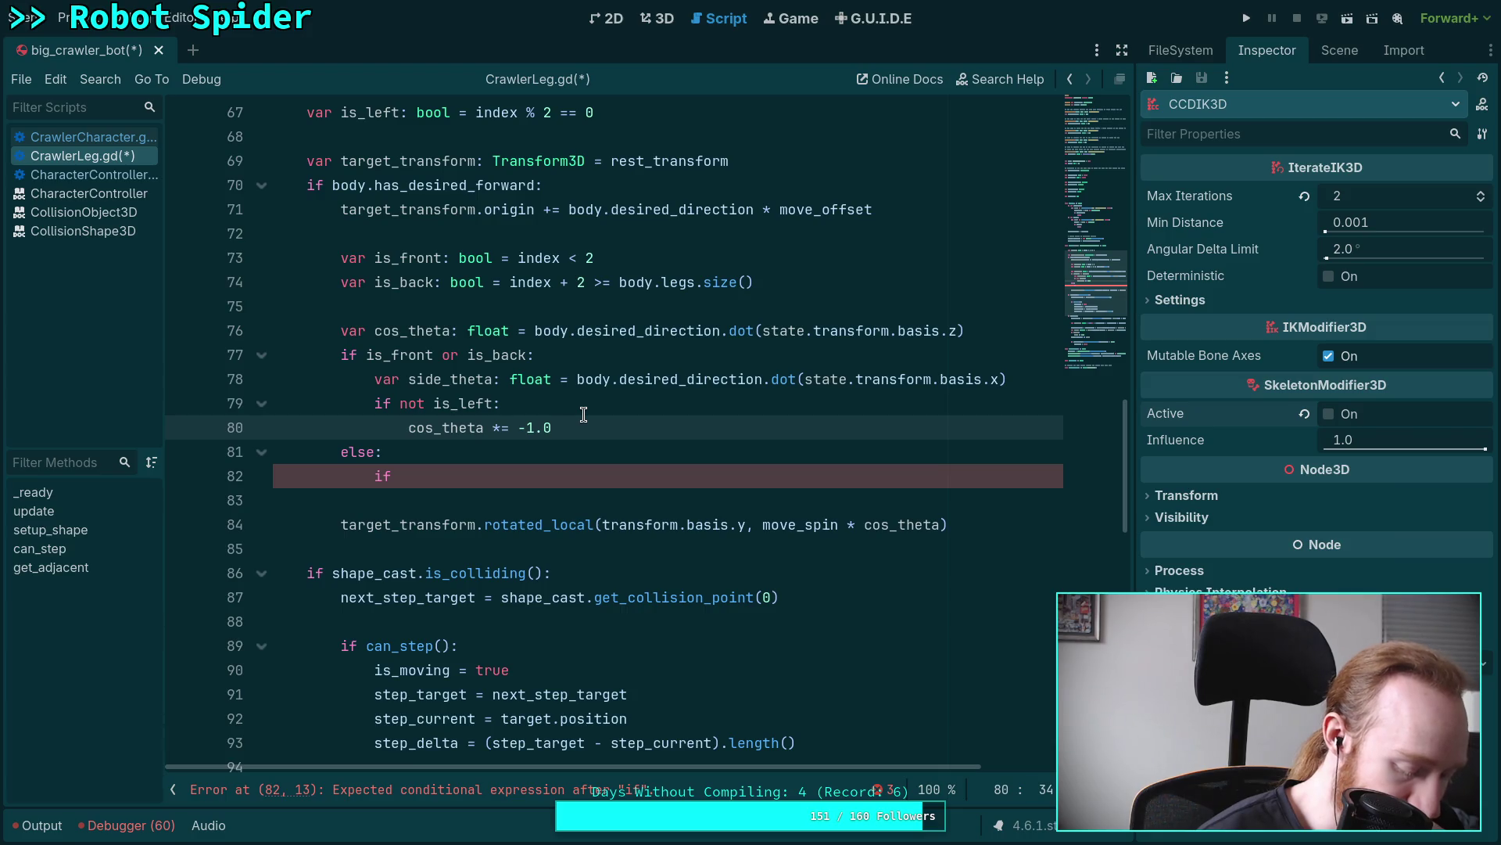
# Step: Delete line 78's side_theta calculation and retype it as just 'var side_theta'
pyautogui.moveTo(1028, 387); pyautogui.dragTo(1022, 369)
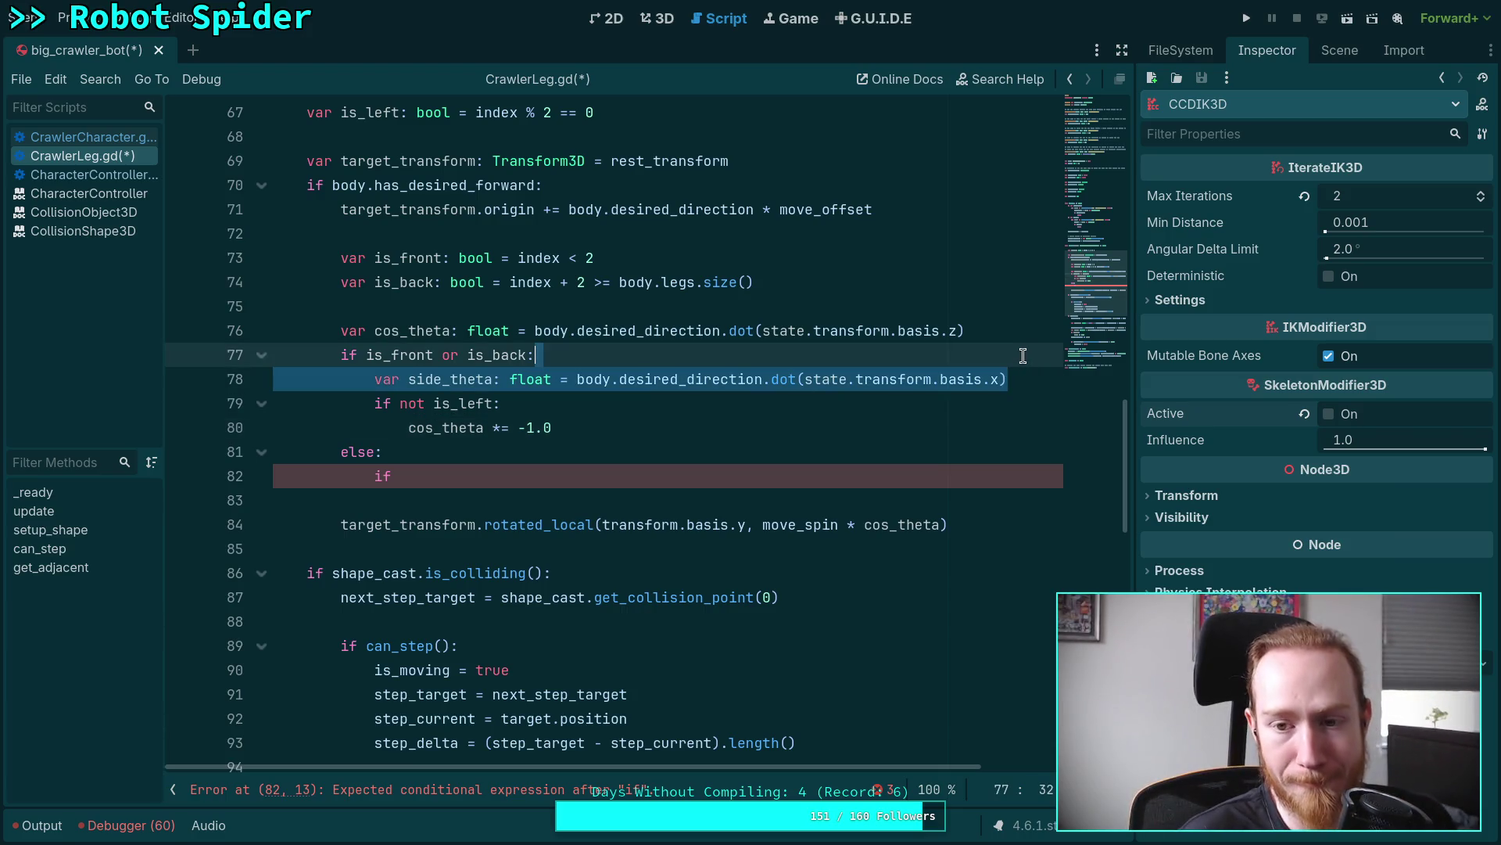
pyautogui.press('Delete')
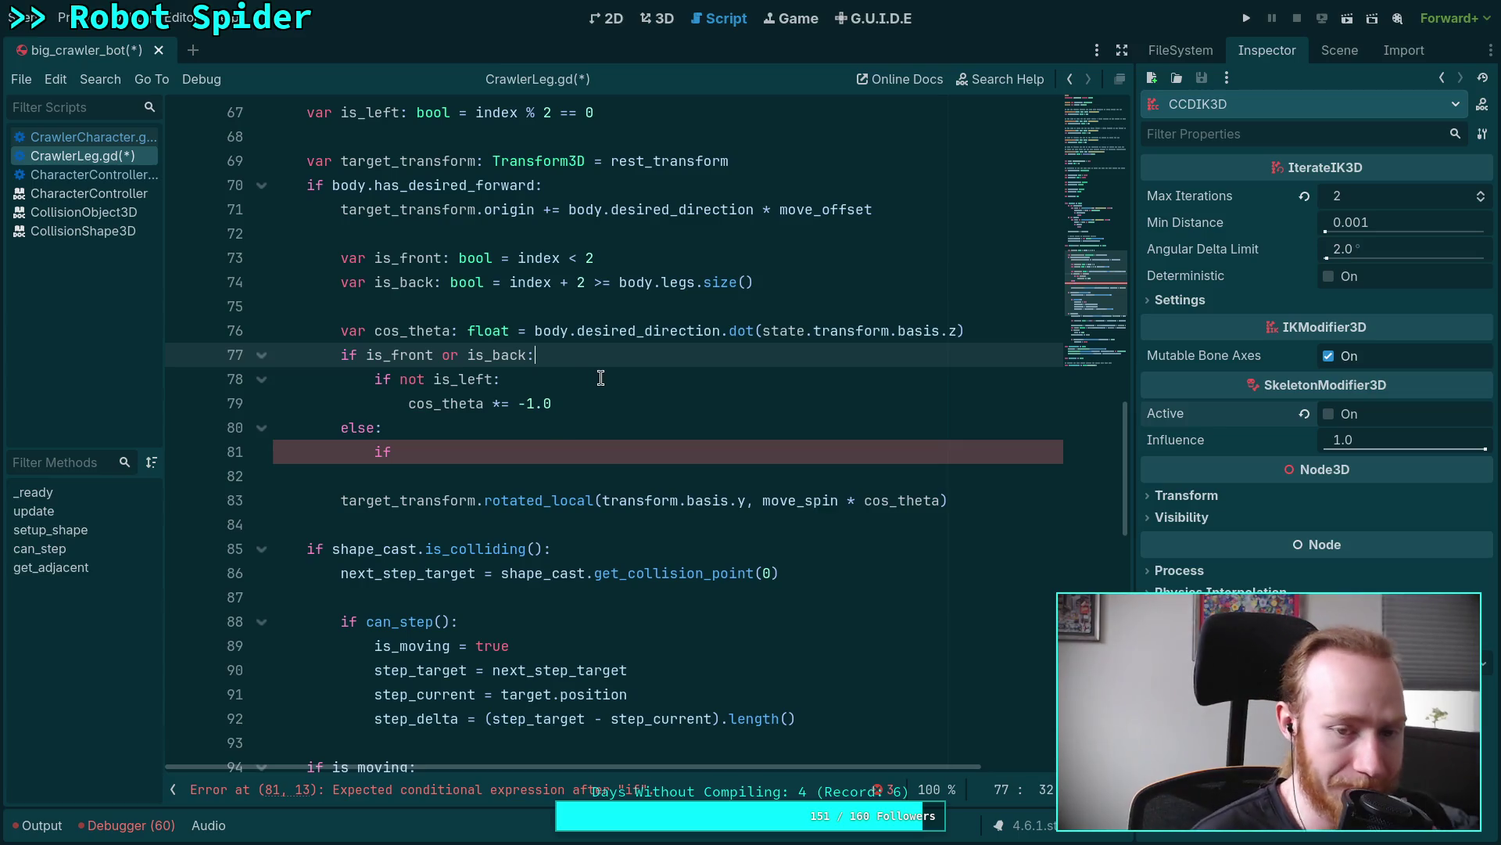
pyautogui.press('Return')
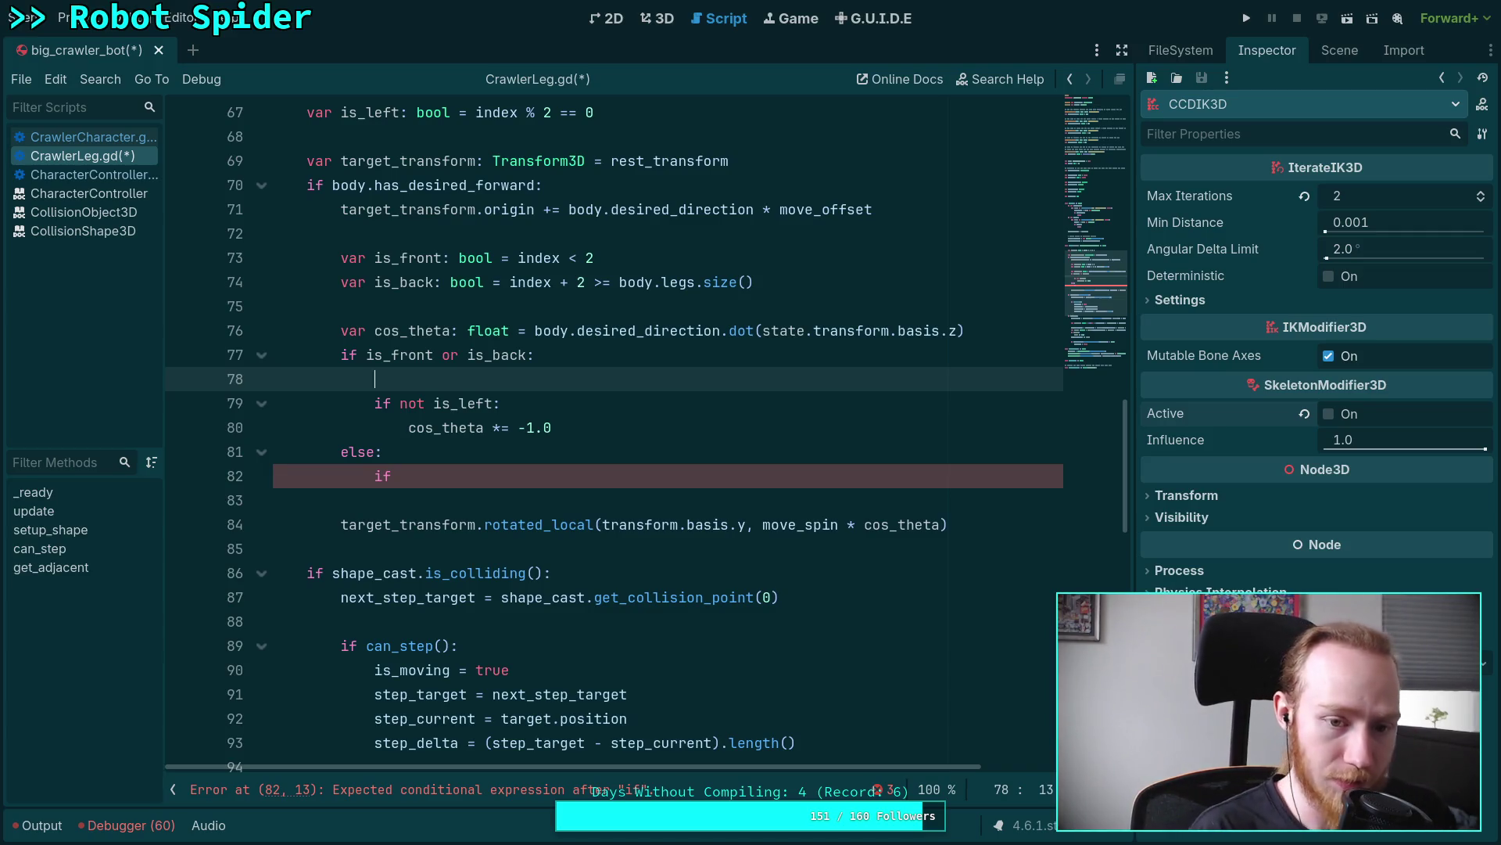
pyautogui.write('var side')
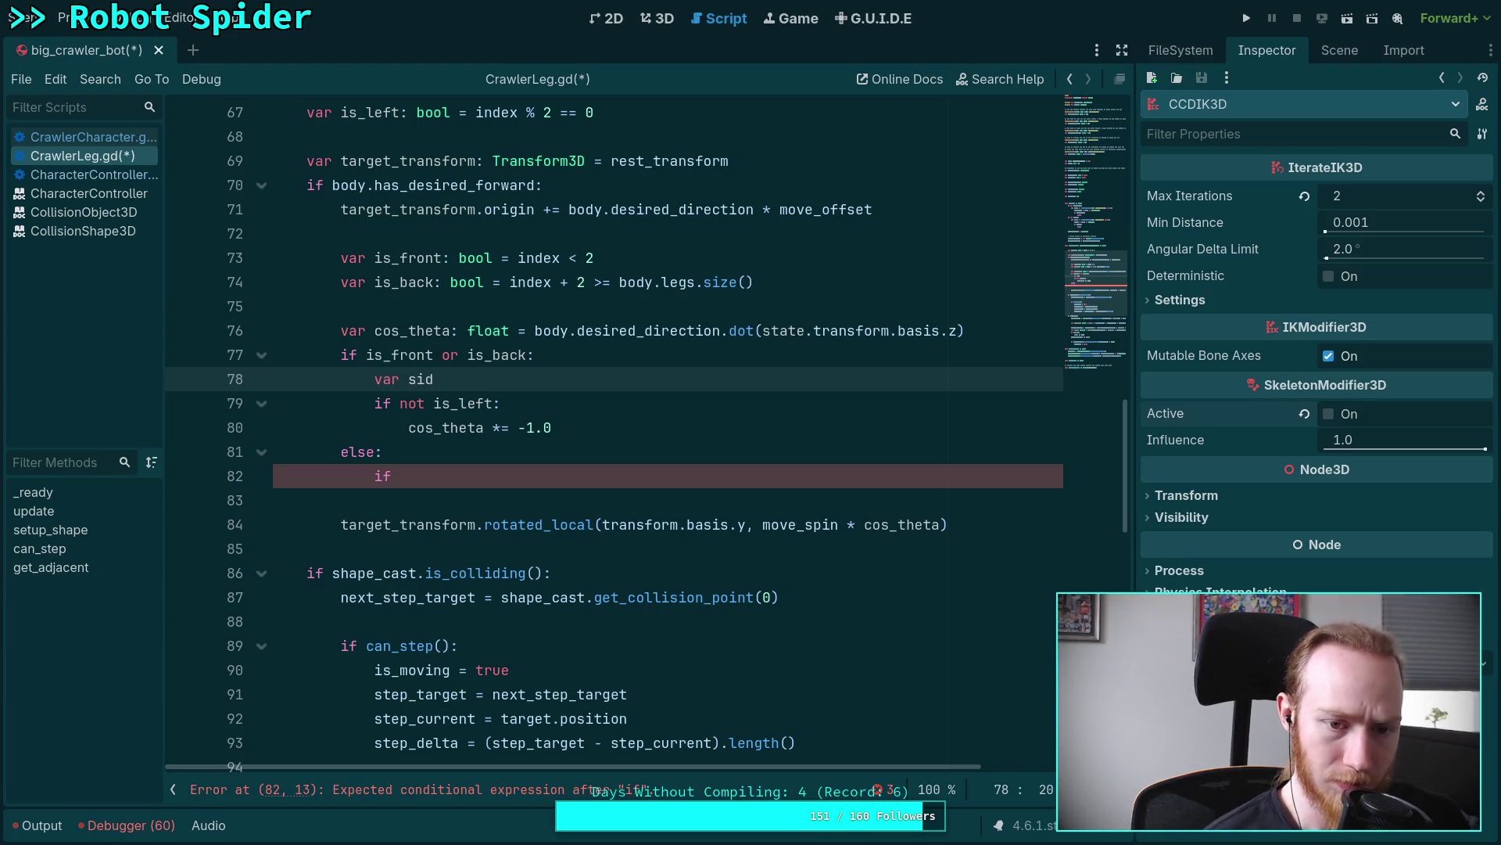
pyautogui.write('_theta')
pyautogui.press('BackSpace')
pyautogui.write('a')
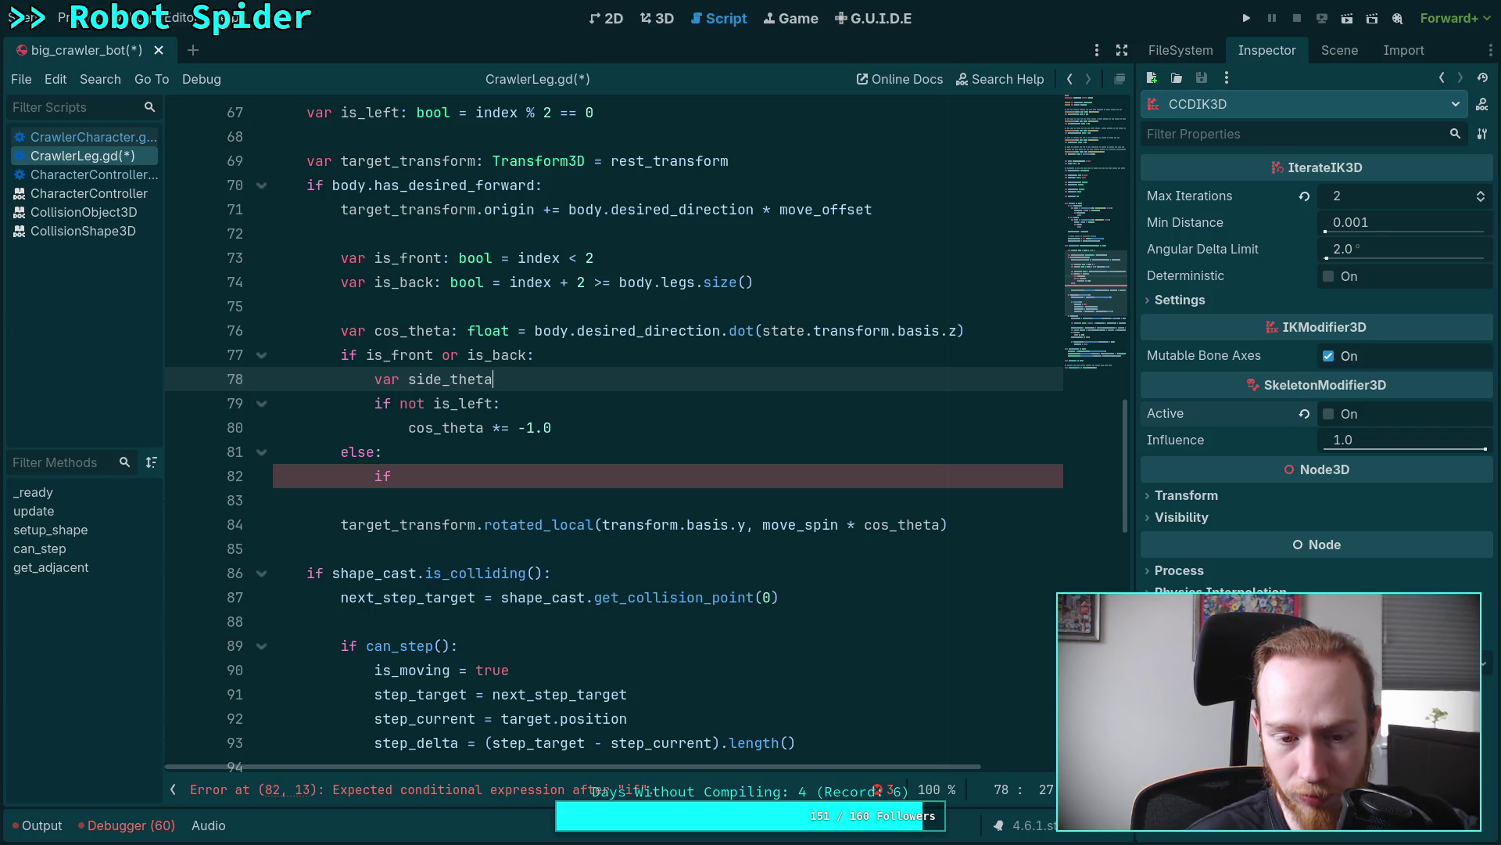
pyautogui.click(658, 19)
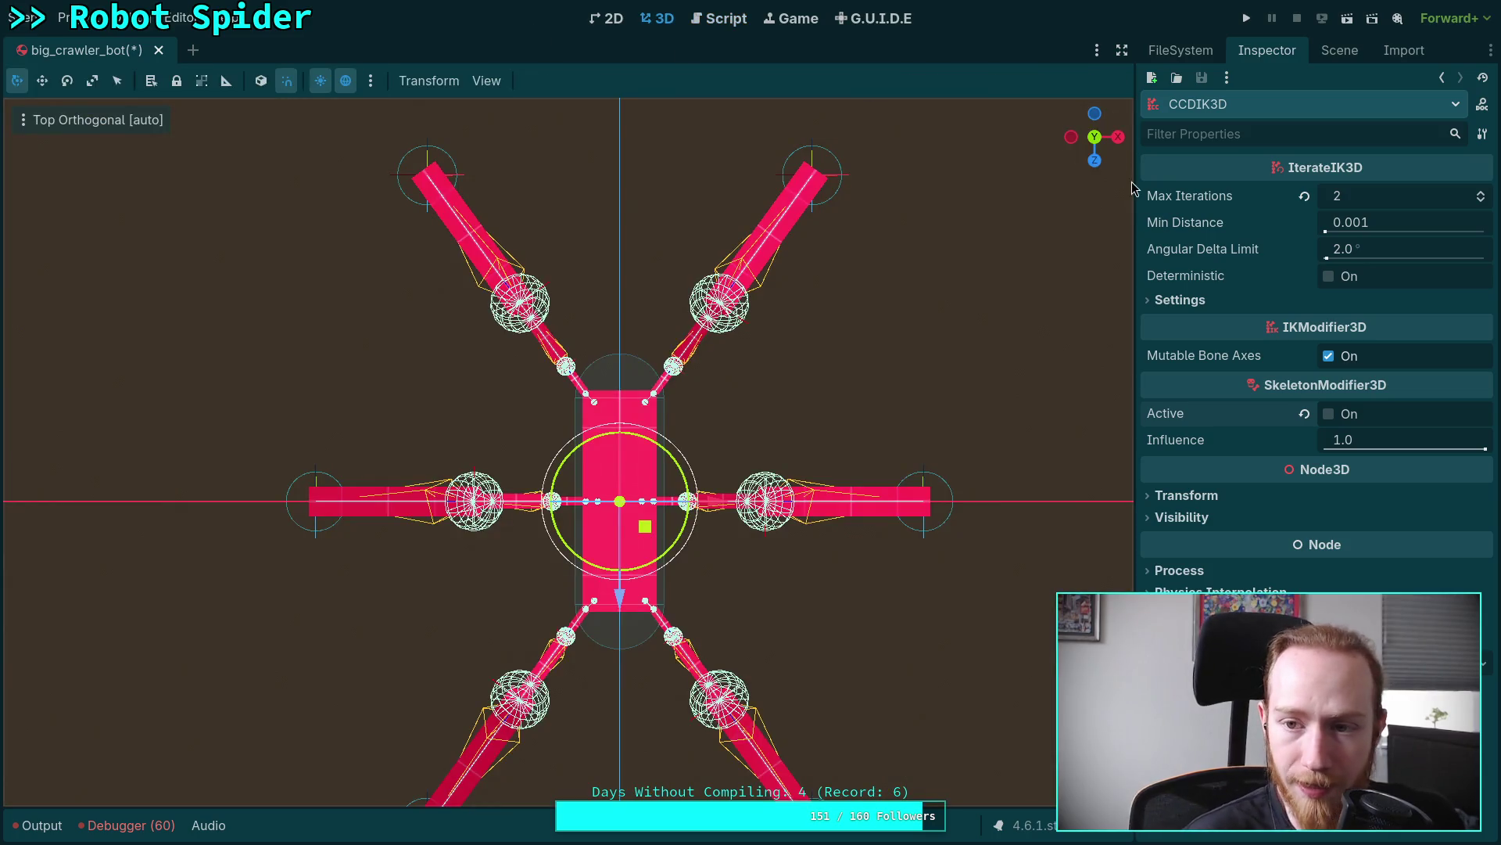
# Step: Rotate the FR_Leg target to point straight up, then undo that rotation
pyautogui.click(1339, 50)
pyautogui.click(1267, 50)
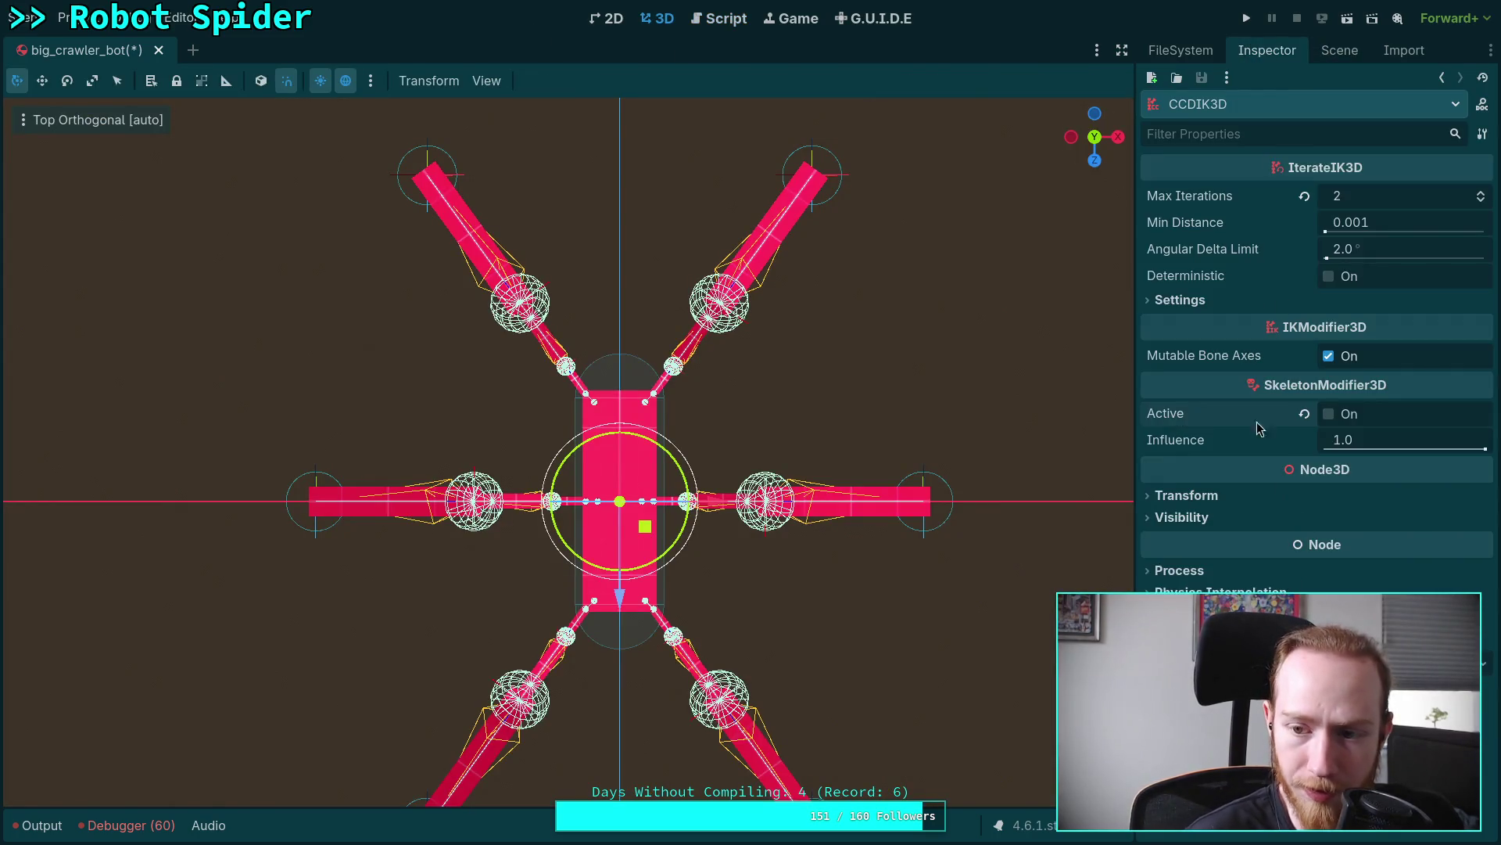
pyautogui.click(1339, 50)
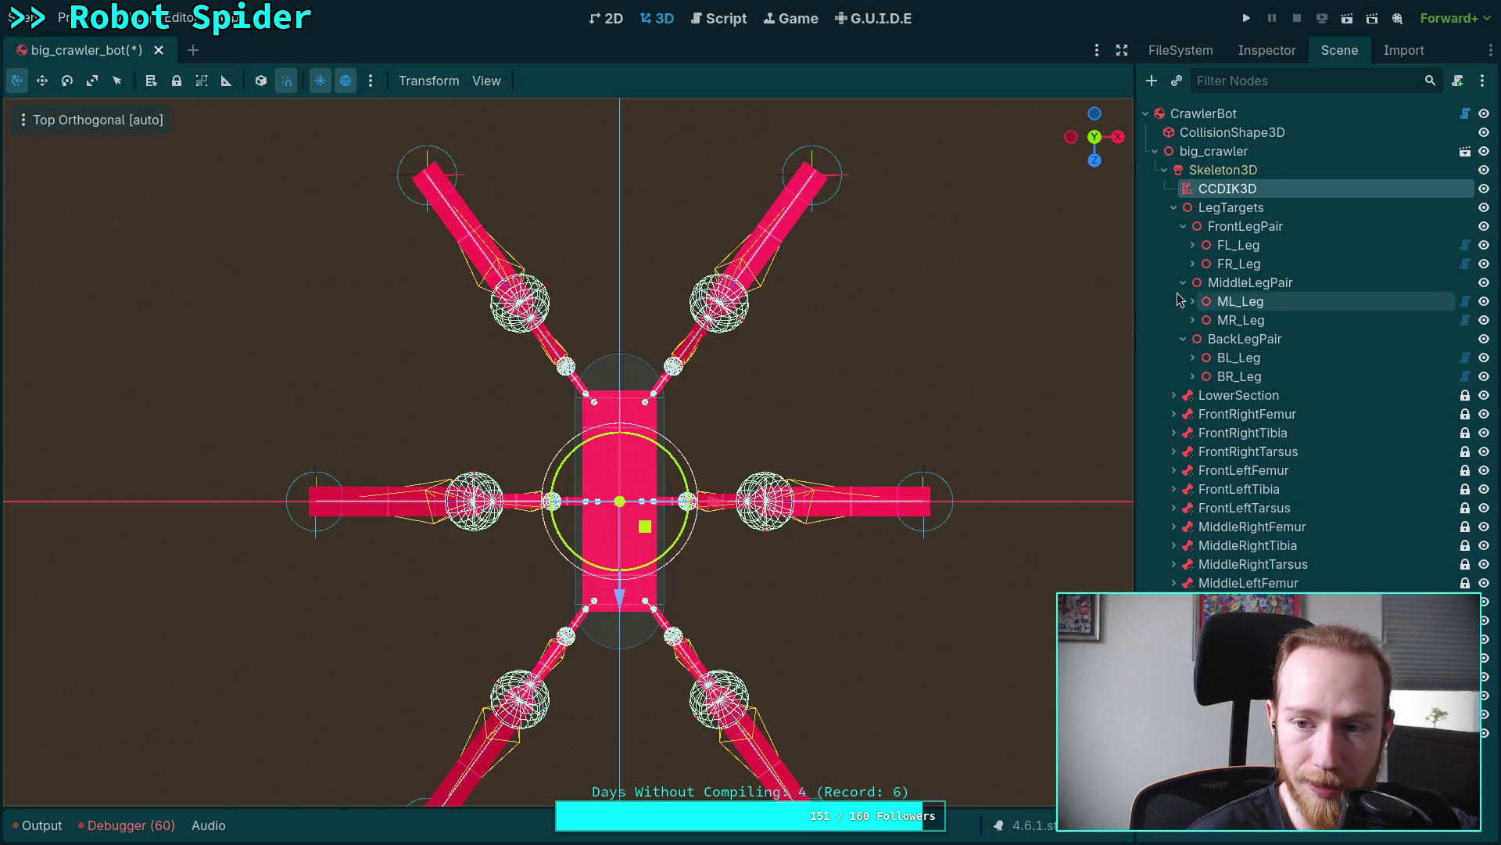
pyautogui.click(1238, 244)
pyautogui.click(1239, 264)
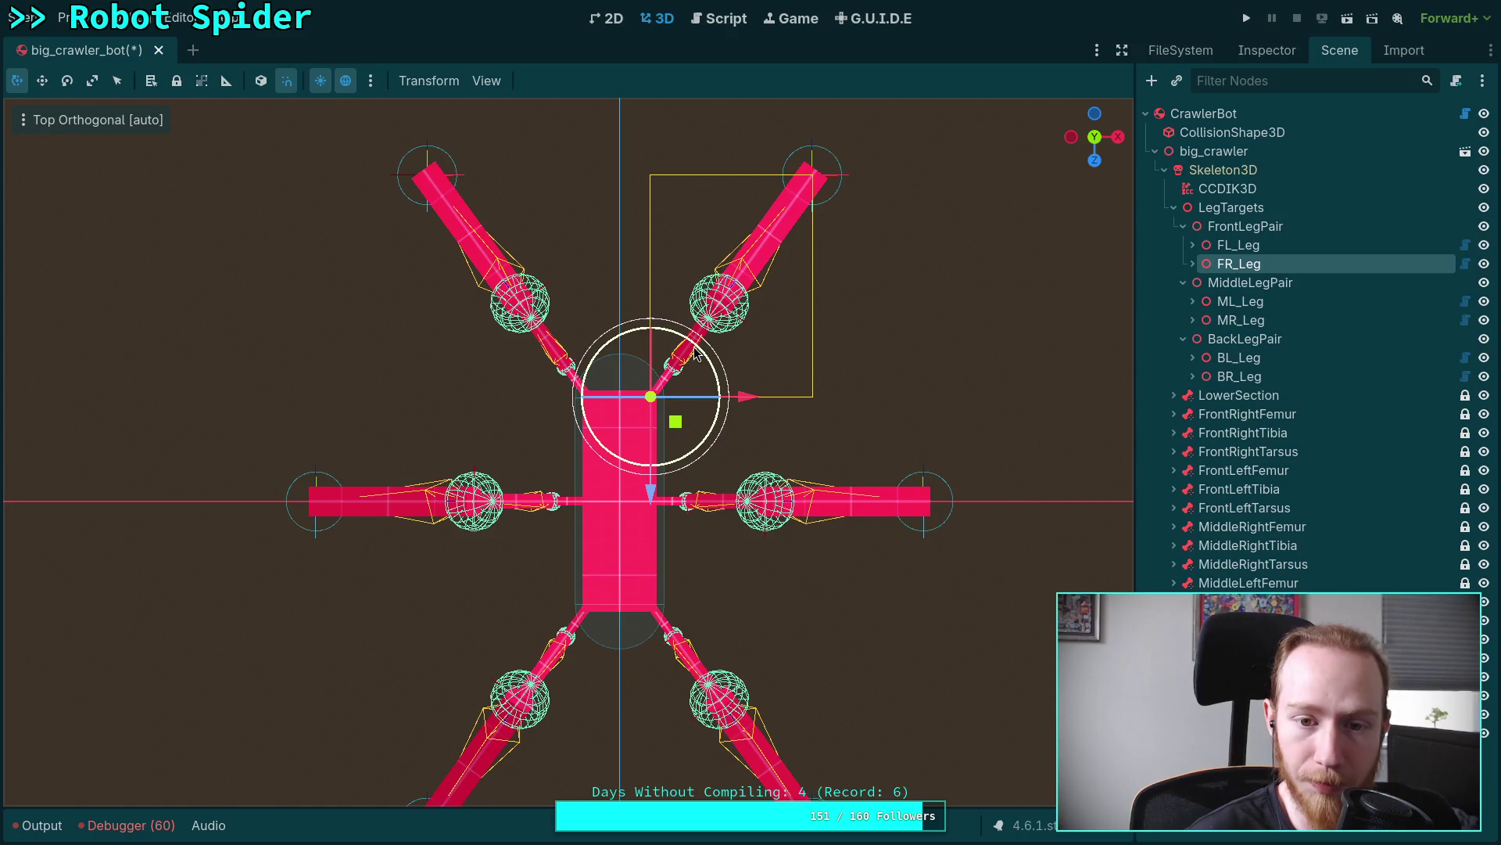
pyautogui.moveTo(694, 353); pyautogui.dragTo(663, 344)
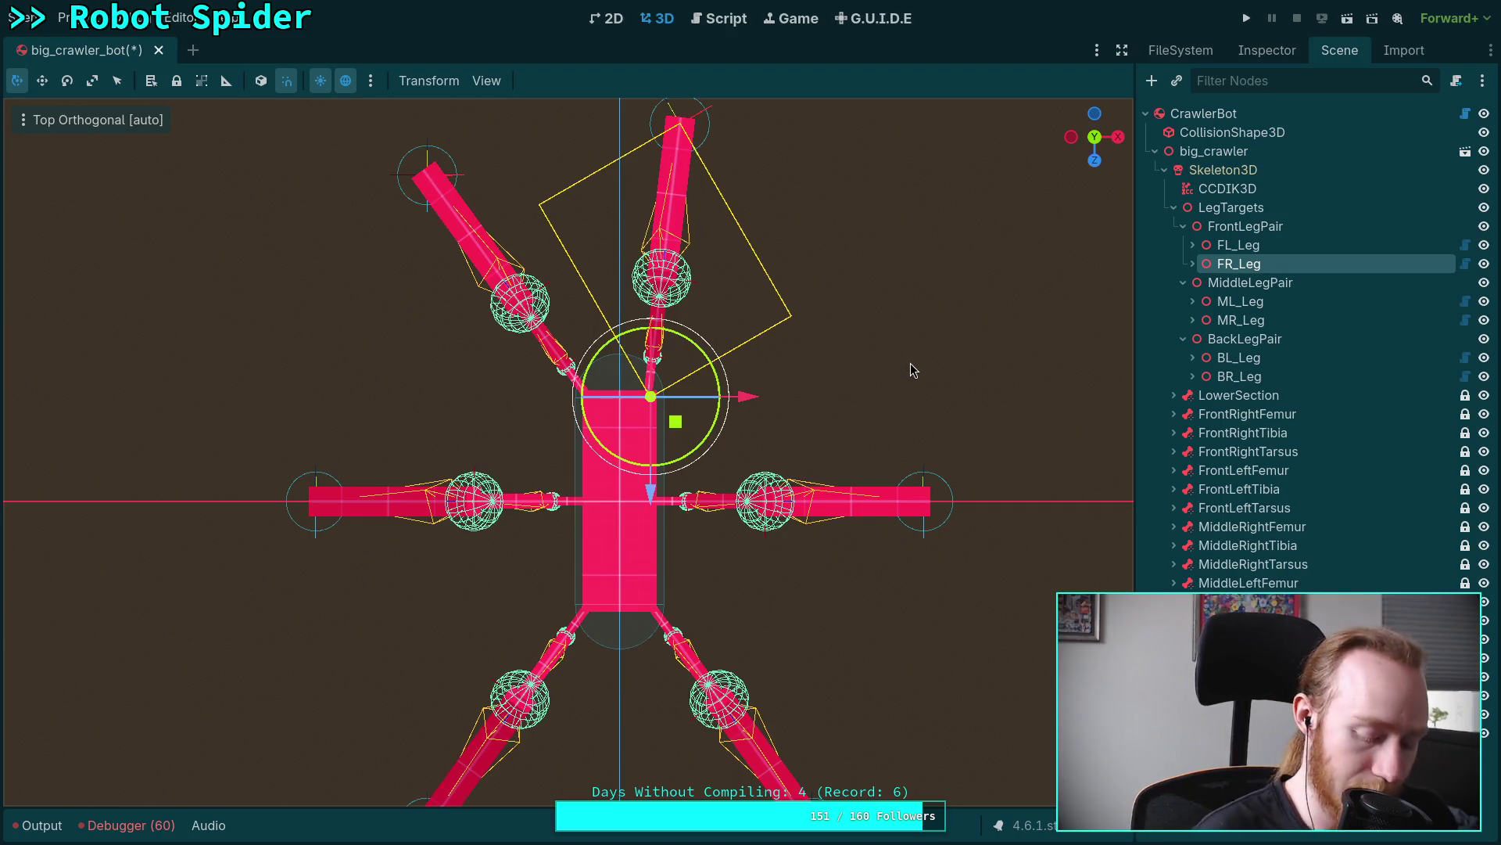
pyautogui.hotkey('ctrl', 'z')
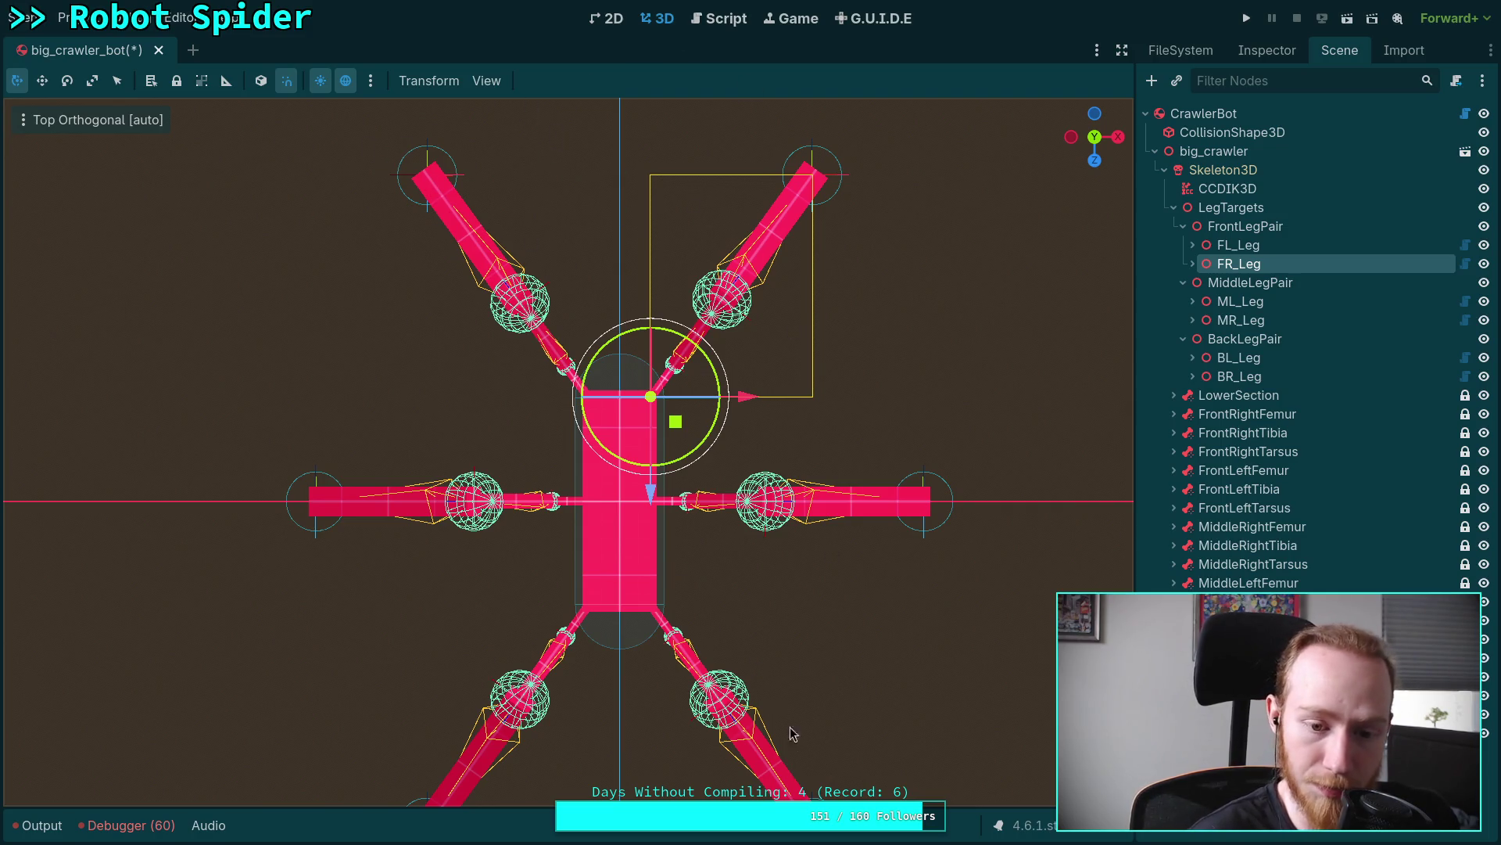
pyautogui.click(726, 22)
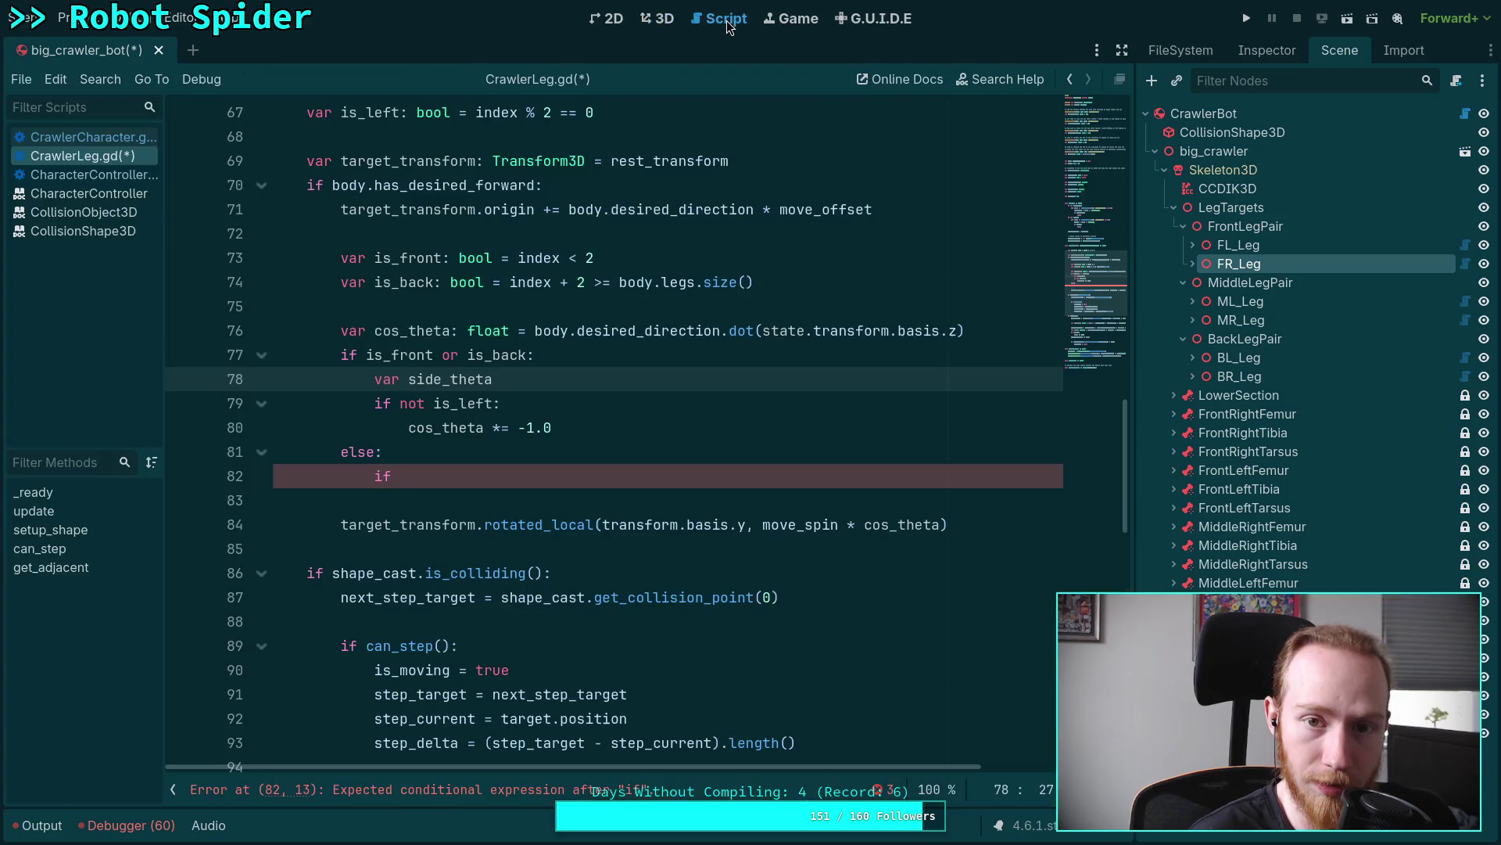
# Step: Confirm CCDIK3D's Active setting is off and review the unfinished if on line 82
pyautogui.click(1230, 191)
pyautogui.click(1255, 52)
pyautogui.click(1328, 413)
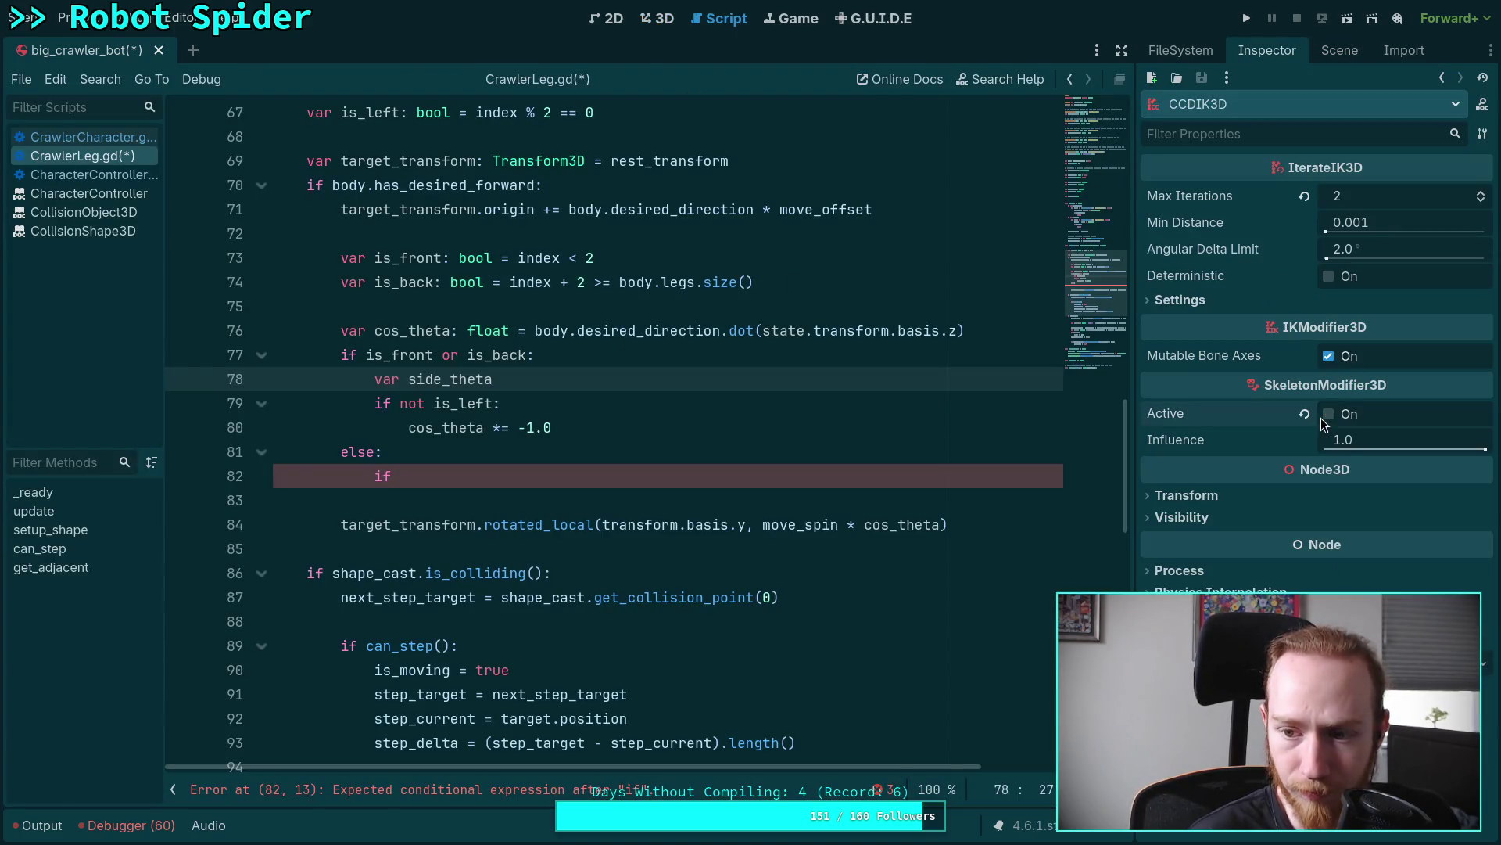
pyautogui.click(618, 407)
pyautogui.click(567, 452)
pyautogui.click(613, 473)
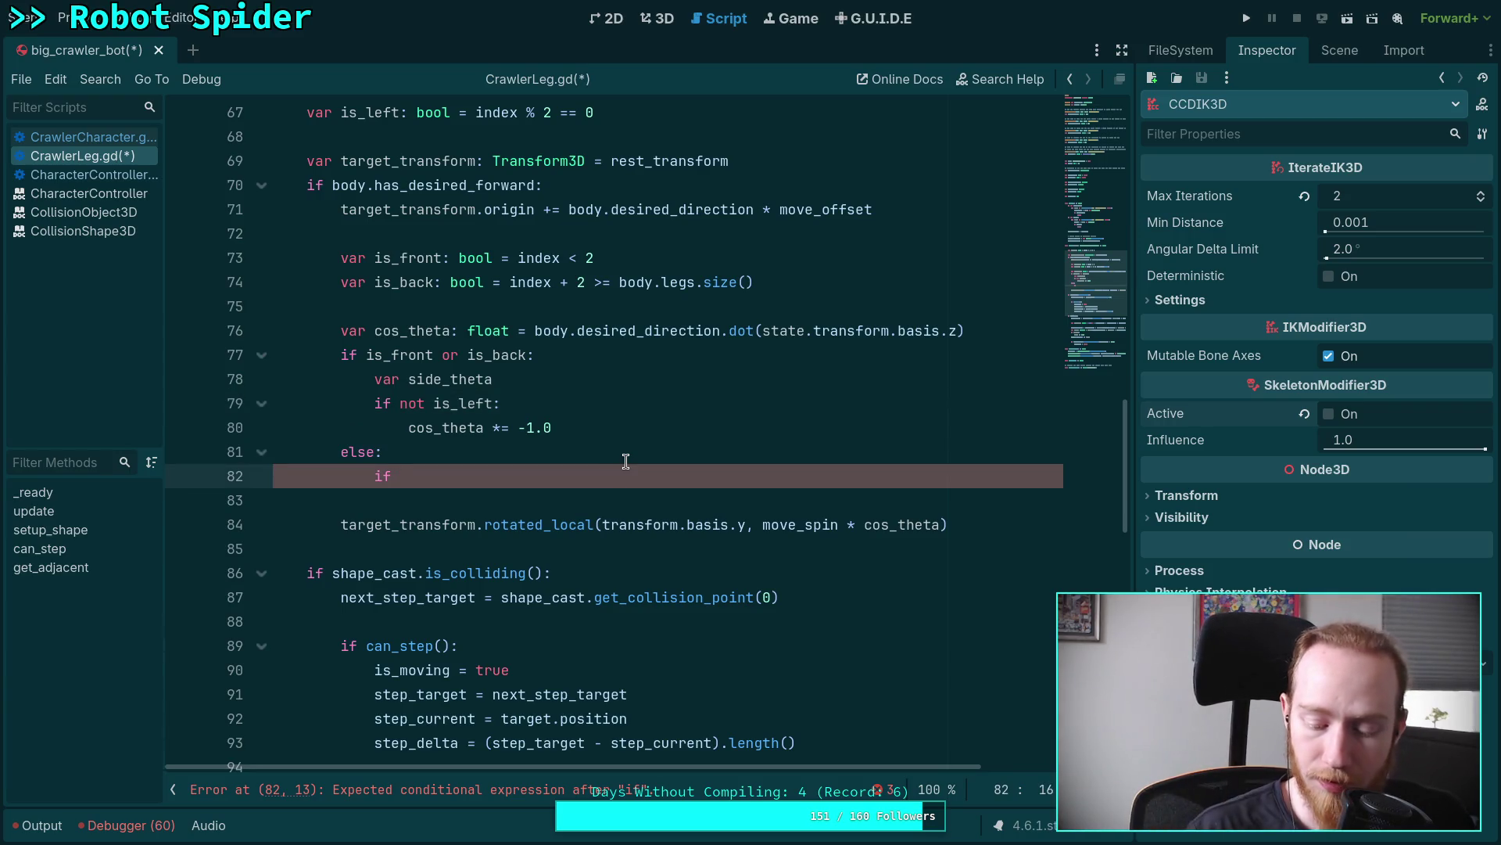
pyautogui.click(599, 408)
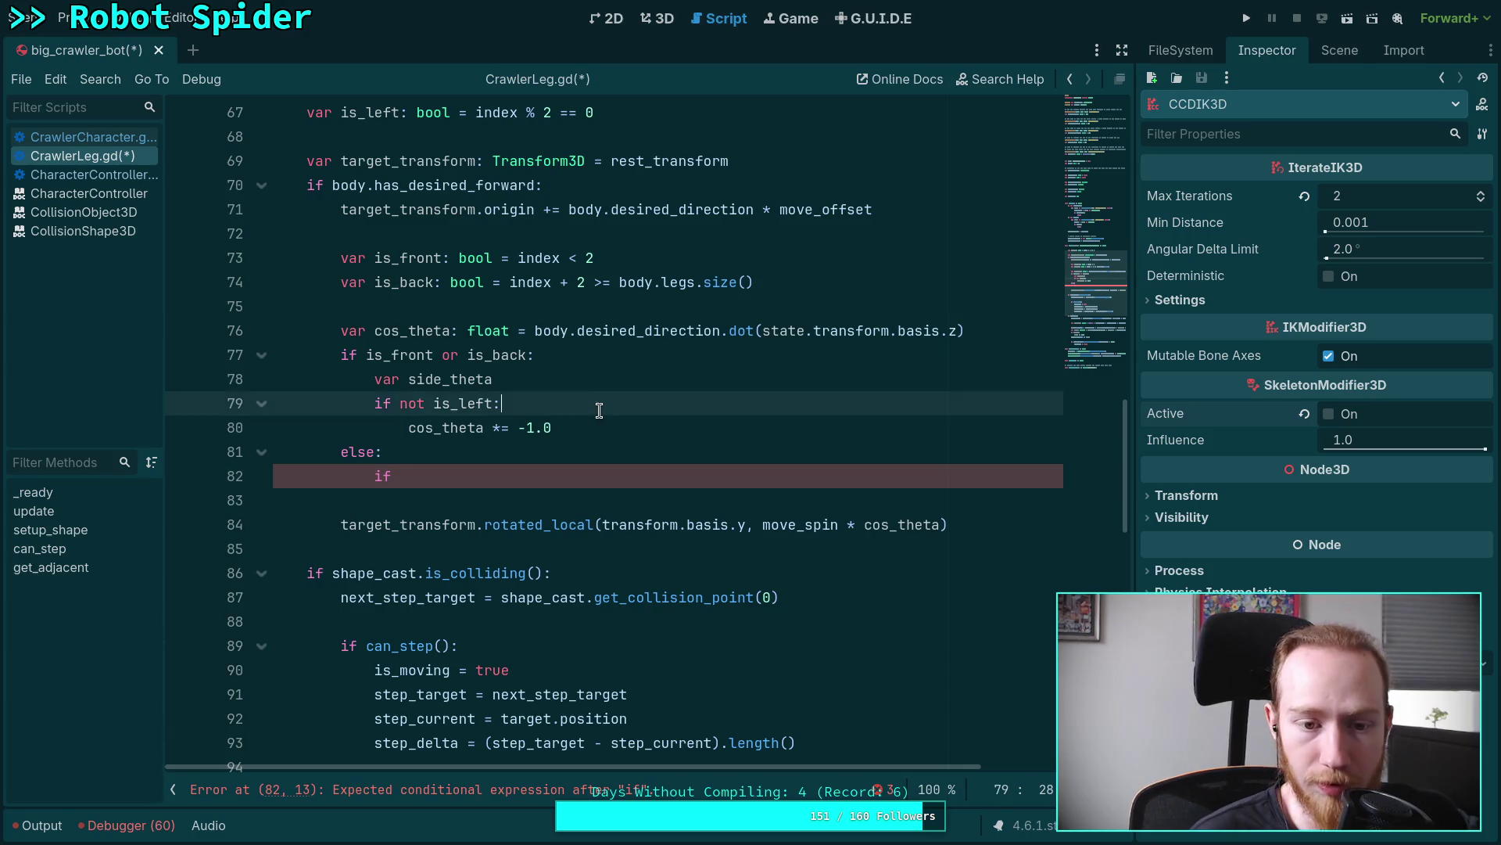
pyautogui.click(608, 379)
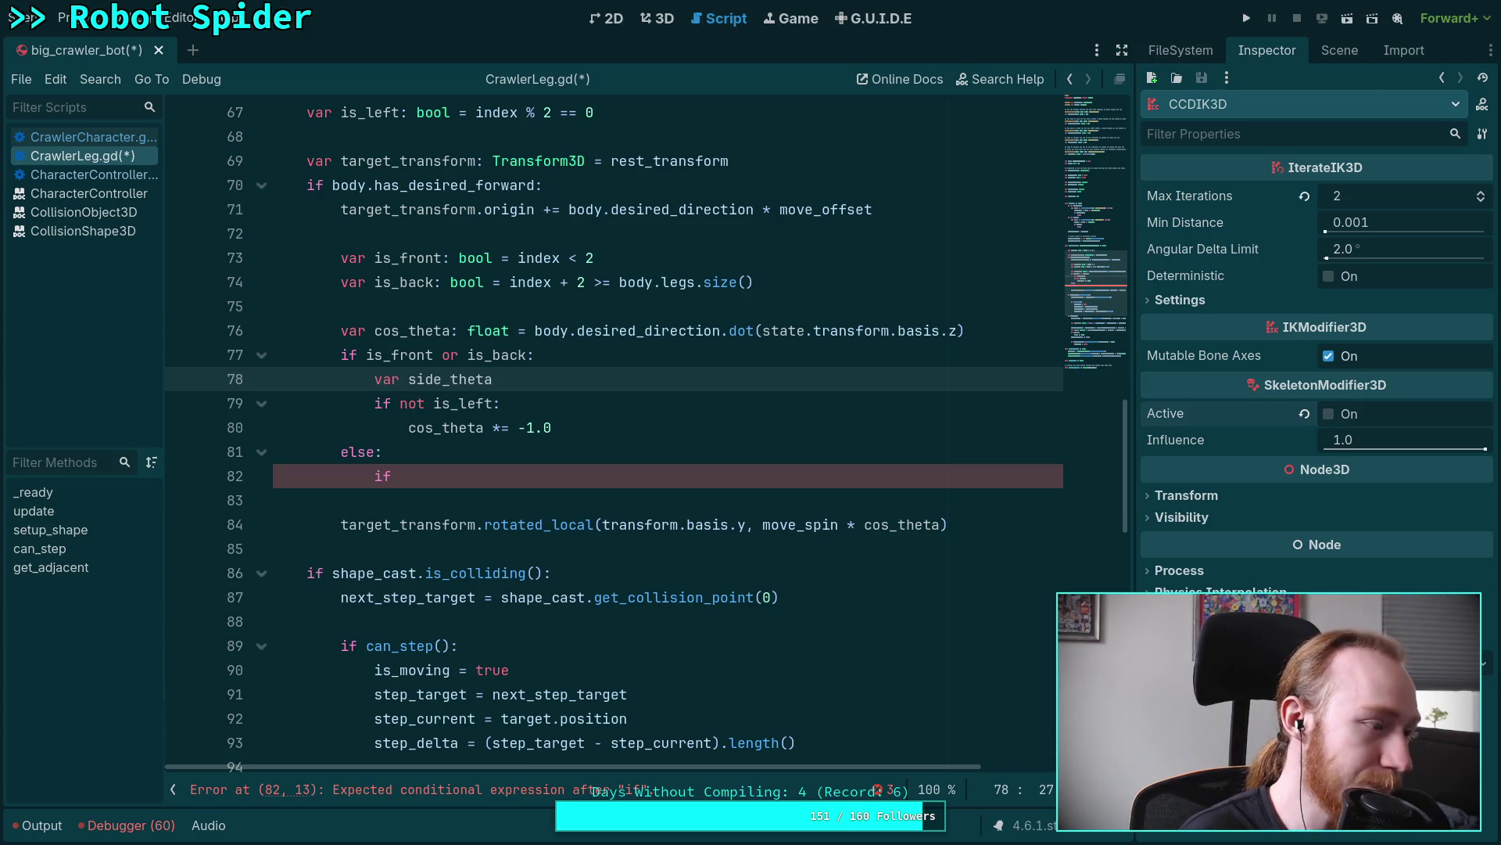
# Step: Delete the 'var side_theta' line, leaving an empty indented line under line 77
pyautogui.click(678, 469)
pyautogui.click(735, 396)
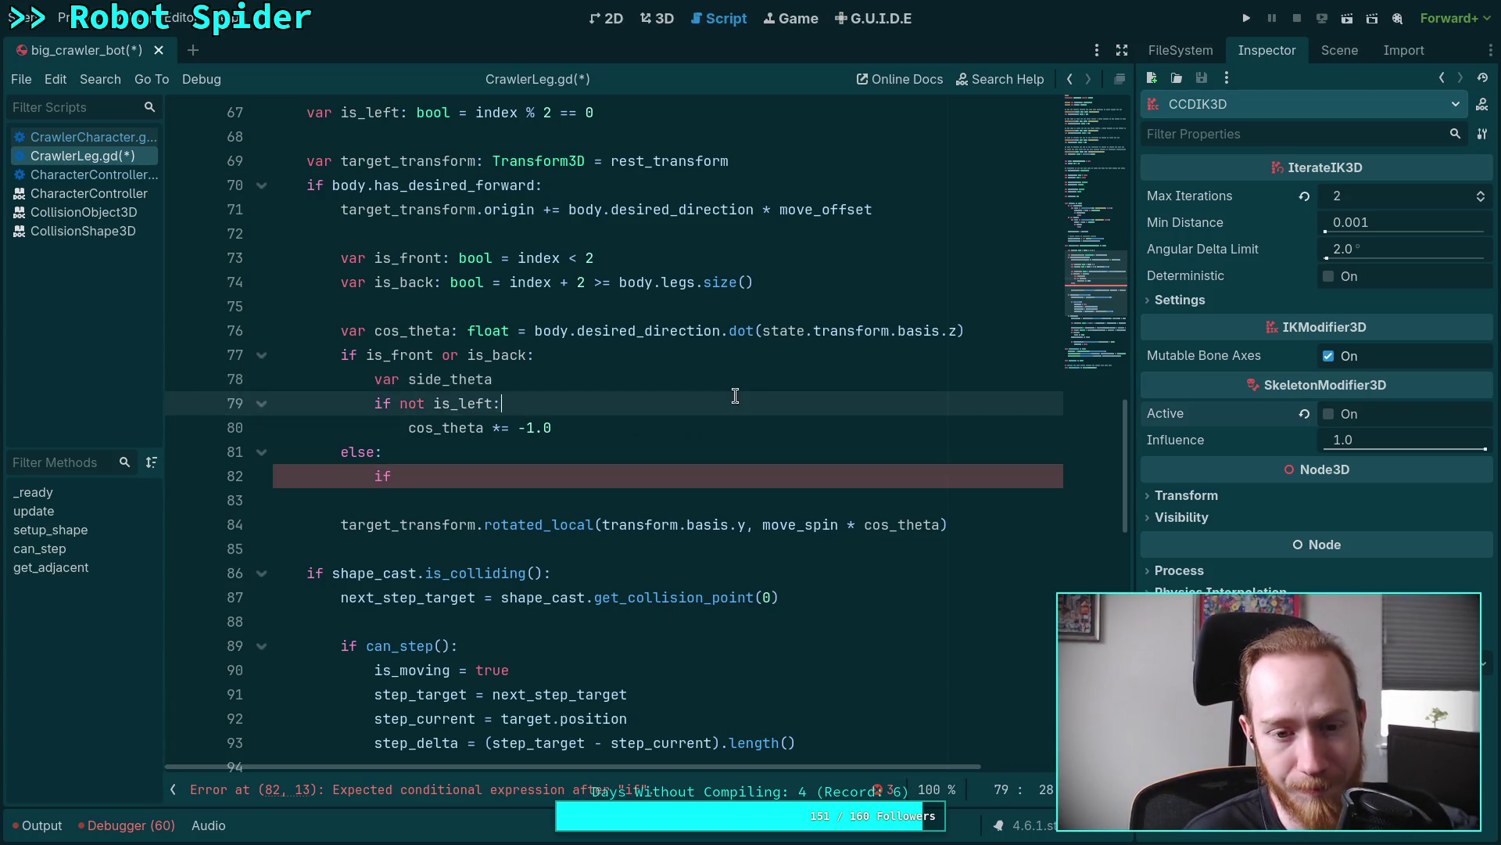
pyautogui.click(747, 390)
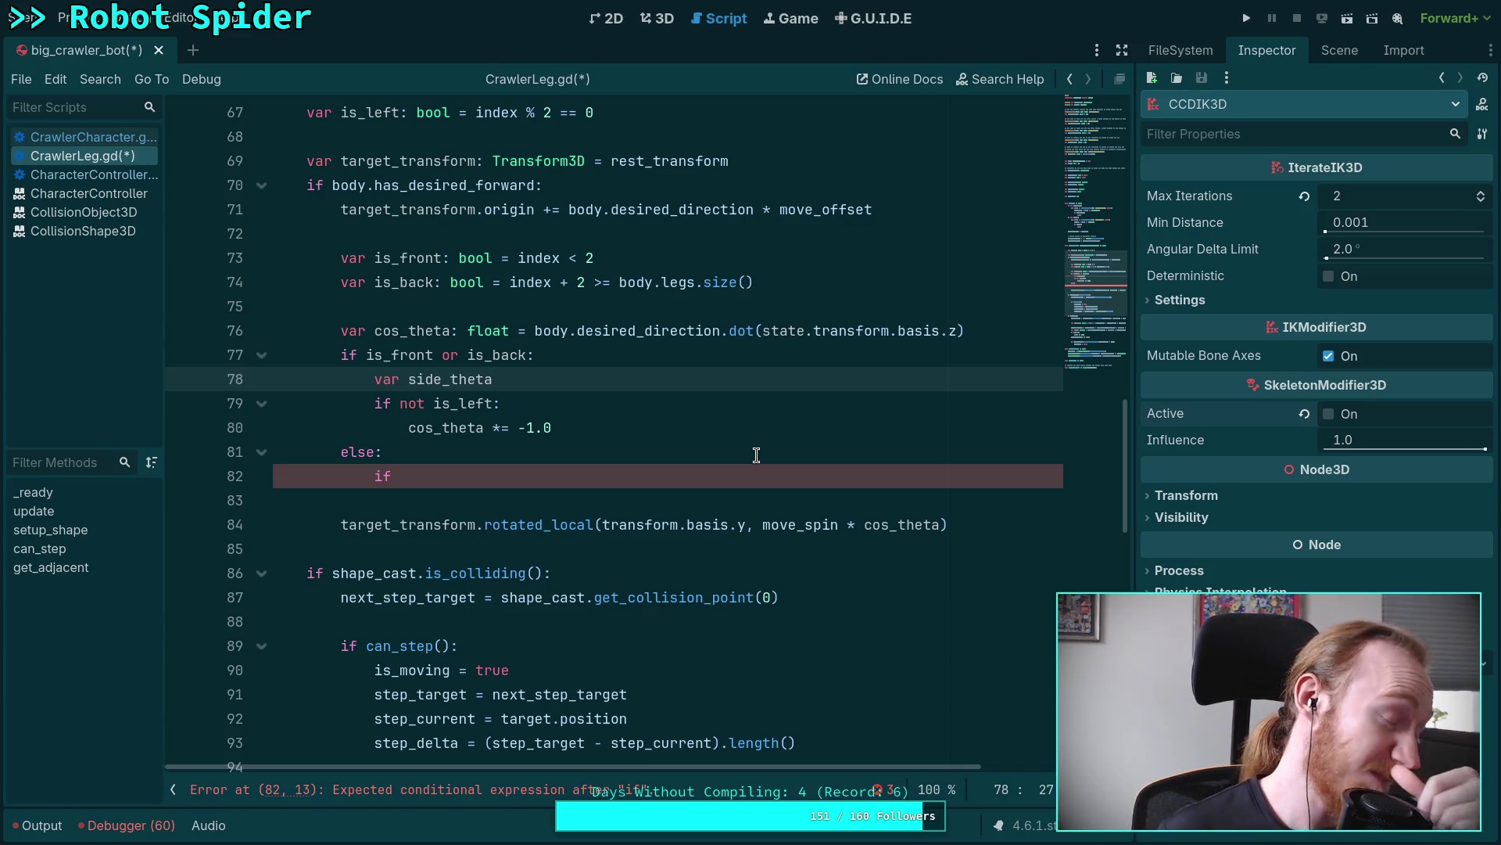
pyautogui.click(667, 475)
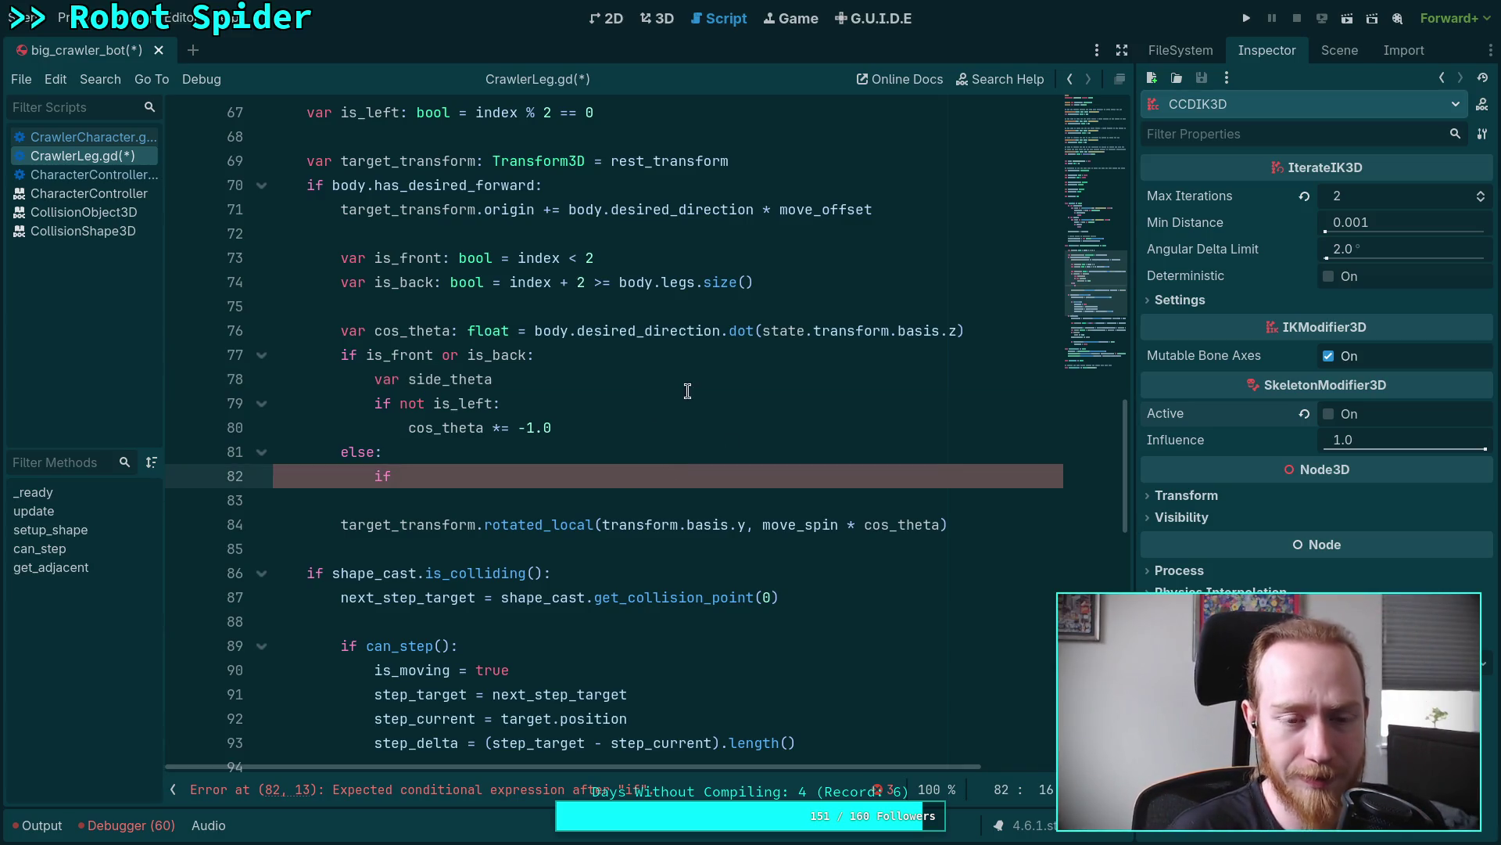
pyautogui.click(705, 355)
pyautogui.hotkey('shift', 'Down')
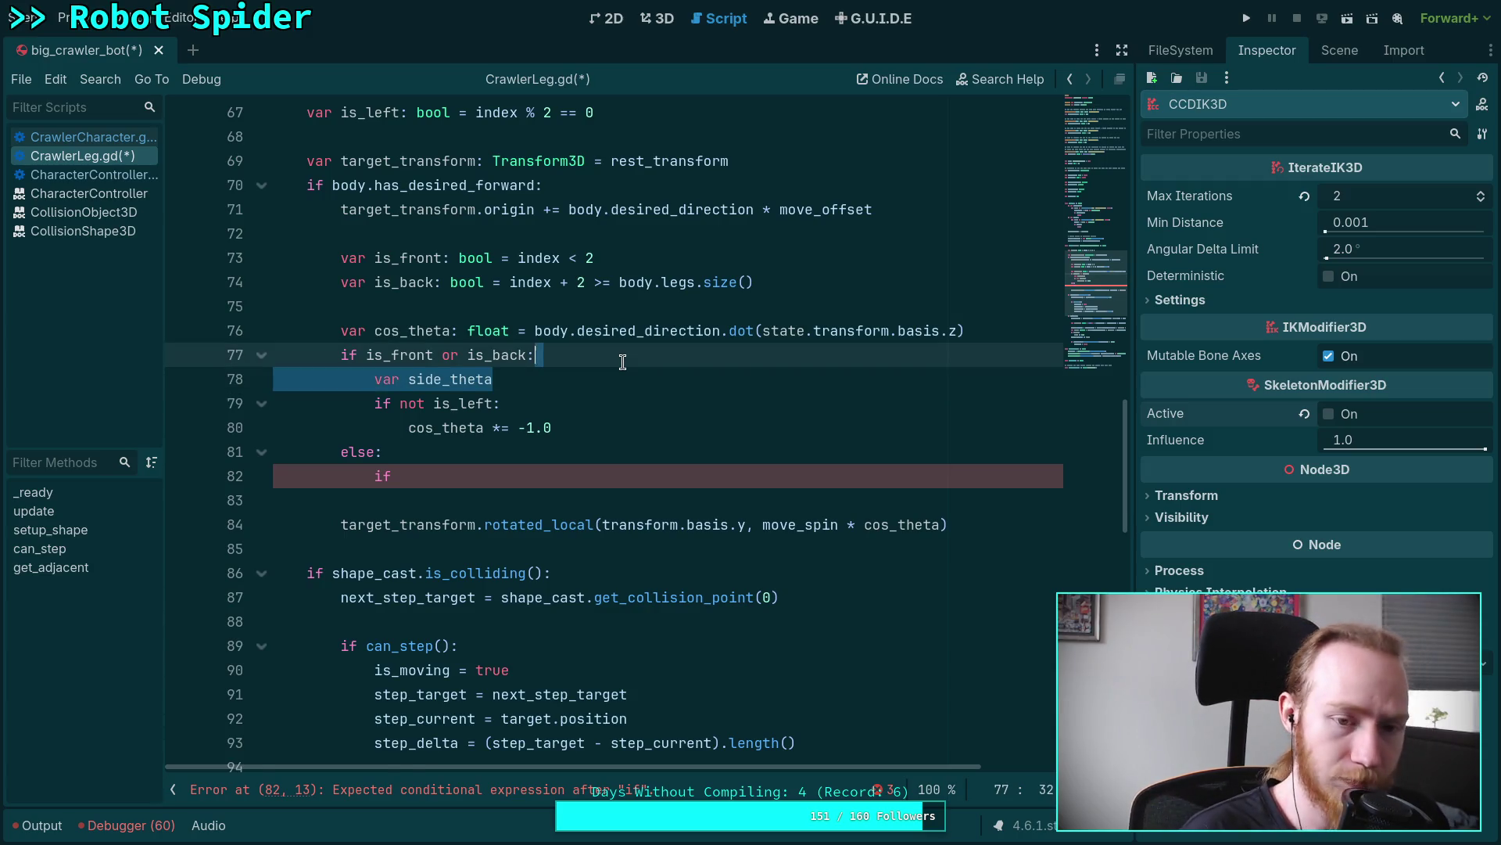
pyautogui.press('BackSpace')
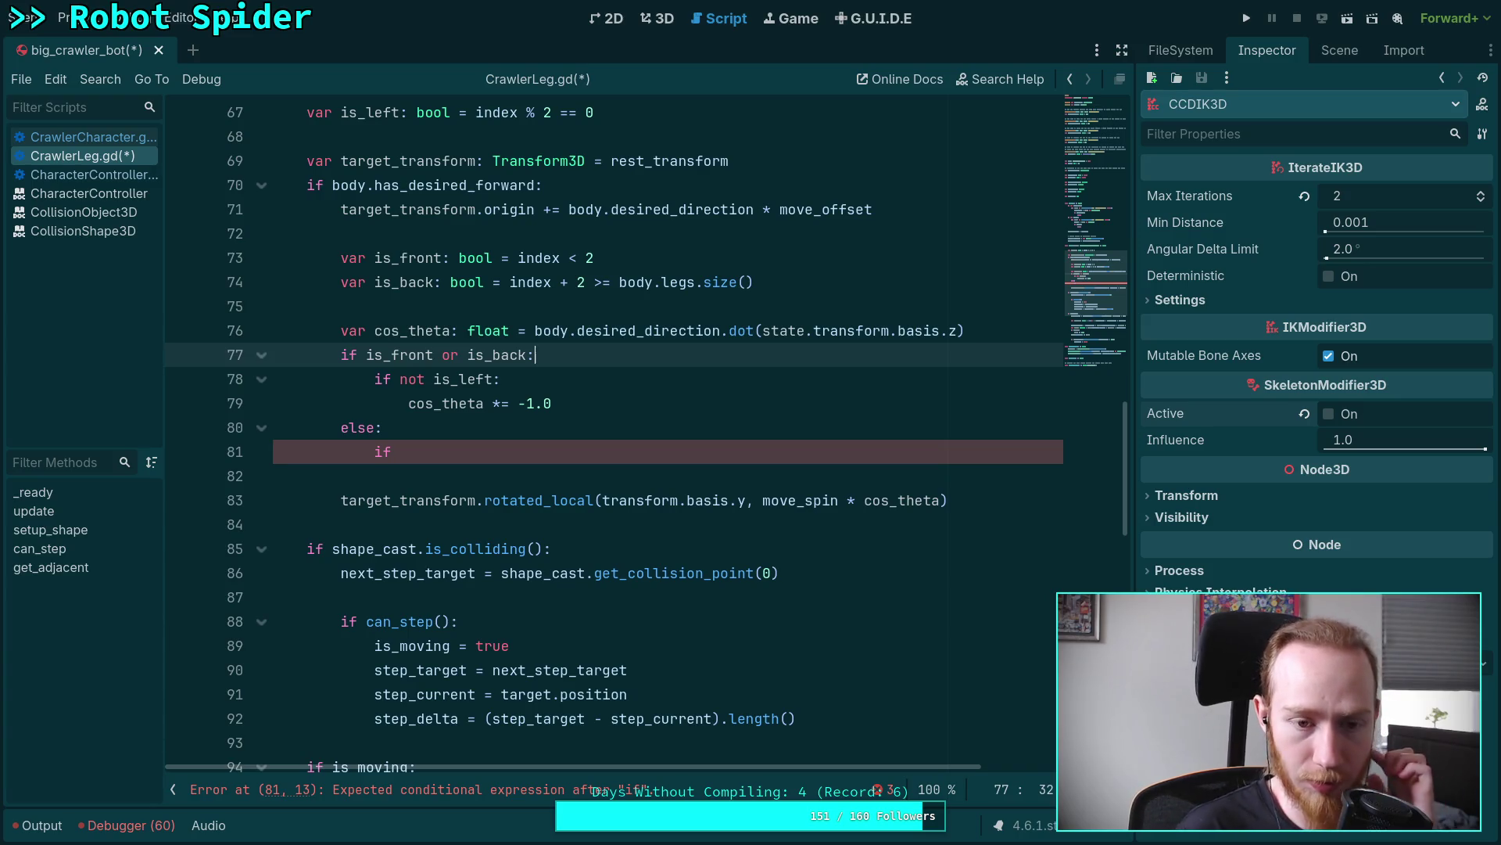
pyautogui.press('Return')
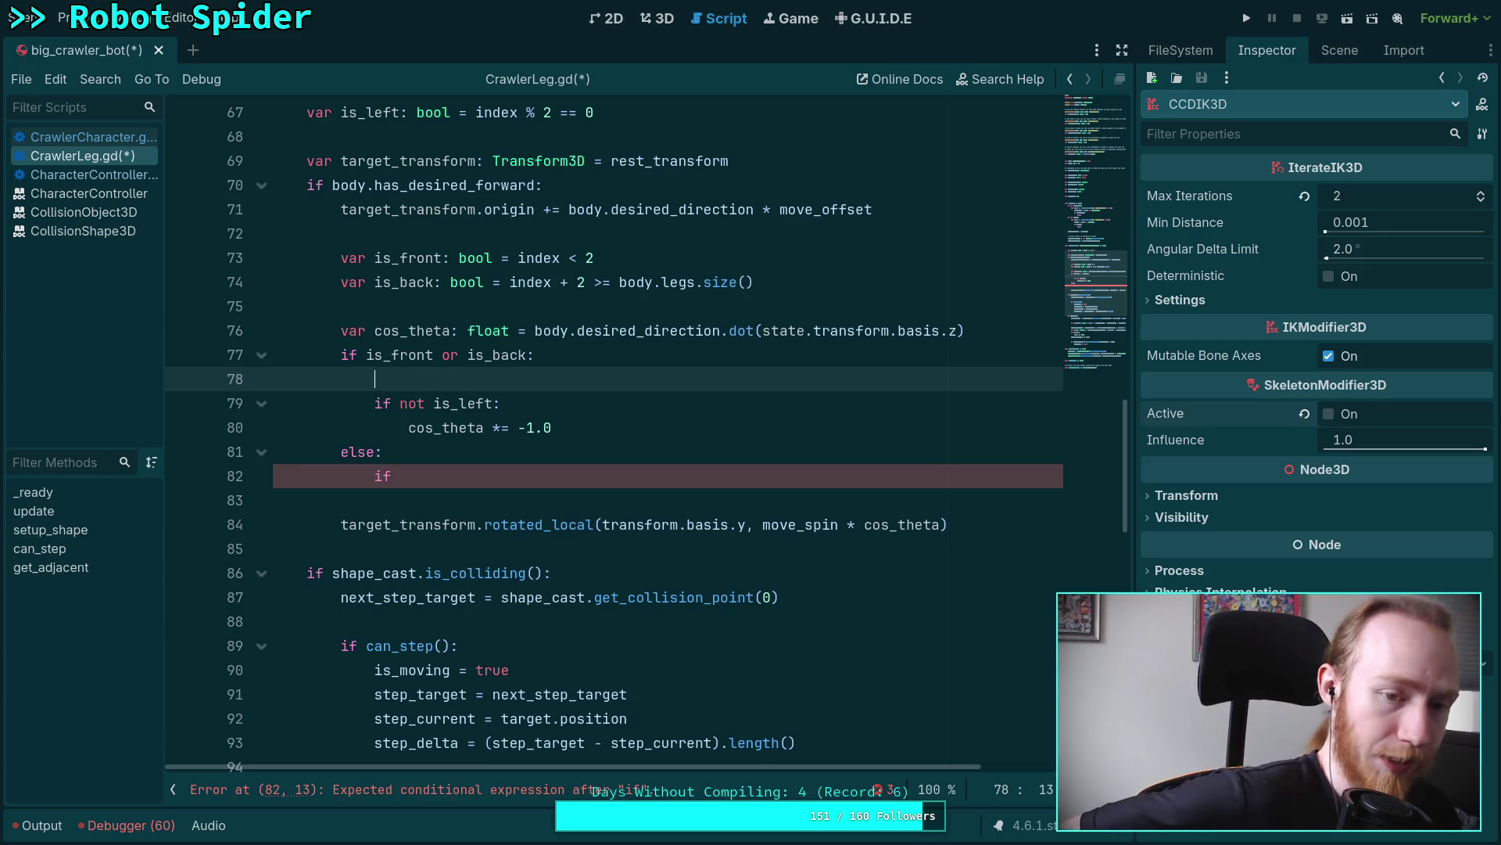
# Step: Write 'cos_theta = absf(cos_theta) * 2.0 - 1.0' on line 78 using autocomplete
pyautogui.write('cos_')
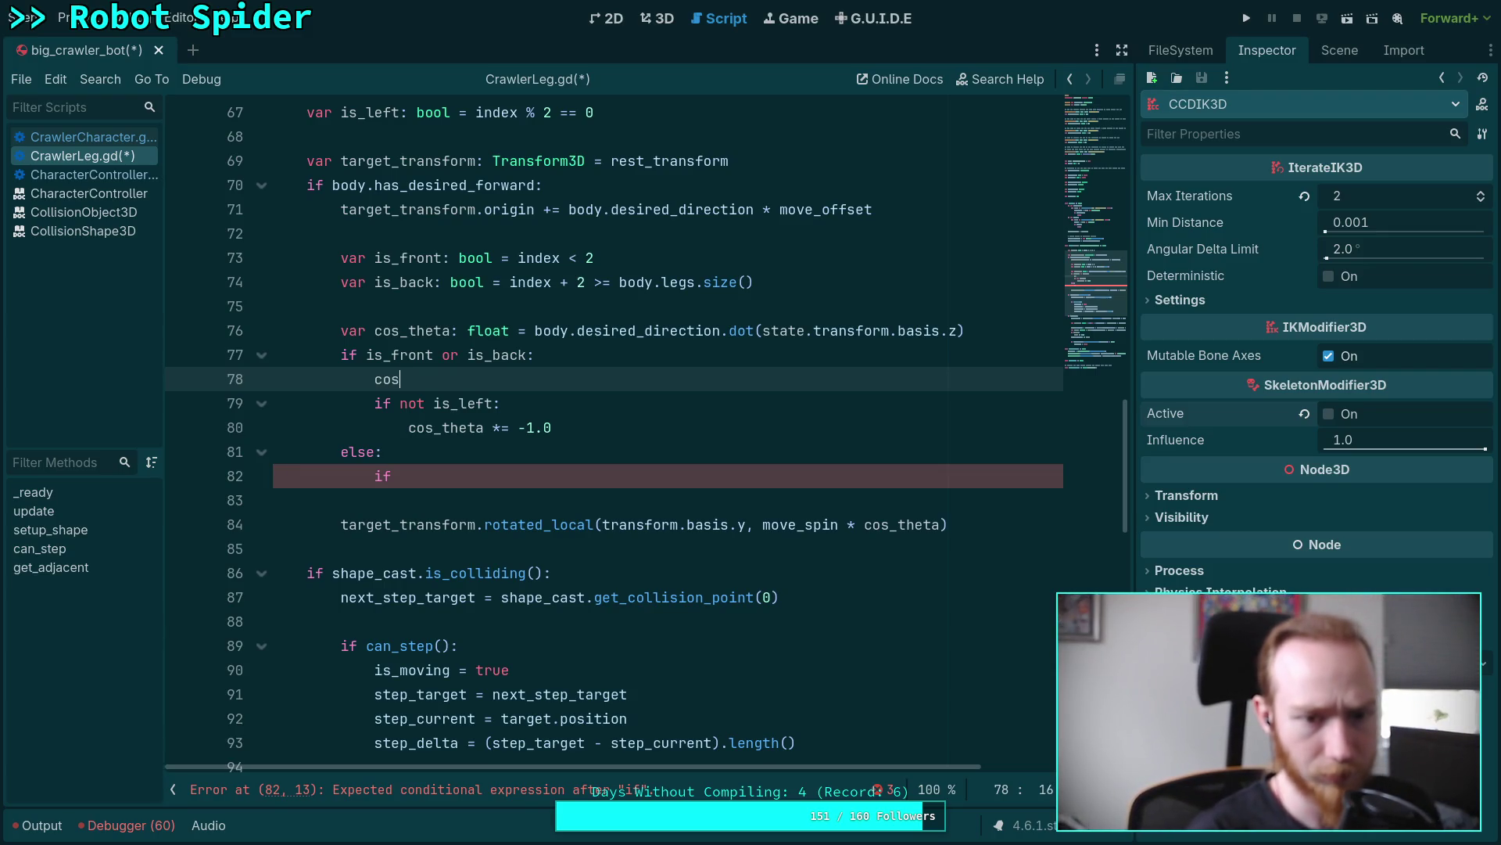
pyautogui.press('Return')
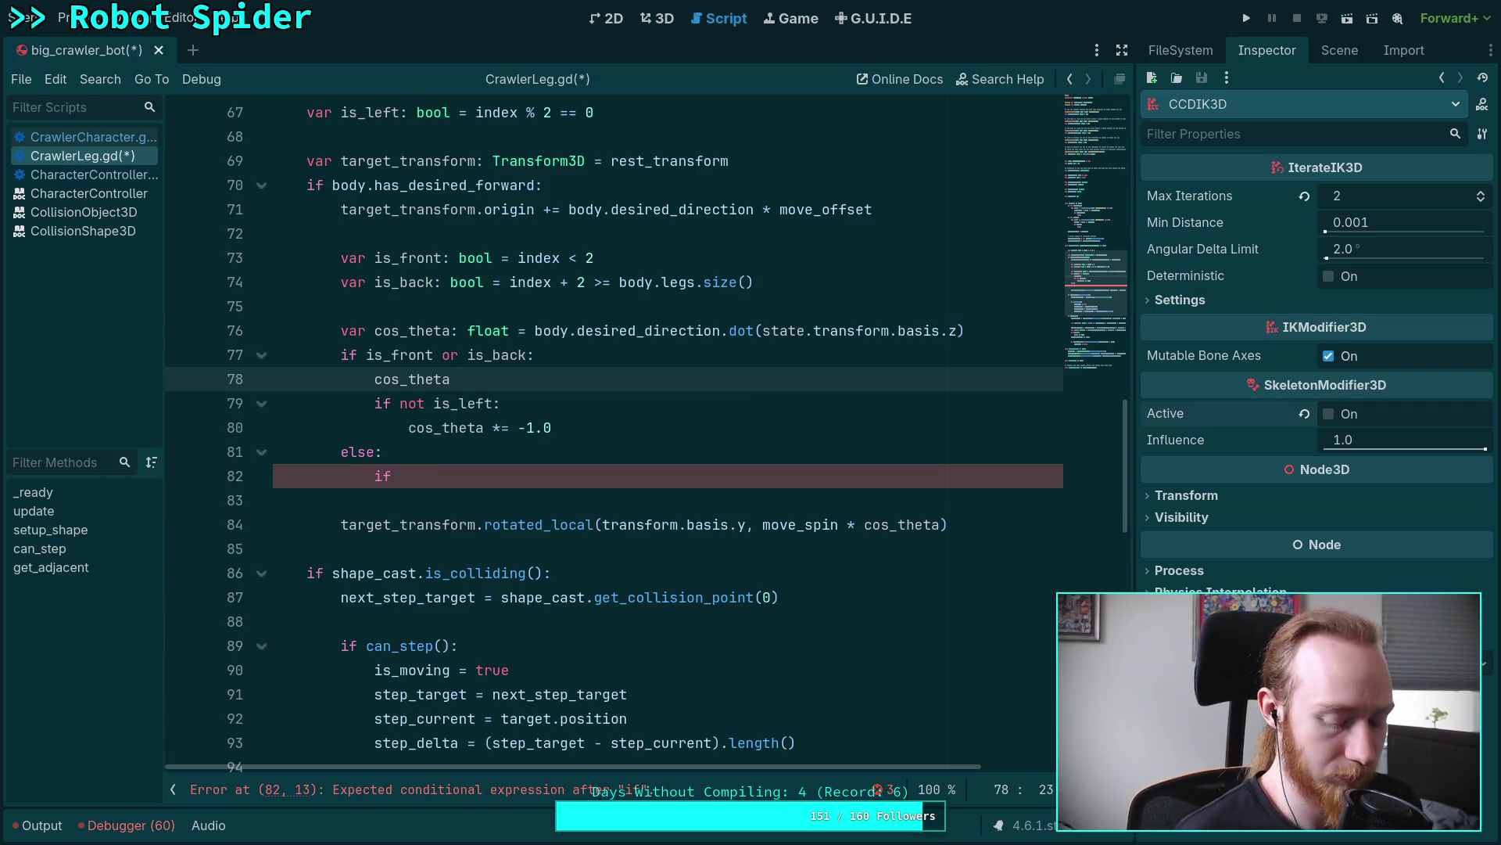
pyautogui.write('= absf(')
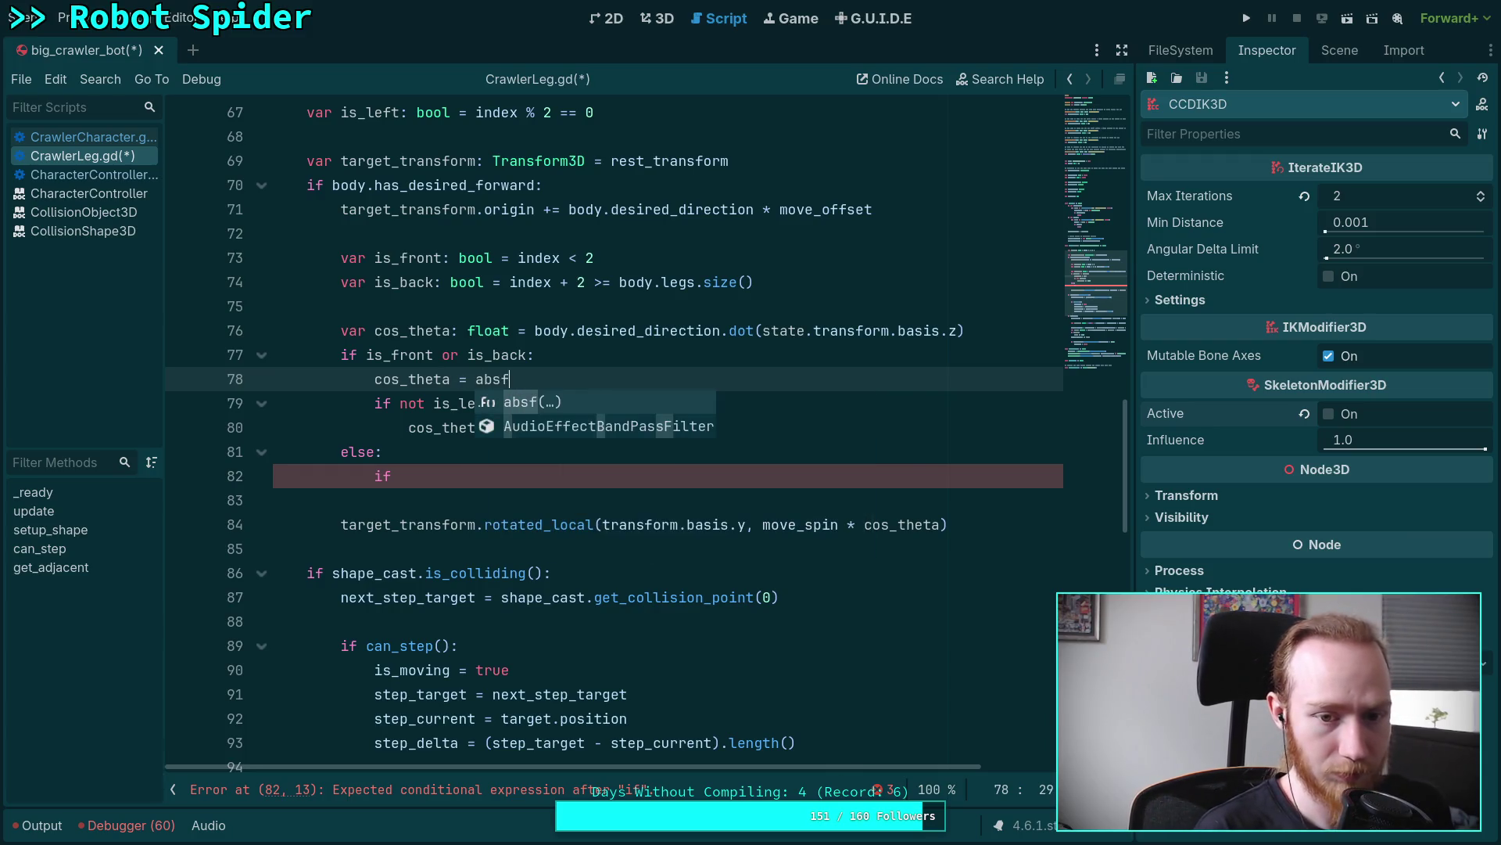
pyautogui.write('cos_tha')
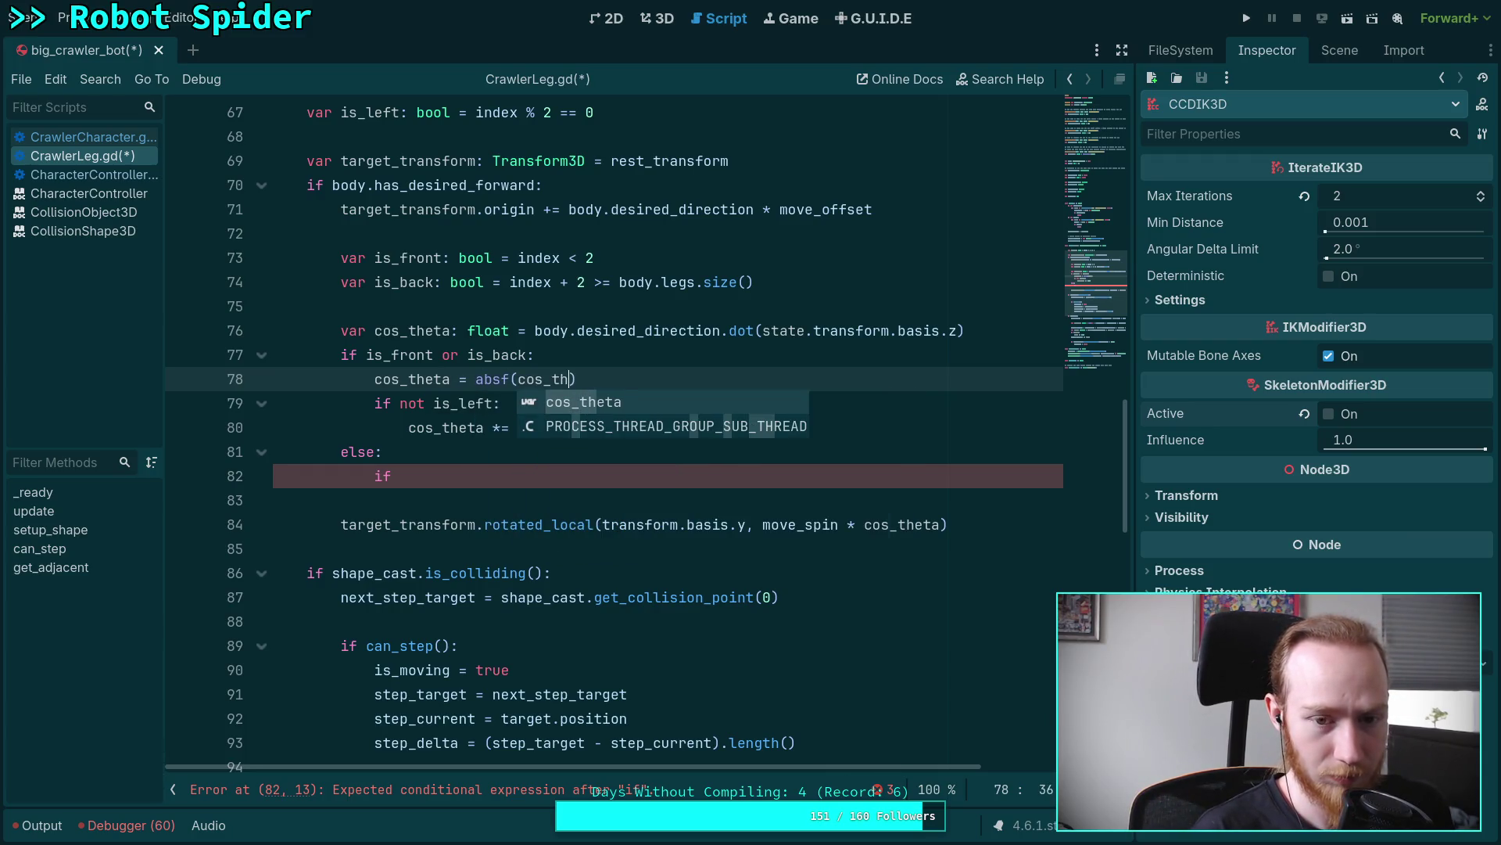
pyautogui.write('et')
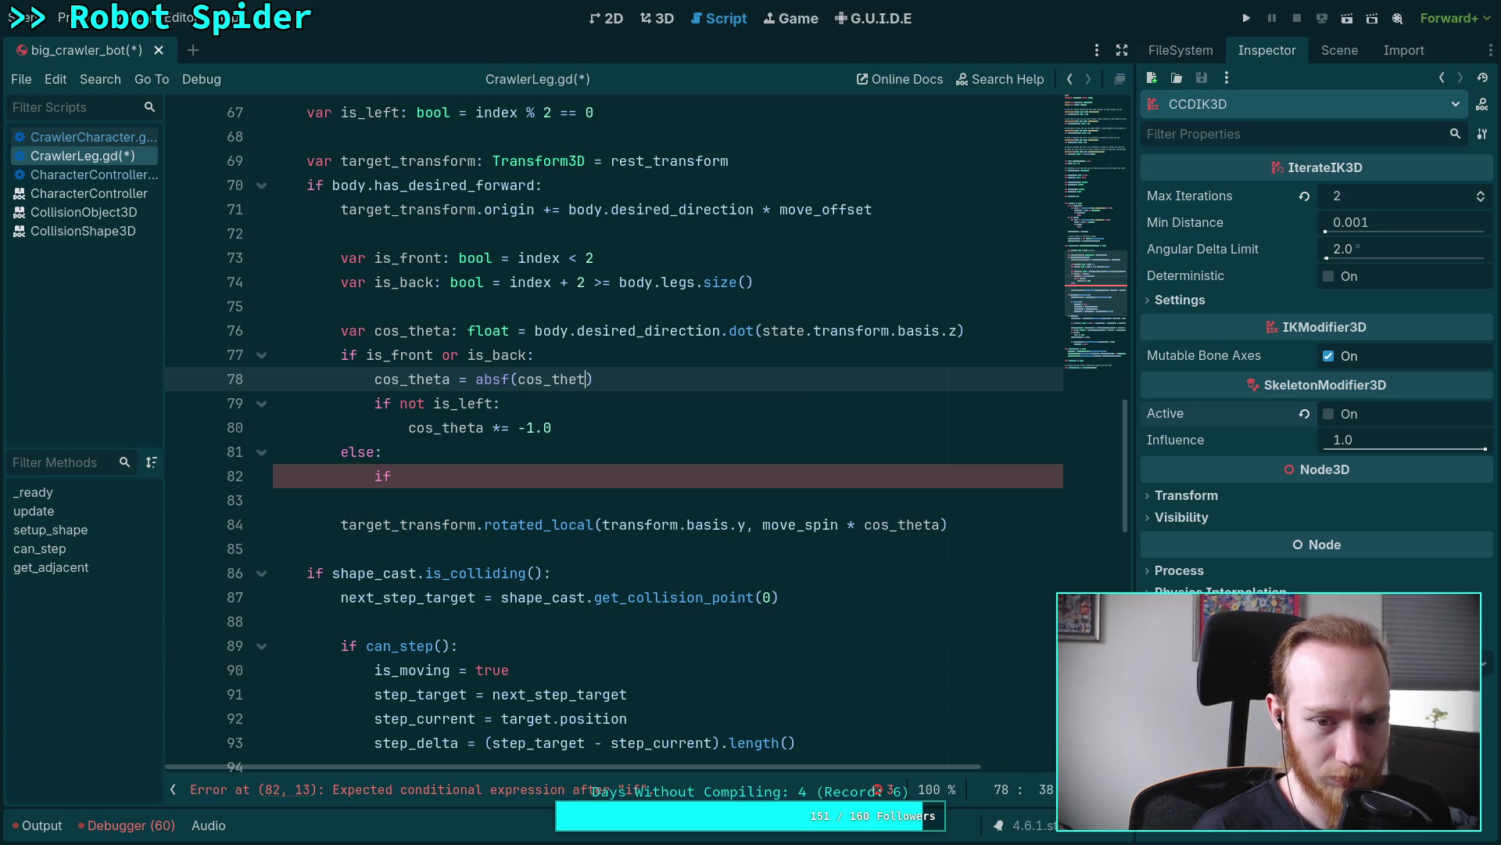
pyautogui.write(') * 2.0 ')
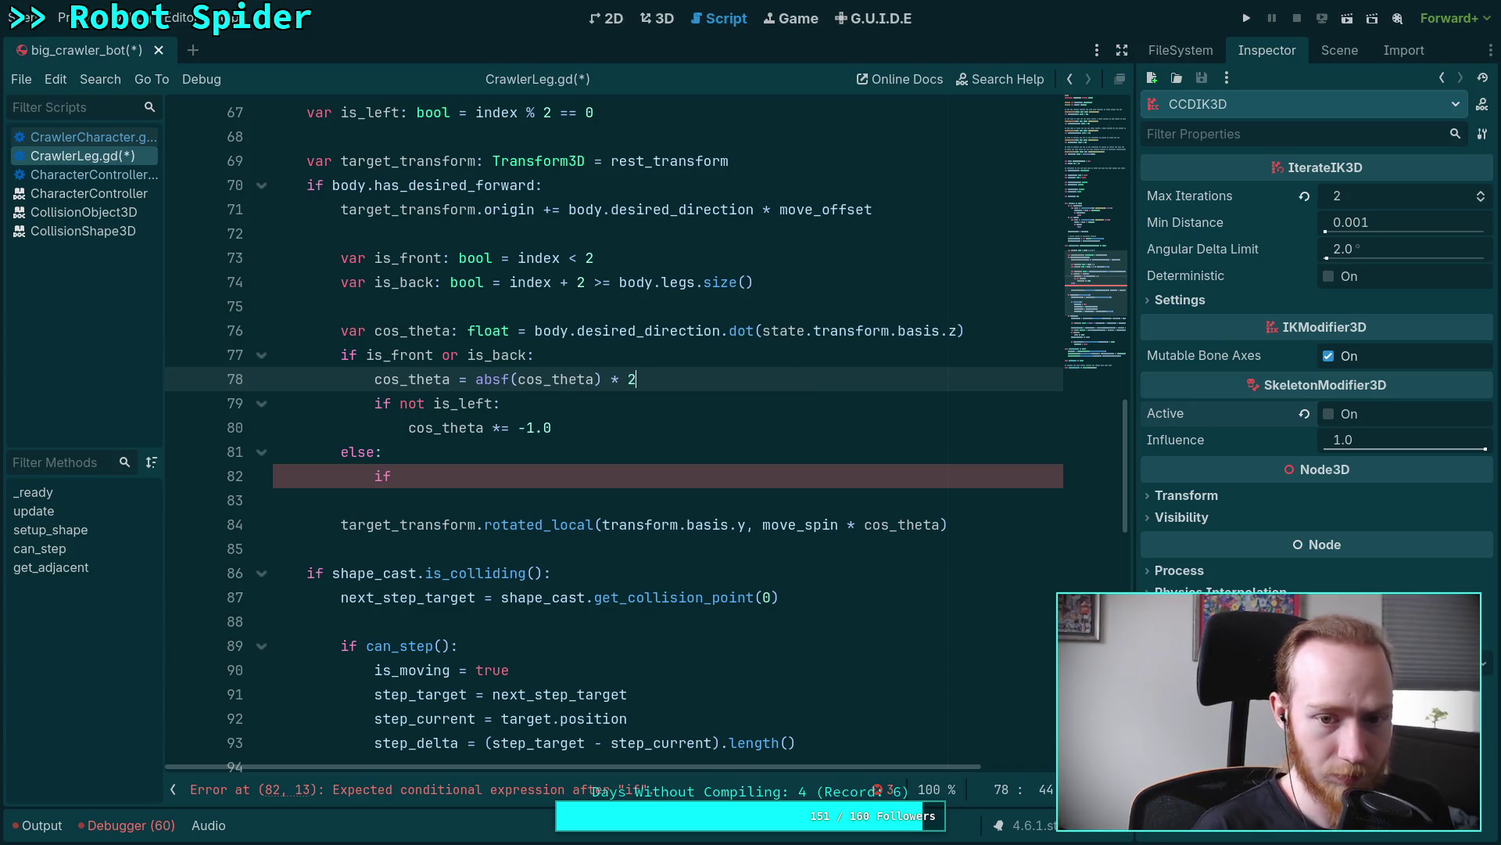
pyautogui.write('- 1.0')
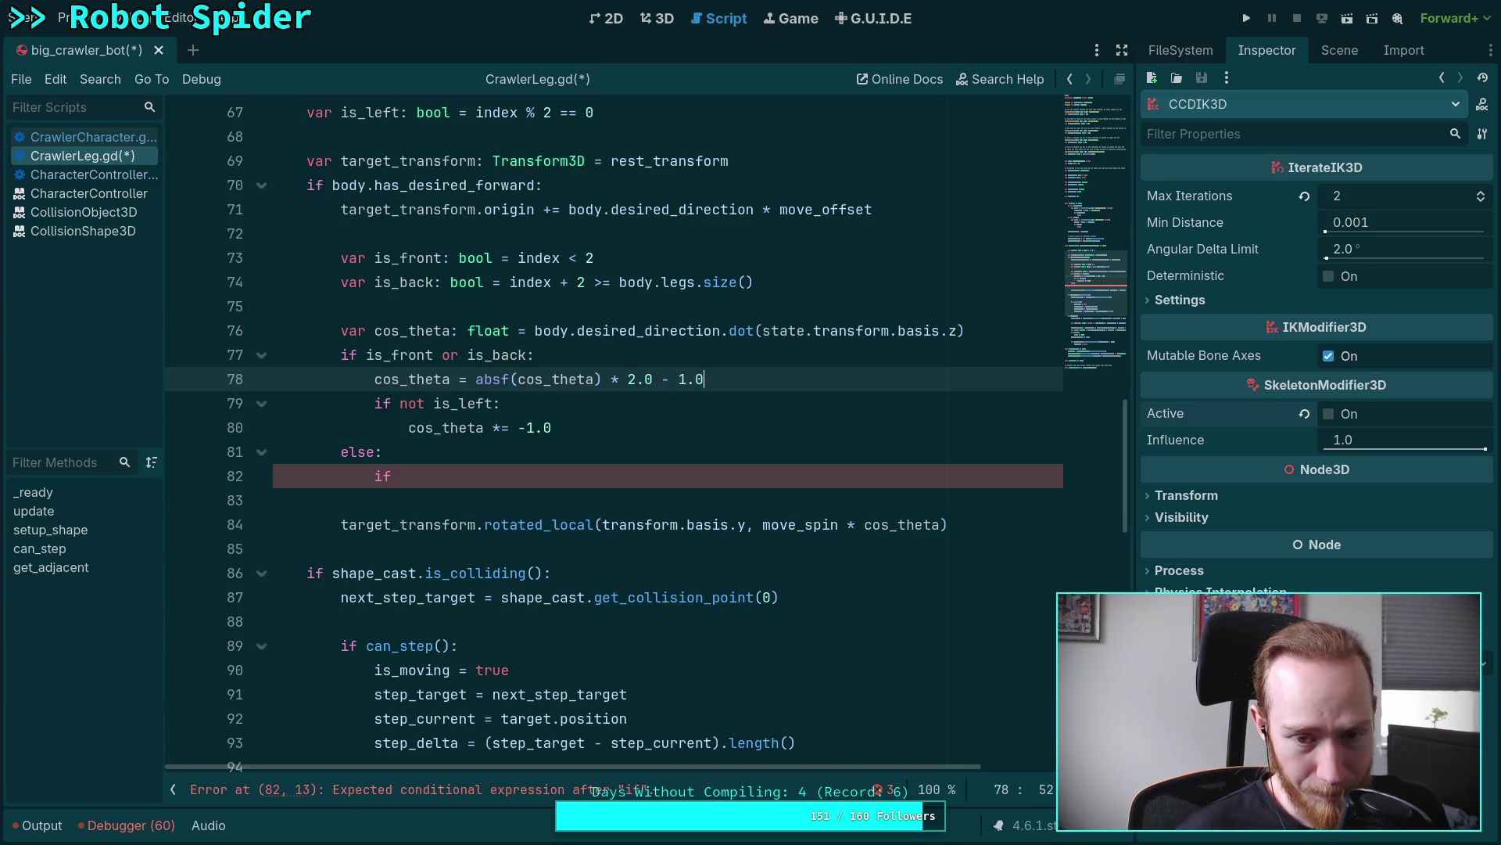
pyautogui.press('Down')
pyautogui.press('Down')
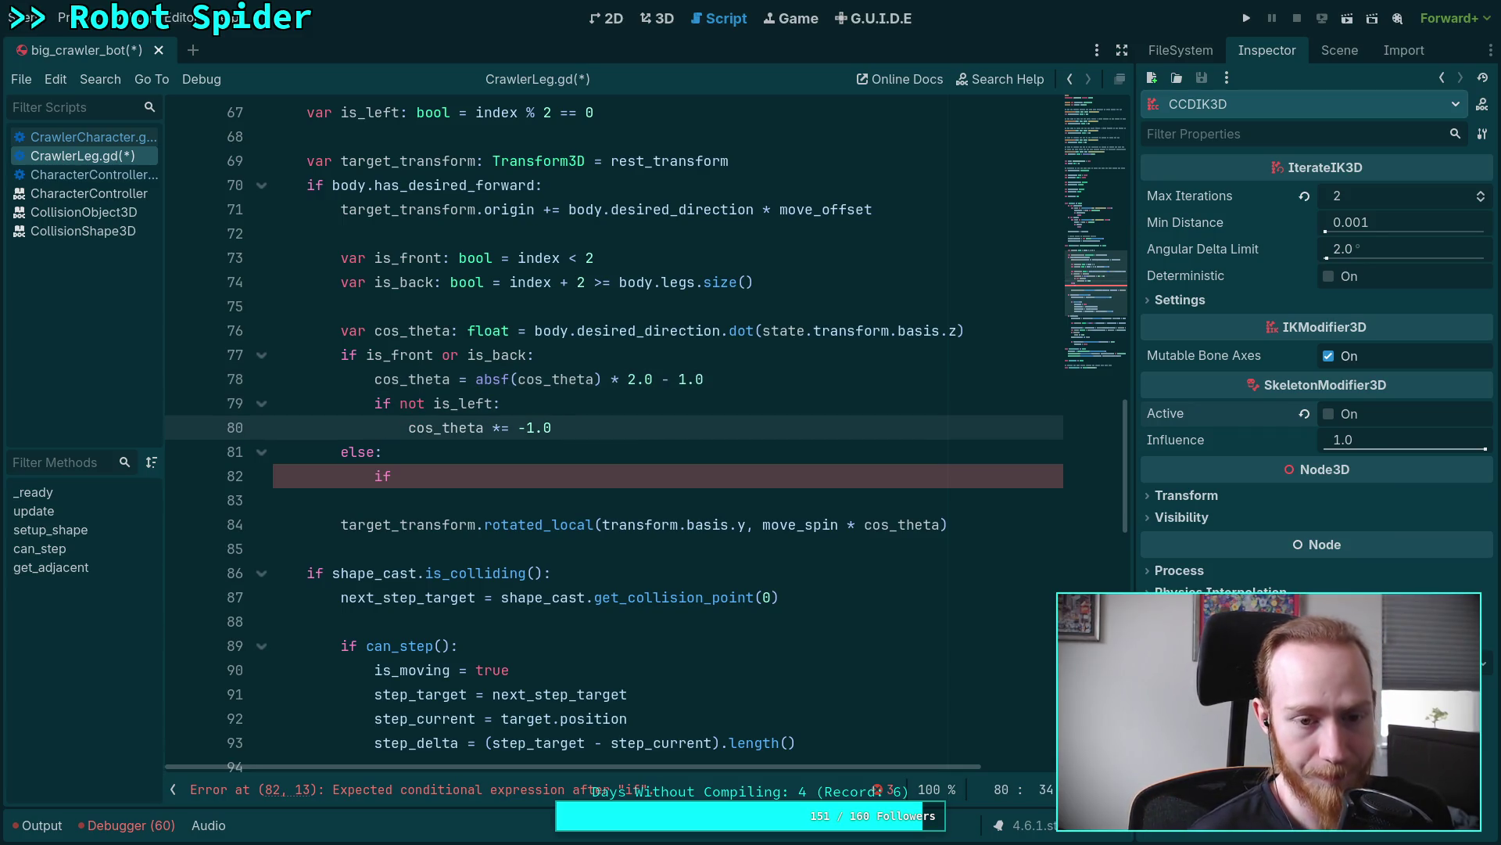
pyautogui.click(657, 18)
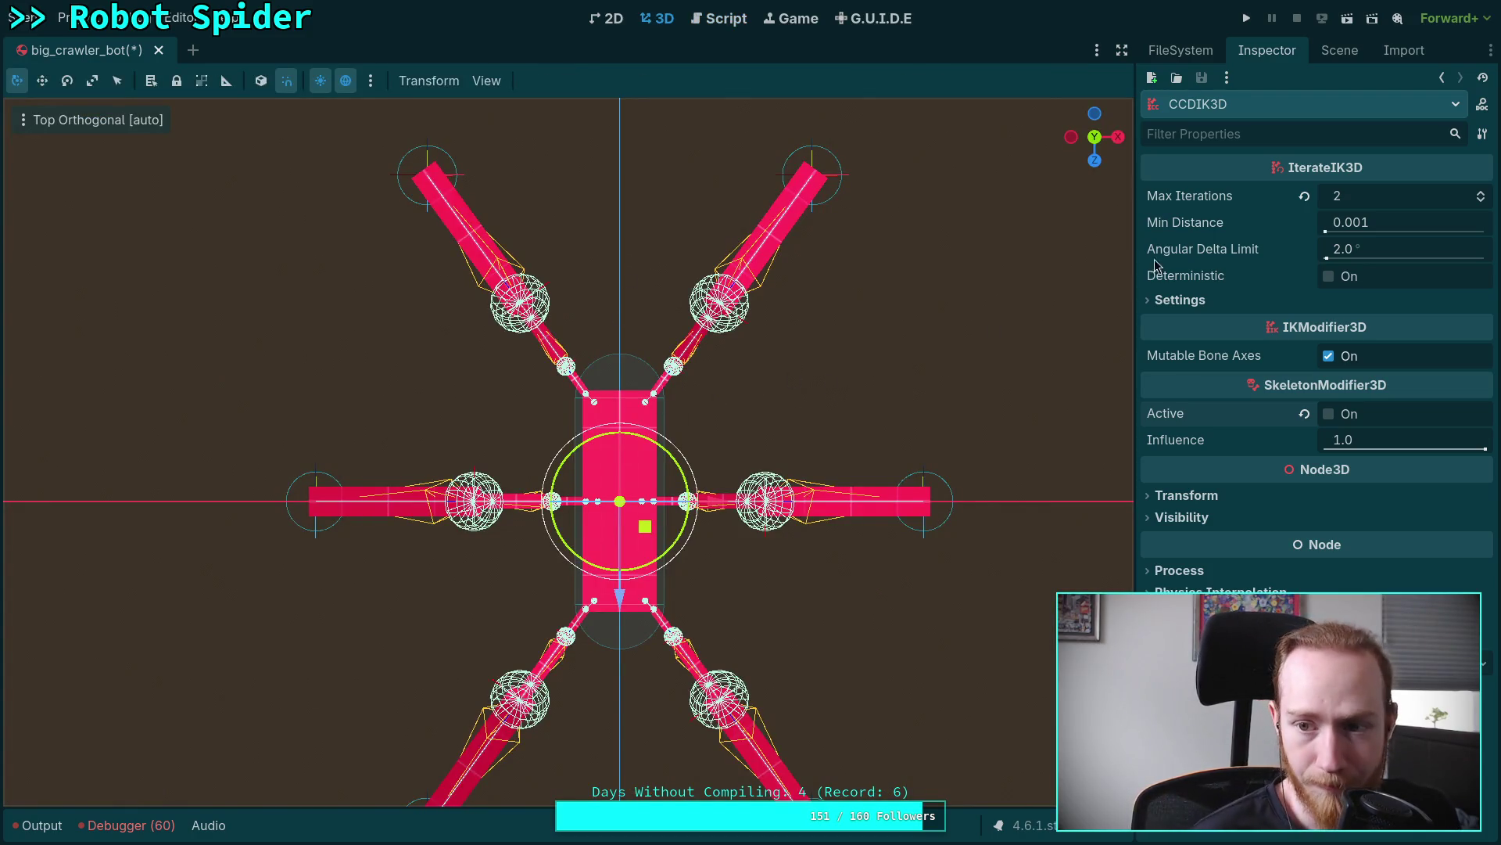
# Step: Test-rotate the FrontLegPair and FL_Leg targets, then undo the rotation
pyautogui.click(1339, 50)
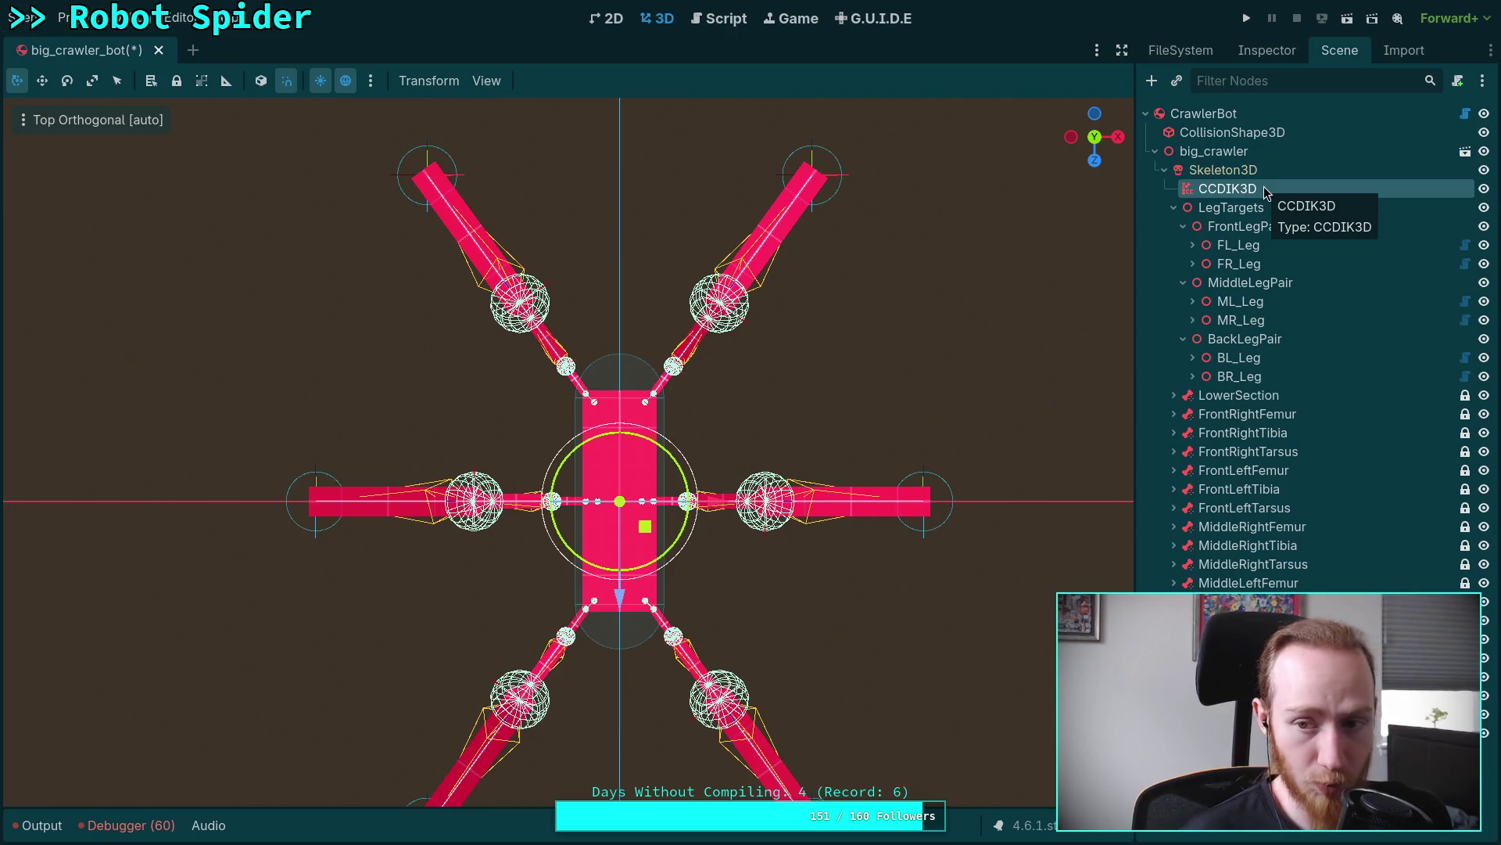
pyautogui.click(1265, 231)
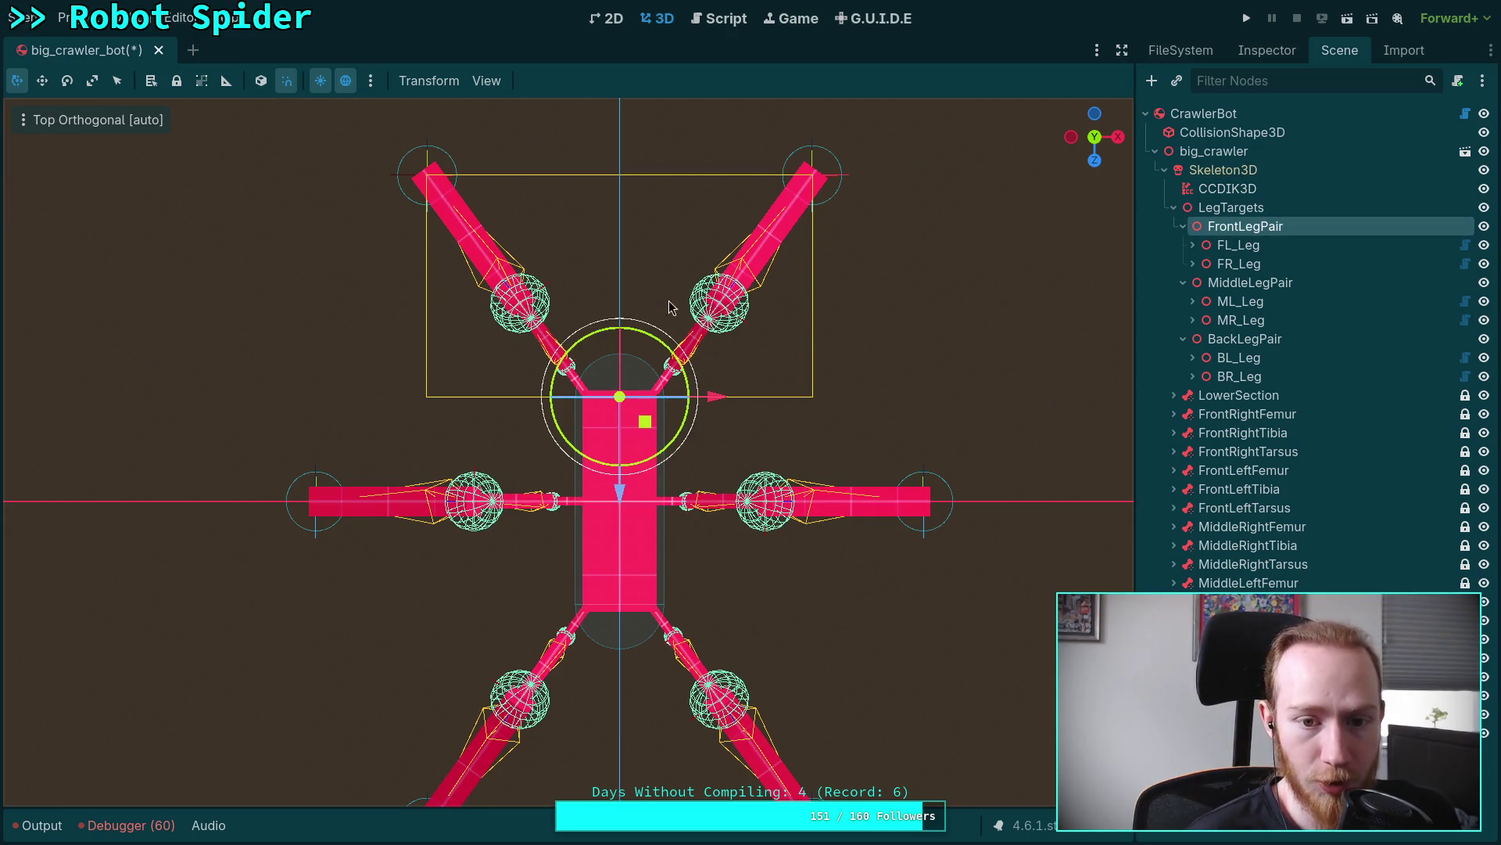
pyautogui.moveTo(606, 332)
pyautogui.mouseDown()
pyautogui.moveTo(640, 334)
pyautogui.moveTo(608, 336)
pyautogui.mouseUp()
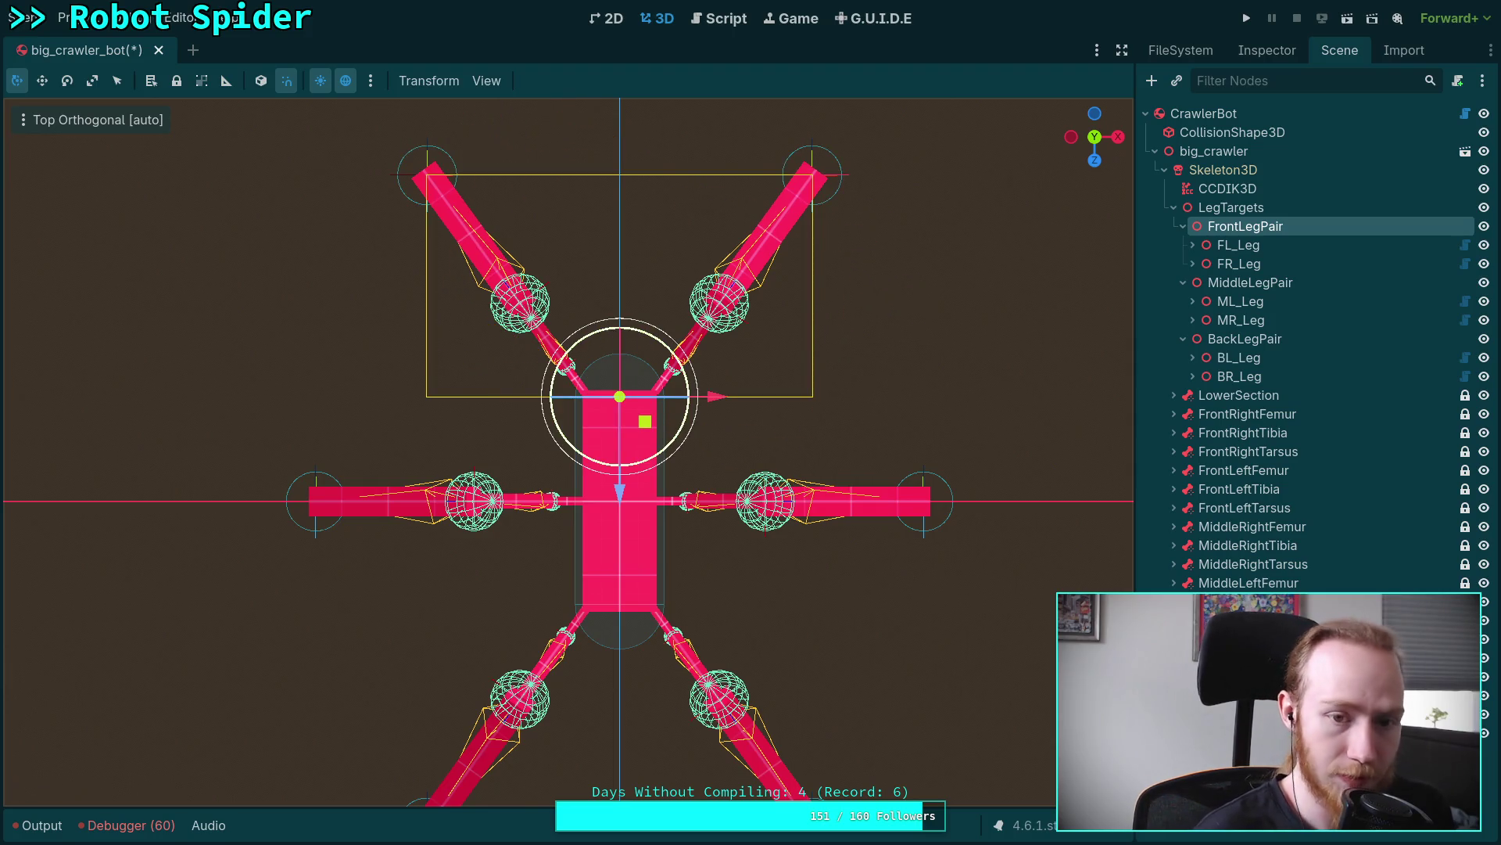
pyautogui.click(1243, 247)
pyautogui.moveTo(610, 321); pyautogui.dragTo(649, 344)
pyautogui.hotkey('ctrl', 'z')
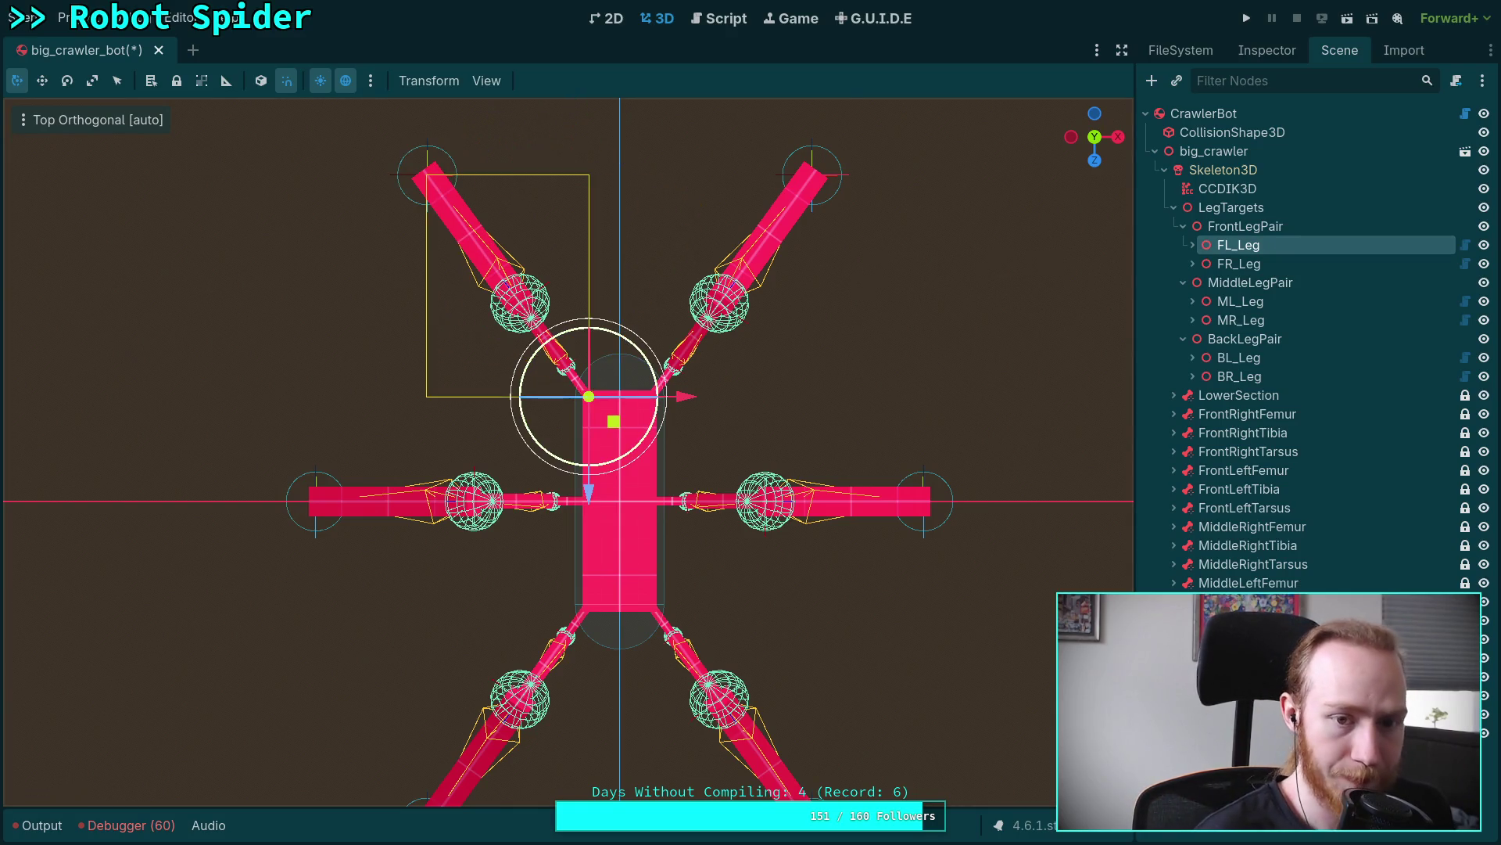
# Step: Delete 'not' from line 79 so it reads 'if is_left:'
pyautogui.click(727, 18)
pyautogui.moveTo(435, 406); pyautogui.dragTo(402, 405)
pyautogui.press('BackSpace')
pyautogui.click(726, 440)
pyautogui.click(687, 432)
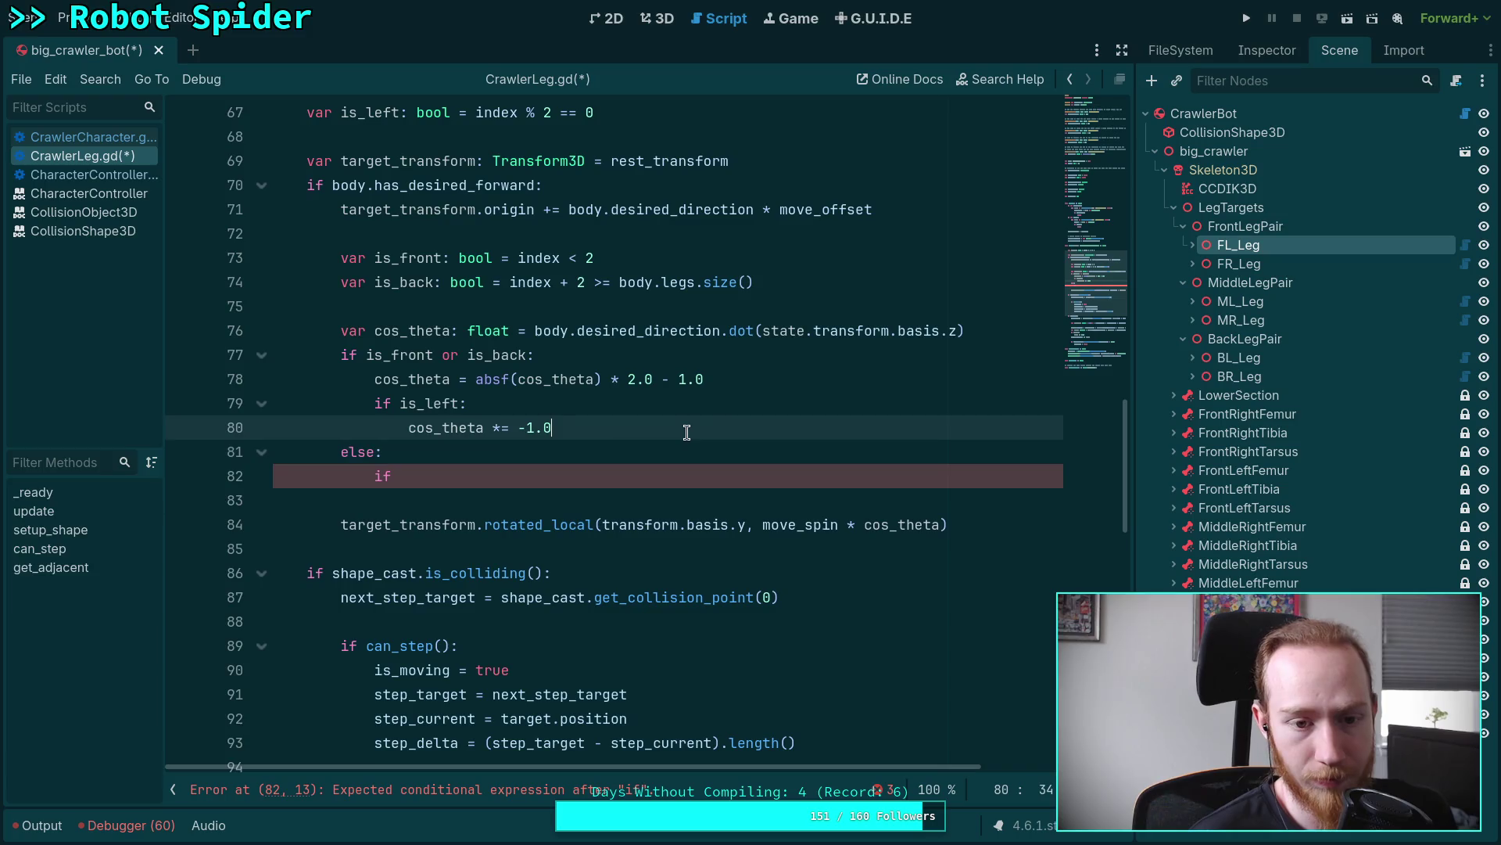
# Step: Delete the unfinished 'else:' and 'if' lines and save CrawlerLeg.gd
pyautogui.click(499, 472)
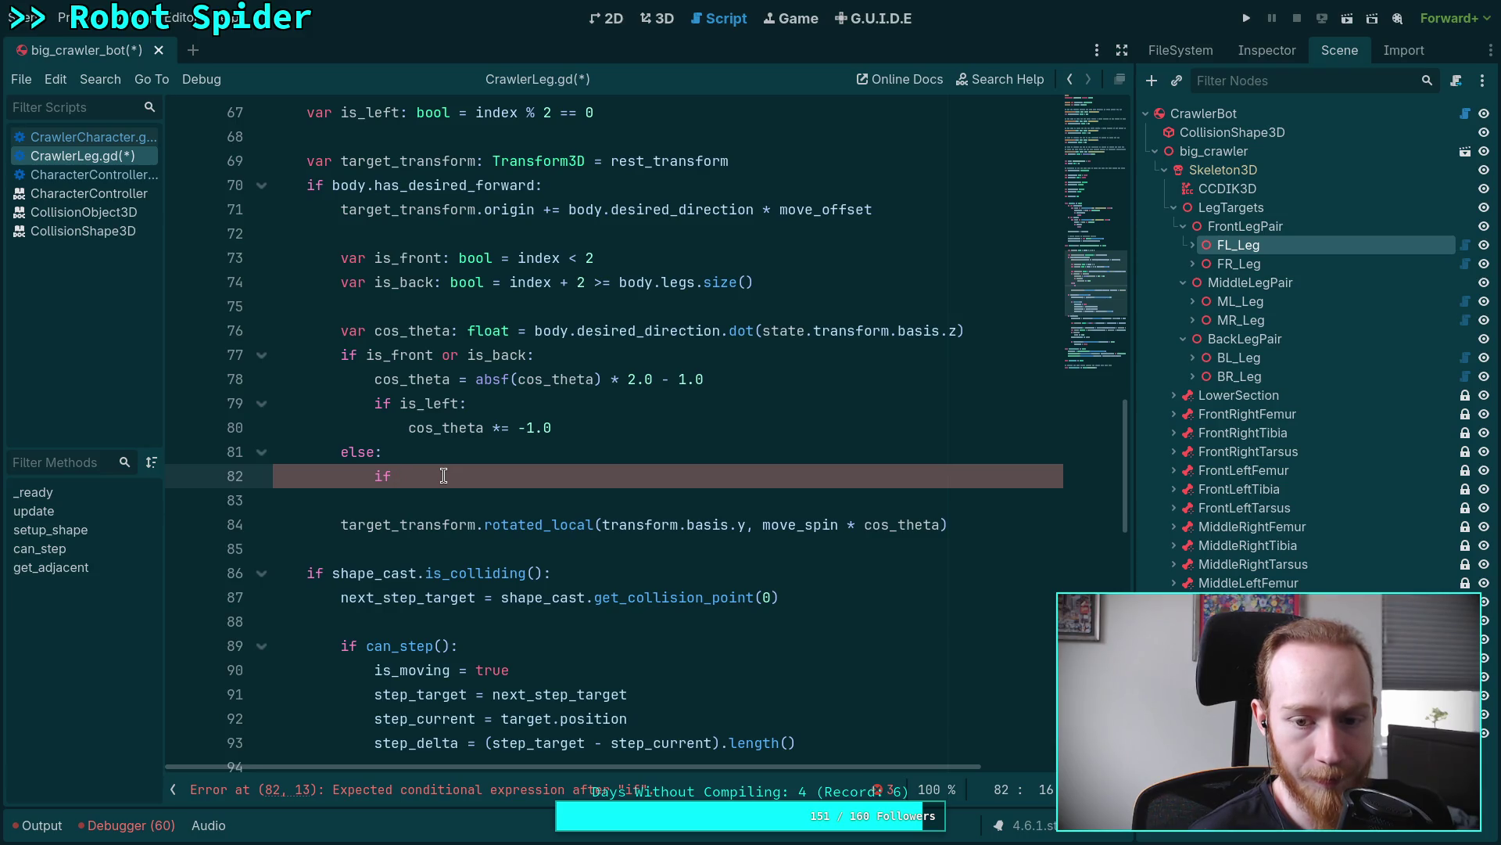
pyautogui.moveTo(444, 476); pyautogui.dragTo(218, 454)
pyautogui.press('BackSpace')
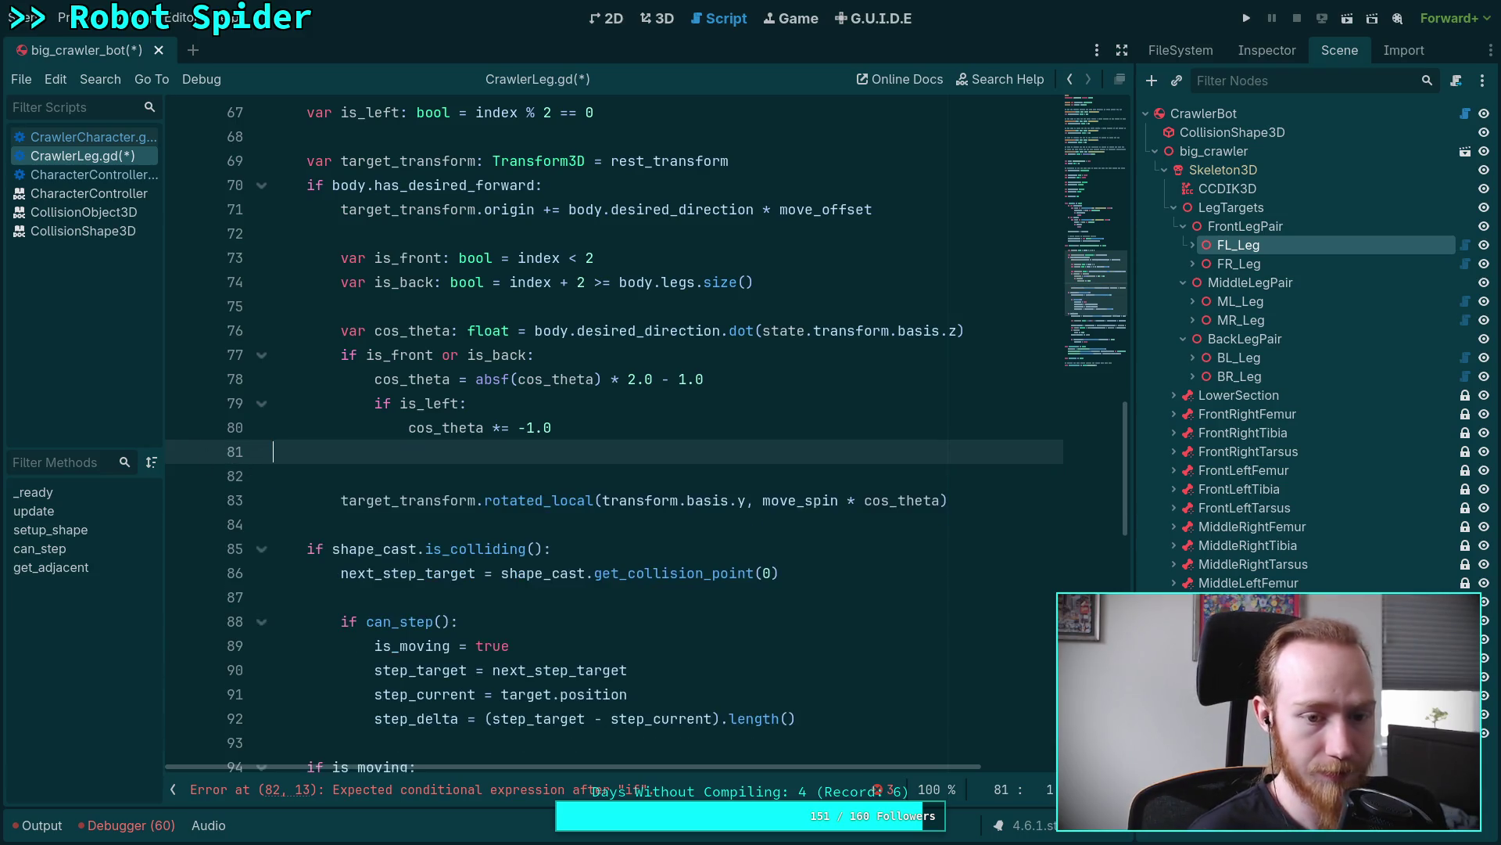
pyautogui.press('BackSpace')
pyautogui.hotkey('ctrl', 's')
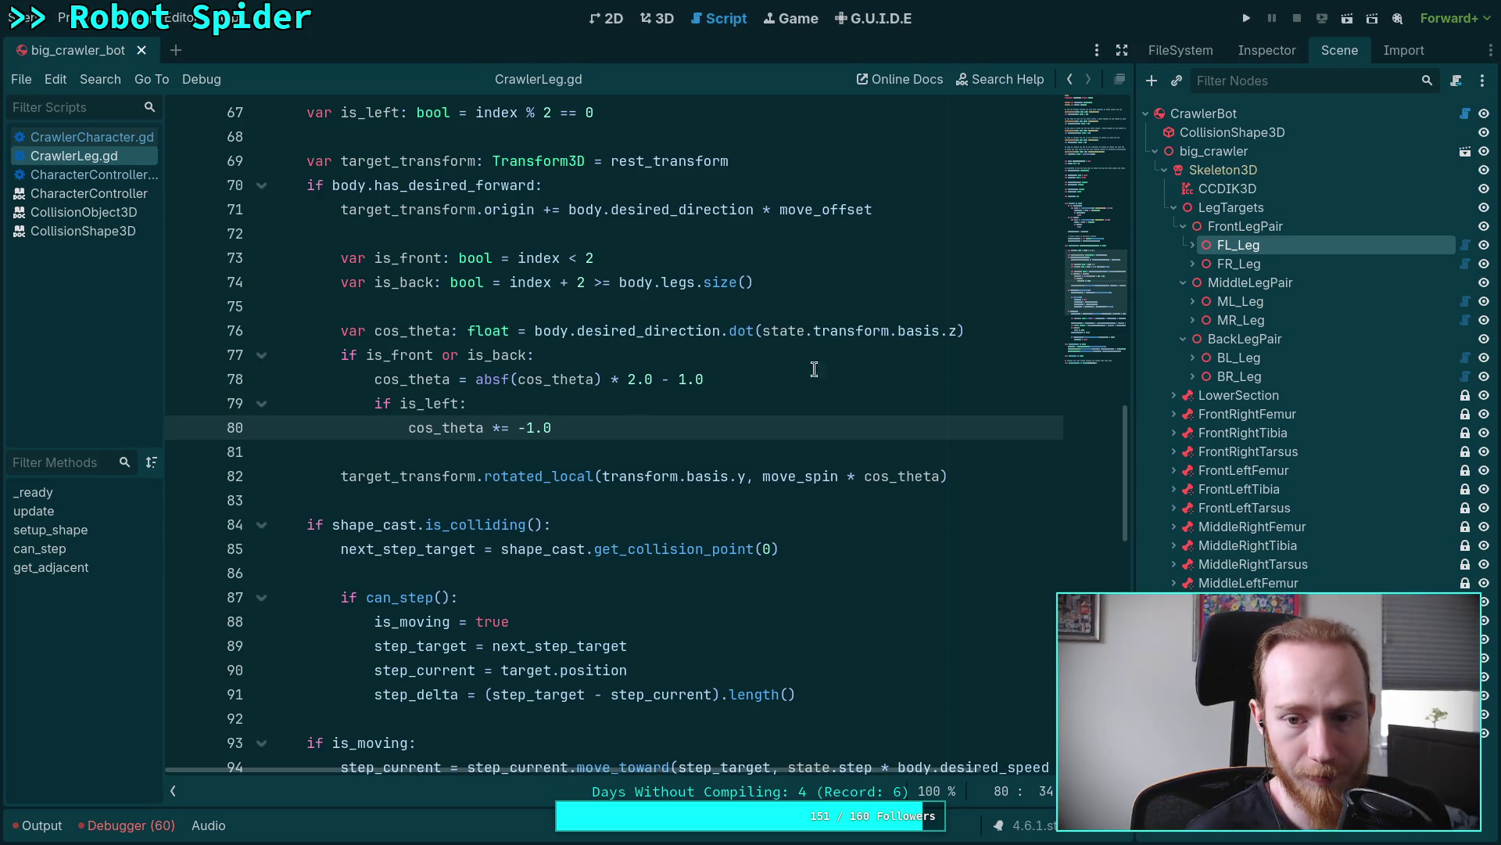
# Step: Add blank lines after the cos_theta declaration and below the rotated_local call
pyautogui.click(994, 327)
pyautogui.press('Return')
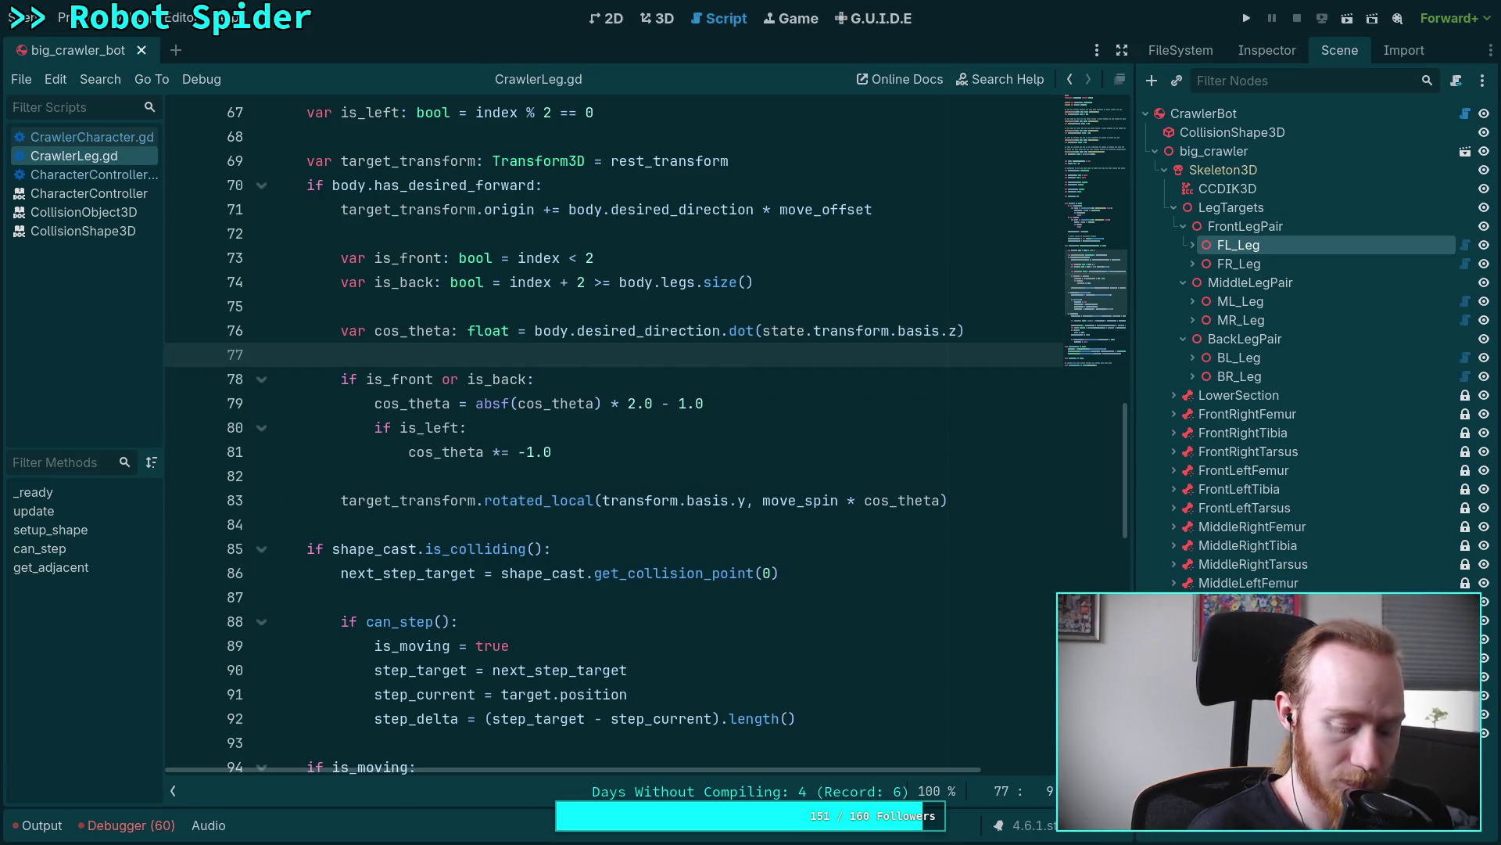
pyautogui.click(1025, 501)
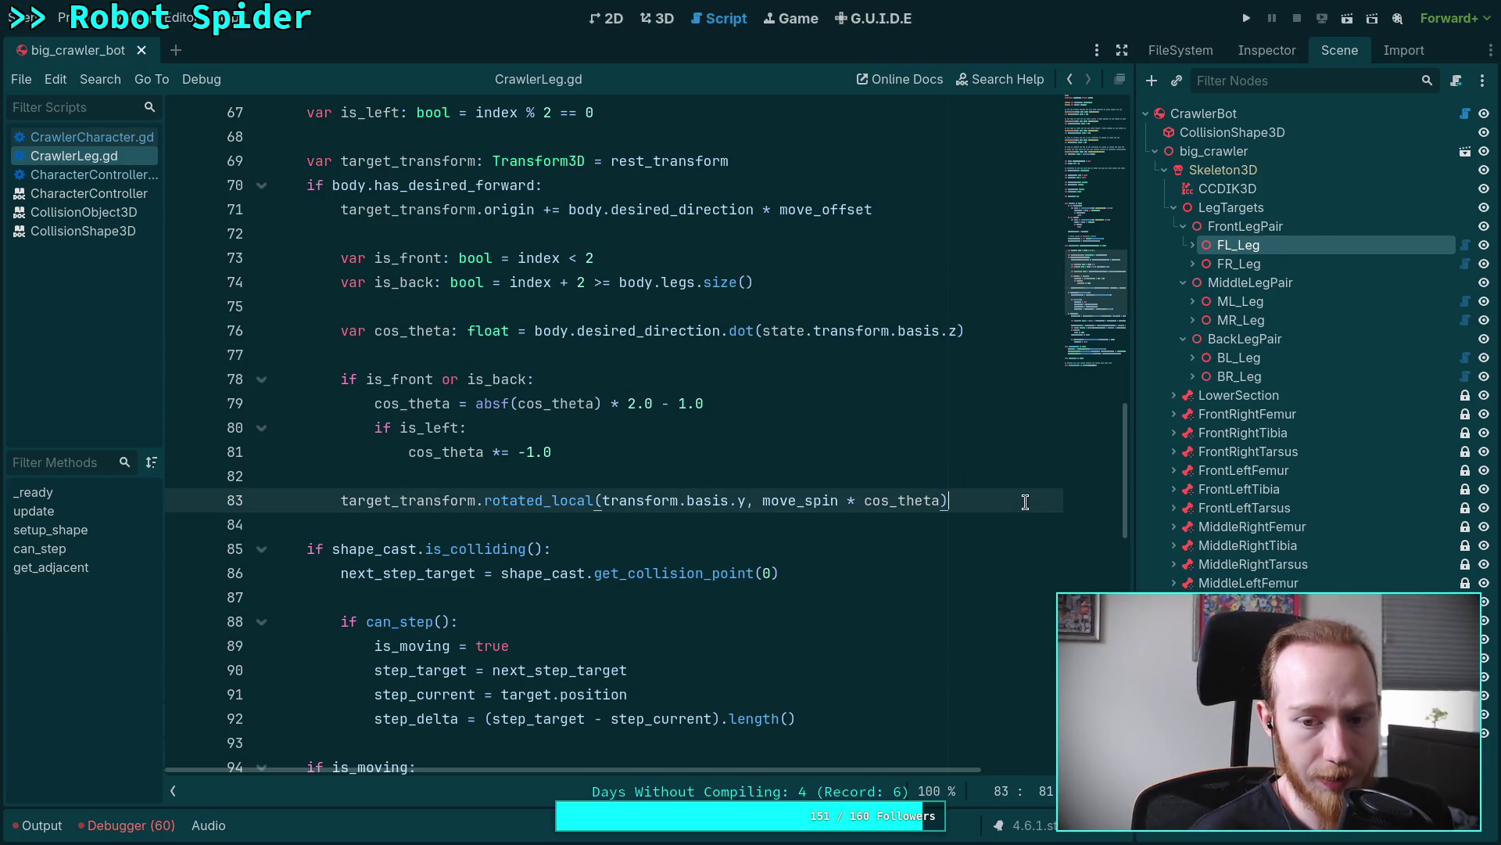
pyautogui.press('Return')
pyautogui.press('BackSpace')
pyautogui.press('Return')
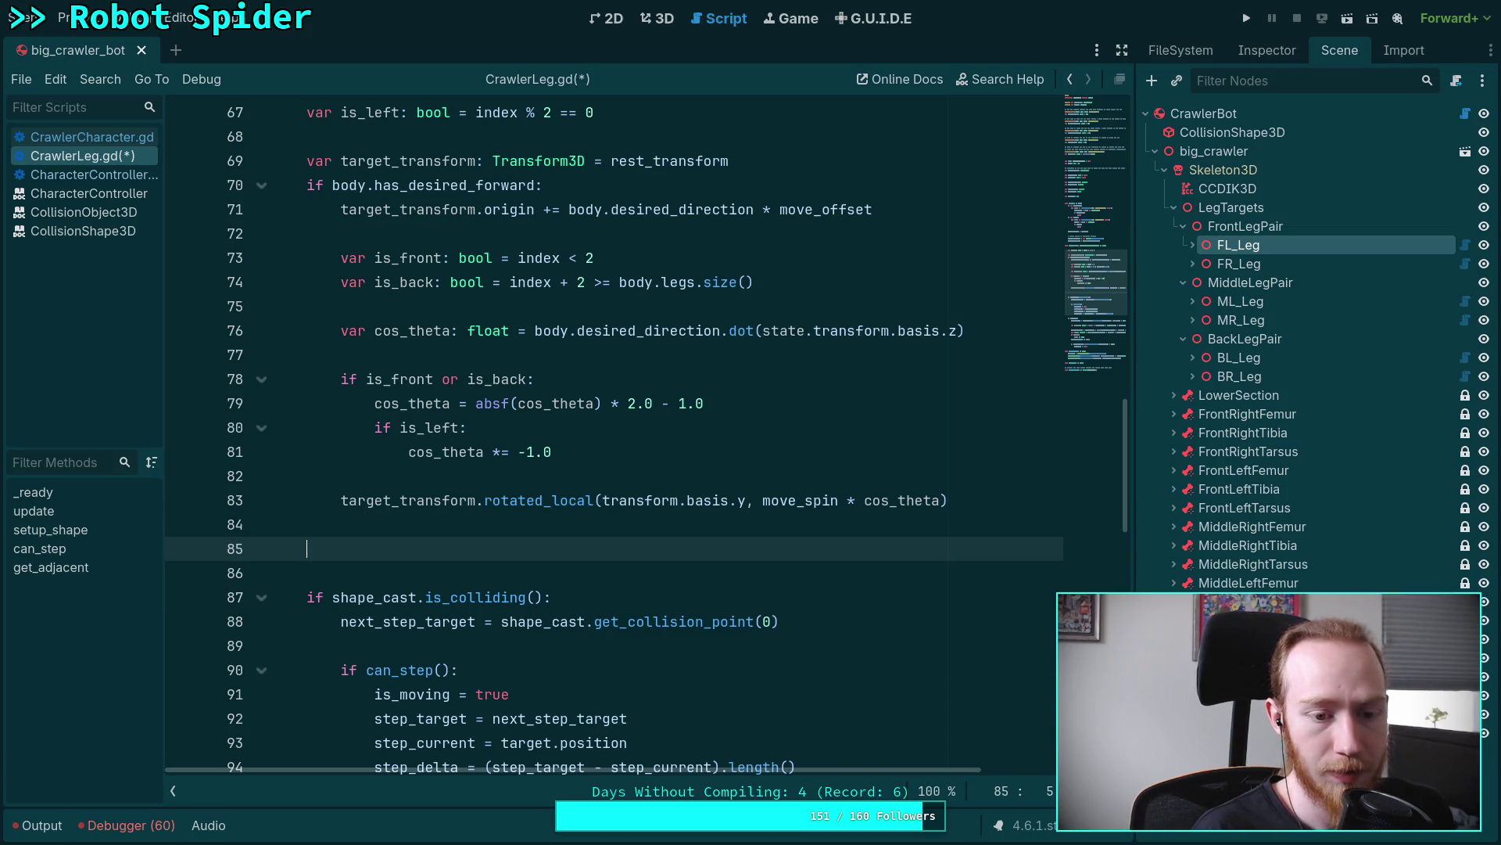
# Step: Start line 85 as 'transform = transform.interpolate_with(' using autocomplete suggestions
pyautogui.write('tr')
pyautogui.press('Return')
pyautogui.write('= ')
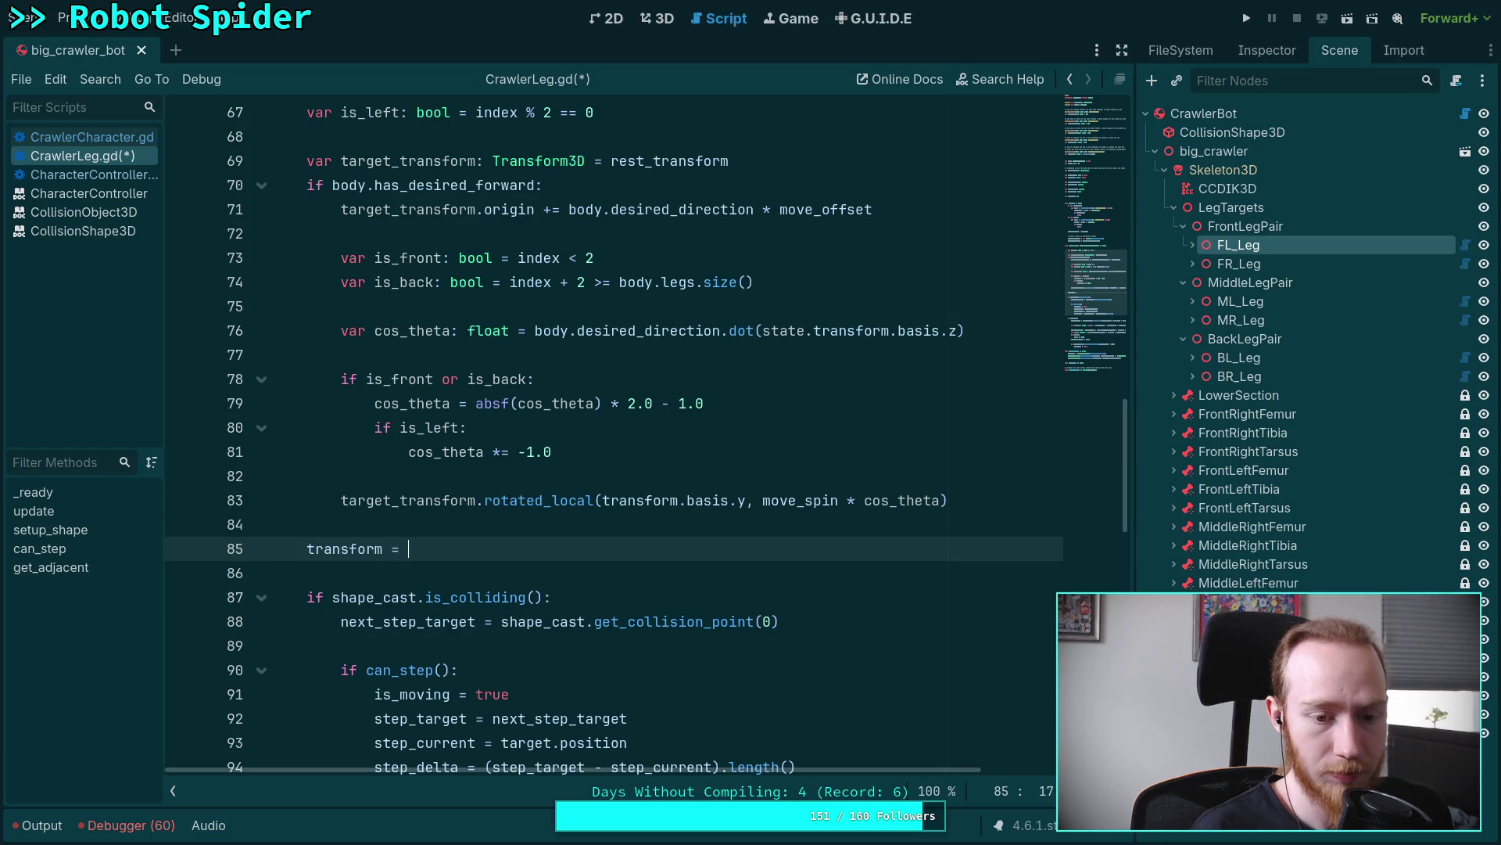
pyautogui.write('ta')
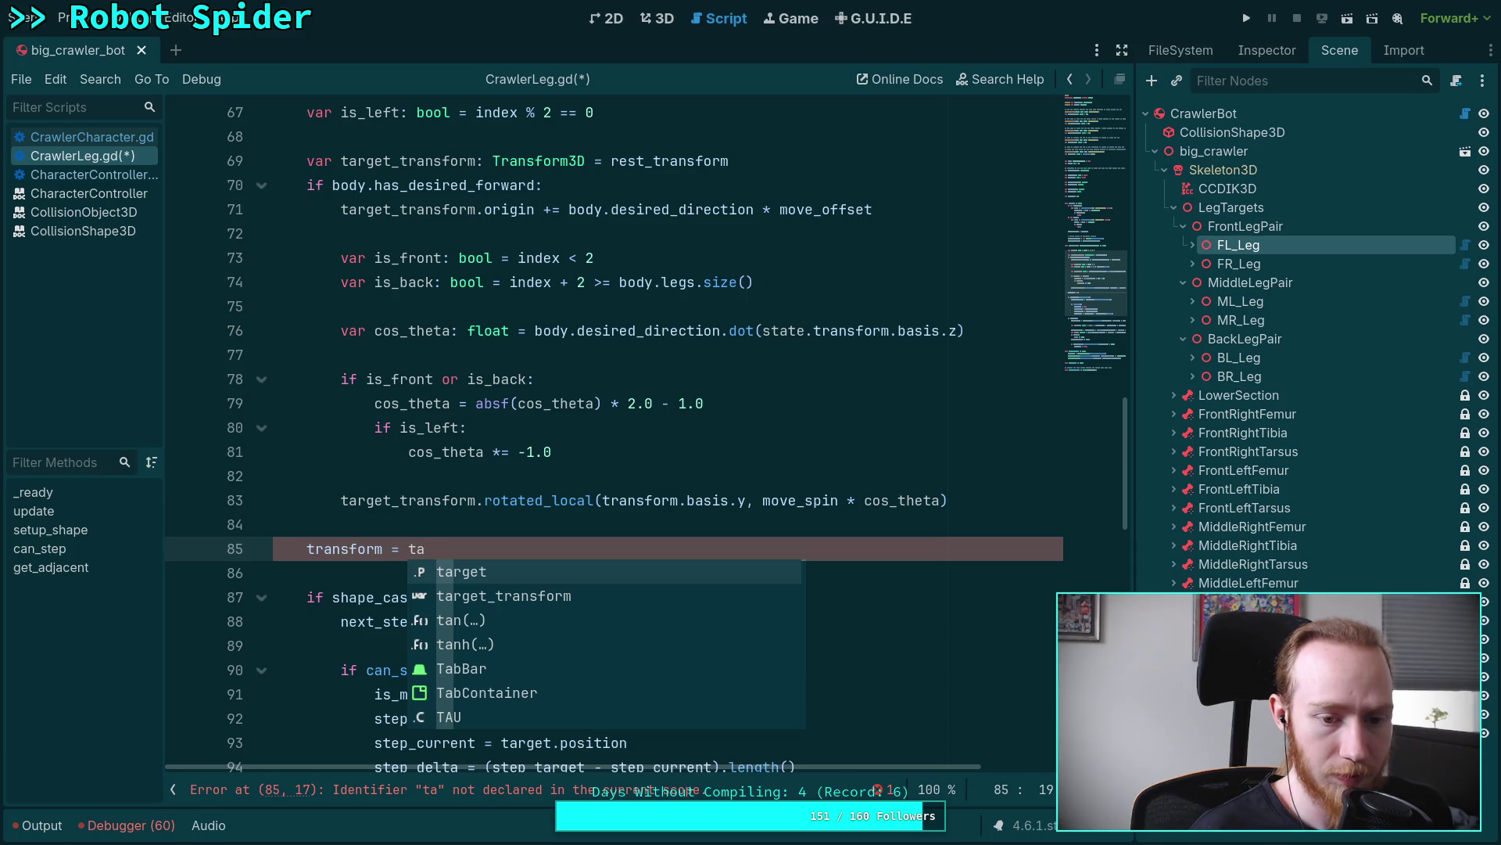
pyautogui.press('BackSpace')
pyautogui.write('r')
pyautogui.press('Return')
pyautogui.write('.')
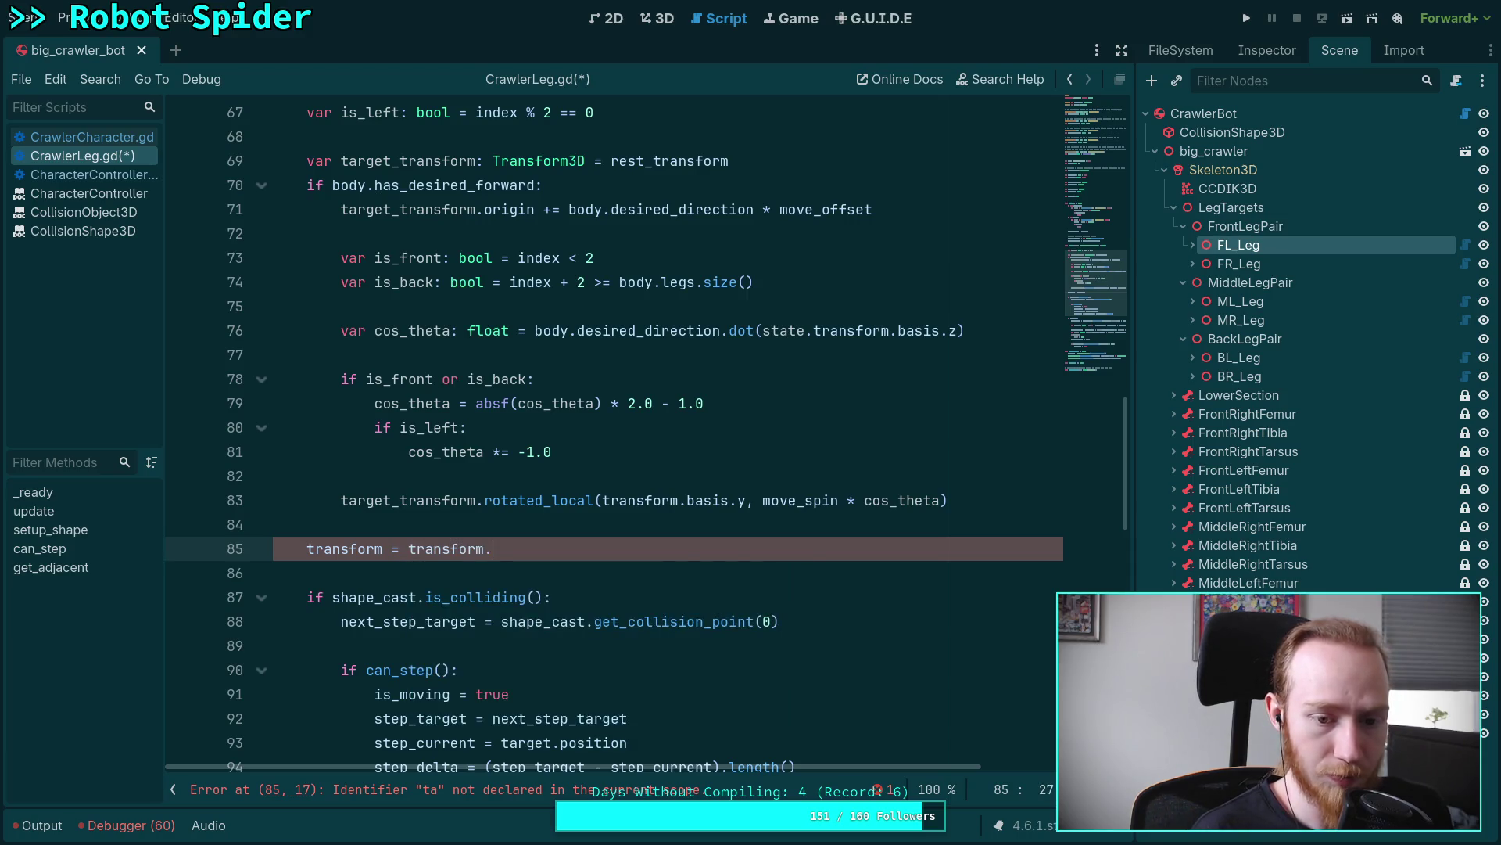
pyautogui.write('le')
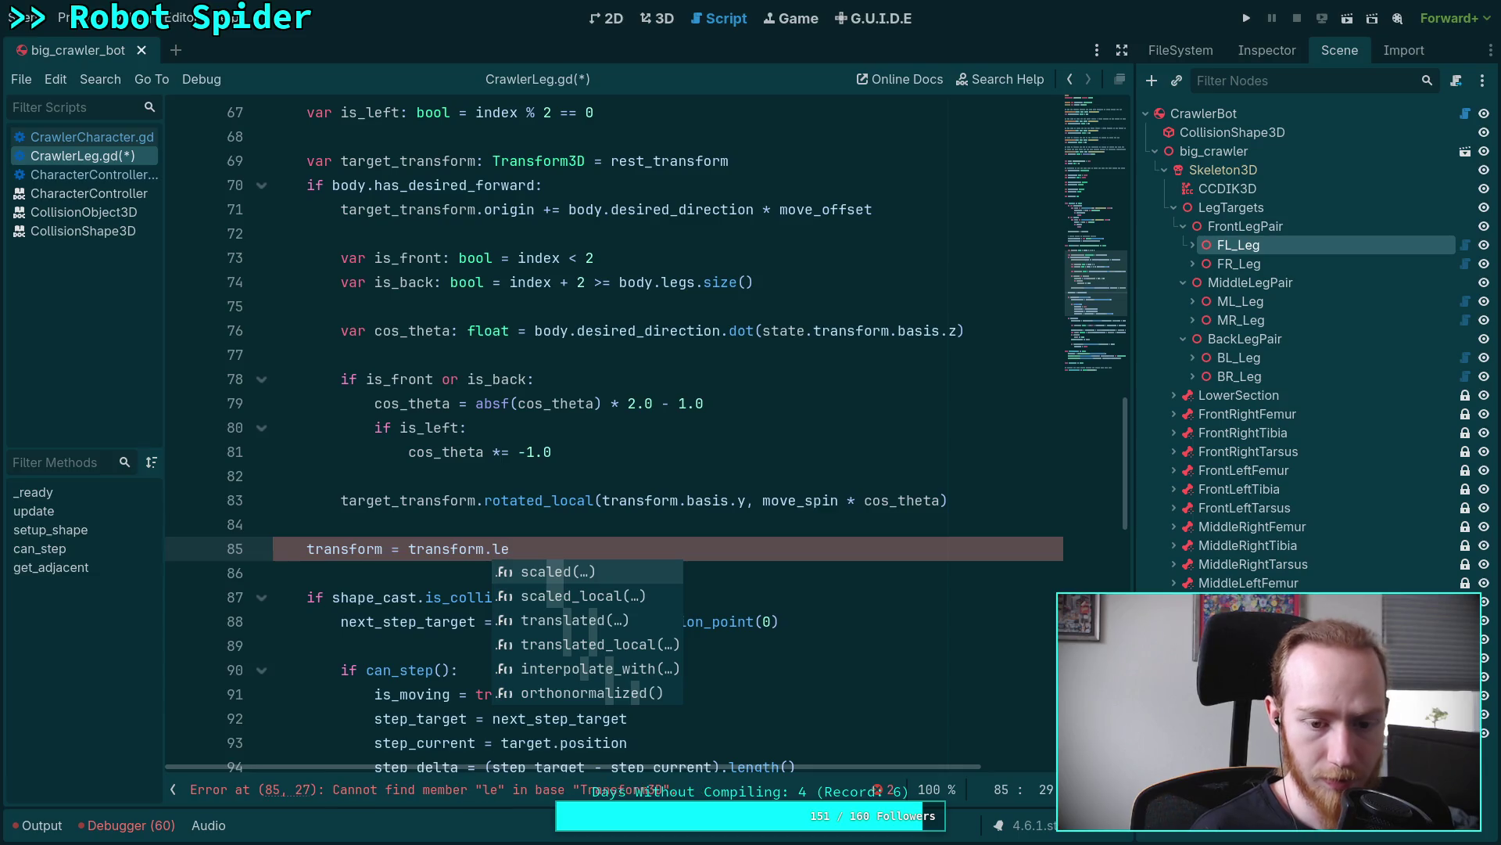
pyautogui.press('Down')
pyautogui.press('Down')
pyautogui.press('Down')
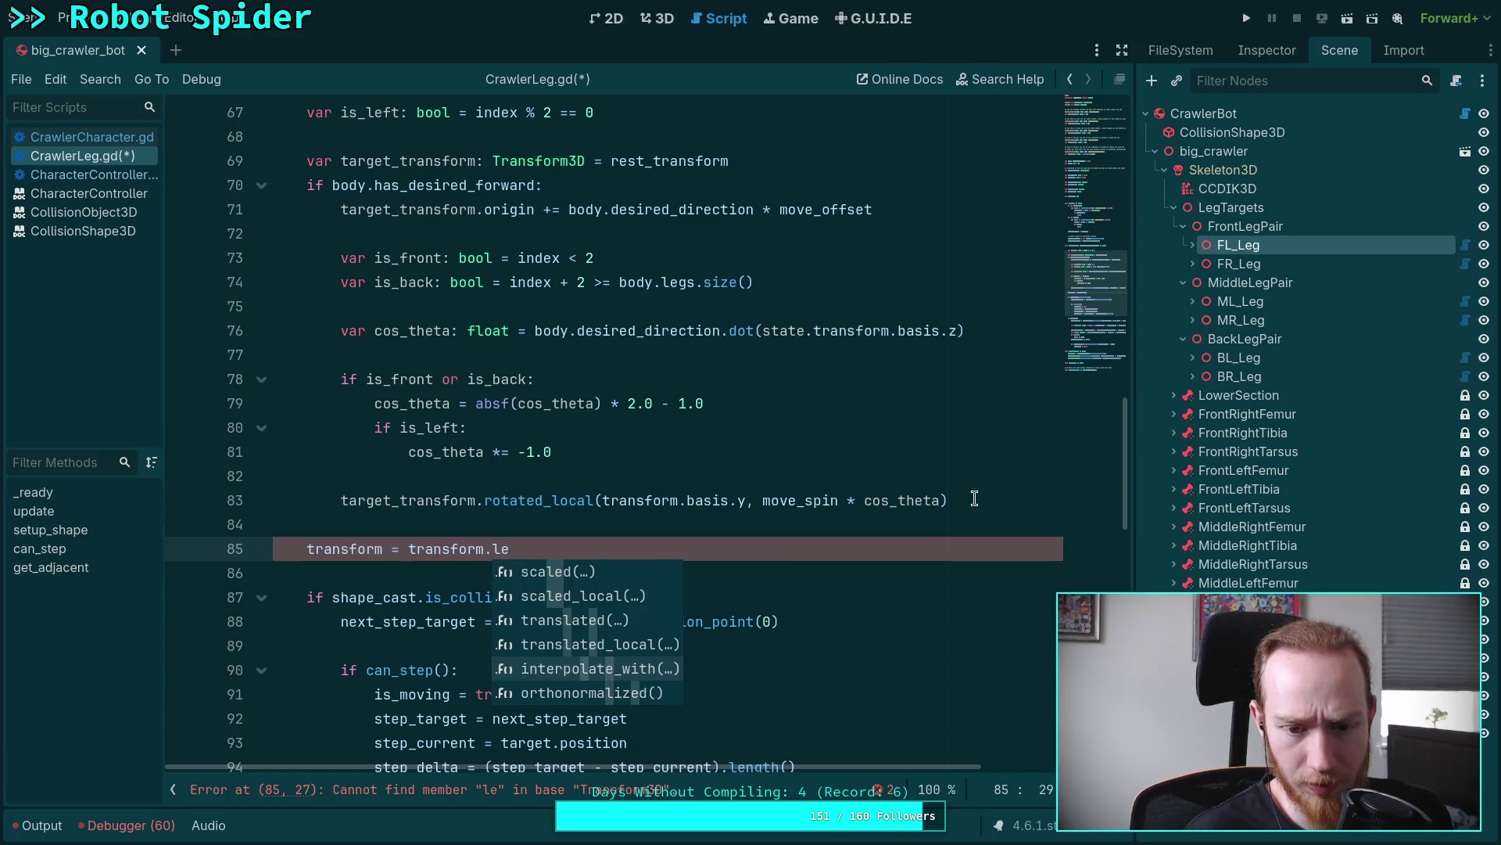
pyautogui.press('Return')
# Step: Fill in the arguments 'target_transform, state.step *' and insert a blank line above it
pyautogui.moveTo(581, 542)
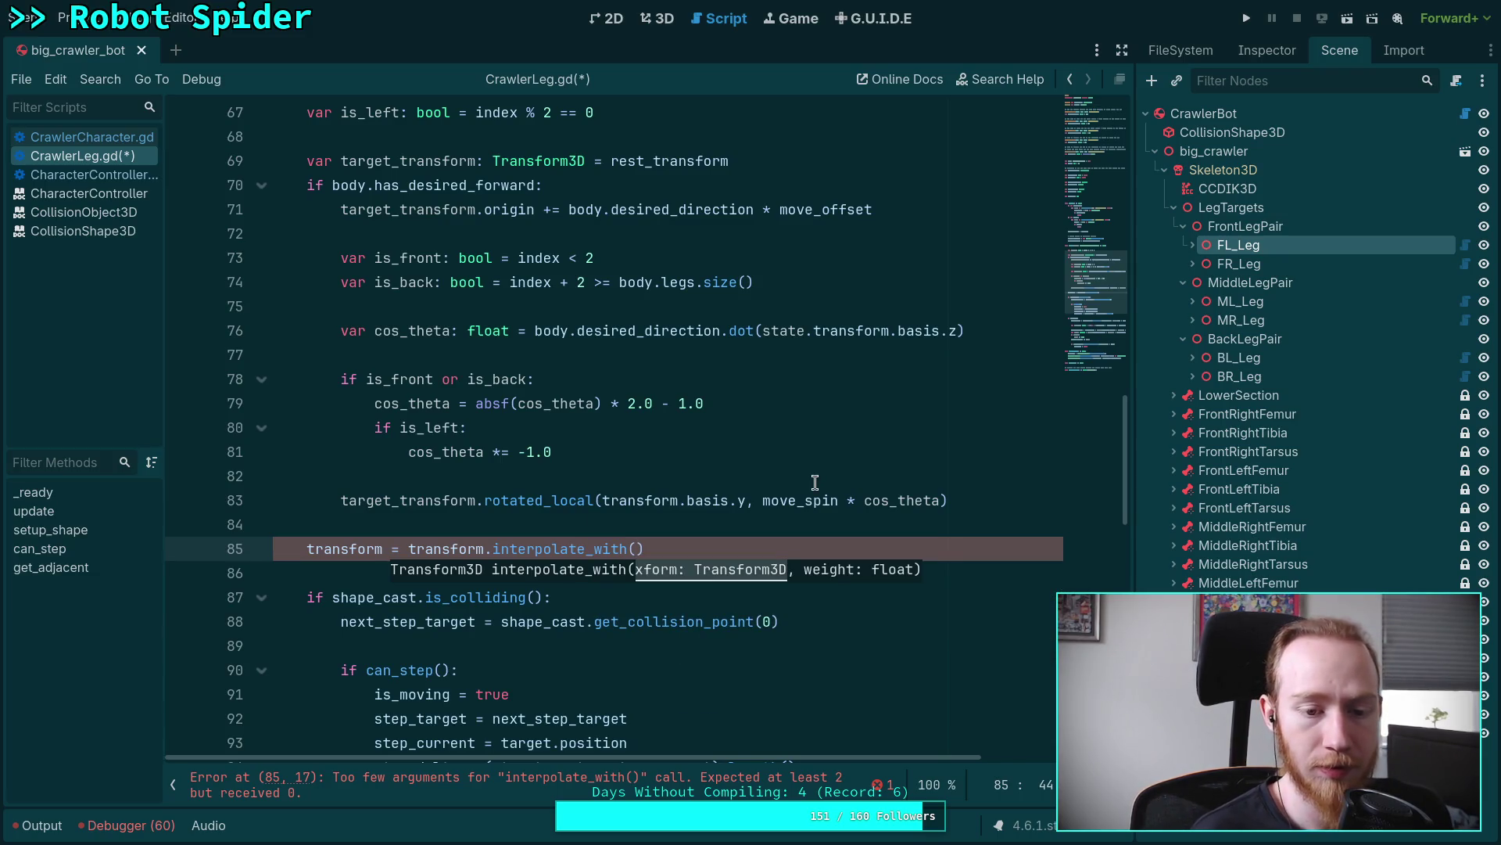
pyautogui.write('targ')
pyautogui.press('Down')
pyautogui.press('Return')
pyautogui.write(', ')
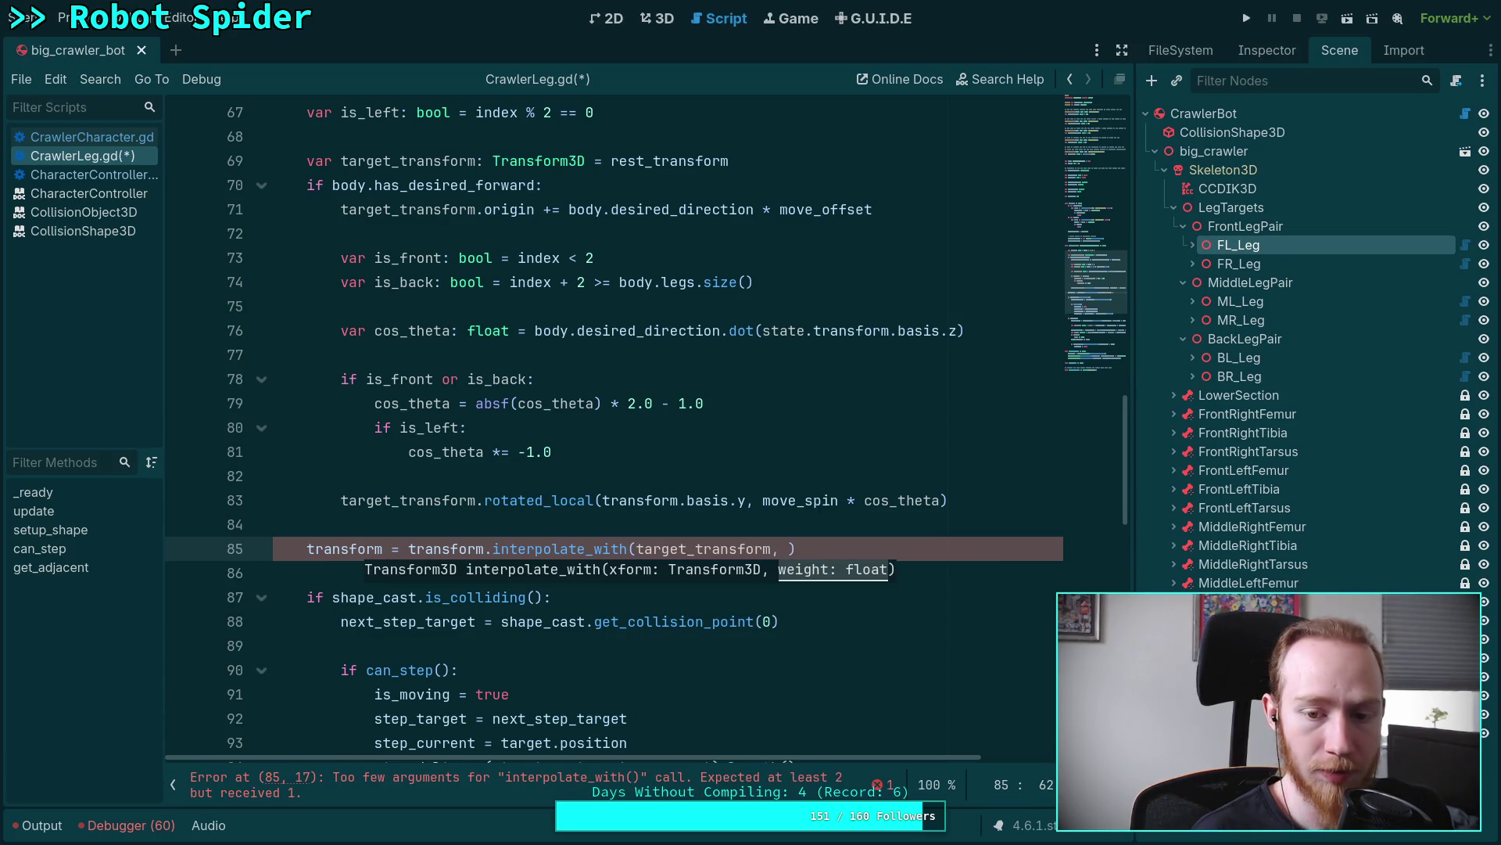
pyautogui.write('spee')
pyautogui.press('BackSpace')
pyautogui.press('BackSpace')
pyautogui.press('BackSpace')
pyautogui.write('tate.step *')
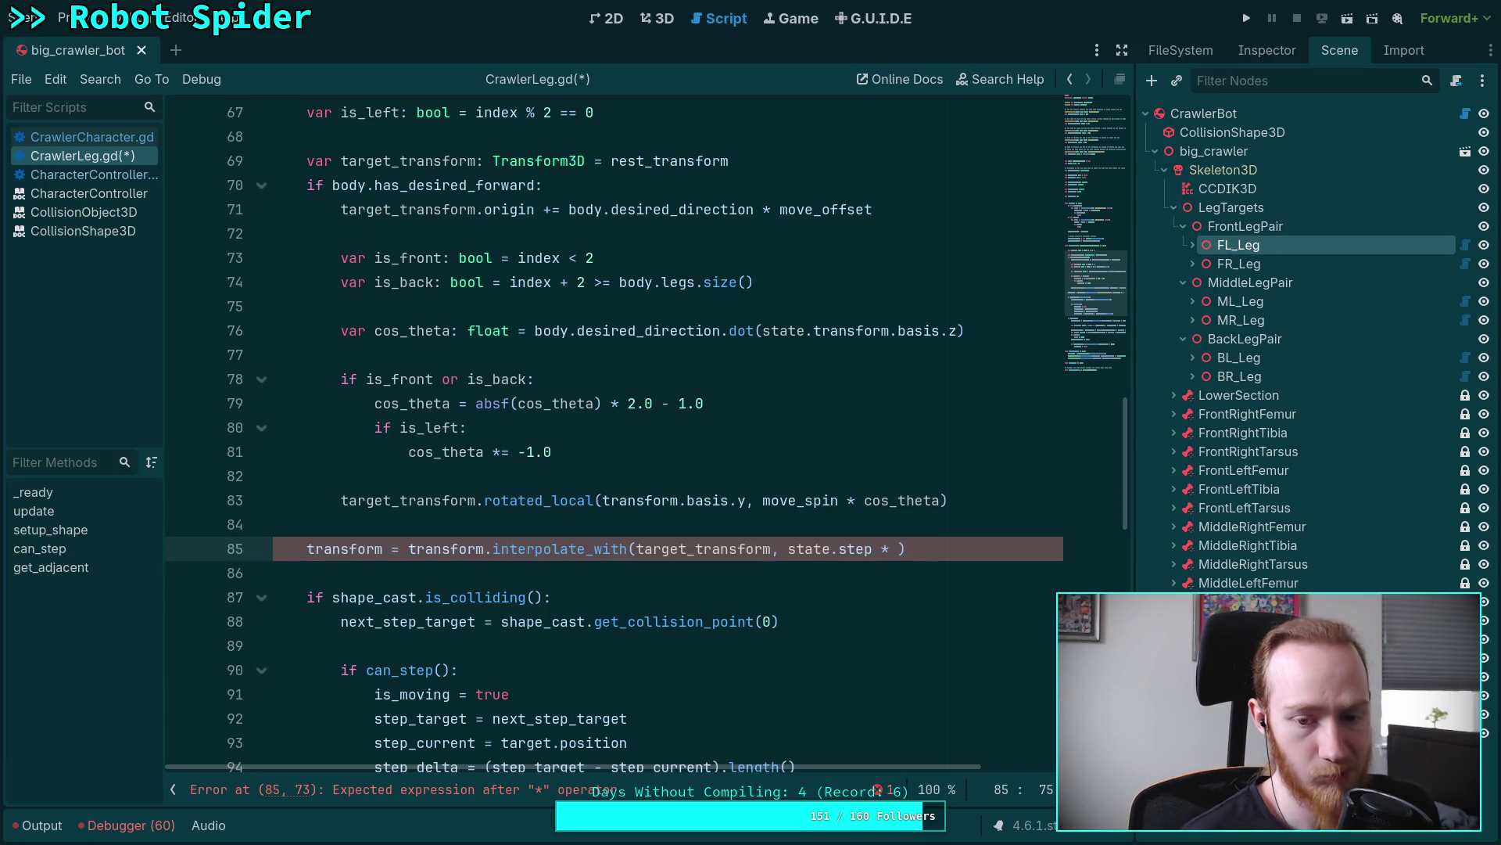
pyautogui.hotkey('ctrl', 'shift', 'Return')
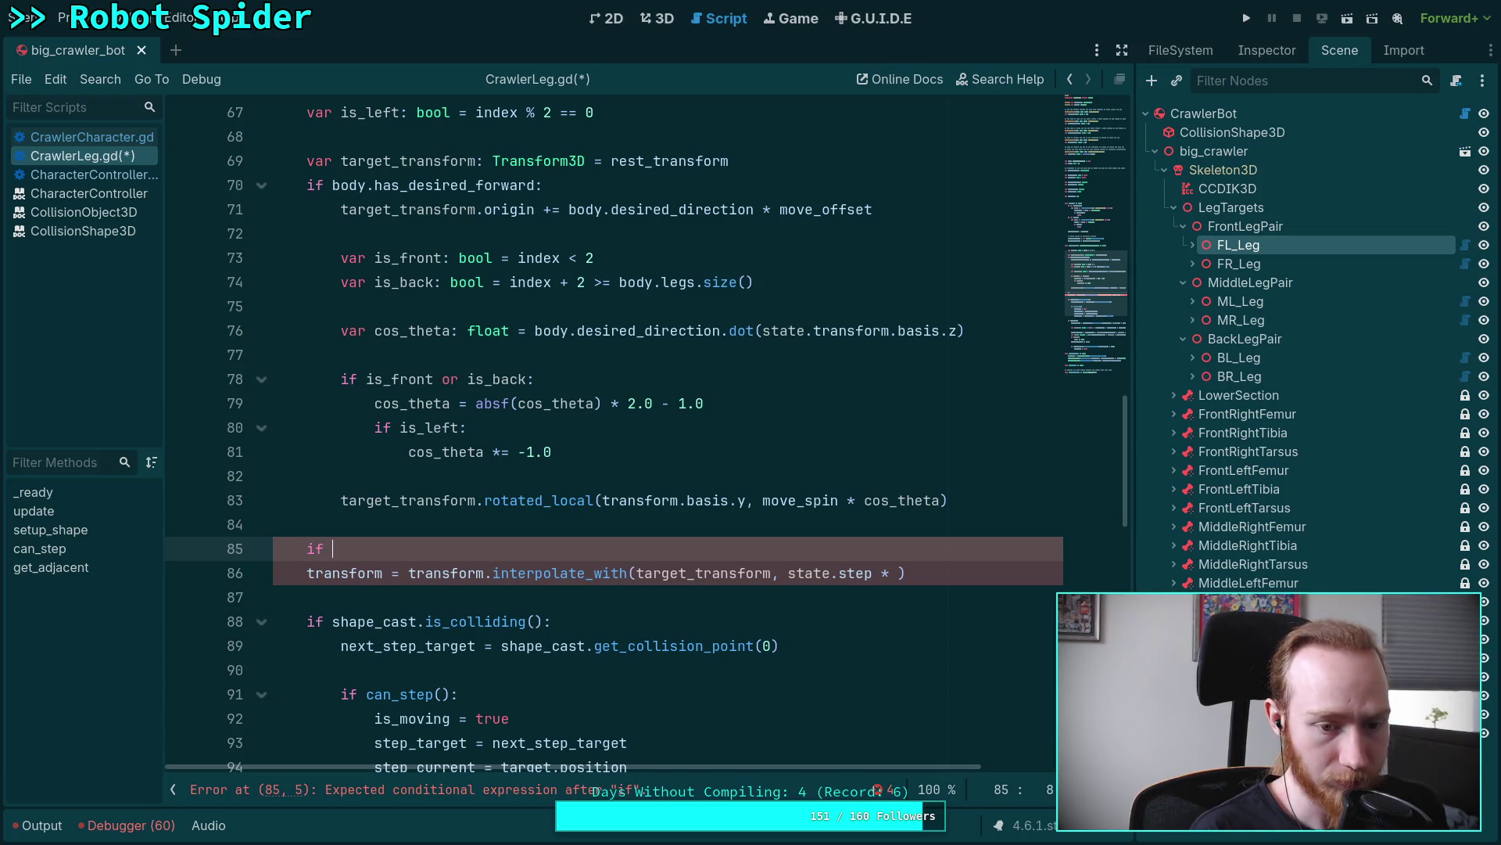
# Step: Write the guard 'if not transform.is_equal_approx(target_transform):' and indent line 86 beneath it
pyautogui.write('ot transform.is')
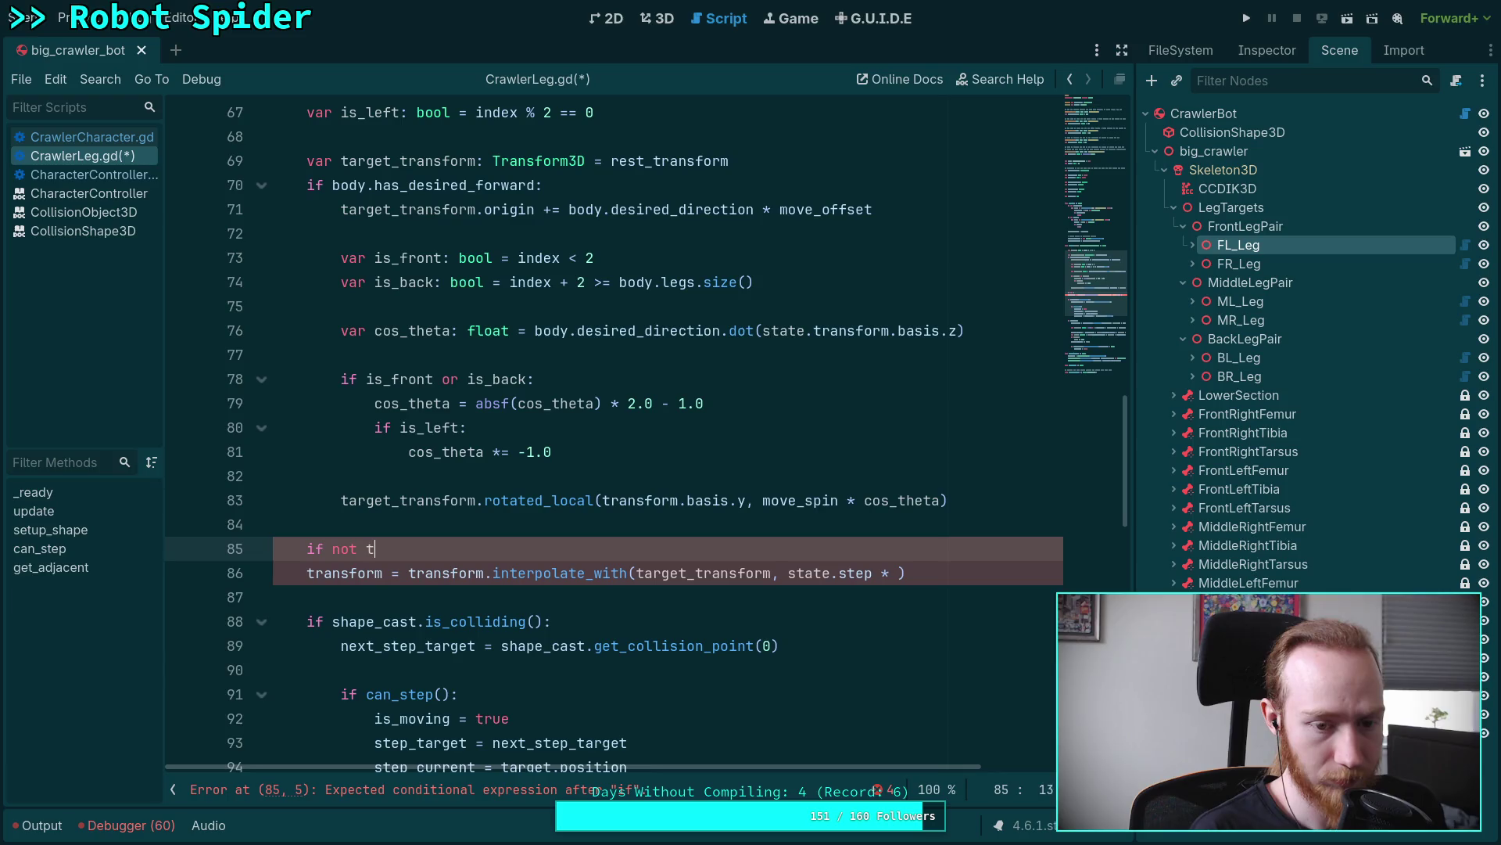
pyautogui.write('_')
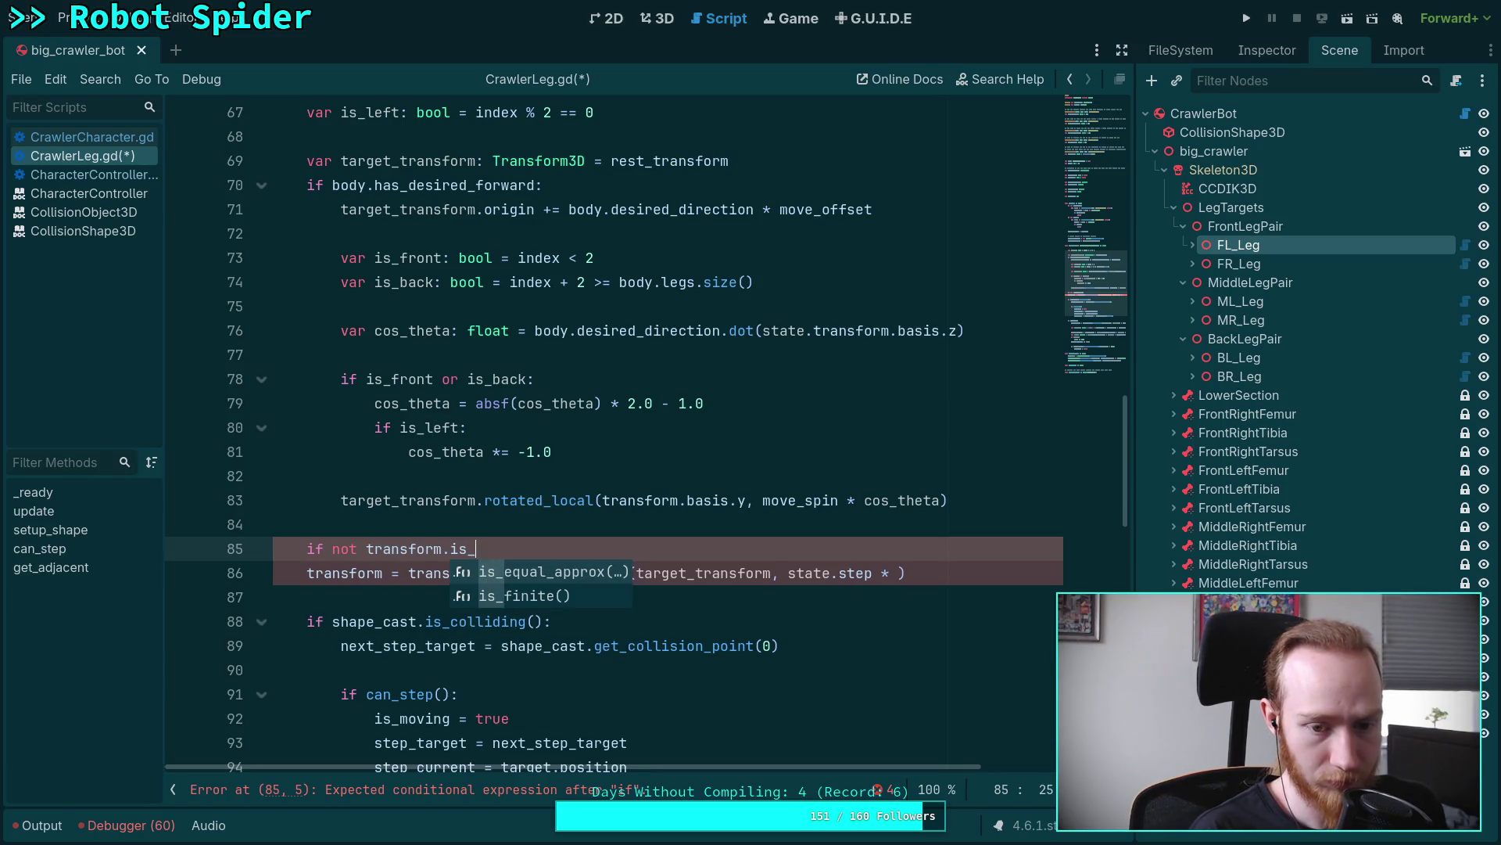
pyautogui.press('Return')
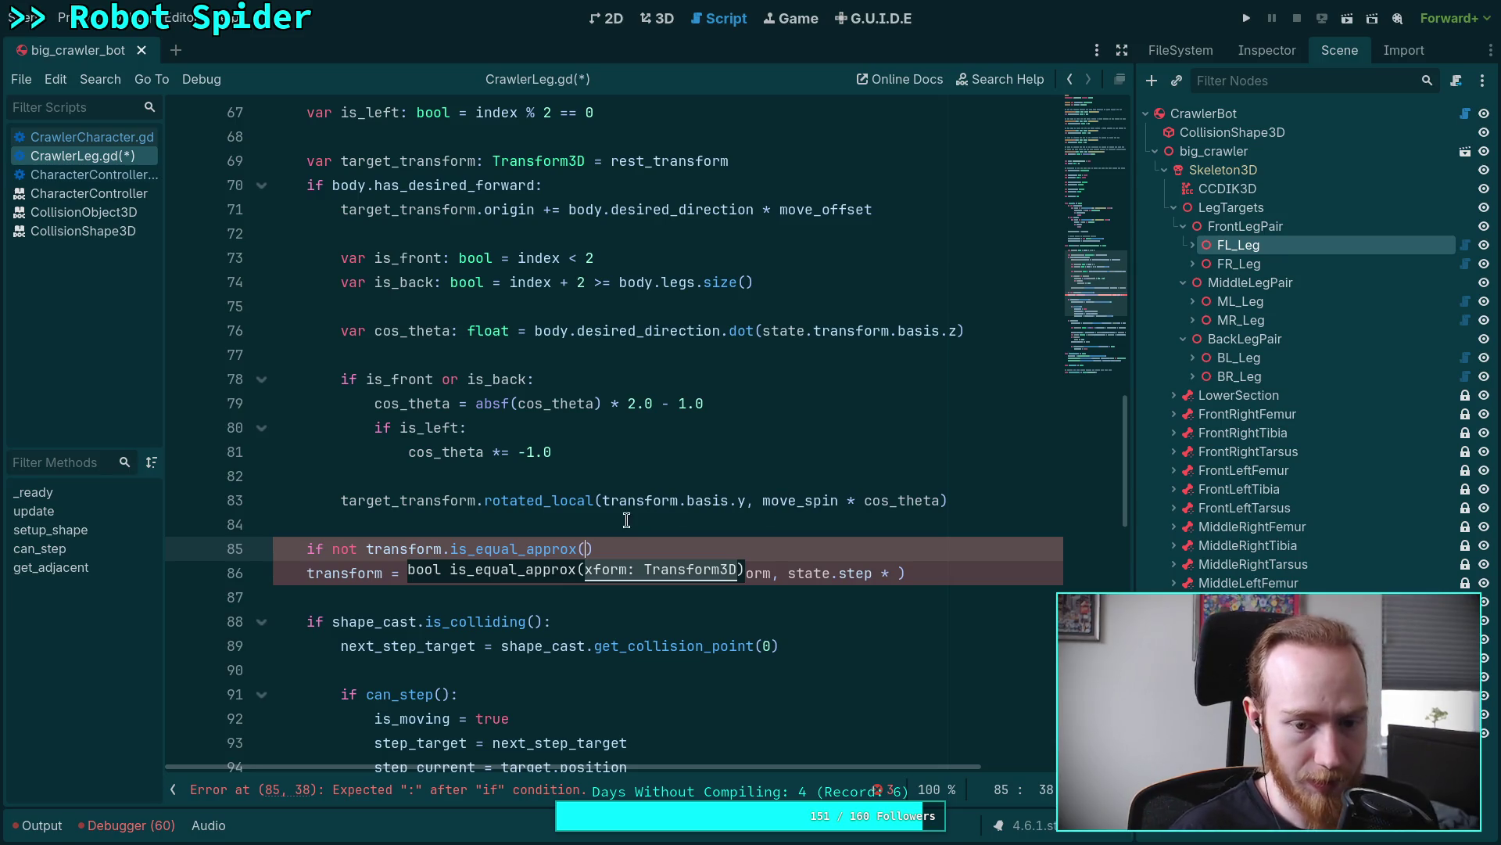
pyautogui.moveTo(612, 544); pyautogui.dragTo(631, 522)
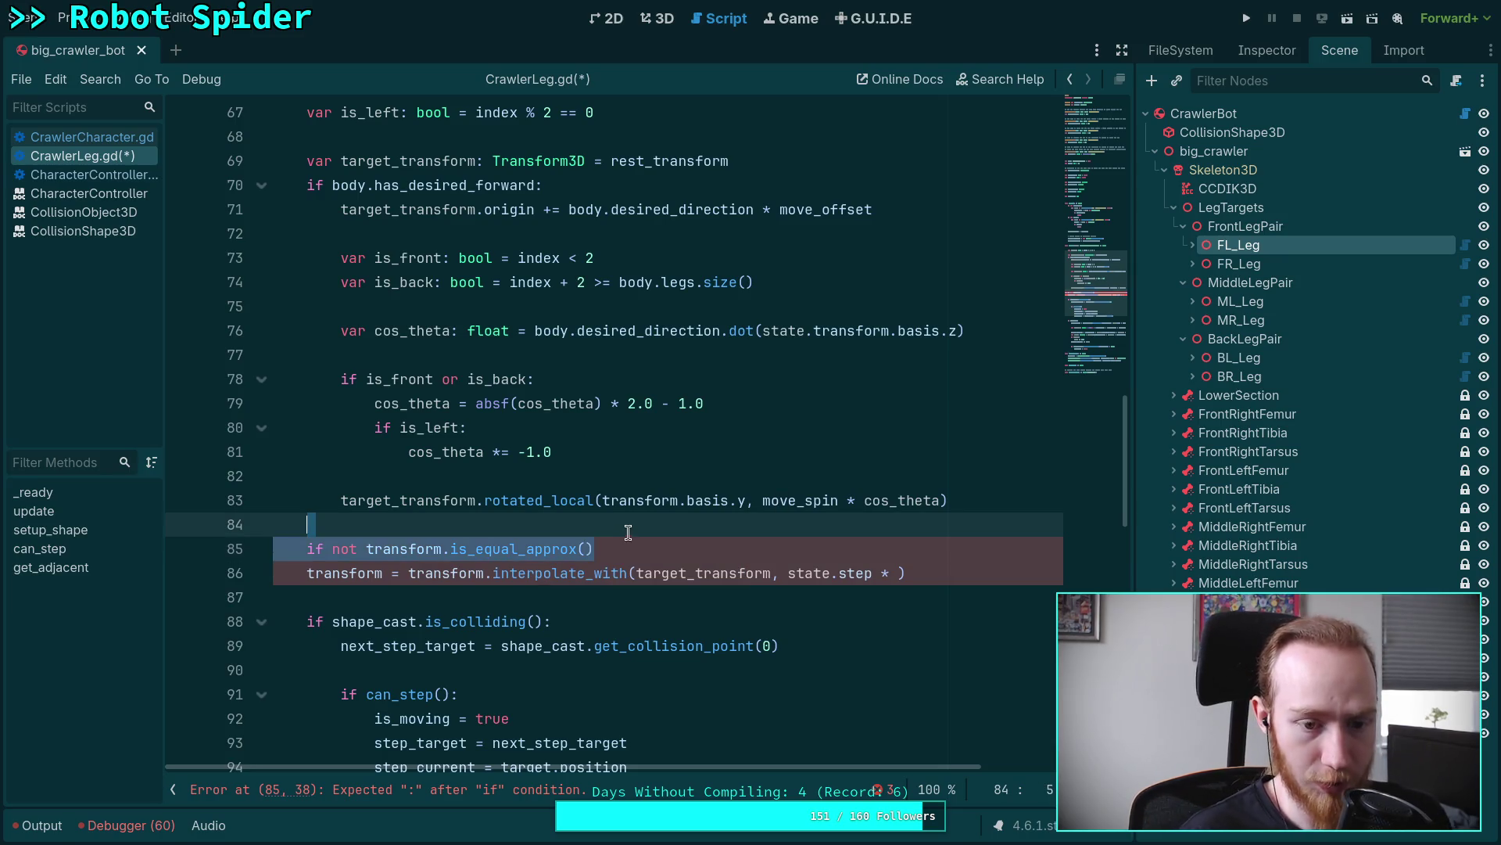
pyautogui.click(686, 550)
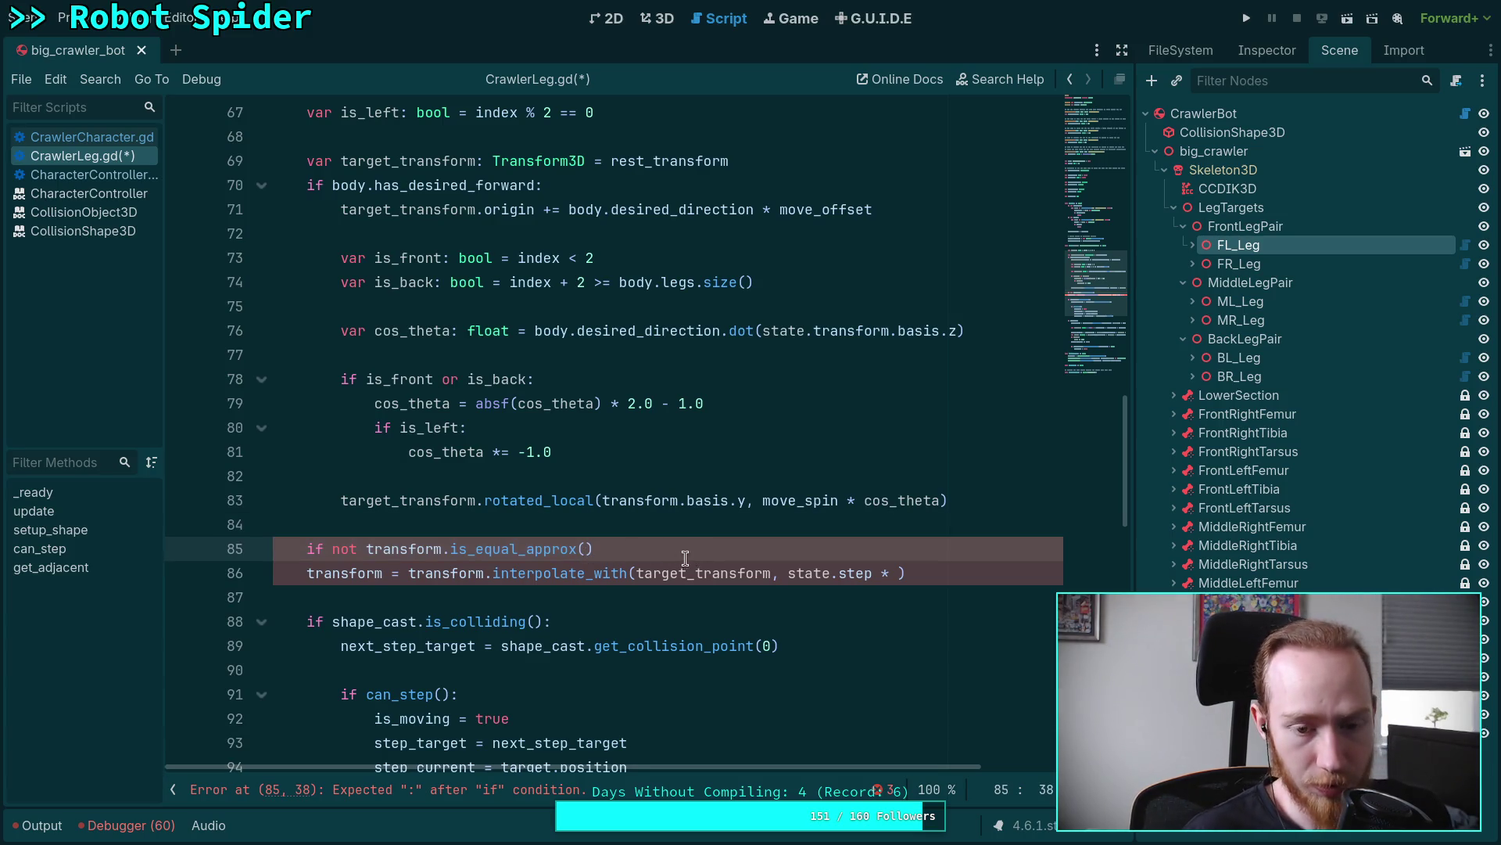
pyautogui.click(307, 573)
pyautogui.press('Tab')
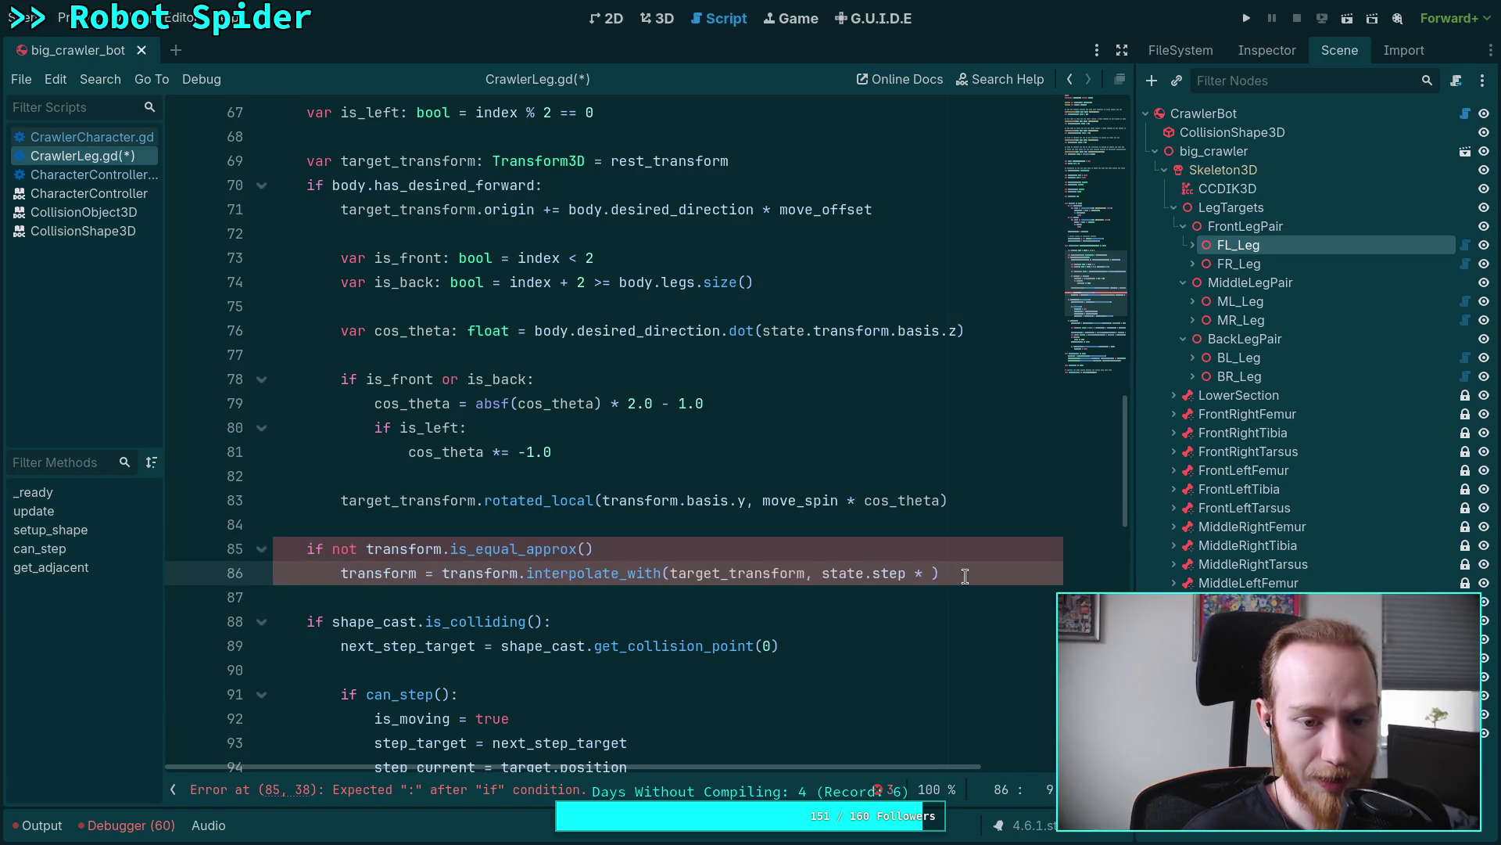
pyautogui.click(721, 545)
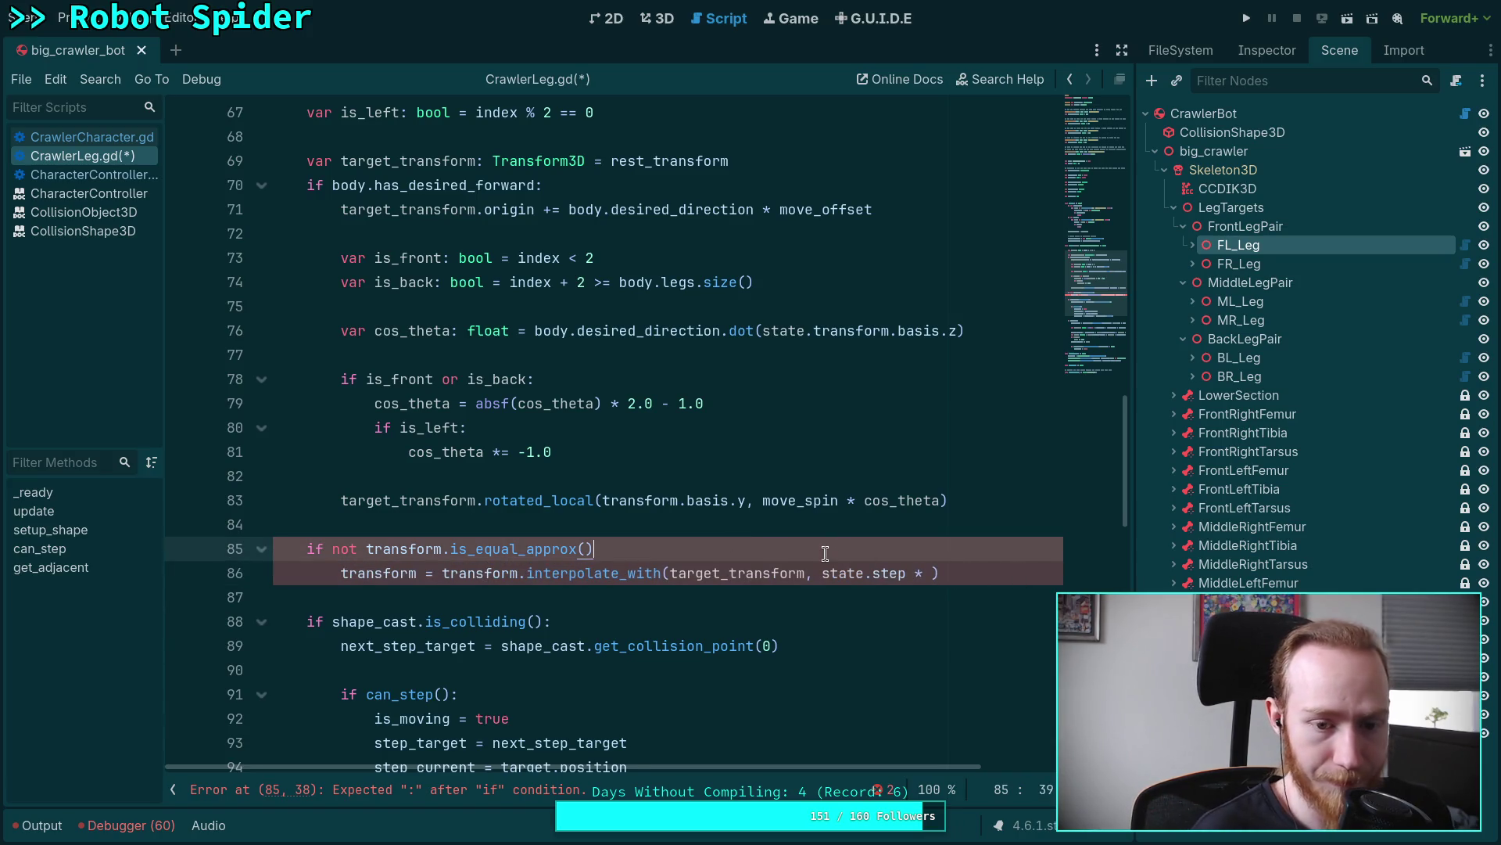
pyautogui.write('t')
pyautogui.press('Return')
pyautogui.write('):')
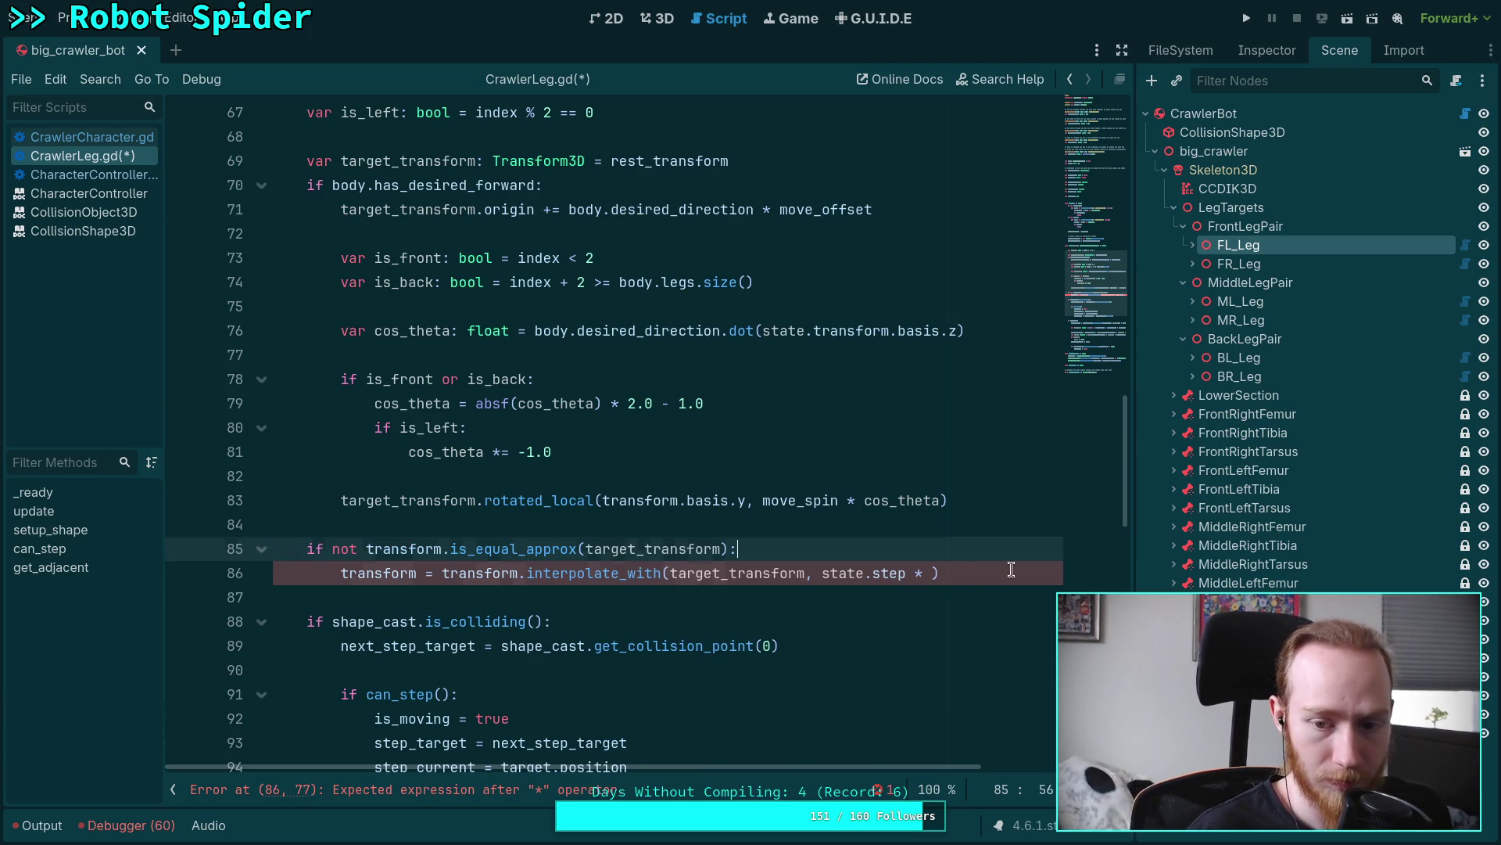
# Step: Add a line 'if transform.is_equal_approx(target_transform)' below the interpolation line, dedented to match line 85
pyautogui.click(1010, 571)
pyautogui.press('Return')
pyautogui.write('if tras')
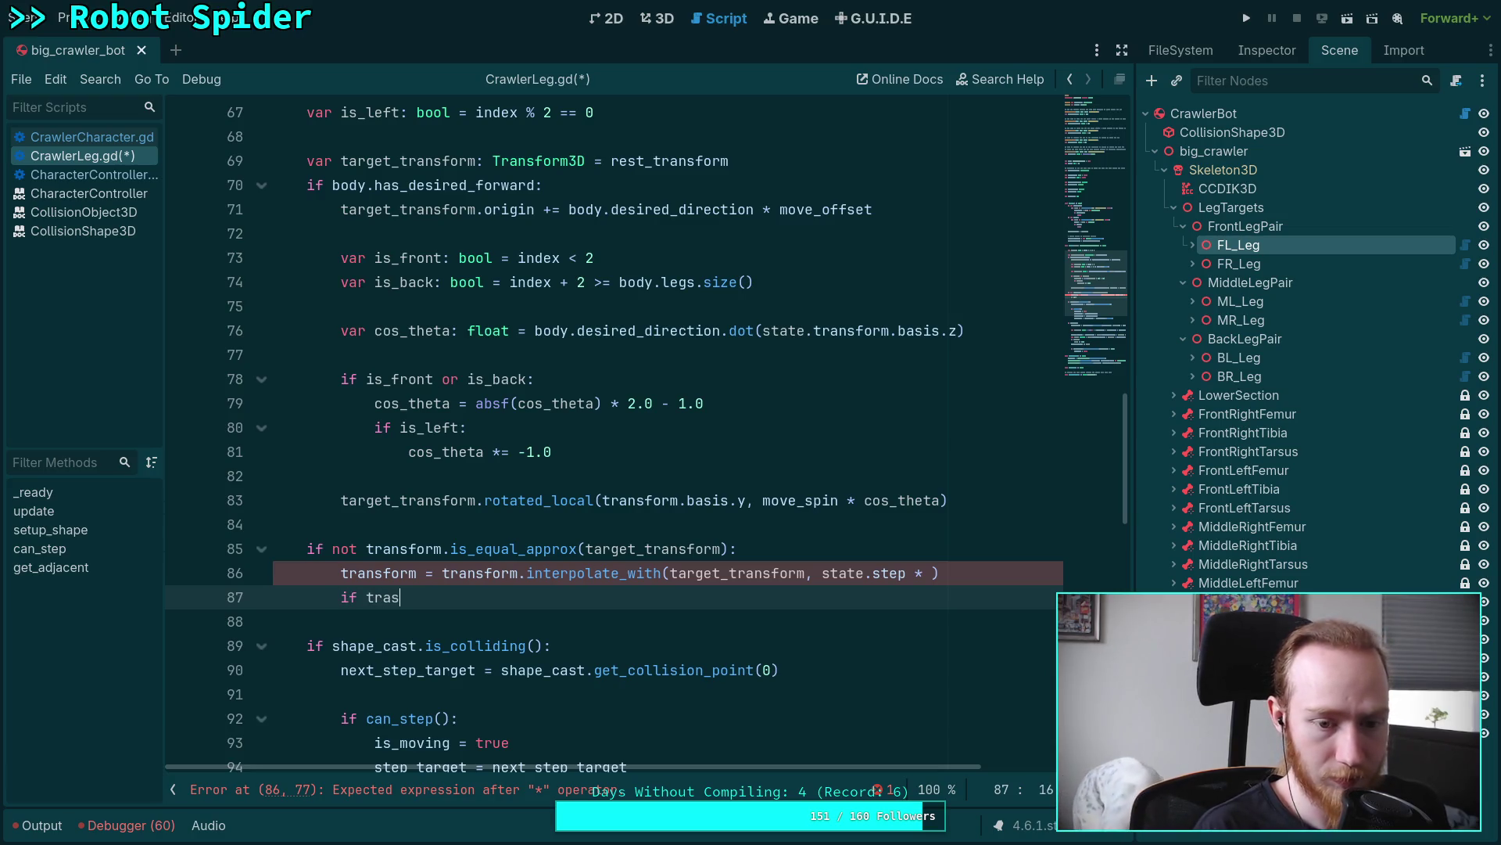
pyautogui.press('Return')
pyautogui.write('.is_')
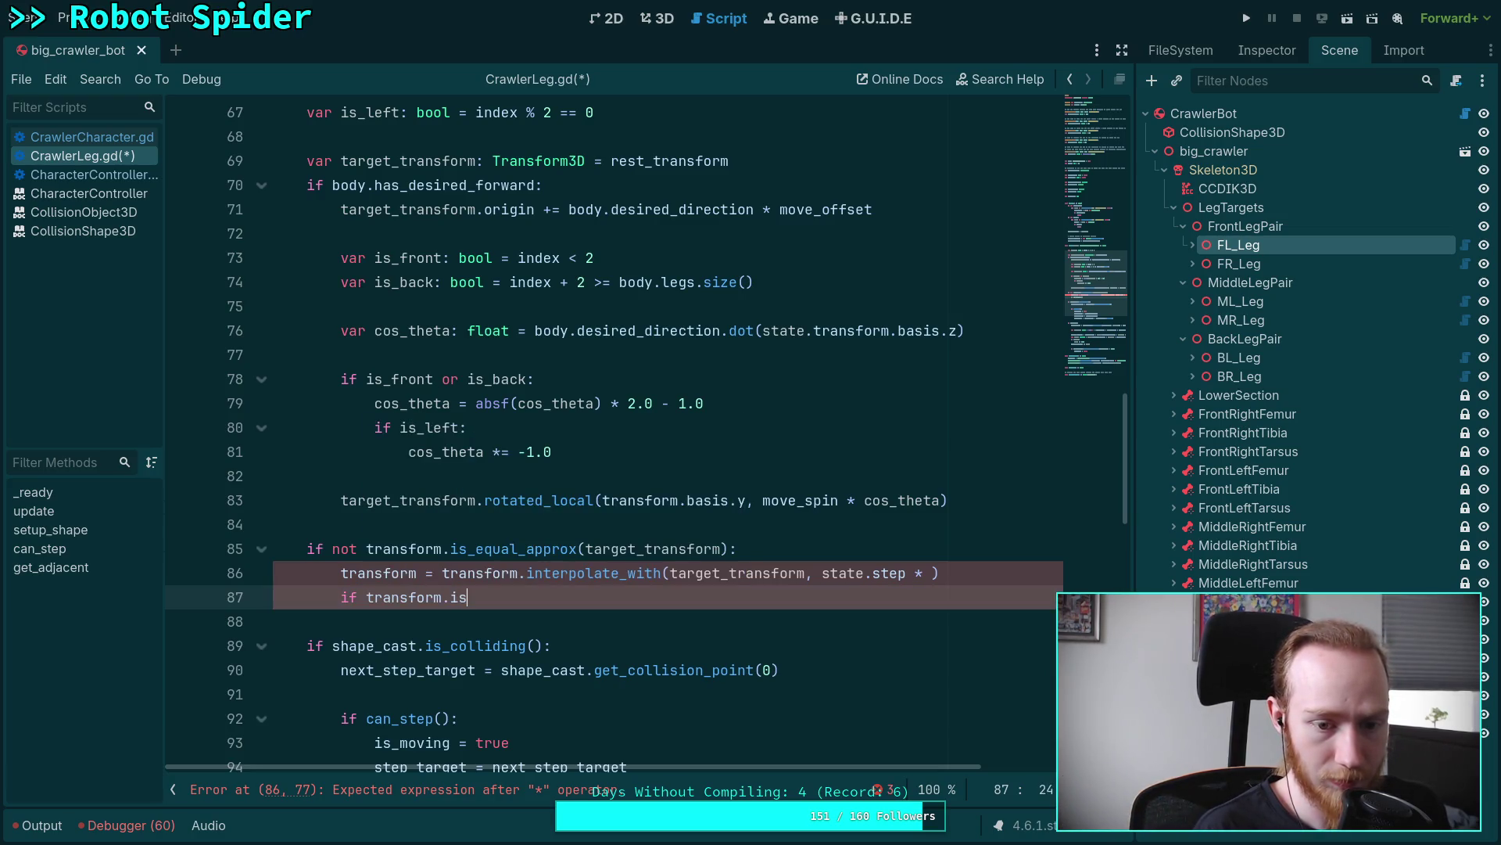
pyautogui.press('Return')
pyautogui.write('tar')
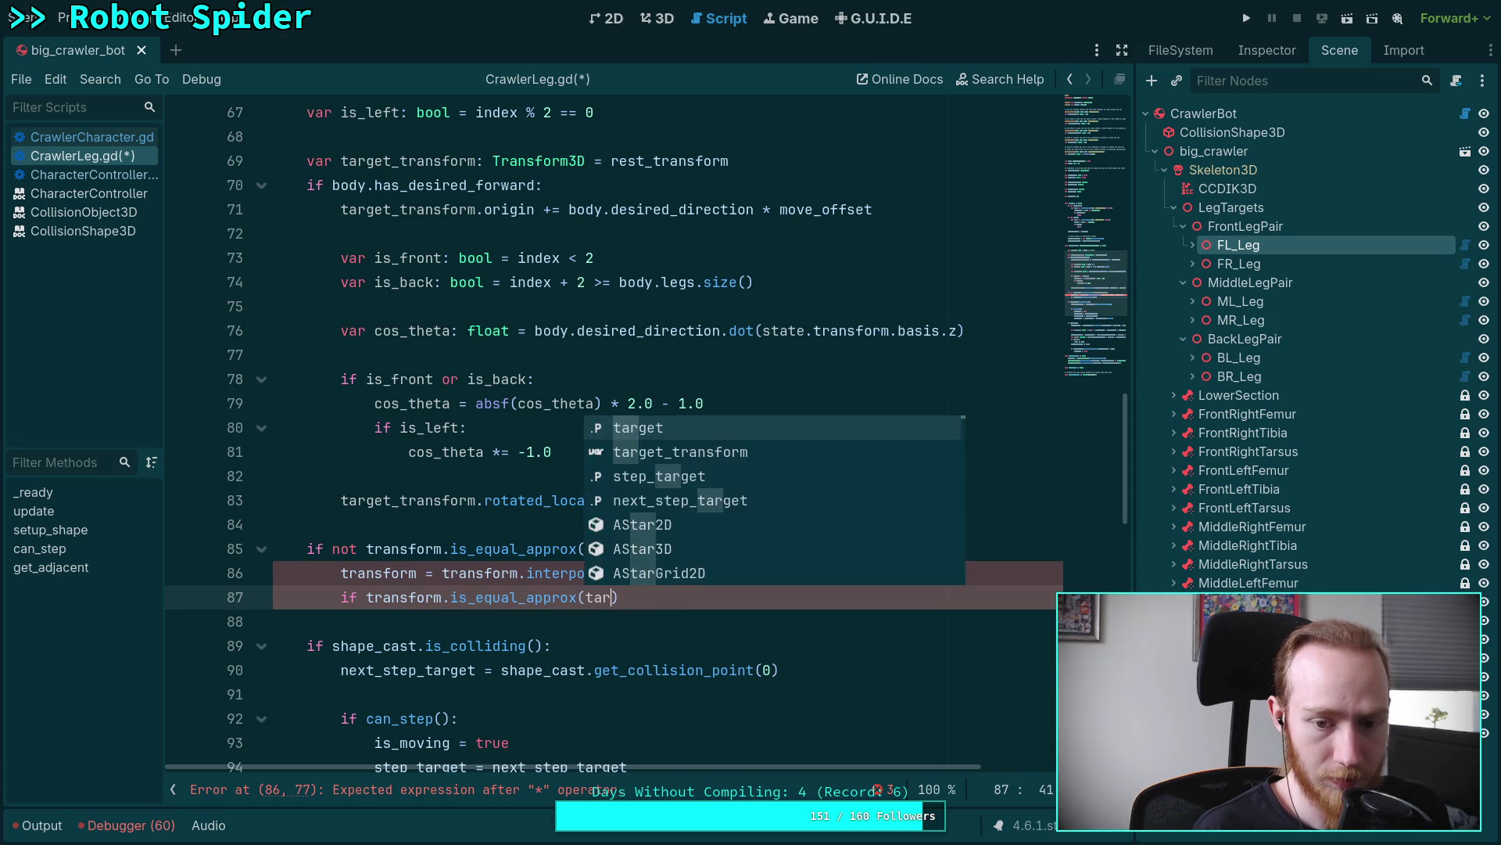
pyautogui.press('Down')
pyautogui.press('Return')
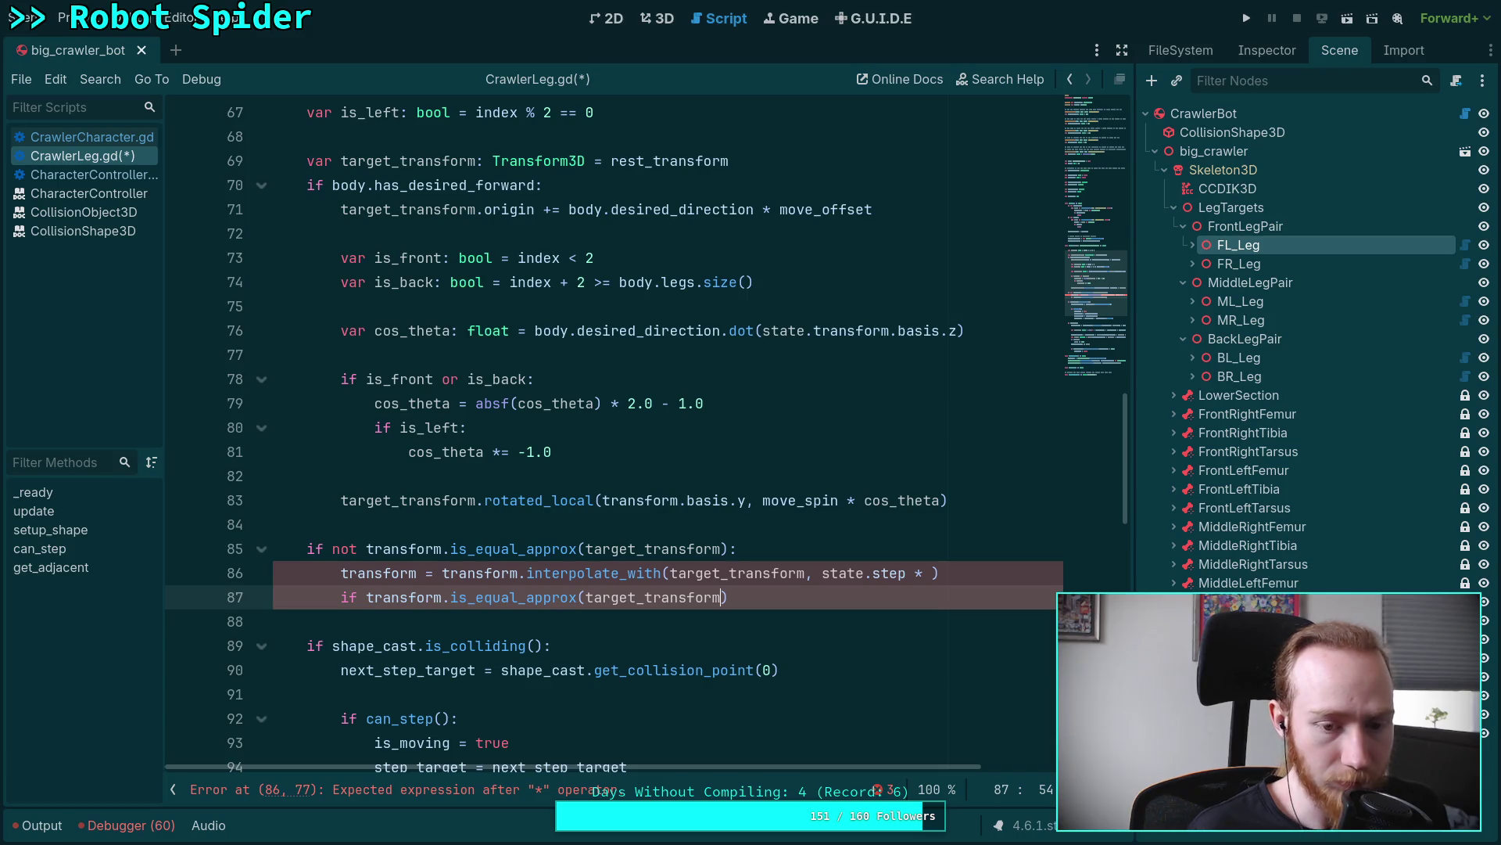
pyautogui.hotkey('shift', 'Tab')
pyautogui.press('End')
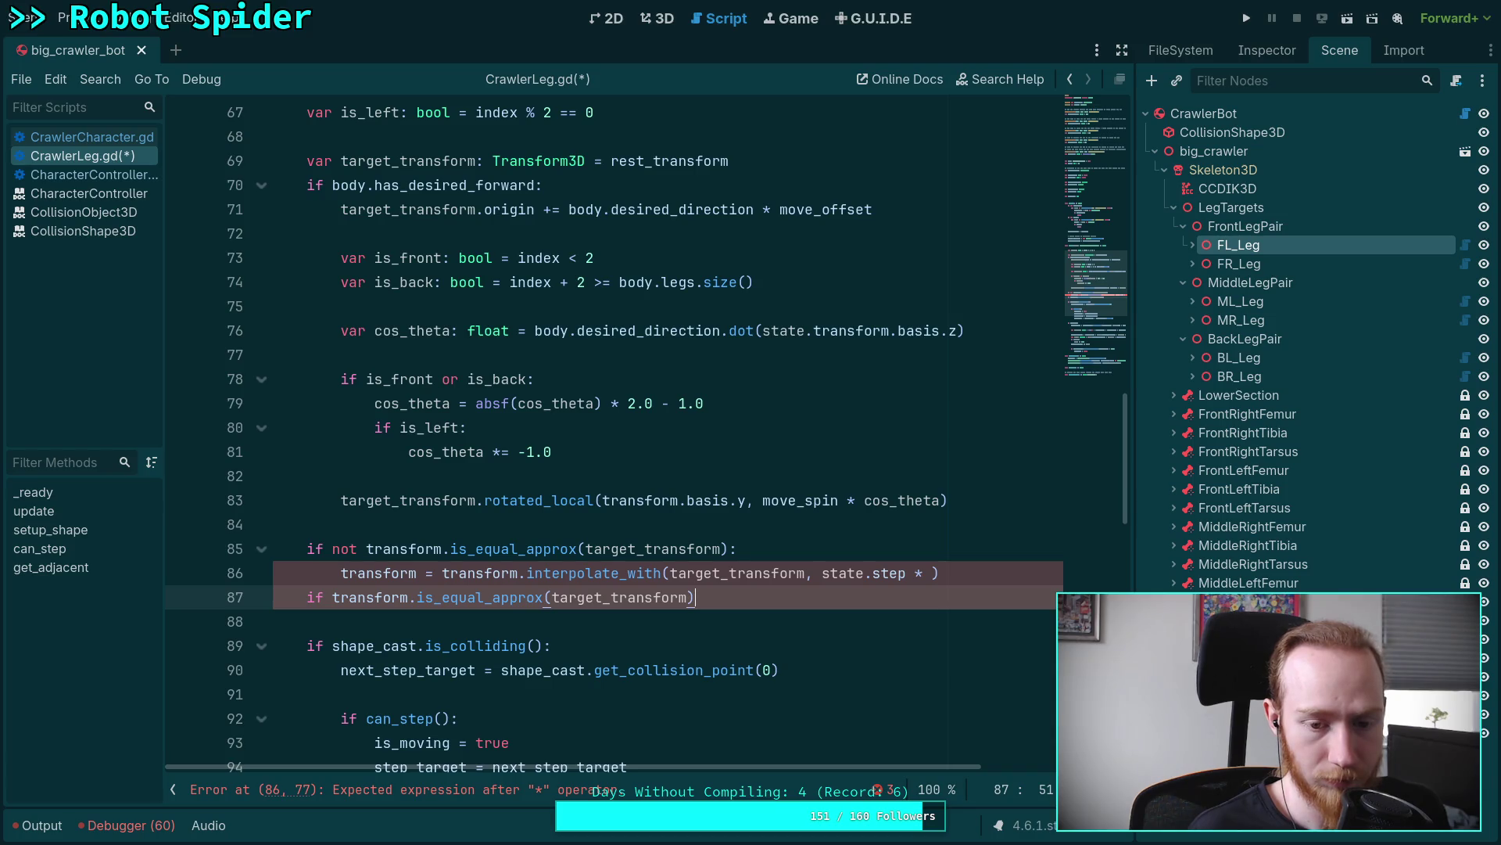
pyautogui.press('Home')
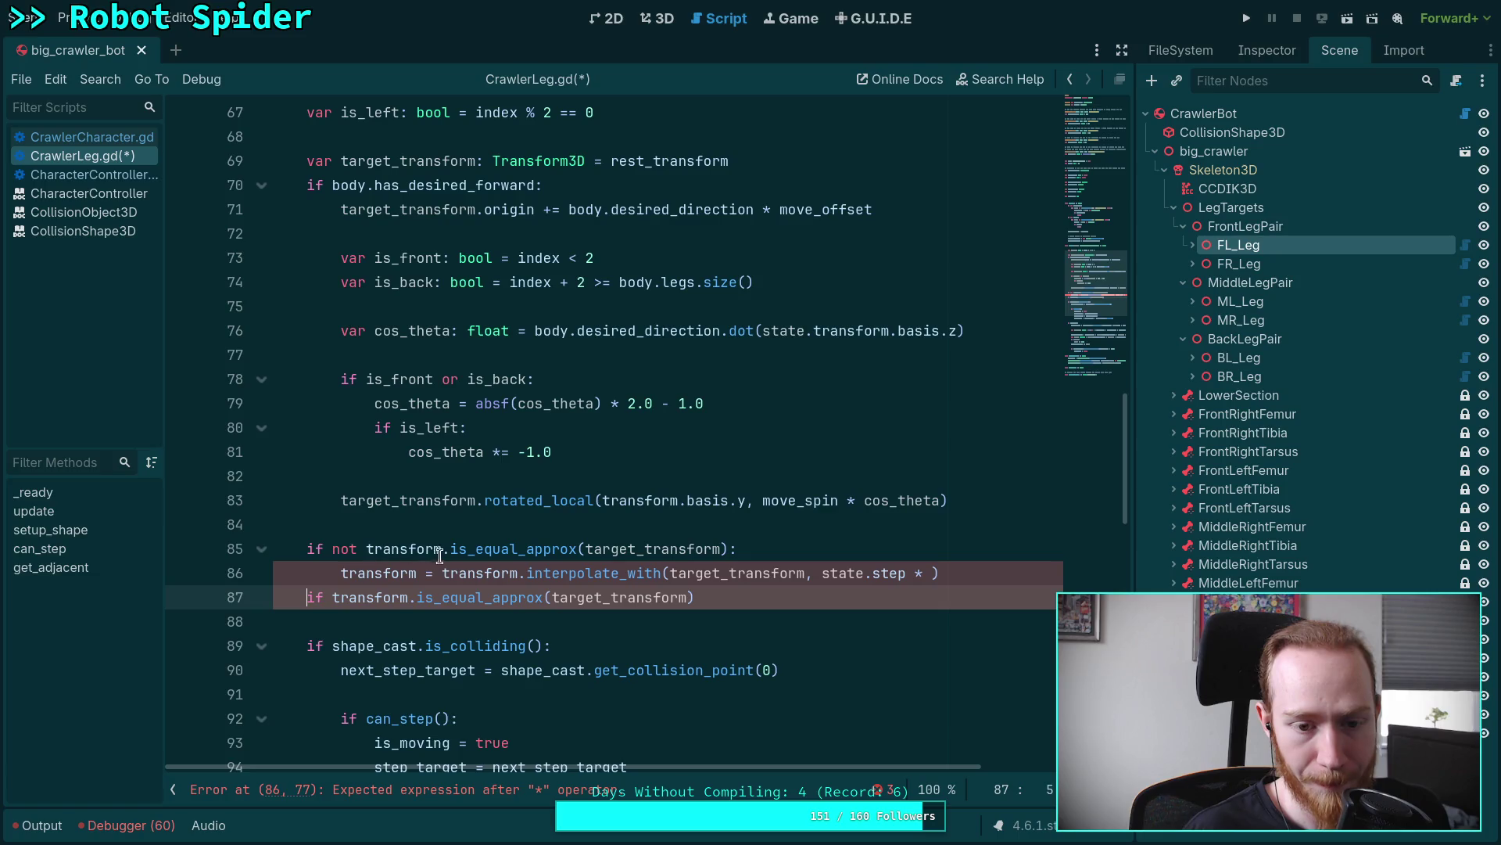
# Step: Delete 'not' from line 85's condition
pyautogui.moveTo(423, 547)
pyautogui.moveTo(366, 548)
pyautogui.mouseDown()
pyautogui.moveTo(335, 548)
pyautogui.moveTo(579, 551)
pyautogui.moveTo(551, 557)
pyautogui.mouseUp()
pyautogui.press('BackSpace')
# Step: Rewrite line 85 as 'if transform != target_transform:' and remove the stray parenthesis
pyautogui.write('!=')
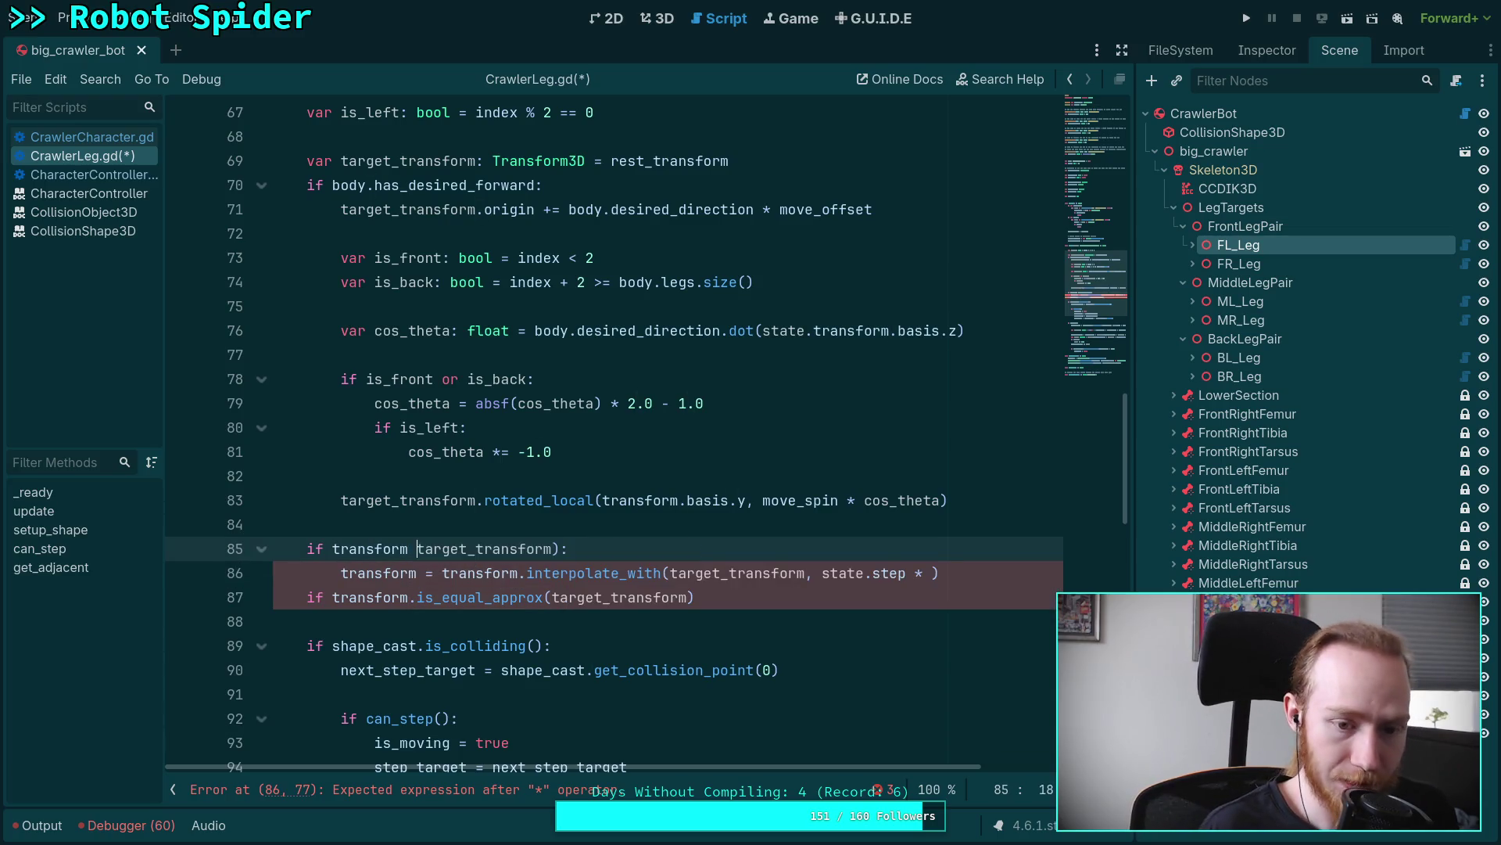
pyautogui.click(578, 549)
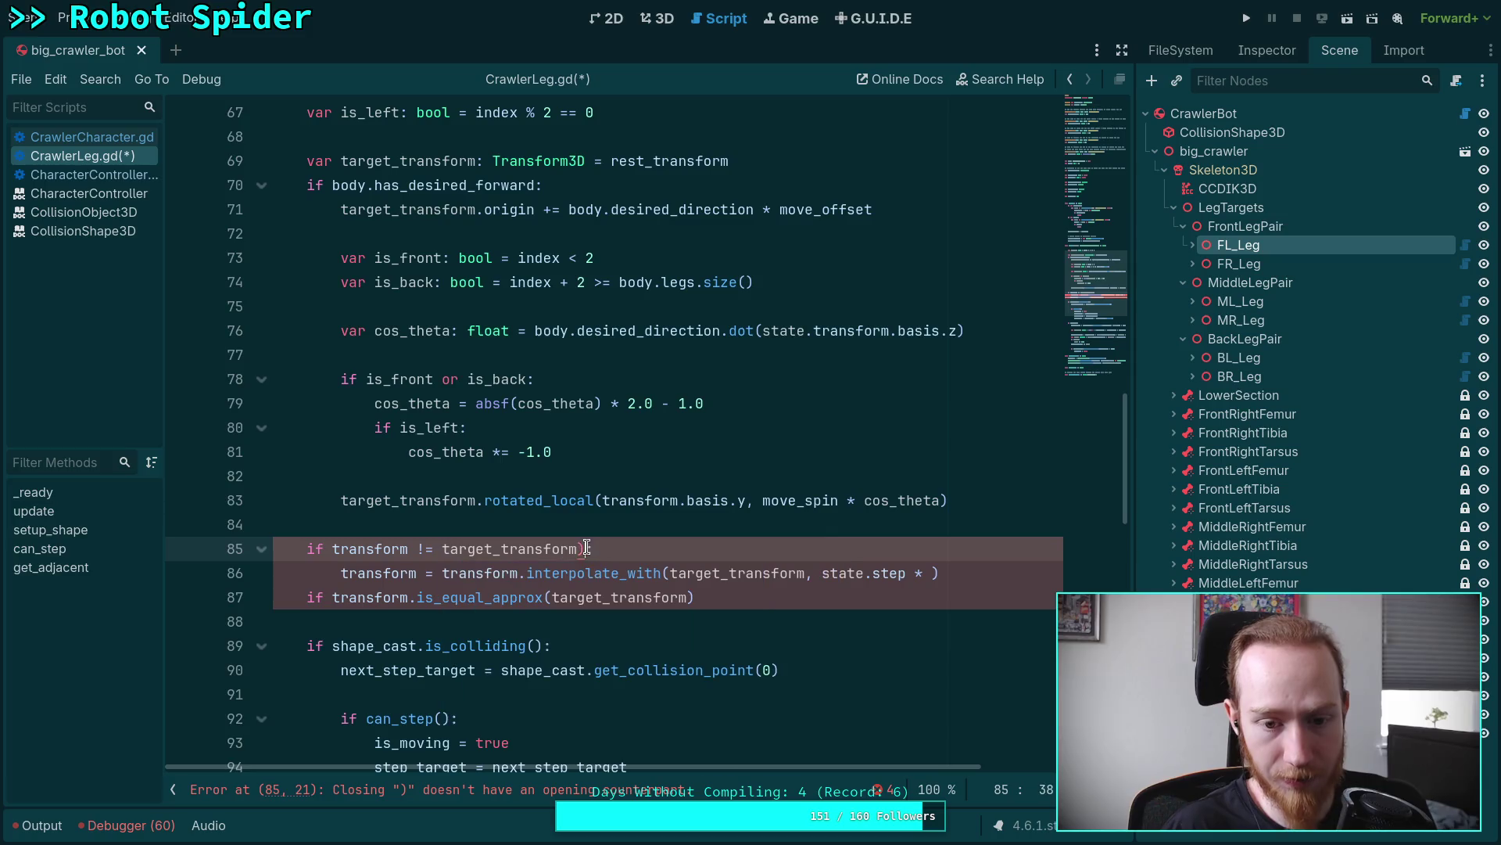
pyautogui.press('Delete')
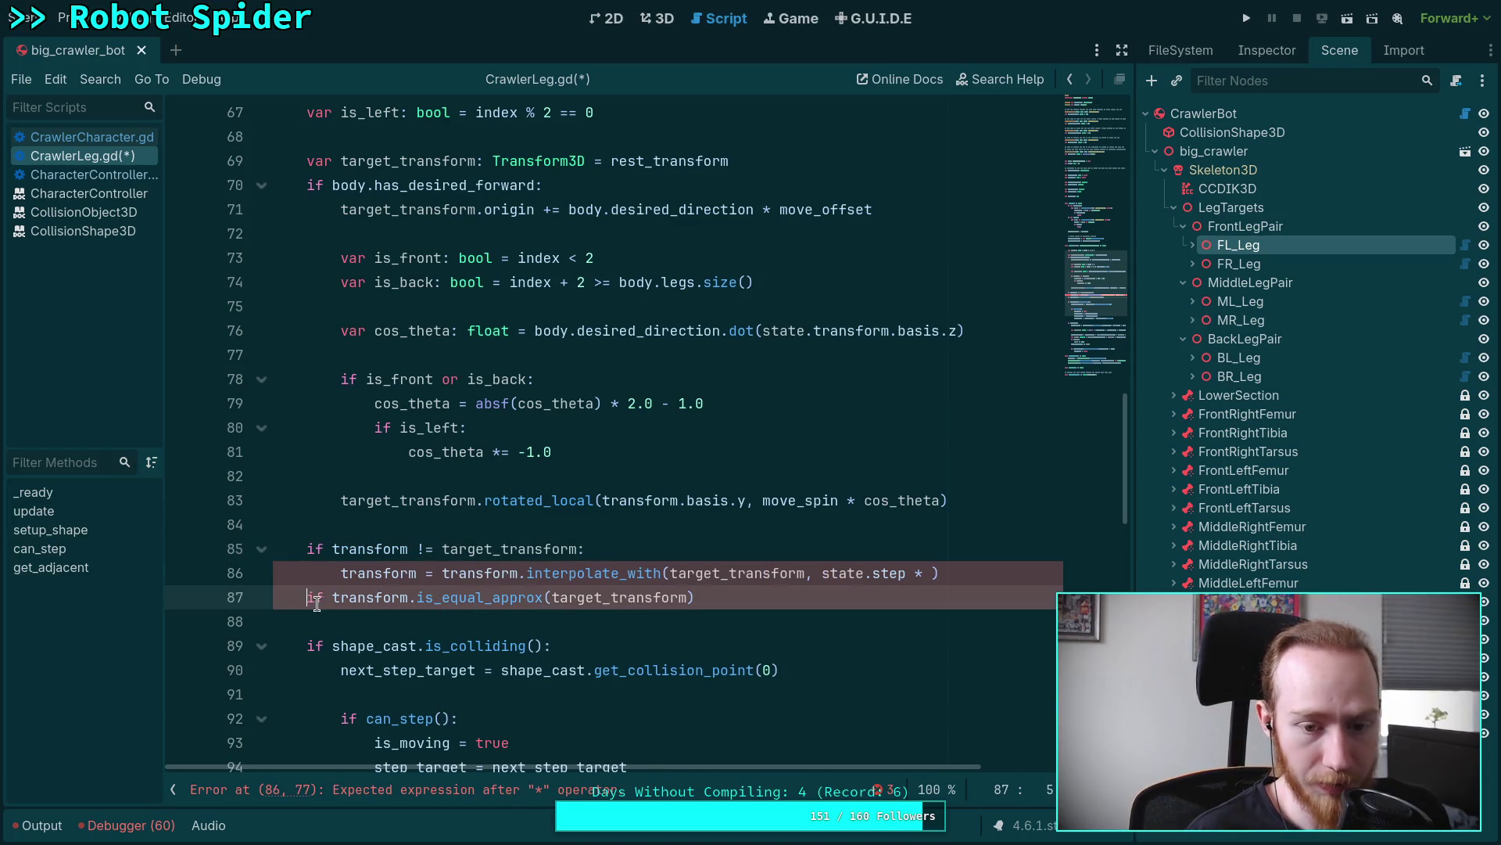
pyautogui.click(690, 549)
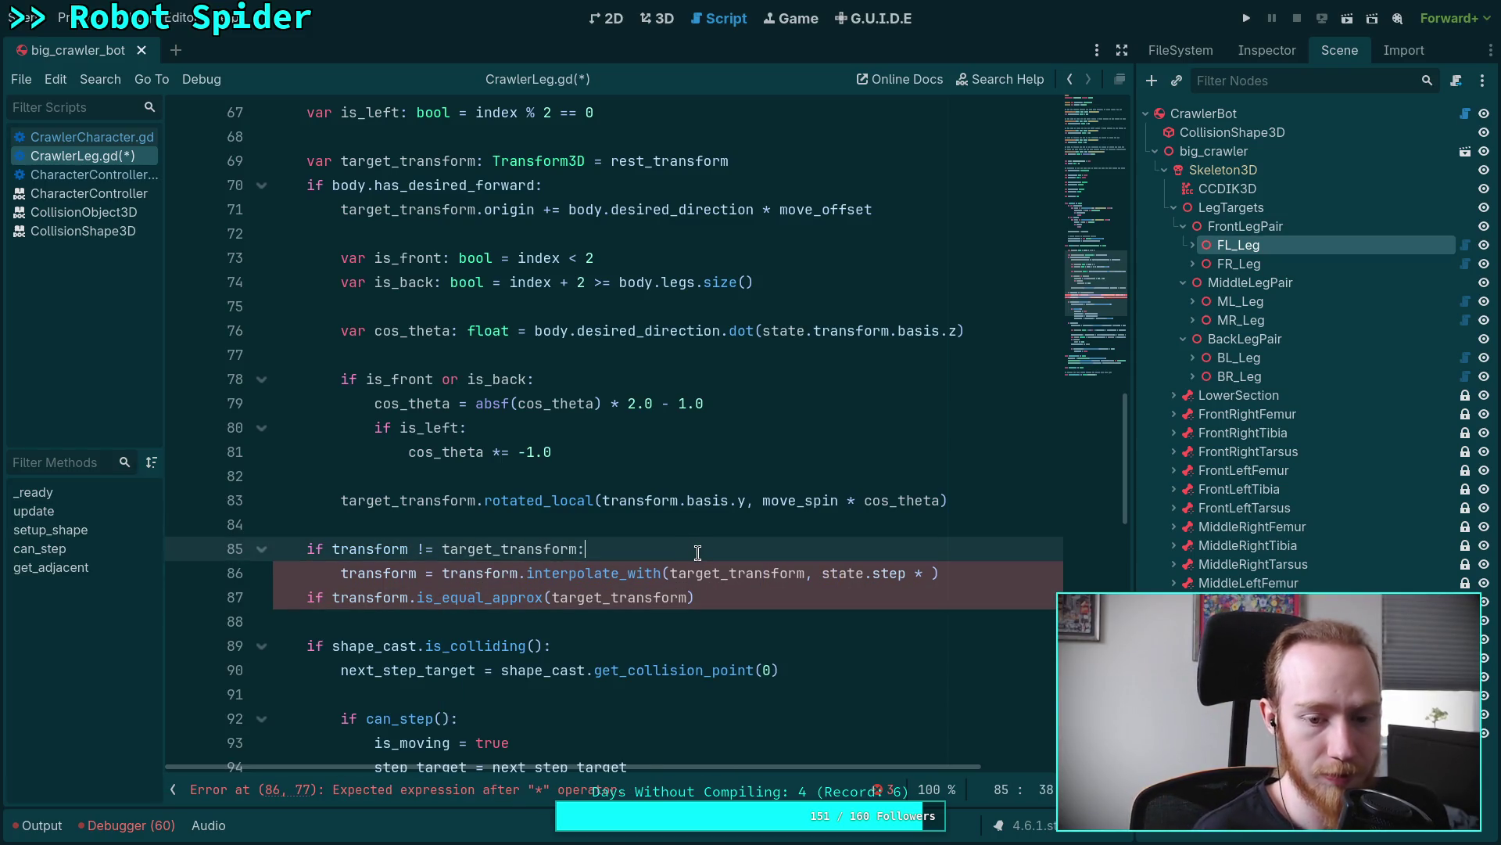
# Step: Indent line 87, add 'transform = target_transform' beneath it, and save CrawlerLeg.gd
pyautogui.click(305, 598)
pyautogui.press('Tab')
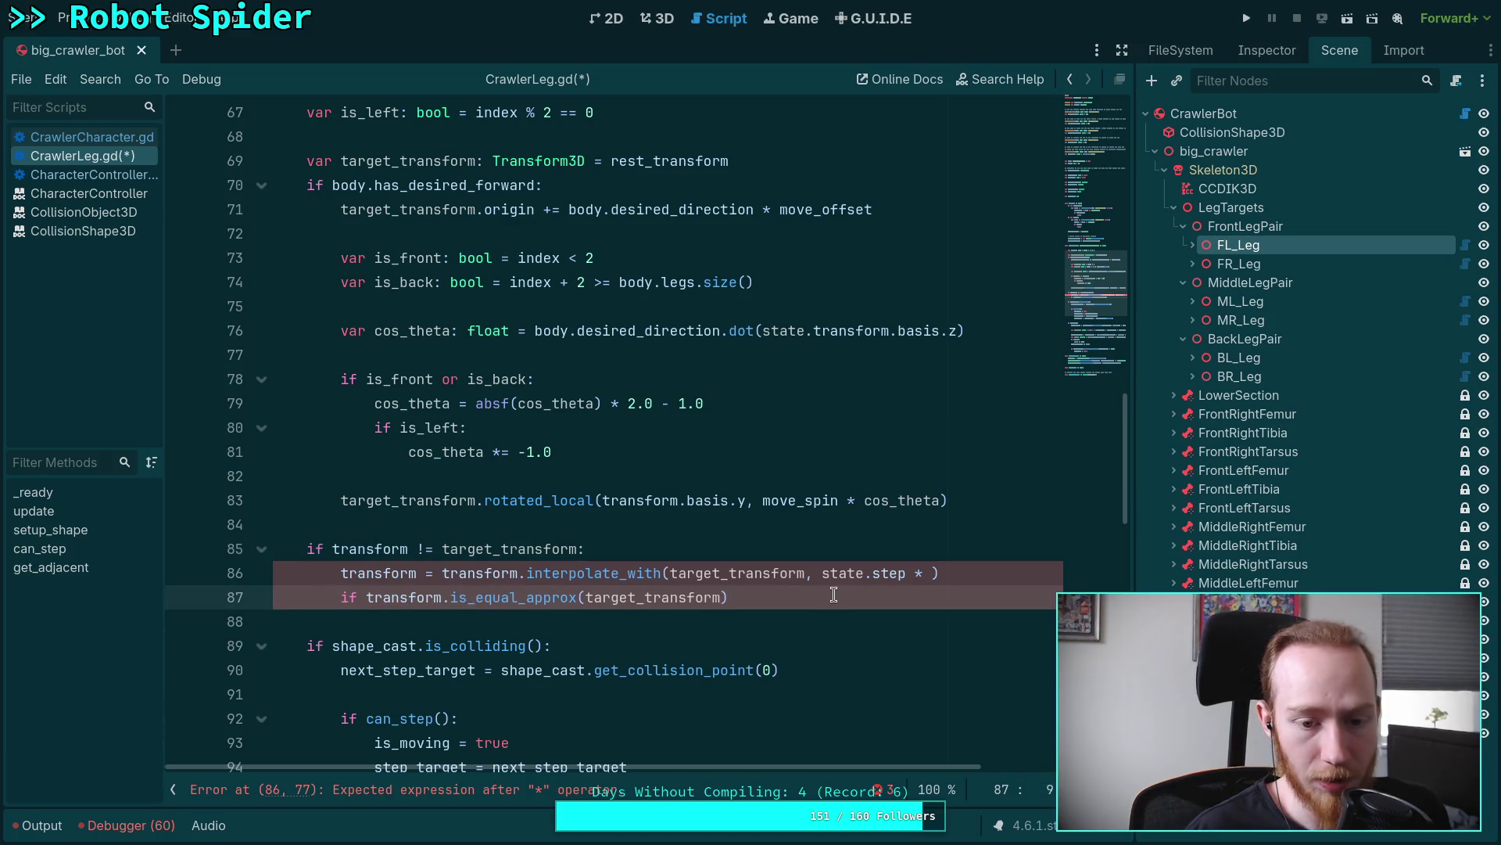
pyautogui.click(835, 595)
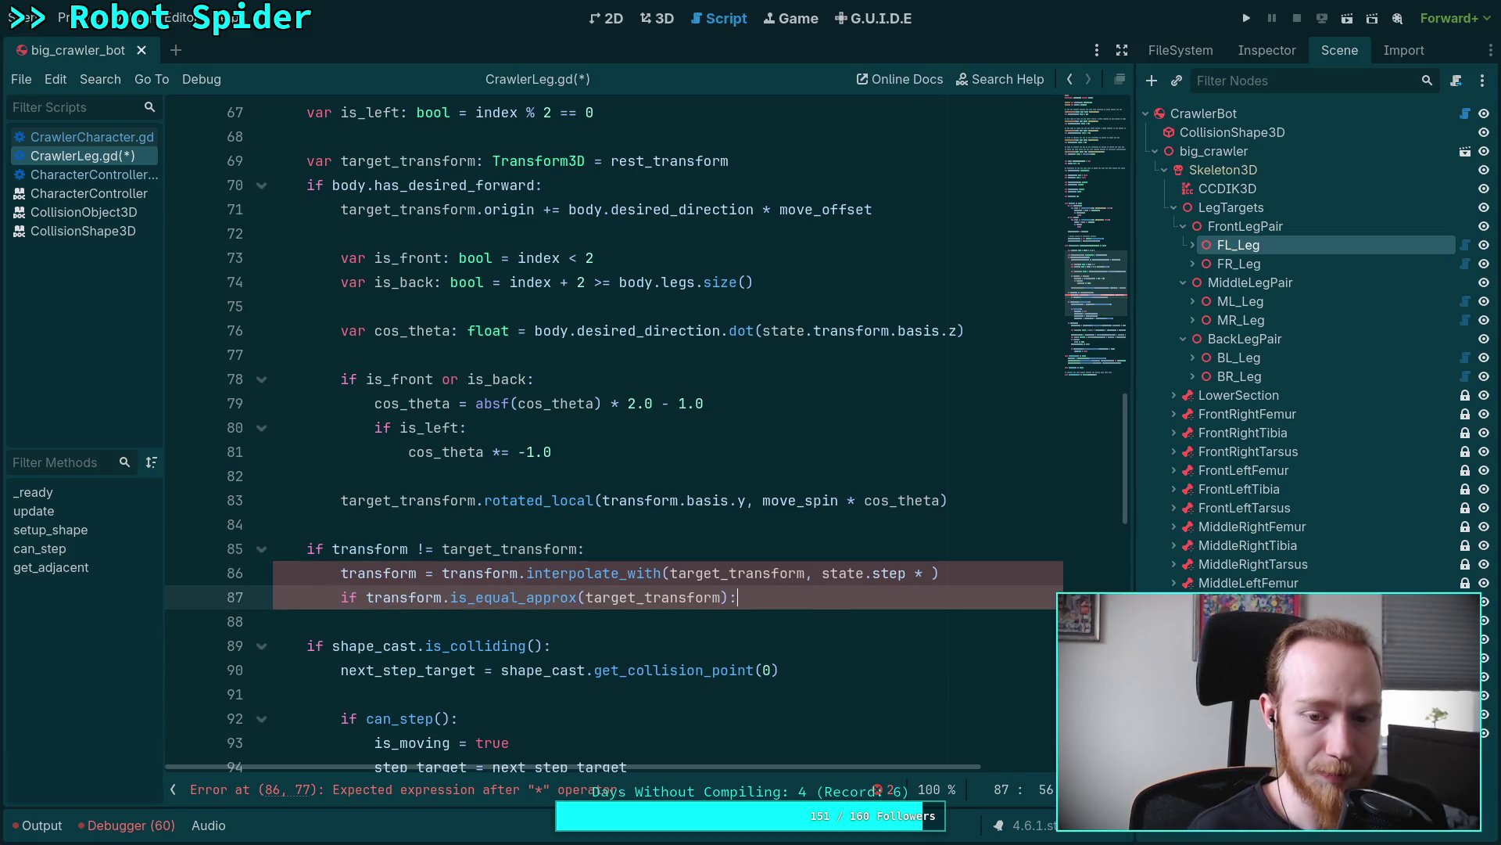
pyautogui.press('Return')
pyautogui.write('transform')
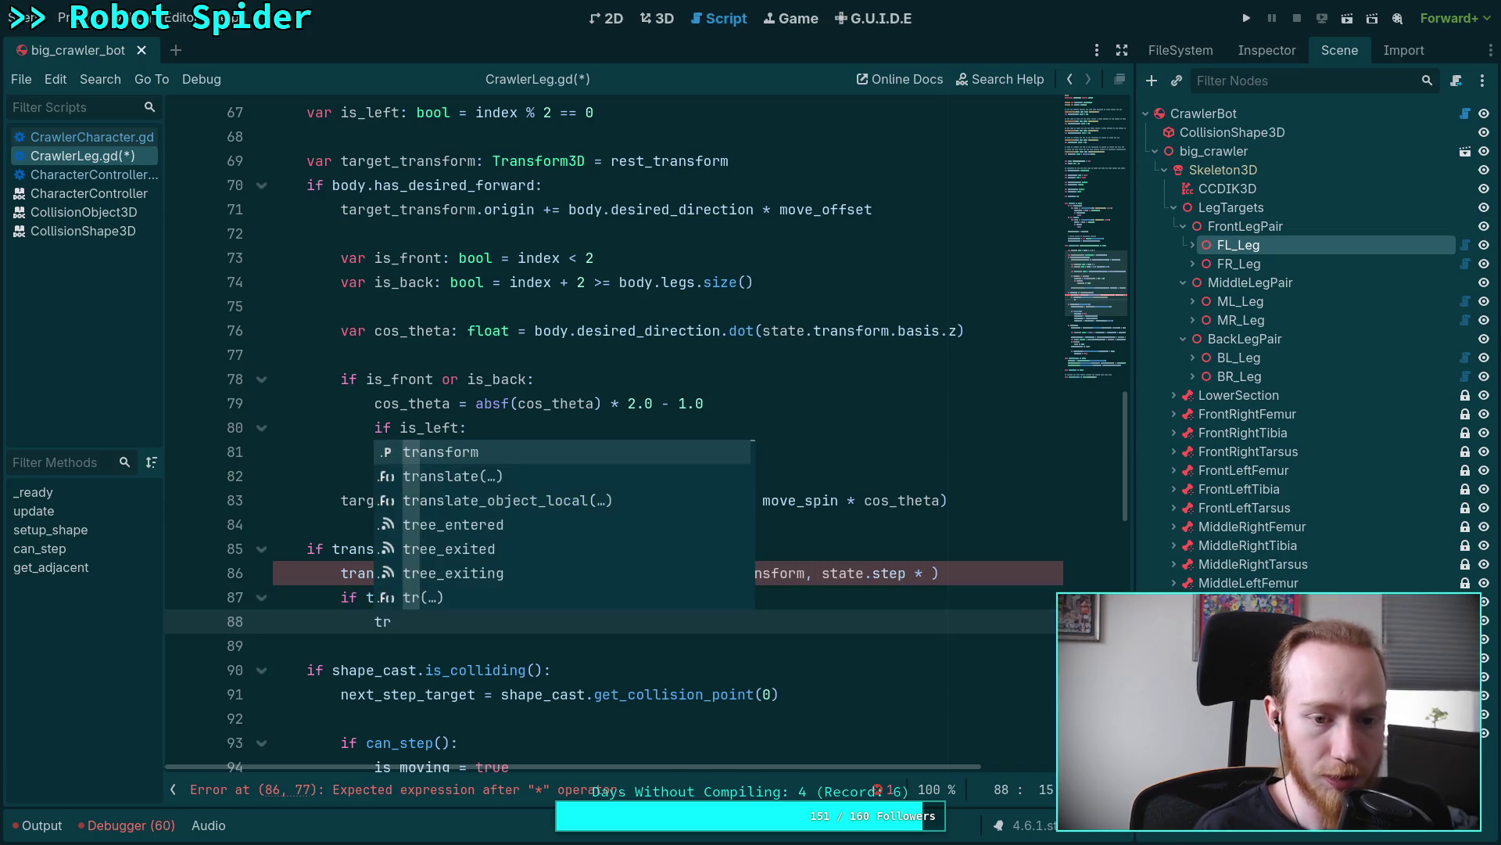
pyautogui.hotkey('ctrl', 'space')
pyautogui.write('ta')
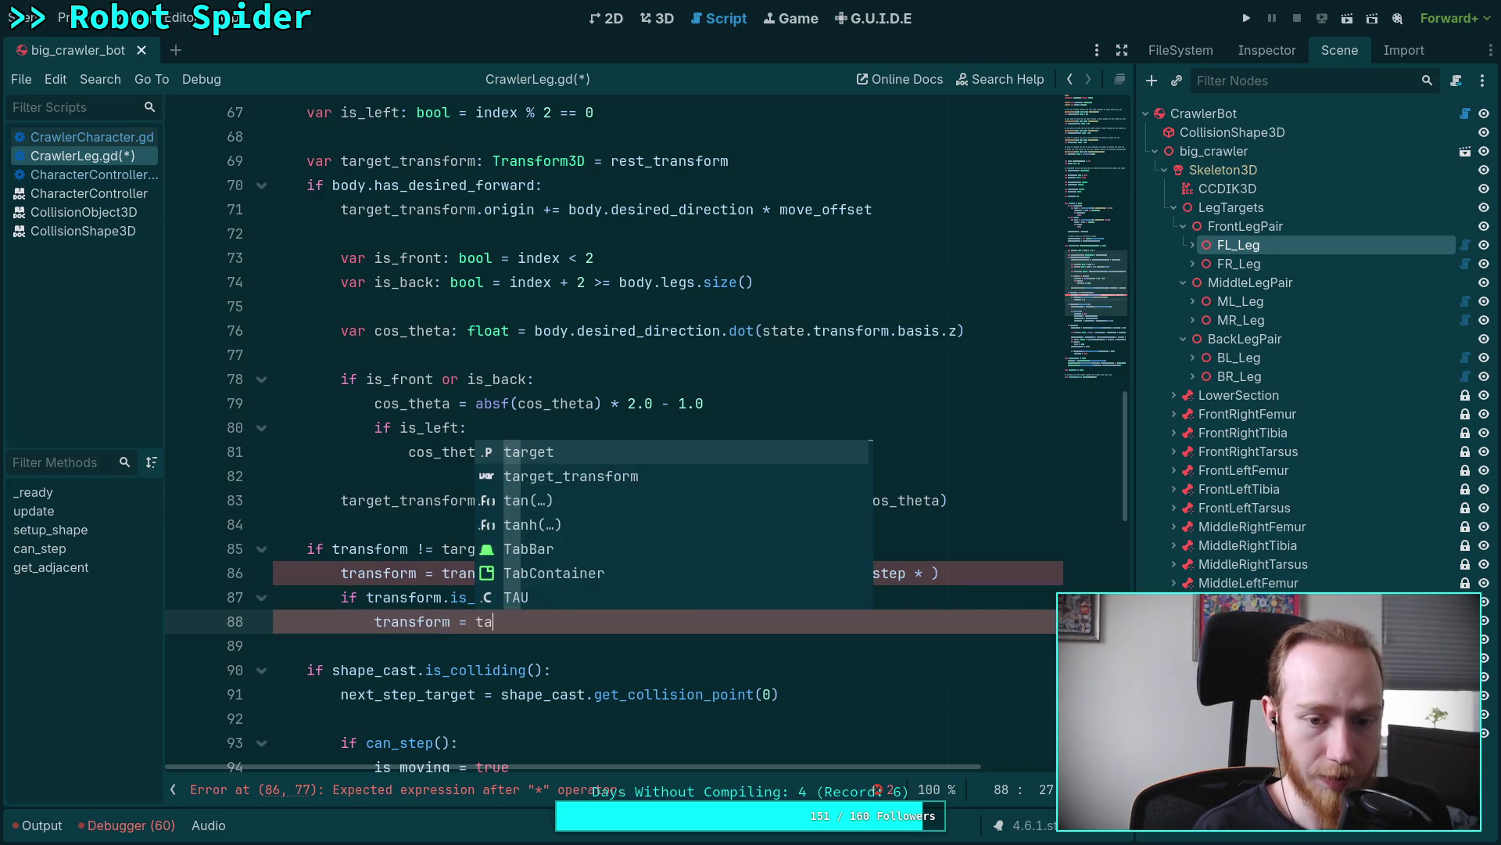
pyautogui.press('Down')
pyautogui.press('Return')
pyautogui.hotkey('ctrl', 's')
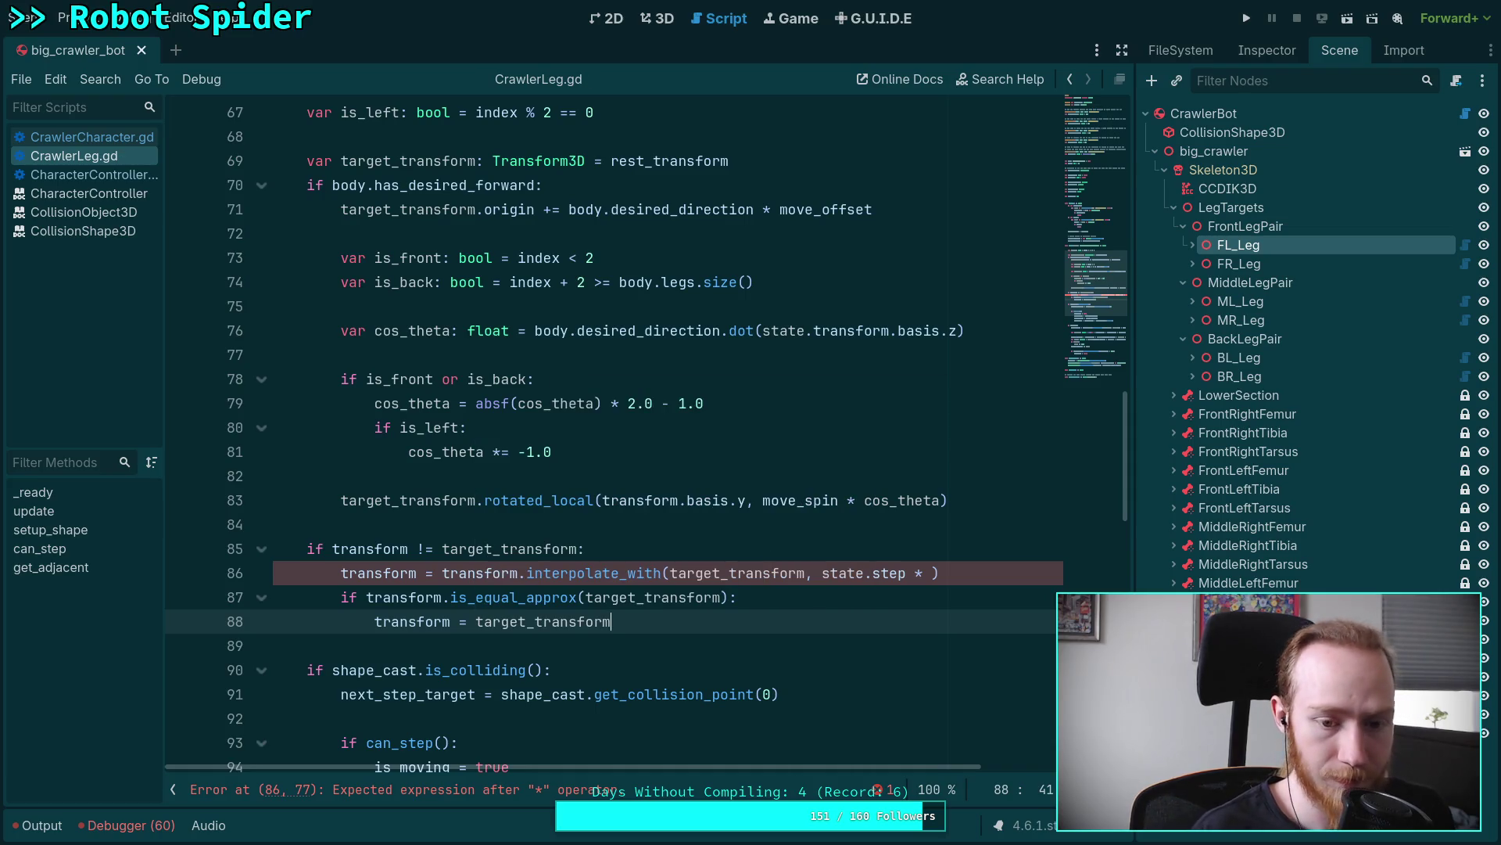
# Step: Remove the dangling '*' from the interpolate_with step argument and run the project
pyautogui.press('Down')
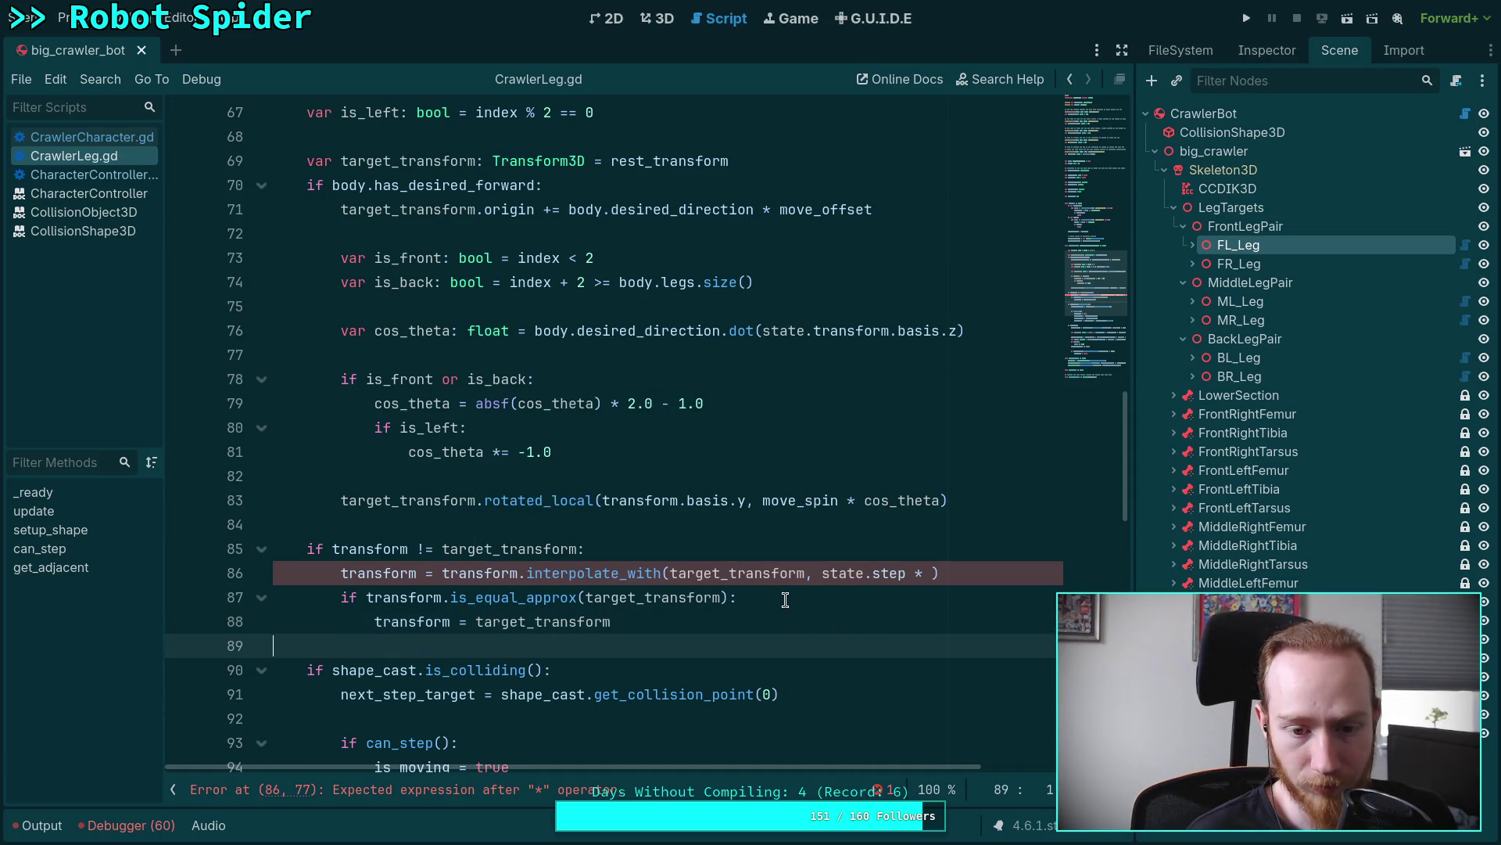
pyautogui.click(927, 574)
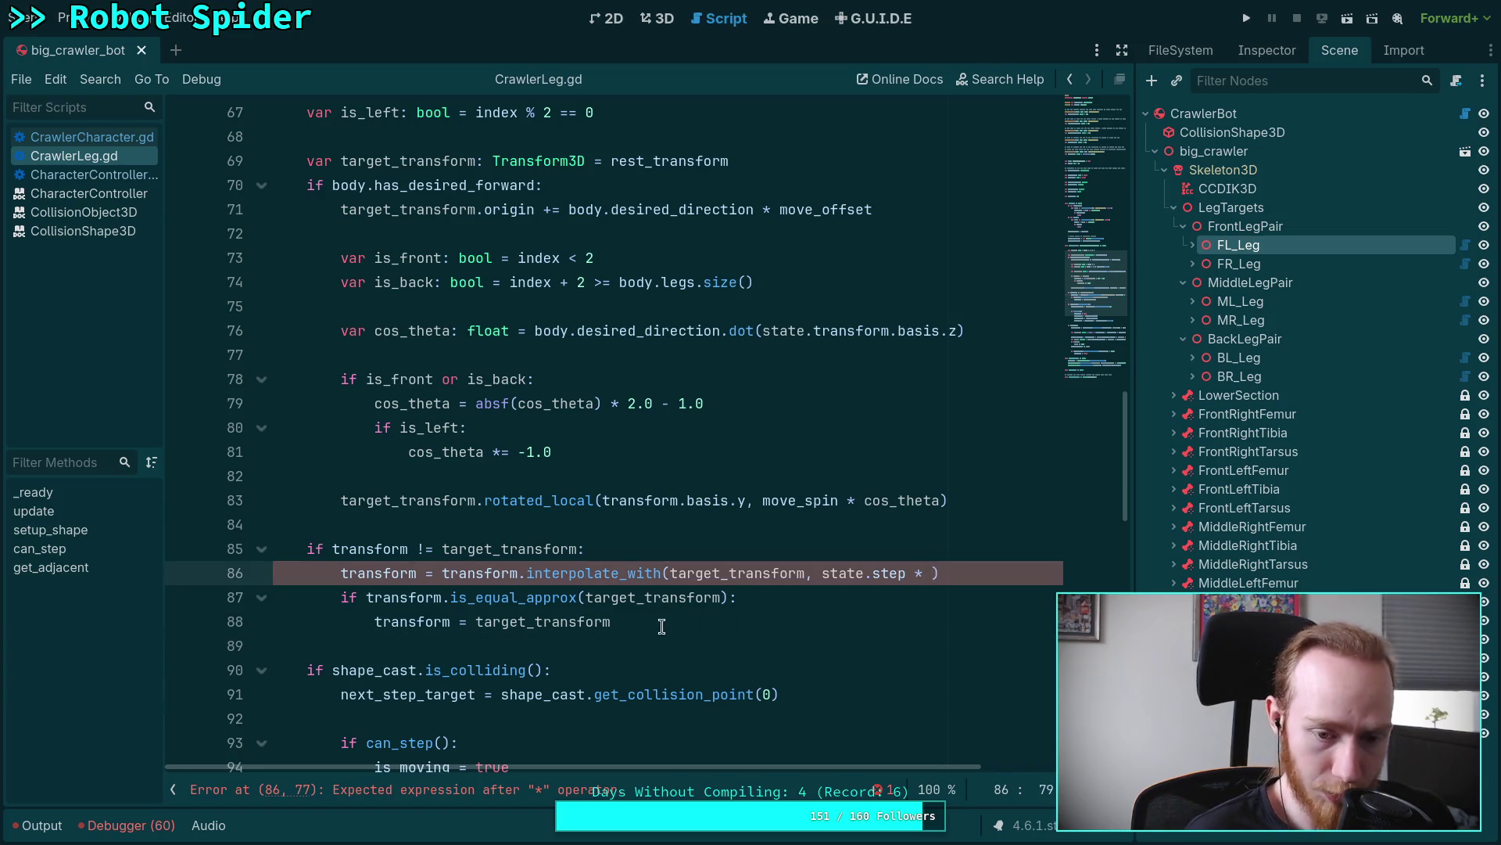
pyautogui.moveTo(661, 627); pyautogui.dragTo(381, 599)
pyautogui.moveTo(333, 549); pyautogui.dragTo(577, 549)
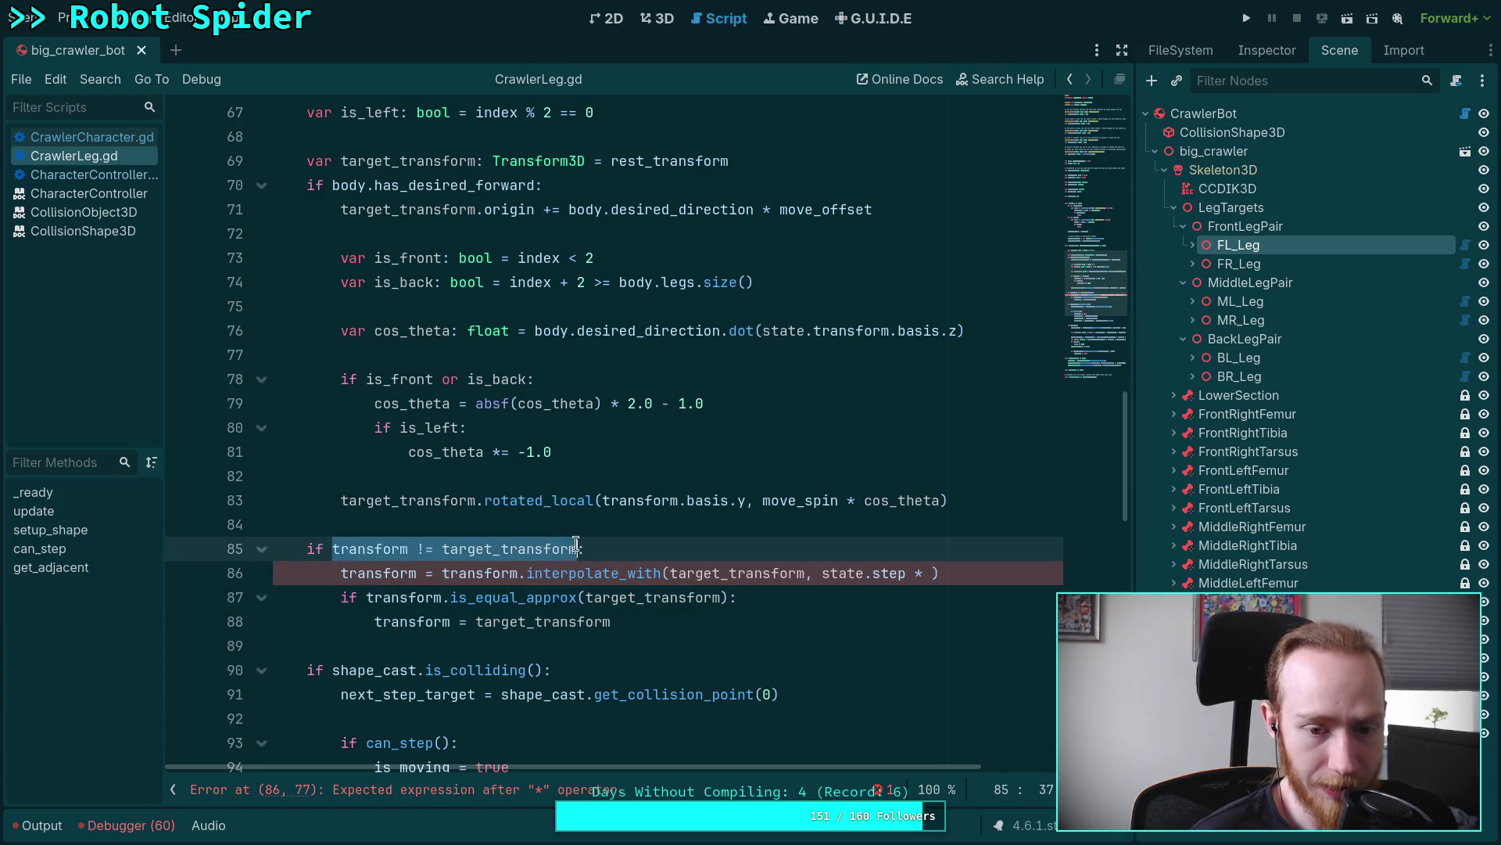
pyautogui.click(588, 623)
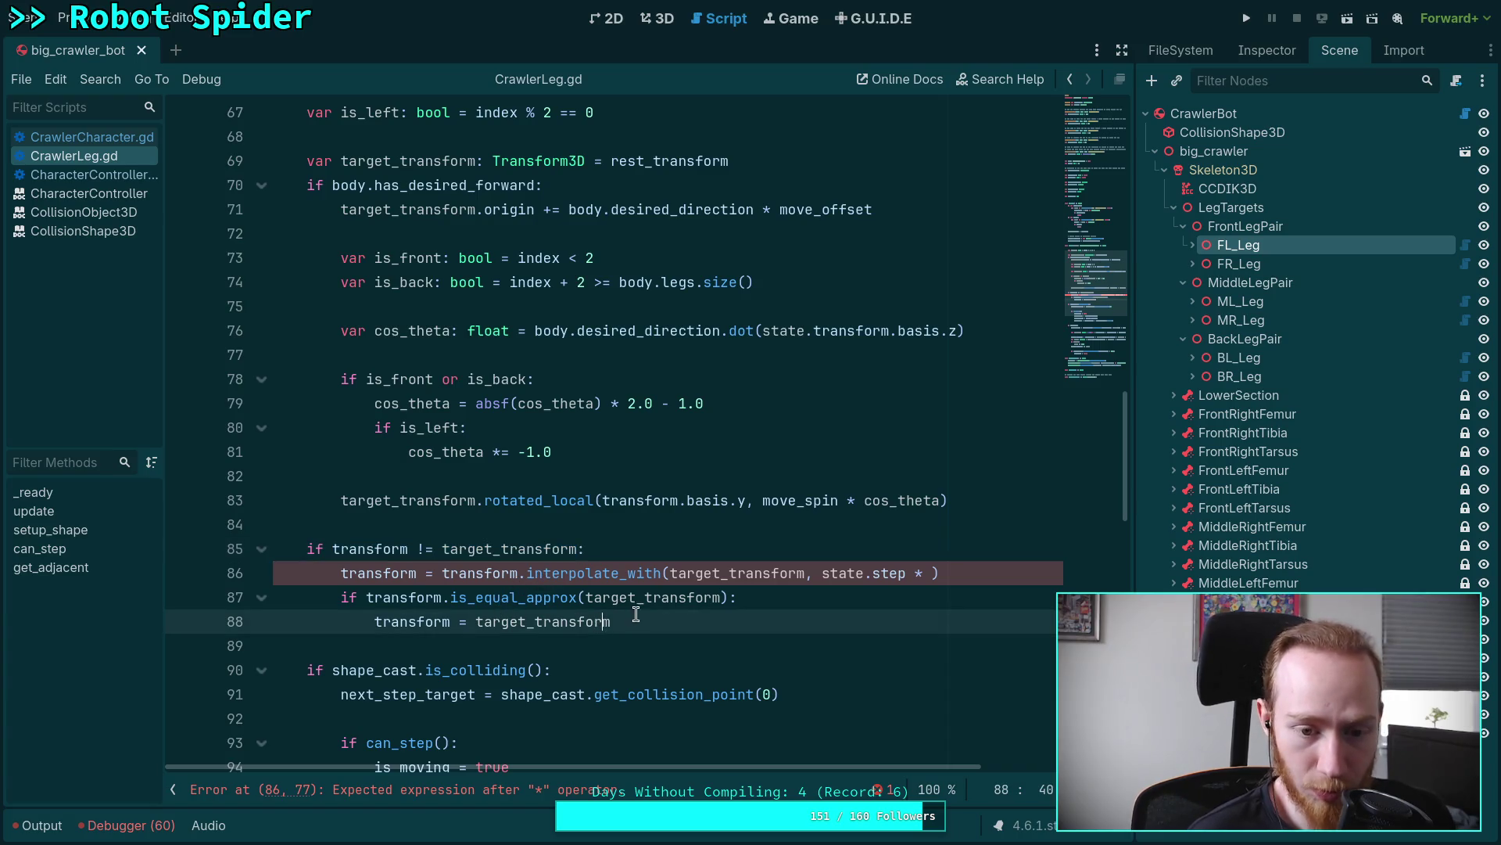
pyautogui.click(931, 575)
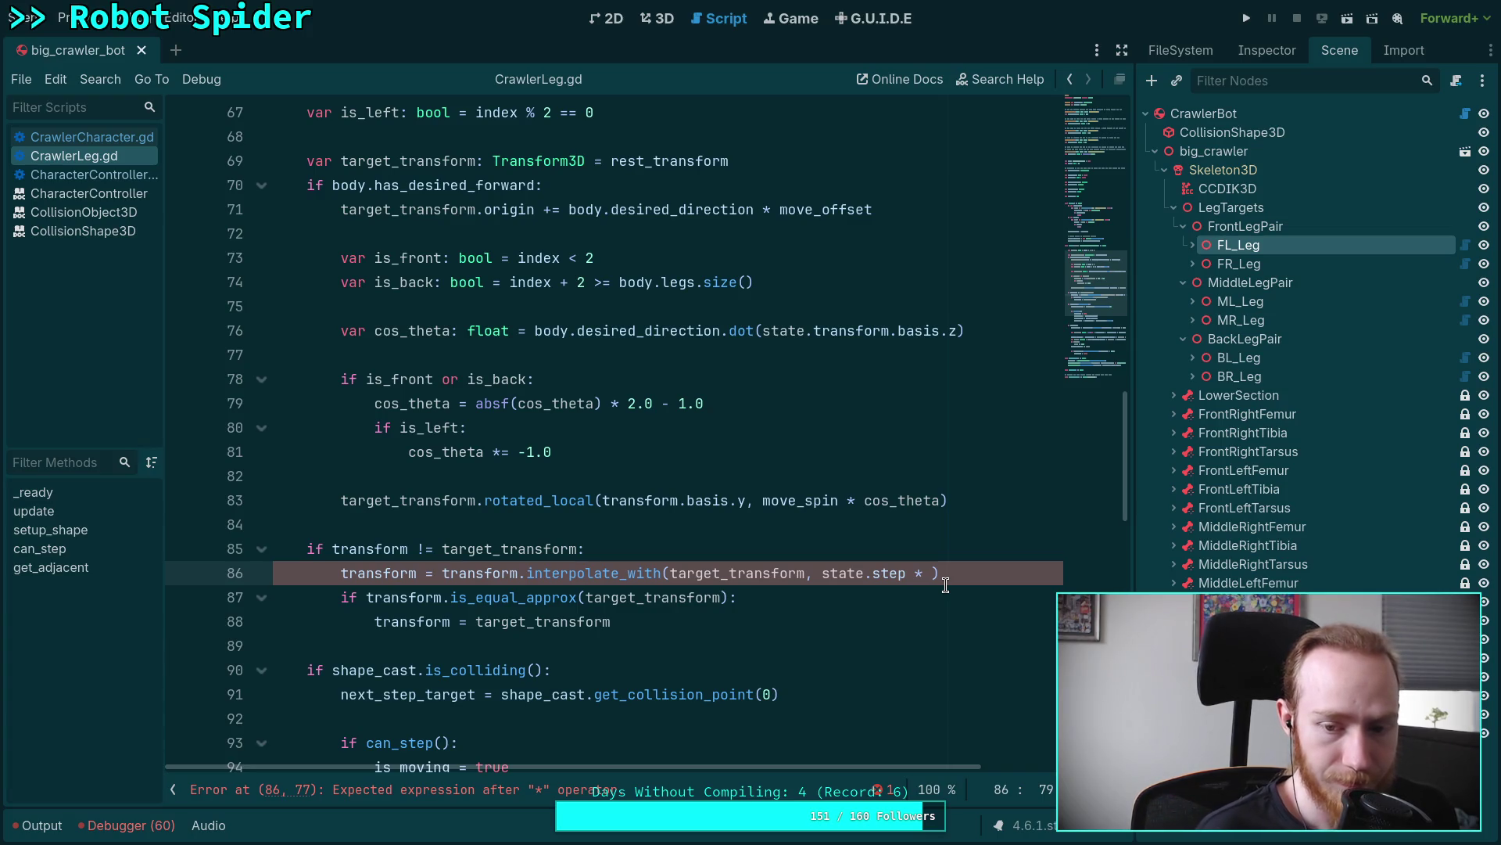
pyautogui.press('BackSpace')
pyautogui.press('BackSpace')
pyautogui.press('BackSpace')
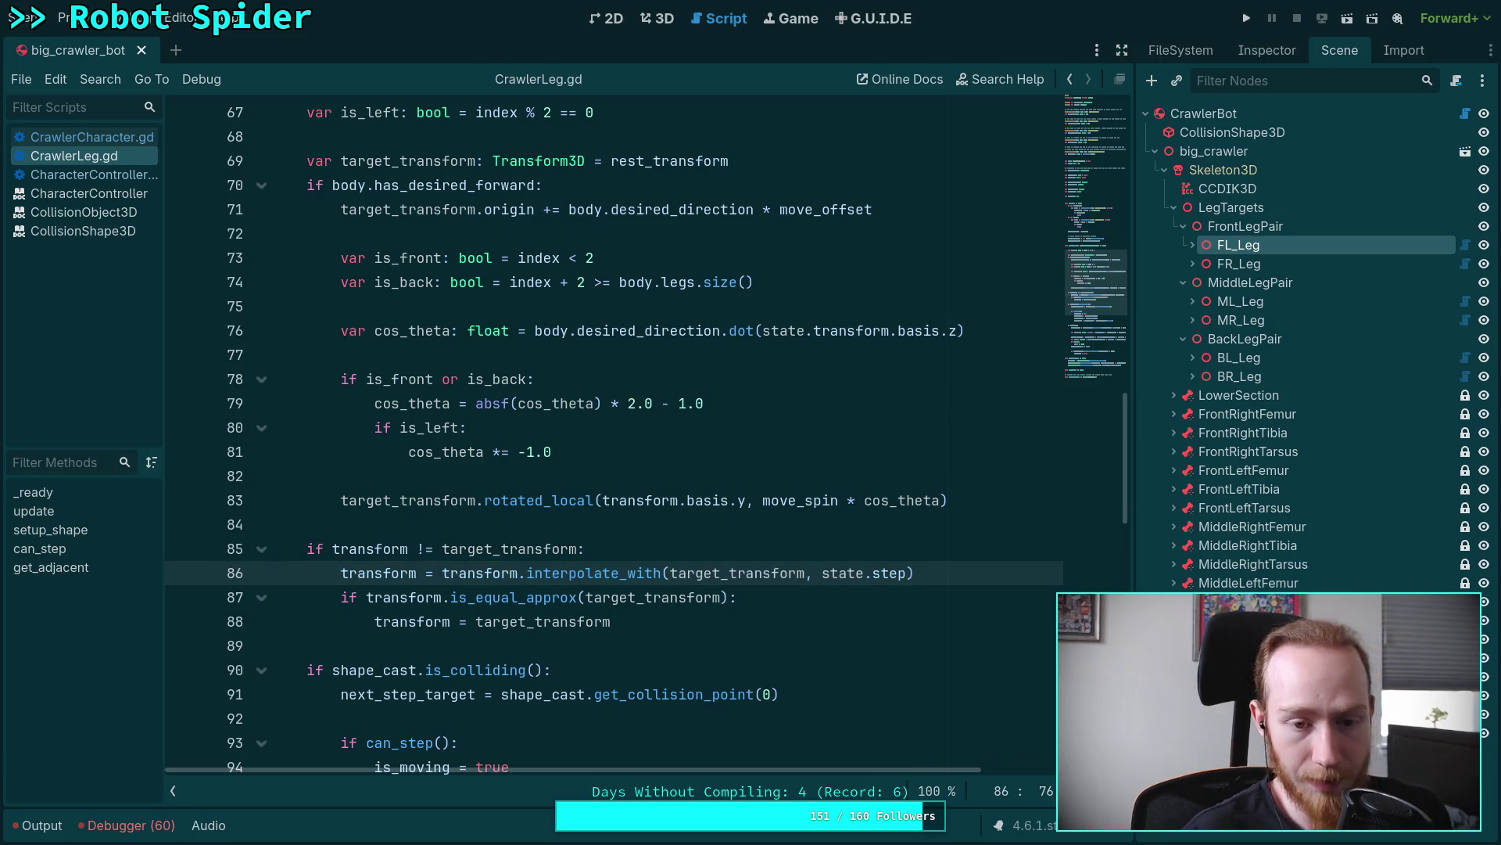
pyautogui.click(1248, 21)
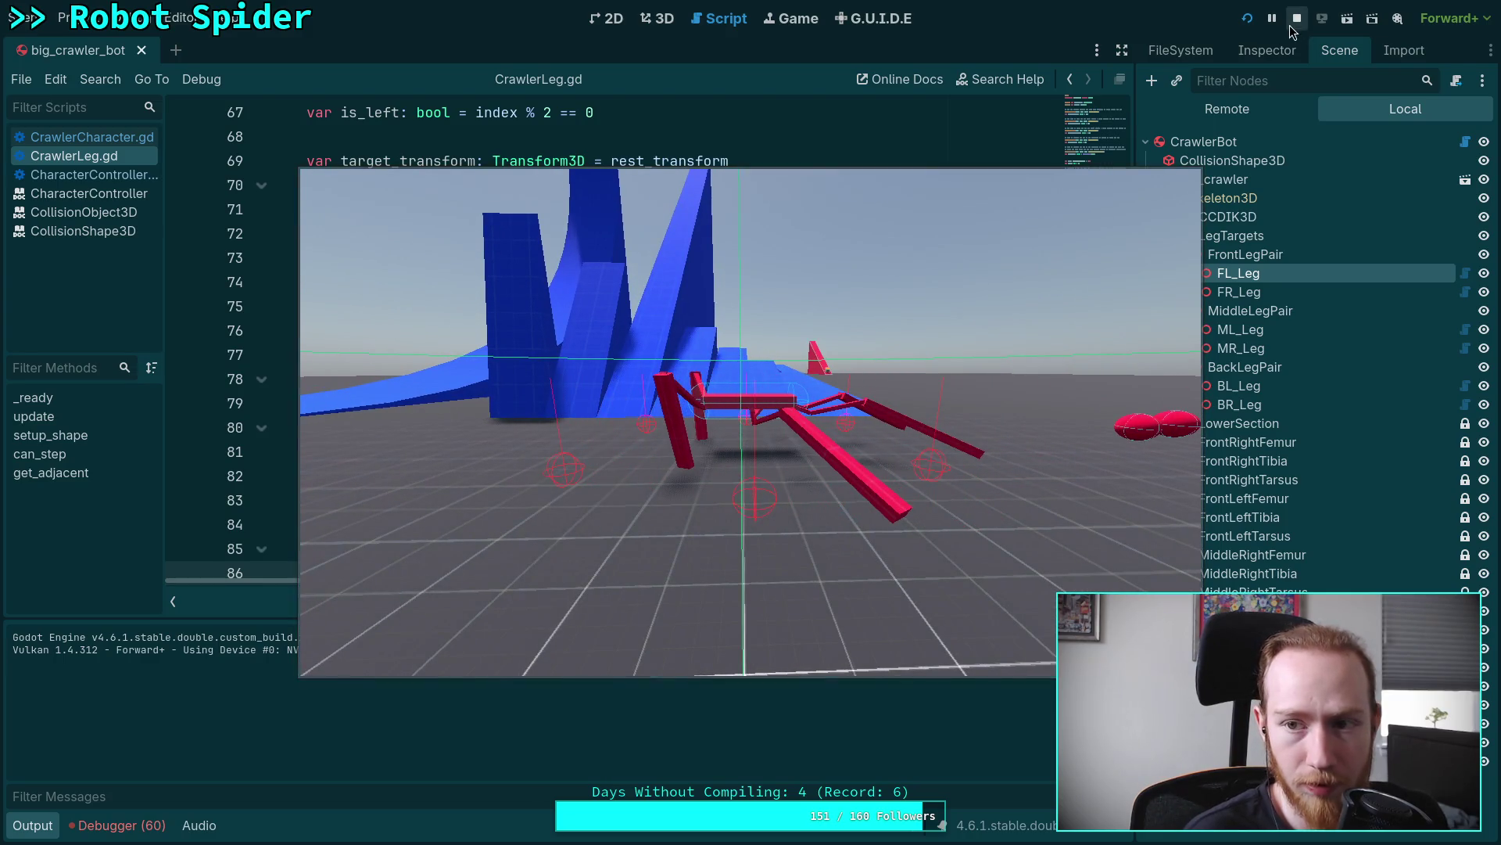
# Step: Stop the game and glance through CrawlerCharacter.gd before returning to CrawlerLeg.gd
pyautogui.click(1298, 18)
pyautogui.scroll(-4, 507, 496)
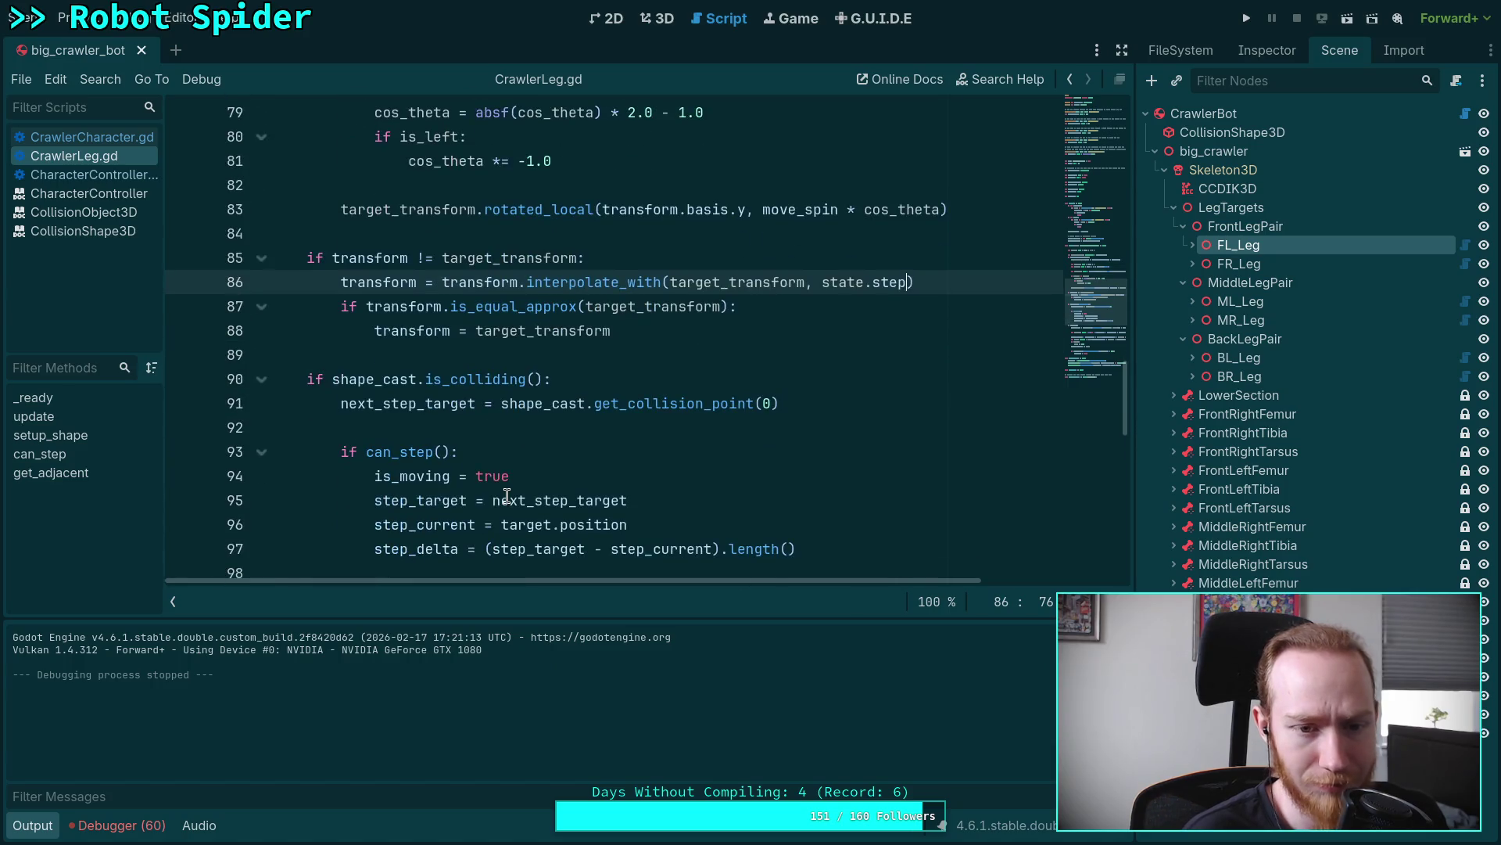
pyautogui.scroll(5, 507, 496)
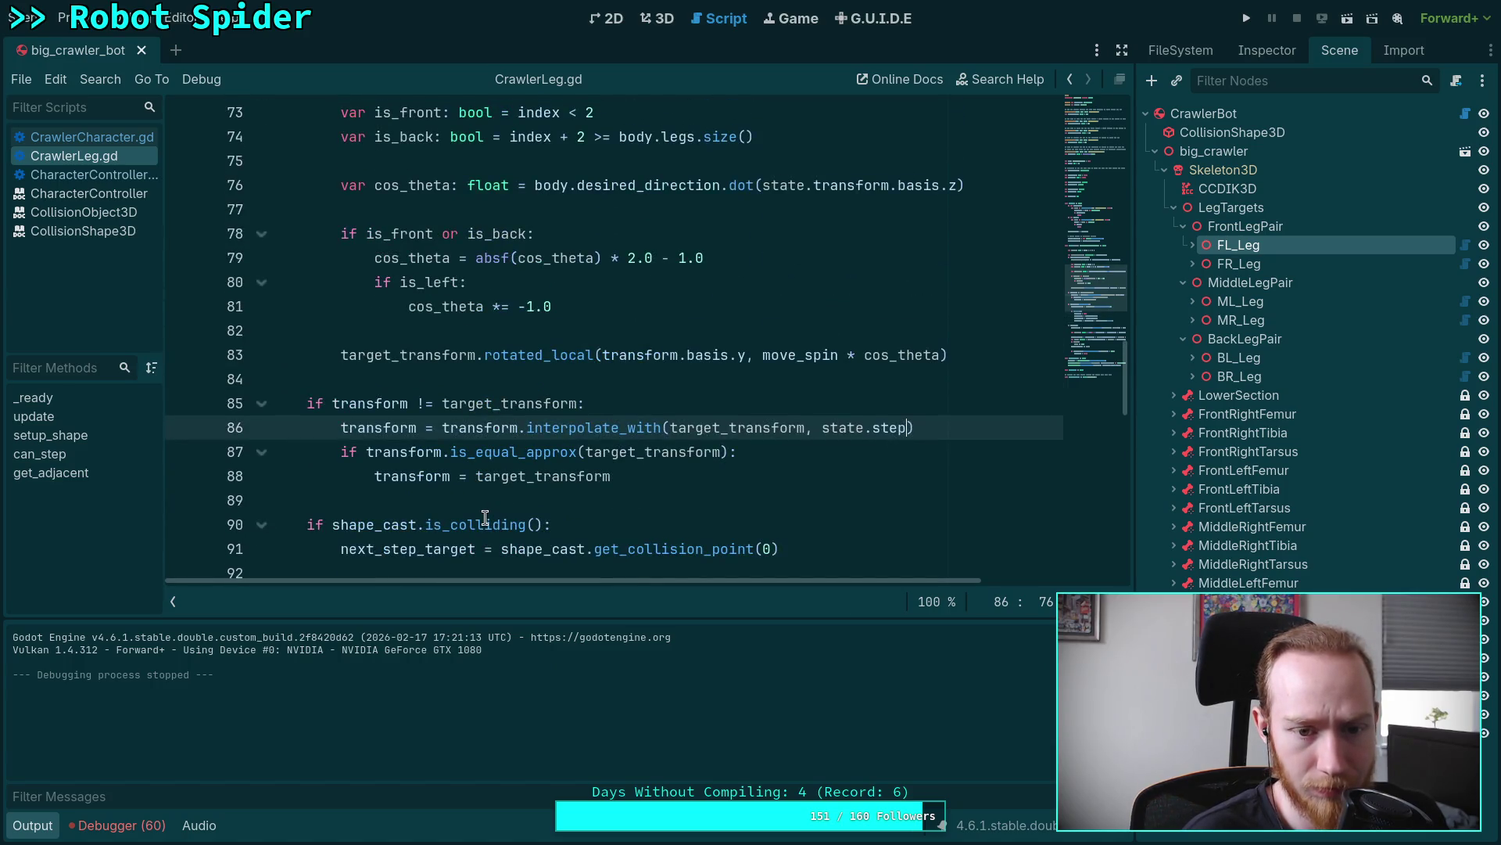
pyautogui.scroll(5, 484, 515)
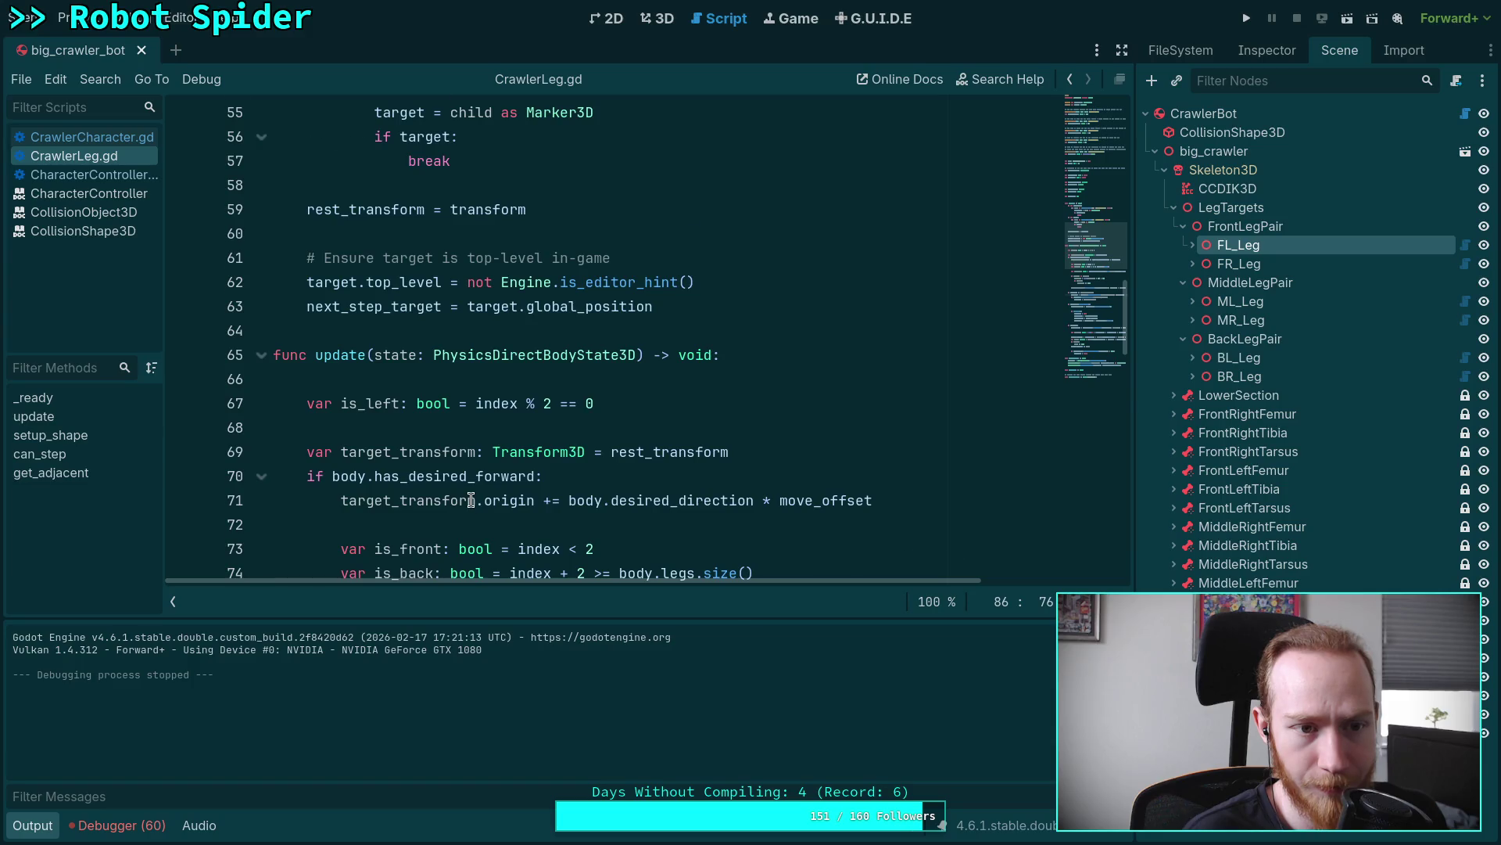
pyautogui.scroll(-7, 477, 504)
pyautogui.click(32, 825)
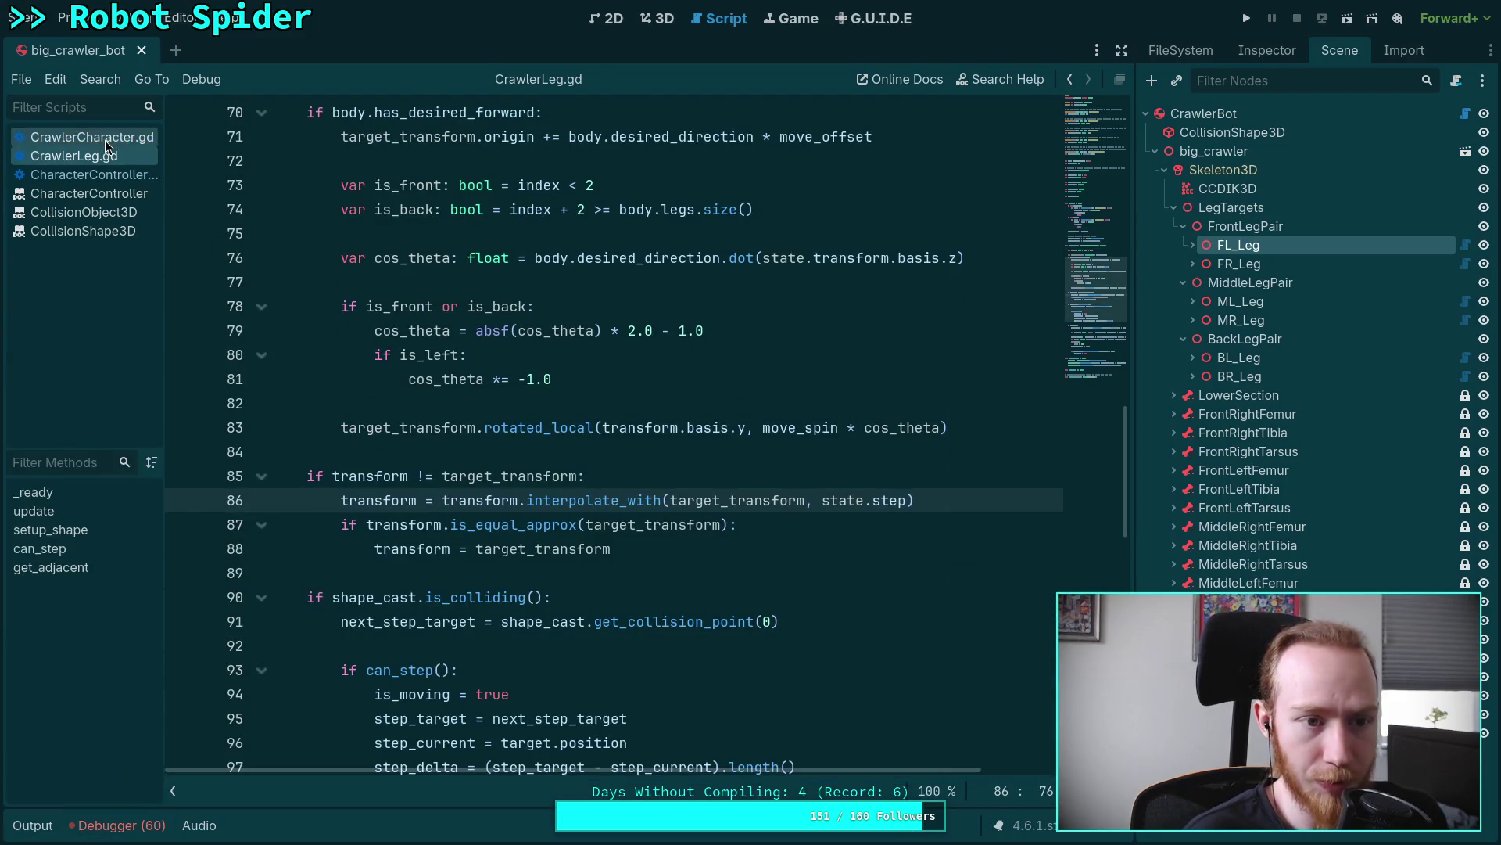
pyautogui.click(91, 137)
pyautogui.scroll(-1, 532, 460)
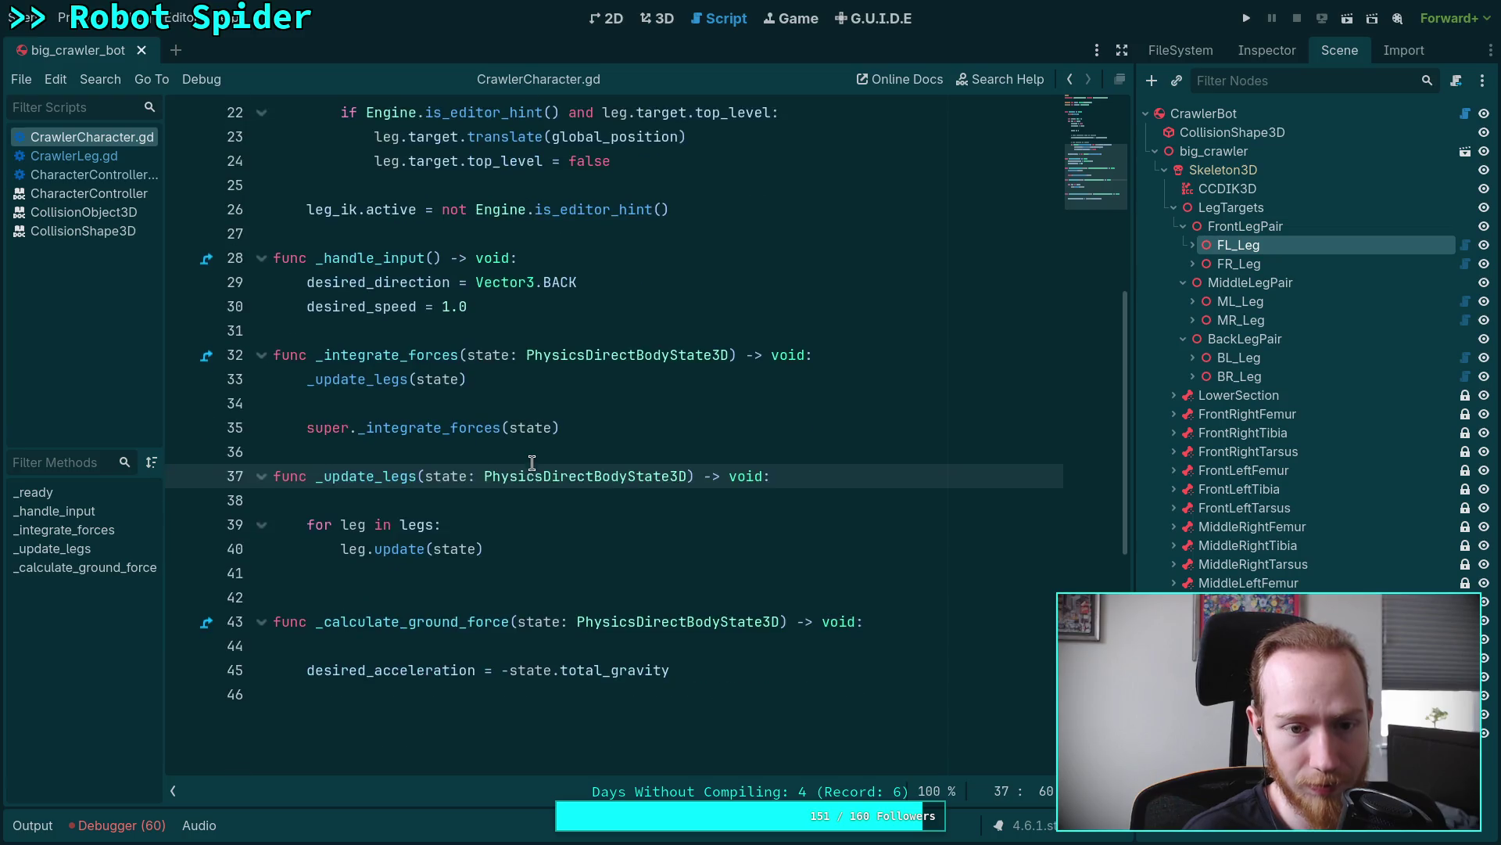
pyautogui.click(108, 160)
# Step: Unfold the get_adjacent and can_step functions and scroll through the leg update logic
pyautogui.scroll(-2, 618, 516)
pyautogui.scroll(3, 479, 527)
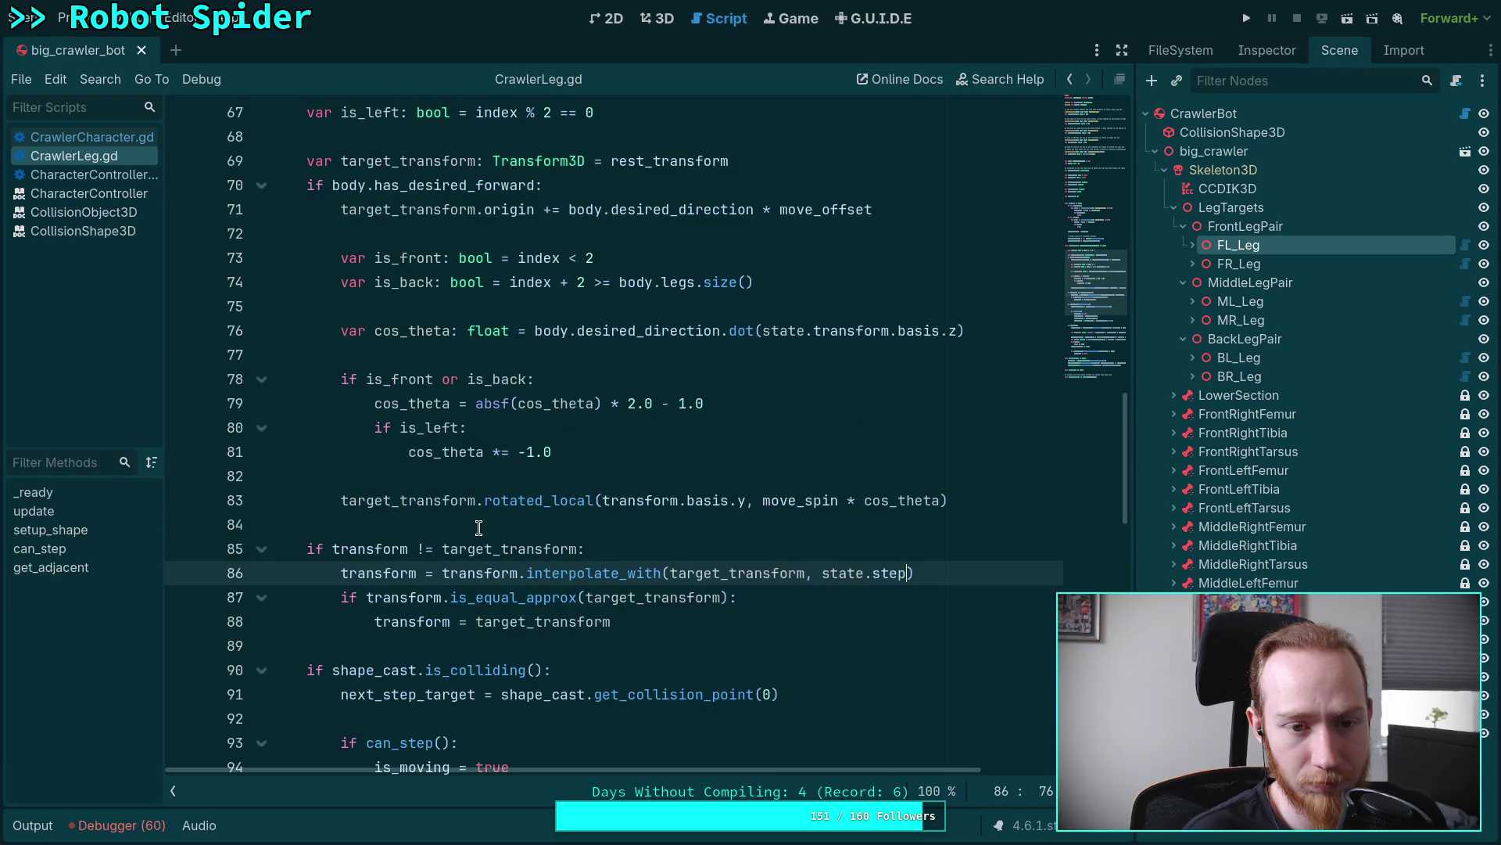
pyautogui.scroll(1, 479, 527)
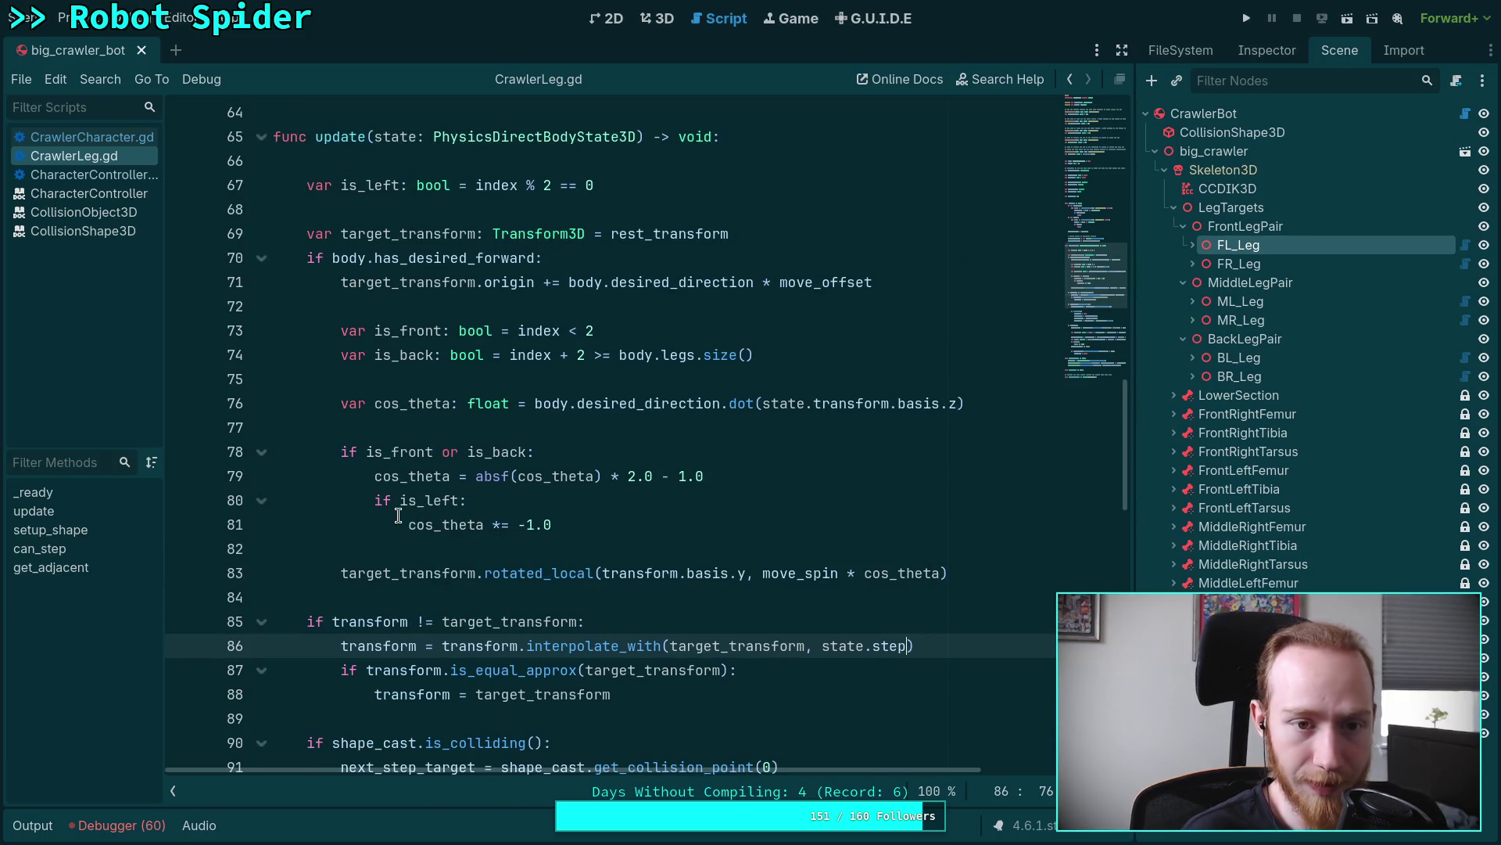
pyautogui.scroll(-8, 333, 500)
pyautogui.scroll(-2, 375, 497)
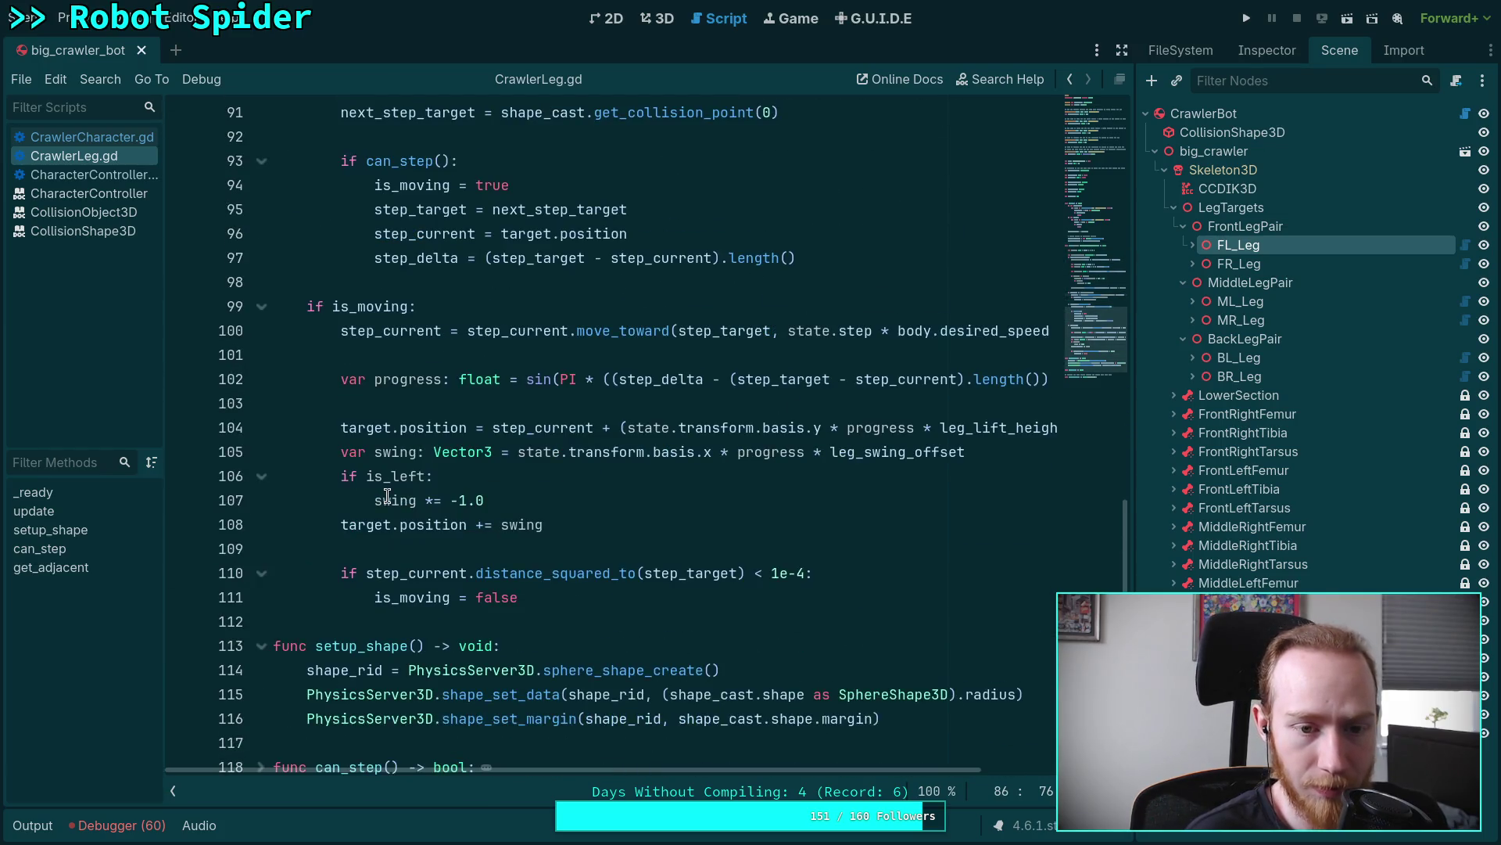
pyautogui.scroll(-4, 354, 495)
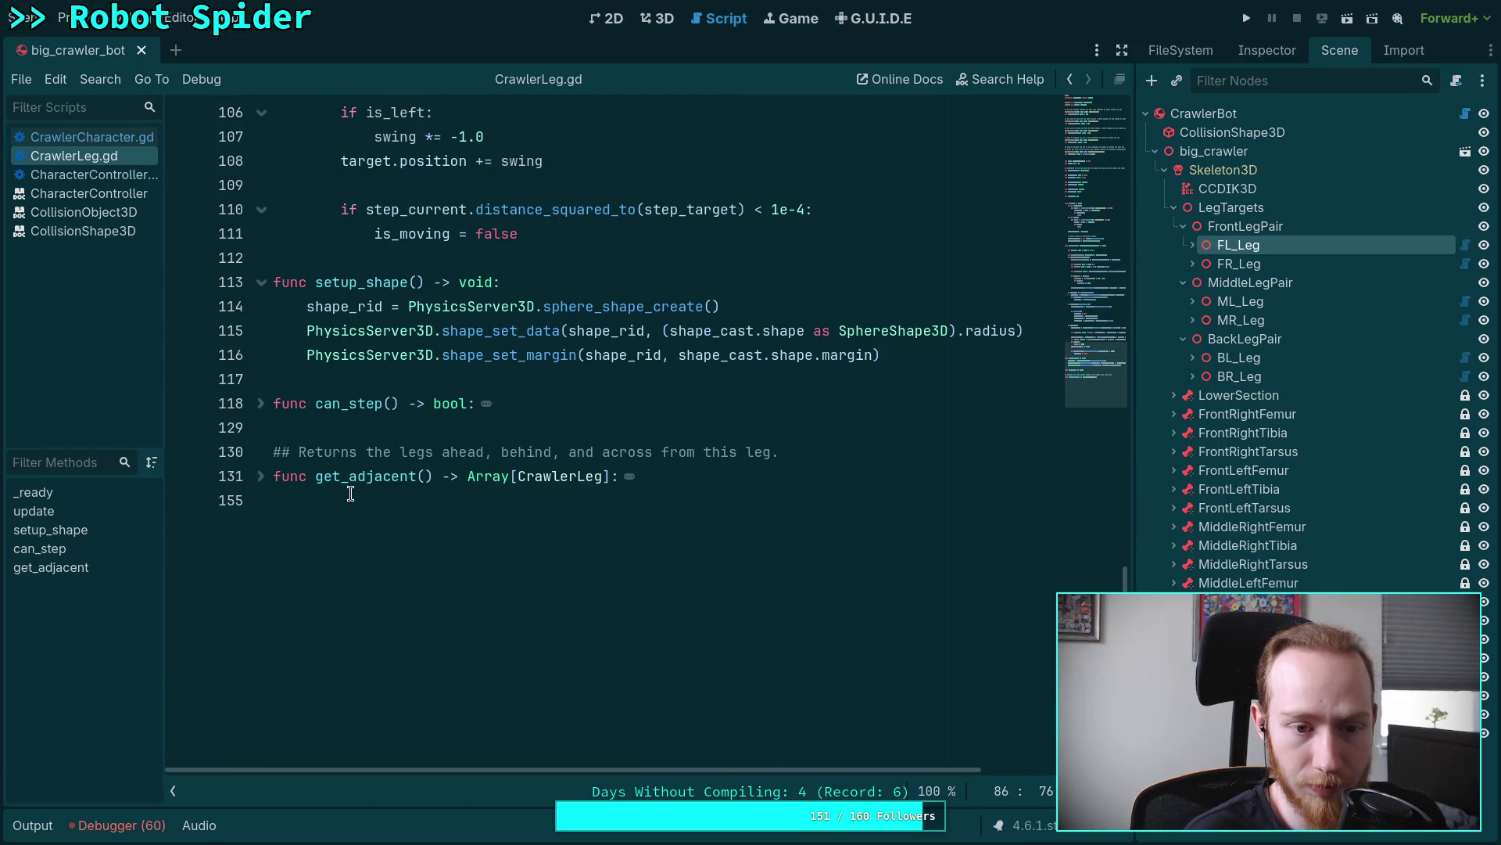
pyautogui.click(261, 475)
pyautogui.click(260, 403)
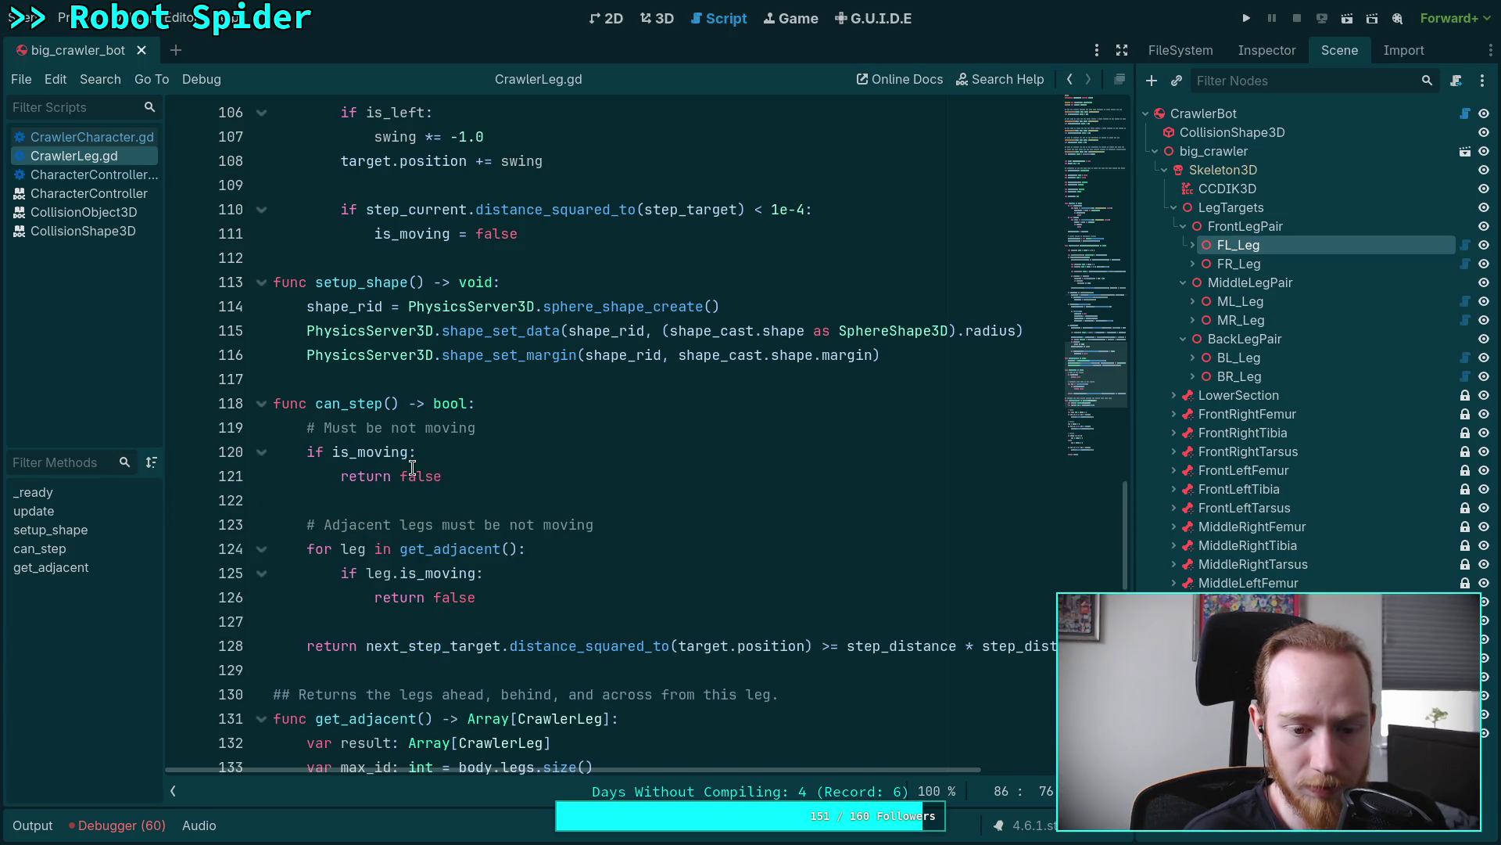
pyautogui.scroll(2, 412, 467)
pyautogui.scroll(4, 395, 471)
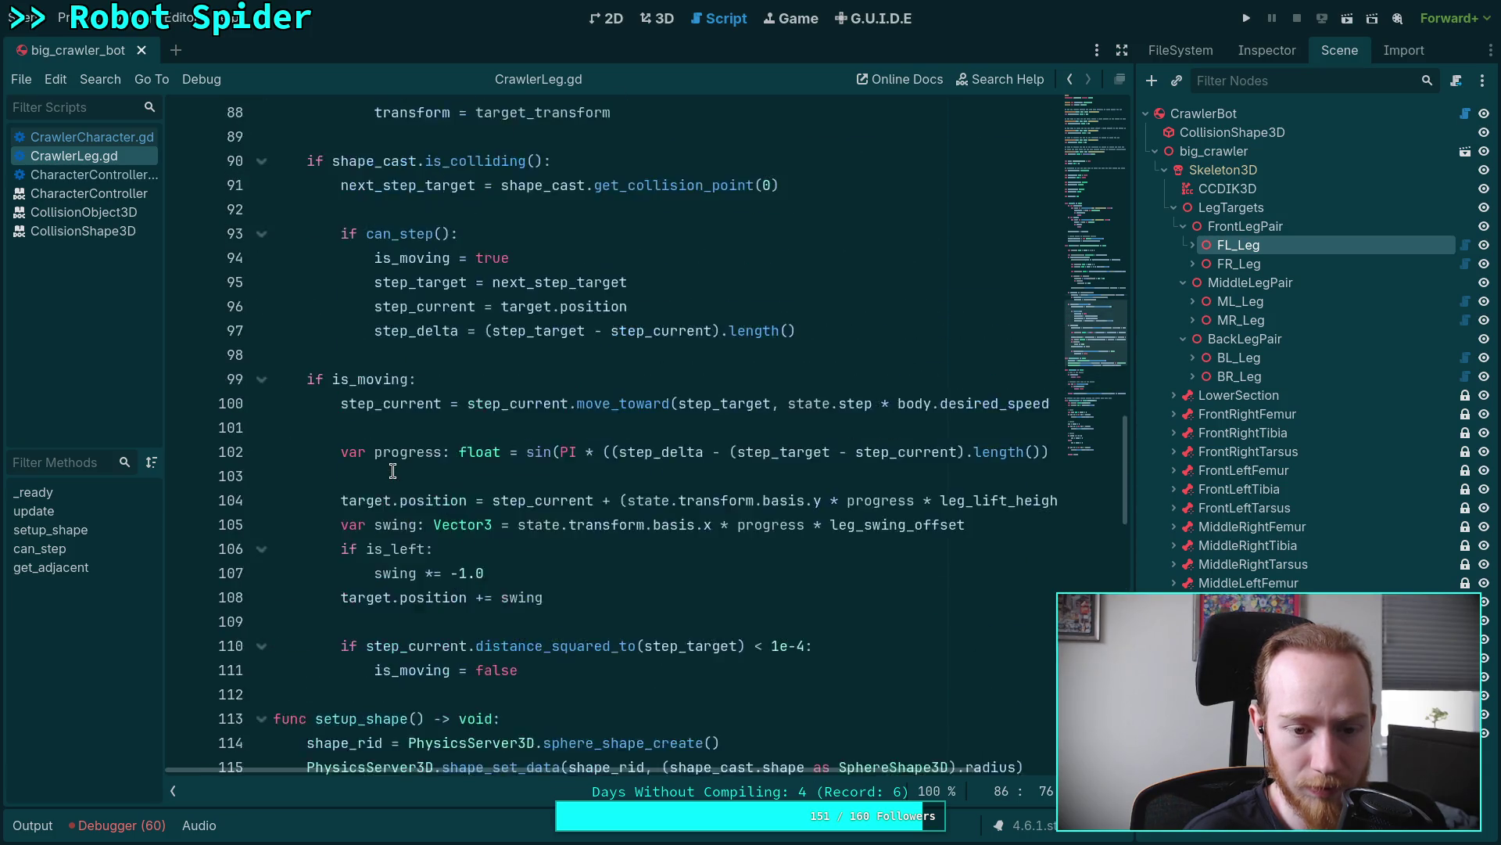
pyautogui.scroll(1, 393, 471)
pyautogui.scroll(7, 451, 449)
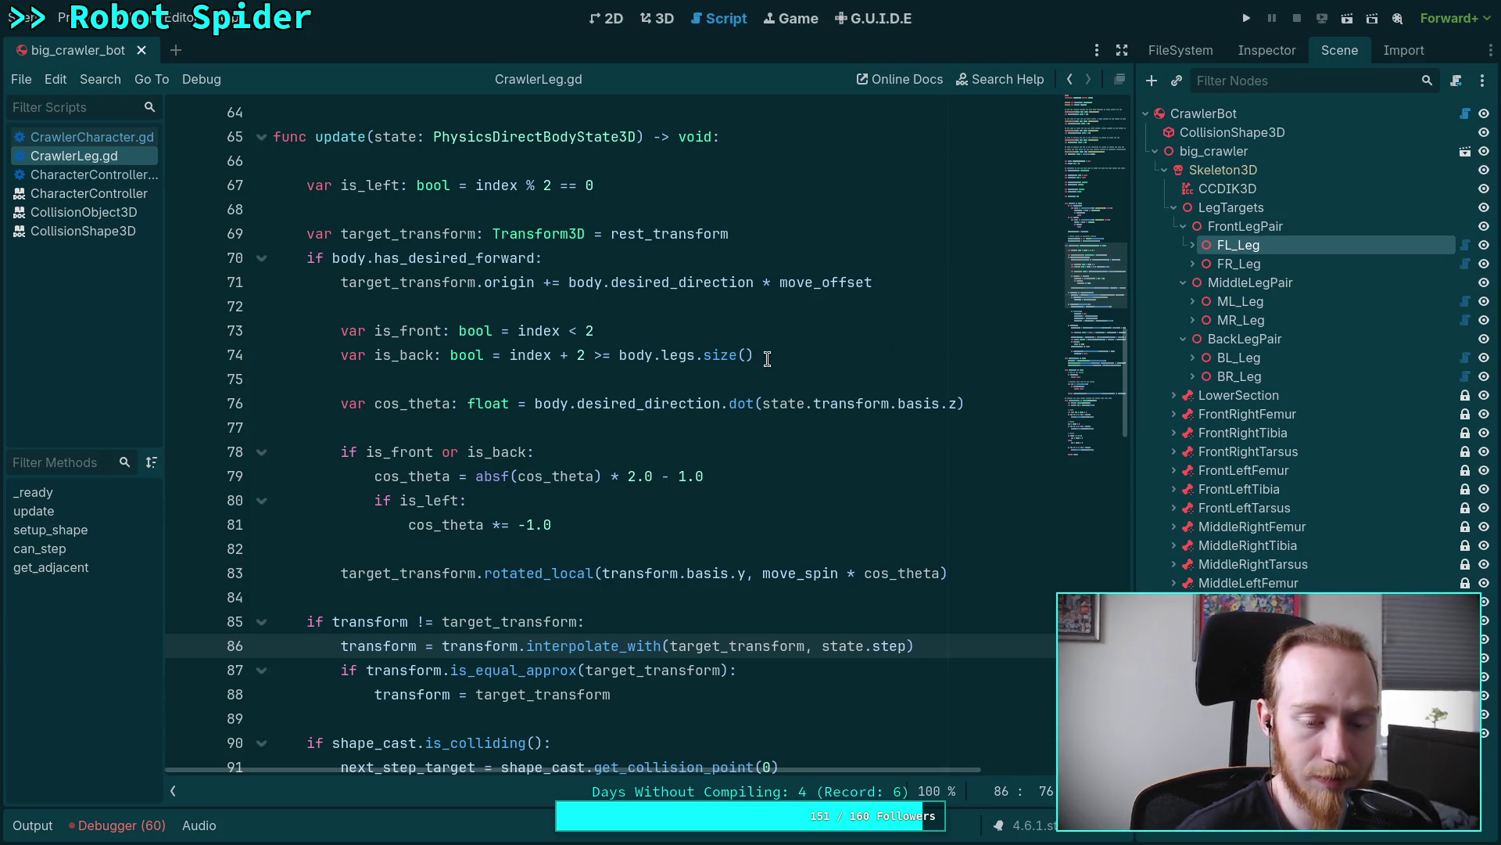
pyautogui.scroll(-2, 767, 359)
pyautogui.scroll(-1, 663, 492)
# Step: Comment out lines 69–88 of update() with Ctrl+K
pyautogui.moveTo(658, 485)
pyautogui.mouseDown()
pyautogui.moveTo(519, 402)
pyautogui.moveTo(319, 236)
pyautogui.mouseUp()
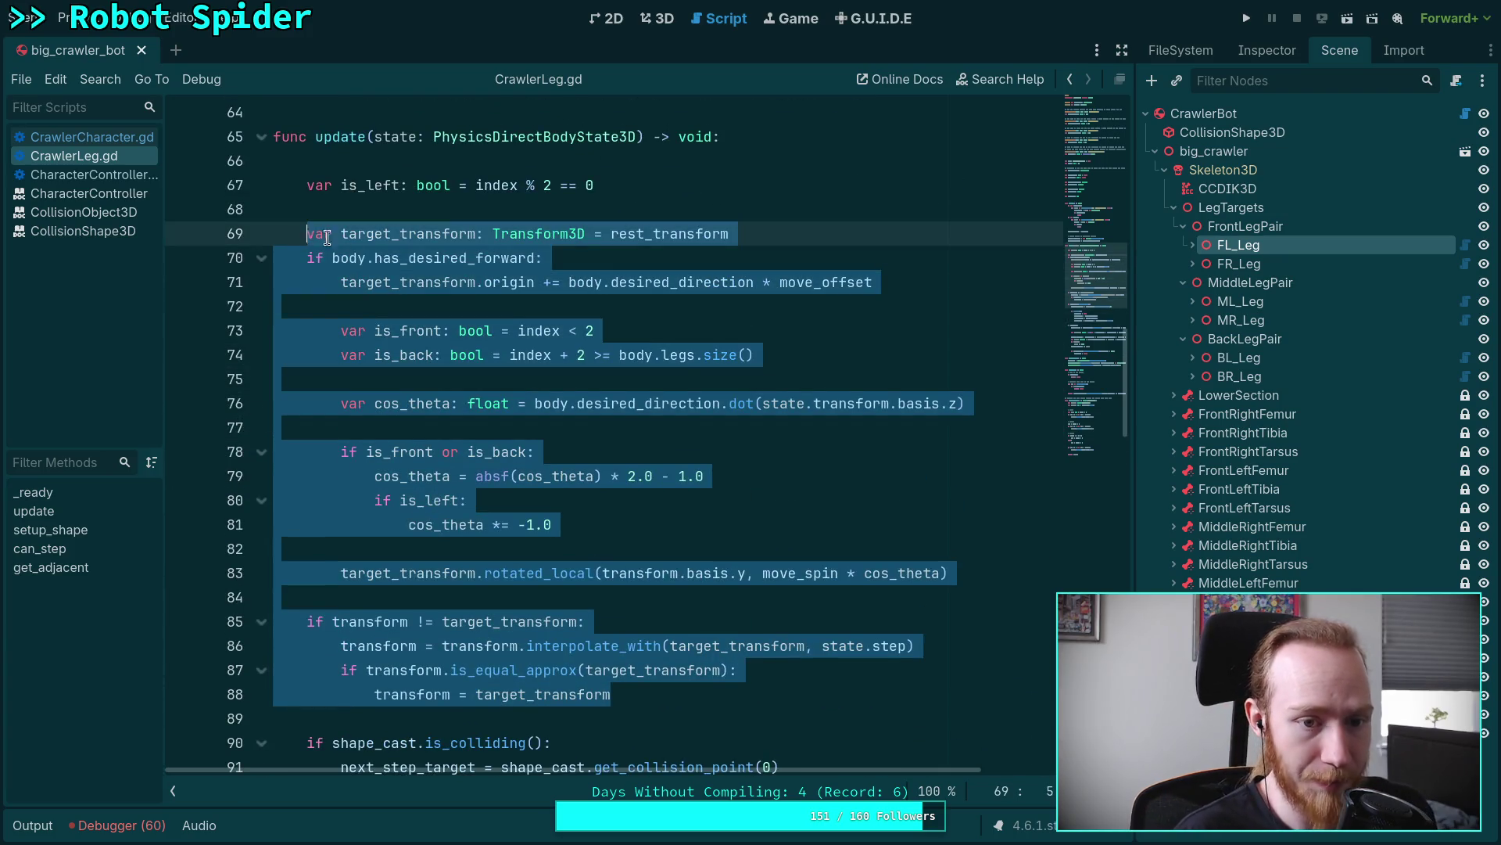
pyautogui.hotkey('ctrl', 'x')
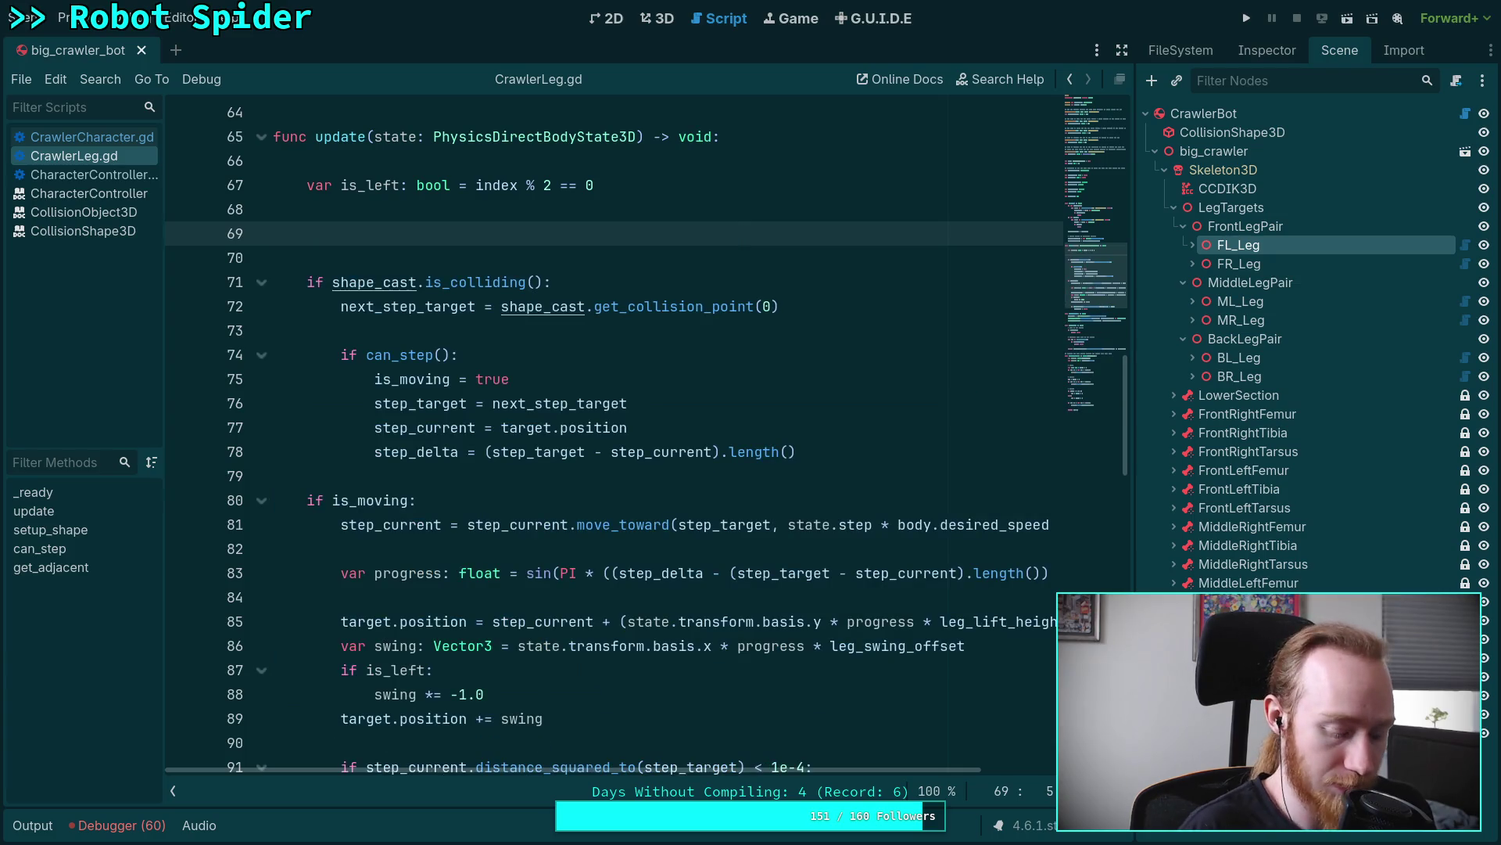
pyautogui.hotkey('ctrl', 'z')
pyautogui.hotkey('alt', 'o')
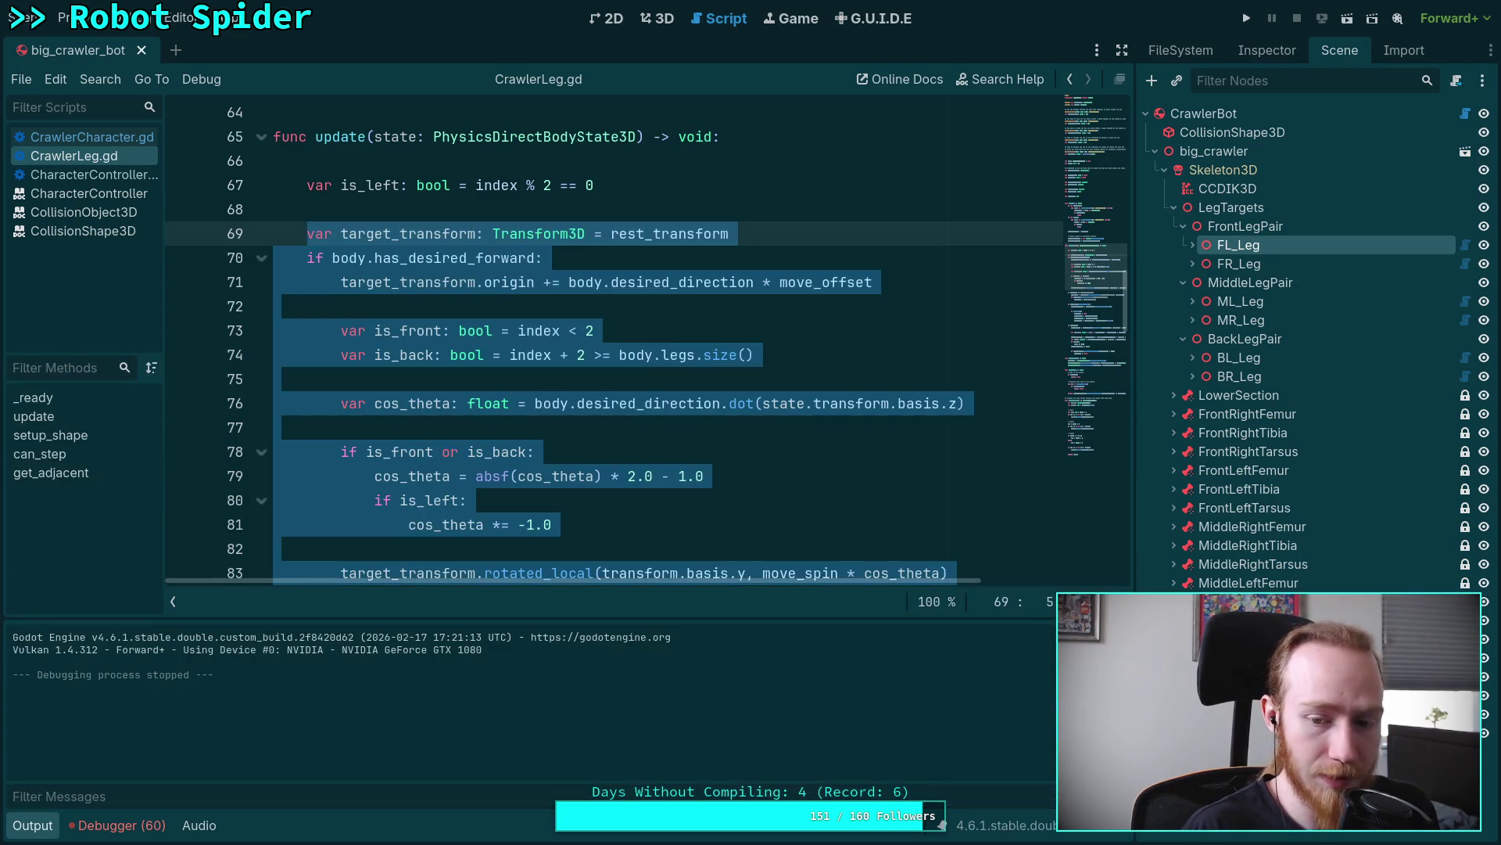
pyautogui.click(48, 831)
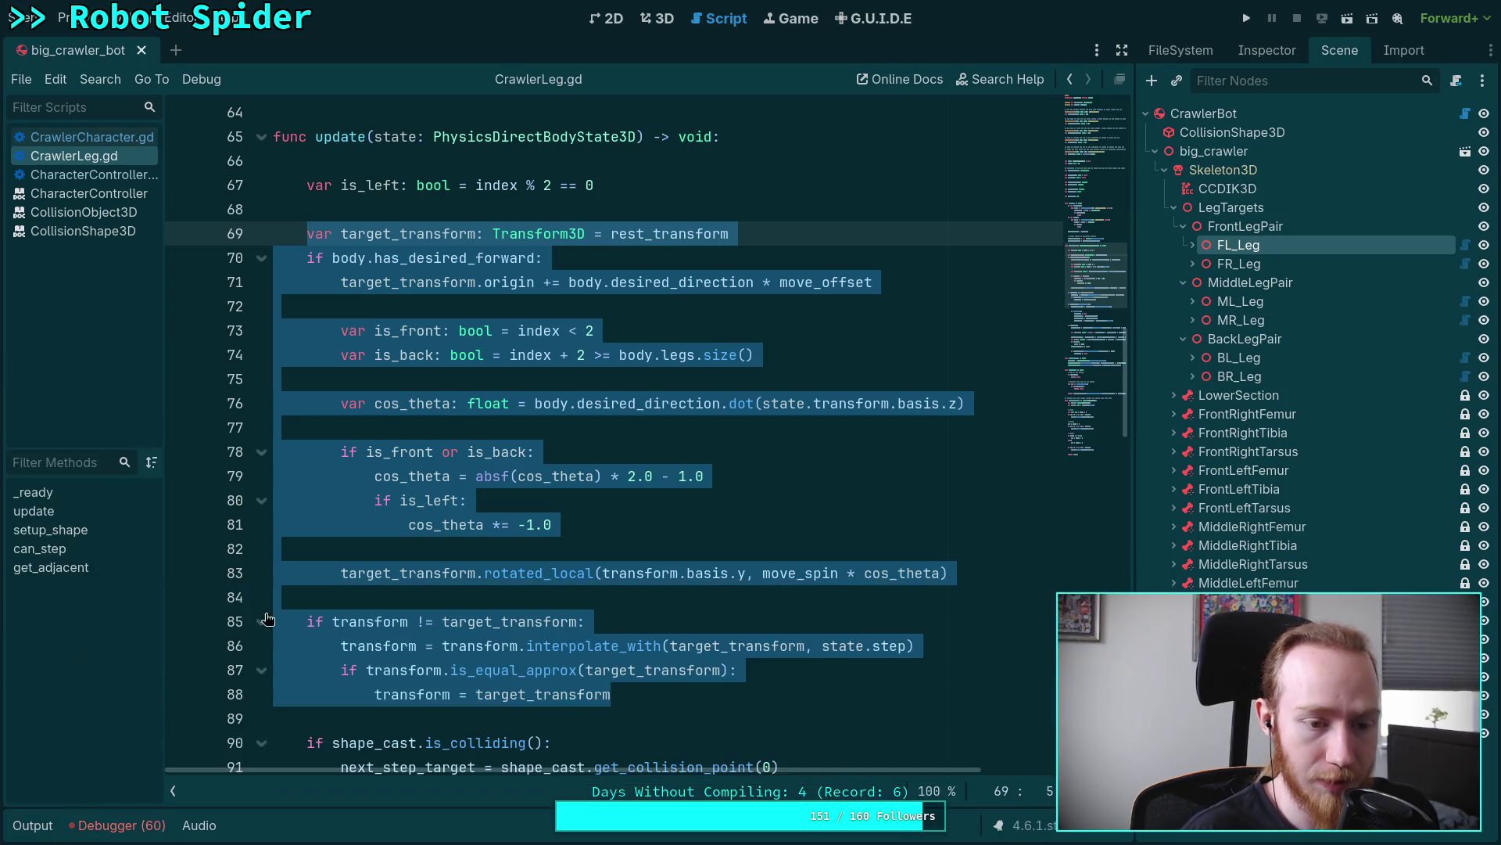
pyautogui.click(454, 370)
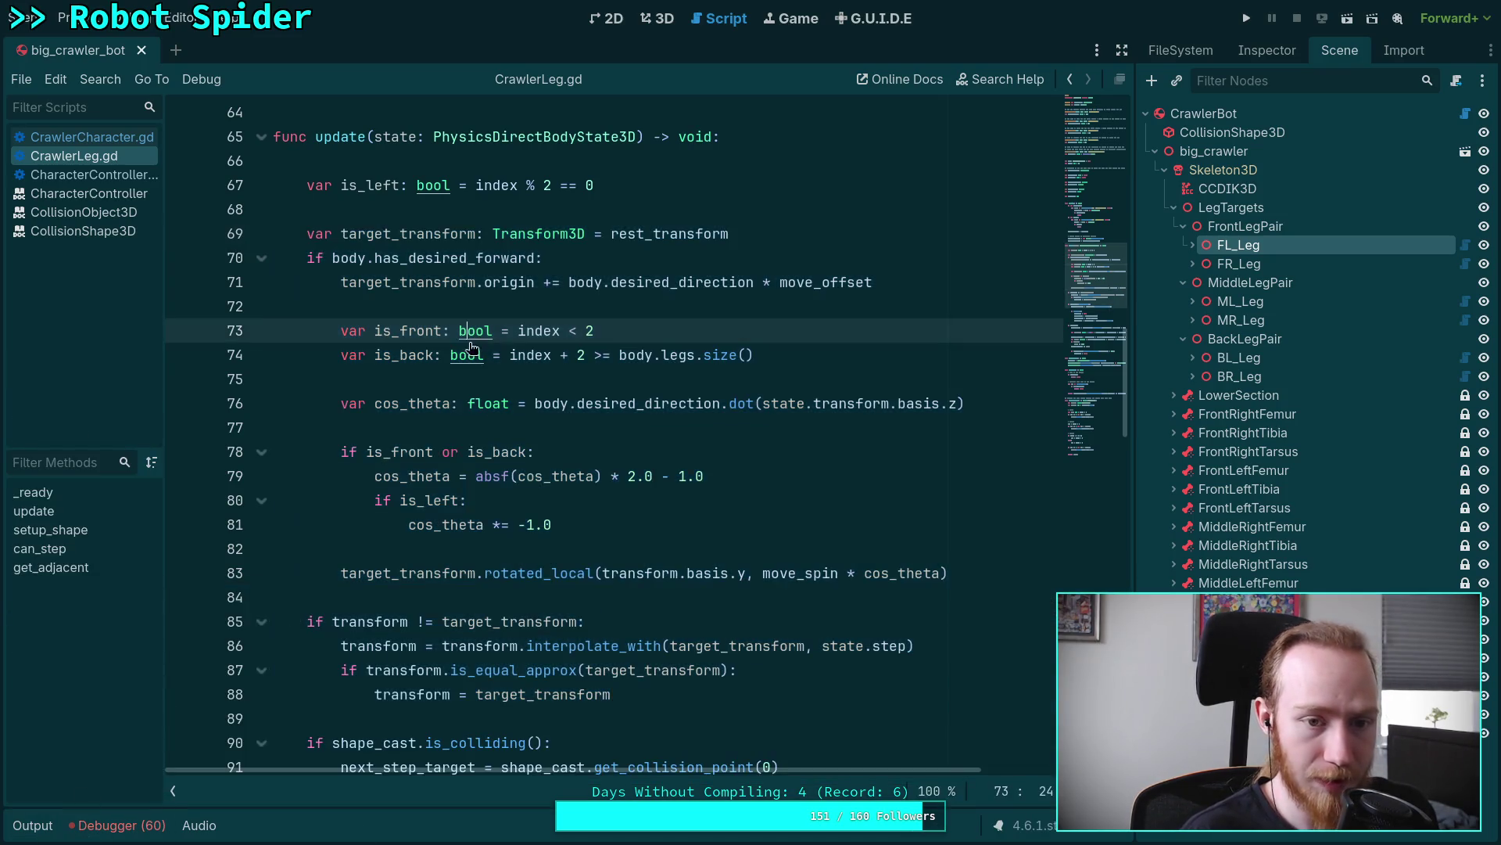
pyautogui.moveTo(636, 696)
pyautogui.mouseDown()
pyautogui.moveTo(305, 257)
pyautogui.moveTo(307, 235)
pyautogui.mouseUp()
pyautogui.hotkey('ctrl', 'k')
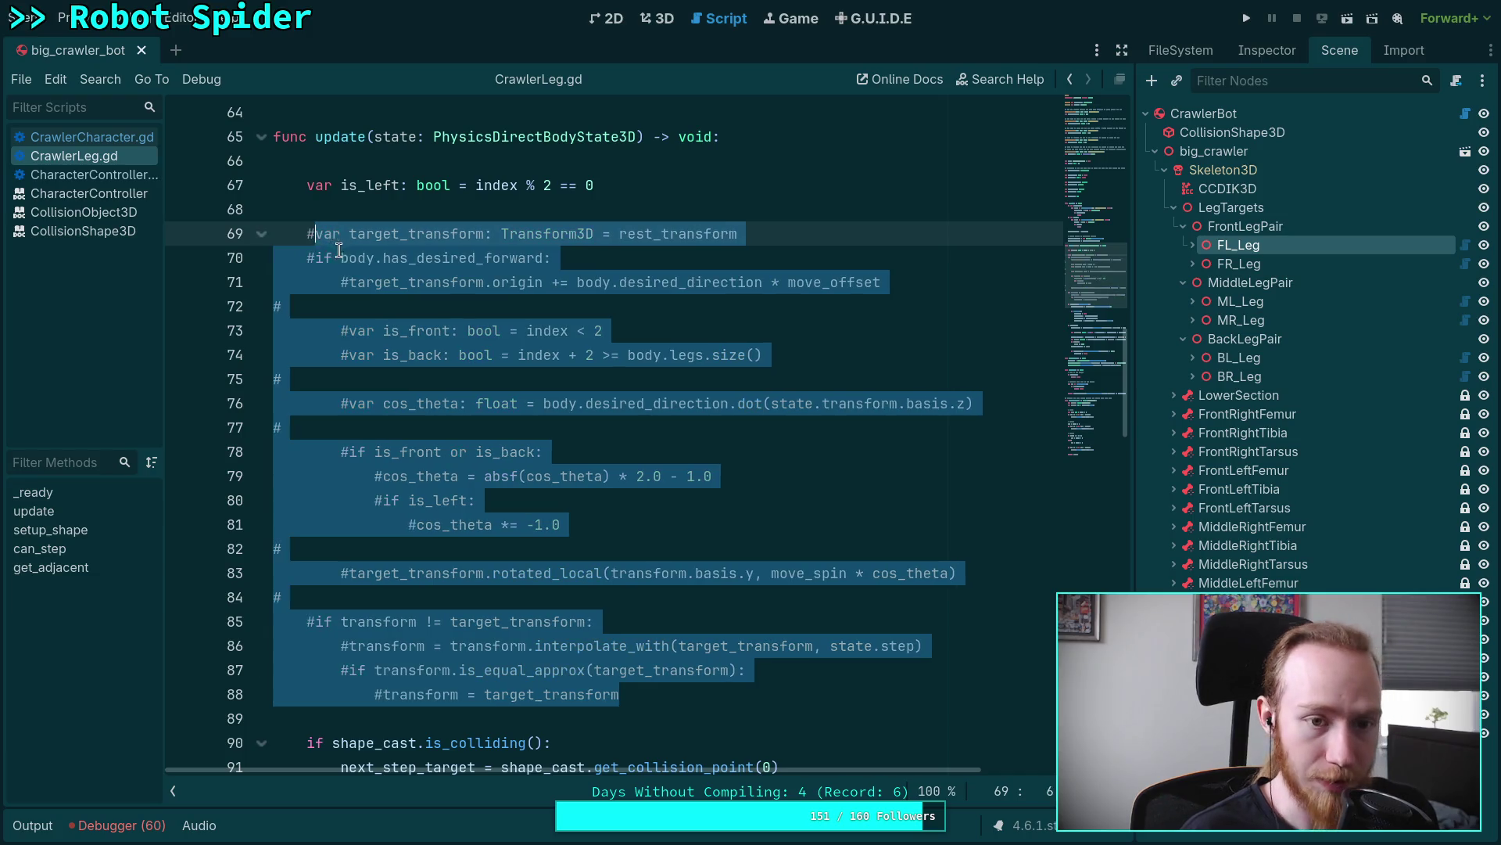
pyautogui.click(618, 501)
# Step: Test-run and stop the game, then show CrawlerBot's properties in the Inspector
pyautogui.click(1246, 18)
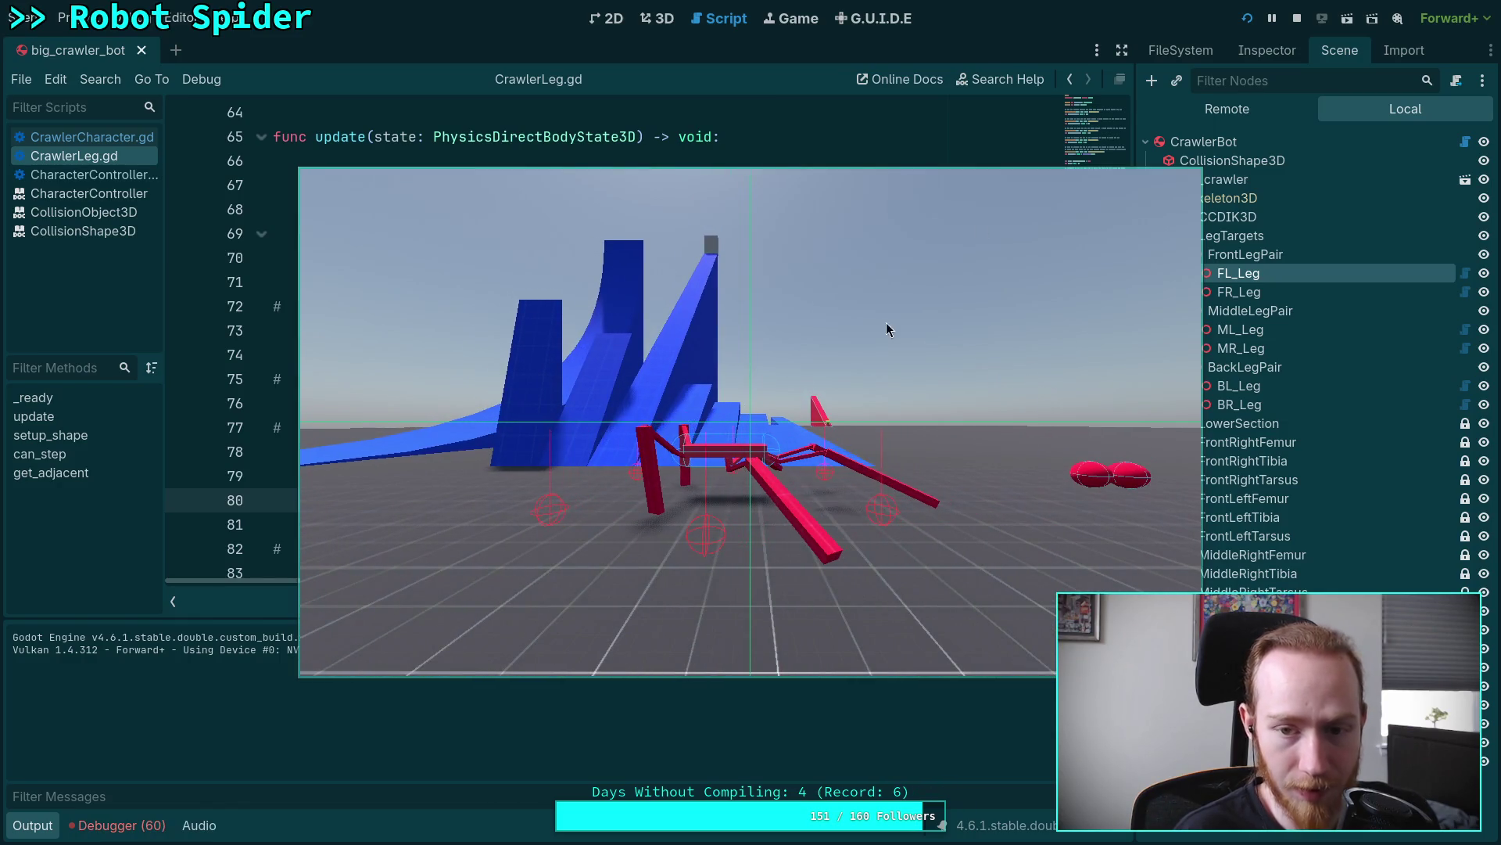
pyautogui.press('F8')
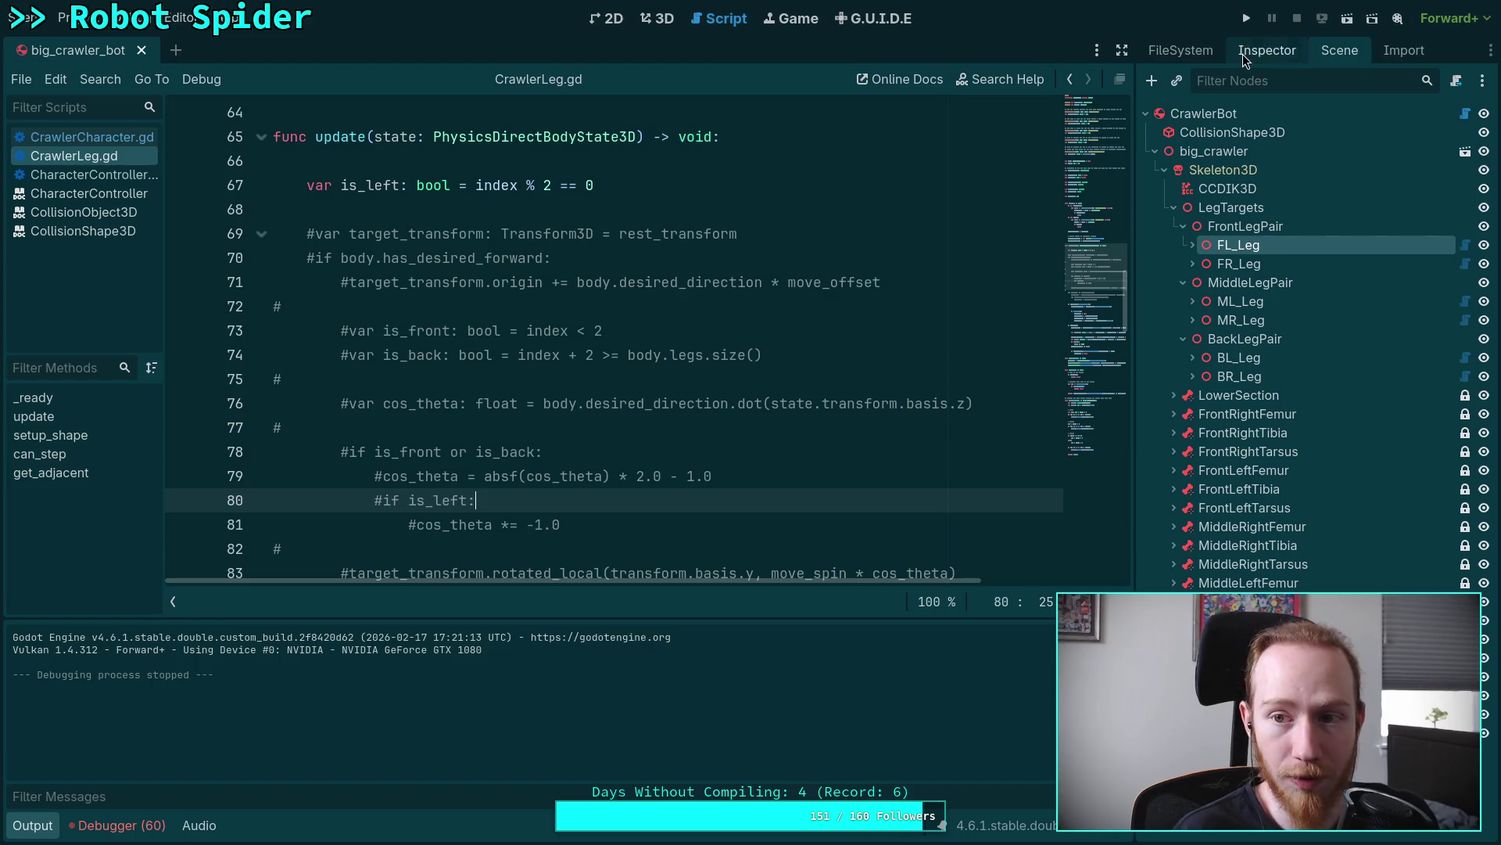
pyautogui.click(1251, 114)
pyautogui.click(1250, 53)
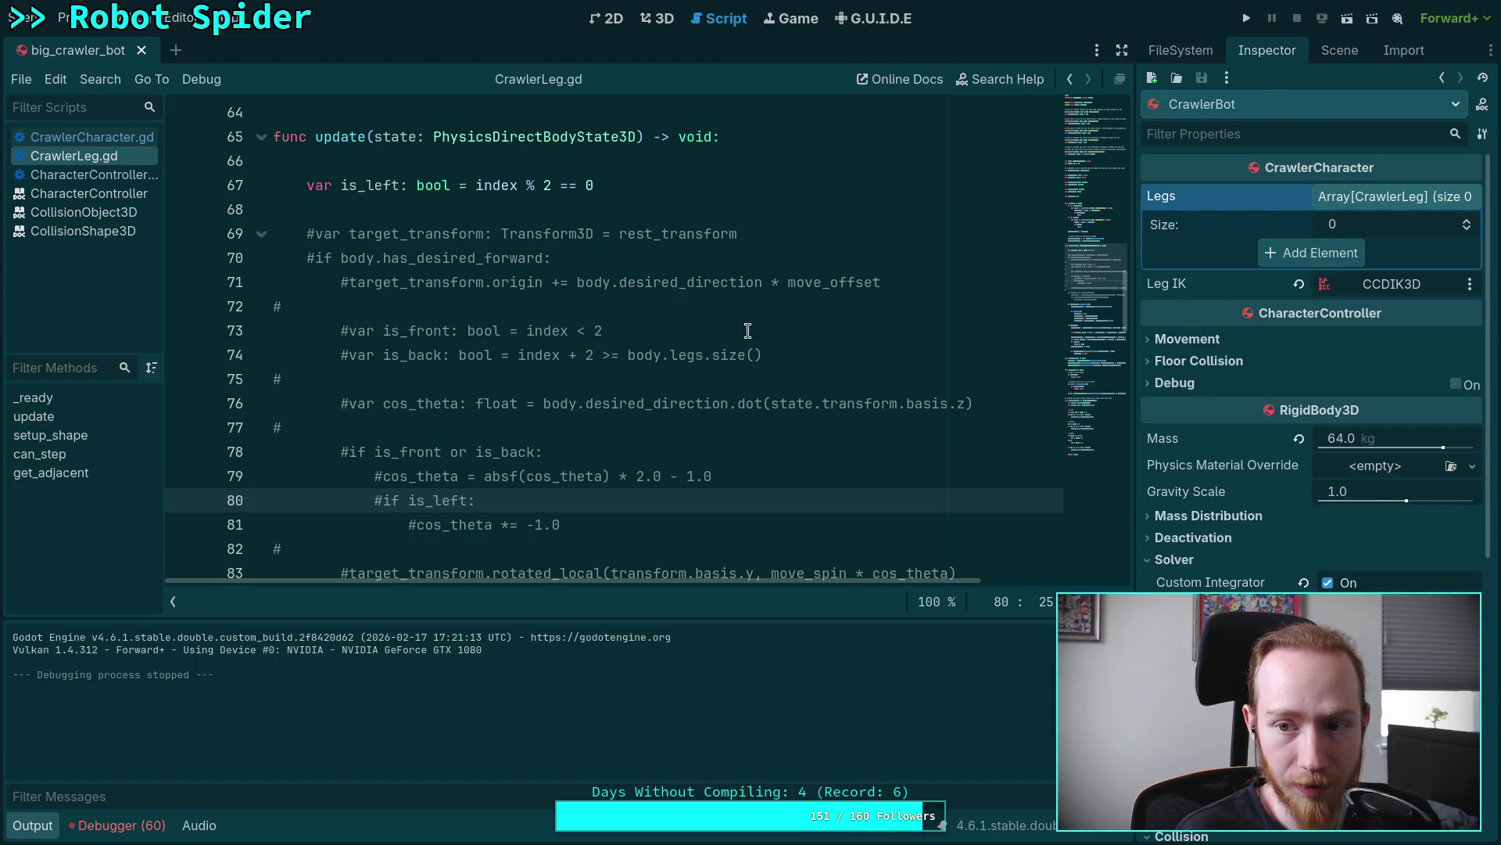
# Step: Open CrawlerCharacter.gd at the top, around the legs declaration
pyautogui.scroll(10, 610, 344)
pyautogui.click(117, 139)
pyautogui.scroll(7, 645, 334)
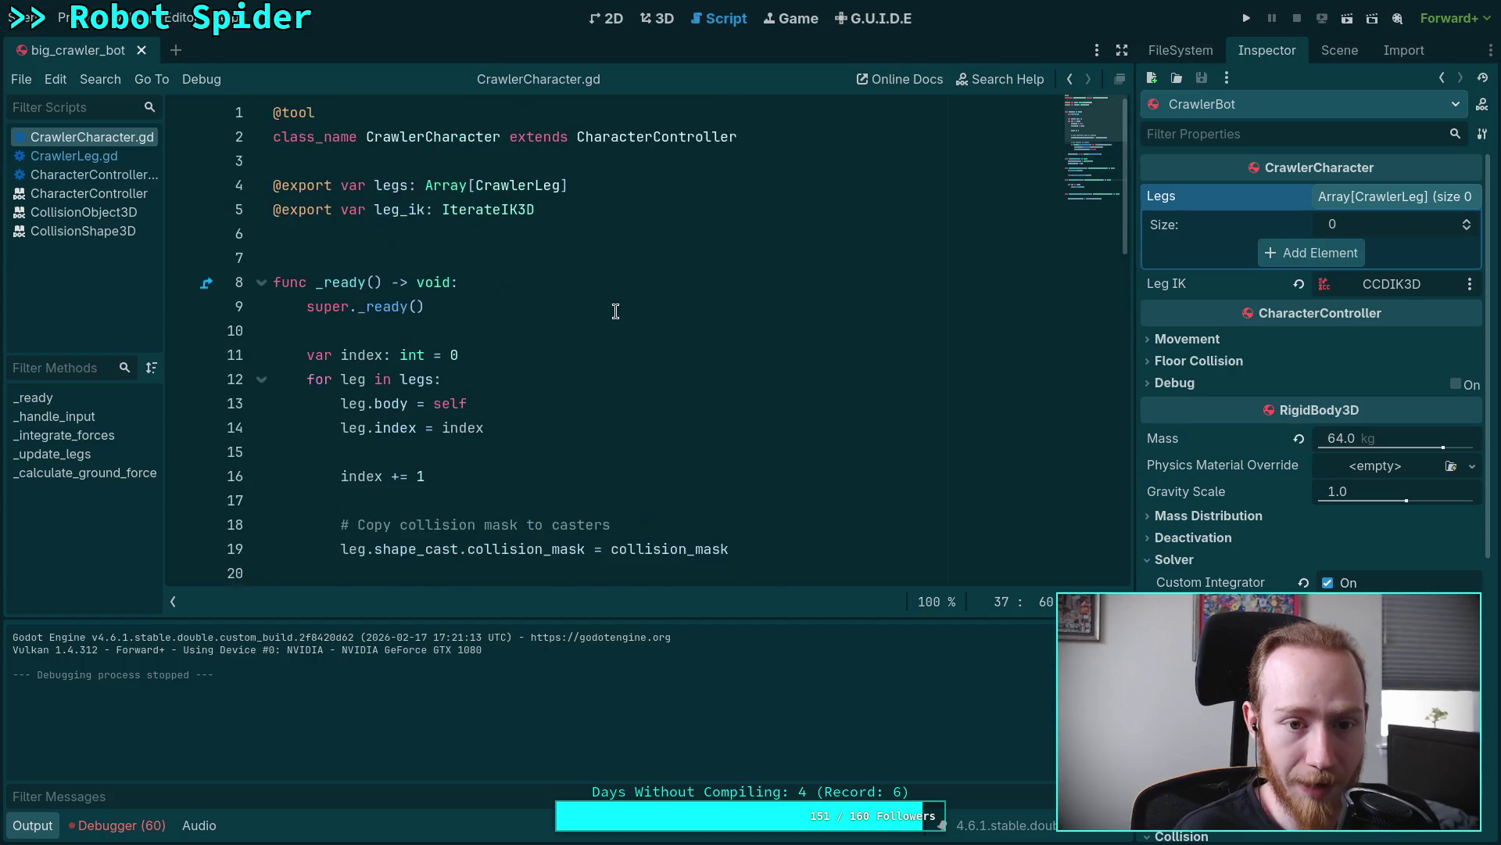
pyautogui.click(744, 184)
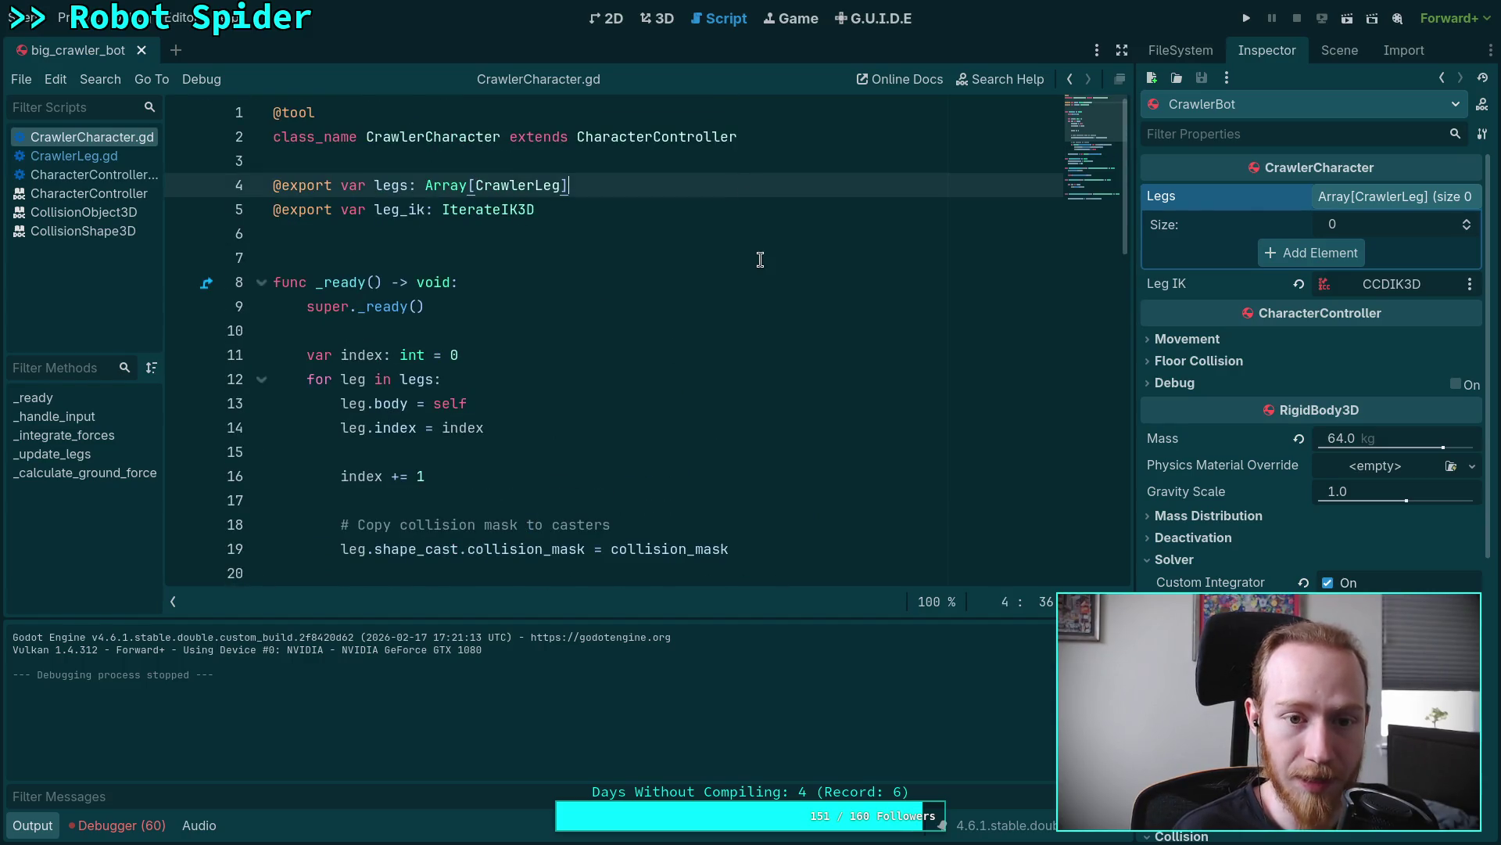
pyautogui.click(760, 254)
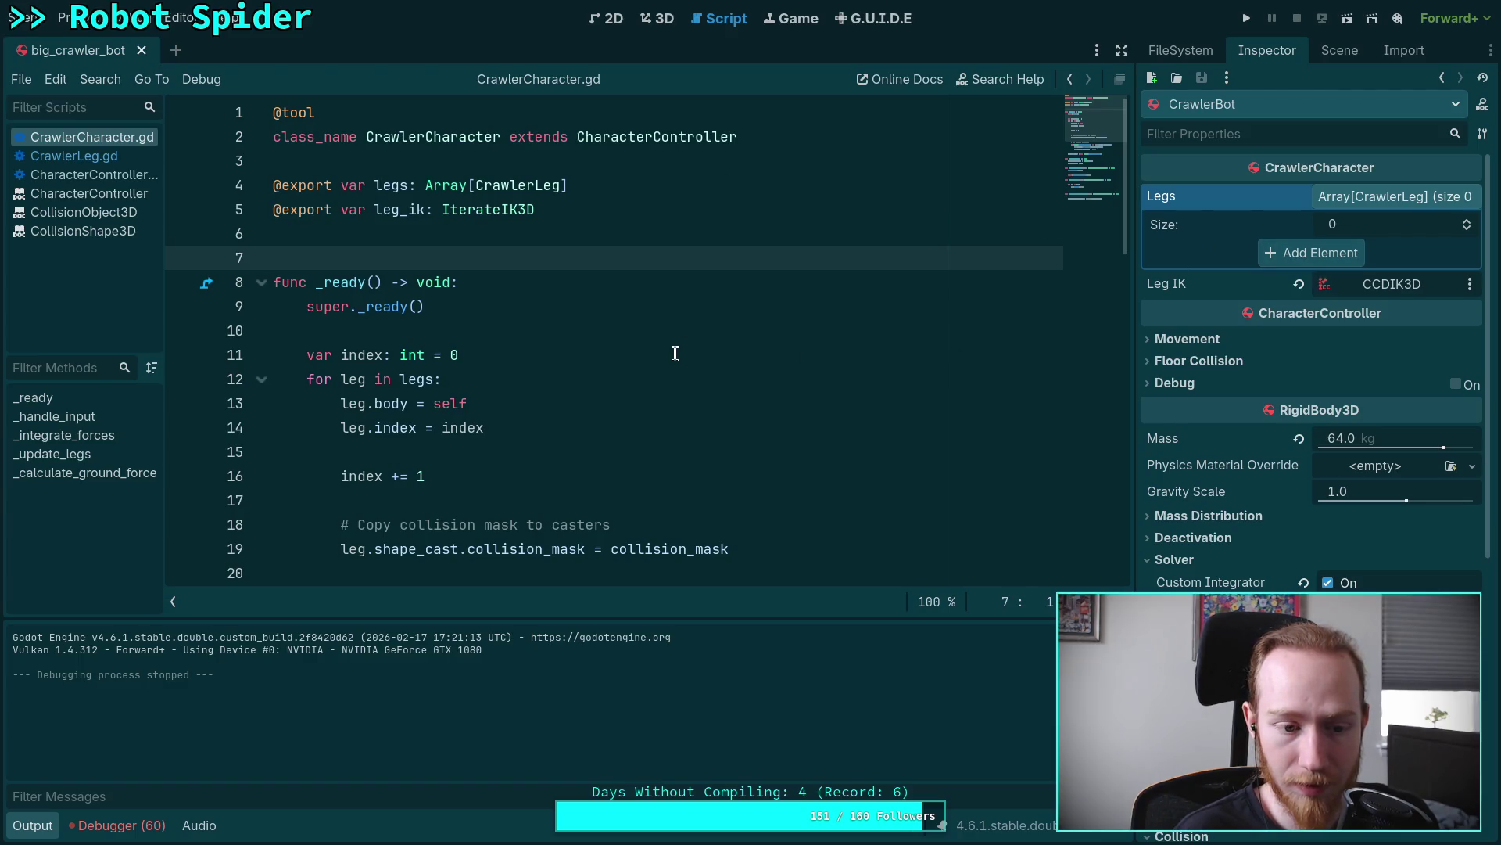
pyautogui.scroll(-3, 665, 351)
pyautogui.scroll(3, 665, 351)
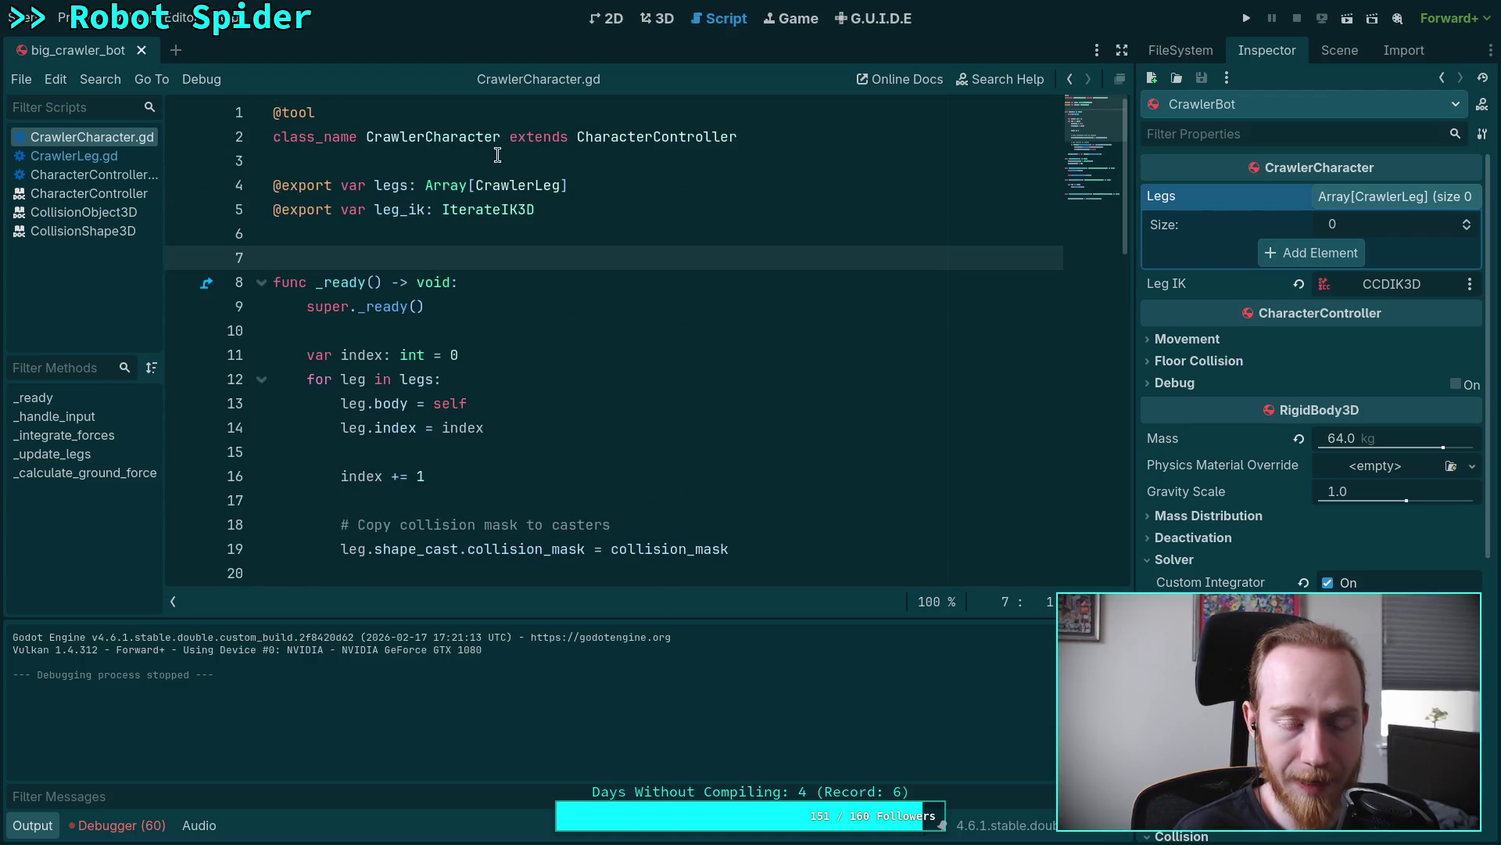
# Step: Try adding a Legs array element, undo it, and start a new line after super._ready()
pyautogui.click(1312, 251)
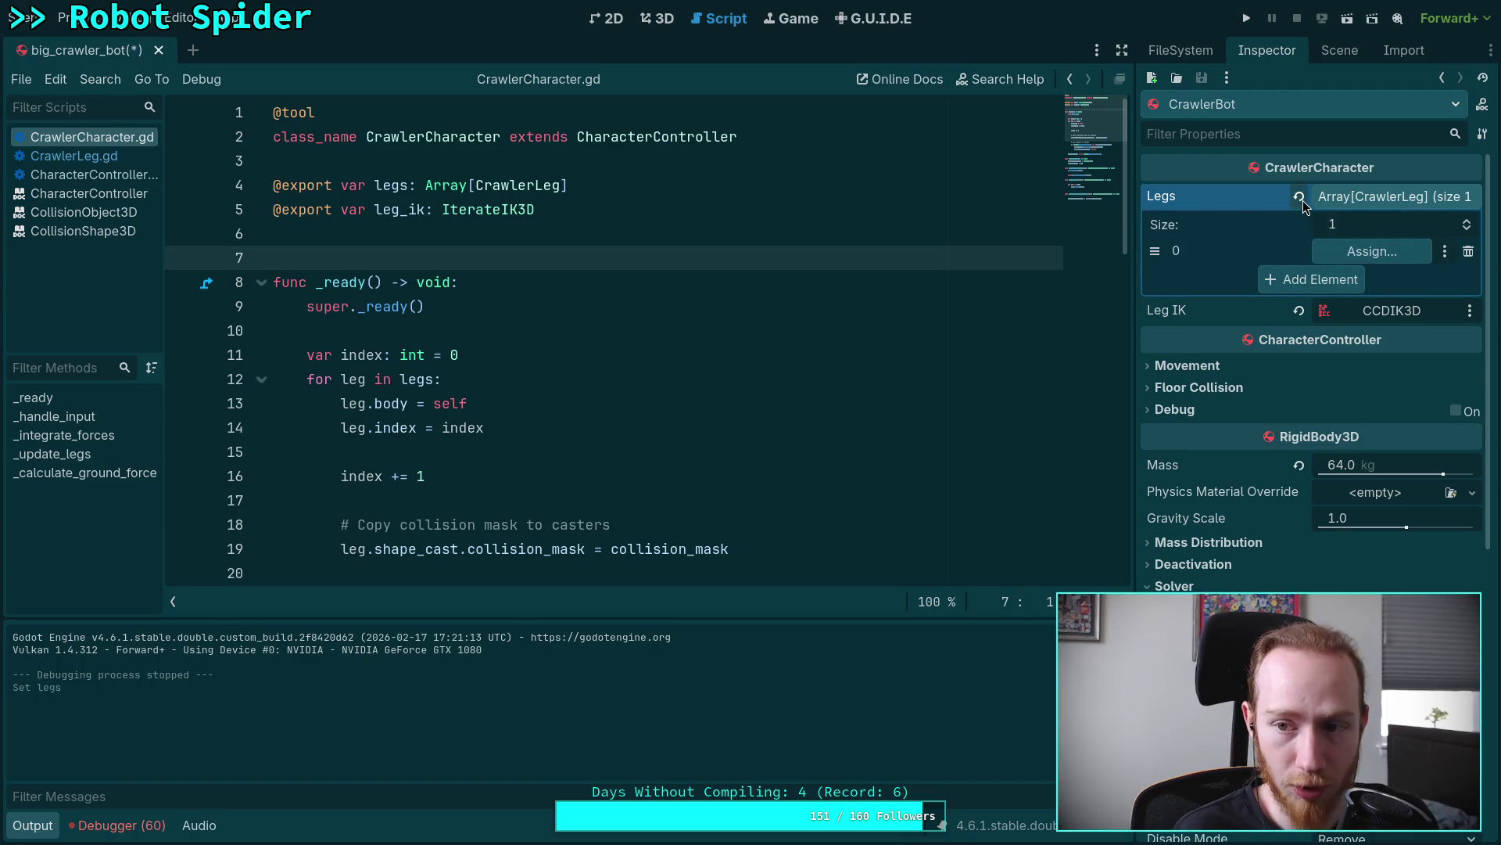
pyautogui.hotkey('ctrl', 'z')
pyautogui.click(32, 829)
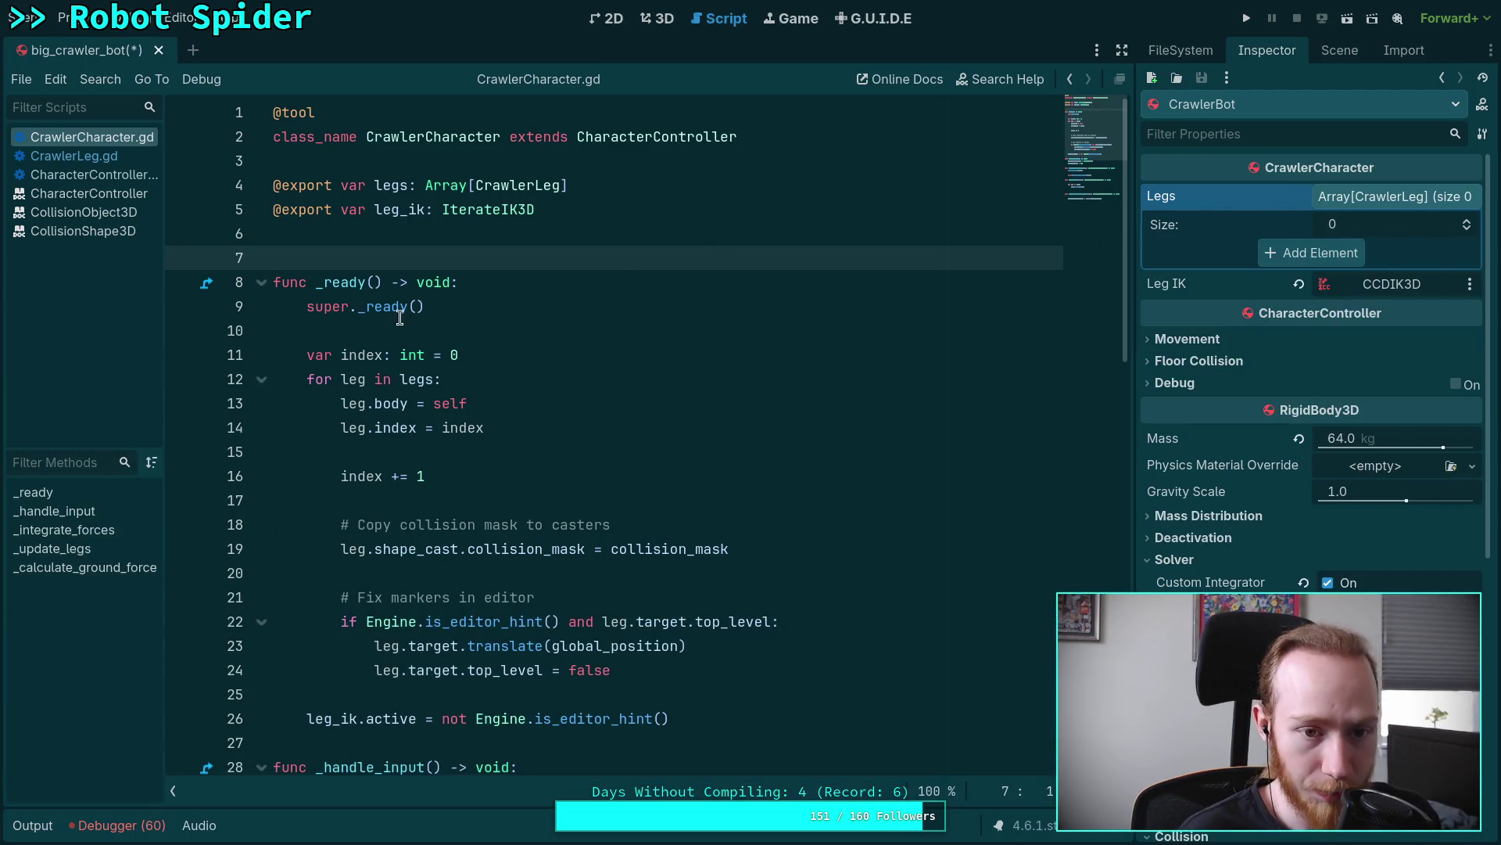
pyautogui.click(627, 307)
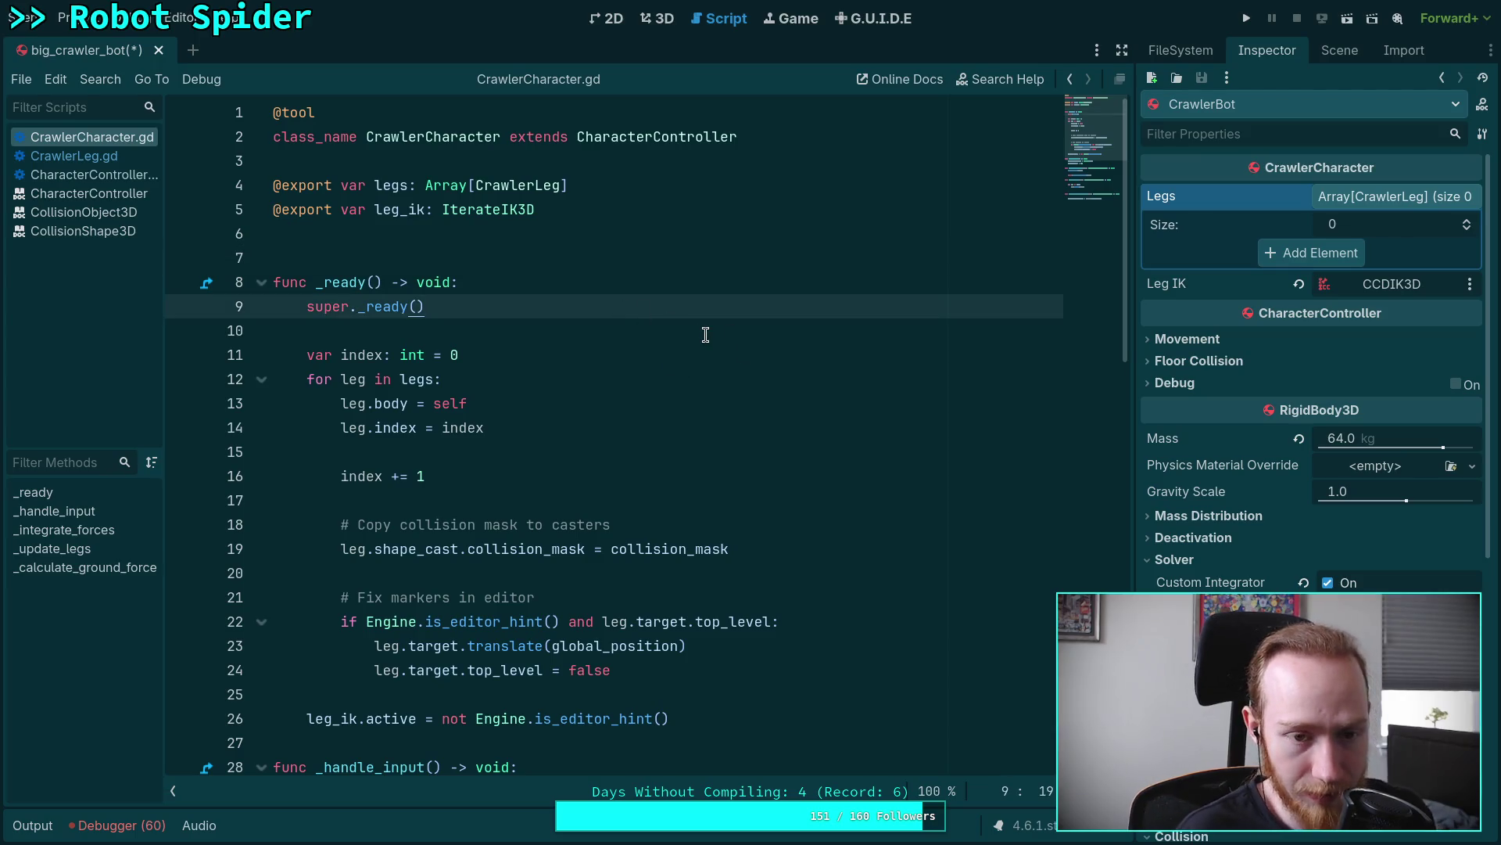
pyautogui.press('Return')
pyautogui.press('Return')
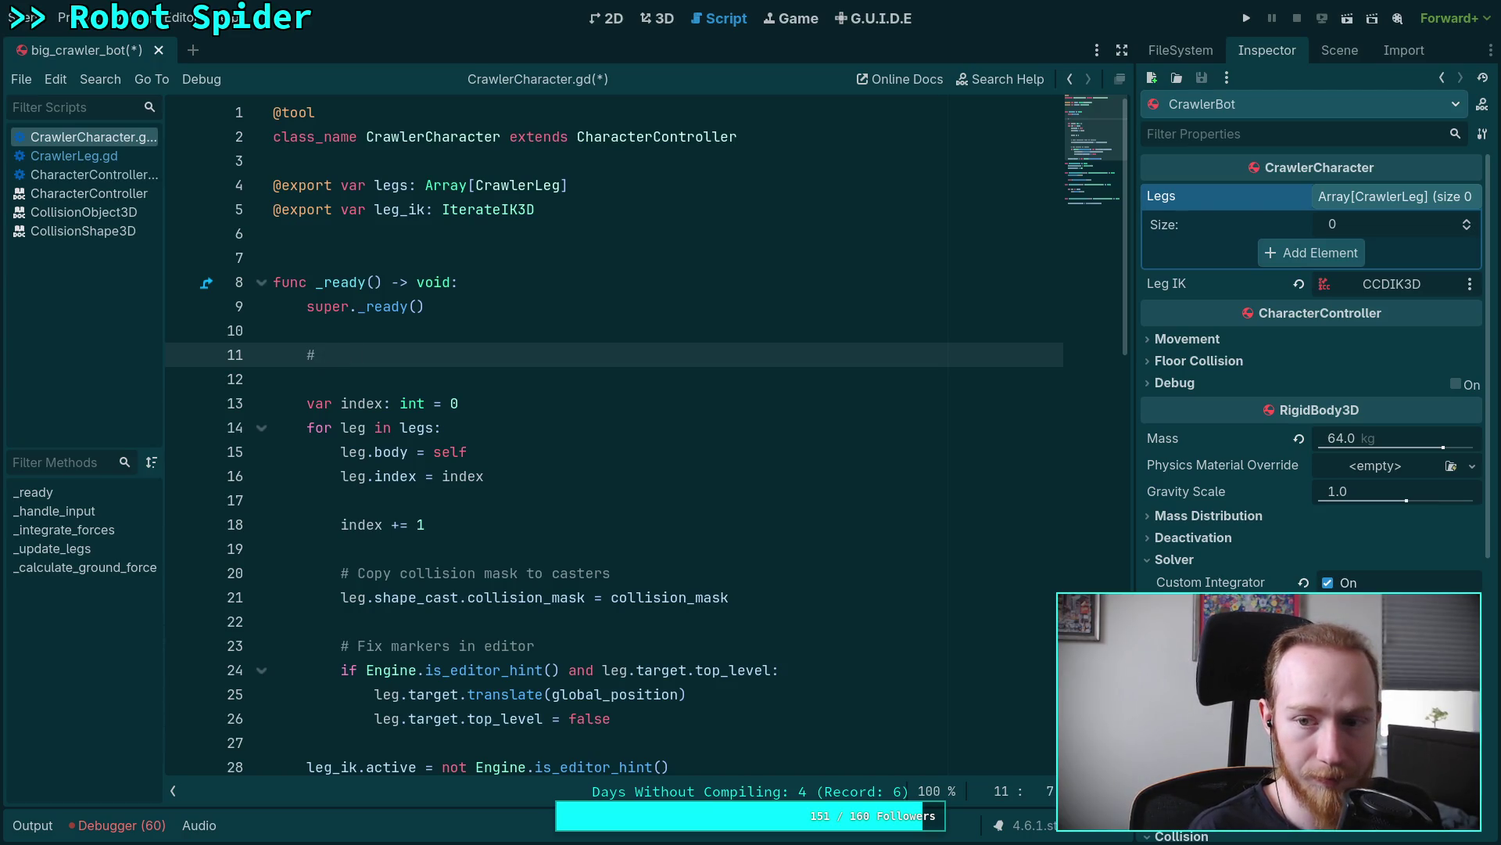
pyautogui.moveTo(336, 185); pyautogui.dragTo(273, 184)
pyautogui.press('BackSpace')
pyautogui.hotkey('alt', 'Down')
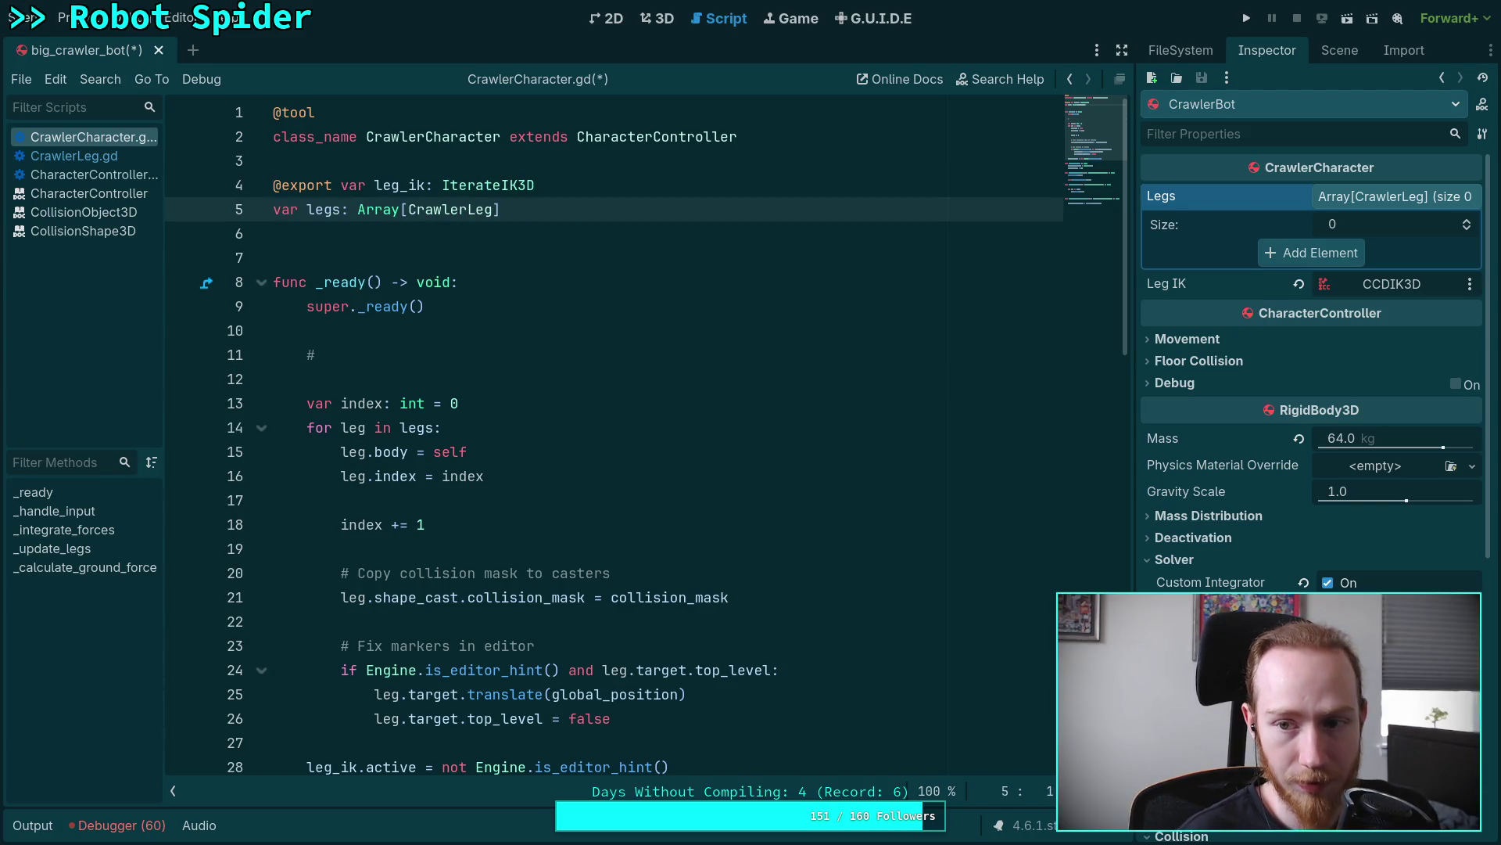
pyautogui.hotkey('alt', 'Down')
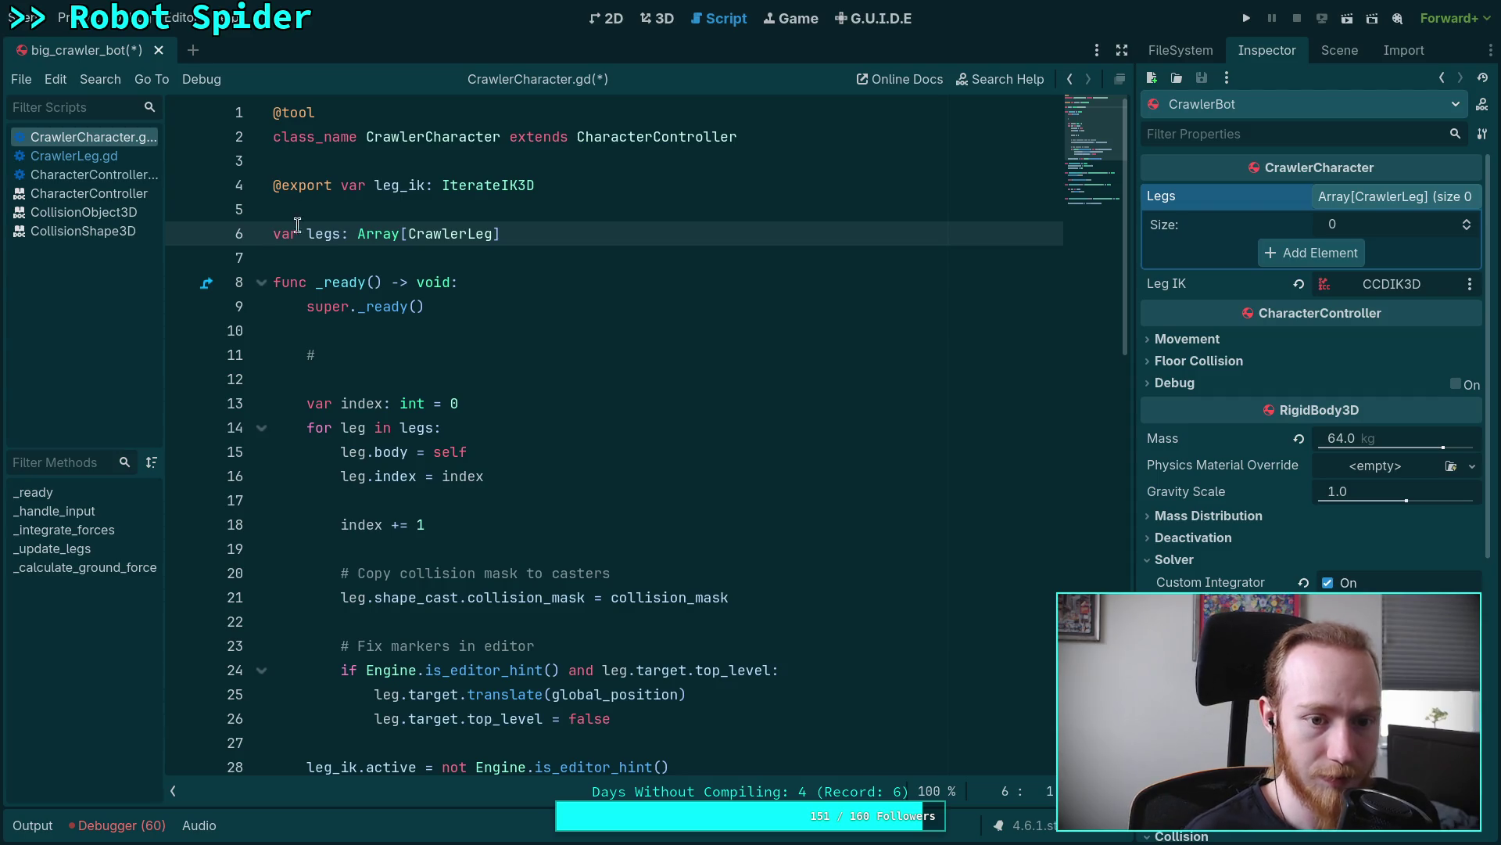
pyautogui.click(357, 357)
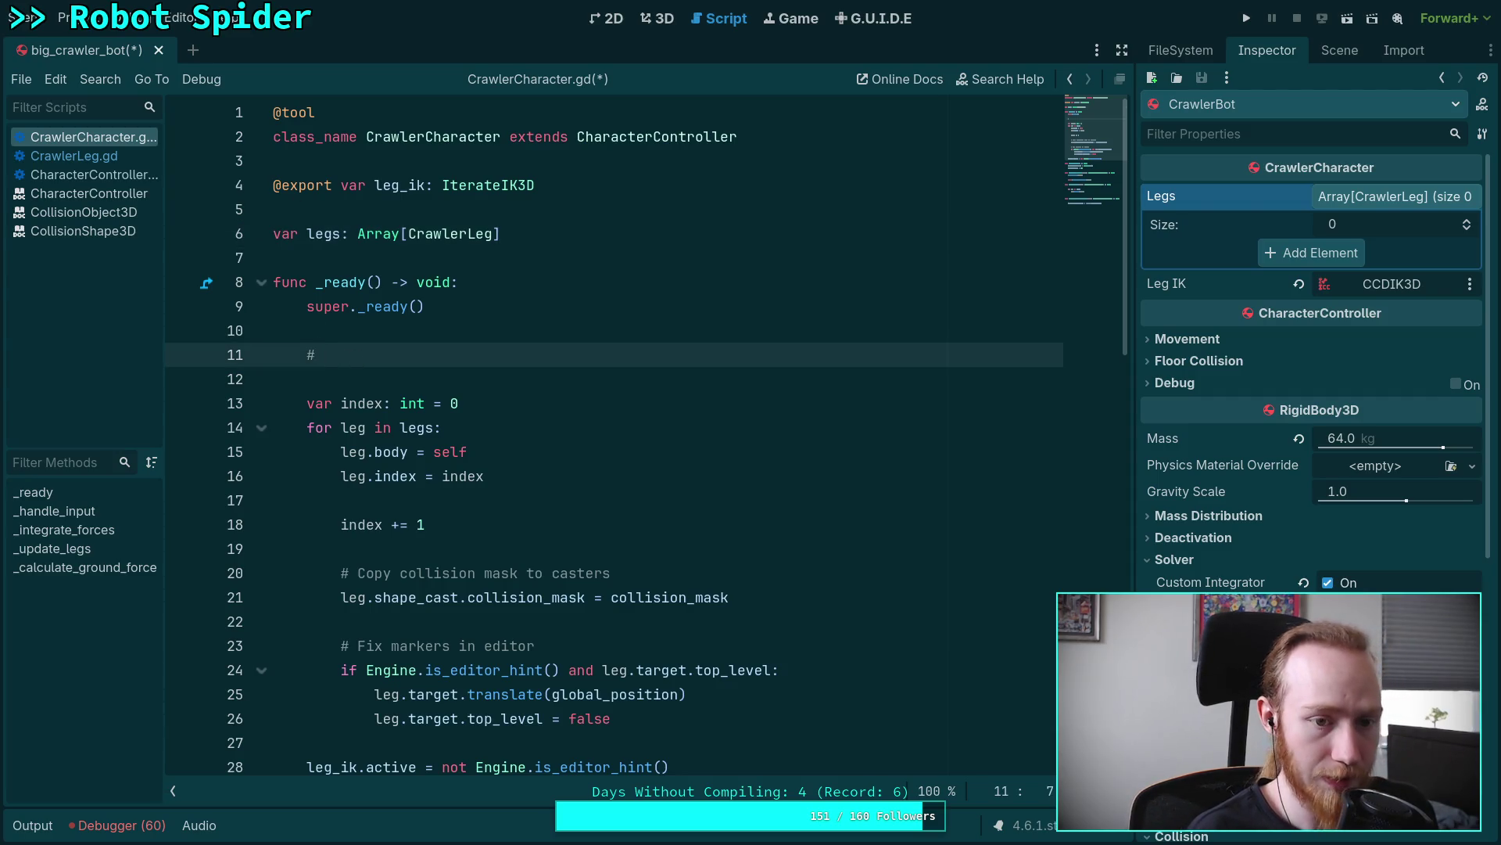